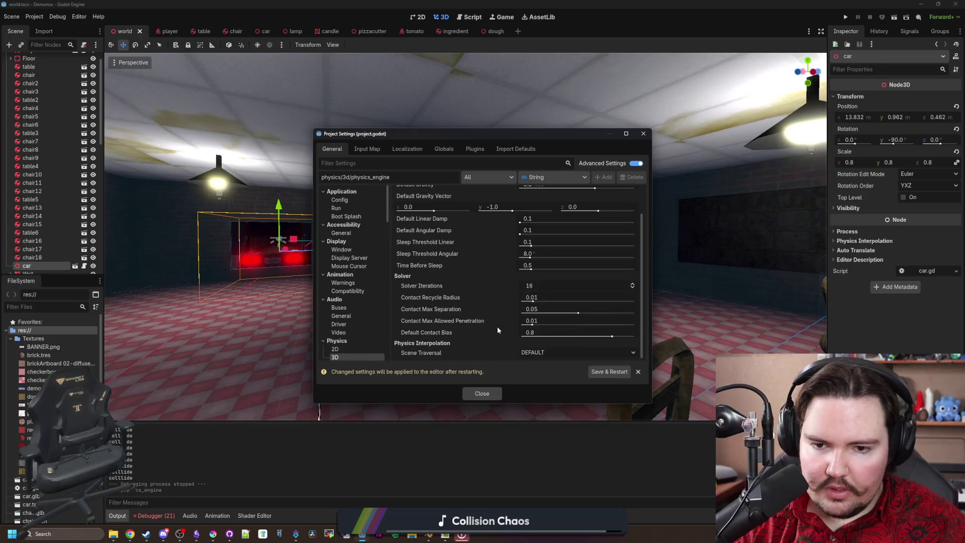
- Apply the Jolt Physics change with Save & Restart, then launch the world scene
{"action": "scroll", "coordinate": [497, 327], "scroll_direction": "up", "scroll_amount": 3}
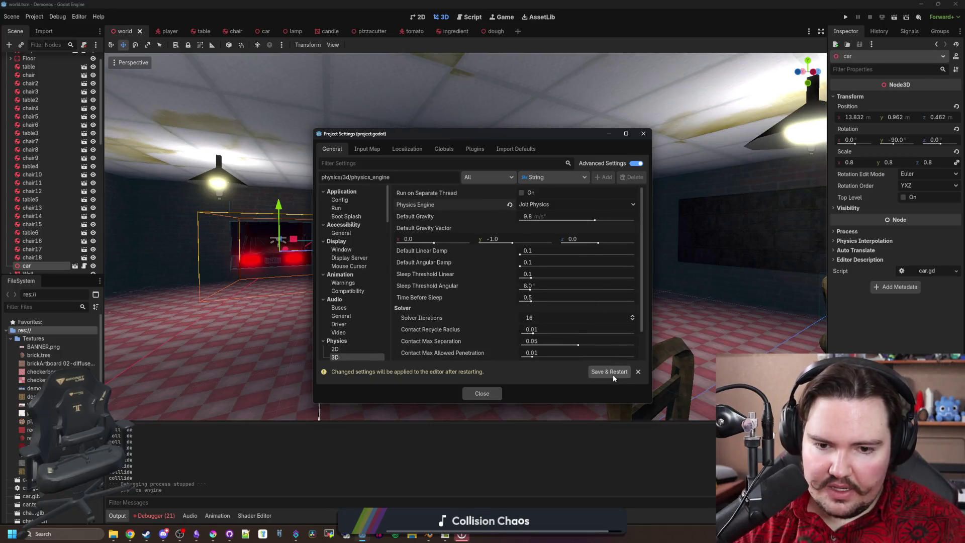
{"action": "left_click", "coordinate": [613, 375]}
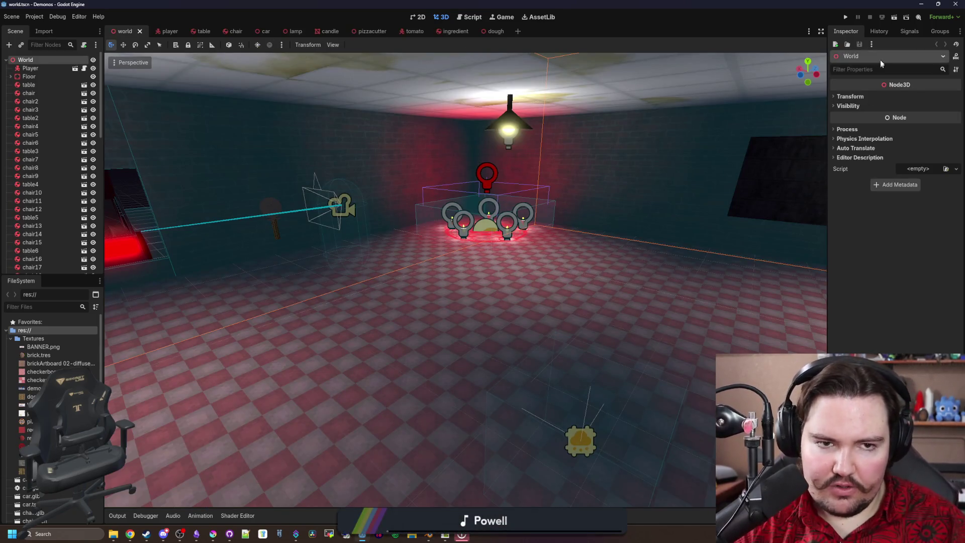
{"action": "left_click", "coordinate": [846, 17]}
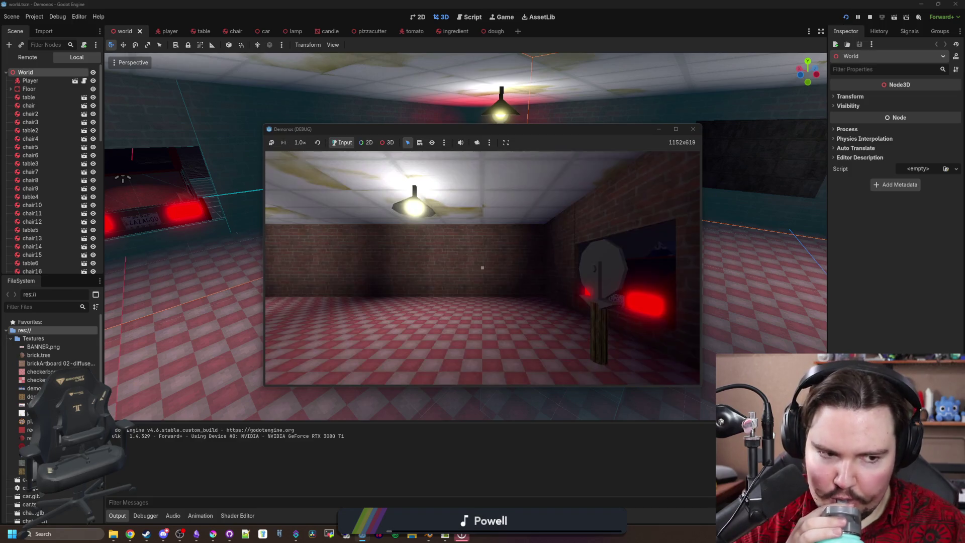
- Maximize the Demonos (DEBUG) game window so it fills the screen
{"action": "mouse_move", "coordinate": [482, 268]}
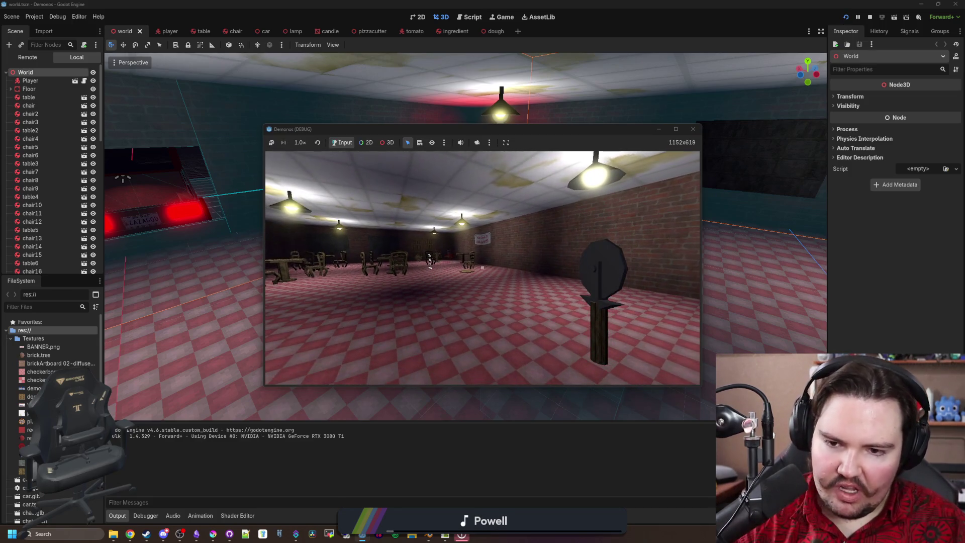
{"action": "left_click", "coordinate": [670, 129]}
- Walk to the tables, pick up the pizza and stick it onto the brick wall
{"action": "key", "text": "w"}
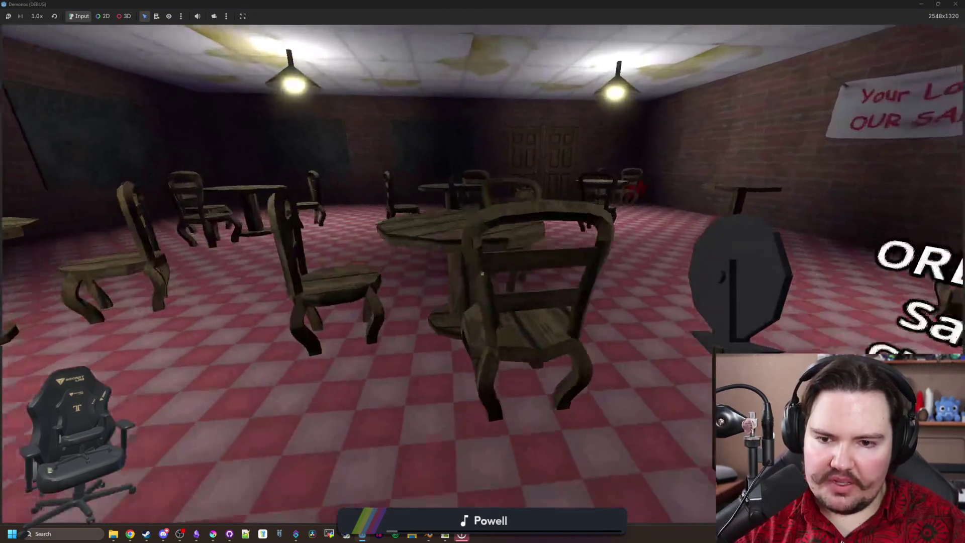
{"action": "mouse_move", "coordinate": [483, 274]}
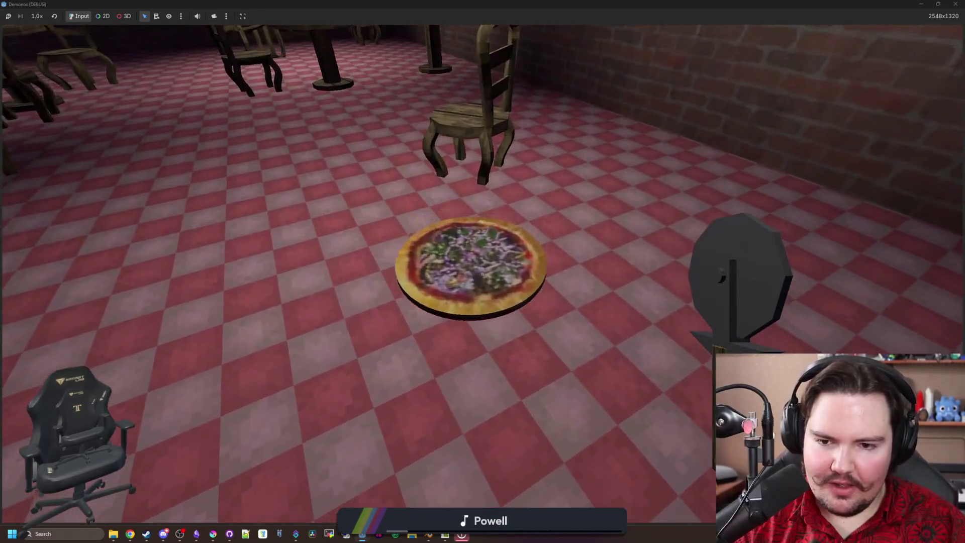
{"action": "left_click", "coordinate": [483, 273]}
{"action": "left_click", "coordinate": [483, 274]}
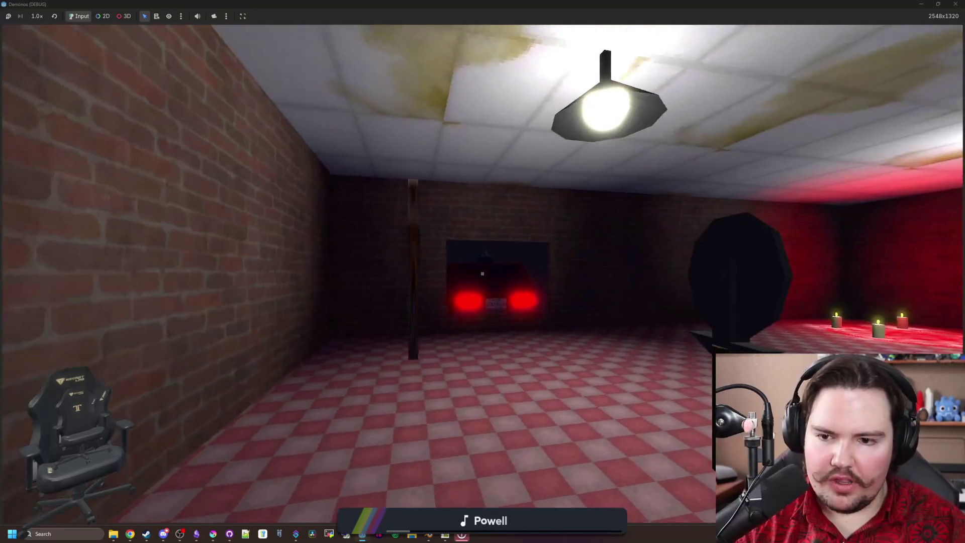
- Walk to the car and stuff the wooden chair into its window opening
{"action": "mouse_move", "coordinate": [483, 274]}
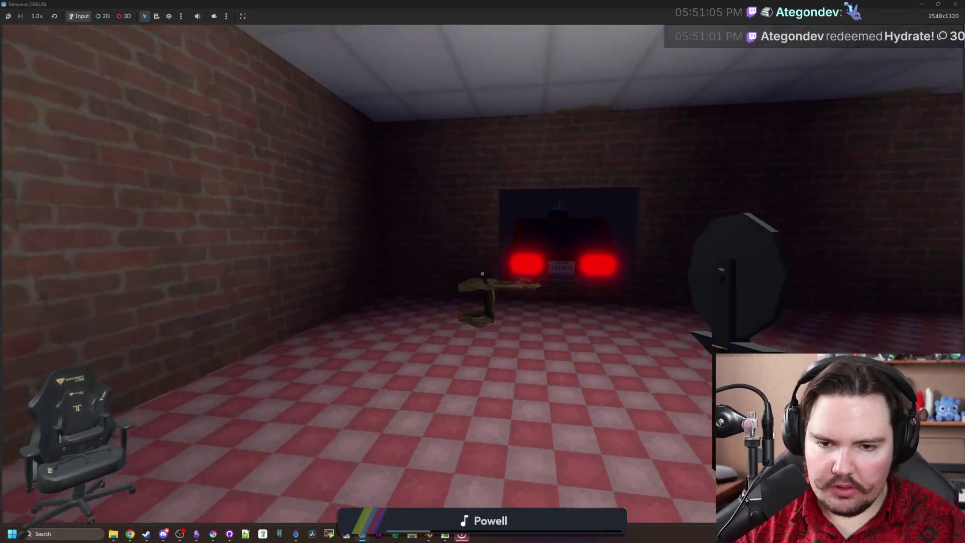
{"action": "key", "text": "w"}
{"action": "left_click", "coordinate": [482, 273]}
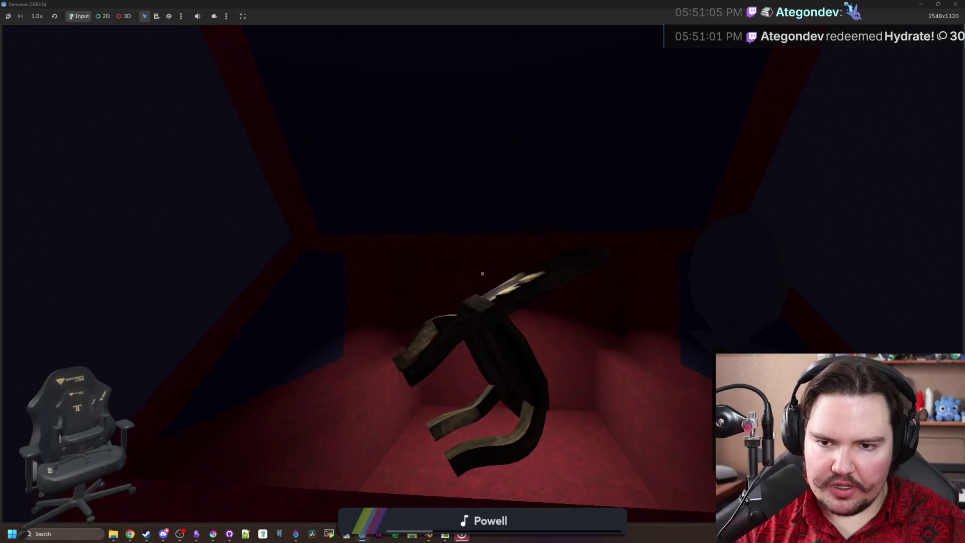
{"action": "key", "text": "s"}
- Smash the tomato on the floor, then roam the dining room into the side room
{"action": "mouse_move", "coordinate": [482, 274]}
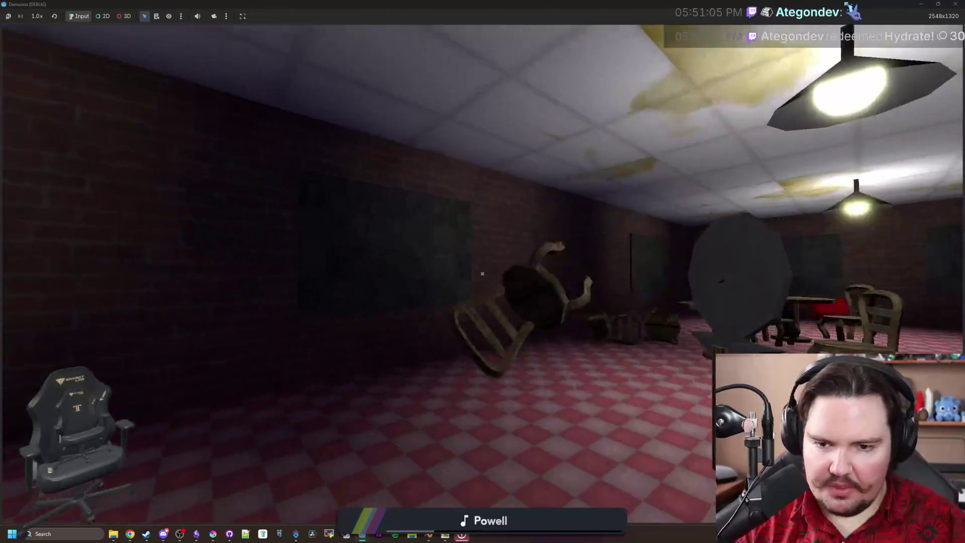
{"action": "key", "text": "w"}
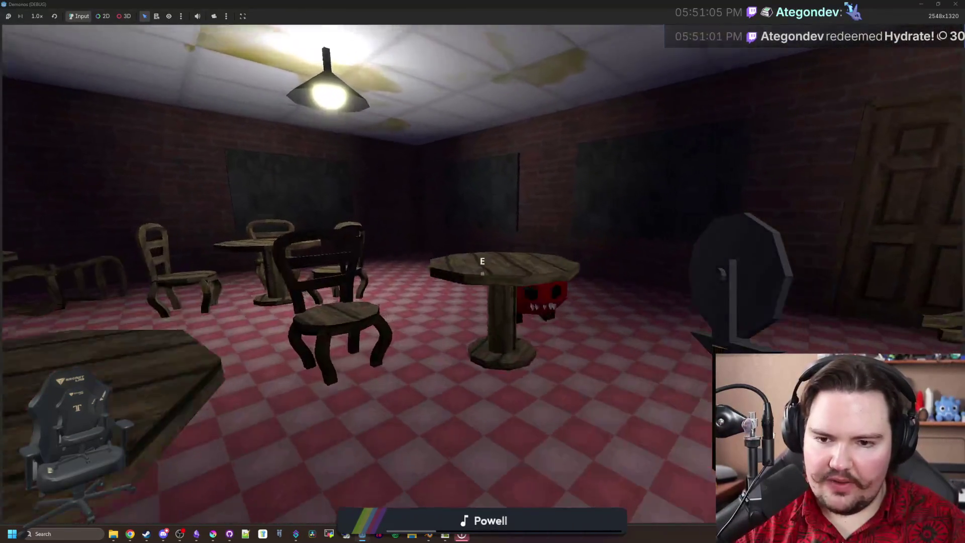
{"action": "left_click", "coordinate": [483, 274]}
{"action": "key", "text": "w"}
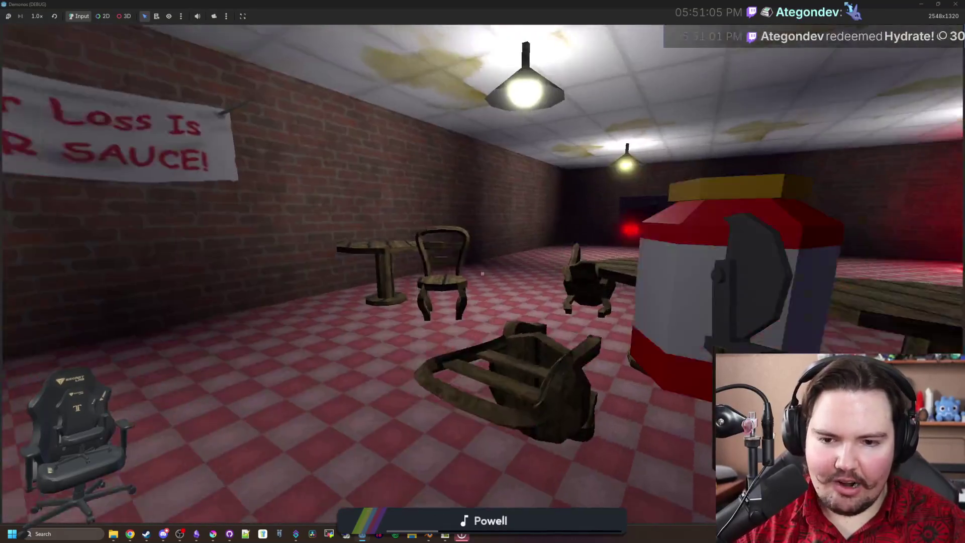
{"action": "key", "text": "w"}
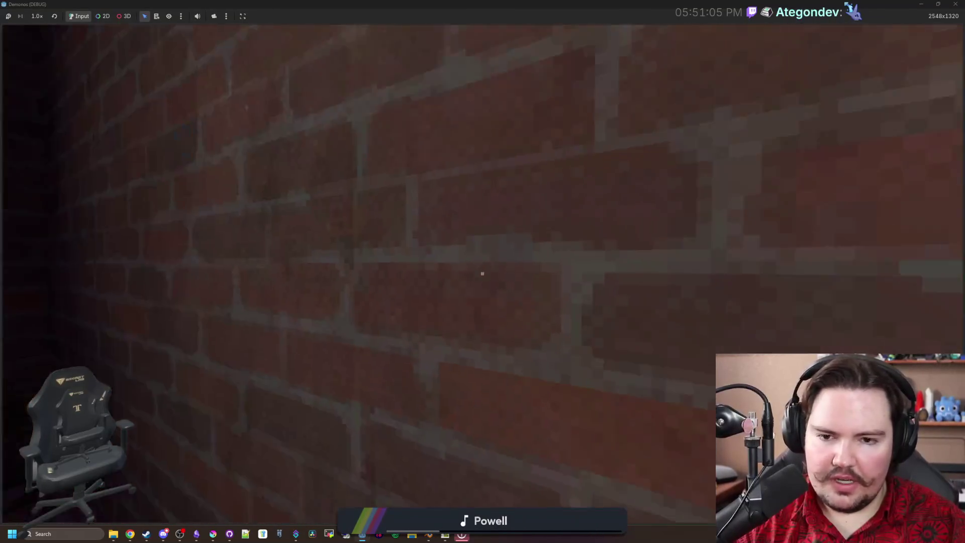
{"action": "key", "text": "w"}
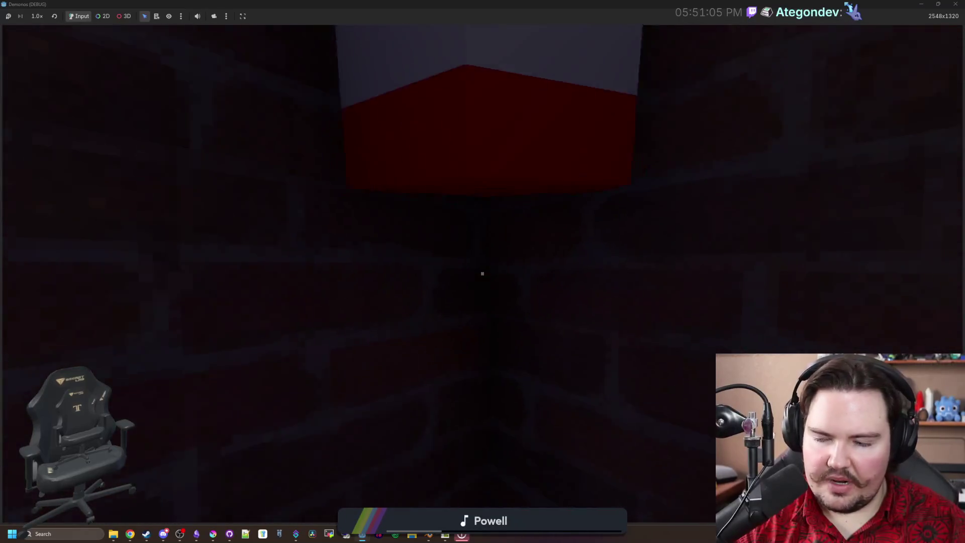
{"action": "key", "text": "w"}
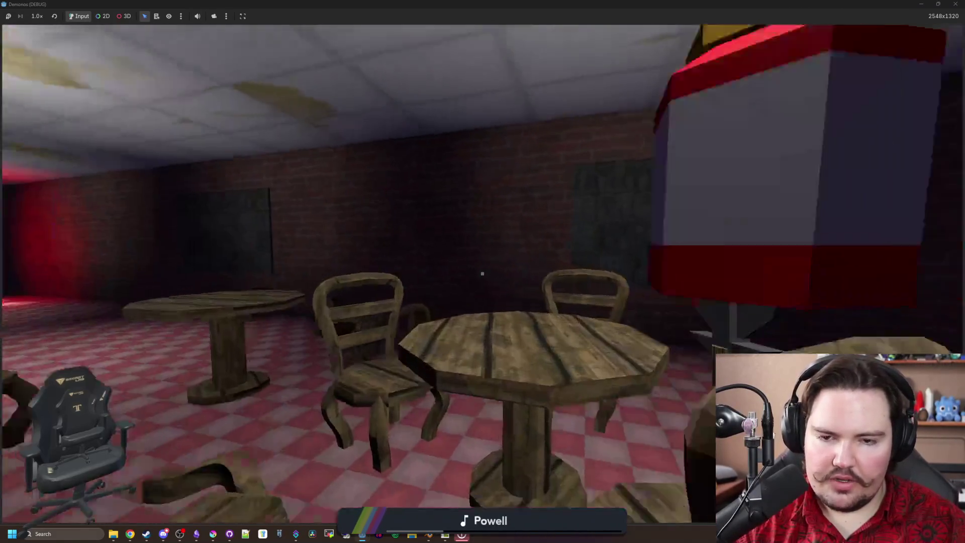
{"action": "key", "text": "w"}
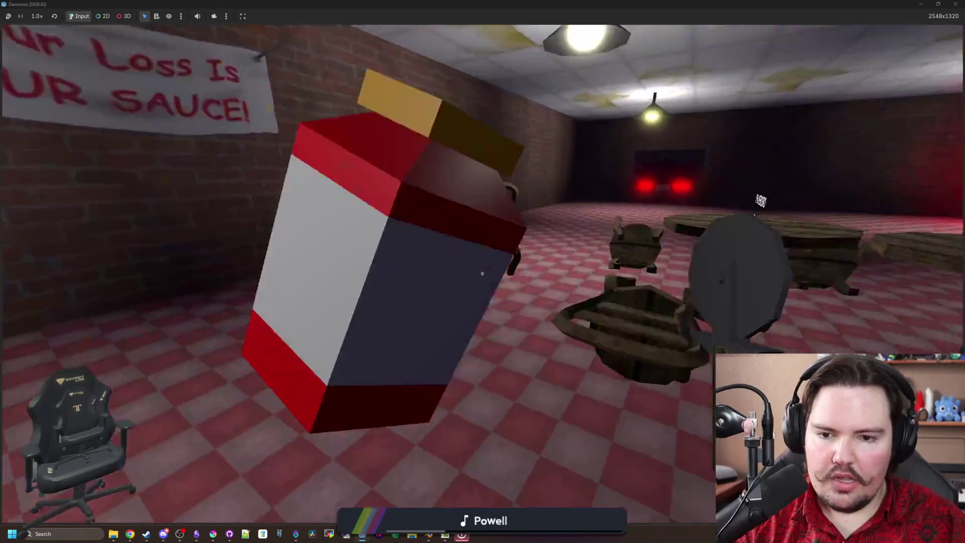
{"action": "key", "text": "w"}
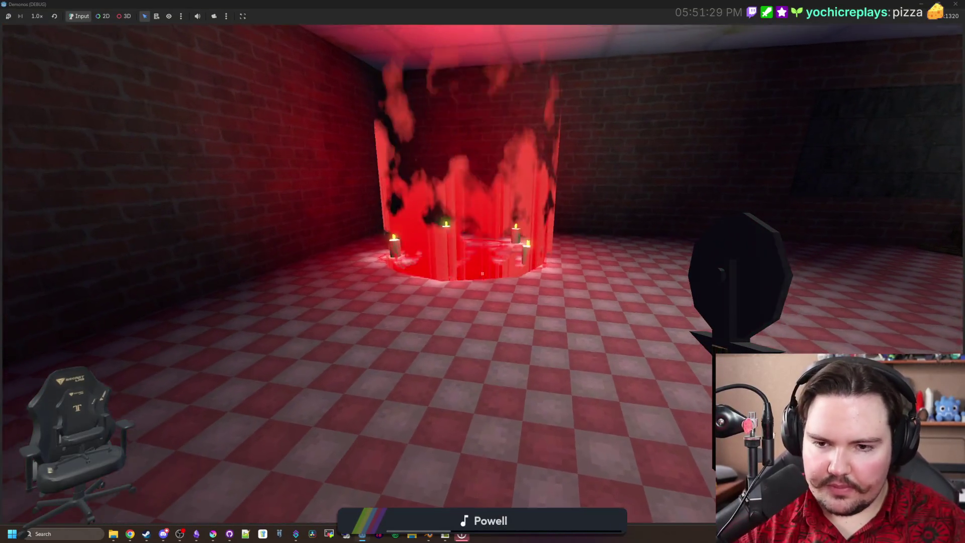
- Walk to the red-lit car, drop the dough and spread sauce onto it
{"action": "key", "text": "w"}
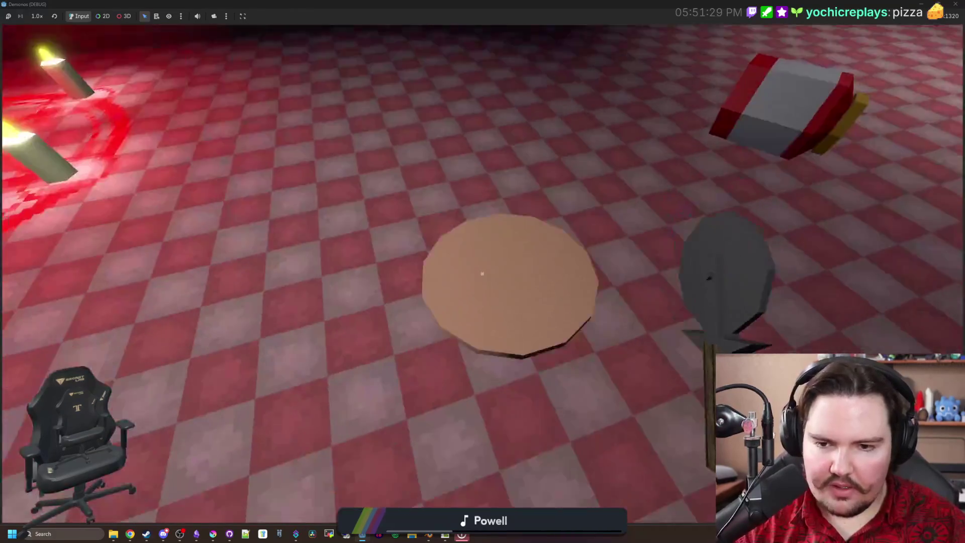
{"action": "key", "text": "w"}
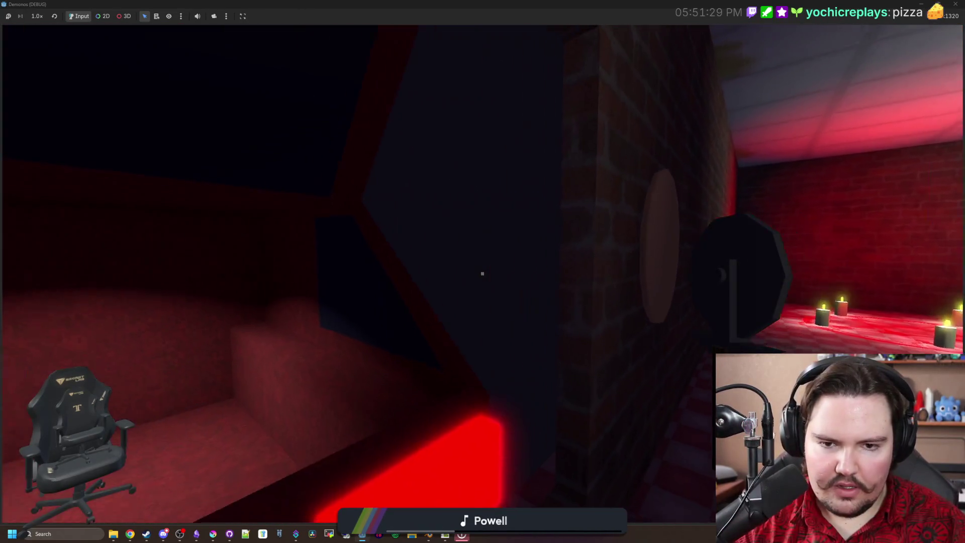
{"action": "key", "text": "w"}
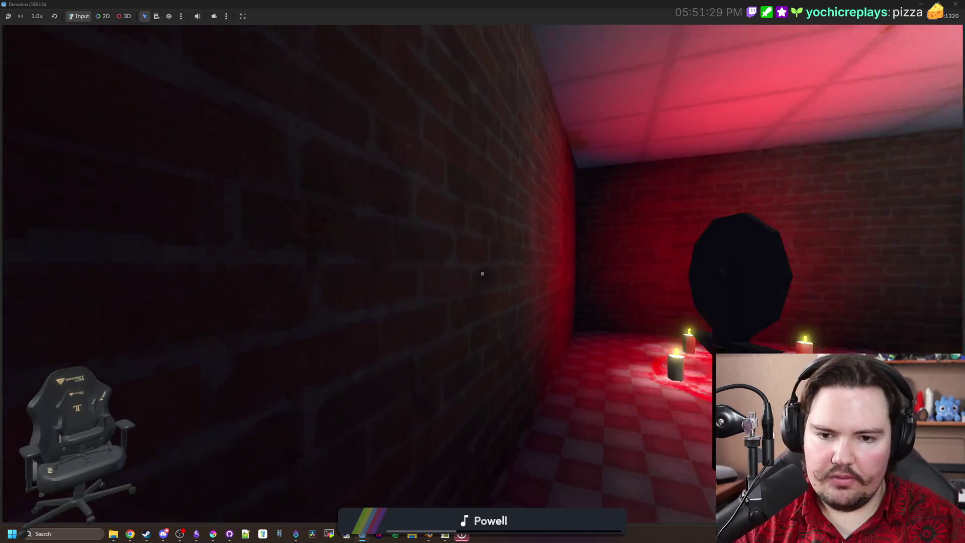
{"action": "key", "text": "w"}
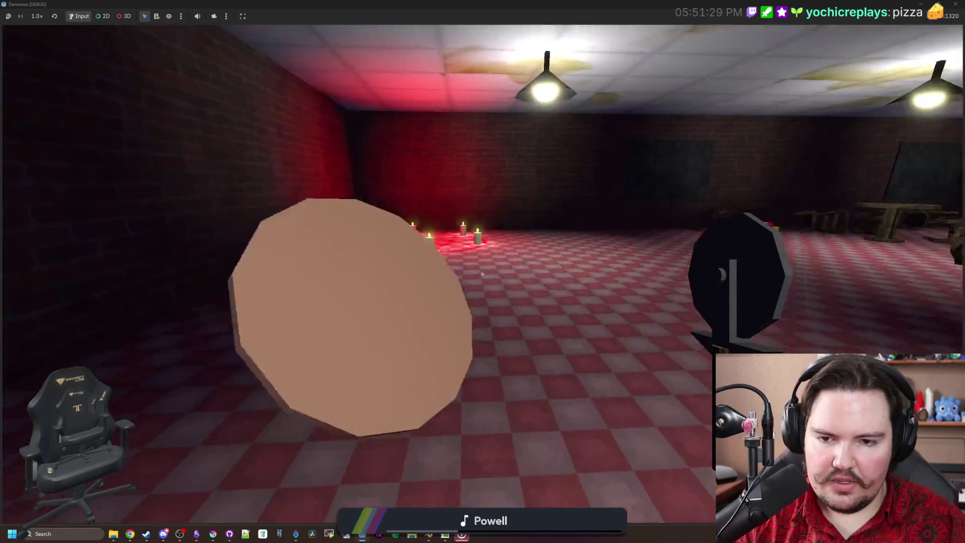
{"action": "left_click", "coordinate": [482, 274]}
{"action": "left_click", "coordinate": [482, 274]}
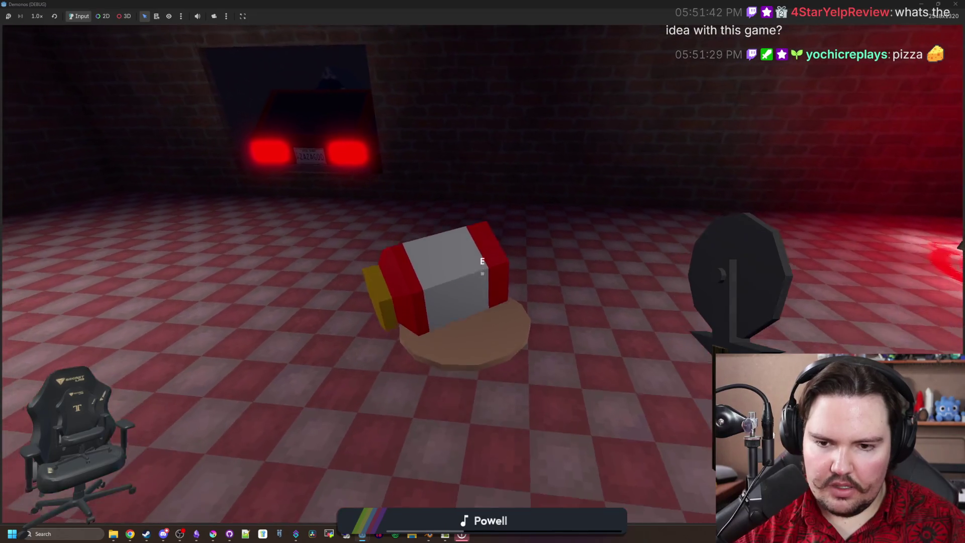
{"action": "left_click", "coordinate": [482, 274]}
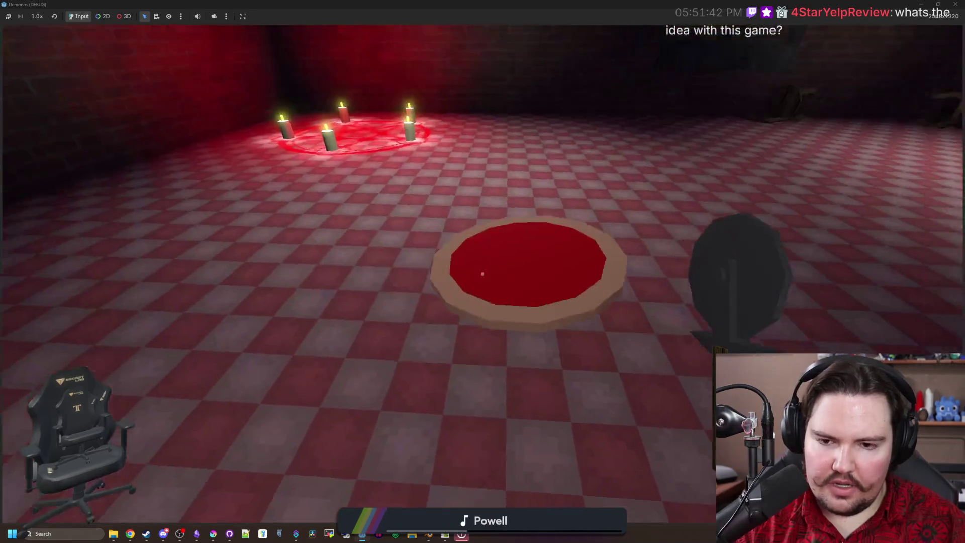
{"action": "left_click", "coordinate": [482, 274]}
- Throw the sauced pizza, pick it up again and place it in the car trunk
{"action": "left_click", "coordinate": [482, 273]}
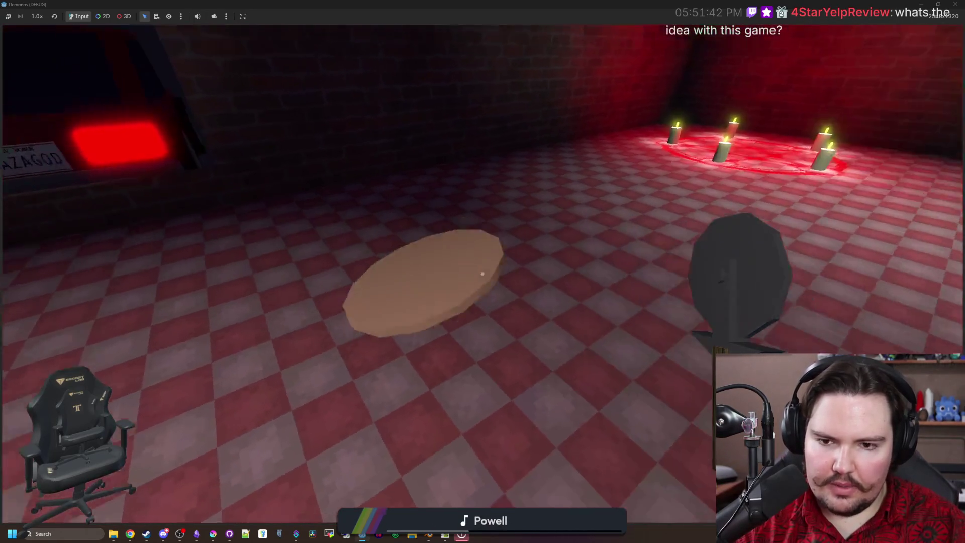
{"action": "left_click", "coordinate": [482, 274]}
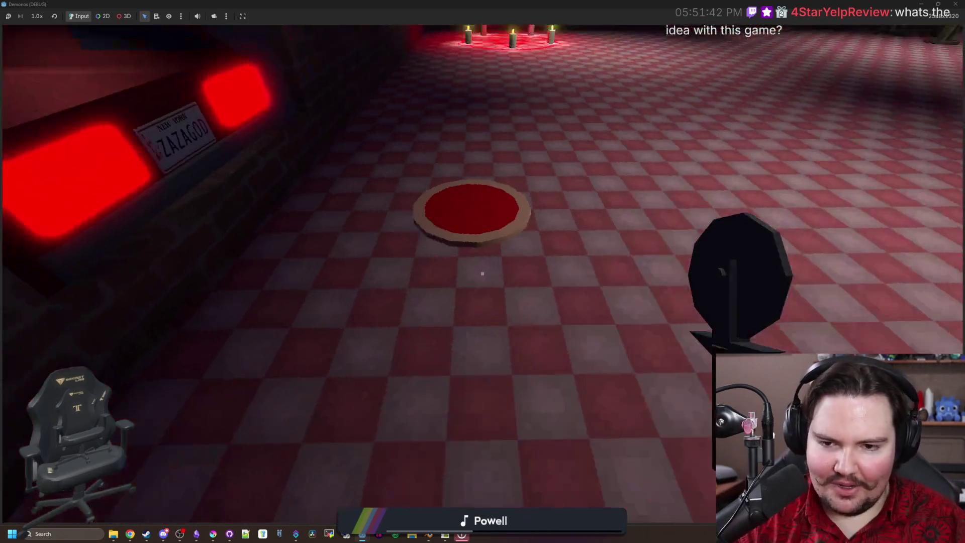
{"action": "key", "text": "e"}
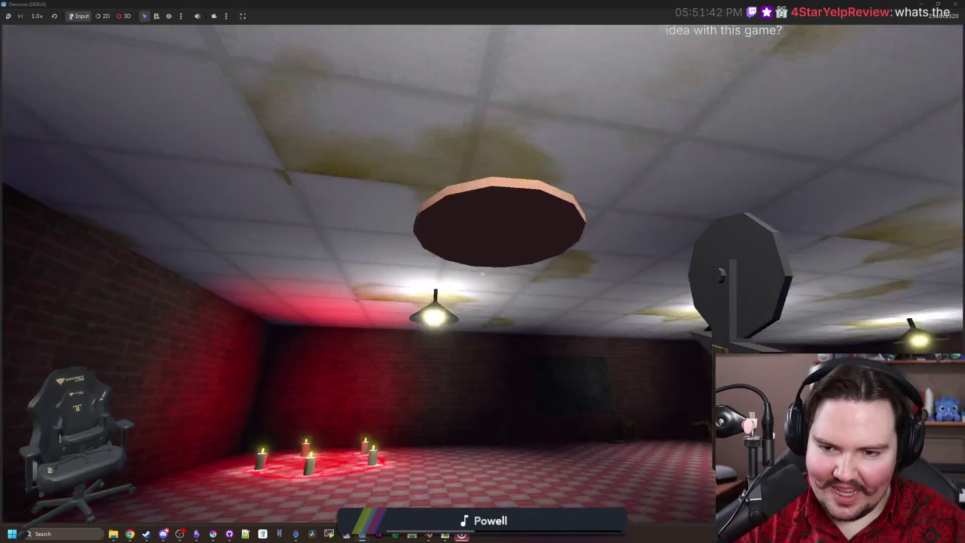
{"action": "key", "text": "e"}
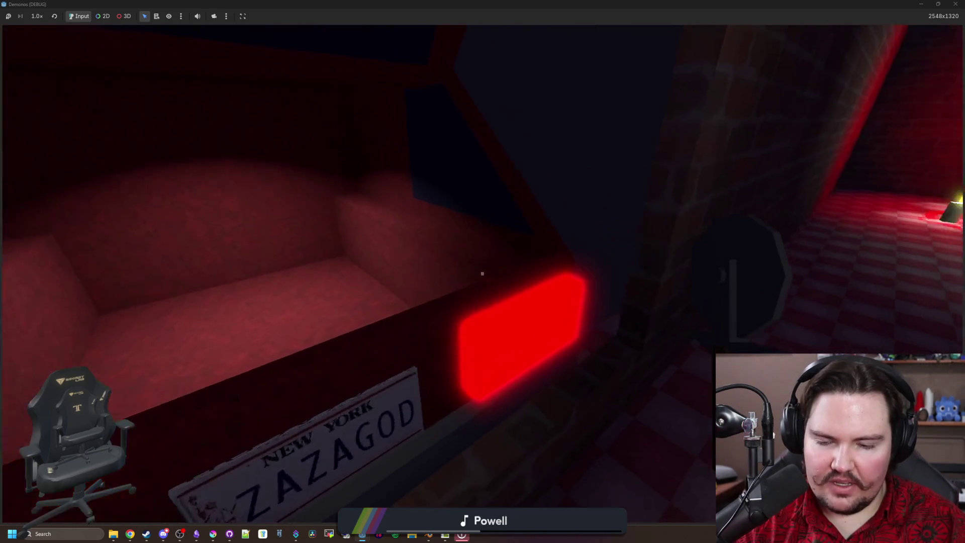
- Walk back to the car's rear and take the pizza out of the trunk with E
{"action": "key", "text": "w"}
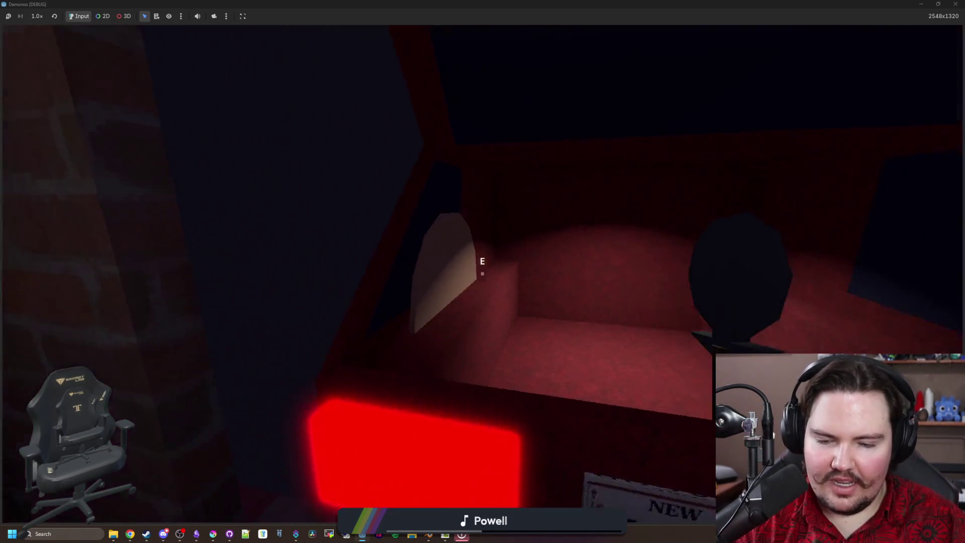
{"action": "key", "text": "s"}
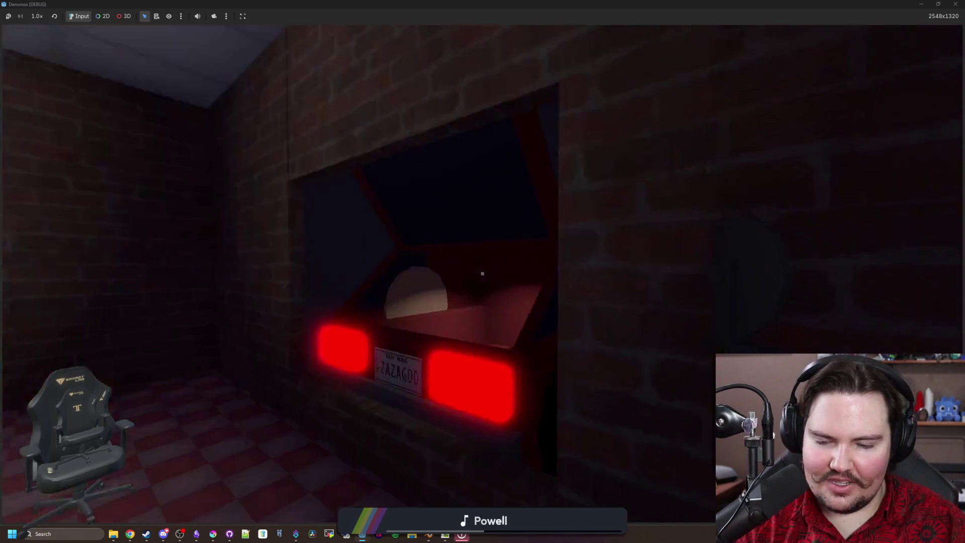
{"action": "key", "text": "w"}
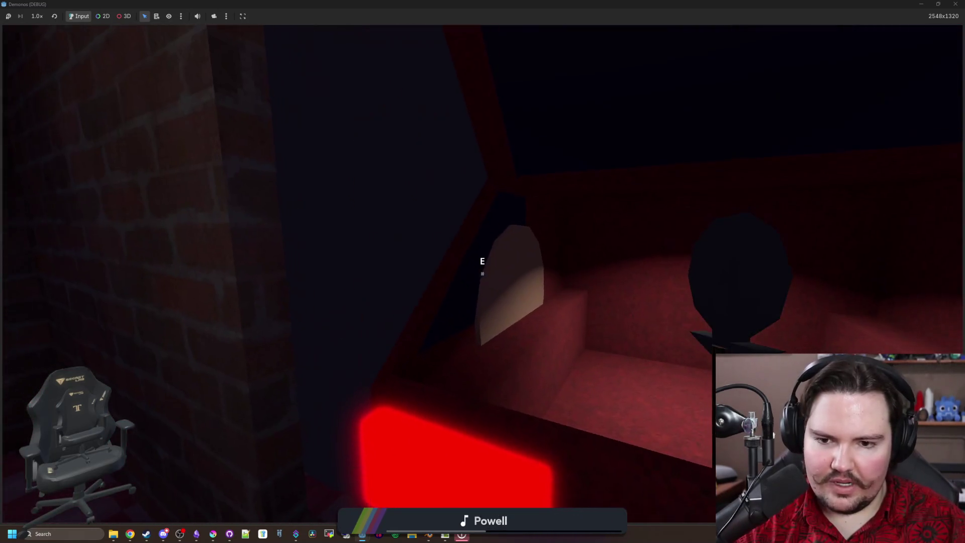
{"action": "key", "text": "e"}
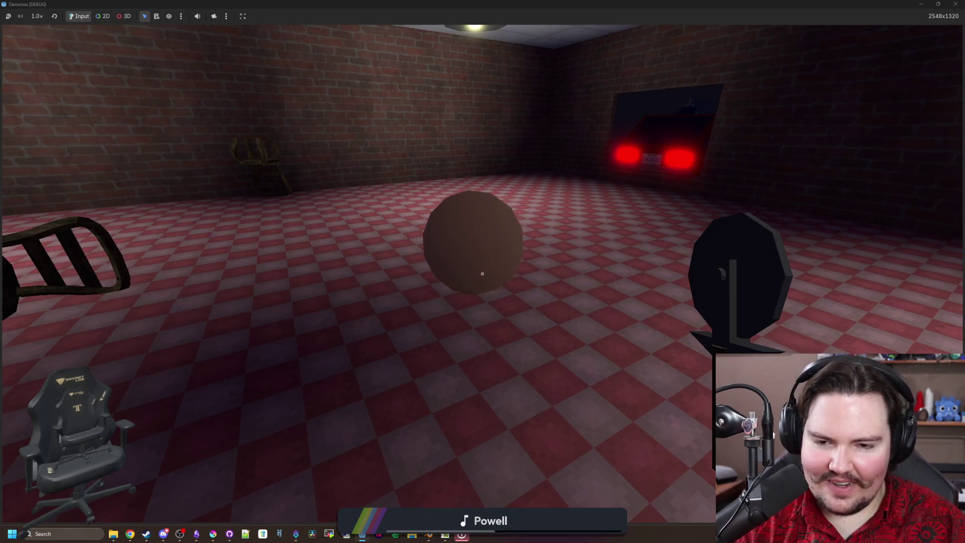
- Drop the pizza and a chair, then pick up and throw down a wooden table
{"action": "left_click", "coordinate": [482, 274]}
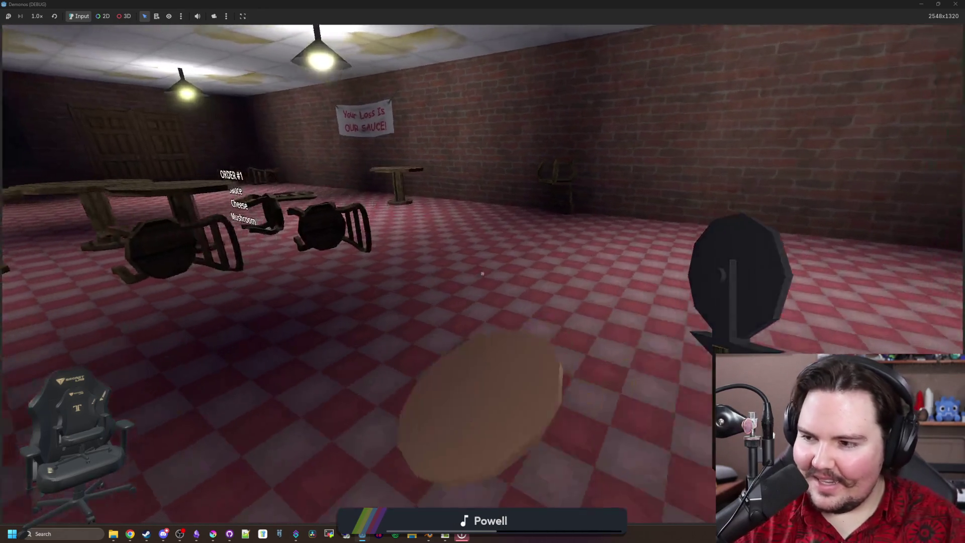
{"action": "key", "text": "w"}
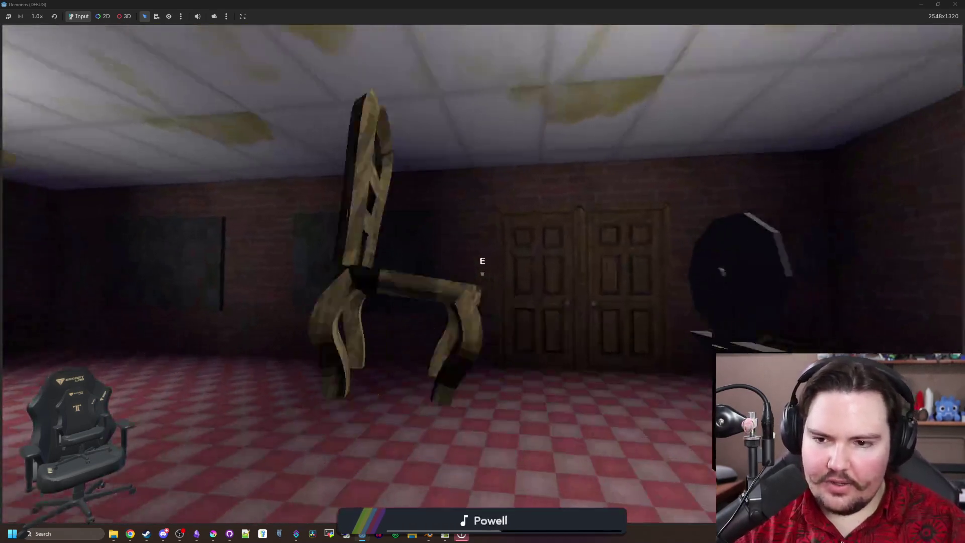
{"action": "left_click", "coordinate": [482, 274]}
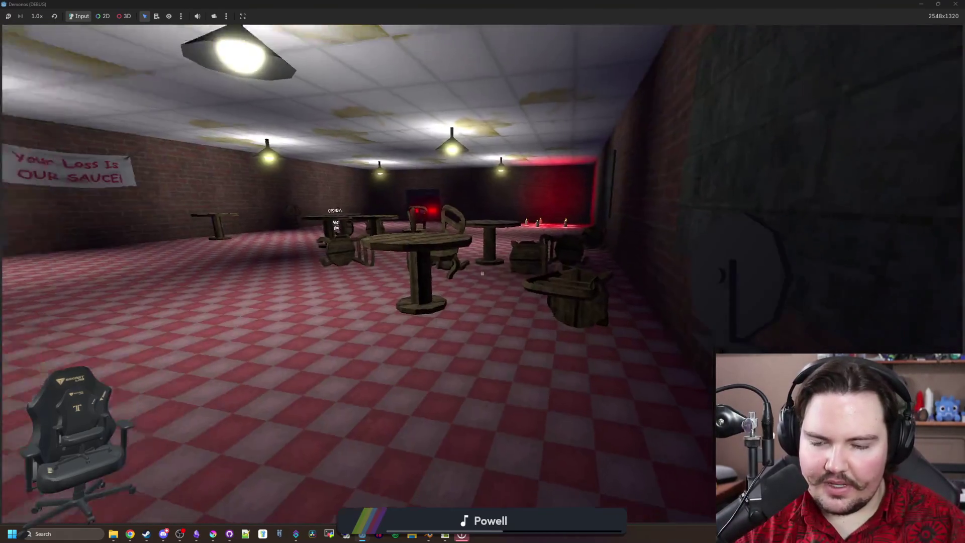
{"action": "key", "text": "w"}
{"action": "left_click", "coordinate": [482, 273]}
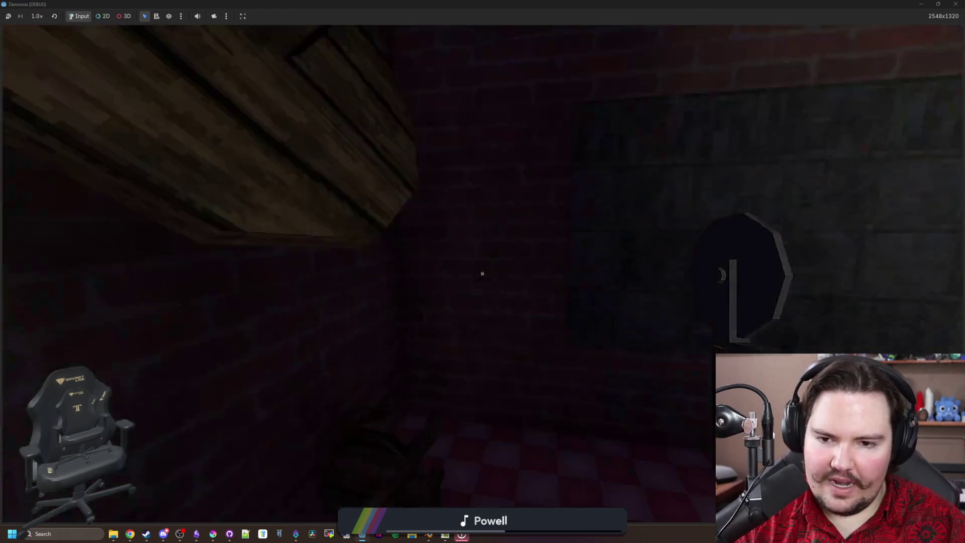
{"action": "left_click", "coordinate": [482, 273]}
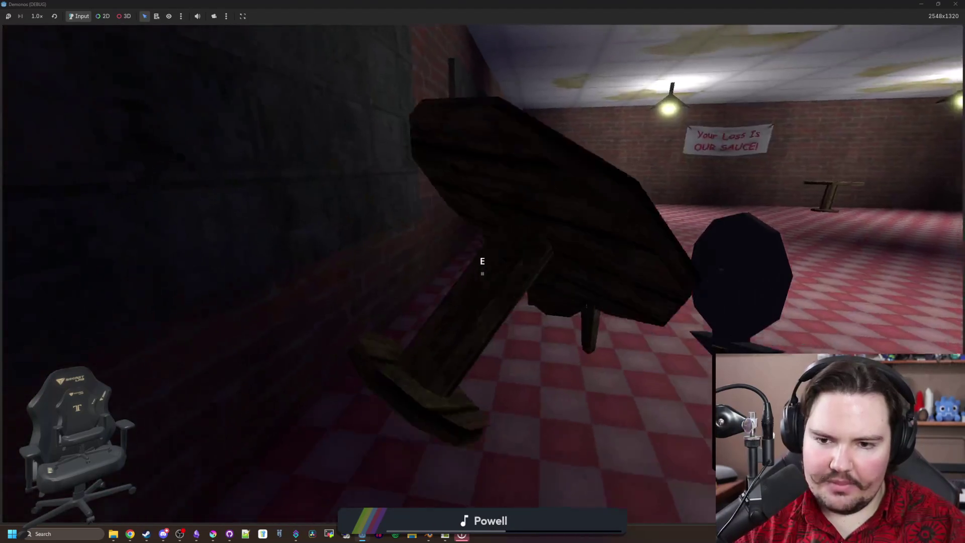
- Grab and release the ceiling lamps above the dining tables several times
{"action": "key", "text": "w"}
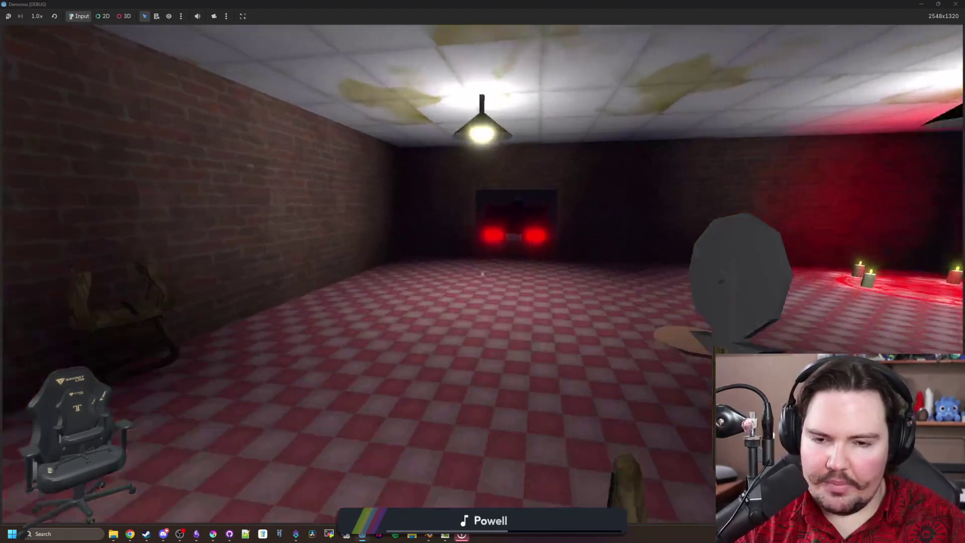
{"action": "key", "text": "w"}
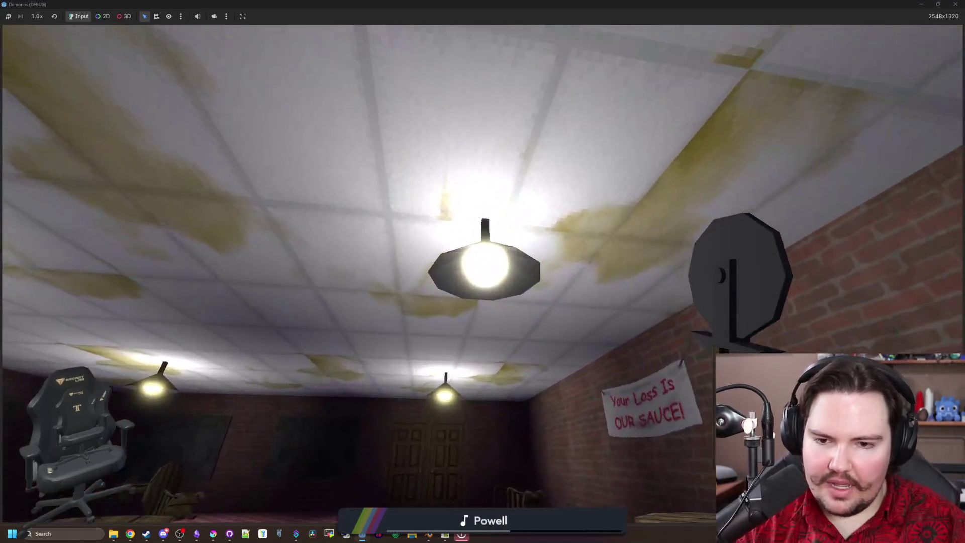
{"action": "left_click", "coordinate": [482, 274]}
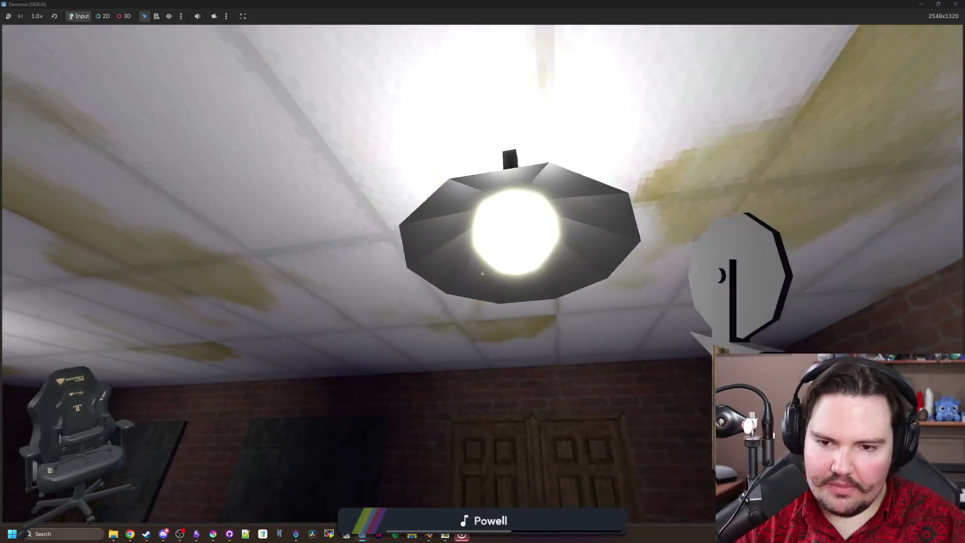
{"action": "left_click", "coordinate": [482, 273]}
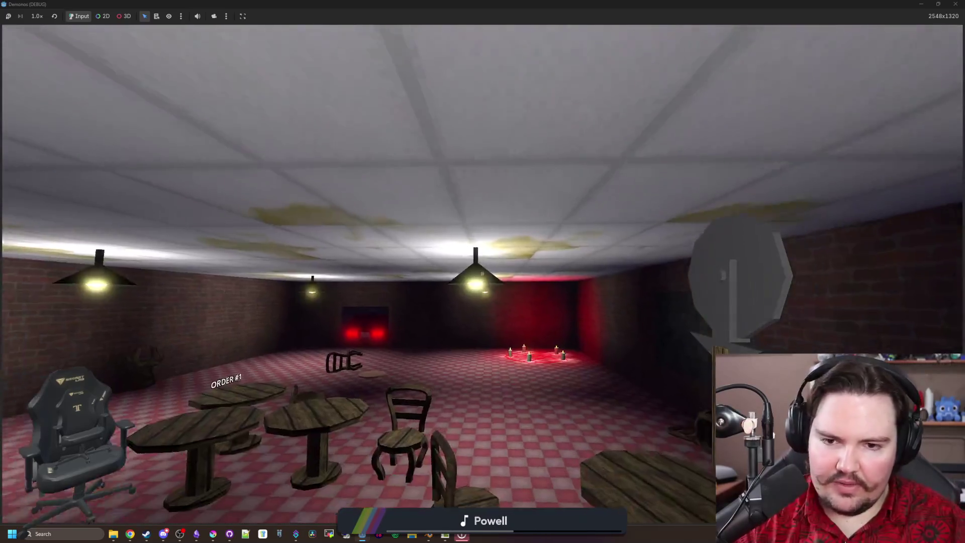
{"action": "left_click", "coordinate": [482, 274]}
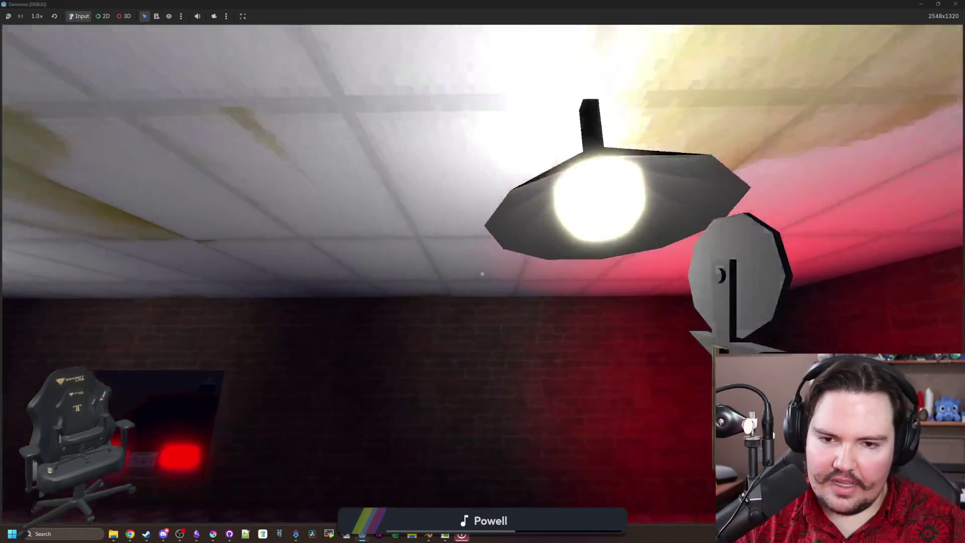
{"action": "left_click", "coordinate": [482, 273]}
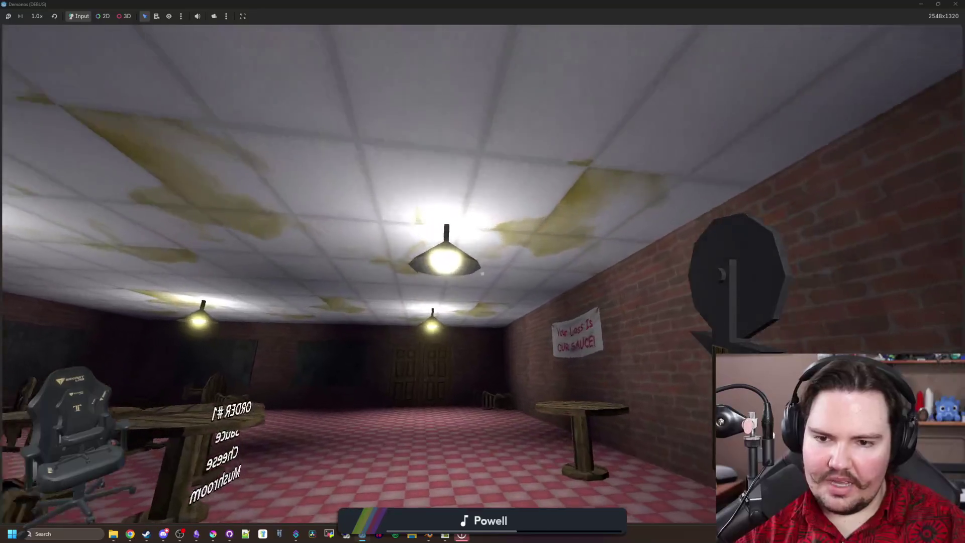
{"action": "left_click", "coordinate": [482, 274]}
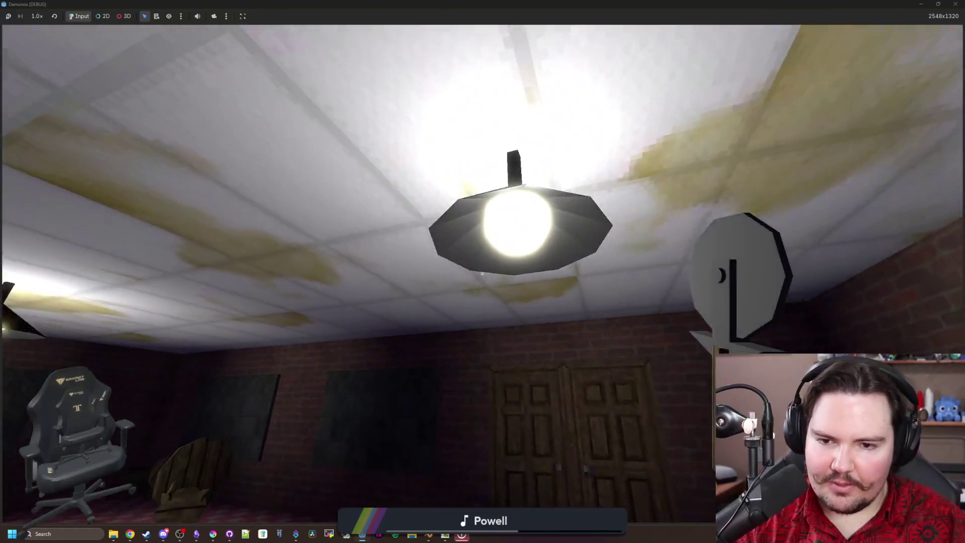
{"action": "left_click", "coordinate": [483, 273]}
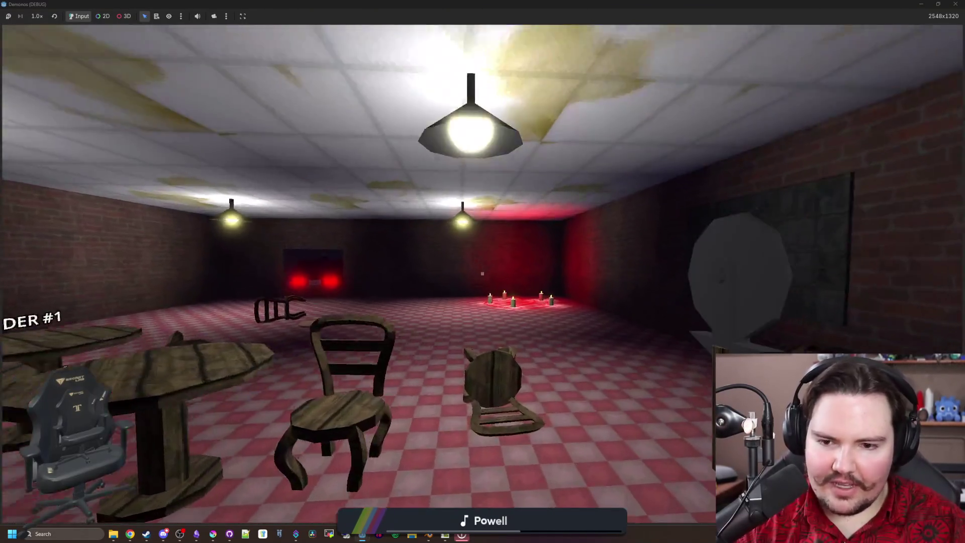
{"action": "left_click", "coordinate": [482, 273]}
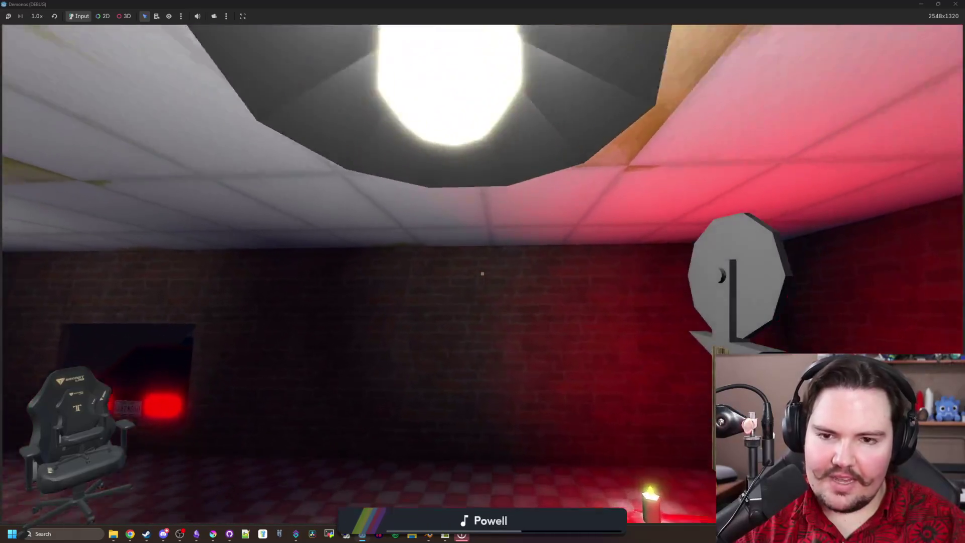
{"action": "left_click", "coordinate": [482, 273]}
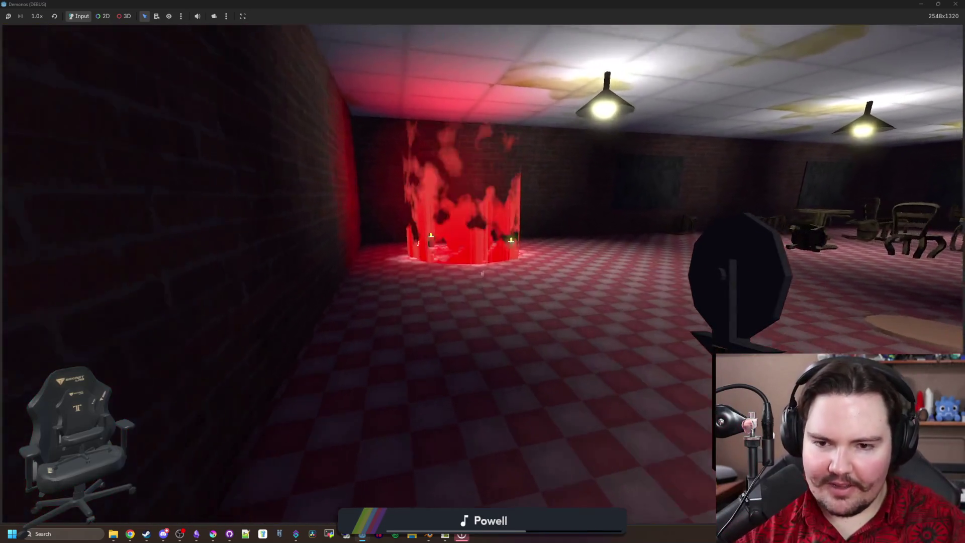
- By the red flame column, repeatedly grab and drop the sauce jar
{"action": "key", "text": "w"}
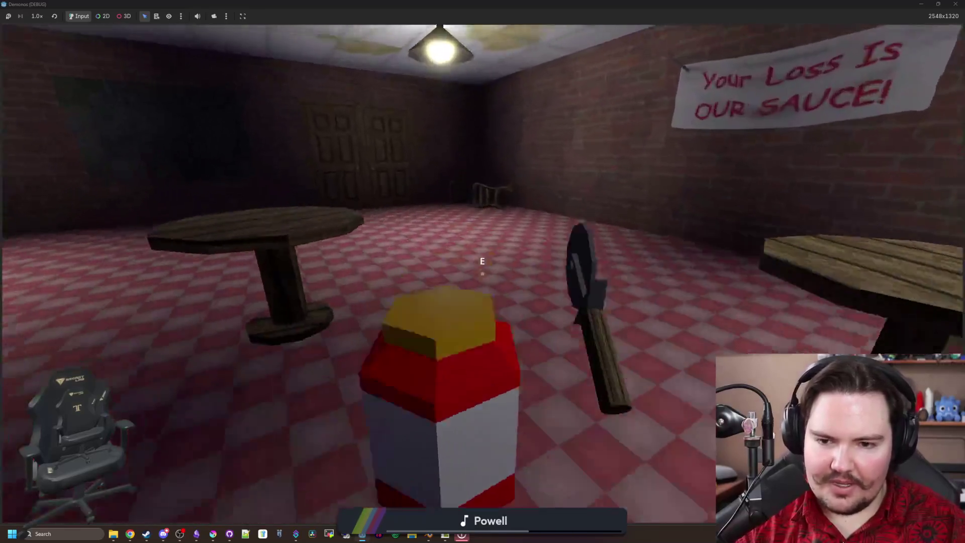
{"action": "left_click", "coordinate": [482, 274]}
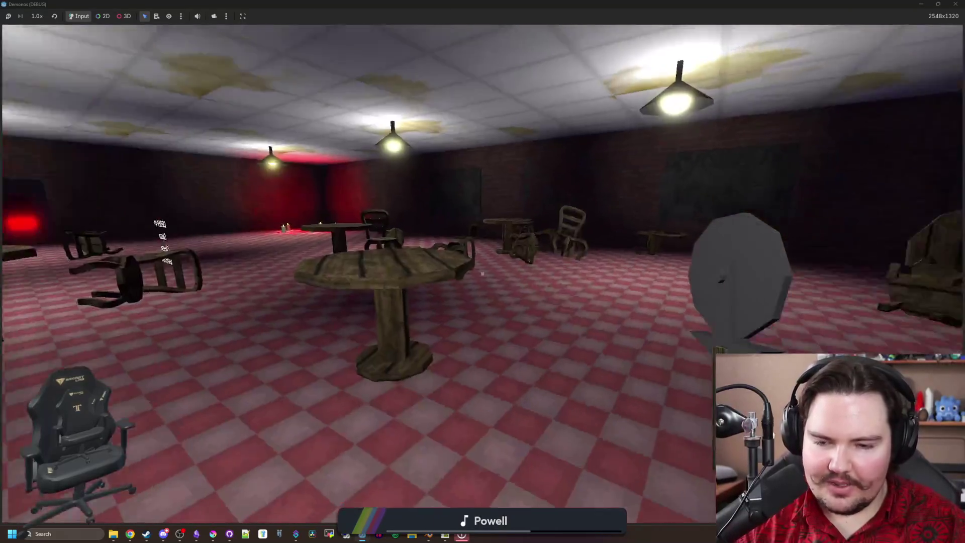
{"action": "left_click", "coordinate": [482, 274]}
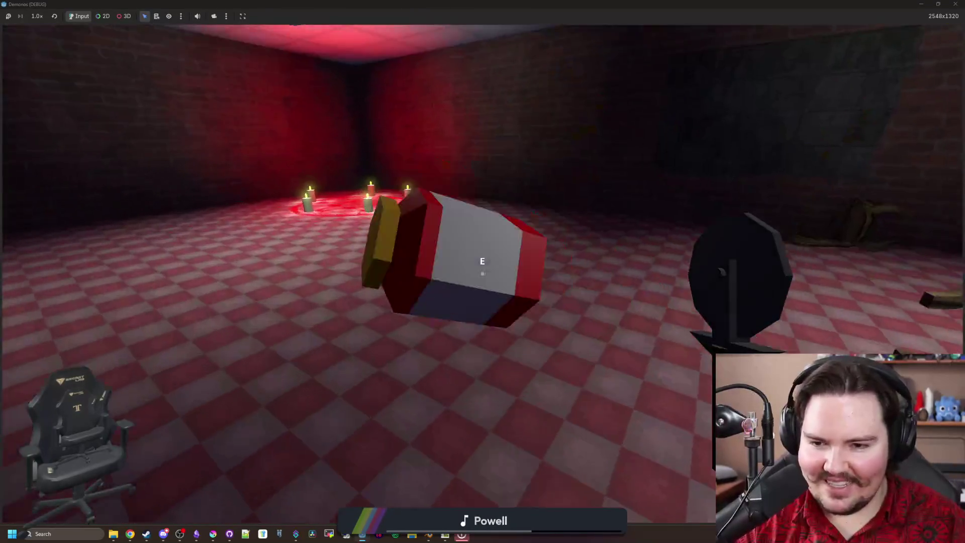
{"action": "left_click", "coordinate": [482, 274]}
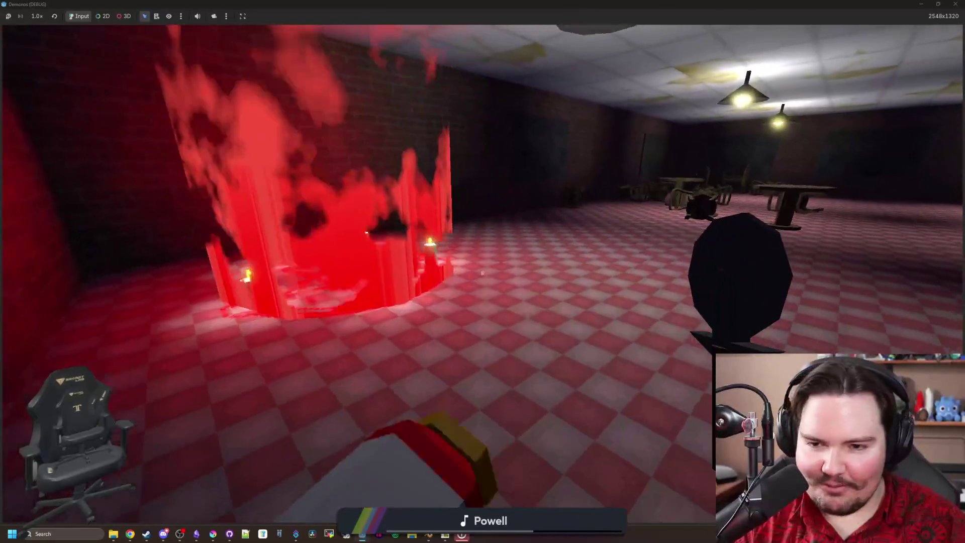
{"action": "left_click", "coordinate": [482, 274]}
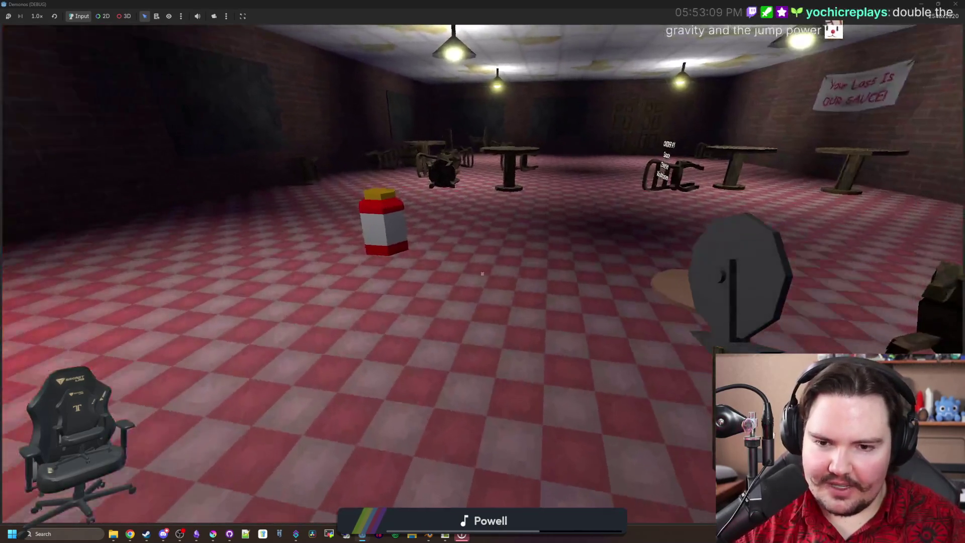
{"action": "left_click", "coordinate": [482, 274]}
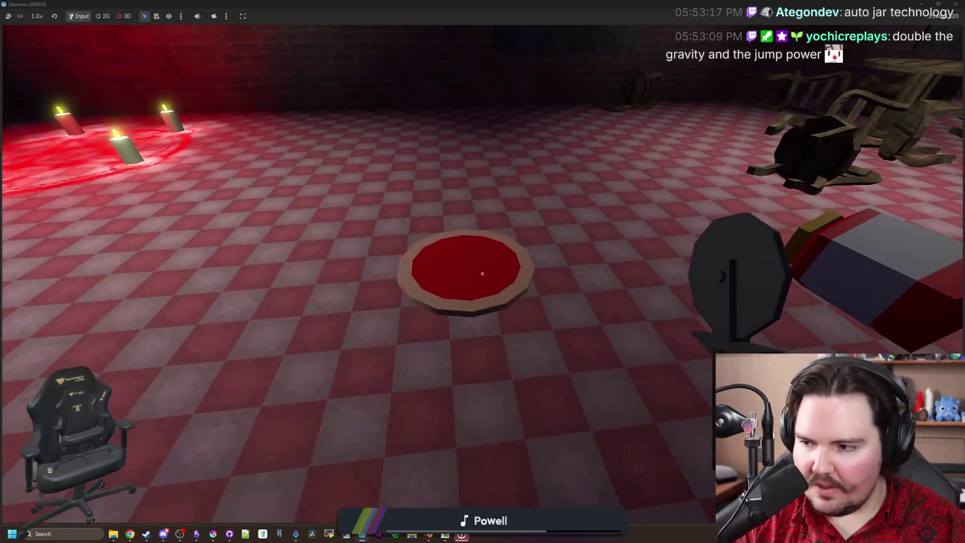
{"action": "left_click", "coordinate": [482, 274]}
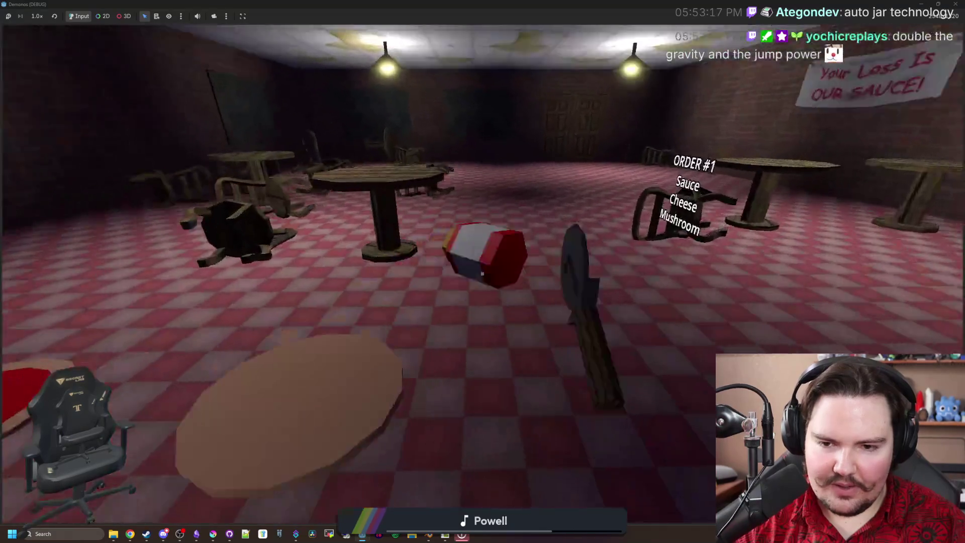
- Pick up the pizza dough, walk toward the red-eyed figure and drop it
{"action": "left_click", "coordinate": [483, 273]}
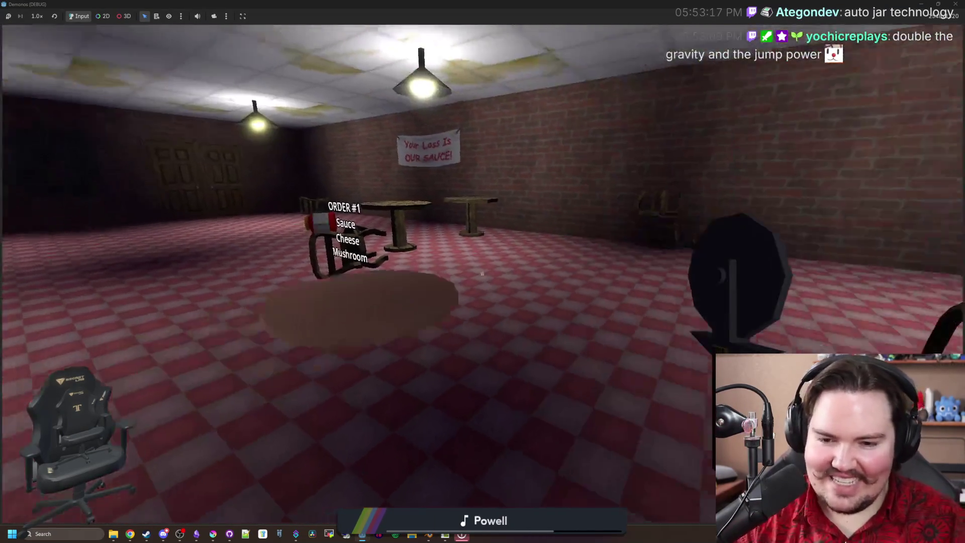
{"action": "key", "text": "w"}
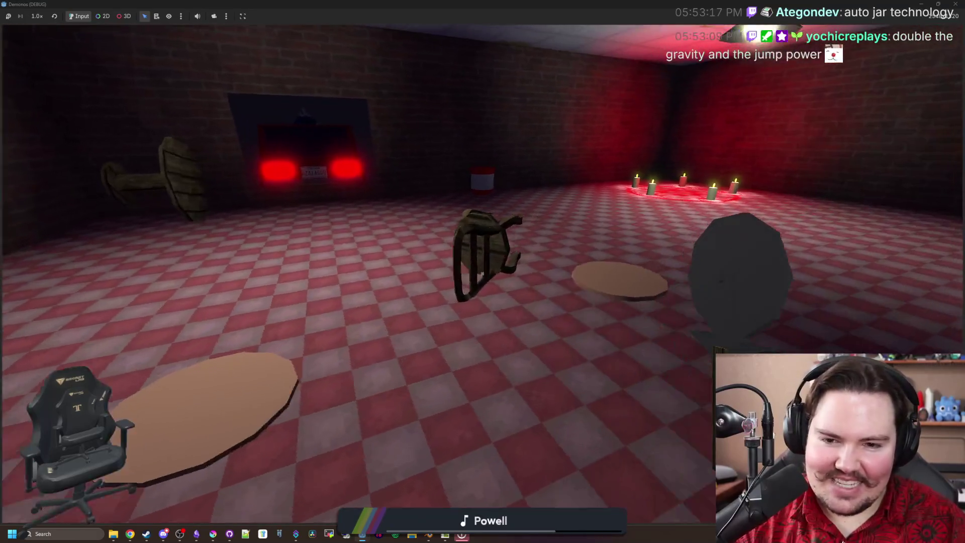
{"action": "left_click", "coordinate": [482, 274]}
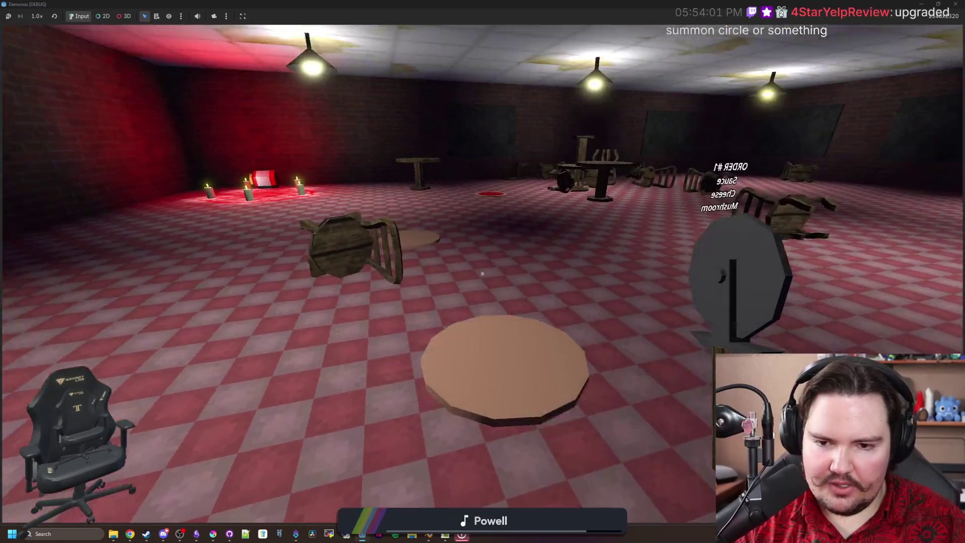
- Walk to the summoning circle and lift the dough disc off the floor
{"action": "key", "text": "w"}
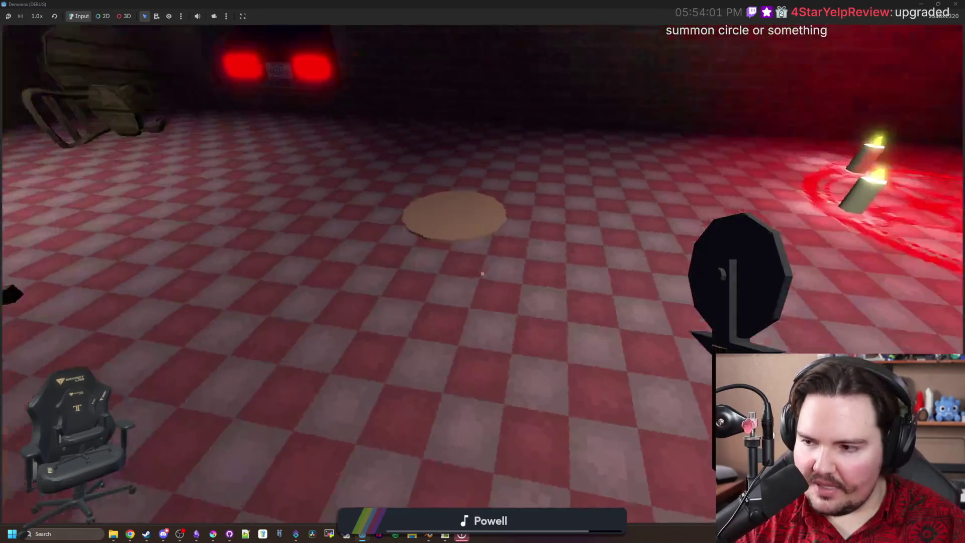
{"action": "key", "text": "w"}
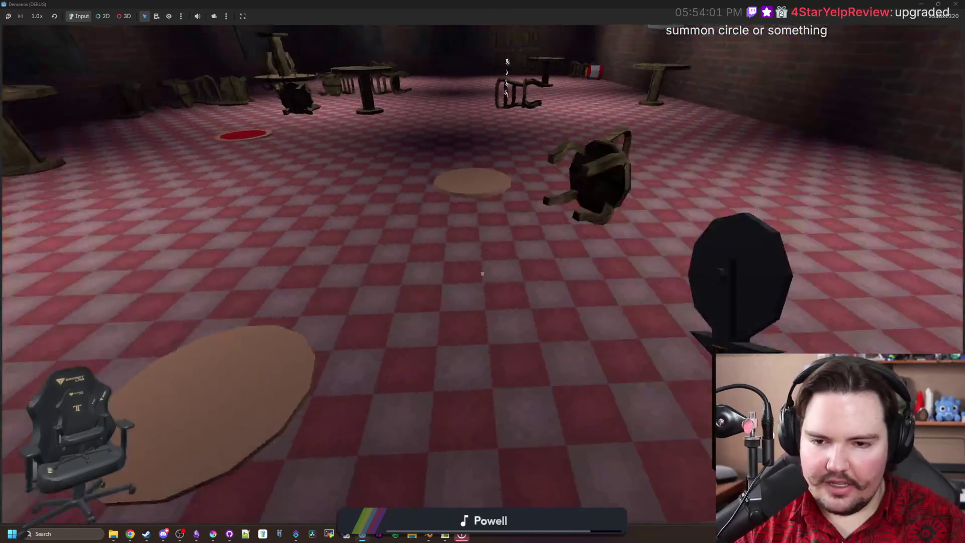
{"action": "key", "text": "e"}
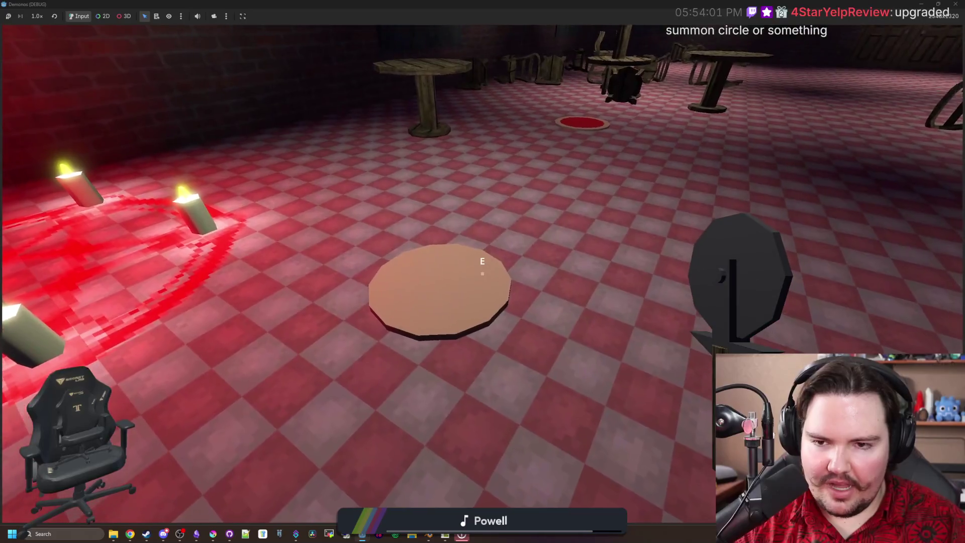
{"action": "mouse_move", "coordinate": [483, 273]}
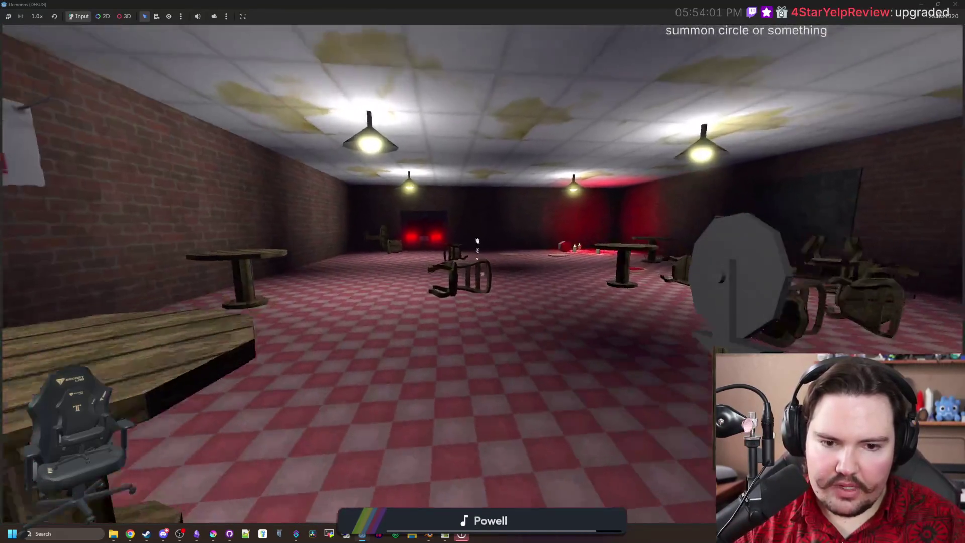
- Pick up and drop two wooden chairs, then exit fullscreen and close the debug game
{"action": "key", "text": "e"}
{"action": "left_click", "coordinate": [482, 273]}
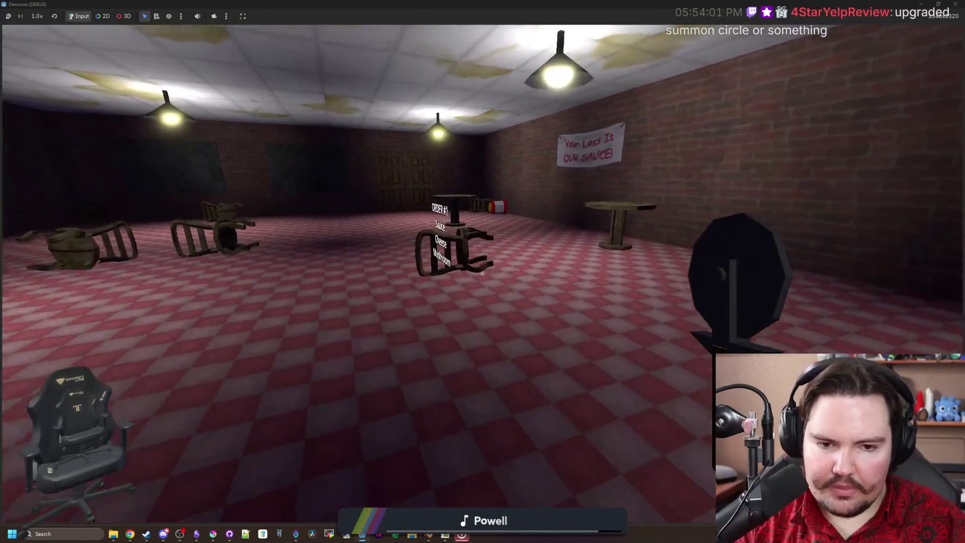
{"action": "key", "text": "e"}
{"action": "mouse_move", "coordinate": [482, 273]}
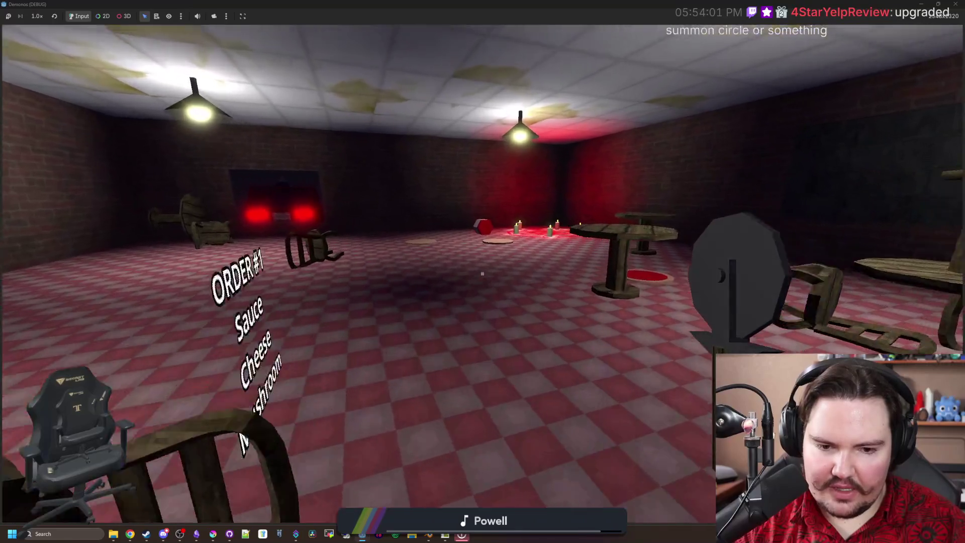
{"action": "left_click", "coordinate": [483, 273]}
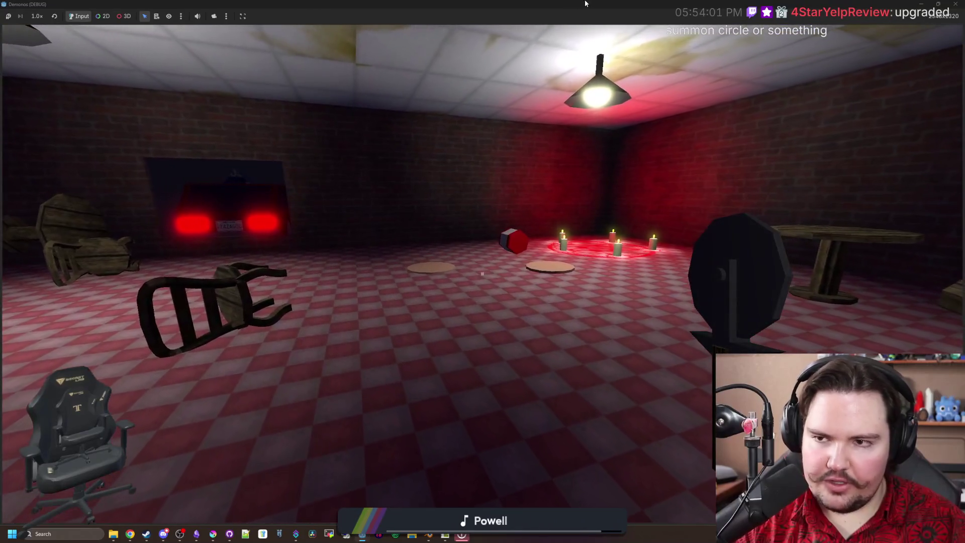
{"action": "key", "text": "Escape"}
{"action": "left_click", "coordinate": [575, 299]}
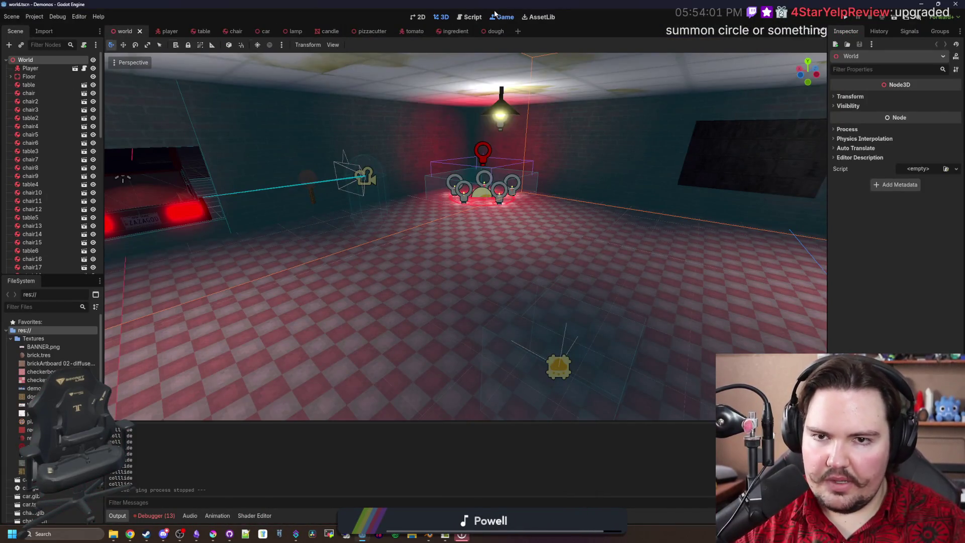
- Save the world scene with Ctrl+S and open player.gd from the Player node in 3D
{"action": "left_click", "coordinate": [498, 17]}
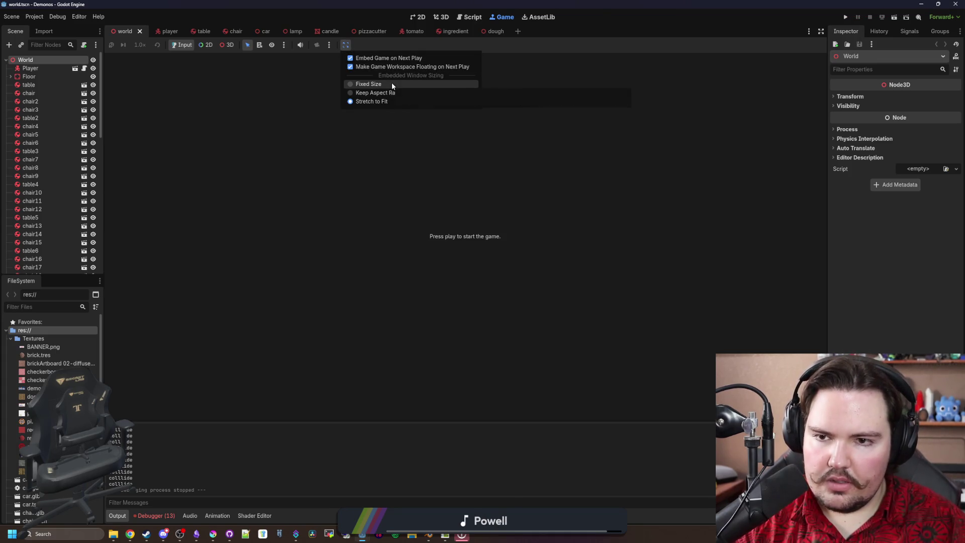
{"action": "left_click", "coordinate": [392, 68]}
{"action": "key", "text": "ctrl+s"}
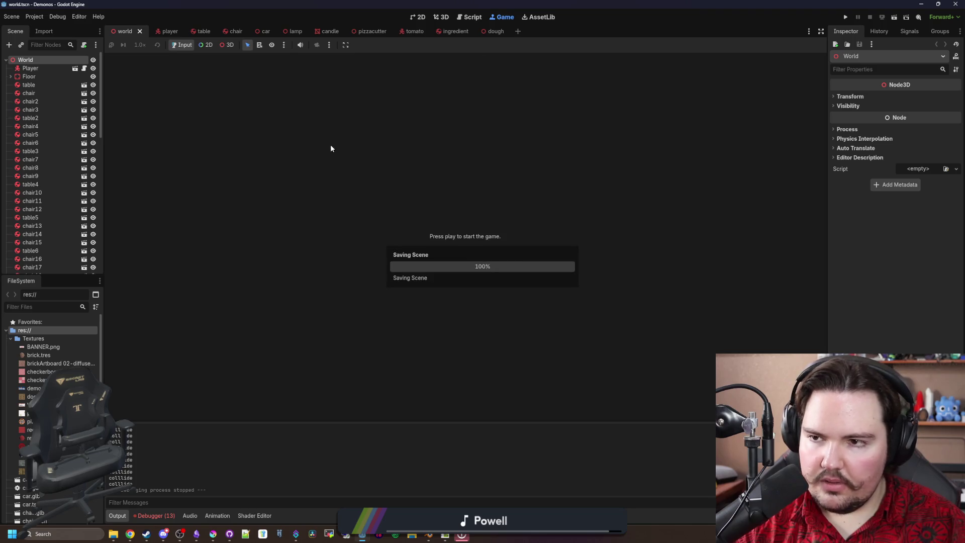
{"action": "left_click", "coordinate": [421, 17]}
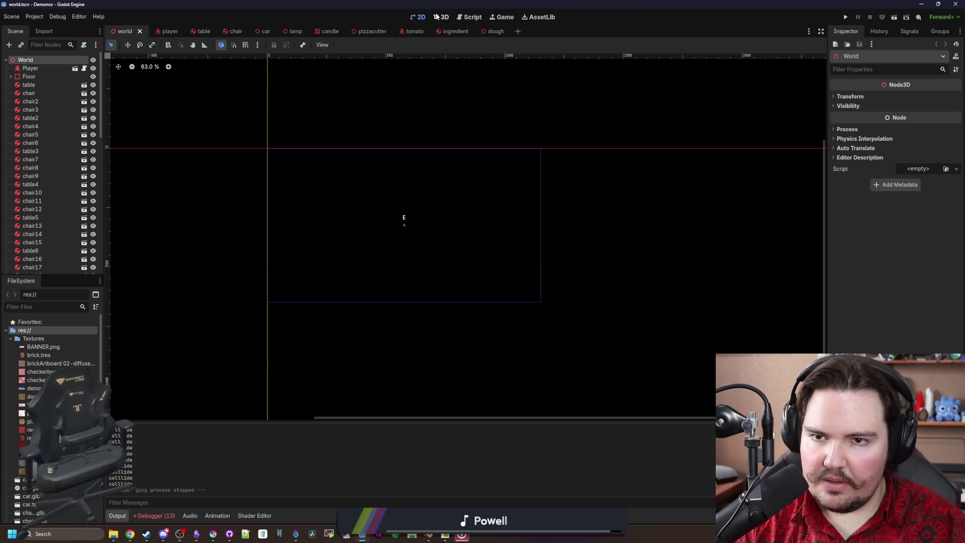
{"action": "left_click", "coordinate": [437, 17]}
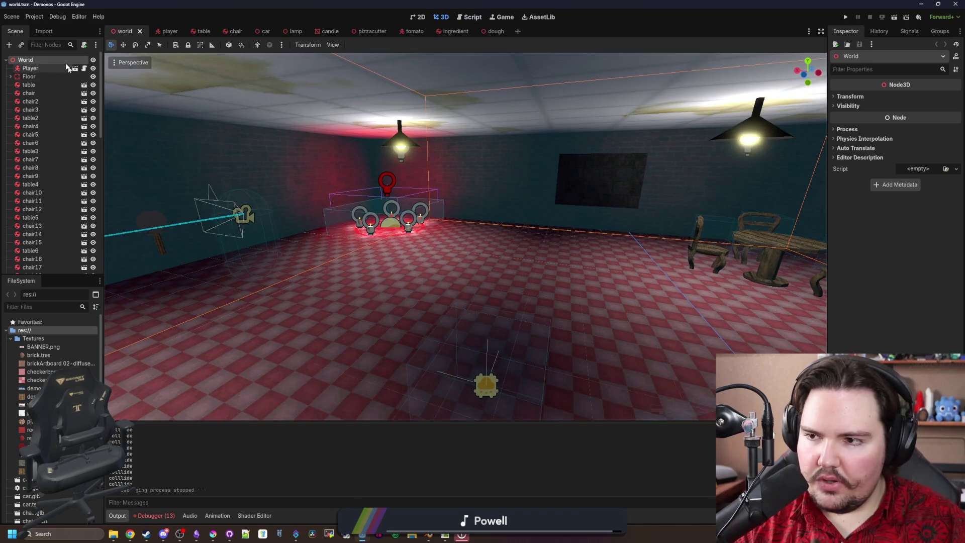
{"action": "left_click", "coordinate": [67, 68]}
{"action": "left_click", "coordinate": [84, 68]}
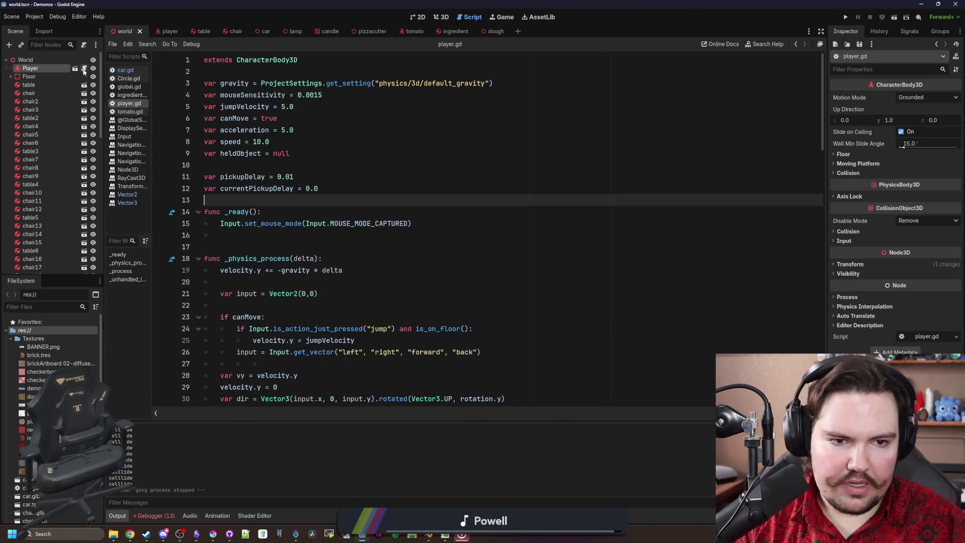
{"action": "scroll", "coordinate": [396, 189], "scroll_direction": "down", "scroll_amount": 3}
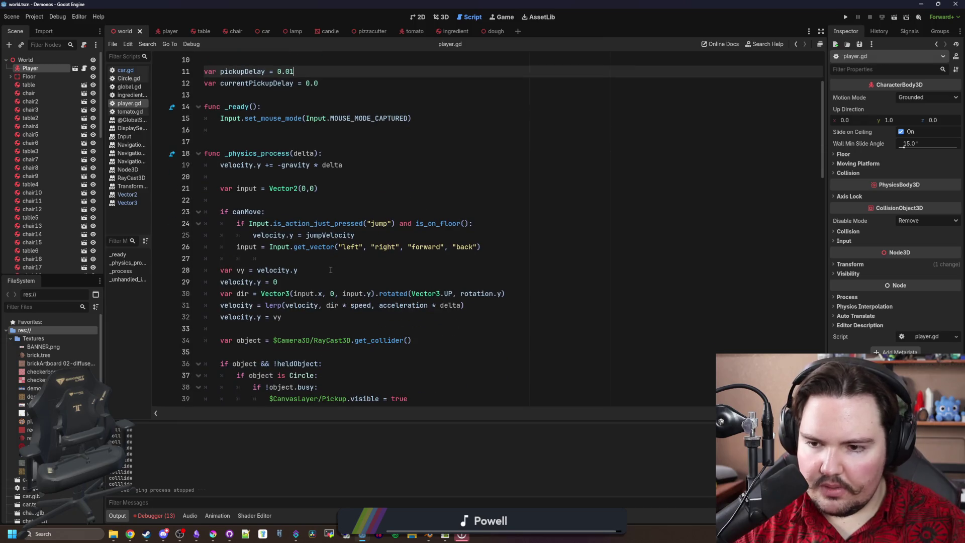
{"action": "scroll", "coordinate": [331, 270], "scroll_direction": "down", "scroll_amount": 14}
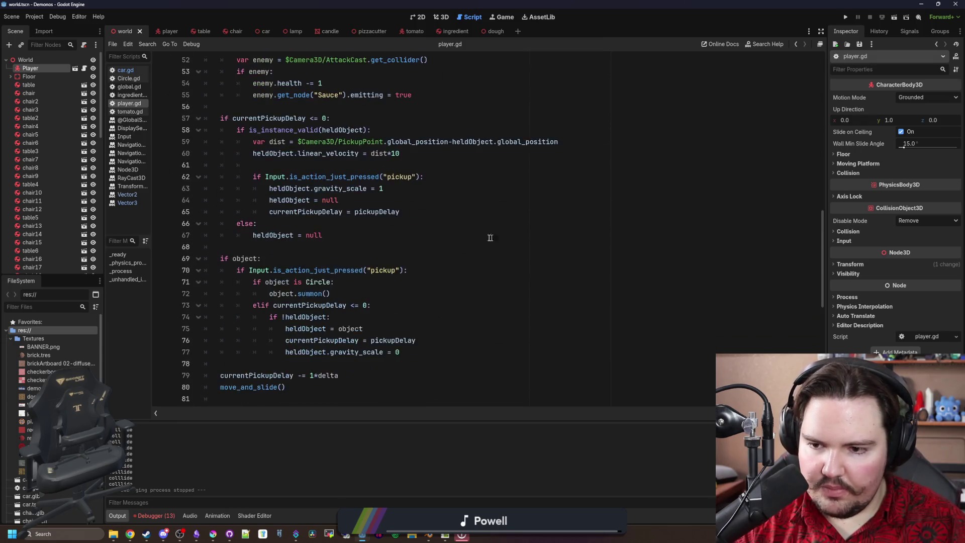
{"action": "scroll", "coordinate": [490, 238], "scroll_direction": "down", "scroll_amount": 9}
{"action": "scroll", "coordinate": [487, 237], "scroll_direction": "down", "scroll_amount": 1}
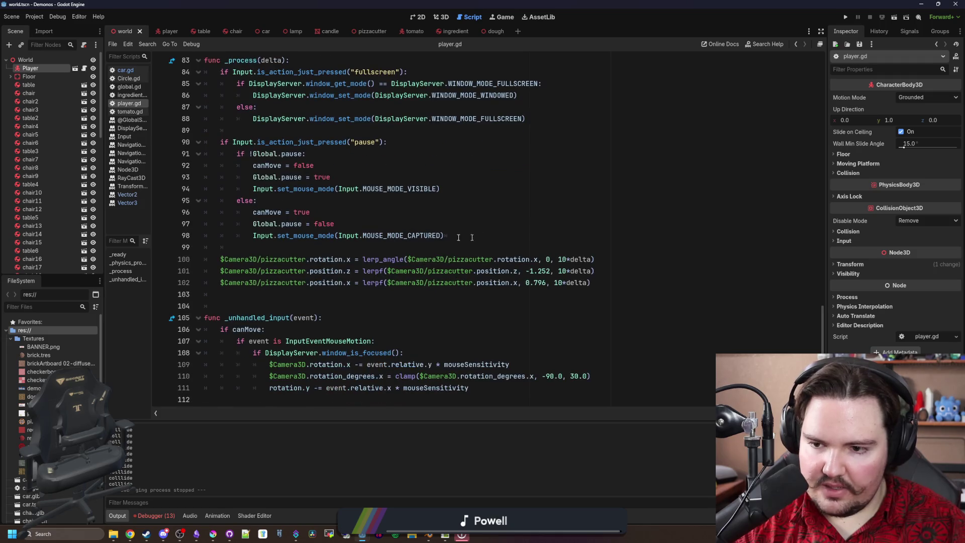
{"action": "scroll", "coordinate": [352, 244], "scroll_direction": "up", "scroll_amount": 1}
{"action": "scroll", "coordinate": [276, 249], "scroll_direction": "down", "scroll_amount": 1}
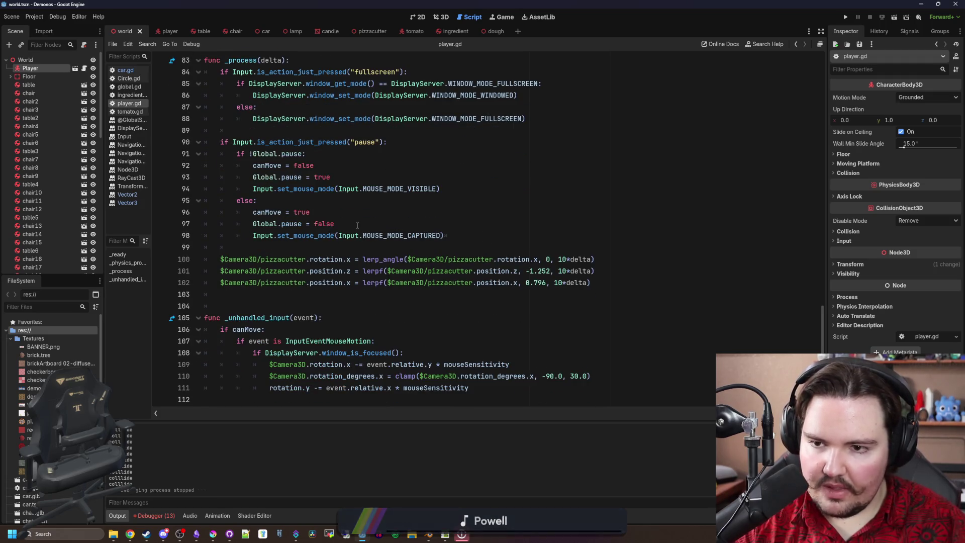
{"action": "scroll", "coordinate": [434, 247], "scroll_direction": "up", "scroll_amount": 1}
{"action": "scroll", "coordinate": [434, 247], "scroll_direction": "up", "scroll_amount": 6}
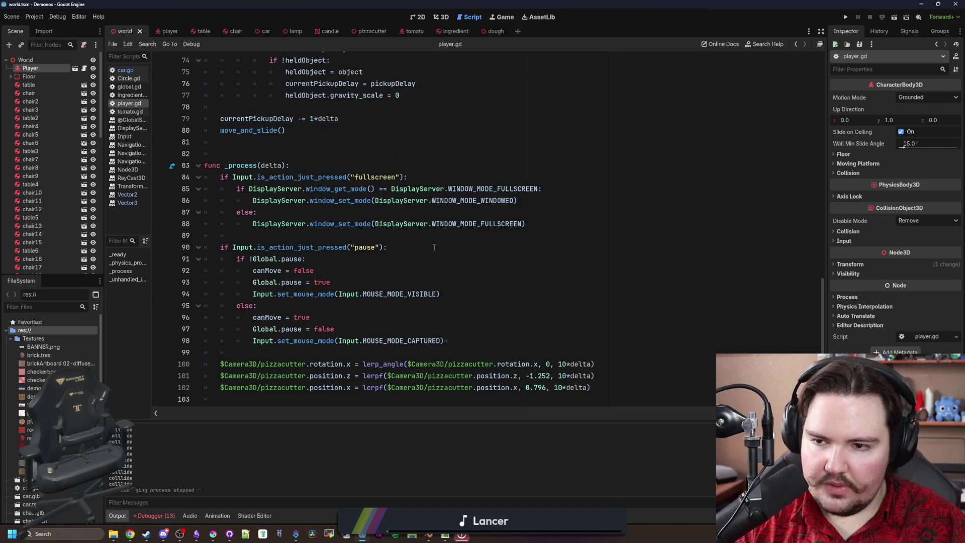
{"action": "scroll", "coordinate": [319, 305], "scroll_direction": "up", "scroll_amount": 16}
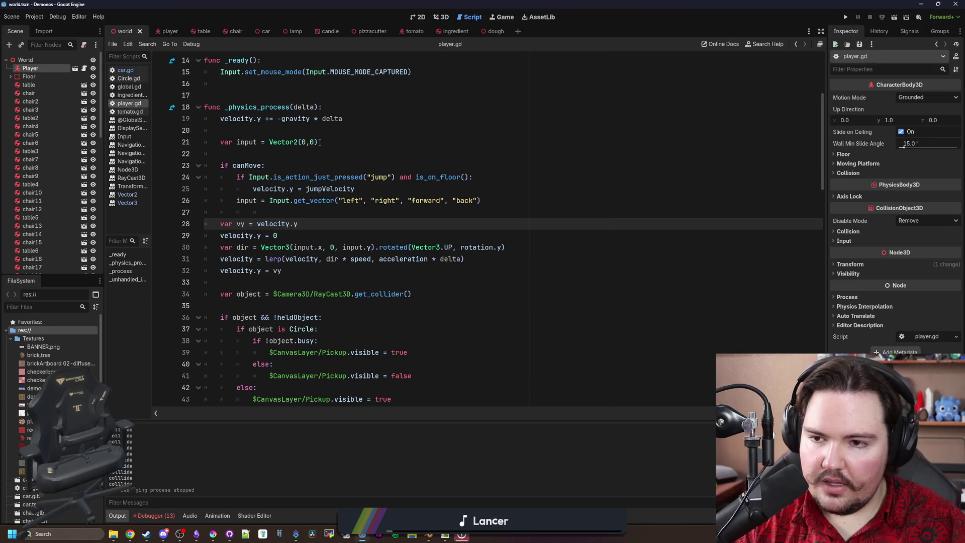
{"action": "key", "text": "Up"}
{"action": "key", "text": "Up"}
{"action": "key", "text": "Up"}
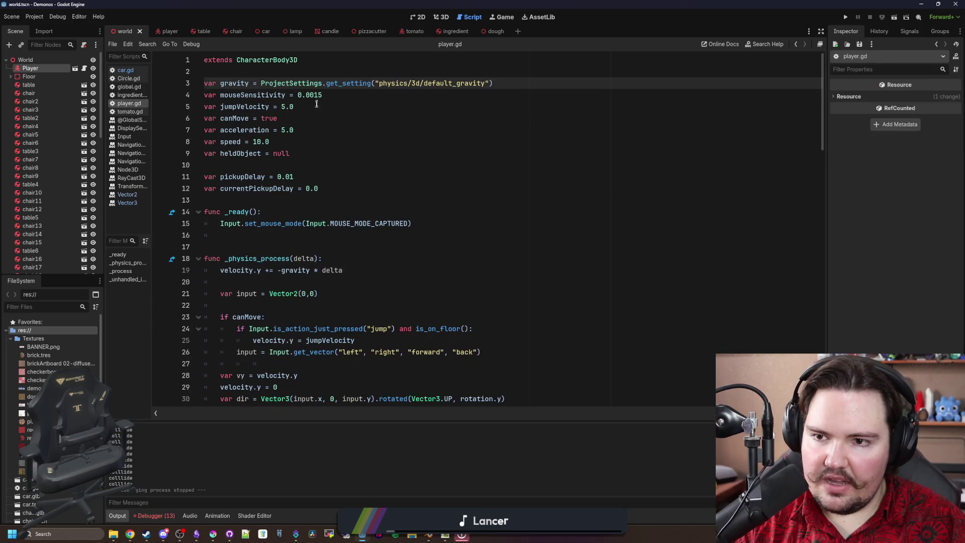
- Set Physics > 3D Default Gravity to 14.0 in Project Settings and relaunch the game
{"action": "left_click", "coordinate": [30, 17]}
{"action": "left_click", "coordinate": [39, 29]}
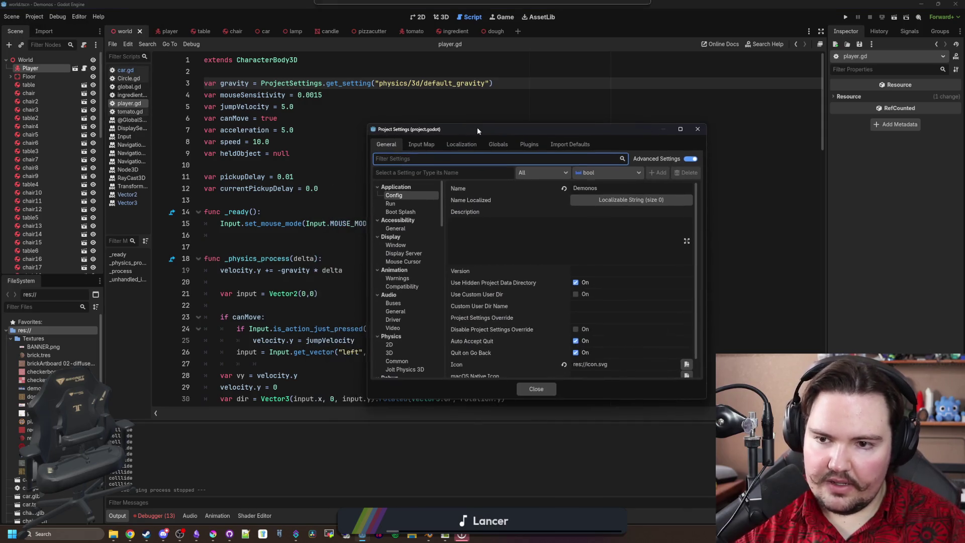
{"action": "type", "text": "GRAV"}
{"action": "left_click", "coordinate": [390, 220]}
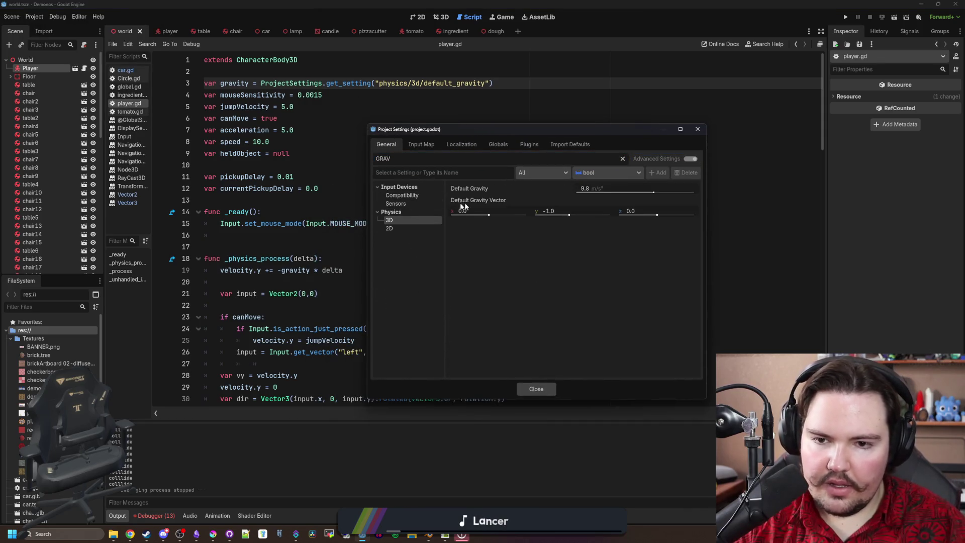
{"action": "left_click", "coordinate": [597, 190]}
{"action": "type", "text": "14"}
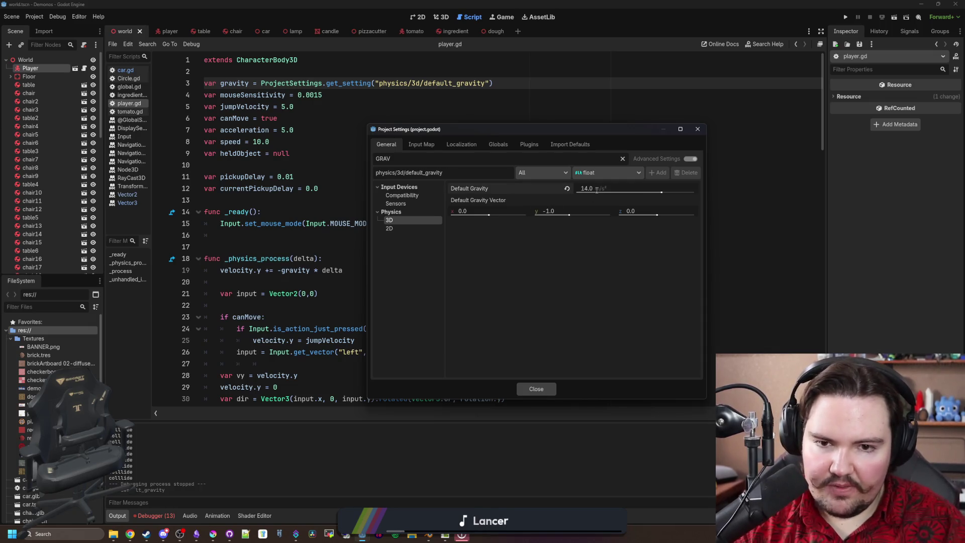
{"action": "left_click", "coordinate": [548, 393]}
{"action": "left_click", "coordinate": [845, 16]}
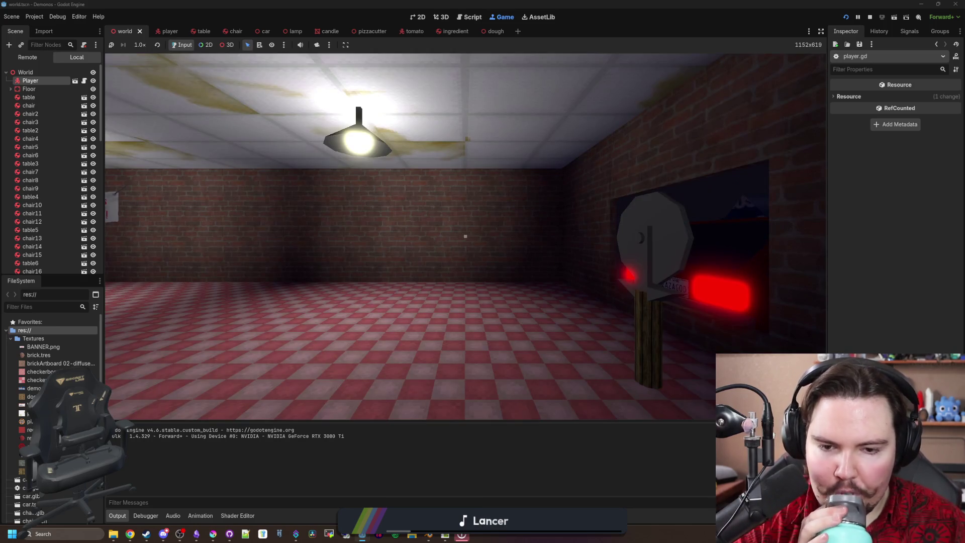
- Walk around the dining room in the running game to test the camera motion
{"action": "key", "text": "w"}
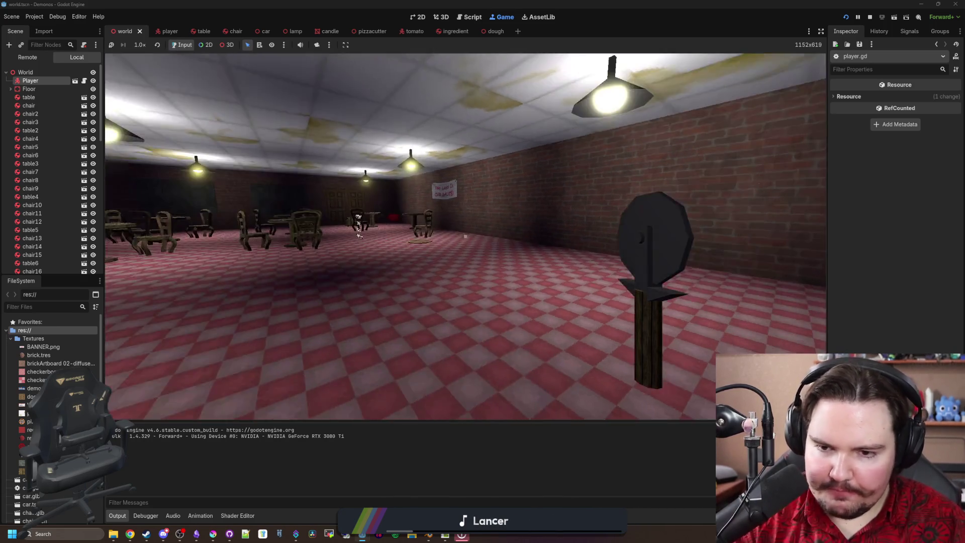
{"action": "key", "text": "w"}
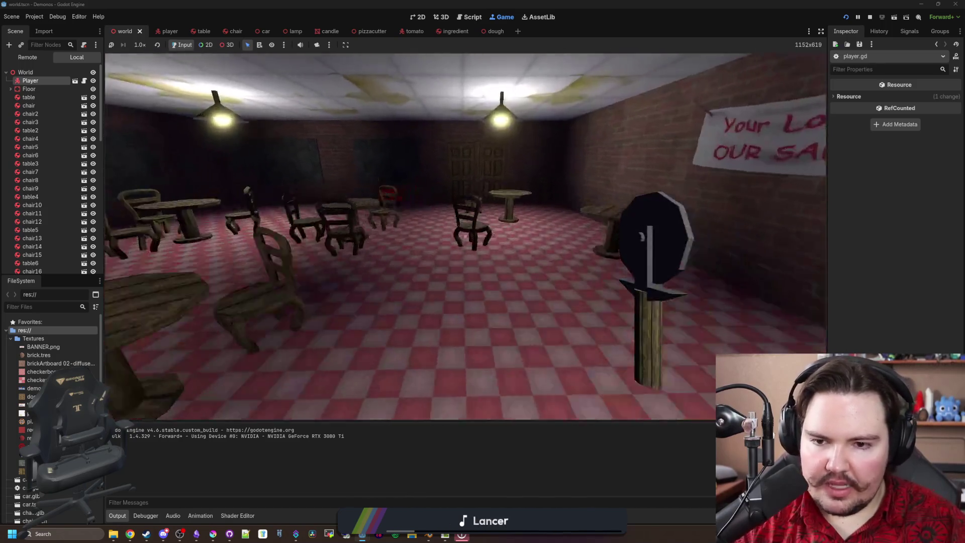
{"action": "key", "text": "w"}
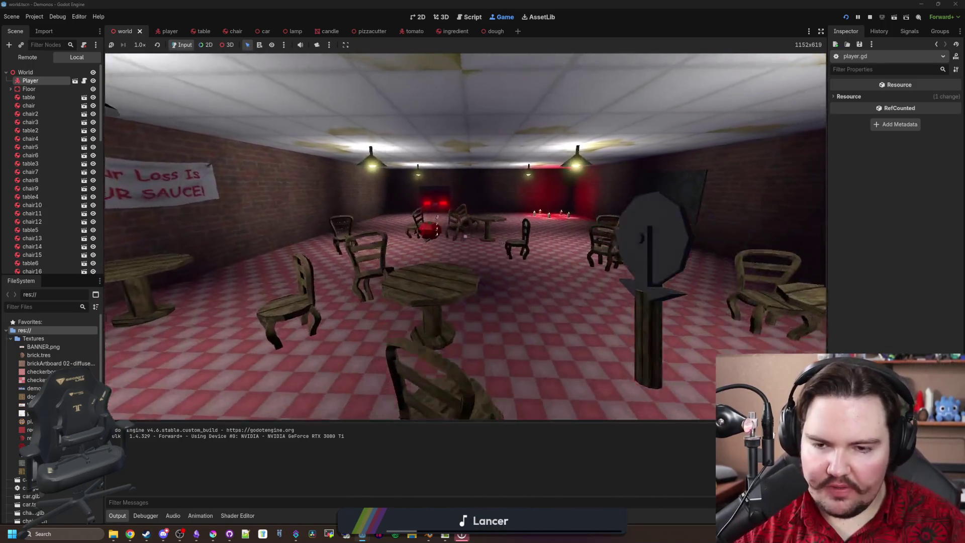
{"action": "key", "text": "w"}
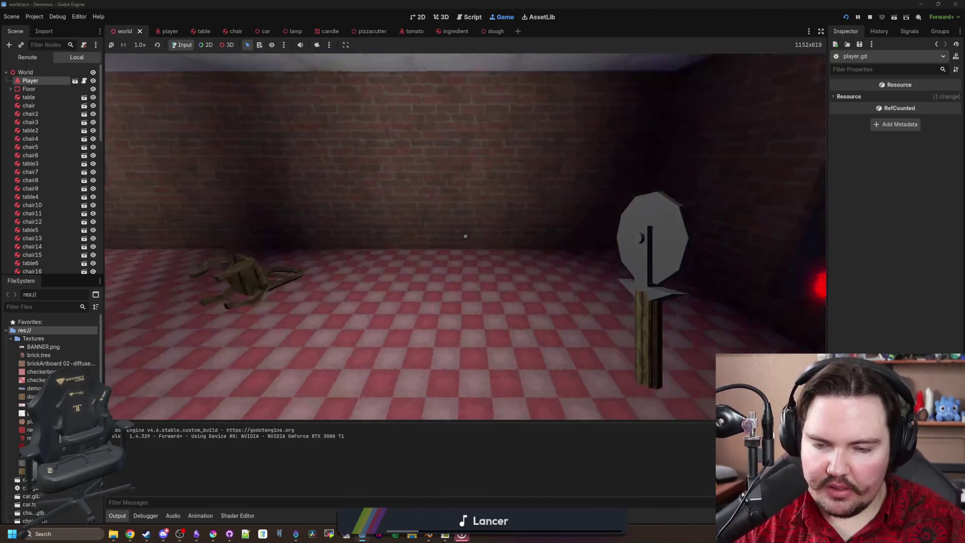
{"action": "key", "text": "w"}
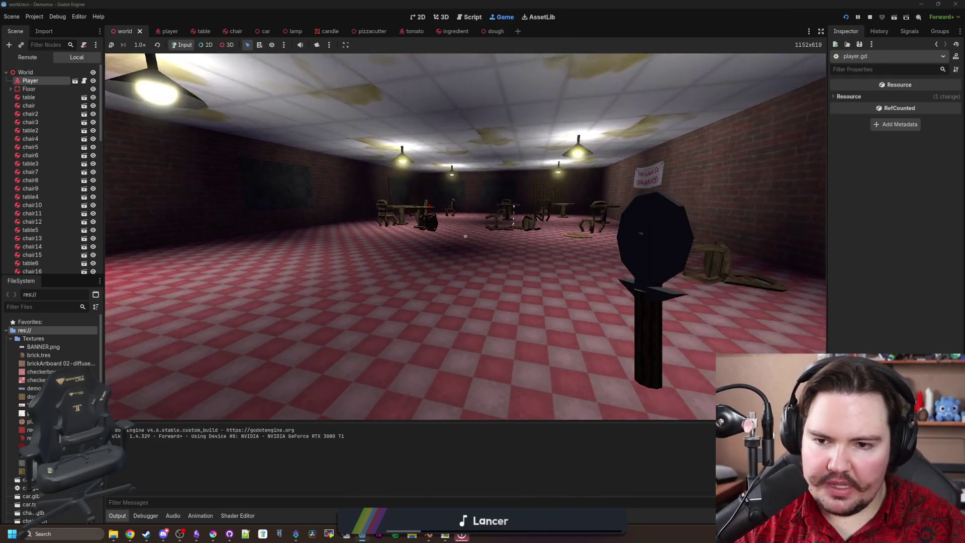
{"action": "key", "text": "w"}
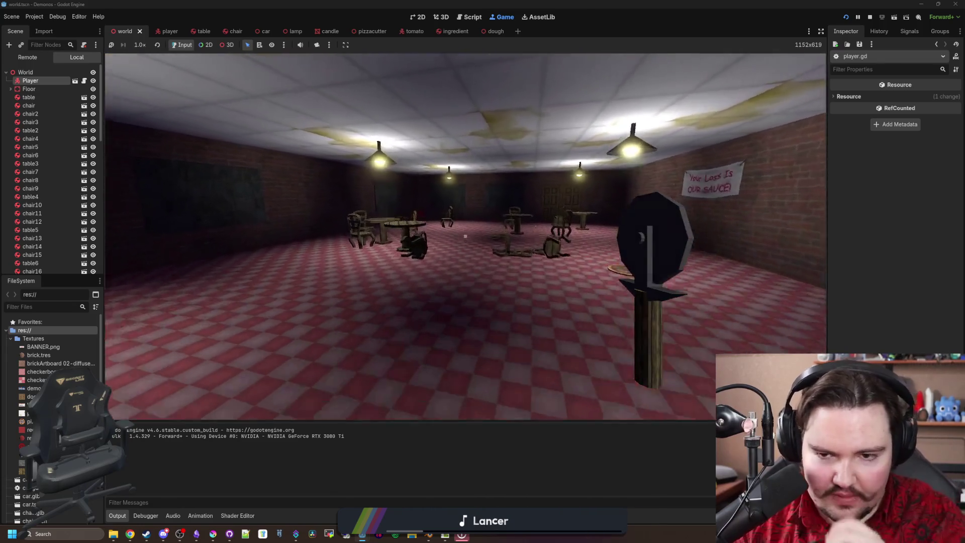
{"action": "key", "text": "w"}
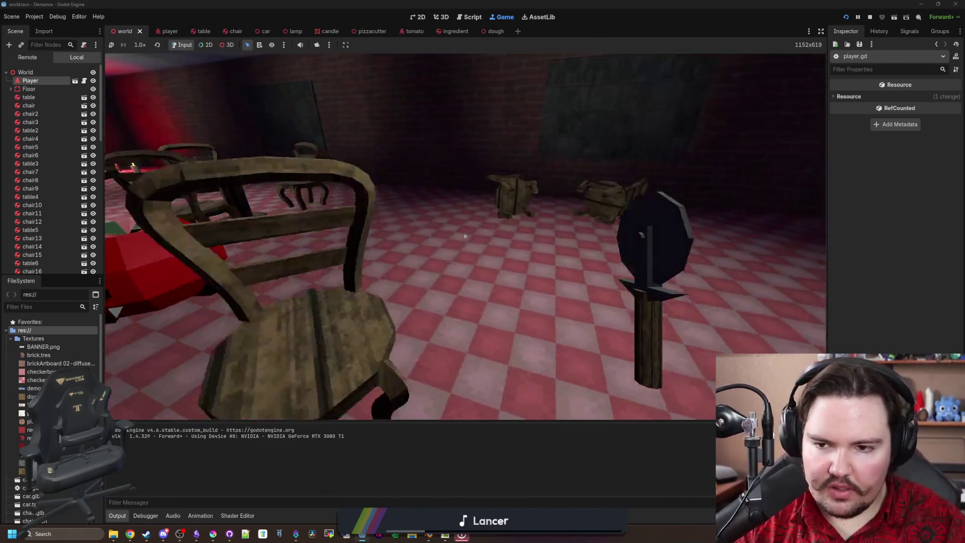
{"action": "key", "text": "w"}
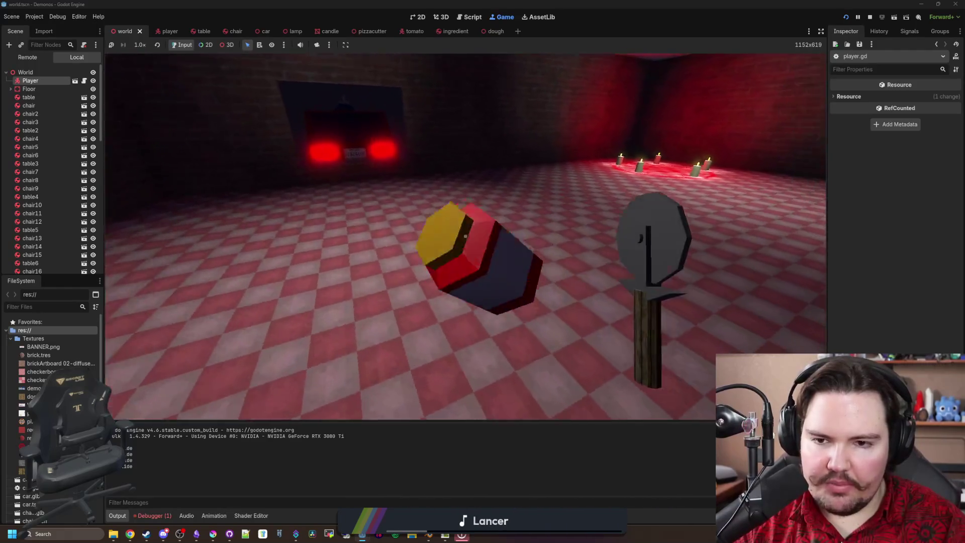
{"action": "key", "text": "w"}
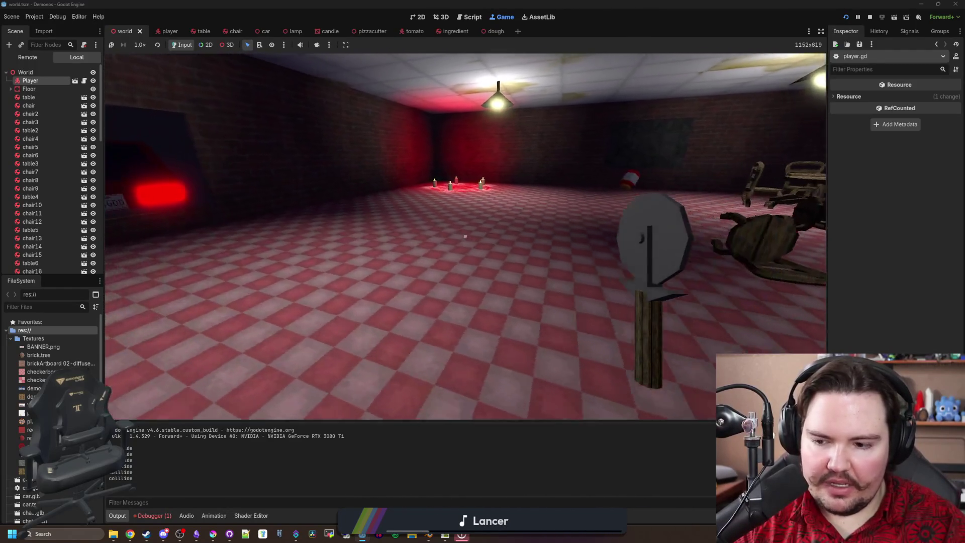
{"action": "key", "text": "w"}
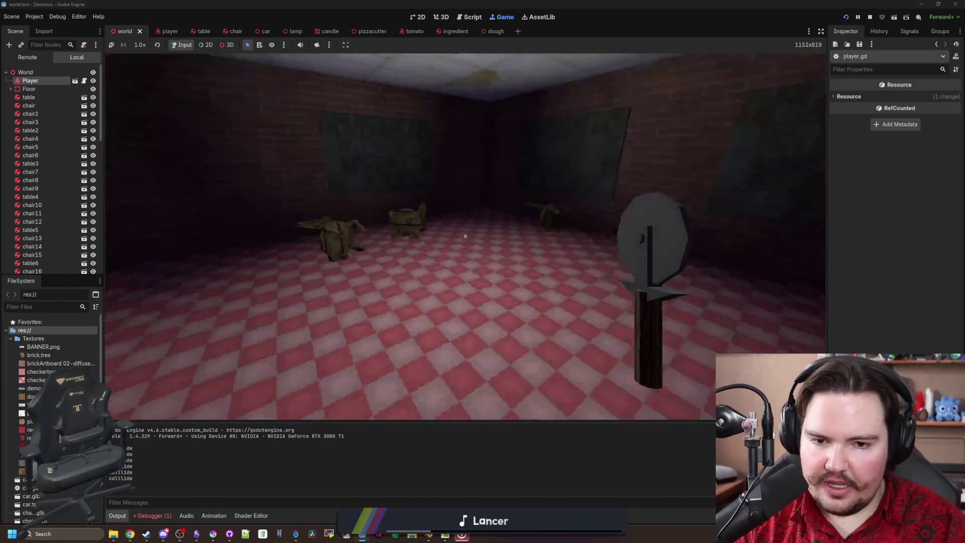
{"action": "key", "text": "w"}
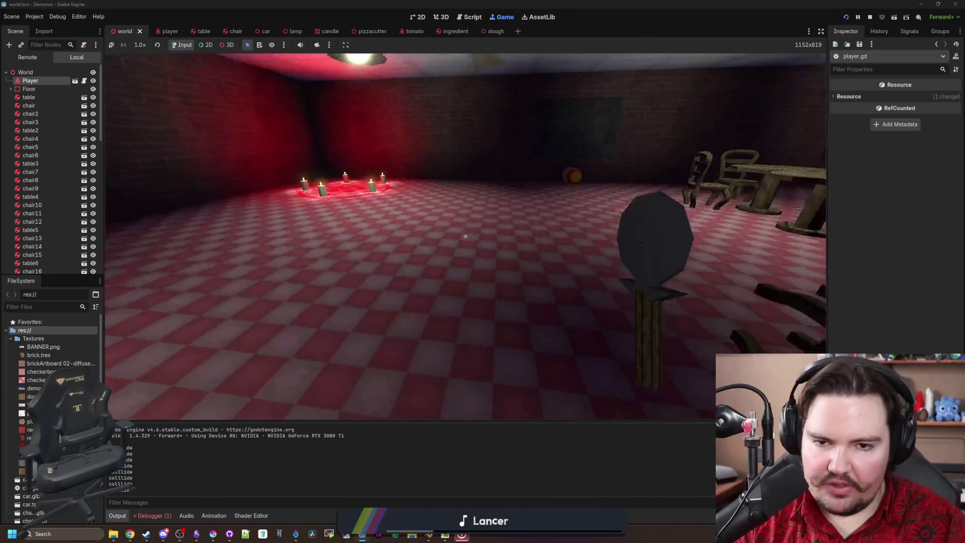
- Stop the game, save, and open the player scene scrolled to _process
{"action": "left_click", "coordinate": [870, 17]}
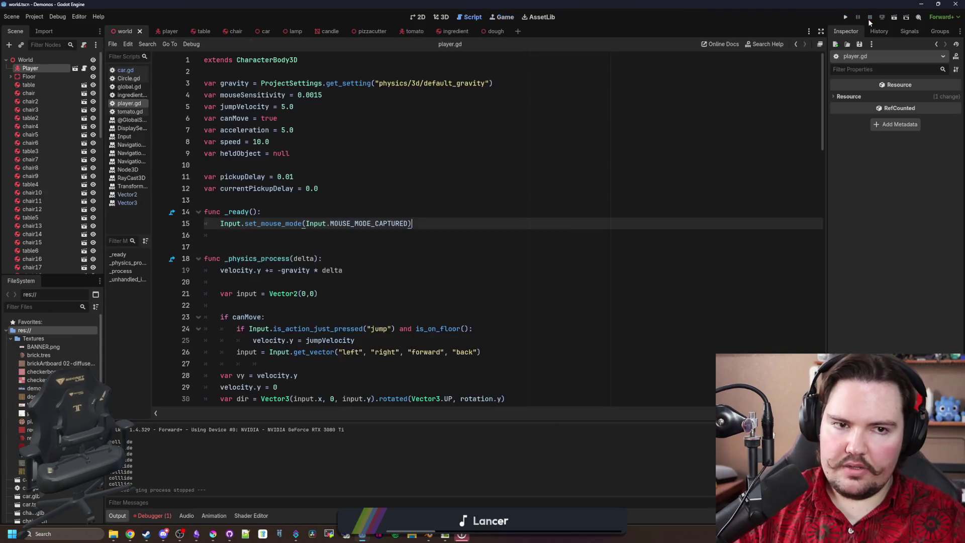
{"action": "left_click", "coordinate": [472, 200]}
{"action": "key", "text": "ctrl+s"}
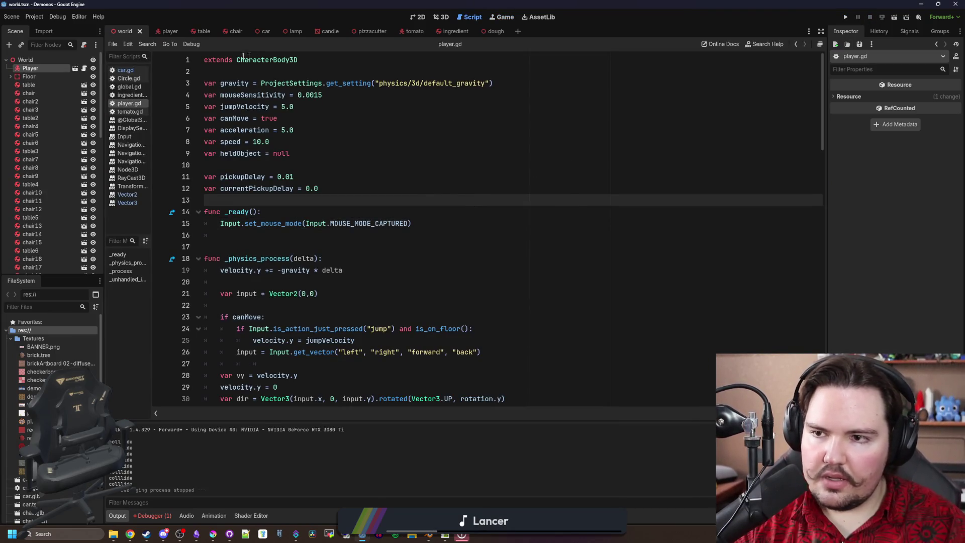
{"action": "left_click", "coordinate": [170, 32]}
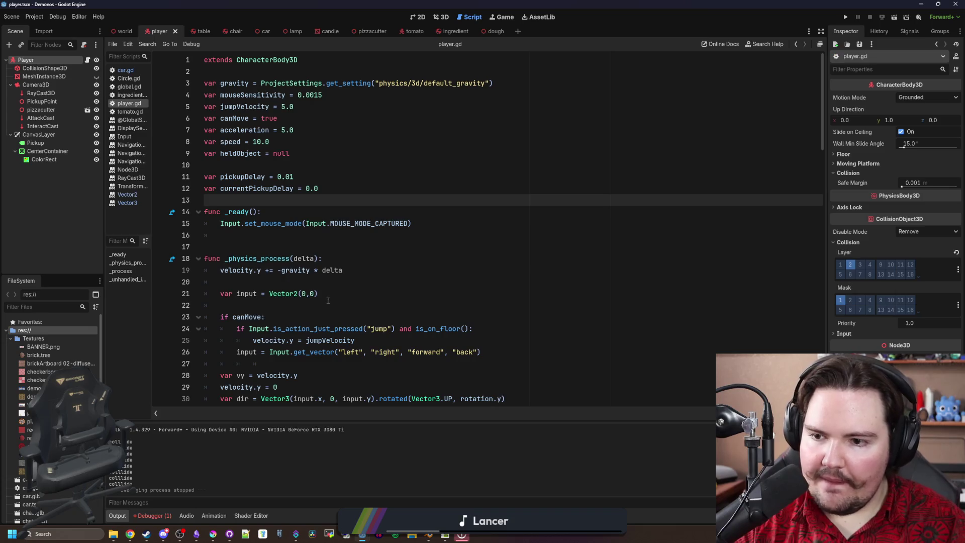
{"action": "scroll", "coordinate": [319, 252], "scroll_direction": "down", "scroll_amount": 8}
{"action": "scroll", "coordinate": [319, 251], "scroll_direction": "down", "scroll_amount": 18}
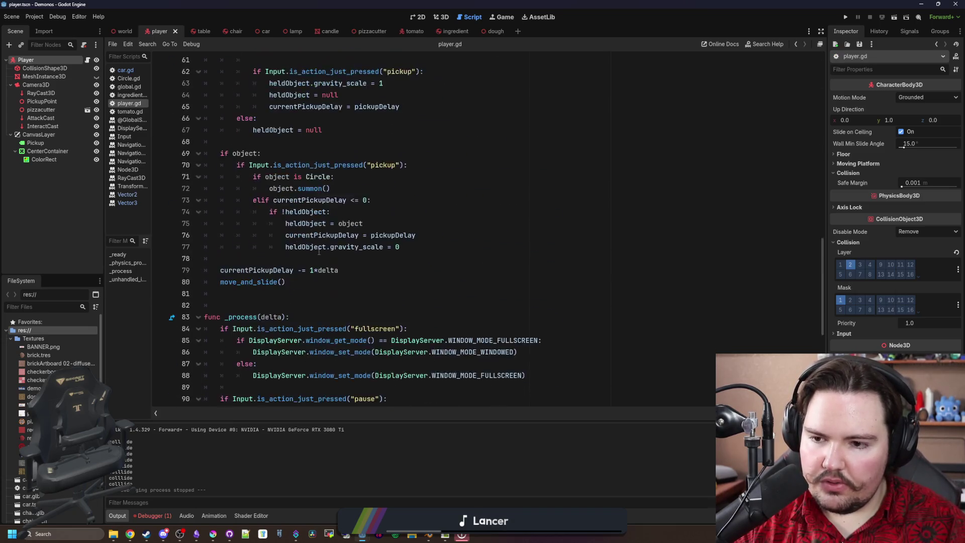
{"action": "scroll", "coordinate": [231, 191], "scroll_direction": "down", "scroll_amount": 2}
- Add a $Camera3D line at line 100 in _process
{"action": "left_click", "coordinate": [243, 245]}
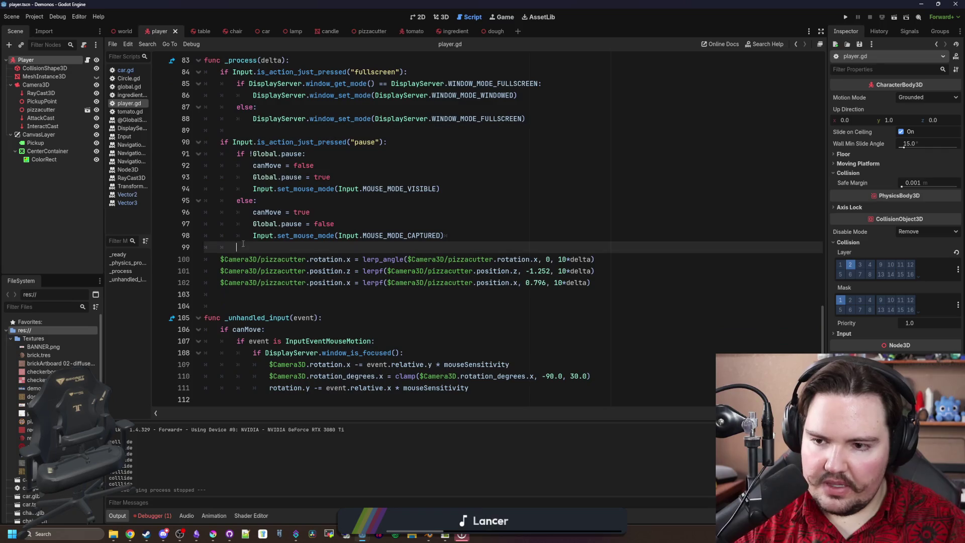
{"action": "key", "text": "Return"}
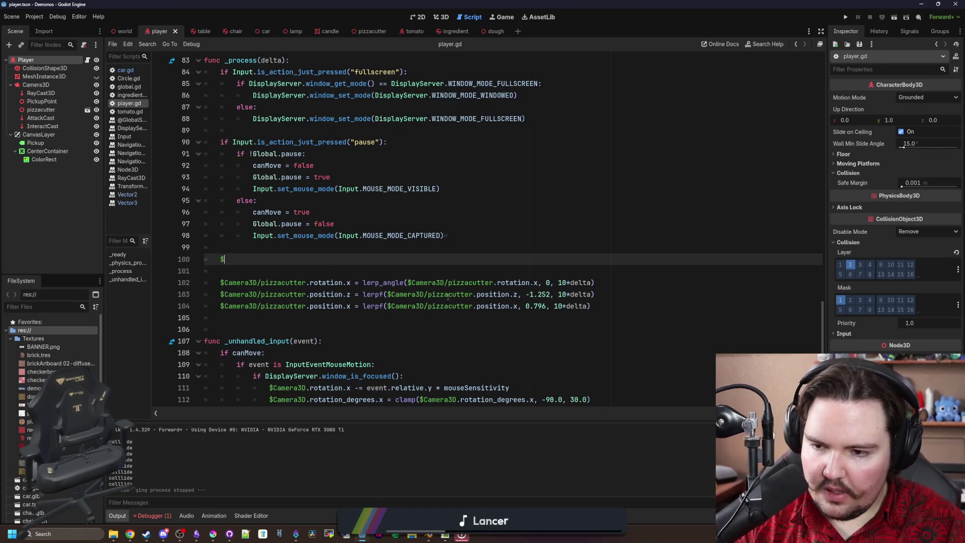
{"action": "type", "text": "$Camera3D"}
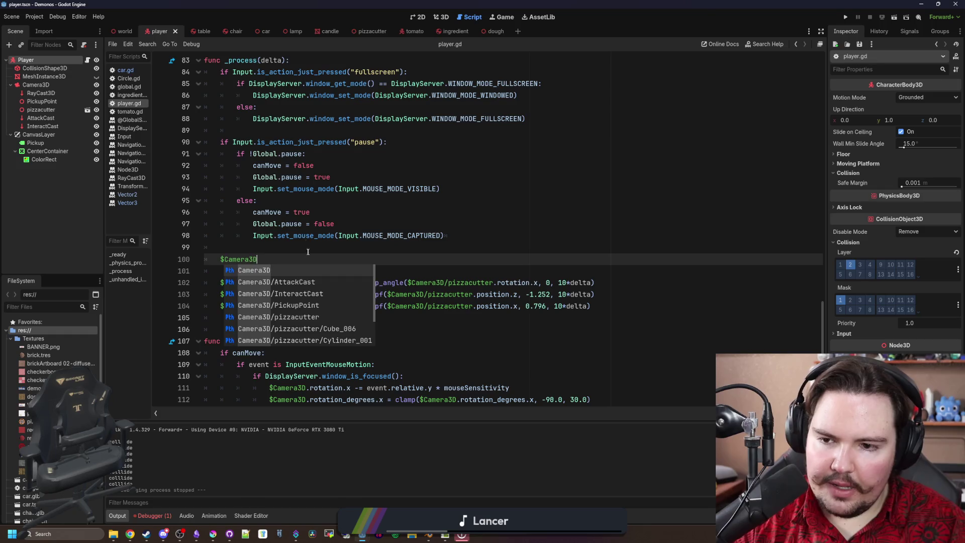
{"action": "key", "text": "Return"}
- Set the Camera3D's Transform Position y to 0.5 in the Inspector
{"action": "left_click", "coordinate": [36, 84]}
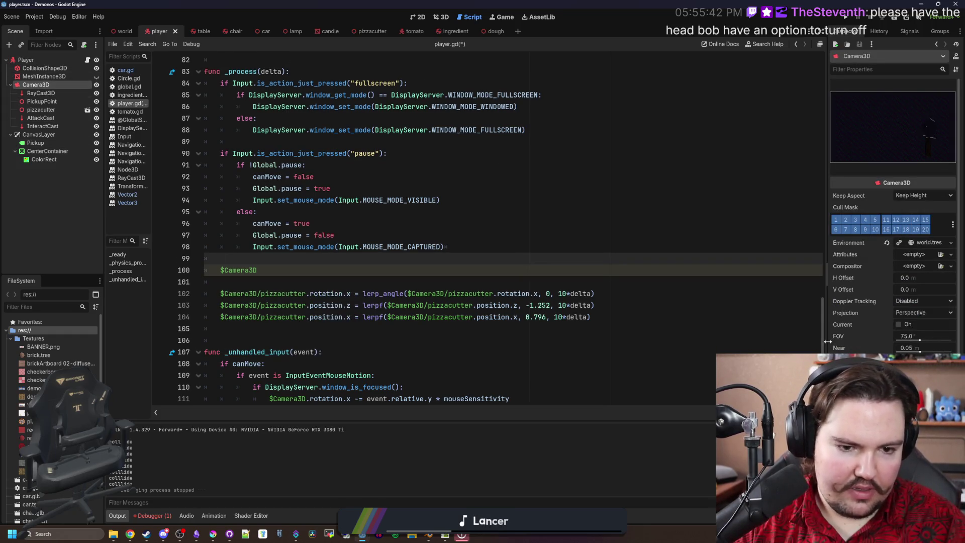
{"action": "left_click_drag", "start_coordinate": [828, 343], "coordinate": [696, 343]}
{"action": "scroll", "coordinate": [709, 352], "scroll_direction": "down", "scroll_amount": 2}
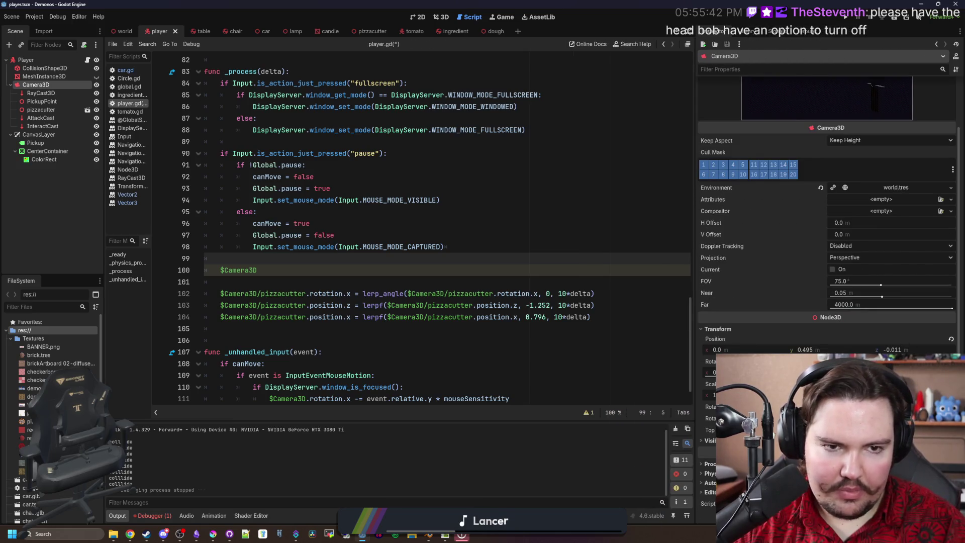
{"action": "left_click_drag", "start_coordinate": [892, 350], "coordinate": [877, 349]}
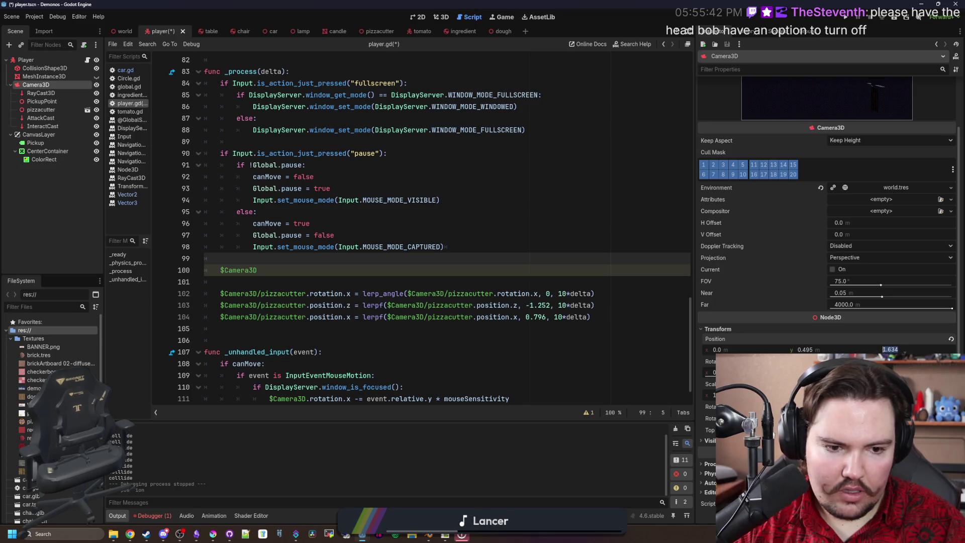
{"action": "type", "text": "0"}
{"action": "left_click", "coordinate": [354, 273]}
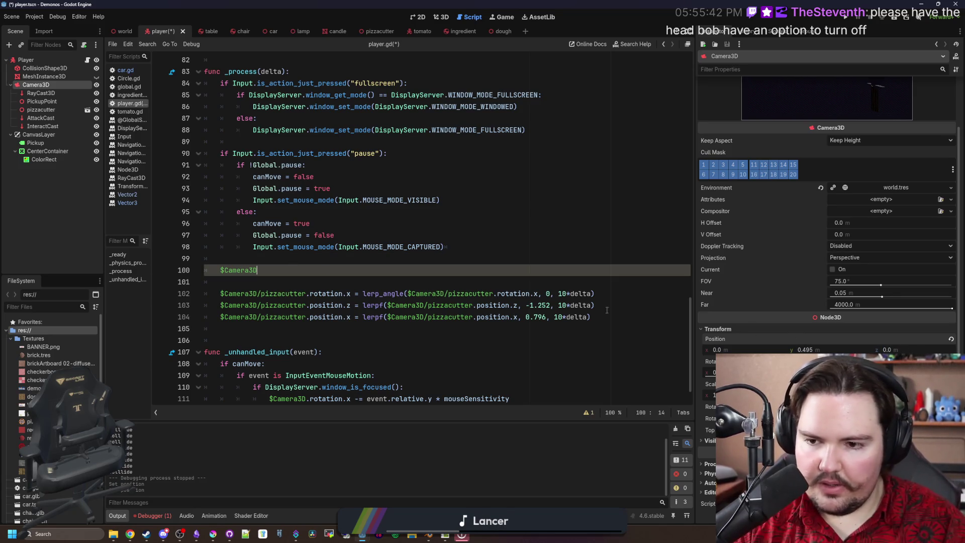
{"action": "left_click", "coordinate": [828, 349]}
{"action": "type", "text": ".5"}
{"action": "key", "text": "Return"}
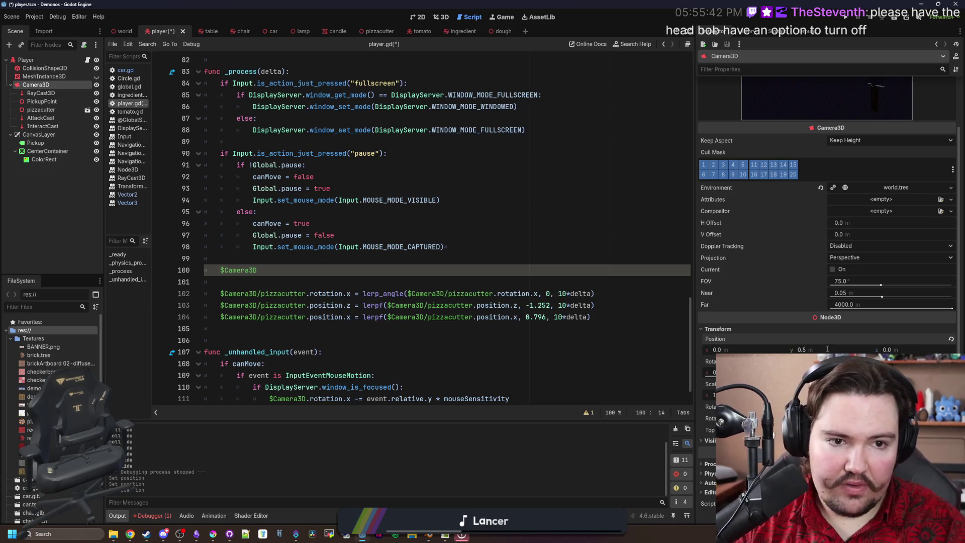
- Save the scene and script, then move the caret up to line 12 among the variables
{"action": "left_click", "coordinate": [295, 273]}
{"action": "key", "text": "ctrl+s"}
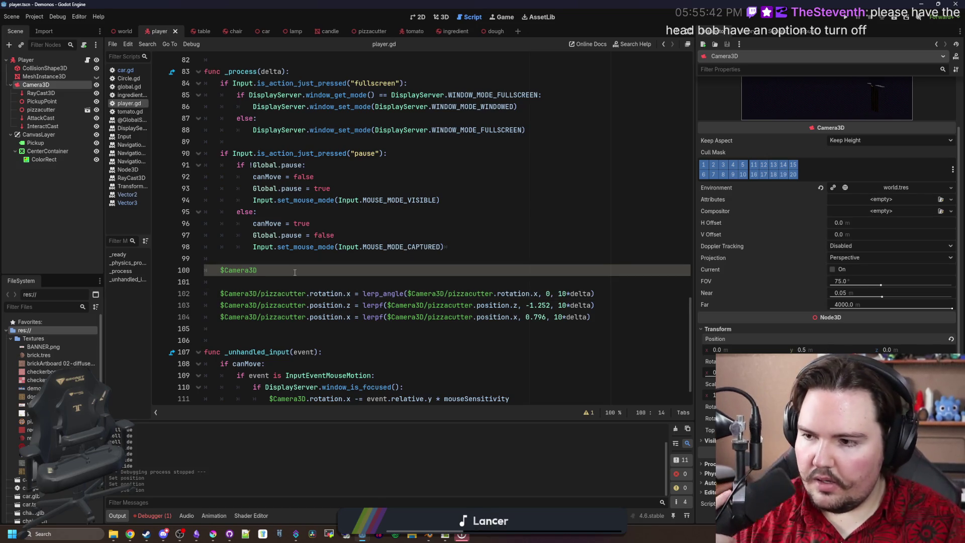
{"action": "scroll", "coordinate": [302, 251], "scroll_direction": "up", "scroll_amount": 20}
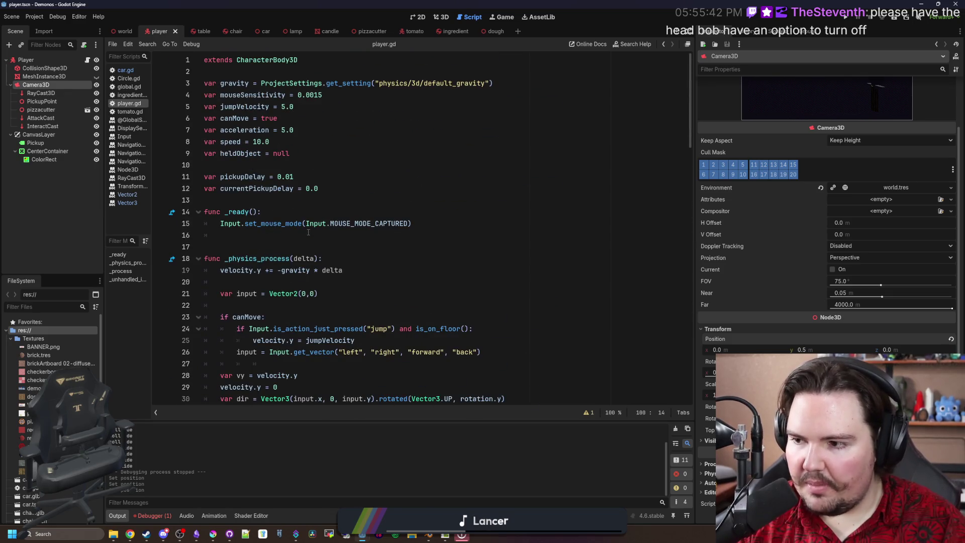
{"action": "left_click", "coordinate": [274, 164]}
{"action": "left_click", "coordinate": [283, 189]}
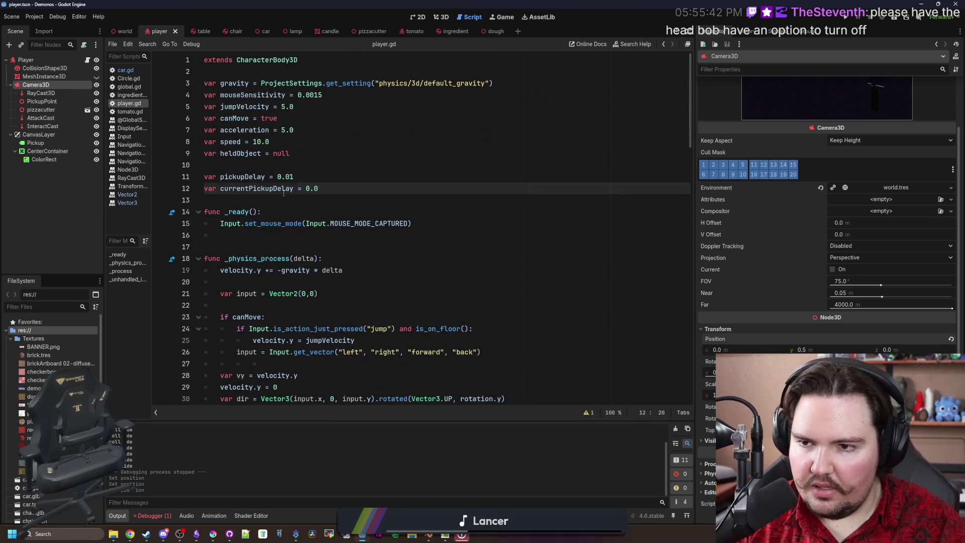
{"action": "key", "text": "End"}
{"action": "key", "text": "Return"}
{"action": "key", "text": "Return"}
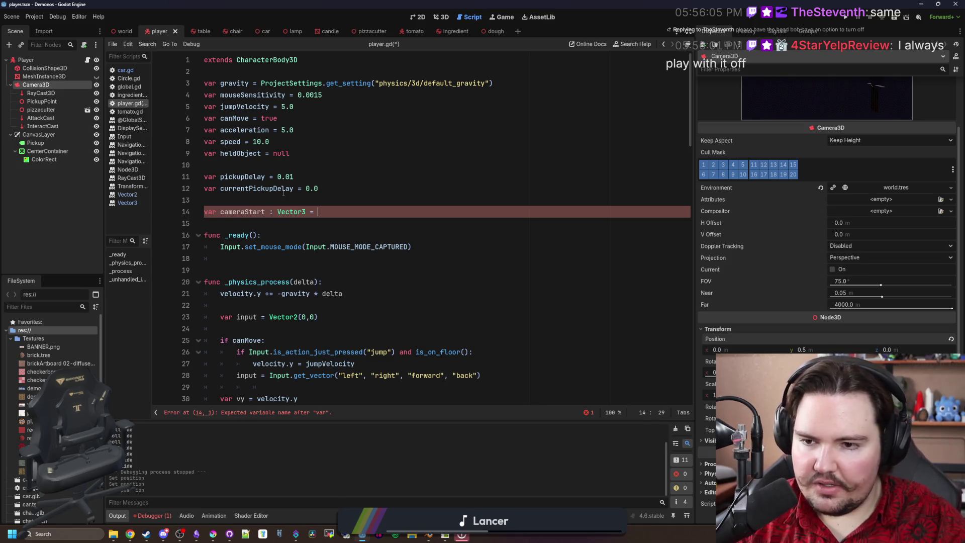
{"action": "type", "text": "#"}
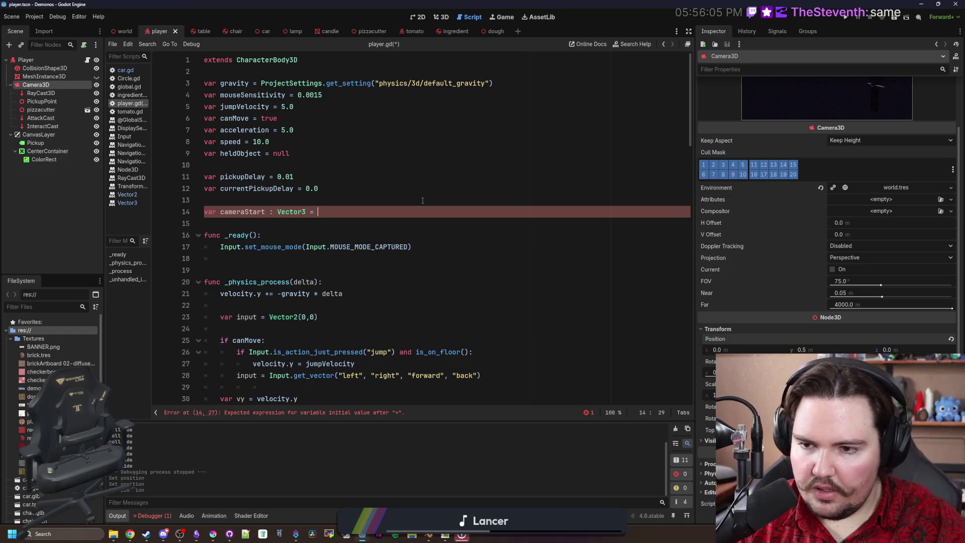
{"action": "type", "text": "Camera."}
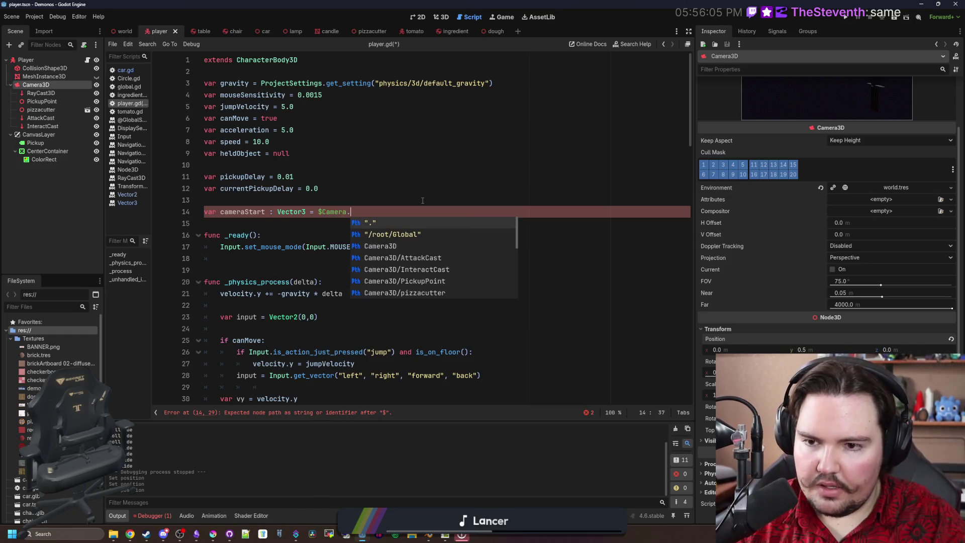
{"action": "type", "text": "position"}
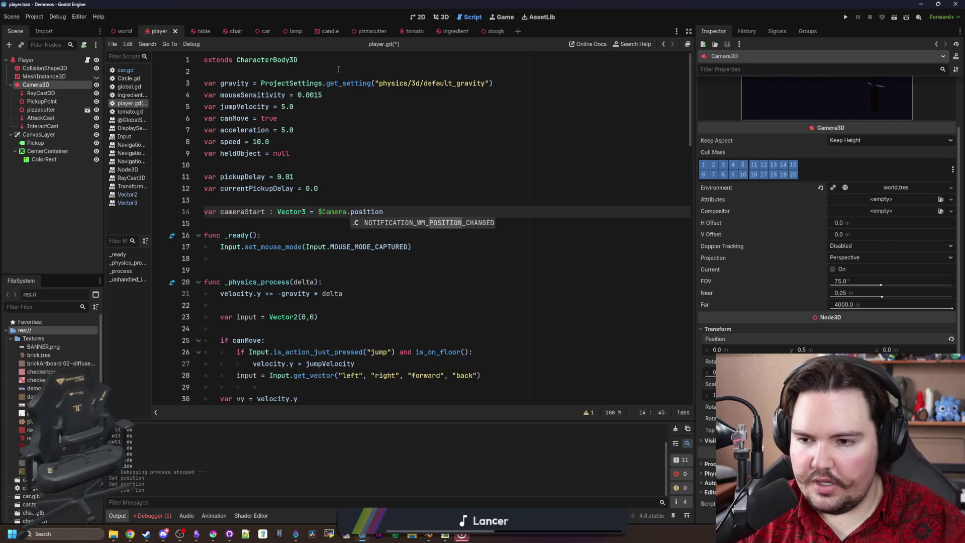
{"action": "left_click", "coordinate": [204, 211]}
{"action": "type", "text": "@onready"}
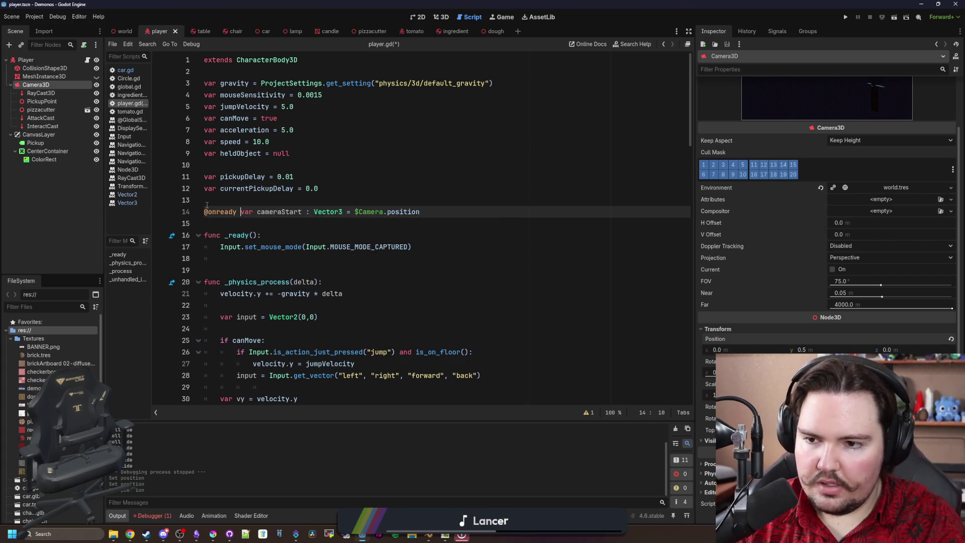
- Write '$Camera3D.position = cameraStart + Global.' on line 102 and jump to global.gd
{"action": "double_click", "coordinate": [279, 212]}
{"action": "scroll", "coordinate": [561, 286], "scroll_direction": "down", "scroll_amount": 15}
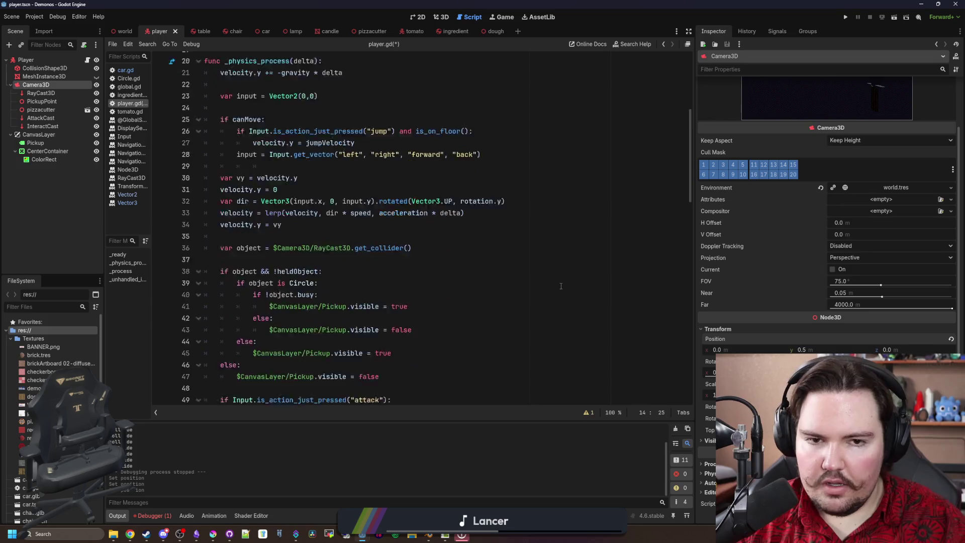
{"action": "scroll", "coordinate": [503, 285], "scroll_direction": "down", "scroll_amount": 7}
{"action": "left_click", "coordinate": [289, 235]}
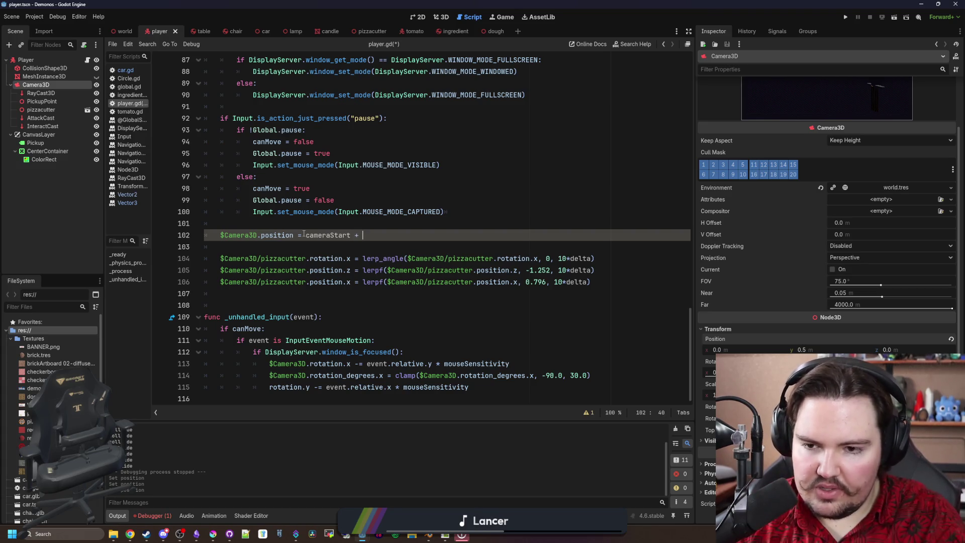
{"action": "type", "text": "obal.sin_ra"}
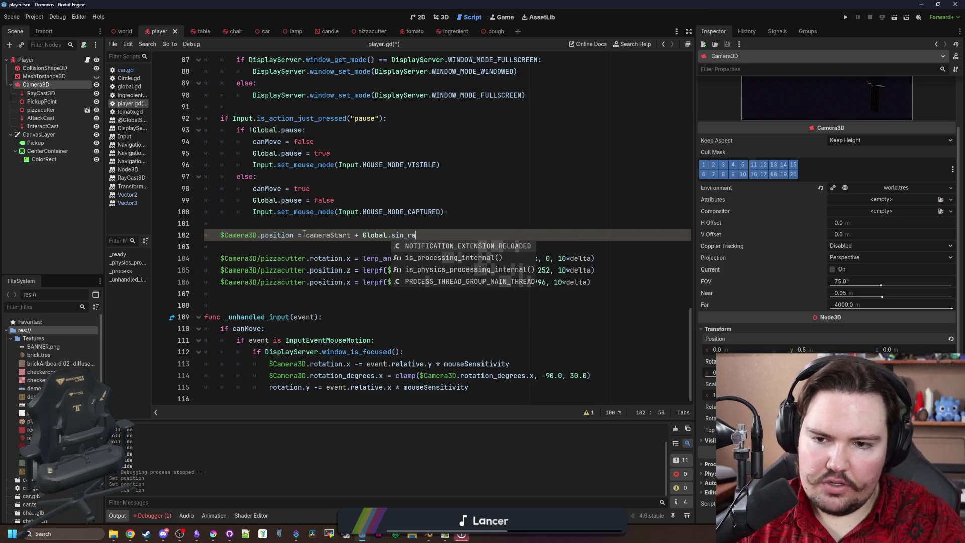
{"action": "key", "text": "Return"}
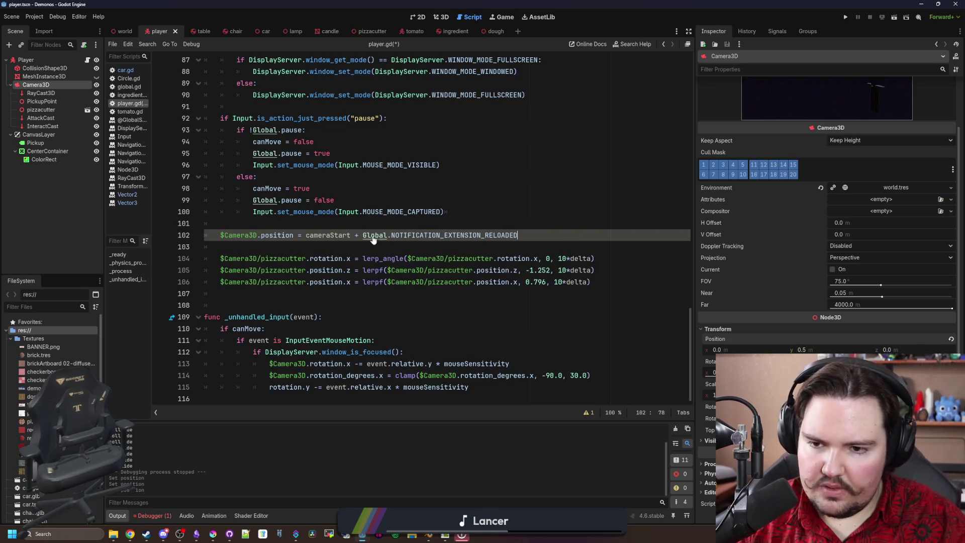
{"action": "left_click", "coordinate": [373, 238], "text": "ctrl"}
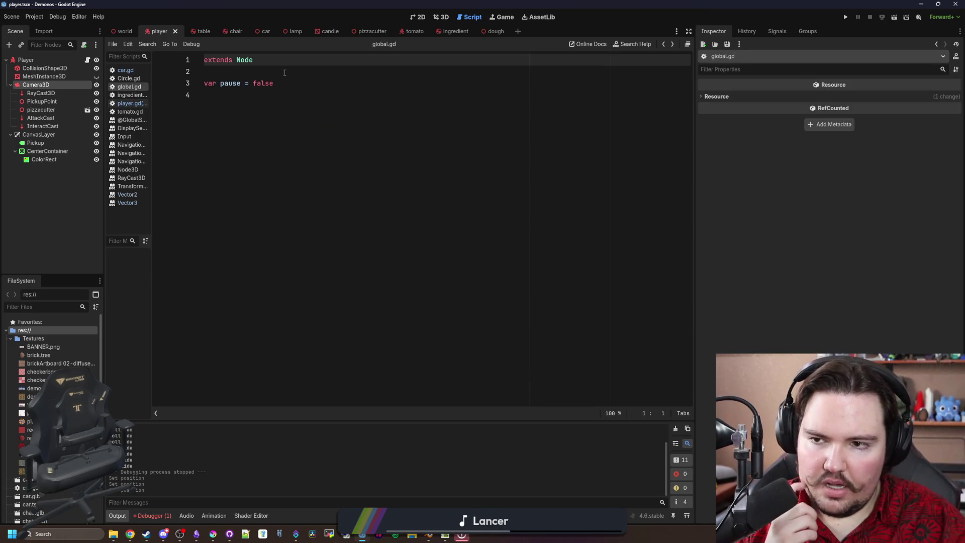
- Switch to the Deadlift project's editor and open its global.gd script
{"action": "left_click", "coordinate": [263, 146]}
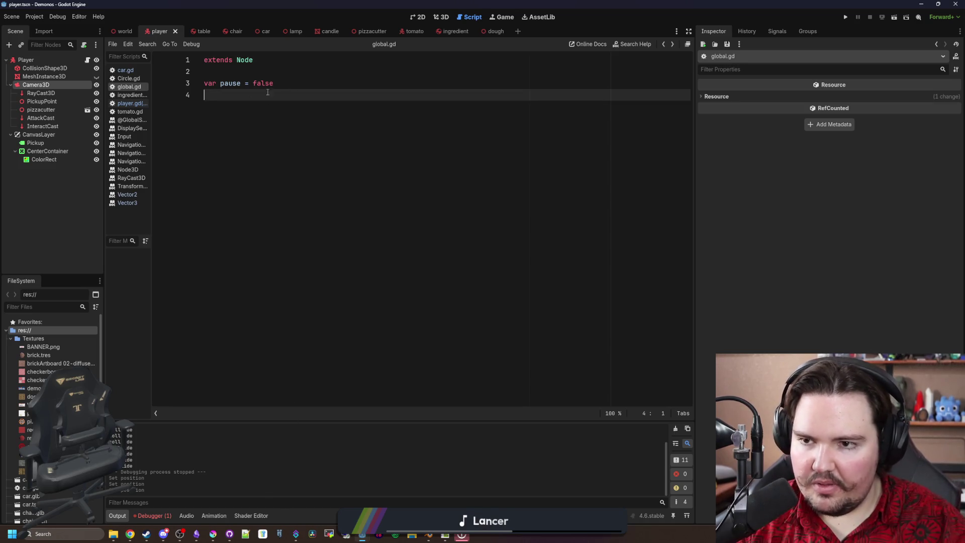
{"action": "mouse_move", "coordinate": [361, 537]}
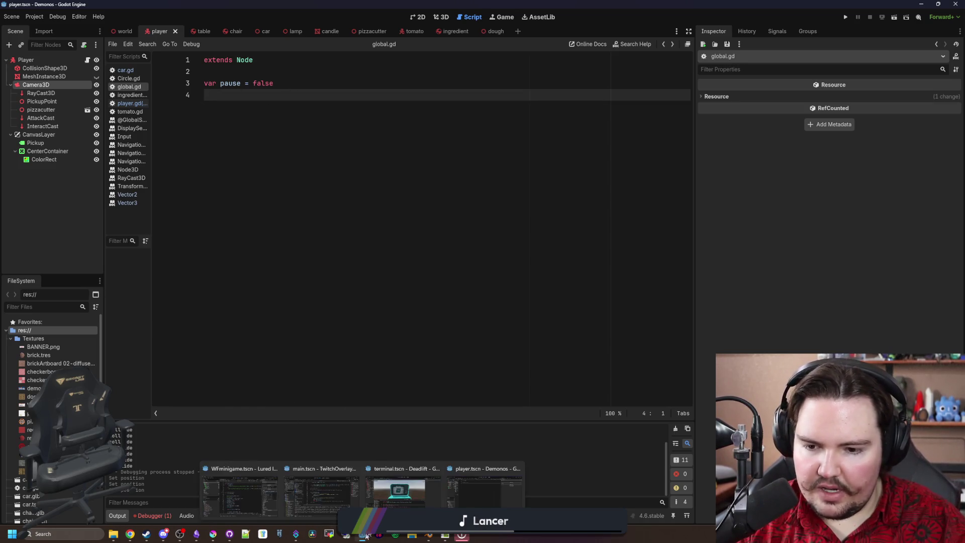
{"action": "left_click", "coordinate": [363, 497]}
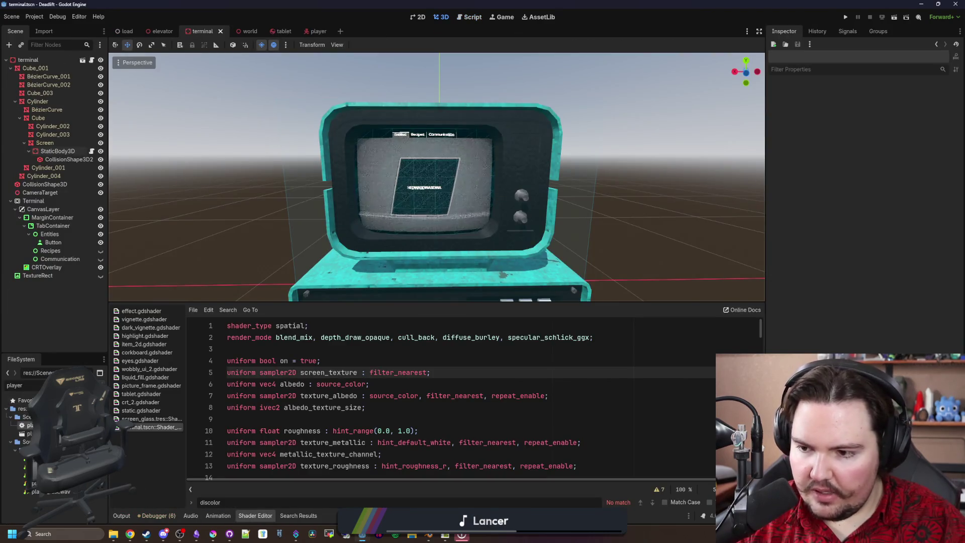
{"action": "scroll", "coordinate": [332, 148], "scroll_direction": "up", "scroll_amount": 5}
{"action": "scroll", "coordinate": [332, 148], "scroll_direction": "up", "scroll_amount": 3}
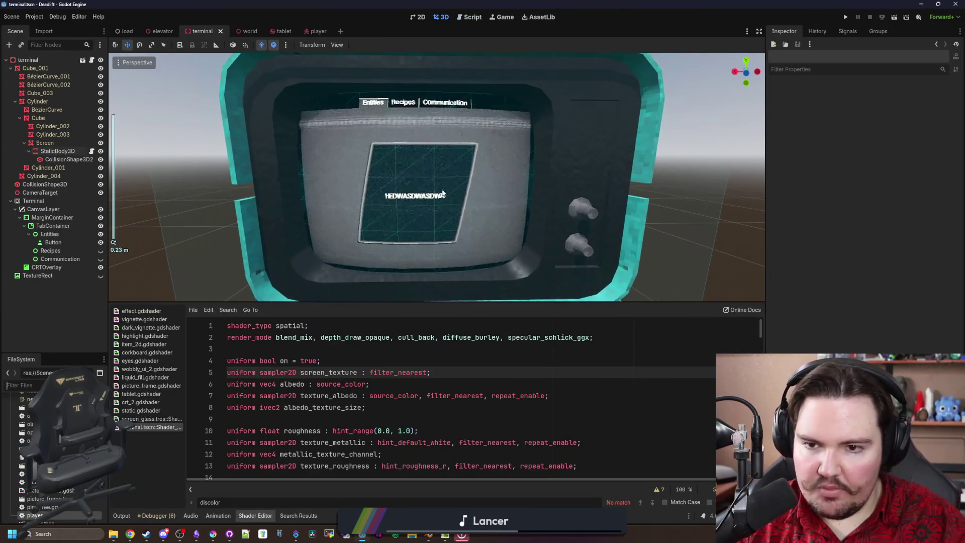
{"action": "scroll", "coordinate": [467, 174], "scroll_direction": "down", "scroll_amount": 3}
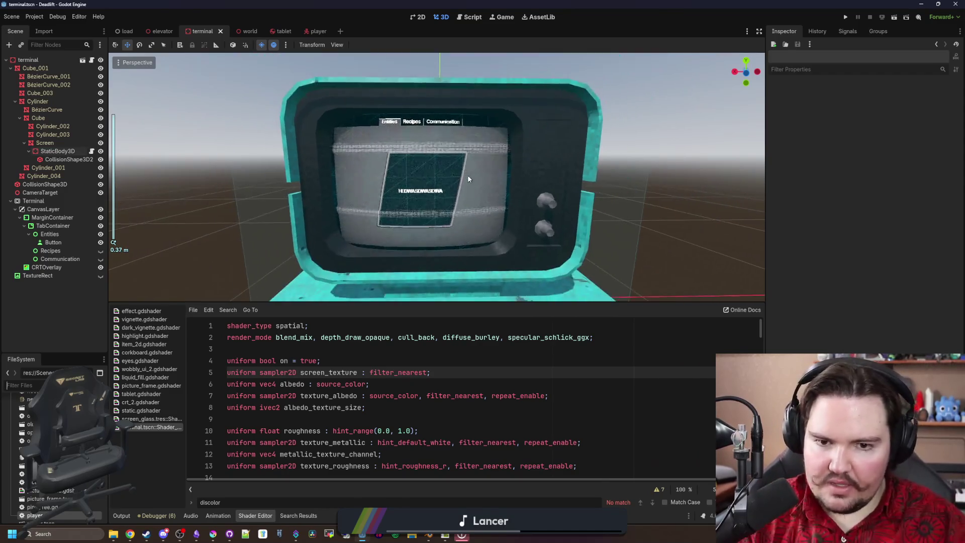
{"action": "scroll", "coordinate": [378, 201], "scroll_direction": "up", "scroll_amount": 3}
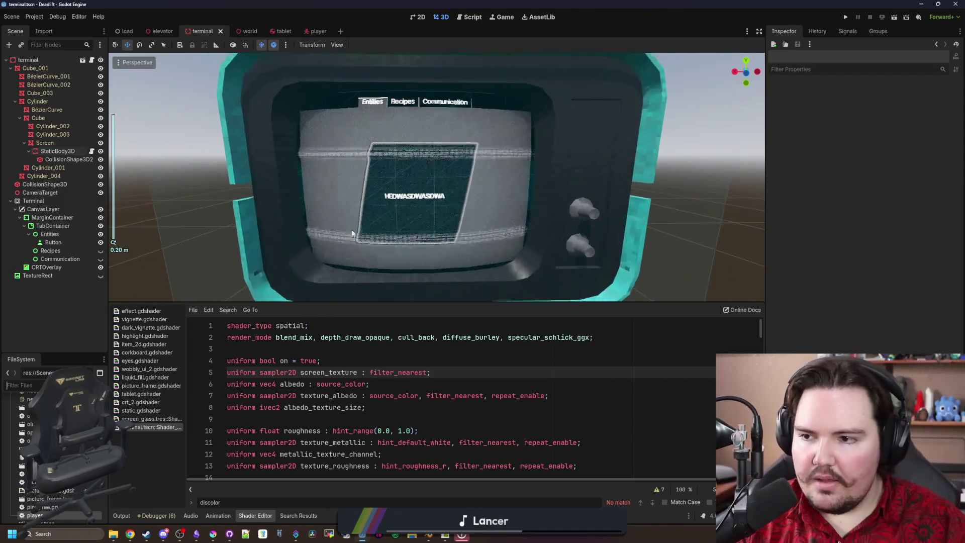
{"action": "scroll", "coordinate": [397, 166], "scroll_direction": "down", "scroll_amount": 4}
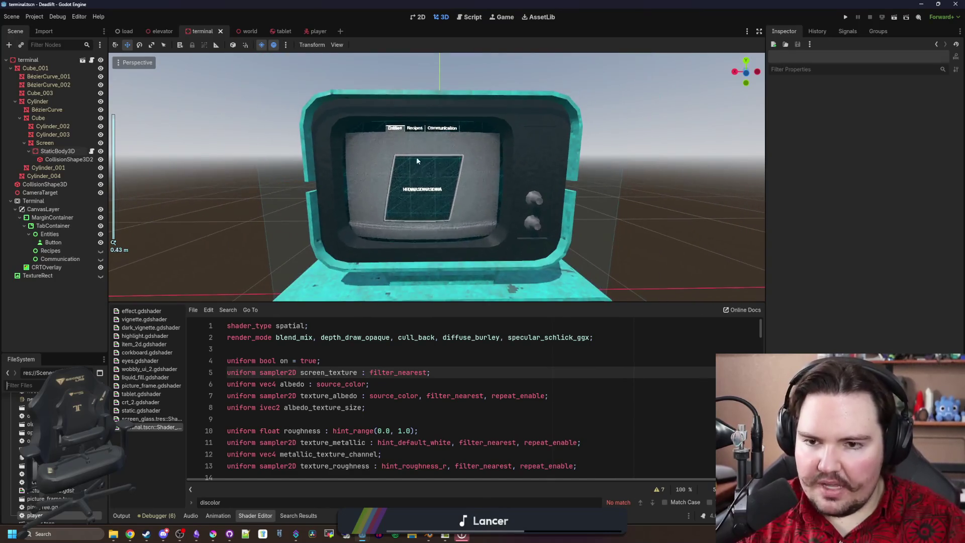
{"action": "type", "text": "glob"}
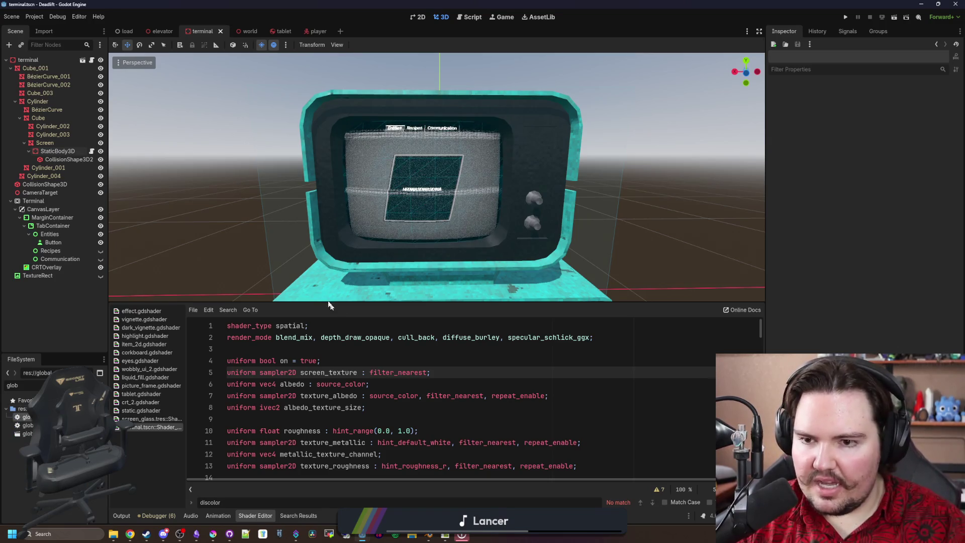
{"action": "key", "text": "Return"}
- Find sin_range, copy the function and its comment, then bring the Demonos project forward
{"action": "key", "text": "ctrl+f"}
{"action": "type", "text": "sin"}
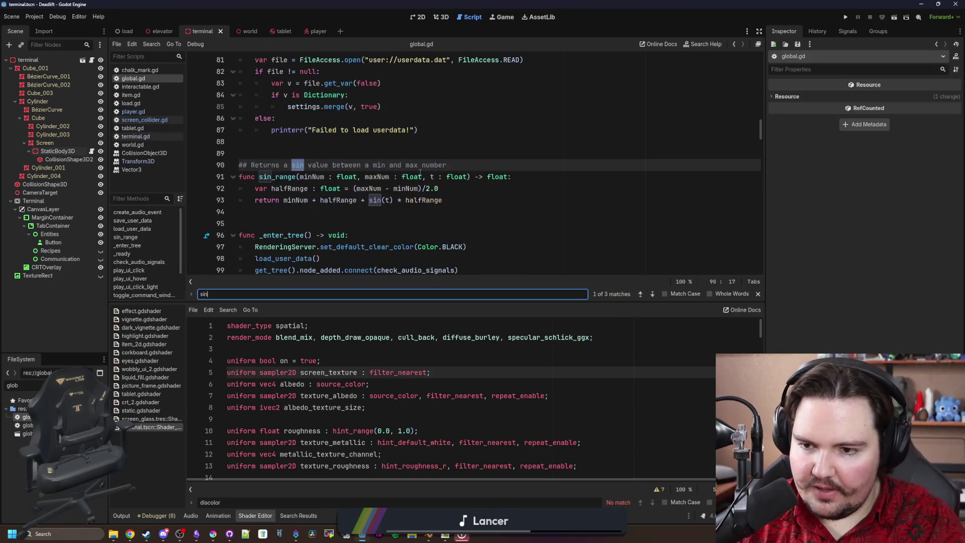
{"action": "type", "text": "_range"}
{"action": "scroll", "coordinate": [351, 191], "scroll_direction": "down", "scroll_amount": 1}
{"action": "mouse_move", "coordinate": [442, 188]}
{"action": "left_mouse_down"}
{"action": "mouse_move", "coordinate": [368, 188]}
{"action": "mouse_move", "coordinate": [239, 165]}
{"action": "mouse_move", "coordinate": [239, 153]}
{"action": "left_mouse_up"}
{"action": "key", "text": "ctrl+c"}
{"action": "left_click", "coordinate": [239, 129]}
{"action": "key", "text": "ctrl+s"}
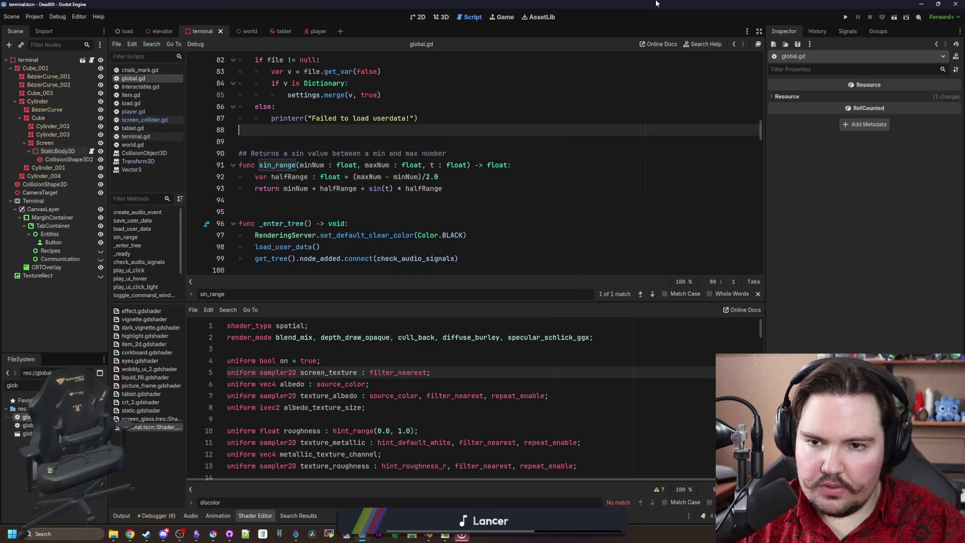
{"action": "left_click_drag", "start_coordinate": [656, 3], "coordinate": [399, 352]}
{"action": "left_click", "coordinate": [452, 210]}
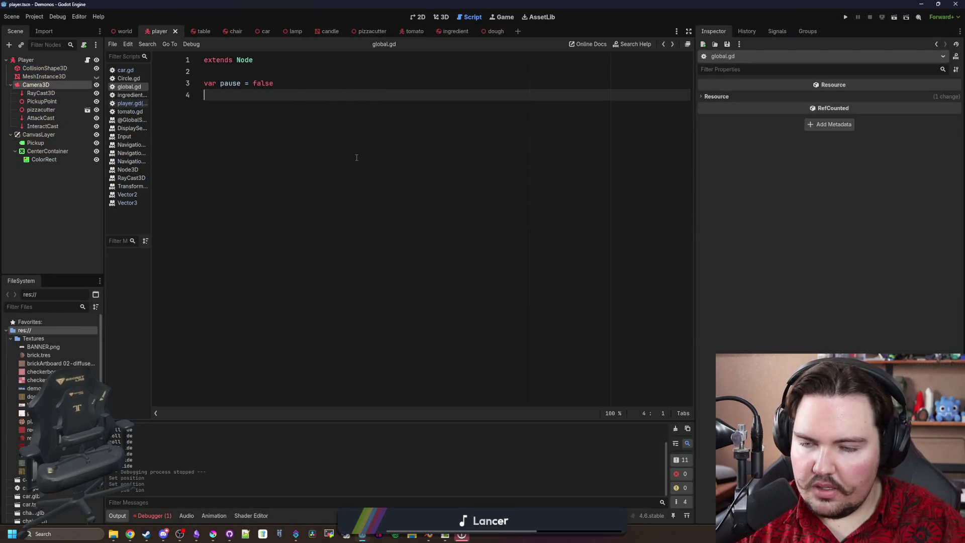
- Paste the sin_range helper into Demonos's global.gd and save it
{"action": "key", "text": "Return"}
{"action": "key", "text": "ctrl+v"}
{"action": "key", "text": "ctrl+s"}
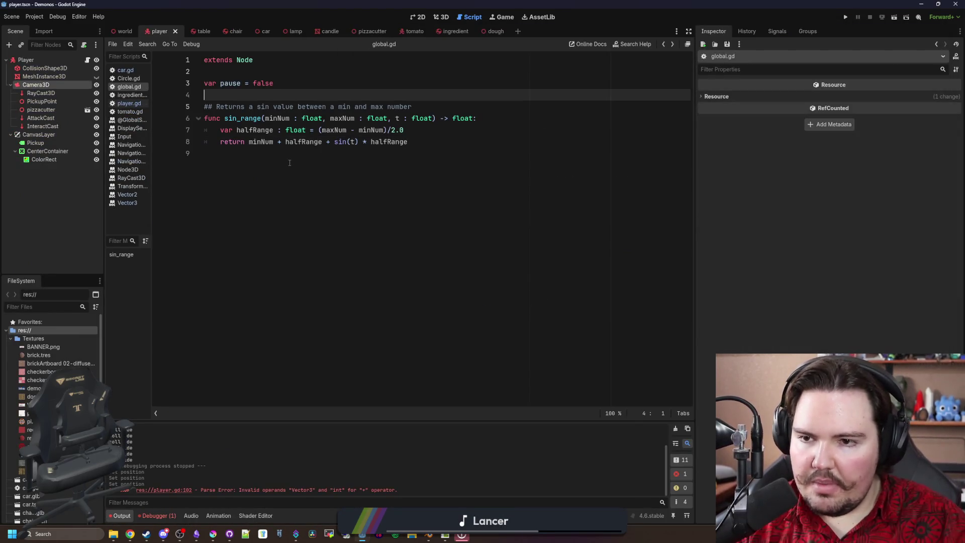
{"action": "left_click", "coordinate": [289, 163]}
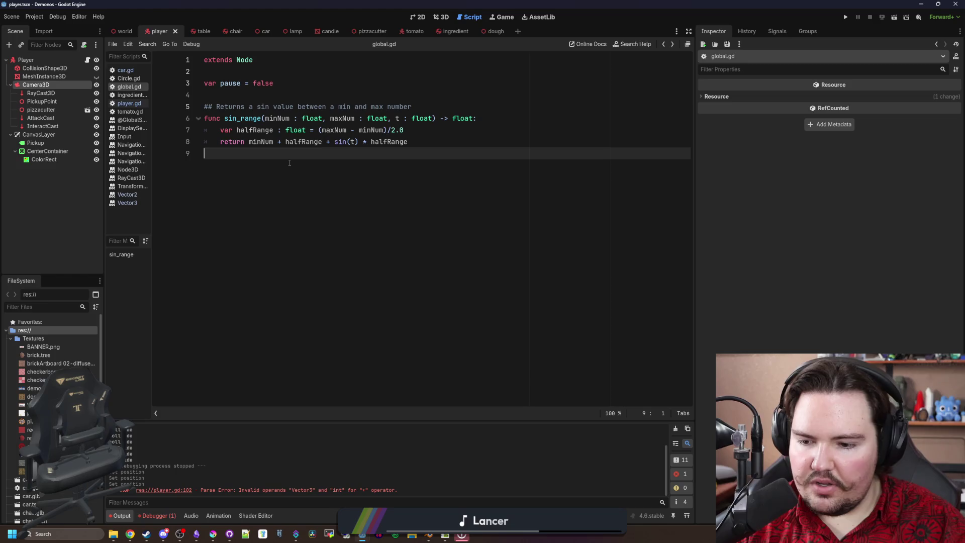
{"action": "left_click", "coordinate": [311, 84]}
- Replace the faulty constant on player.gd line 102 with a Global.sin_range(-0.1, 0.1) call and save
{"action": "left_click", "coordinate": [130, 103]}
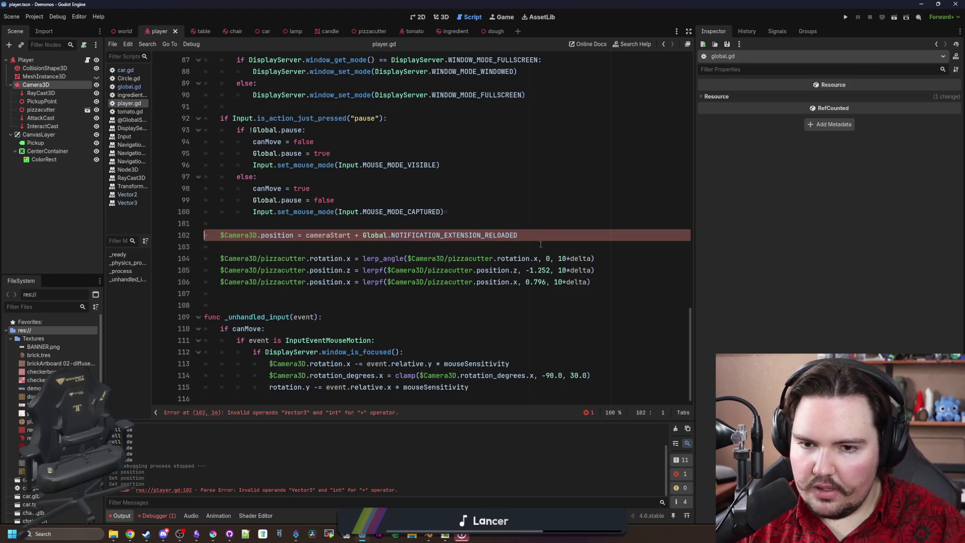
{"action": "left_click_drag", "start_coordinate": [538, 236], "coordinate": [363, 235]}
{"action": "type", "text": "Global"}
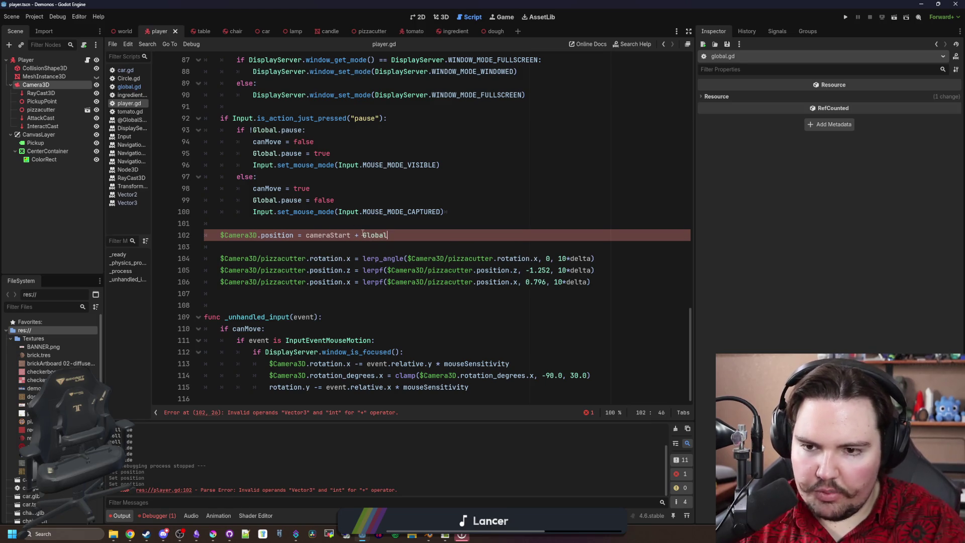
{"action": "type", "text": ".sin_r"}
{"action": "key", "text": "Return"}
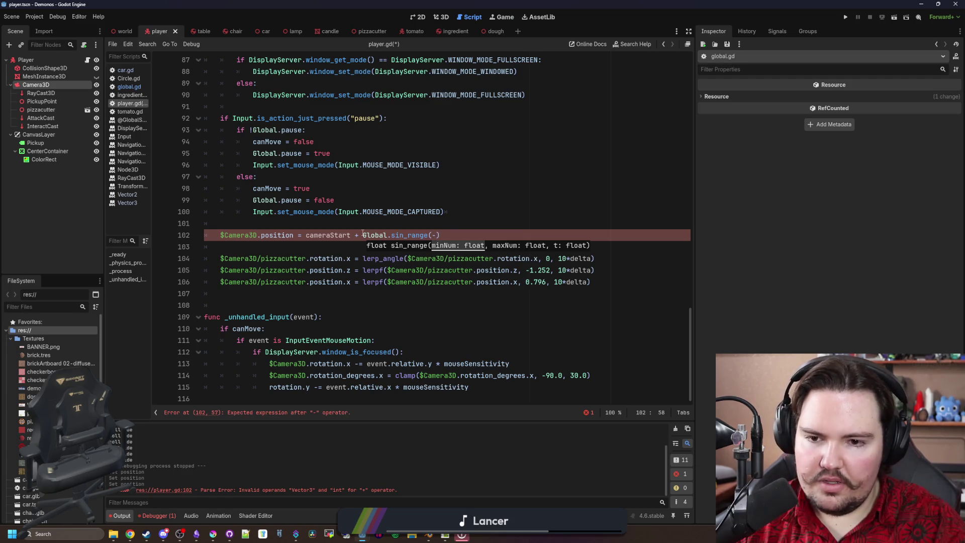
{"action": "type", "text": "0.1, 0.1"}
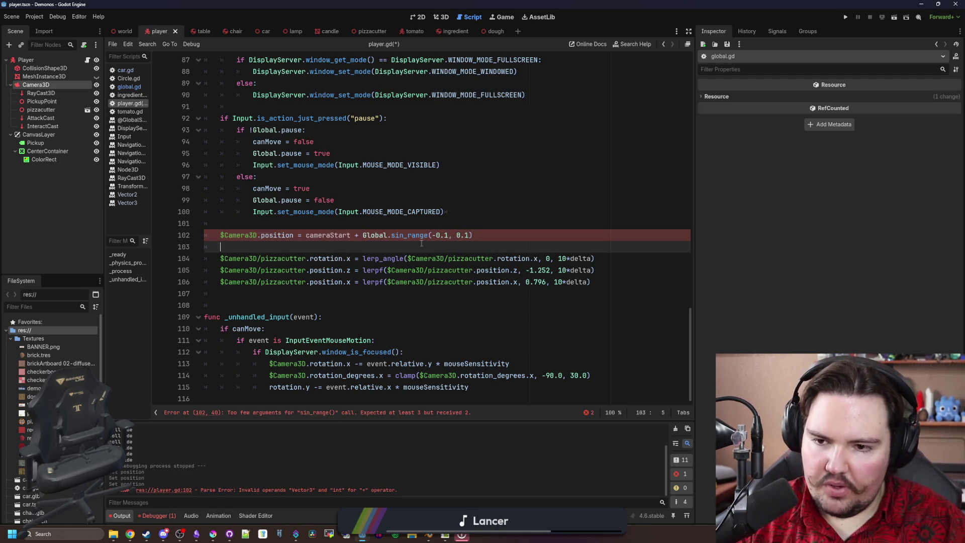
{"action": "left_click", "coordinate": [433, 227]}
{"action": "key", "text": "ctrl+s"}
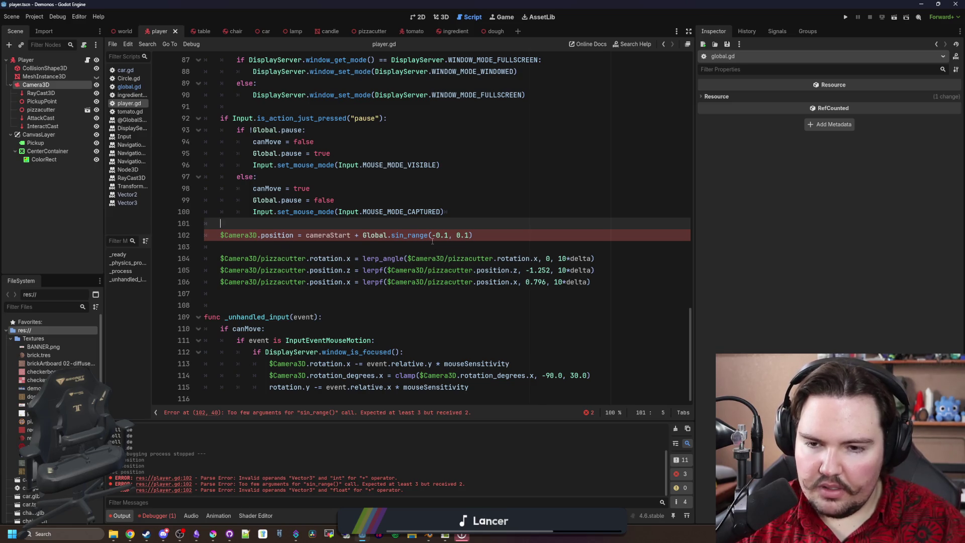
- Wrap the sin_range call on line 102 in Vector3(0, …, 0)
{"action": "left_click", "coordinate": [363, 235]}
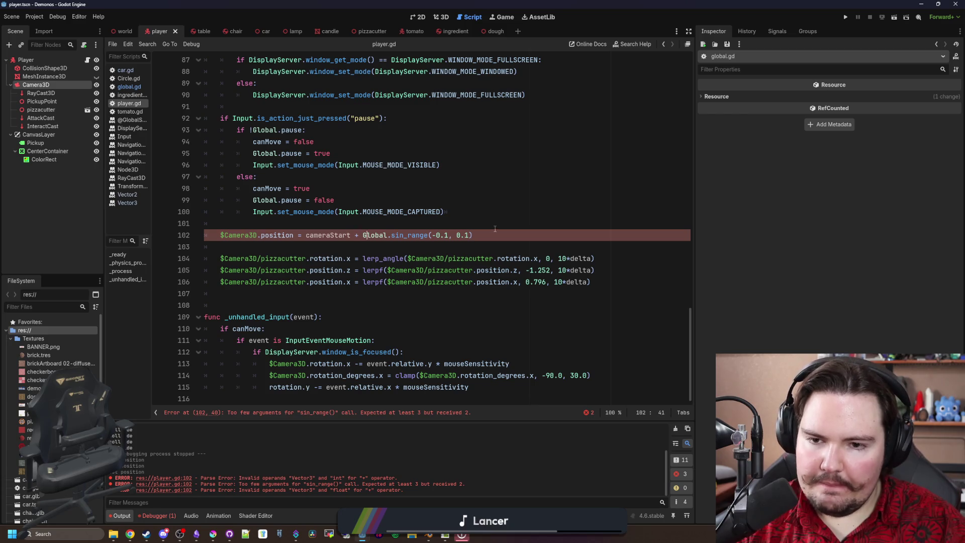
{"action": "left_click_drag", "start_coordinate": [495, 229], "coordinate": [369, 236]}
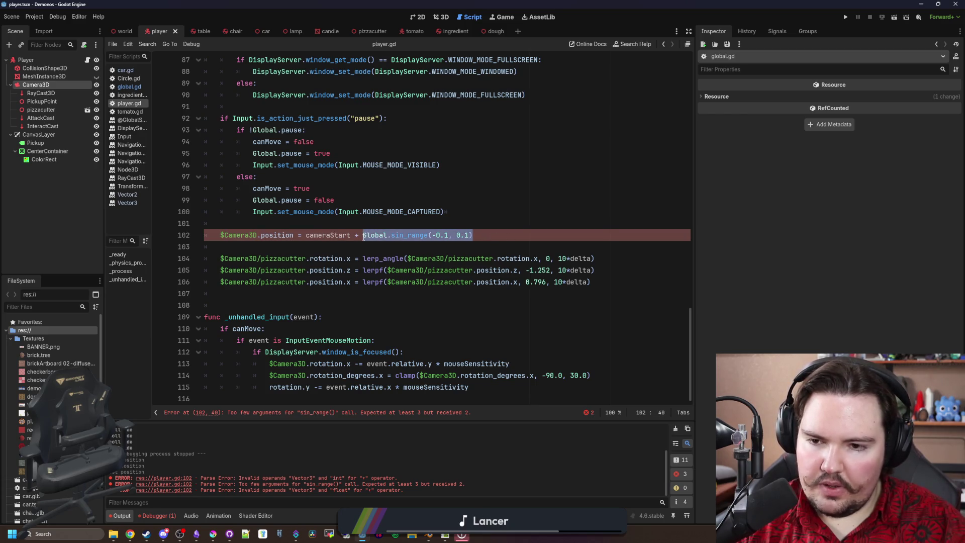
{"action": "left_click", "coordinate": [355, 235]}
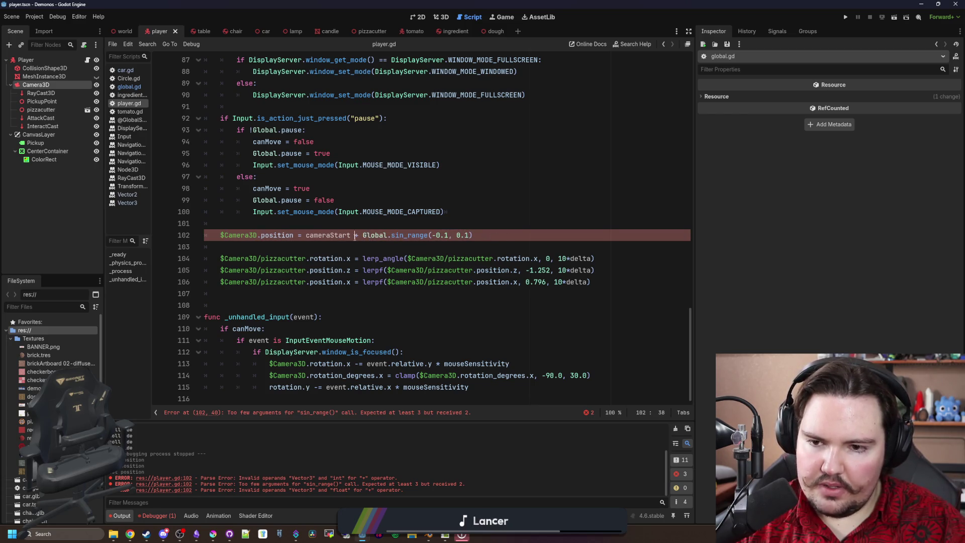
{"action": "triple_click", "coordinate": [362, 236]}
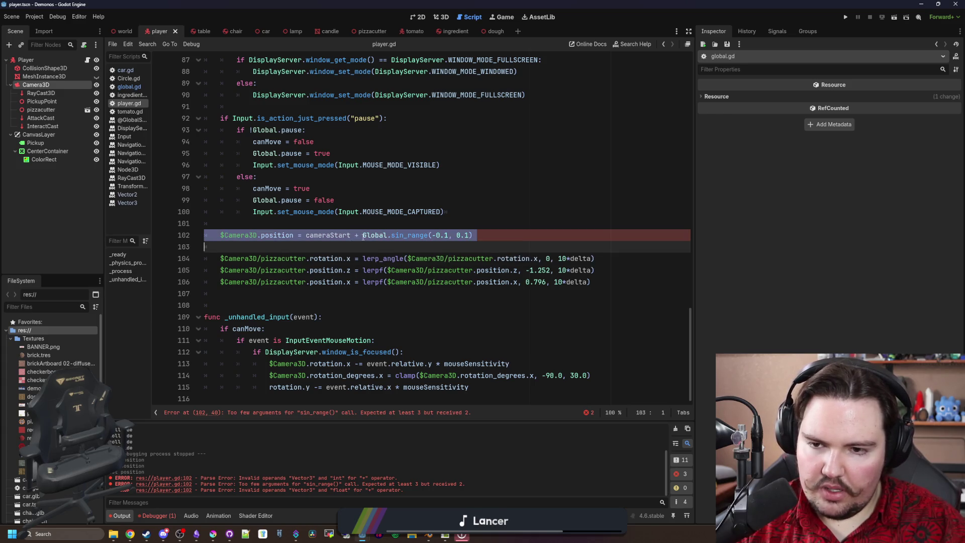
{"action": "left_click", "coordinate": [363, 235]}
{"action": "type", "text": "Vector3("}
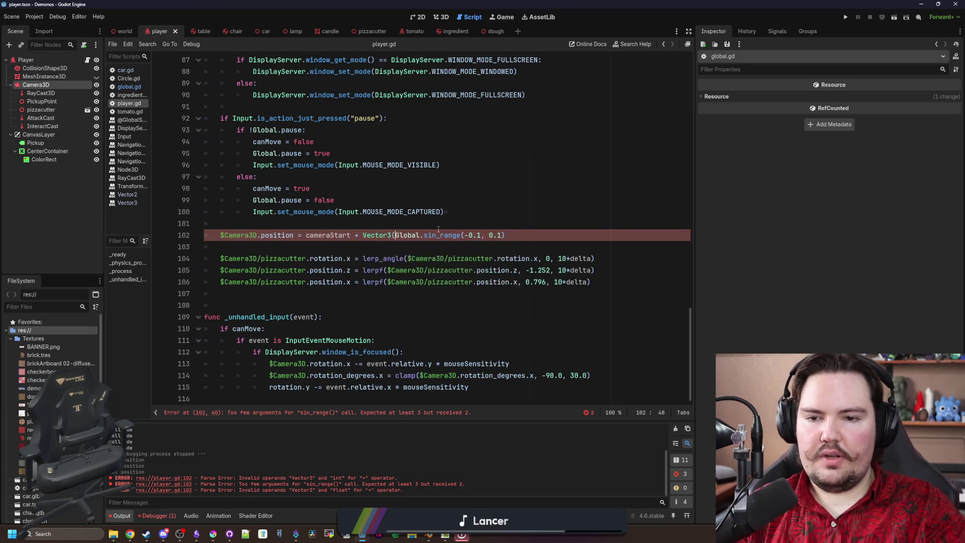
{"action": "type", "text": "0, "}
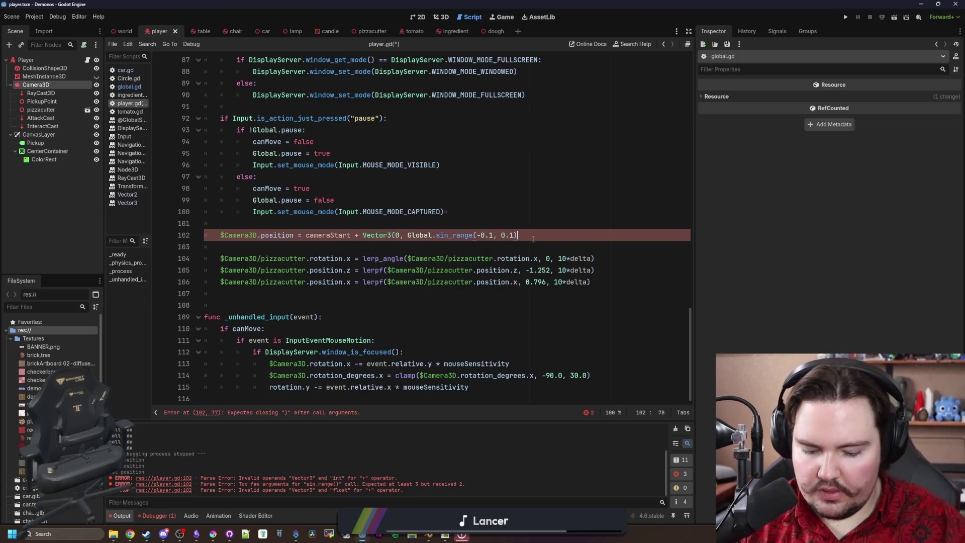
{"action": "type", "text": ", 0)"}
{"action": "left_click", "coordinate": [525, 229]}
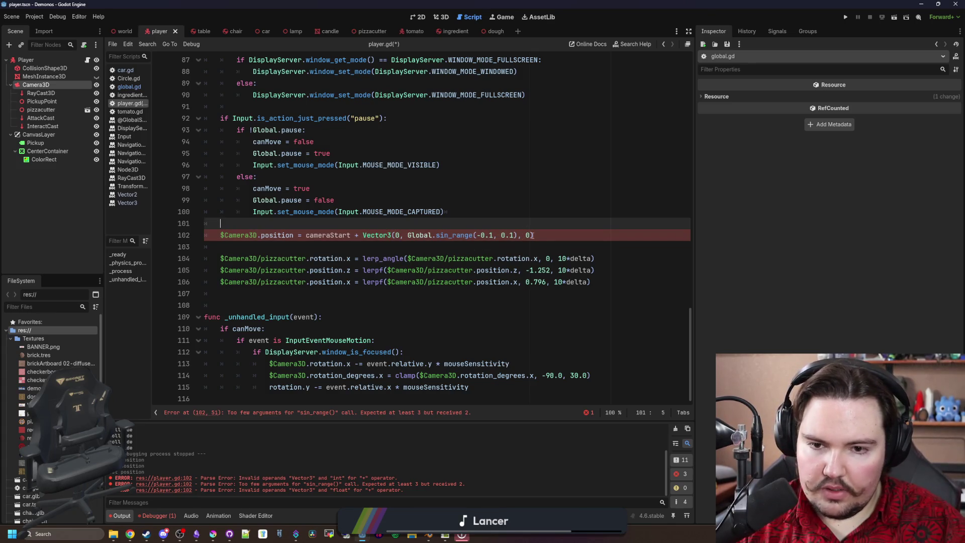
- Pass Time.get_ticks_msec() as sin_range's time argument, save, and run the game
{"action": "left_click", "coordinate": [521, 235]}
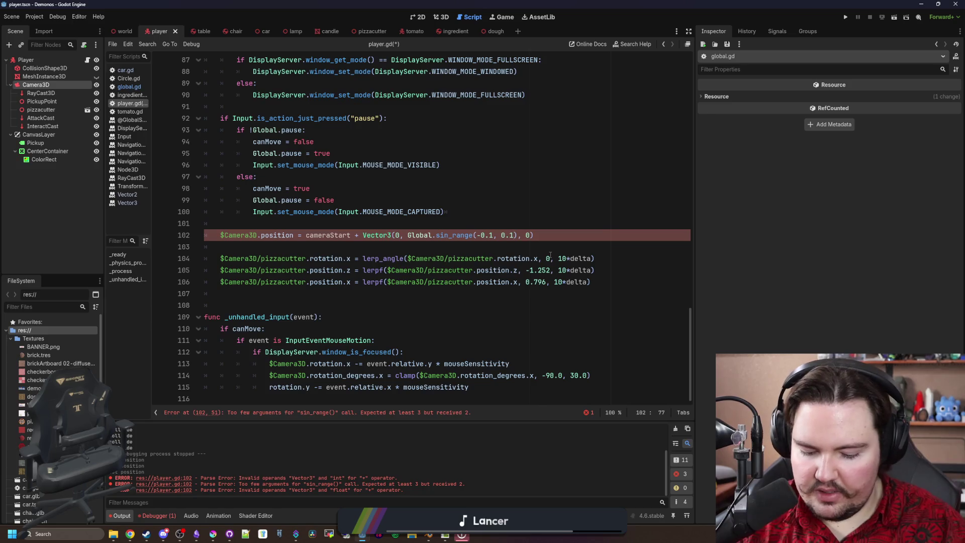
{"action": "type", "text": ", Time.ge"}
{"action": "type", "text": "t_ticks"}
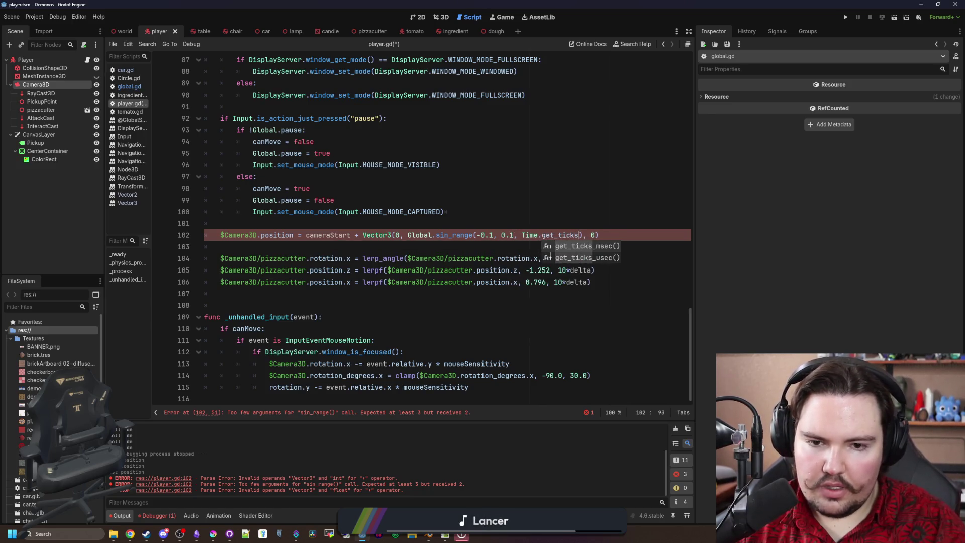
{"action": "key", "text": "Return"}
{"action": "key", "text": "ctrl+s"}
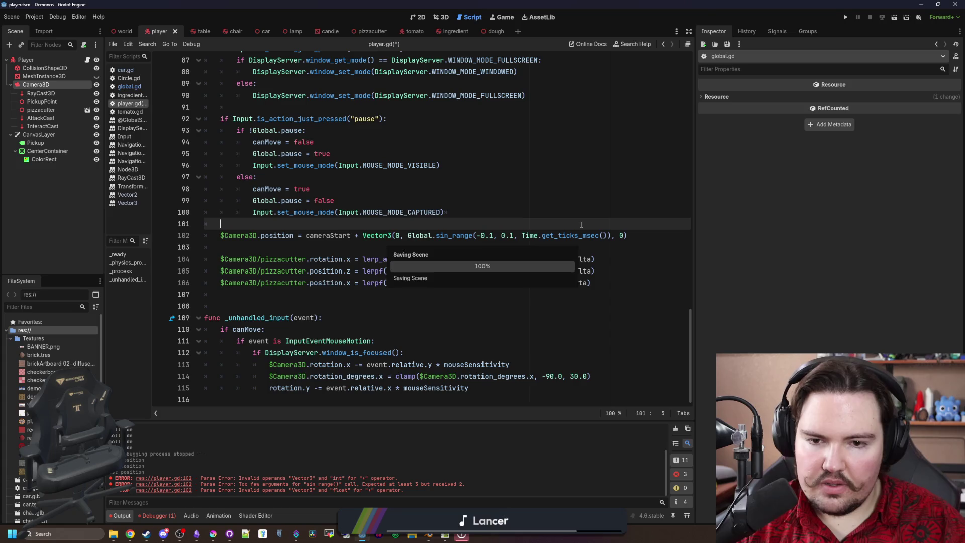
{"action": "left_click", "coordinate": [845, 18]}
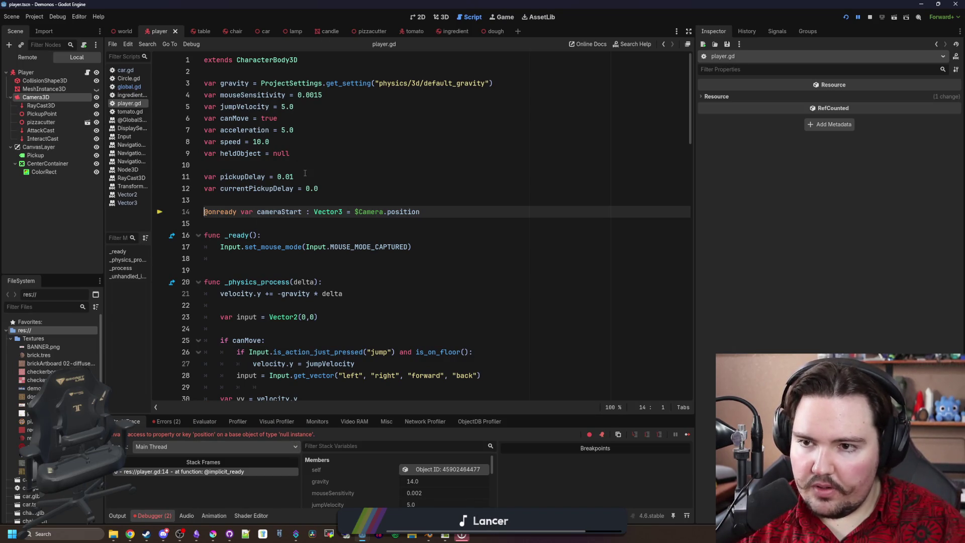
- Add an exported camera: Camera3D variable and use camera instead of $Camera on line 16, then save
{"action": "left_click", "coordinate": [259, 78]}
{"action": "key", "text": "Up"}
{"action": "key", "text": "Return"}
{"action": "key", "text": "Return"}
{"action": "key", "text": "Up"}
{"action": "type", "text": "@export v"}
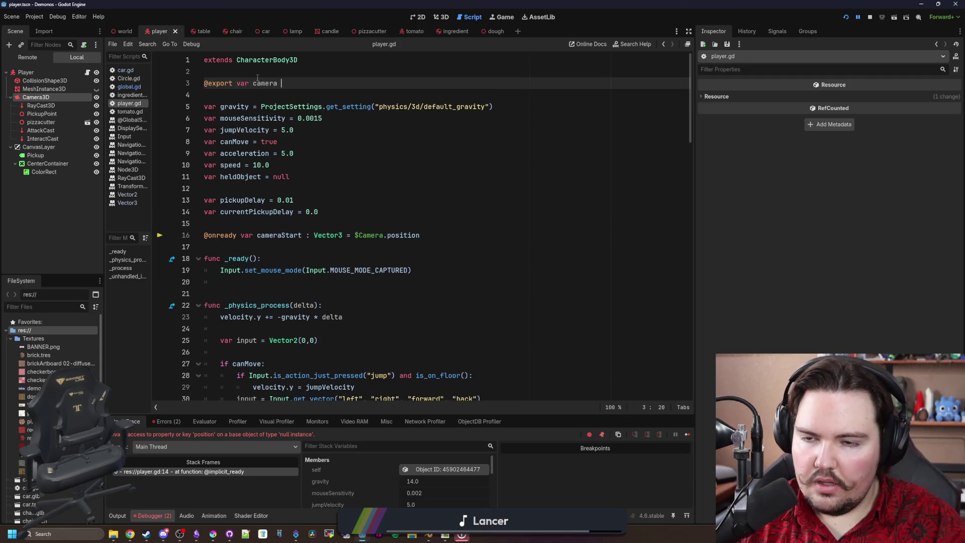
{"action": "type", "text": "ar camera"}
{"action": "key", "text": "Return"}
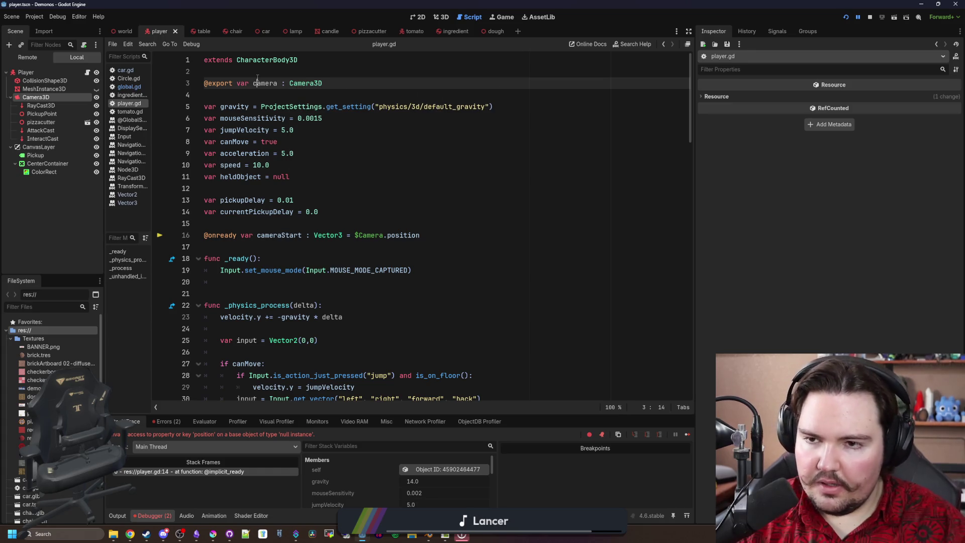
{"action": "left_click", "coordinate": [284, 73]}
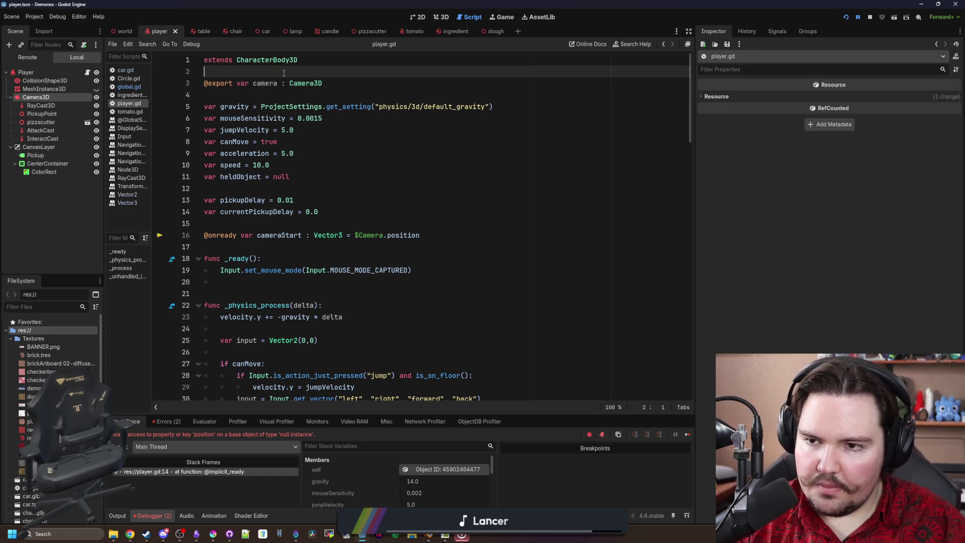
{"action": "double_click", "coordinate": [376, 234]}
{"action": "type", "text": "camera"}
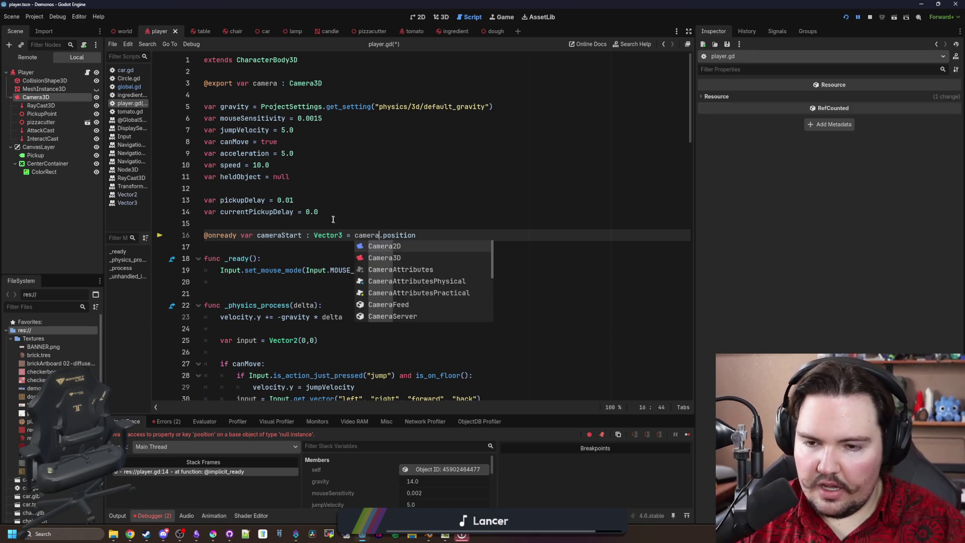
{"action": "left_click", "coordinate": [333, 219]}
{"action": "key", "text": "ctrl+s"}
- Assign Camera3D to the Player's Camera property, save the scene, and relaunch the game
{"action": "left_click", "coordinate": [26, 72]}
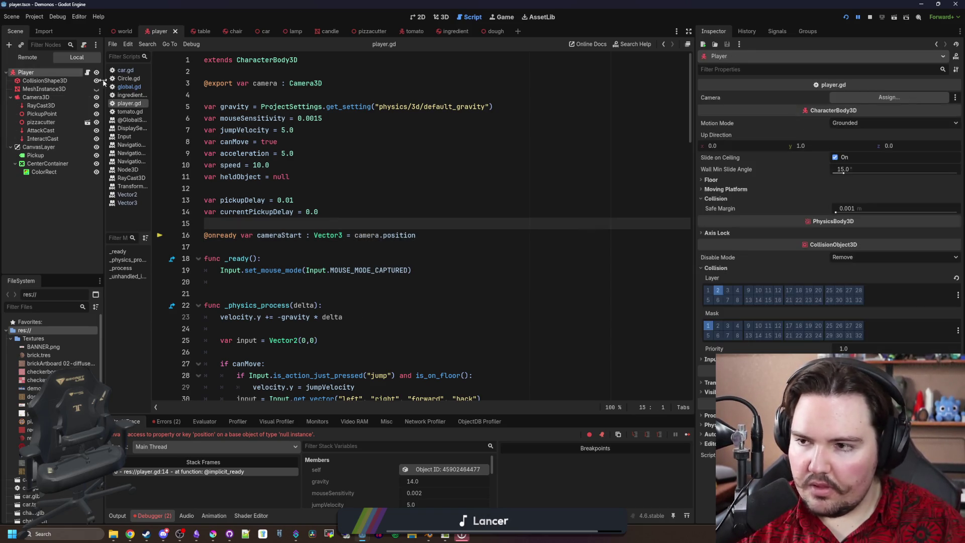
{"action": "mouse_move", "coordinate": [36, 97]}
{"action": "left_mouse_down"}
{"action": "mouse_move", "coordinate": [654, 113]}
{"action": "mouse_move", "coordinate": [890, 97]}
{"action": "left_mouse_up"}
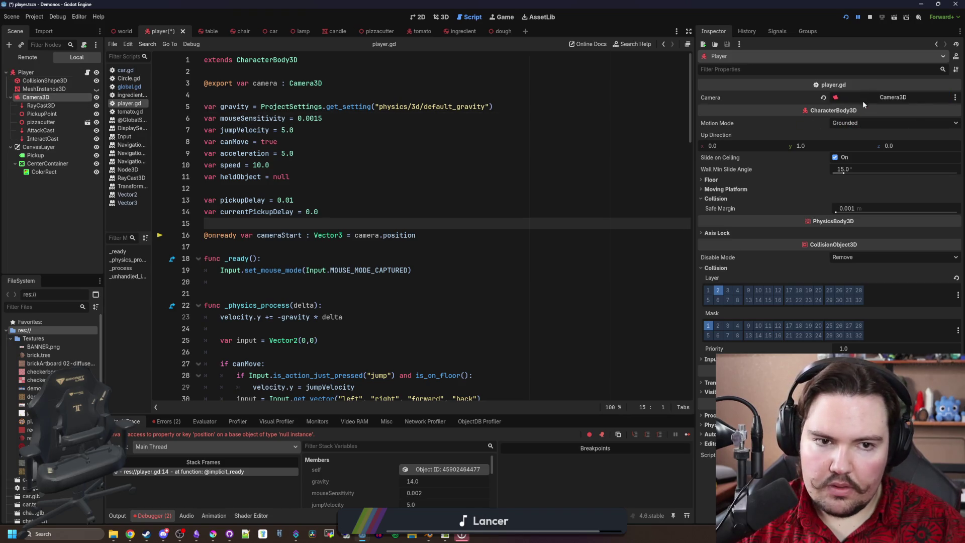
{"action": "left_click", "coordinate": [524, 166]}
{"action": "key", "text": "ctrl+s"}
{"action": "key", "text": "F5"}
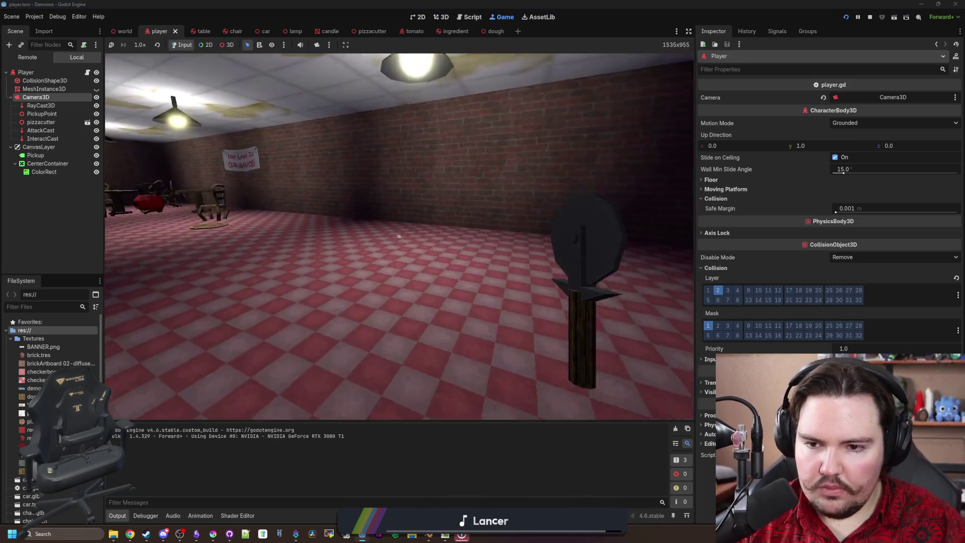
- Stop the game and divide get_ticks_msec() by 100.0 on line 104
{"action": "key", "text": "ctrl+F3"}
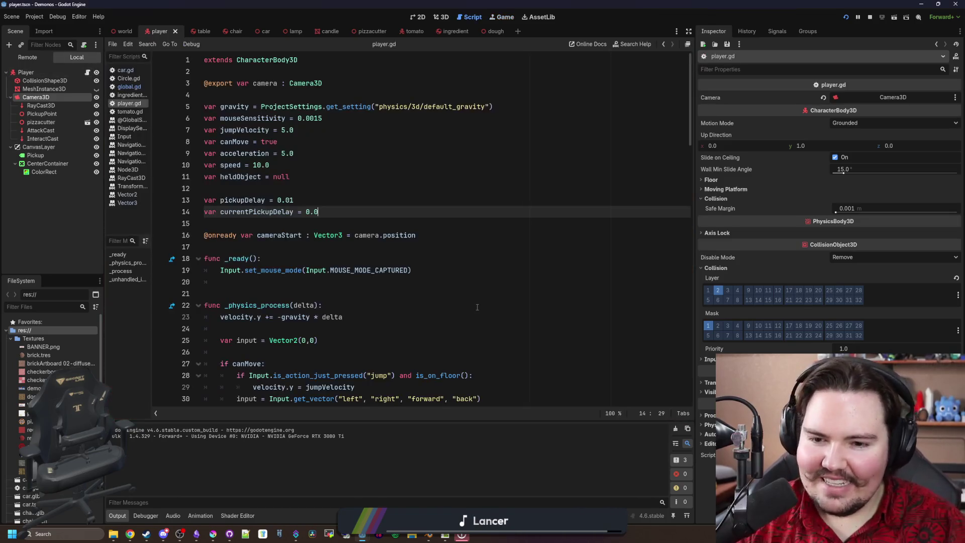
{"action": "left_click", "coordinate": [458, 270]}
{"action": "scroll", "coordinate": [458, 264], "scroll_direction": "down", "scroll_amount": 15}
{"action": "key", "text": "ctrl+f"}
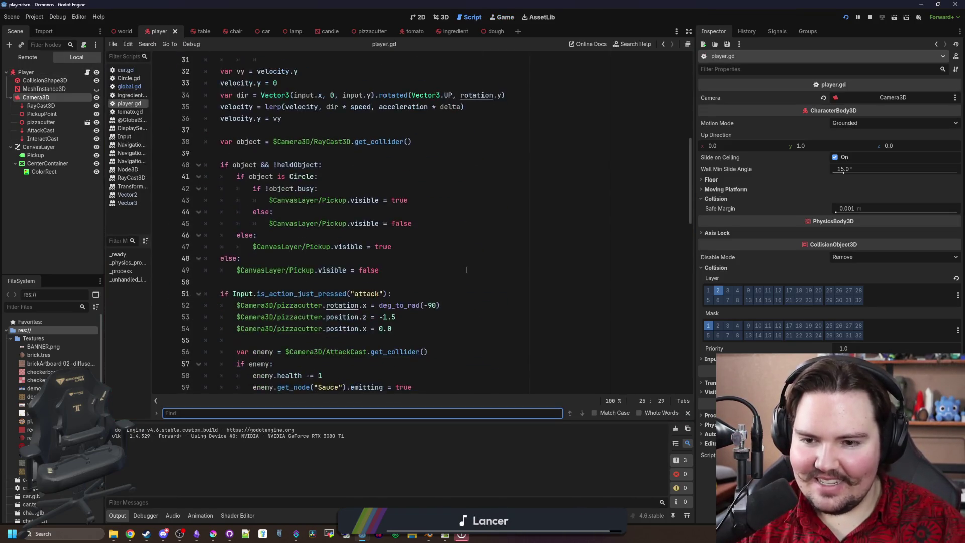
{"action": "scroll", "coordinate": [458, 264], "scroll_direction": "down", "scroll_amount": 11}
{"action": "left_click", "coordinate": [503, 294]}
{"action": "left_click", "coordinate": [611, 224]}
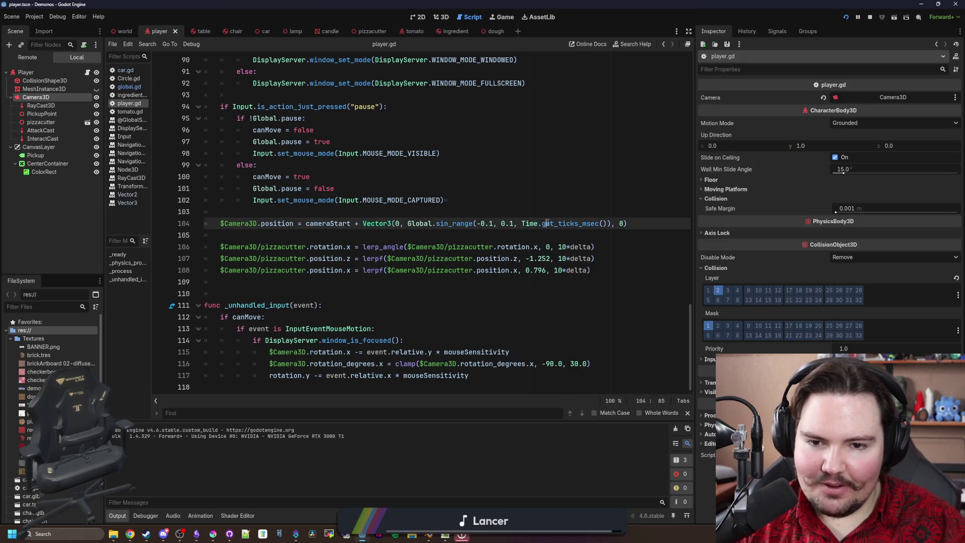
{"action": "key", "text": "Down"}
{"action": "left_click", "coordinate": [610, 225]}
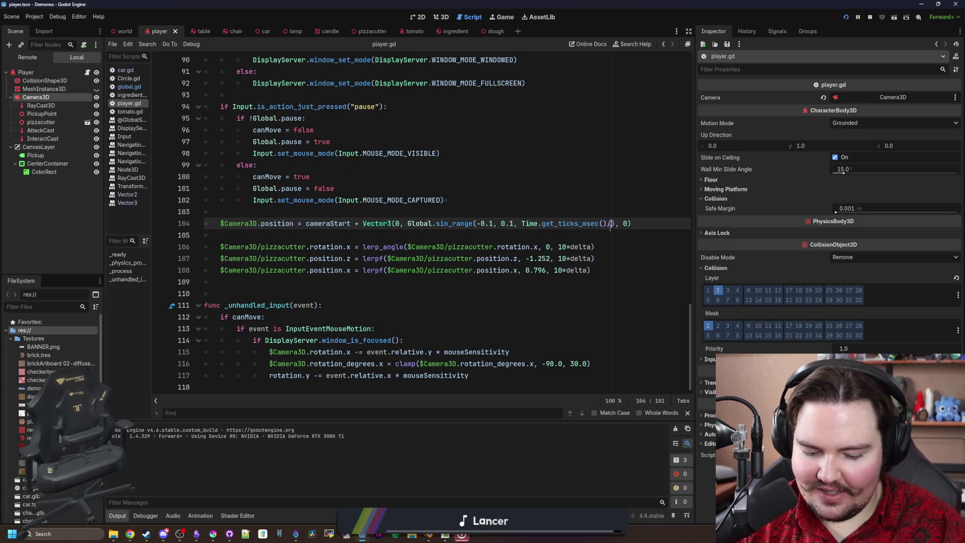
{"action": "type", "text": "100.0"}
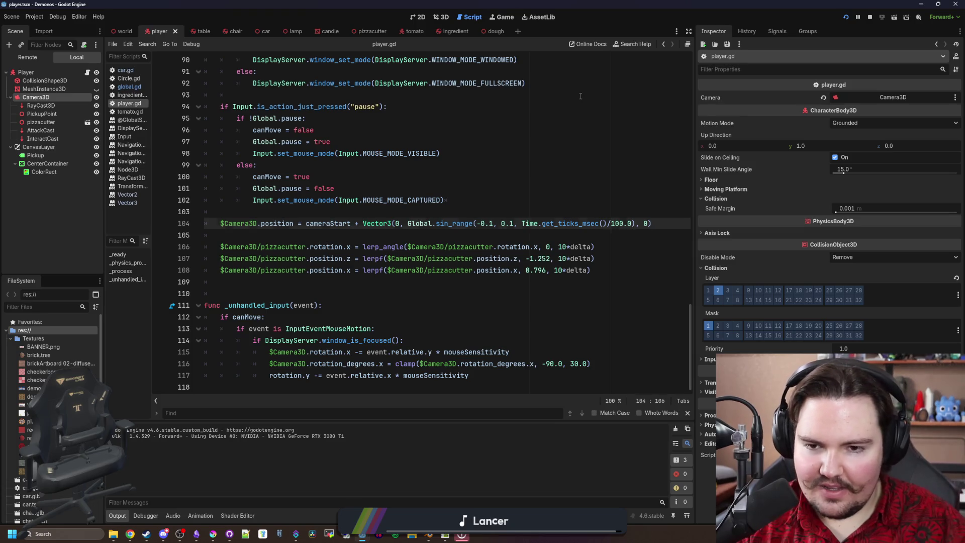
- Run the game to check the slower bob, then return to player.gd
{"action": "key", "text": "F5"}
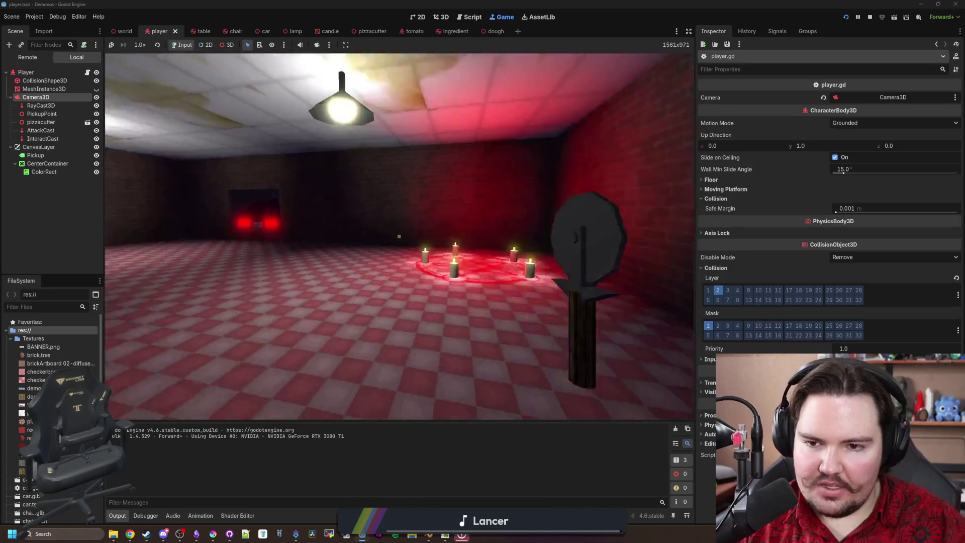
{"action": "left_click", "coordinate": [88, 73]}
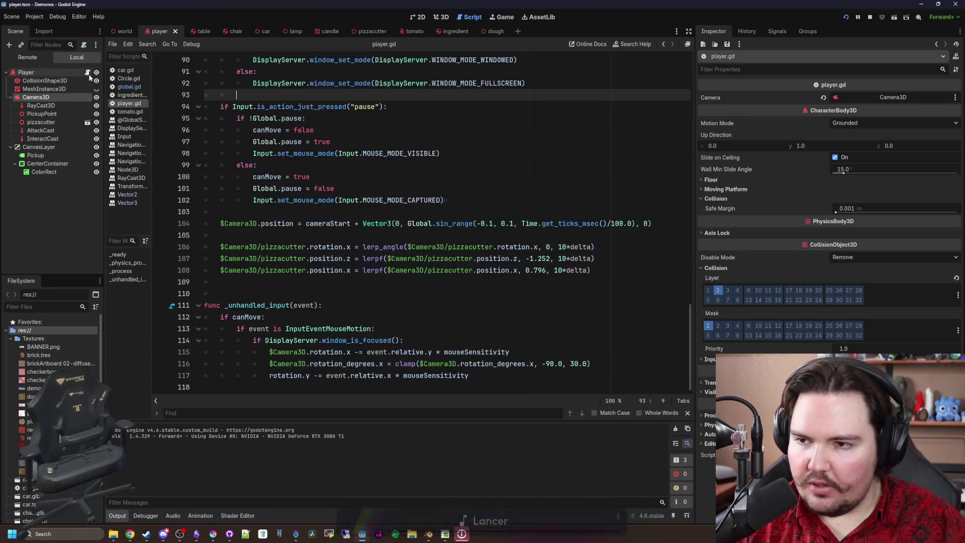
{"action": "left_click", "coordinate": [402, 281]}
{"action": "scroll", "coordinate": [453, 272], "scroll_direction": "up", "scroll_amount": 1}
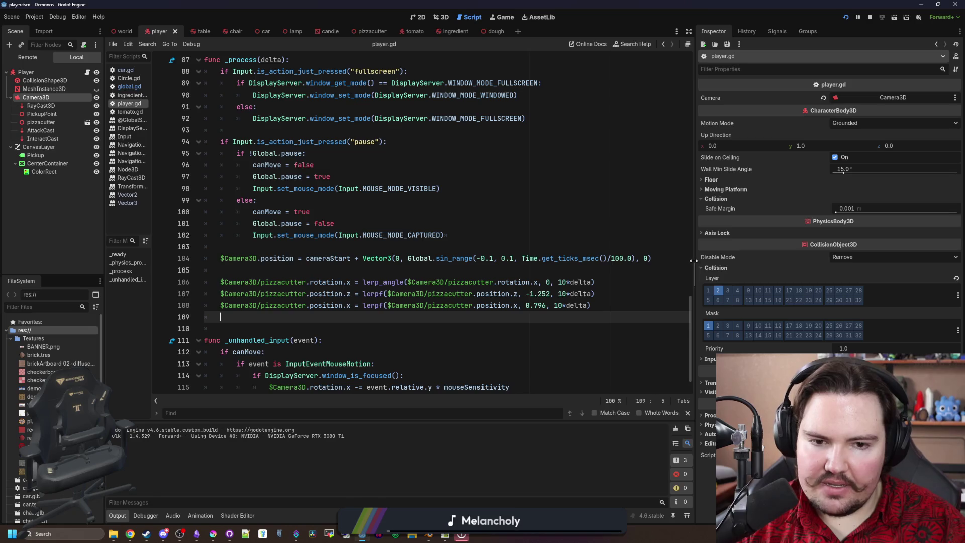
- Widen the code area and replace $Camera3D with camera on line 104
{"action": "left_click_drag", "start_coordinate": [694, 261], "coordinate": [879, 261]}
{"action": "left_click", "coordinate": [372, 244]}
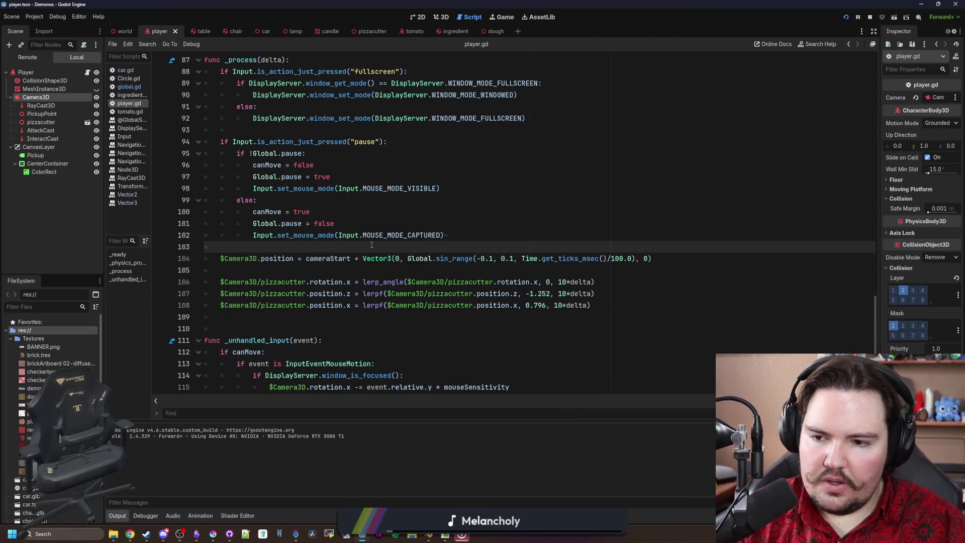
{"action": "double_click", "coordinate": [251, 258]}
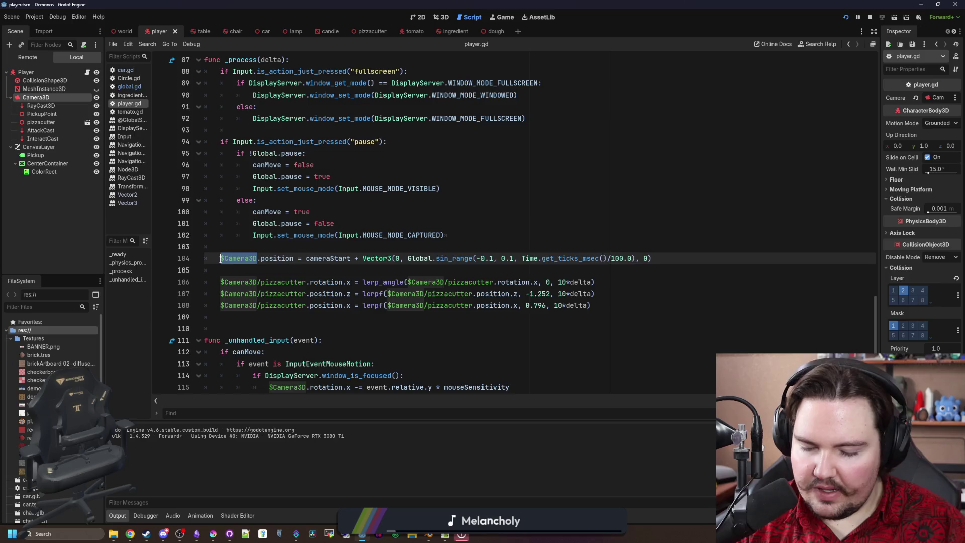
{"action": "type", "text": "camera"}
- Add var bobSpeed = 200.0 / velocity.get_length() above the head-bob line
{"action": "key", "text": "ctrl+shift+Return"}
{"action": "key", "text": "ctrl+shift+Return"}
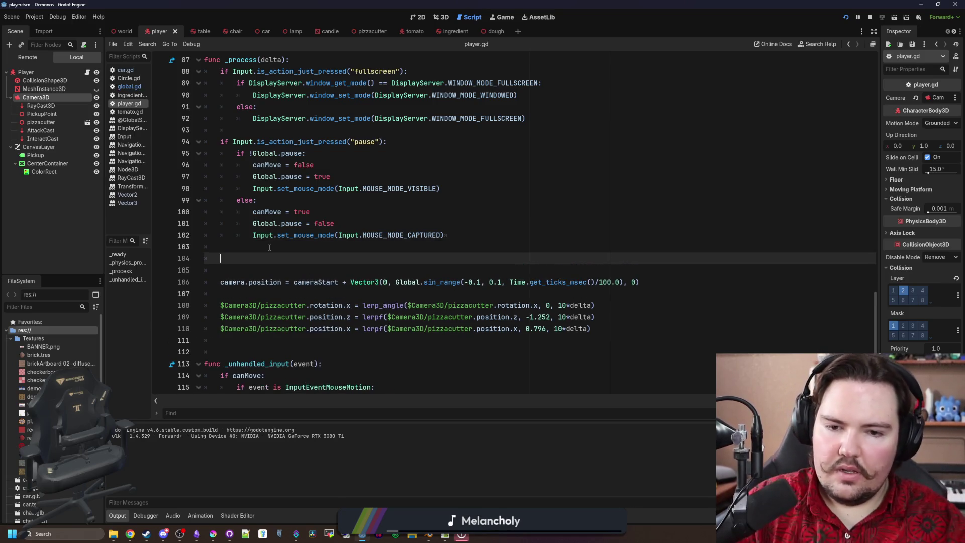
{"action": "type", "text": "var bobSpeed ="}
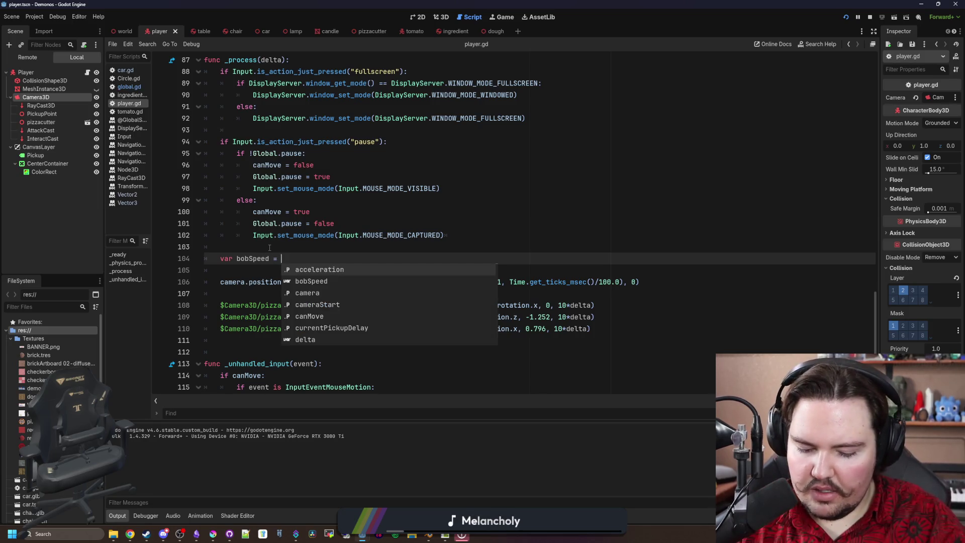
{"action": "type", "text": "10"}
{"action": "key", "text": "Return"}
{"action": "key", "text": "Return"}
{"action": "type", "text": "bob"}
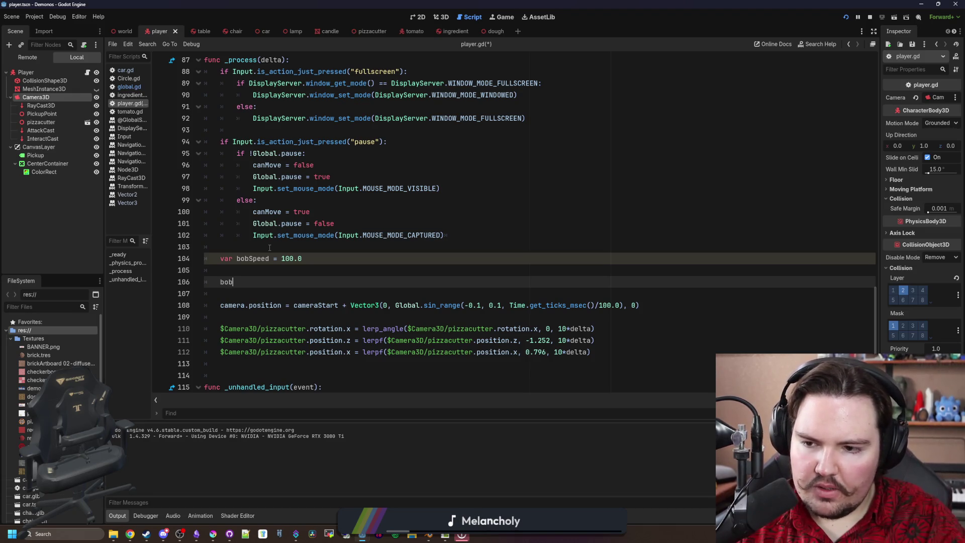
{"action": "type", "text": "spe"}
{"action": "key", "text": "BackSpace"}
{"action": "key", "text": "BackSpace"}
{"action": "key", "text": "BackSpace"}
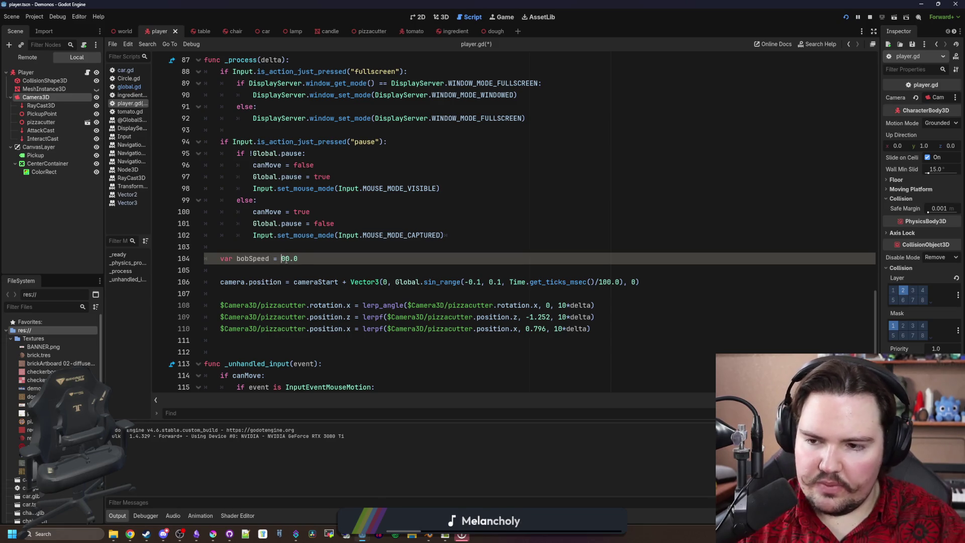
{"action": "type", "text": "2"}
{"action": "left_click", "coordinate": [338, 261]}
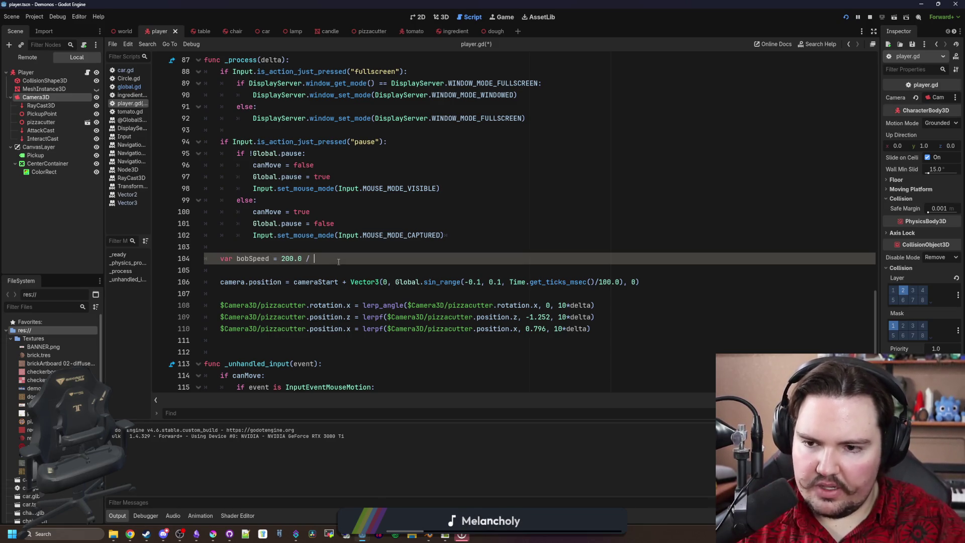
{"action": "type", "text": "velocity"}
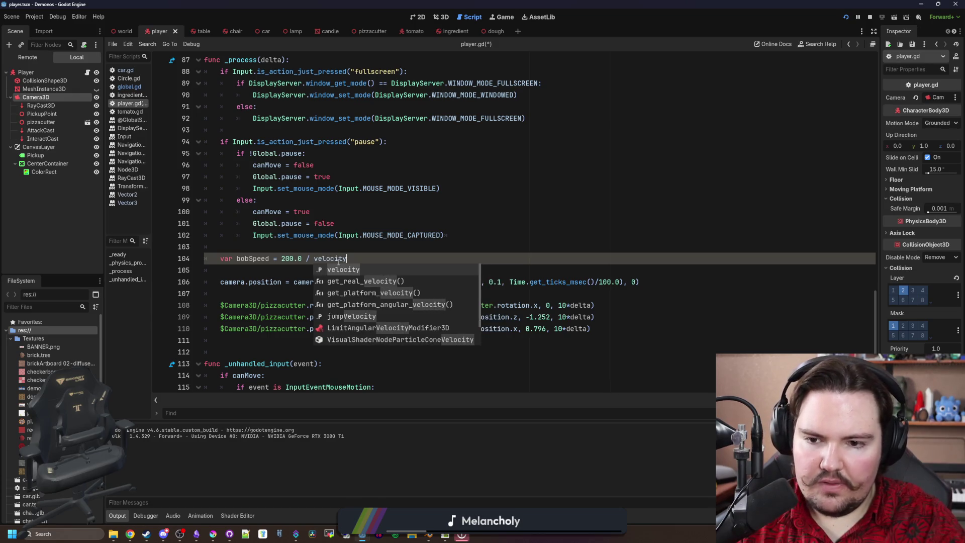
{"action": "type", "text": ".get_lenght"}
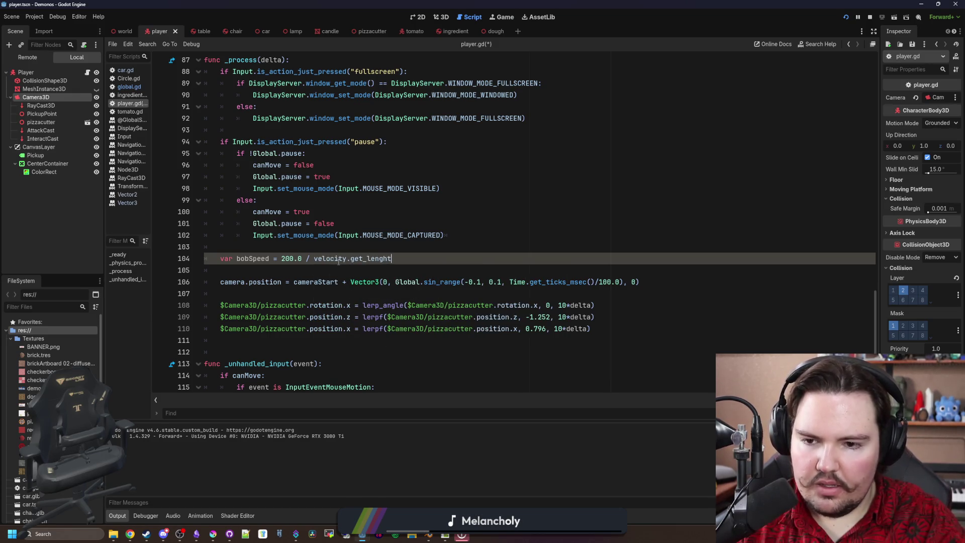
{"action": "key", "text": "Left"}
{"action": "key", "text": "Left"}
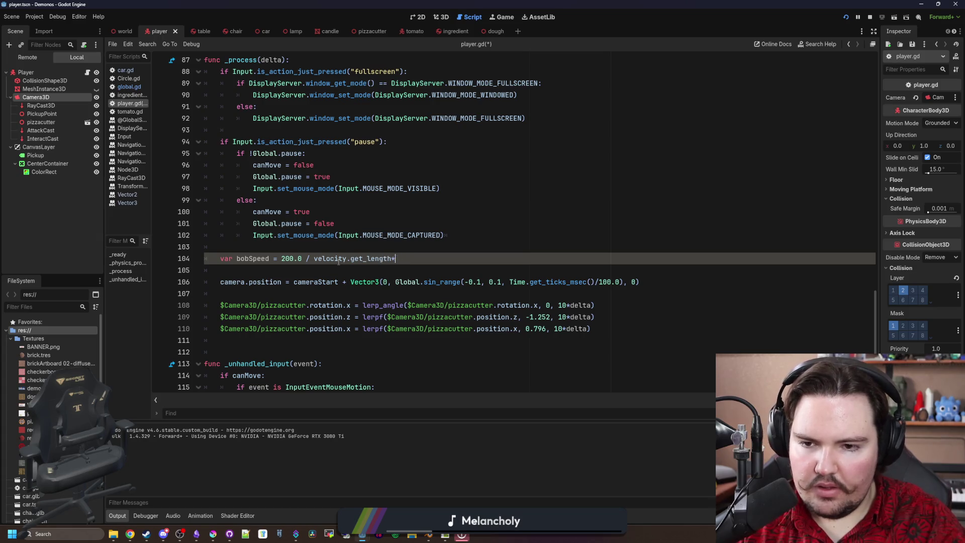
{"action": "key", "text": "BackSpace"}
{"action": "type", "text": "()"}
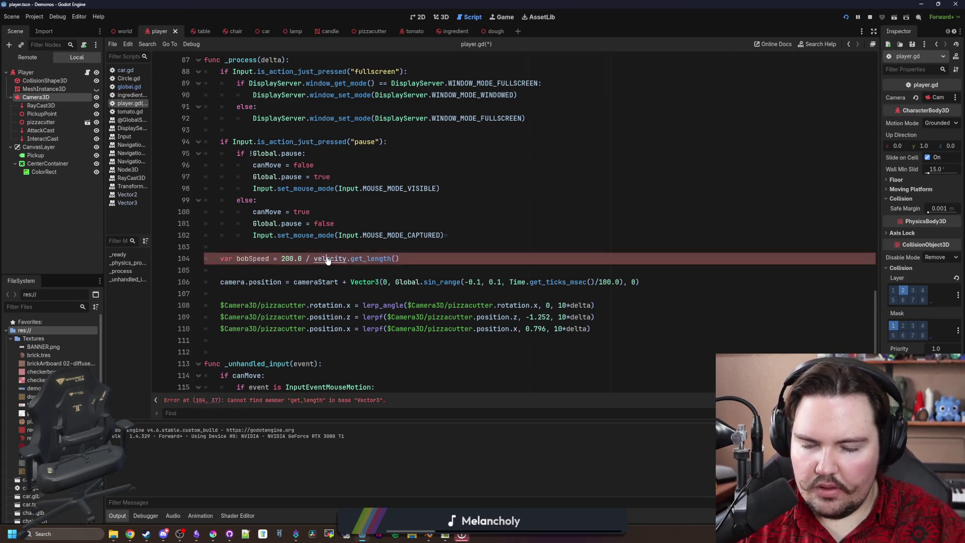
- Check velocity's documentation and trim get_length() so bobSpeed ends at '/ velocity'
{"action": "left_click", "coordinate": [327, 258], "text": "ctrl"}
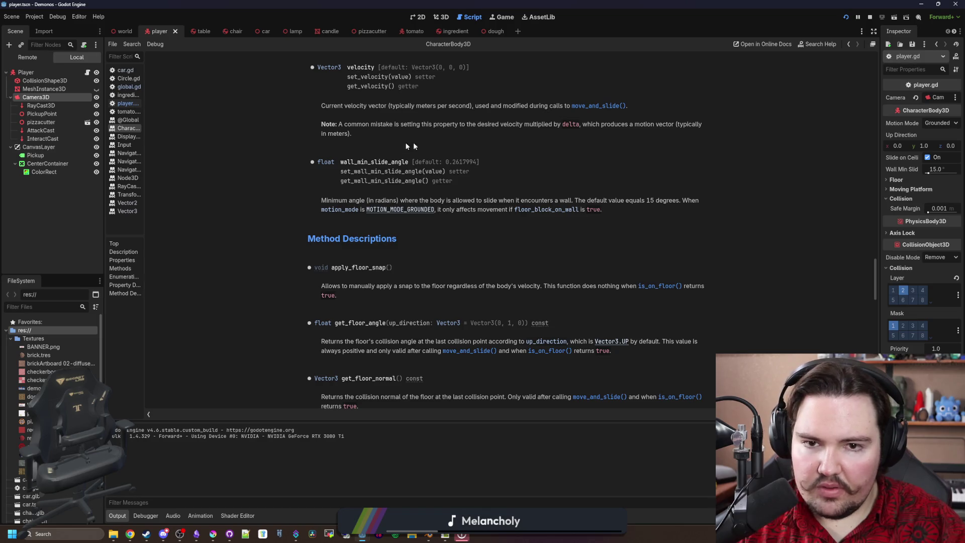
{"action": "key", "text": "alt+Left"}
{"action": "left_click_drag", "start_coordinate": [398, 264], "coordinate": [361, 265]}
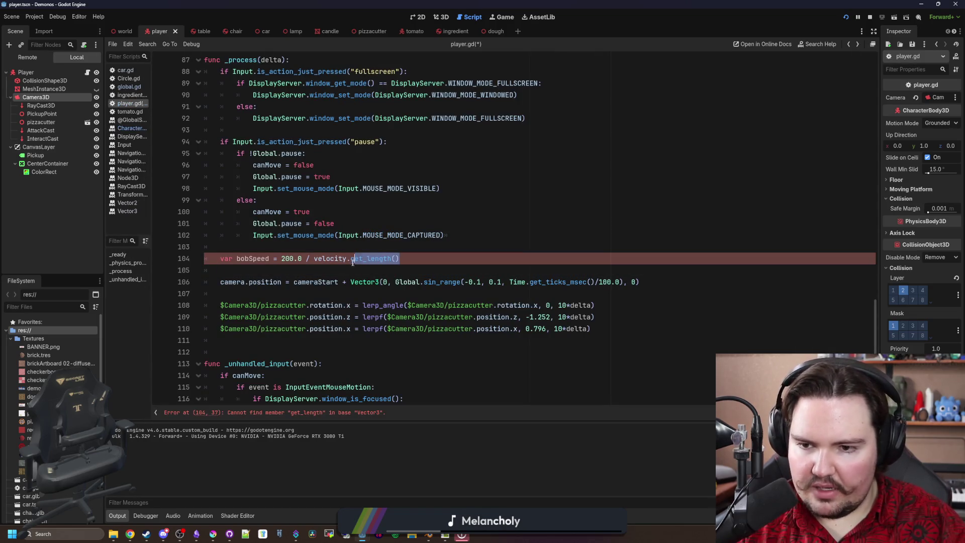
{"action": "type", "text": "mag"}
{"action": "key", "text": "BackSpace"}
{"action": "key", "text": "BackSpace"}
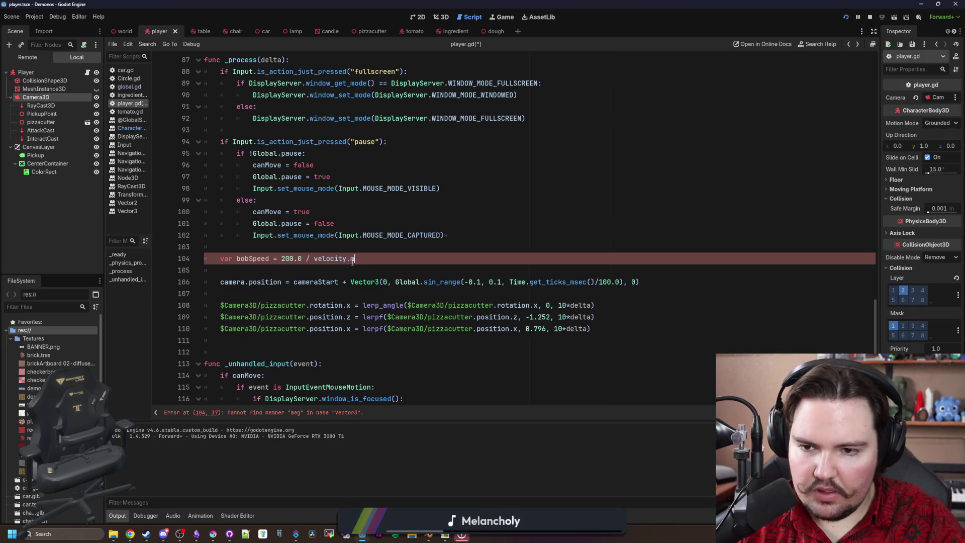
{"action": "type", "text": "."}
{"action": "key", "text": "BackSpace"}
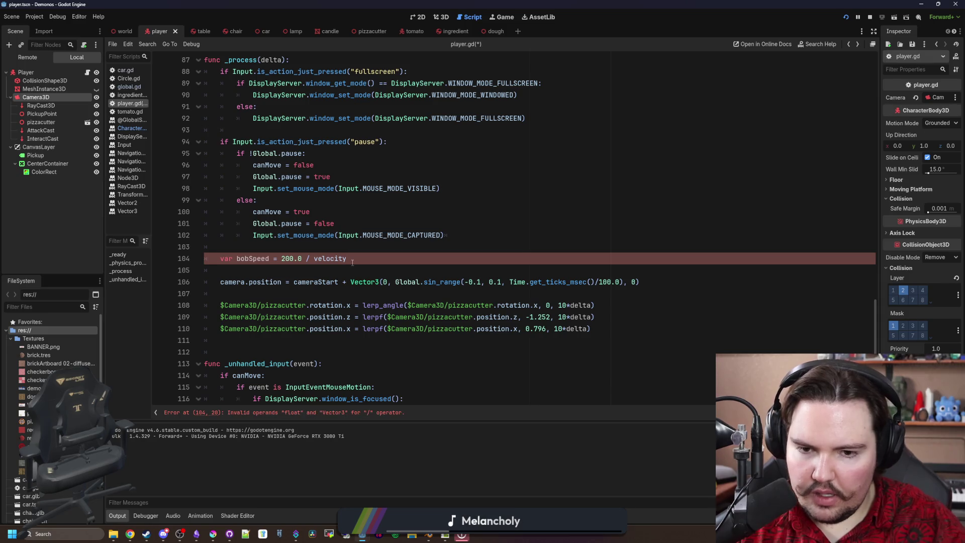
- Start a Vector3 line on line 103, browse the Vector3 method reference, and return to player.gd
{"action": "left_click", "coordinate": [372, 246]}
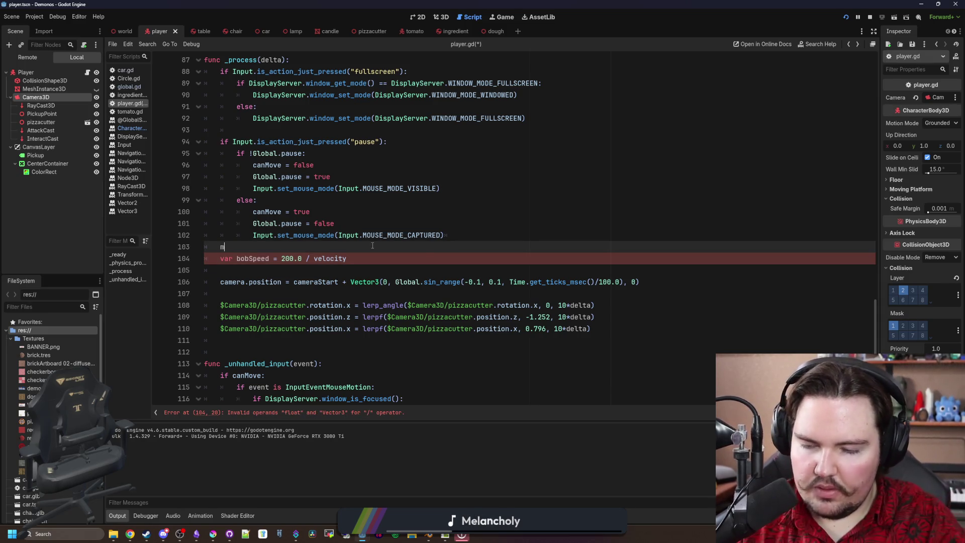
{"action": "type", "text": "magnitud"}
{"action": "key", "text": "BackSpace"}
{"action": "key", "text": "BackSpace"}
{"action": "key", "text": "BackSpace"}
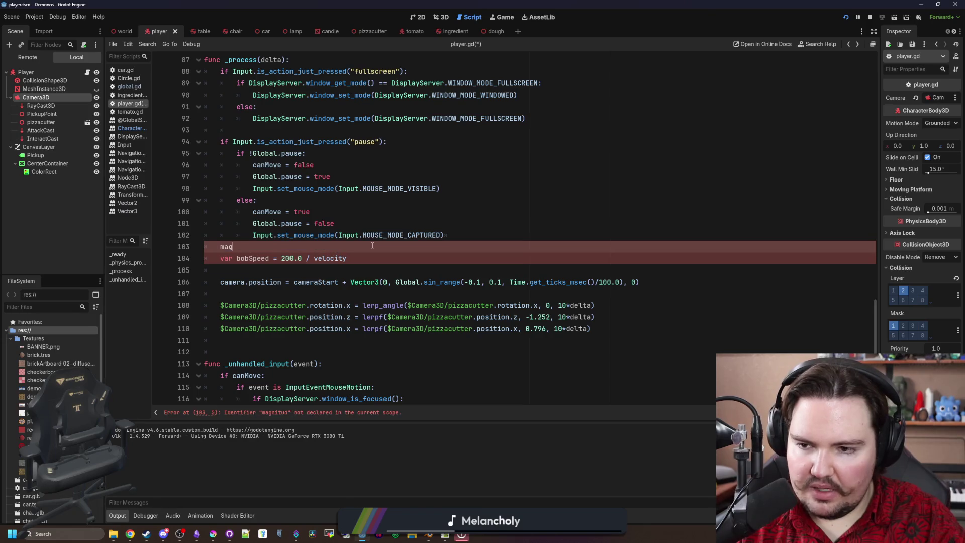
{"action": "type", "text": "r3"}
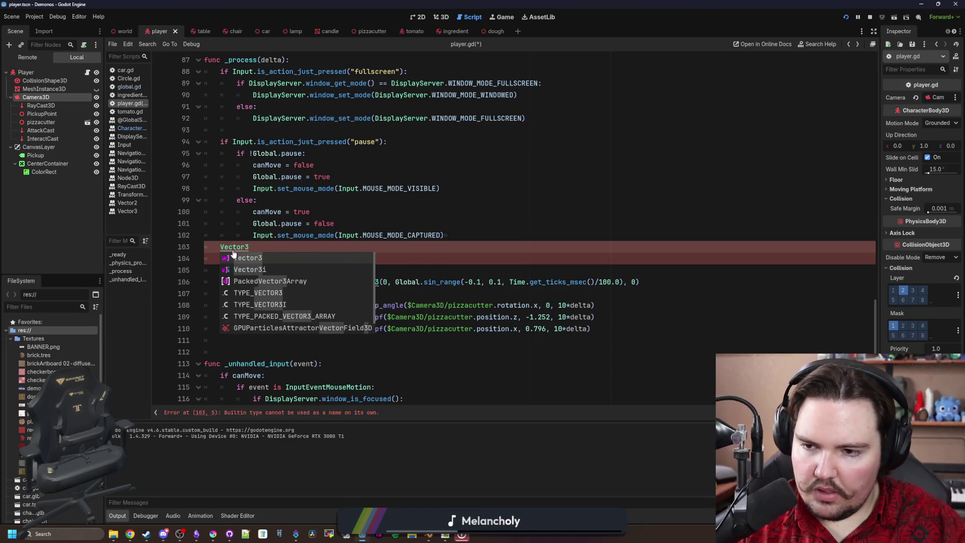
{"action": "left_click", "coordinate": [234, 247], "text": "ctrl"}
{"action": "scroll", "coordinate": [321, 274], "scroll_direction": "down", "scroll_amount": 5}
{"action": "scroll", "coordinate": [321, 274], "scroll_direction": "down", "scroll_amount": 4}
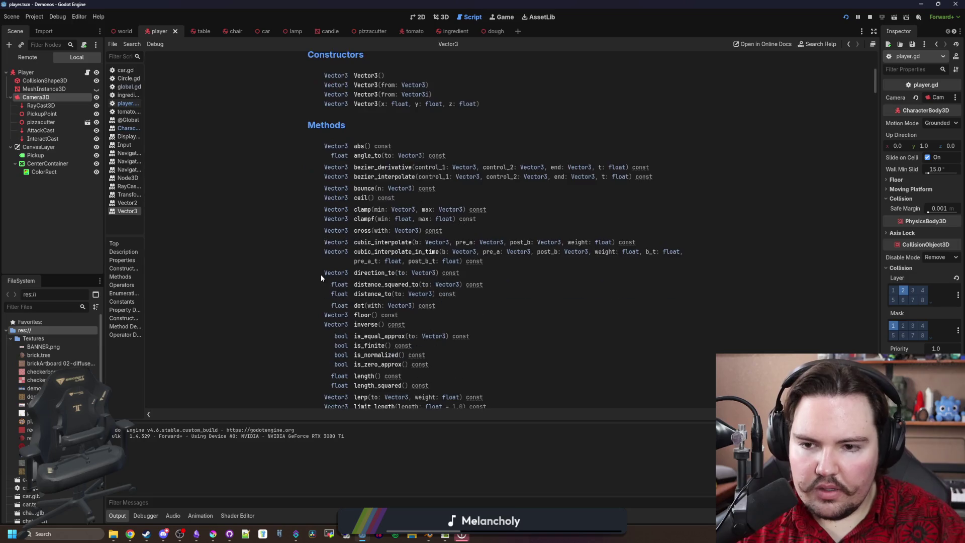
{"action": "scroll", "coordinate": [321, 275], "scroll_direction": "down", "scroll_amount": 4}
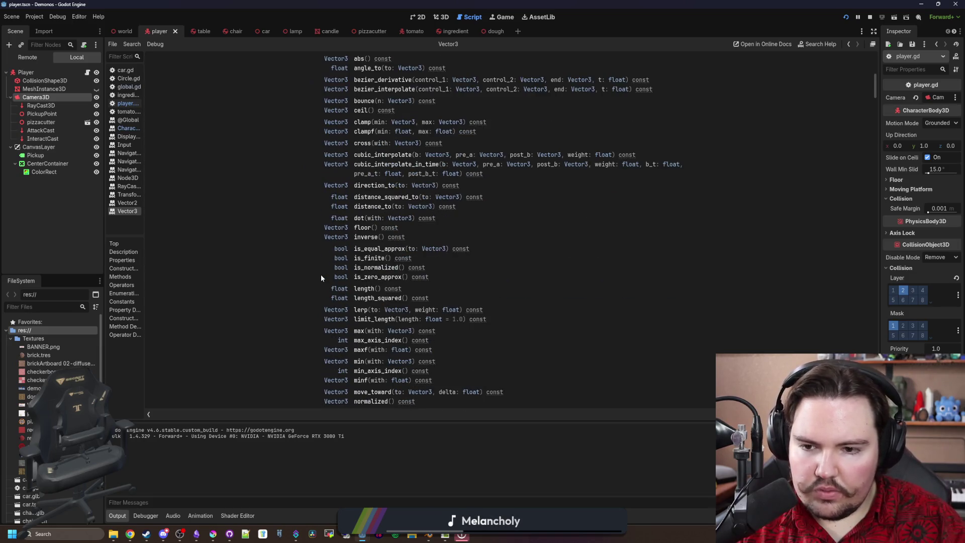
{"action": "scroll", "coordinate": [321, 274], "scroll_direction": "down", "scroll_amount": 1}
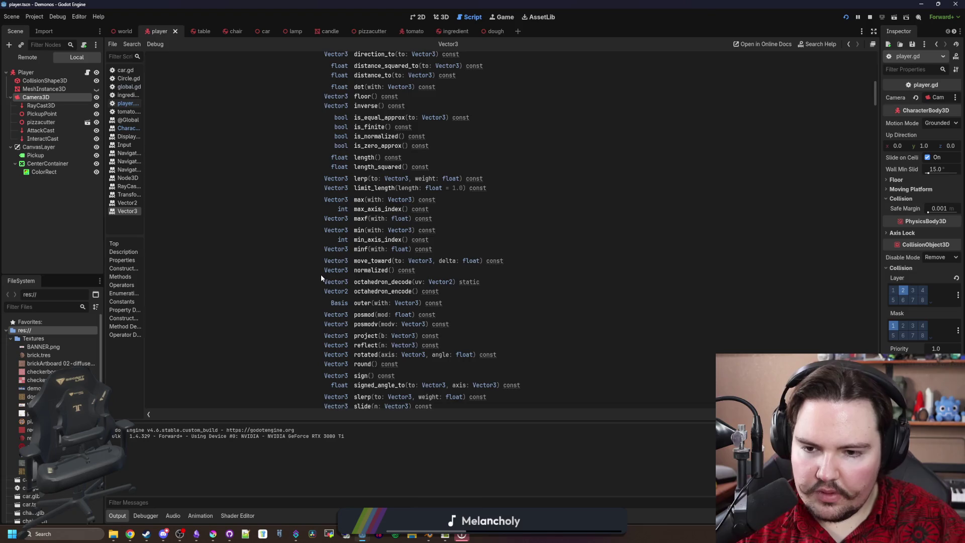
{"action": "scroll", "coordinate": [321, 274], "scroll_direction": "down", "scroll_amount": 1}
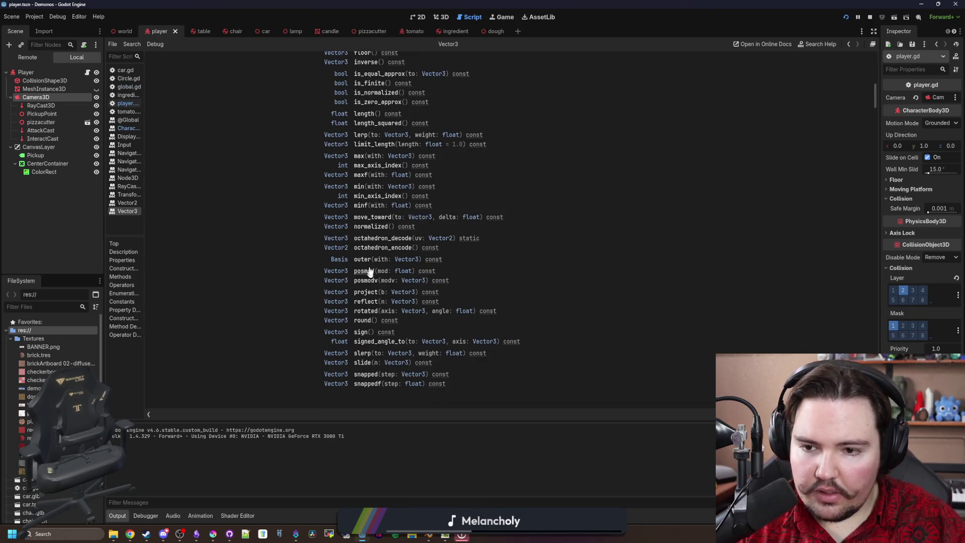
{"action": "key", "text": "alt+Left"}
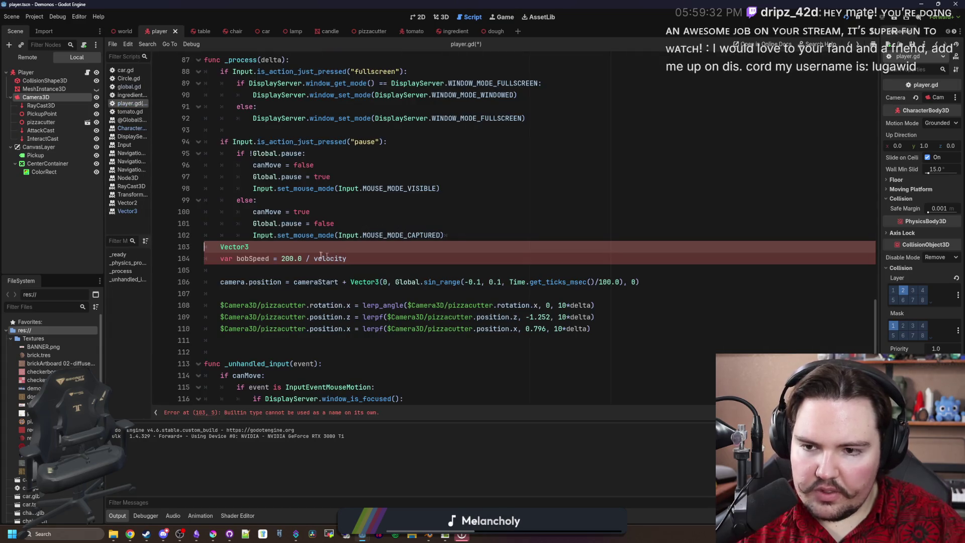
- Remove the stray Vector3 line and set bobSpeed to 200.0 / Vector2(velocity.x, velocity.z).length(), then save
{"action": "key", "text": "shift+End"}
{"action": "key", "text": "BackSpace"}
{"action": "left_click", "coordinate": [315, 259]}
{"action": "type", "text": "V"}
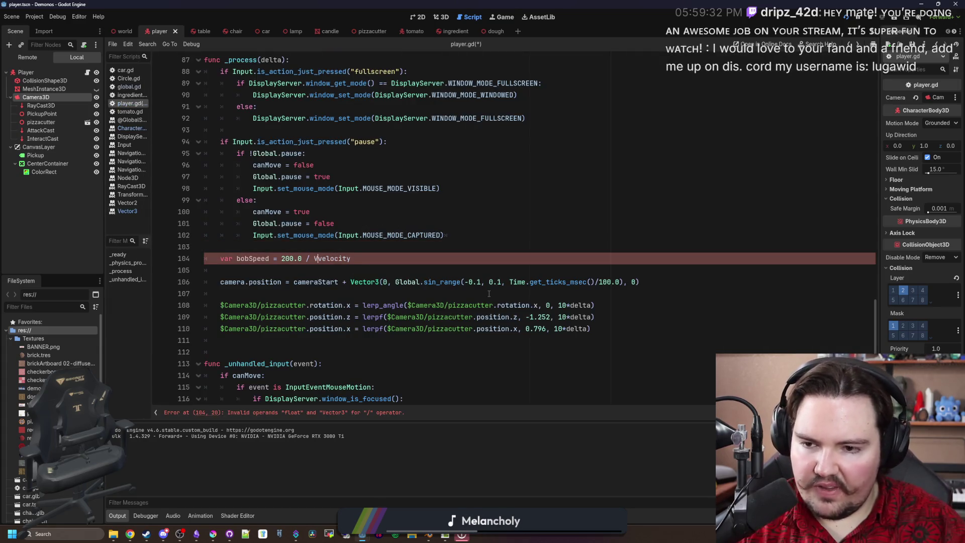
{"action": "type", "text": "ector2(velocity"}
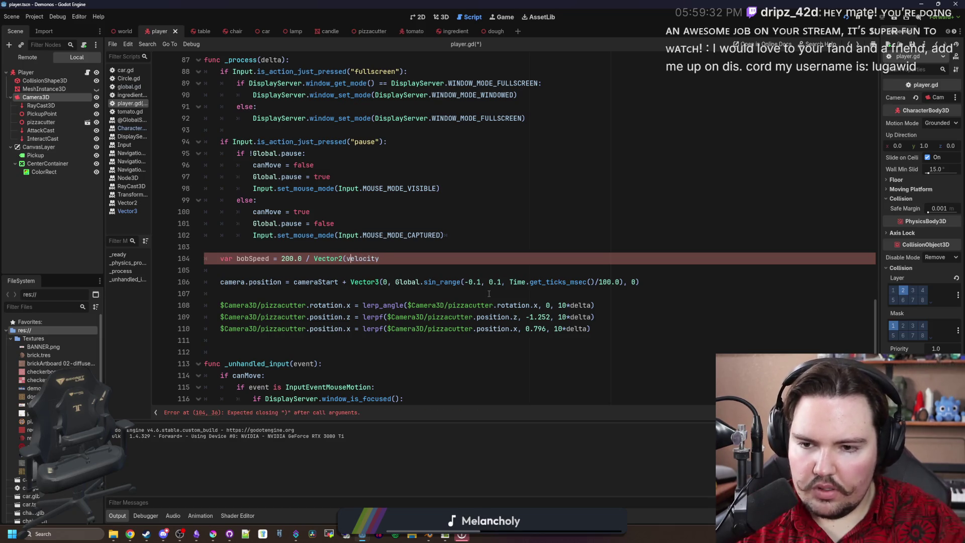
{"action": "type", "text": ".x, veloc"}
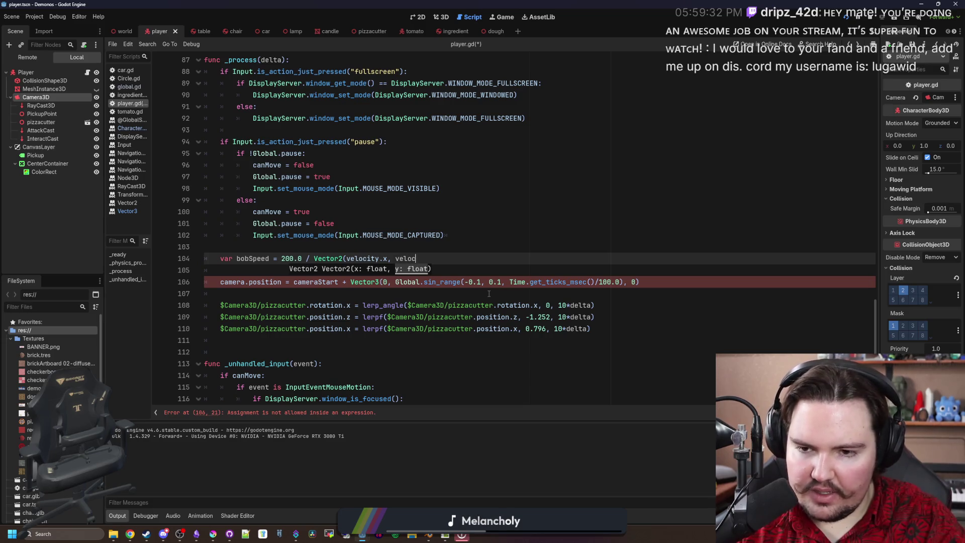
{"action": "type", "text": "ity.z)"}
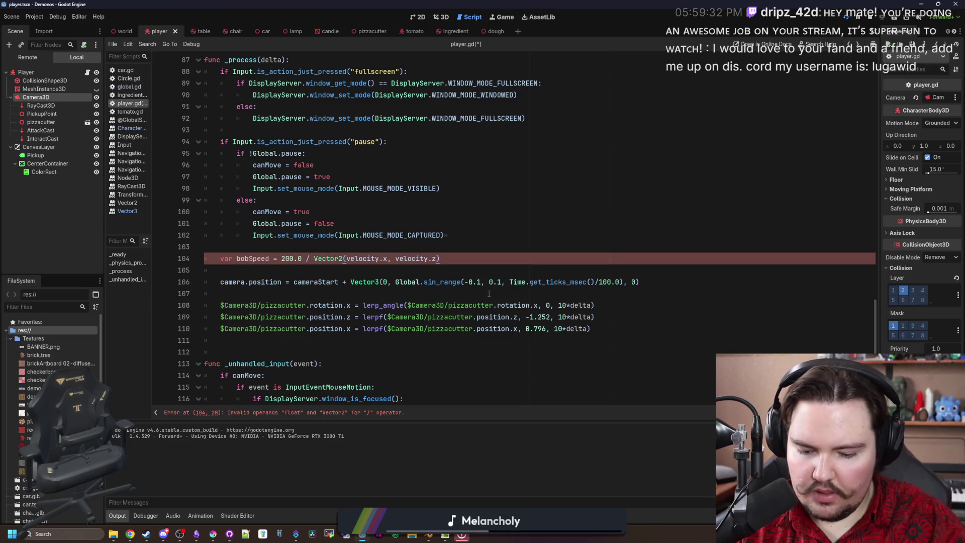
{"action": "type", "text": ".leng"}
{"action": "key", "text": "Return"}
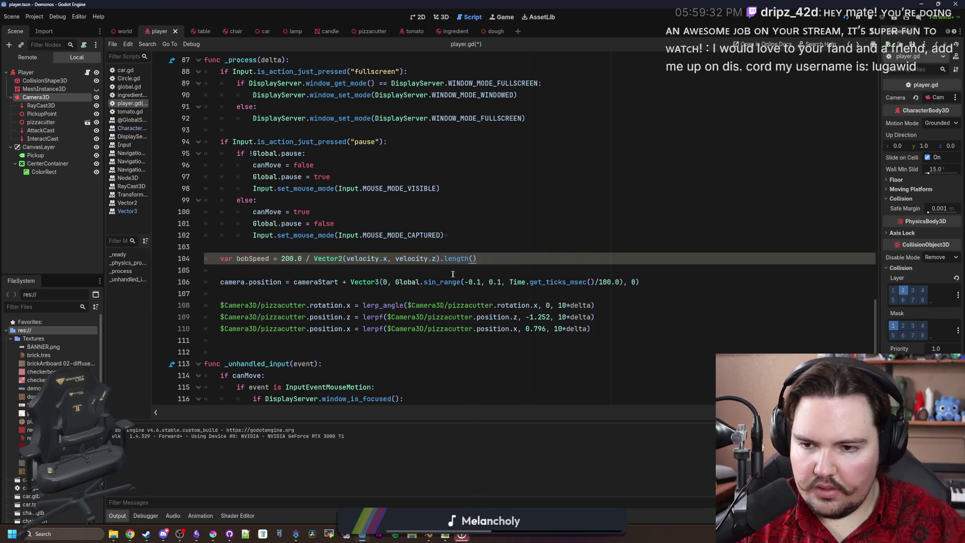
{"action": "left_click", "coordinate": [372, 246]}
{"action": "key", "text": "ctrl+s"}
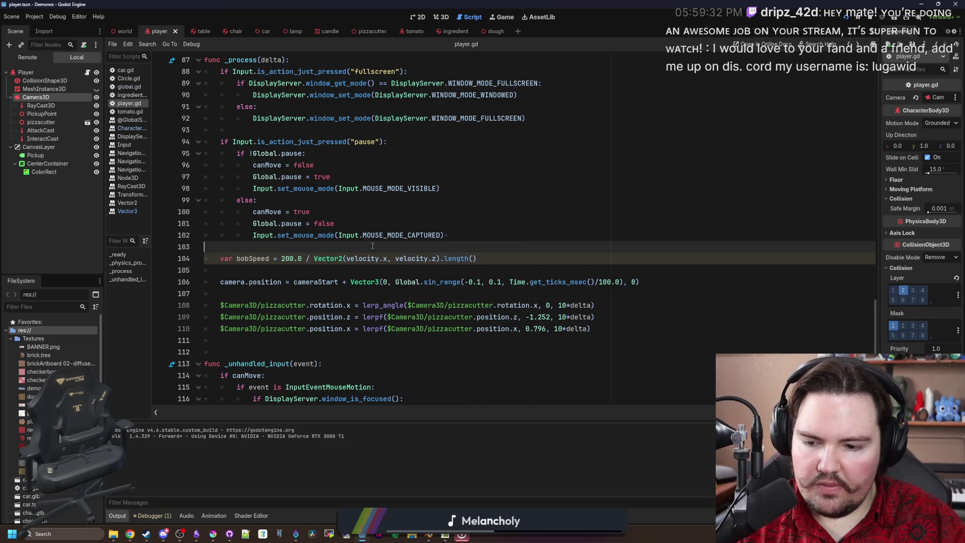
- Walk around in the running game, then return to the script and select the bobSpeed name
{"action": "left_click", "coordinate": [504, 17]}
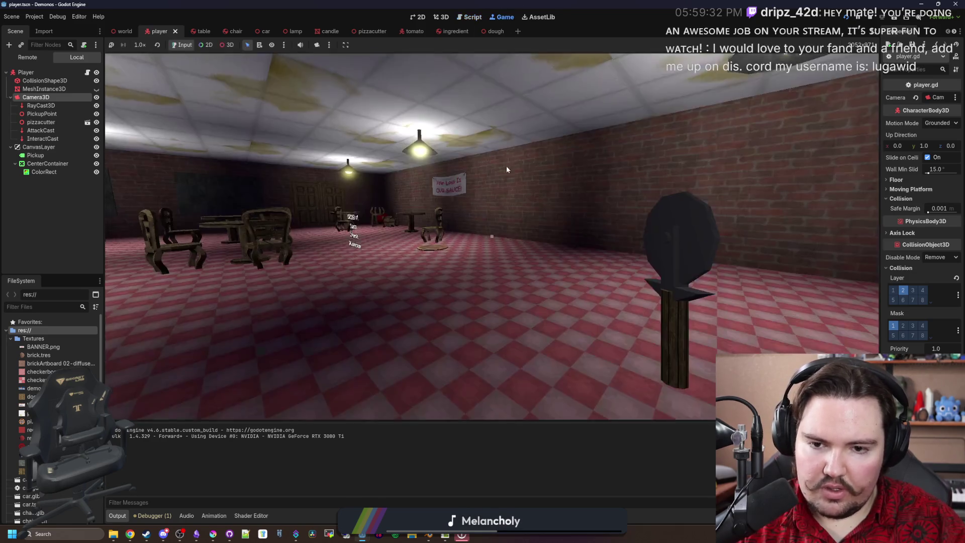
{"action": "key", "text": "w"}
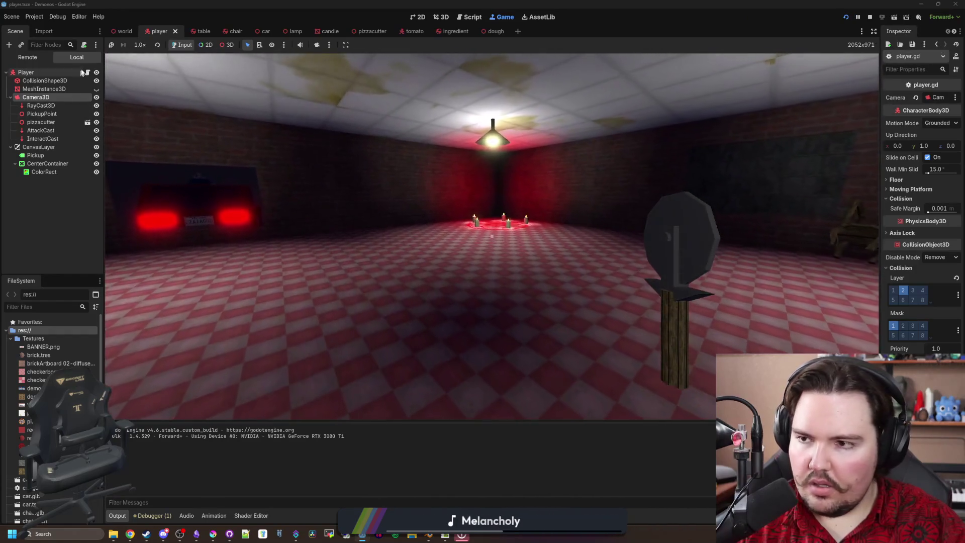
{"action": "left_click", "coordinate": [469, 16]}
{"action": "left_click", "coordinate": [258, 258]}
{"action": "double_click", "coordinate": [258, 258]}
{"action": "key", "text": "ctrl+c"}
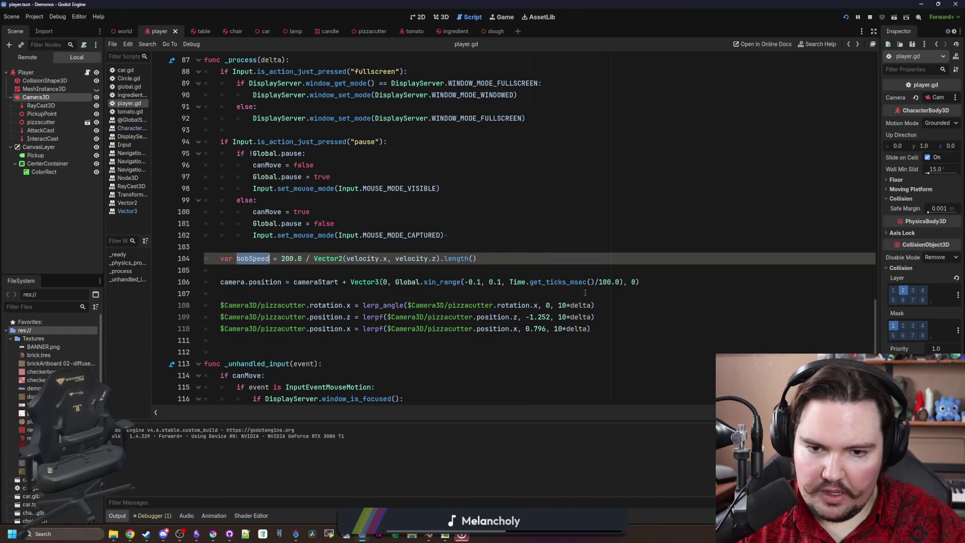
- Replace the 100.0 divisor on line 106 with bobSpeed, then walk forward in the game to test it
{"action": "left_click_drag", "start_coordinate": [618, 281], "coordinate": [601, 281]}
{"action": "key", "text": "ctrl+v"}
{"action": "left_click", "coordinate": [587, 270]}
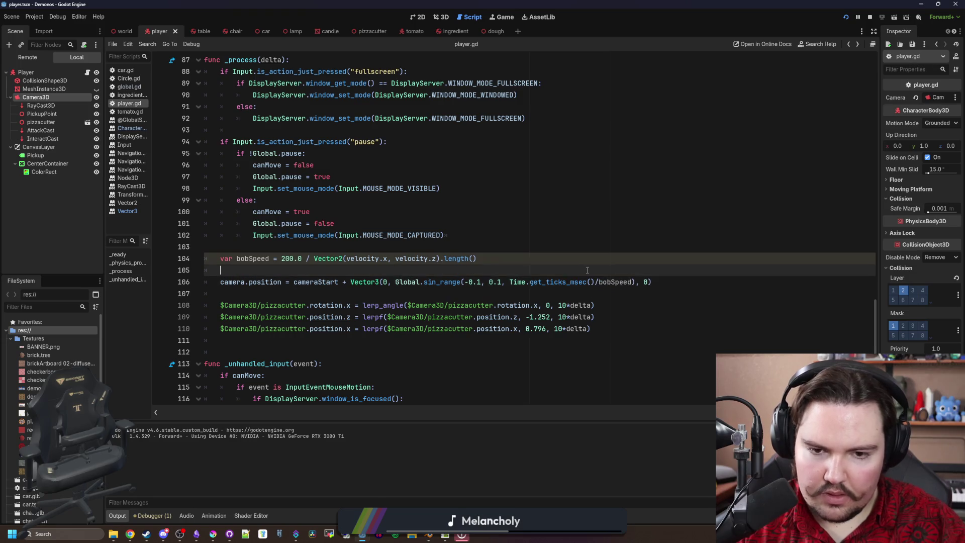
{"action": "key", "text": "Down"}
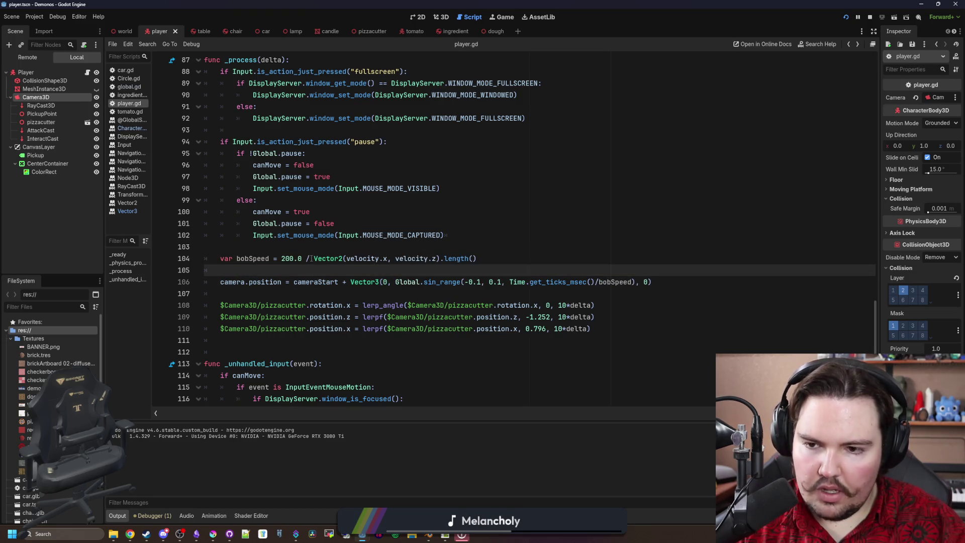
{"action": "left_click", "coordinate": [311, 259]}
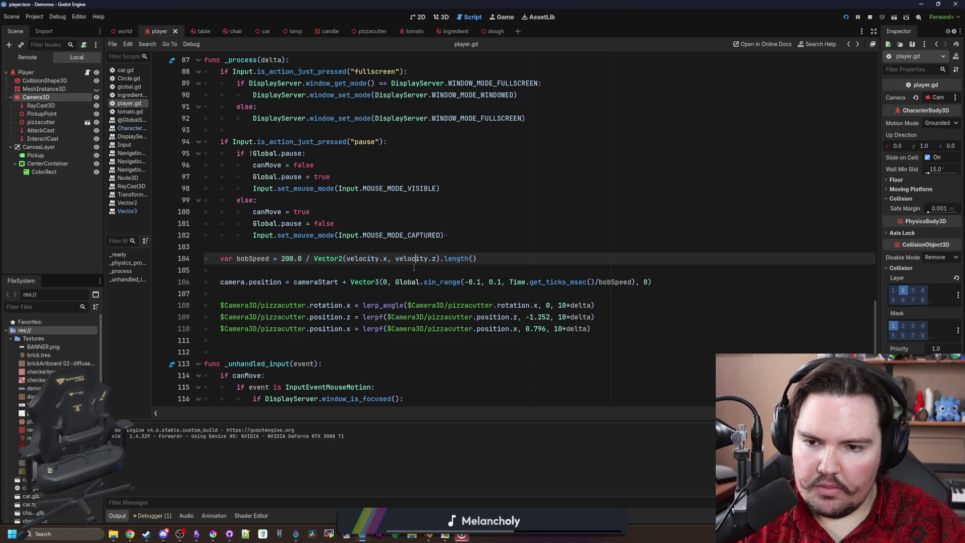
{"action": "key", "text": "F5"}
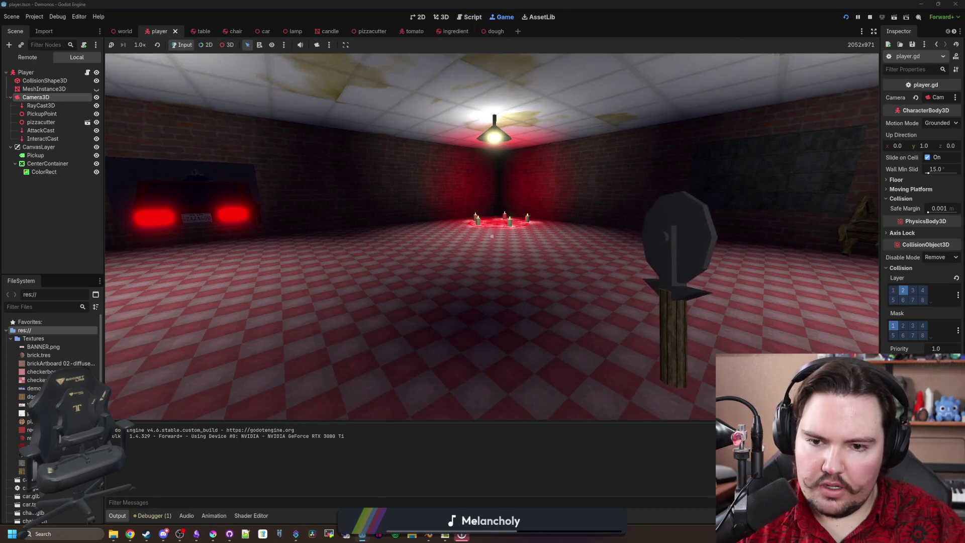
{"action": "mouse_move", "coordinate": [491, 237]}
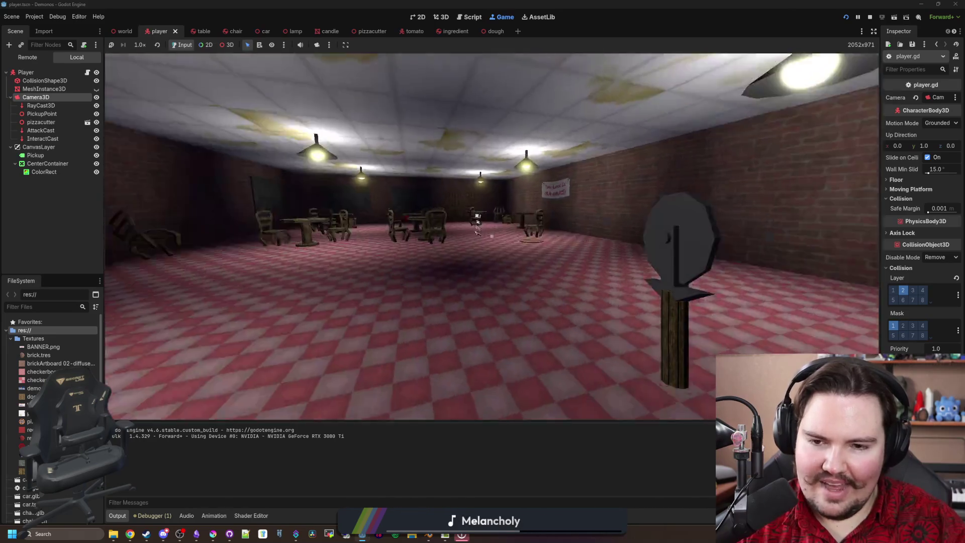
{"action": "key", "text": "w"}
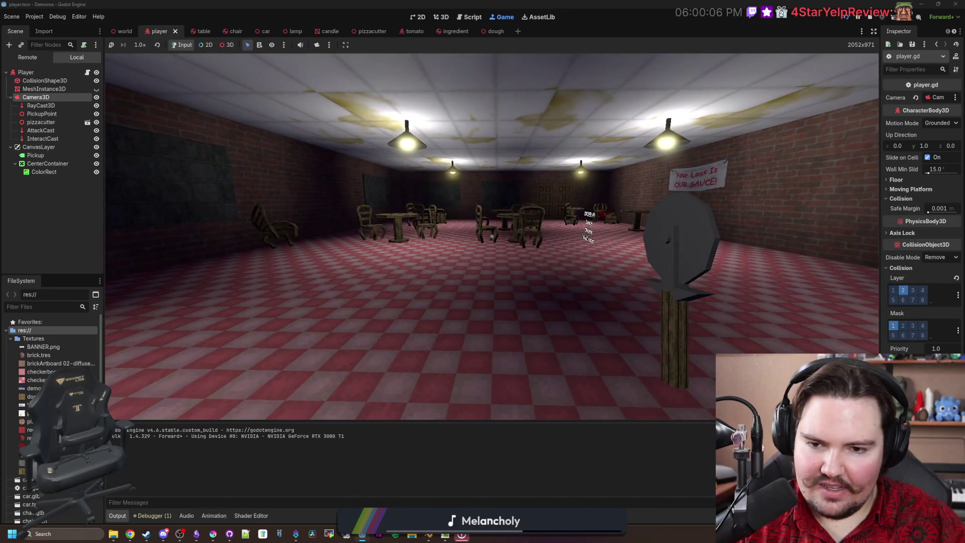
{"action": "key", "text": "F8"}
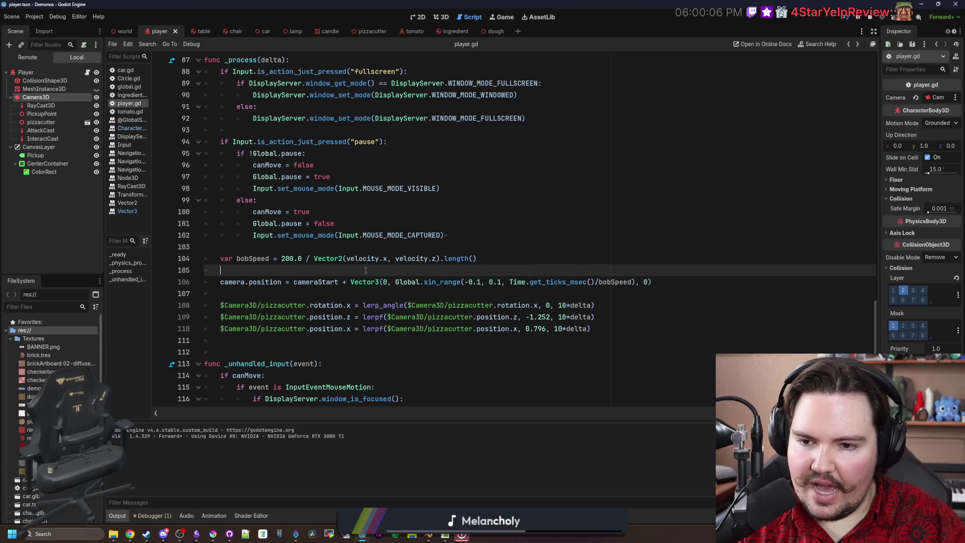
{"action": "key", "text": "ctrl+s"}
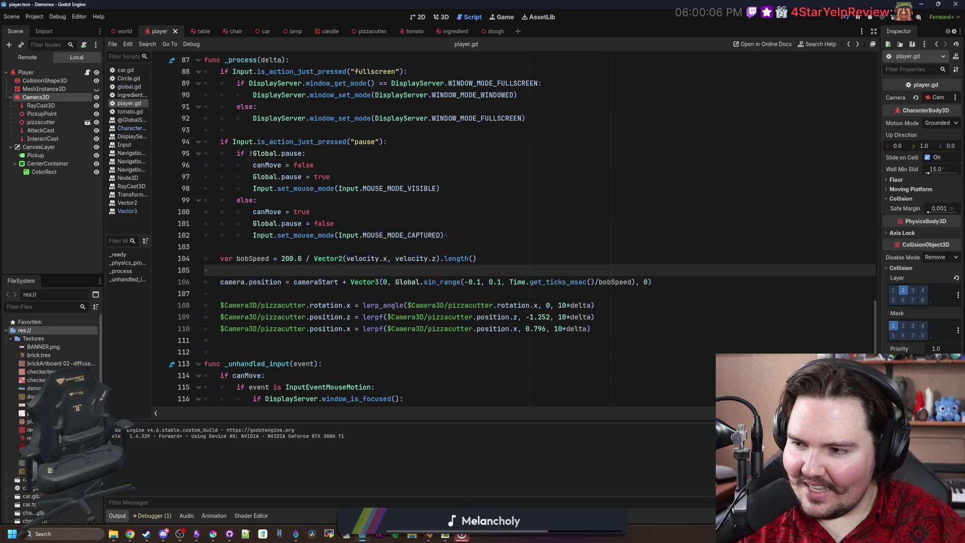
{"action": "key", "text": "alt+Tab"}
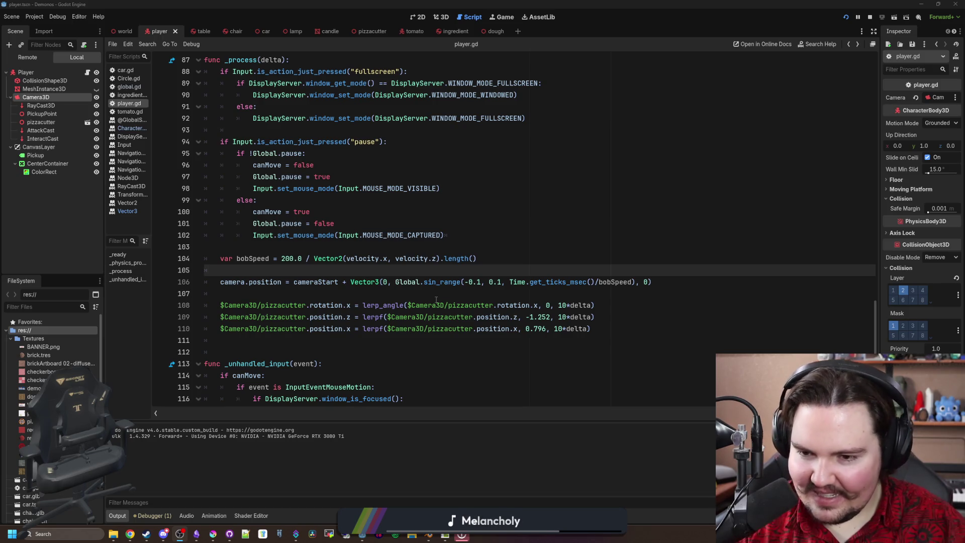
{"action": "key", "text": "alt+Tab"}
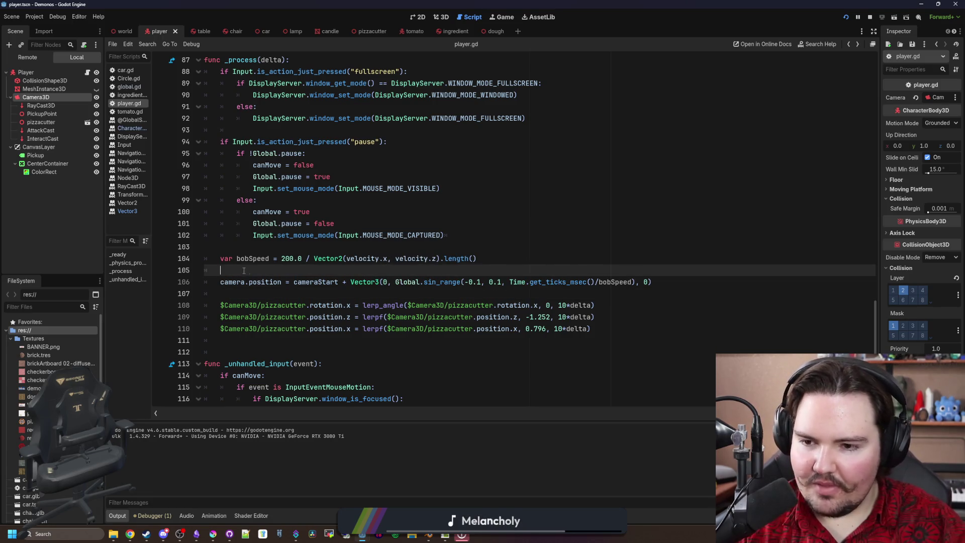
- Wrap the horizontal speed in clampf with a 1.0 lower bound, save, and briefly run the game
{"action": "left_click", "coordinate": [315, 258]}
{"action": "type", "text": "clampf("}
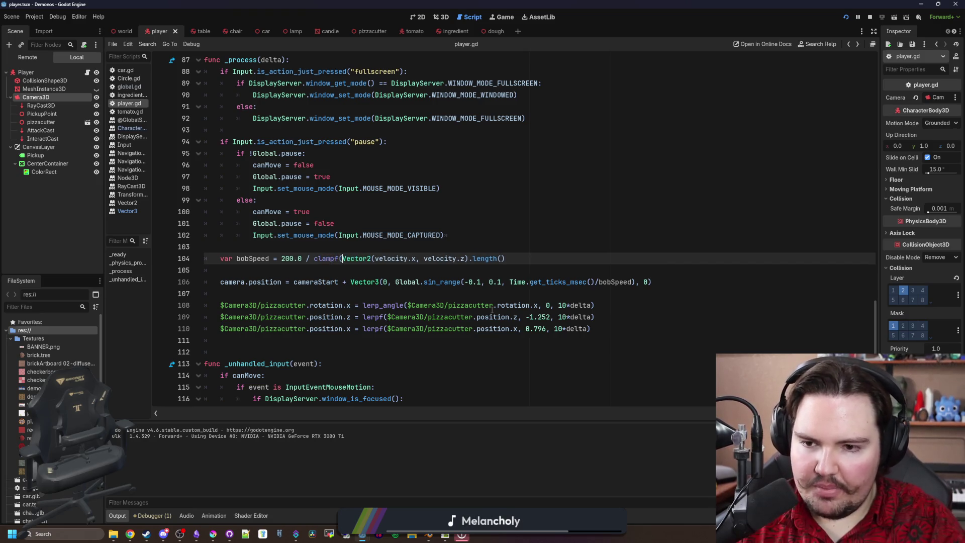
{"action": "left_click", "coordinate": [526, 251]}
{"action": "left_click", "coordinate": [526, 256]}
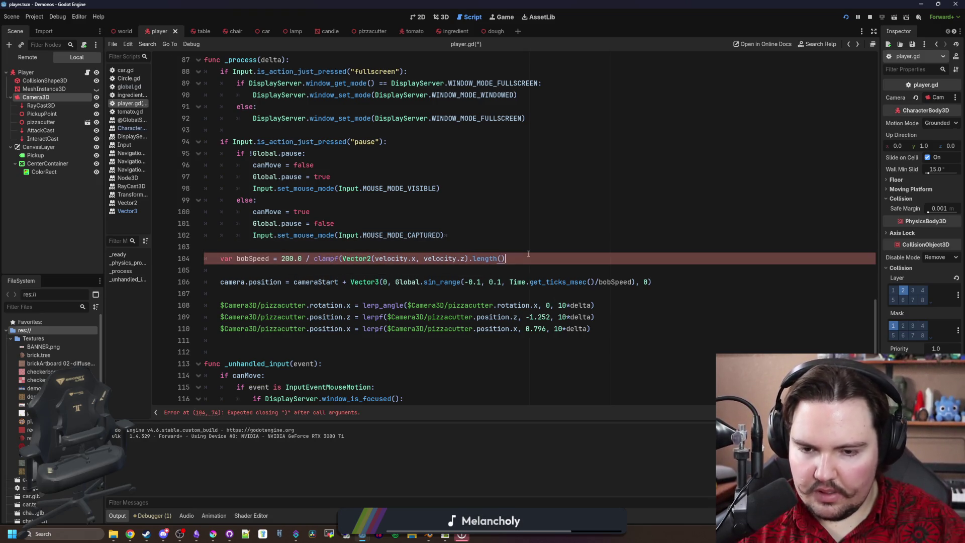
{"action": "type", "text": ", 1."}
{"action": "type", "text": "10)"}
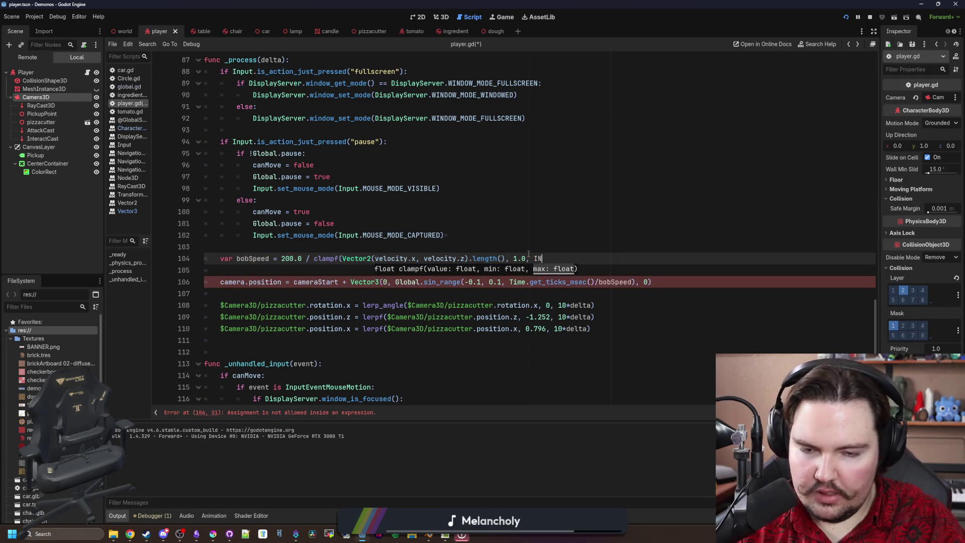
{"action": "left_click", "coordinate": [543, 246]}
{"action": "key", "text": "ctrl+s"}
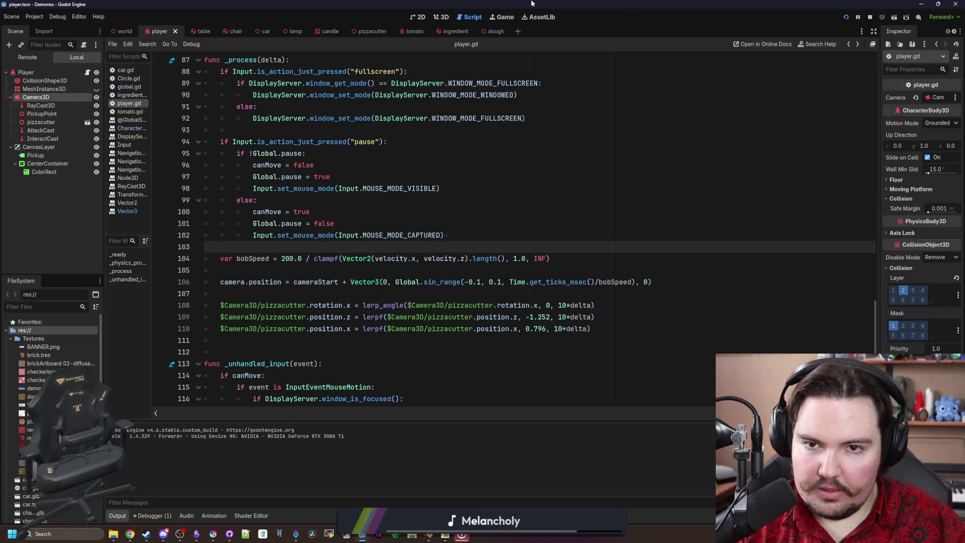
{"action": "key", "text": "F5"}
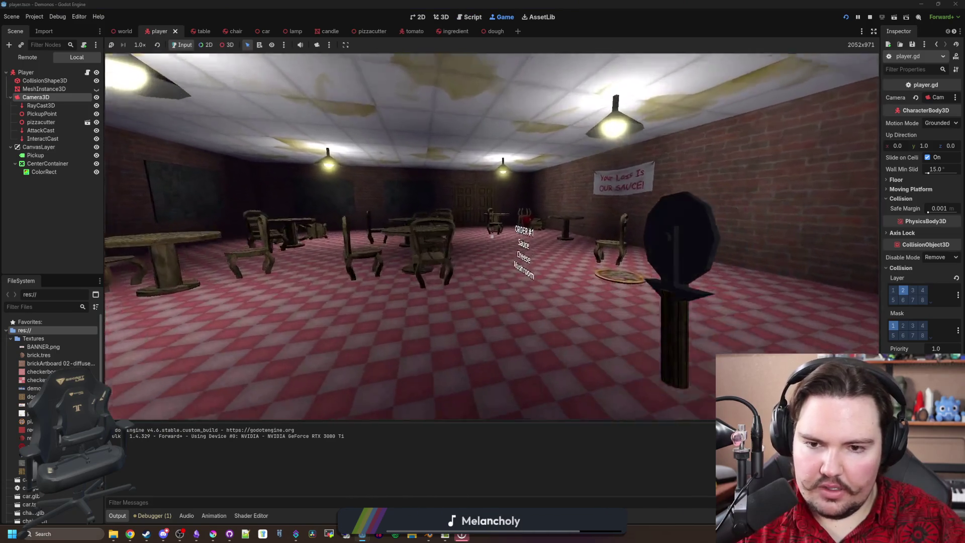
{"action": "key", "text": "F8"}
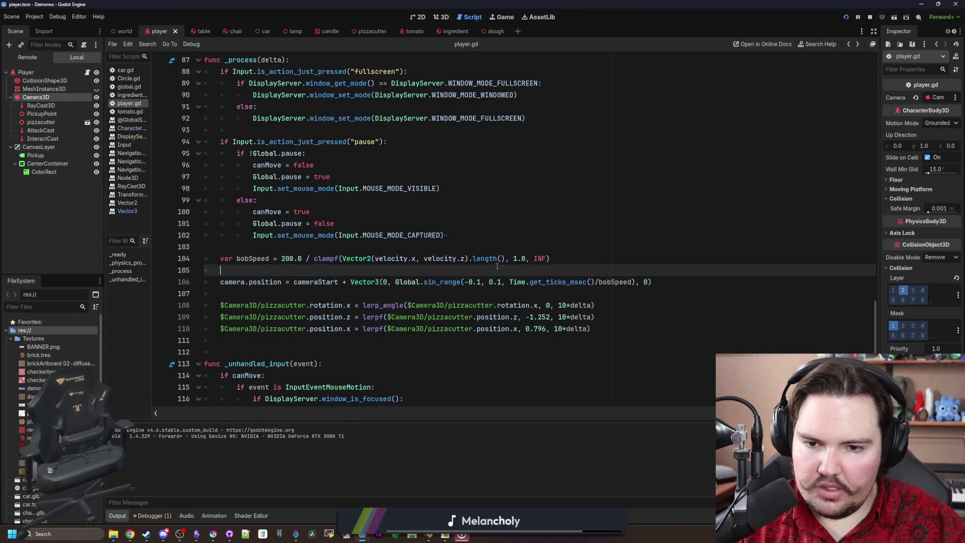
- Change 200.0 to 400.0 and divide the speed by 10.0, then save and view the game
{"action": "left_click", "coordinate": [501, 258]}
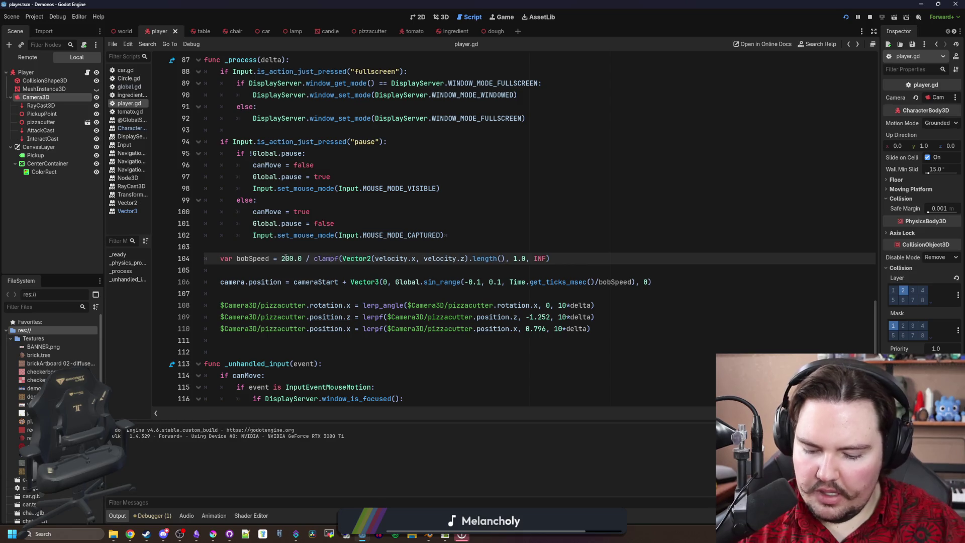
{"action": "left_click", "coordinate": [285, 259]}
{"action": "key", "text": "BackSpace"}
{"action": "type", "text": "4"}
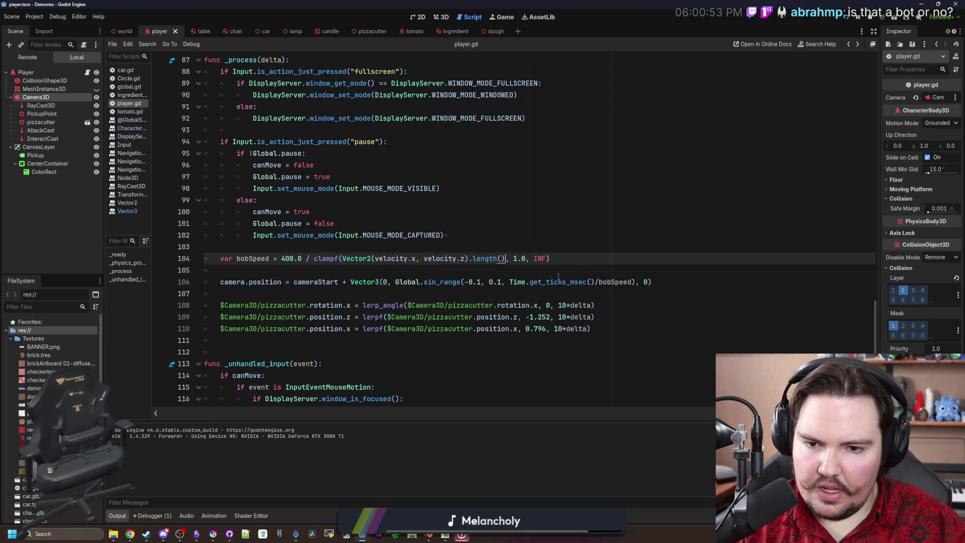
{"action": "type", "text": "/"}
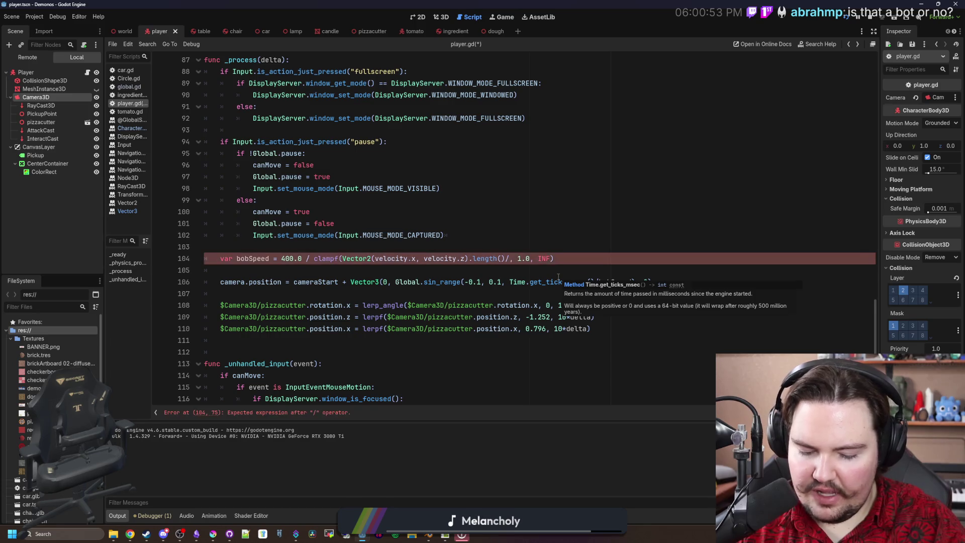
{"action": "type", "text": "10.0"}
{"action": "key", "text": "ctrl+s"}
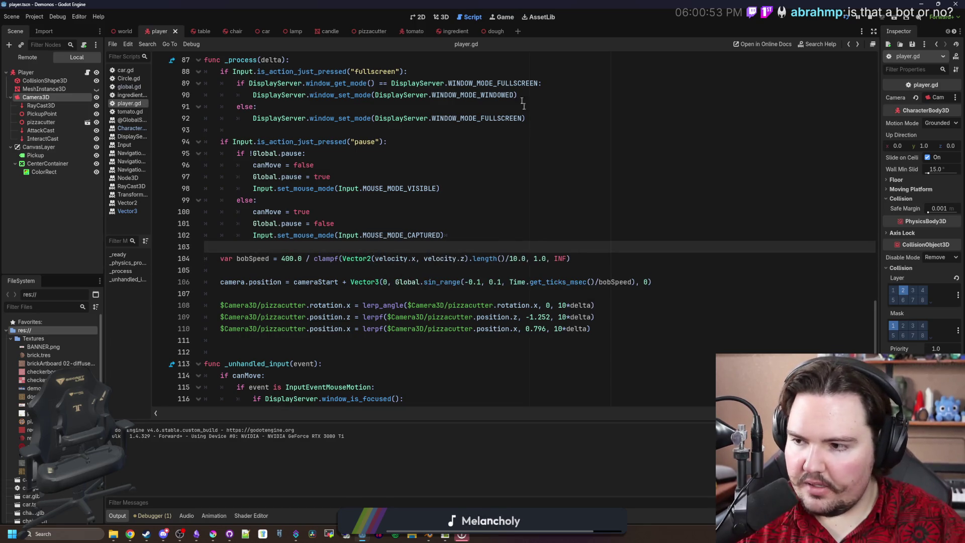
{"action": "left_click", "coordinate": [512, 16]}
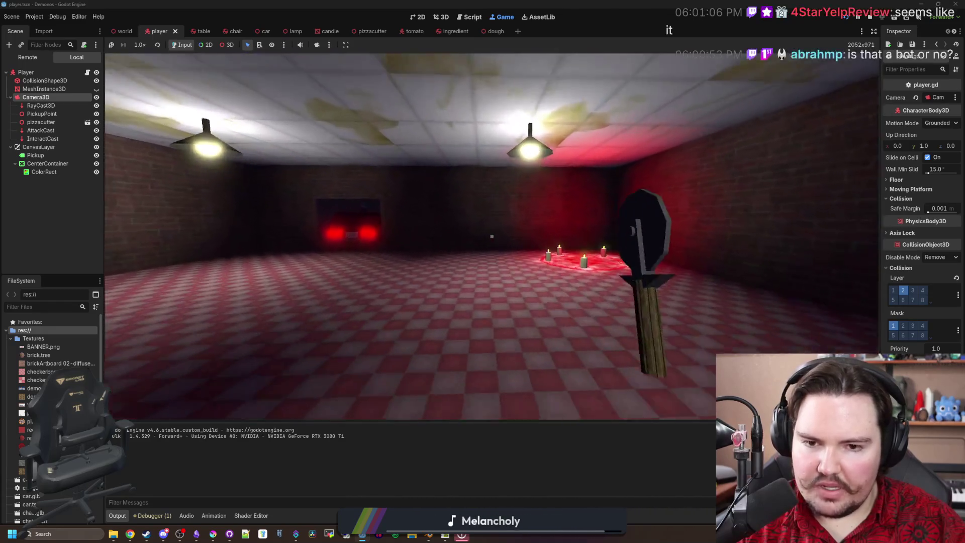
- Change the head-bob speed divisor on line 104 to 2.0 and playtest it
{"action": "key", "text": "F8"}
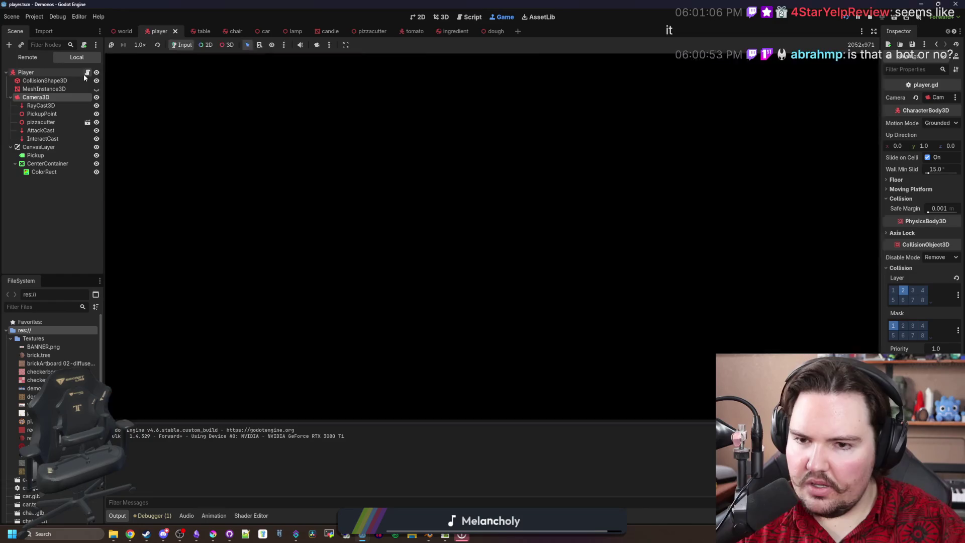
{"action": "left_click", "coordinate": [519, 259]}
{"action": "key", "text": "BackSpace"}
{"action": "key", "text": "BackSpace"}
{"action": "type", "text": "2"}
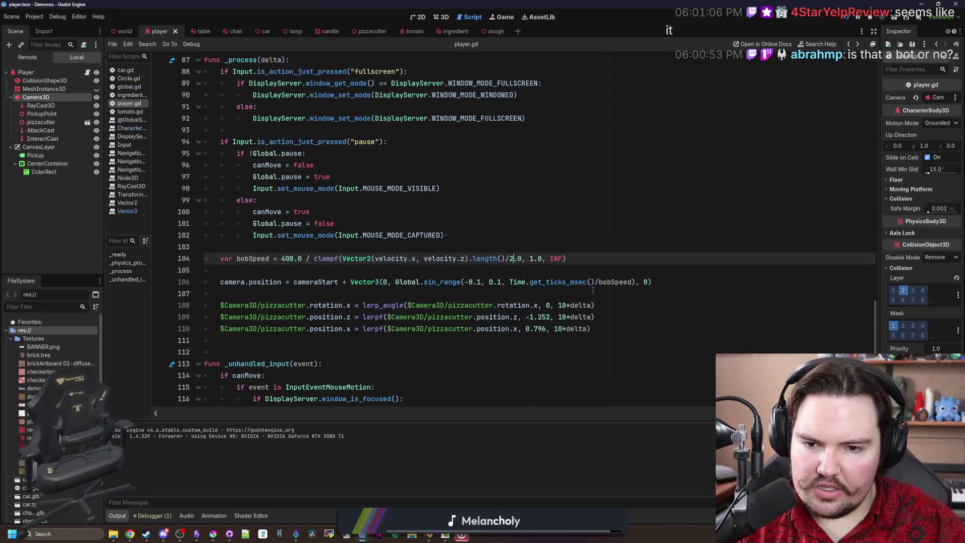
{"action": "key", "text": "F5"}
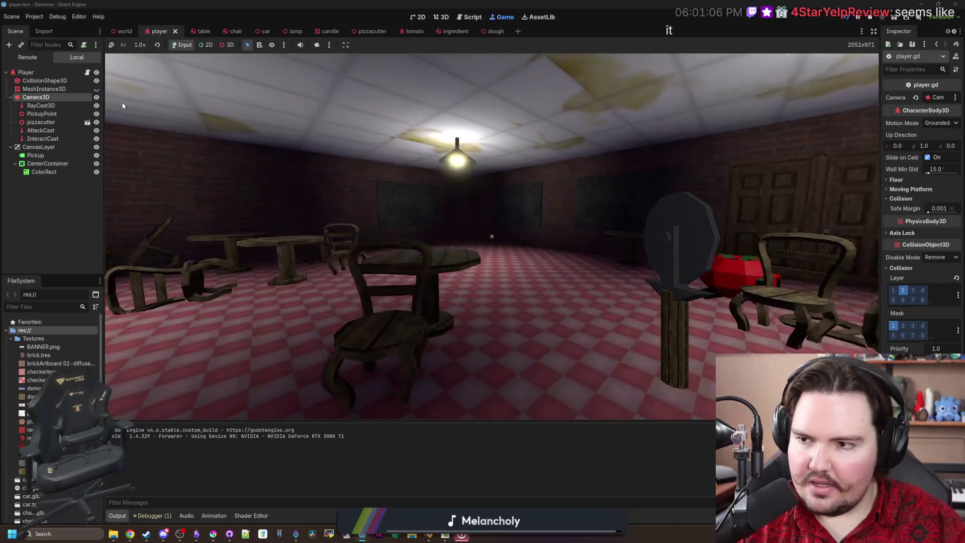
{"action": "key", "text": "F8"}
- Settle the divisor at 8.0 and run the game again to test the bob
{"action": "left_click", "coordinate": [514, 256]}
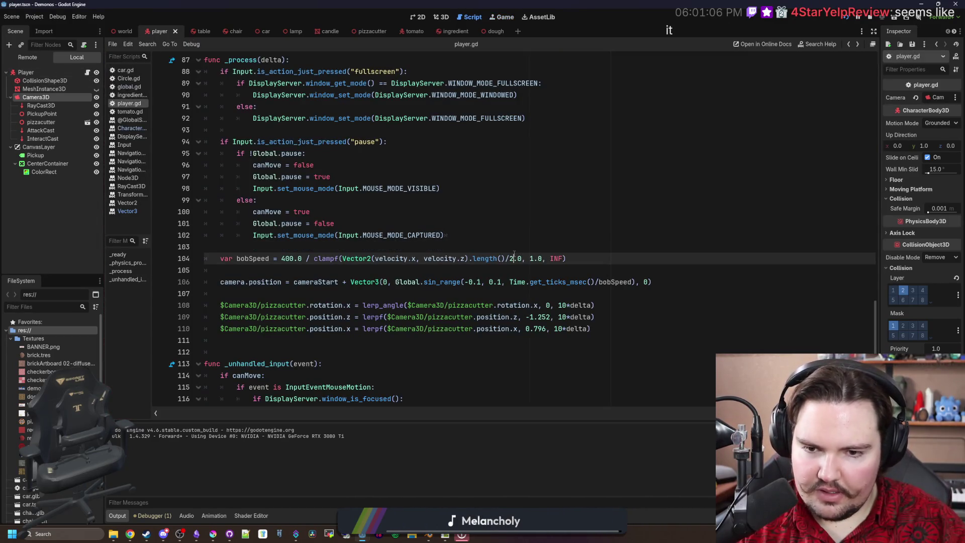
{"action": "key", "text": "F5"}
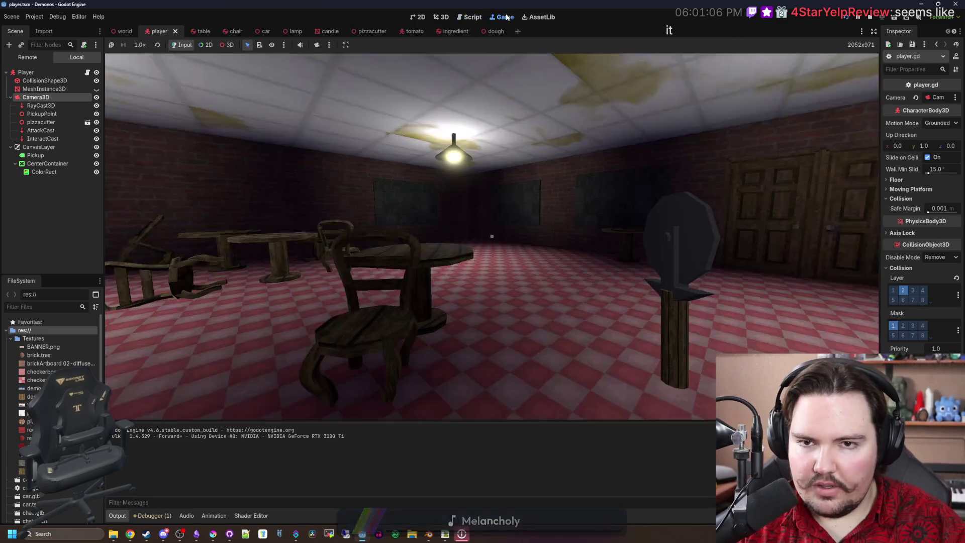
{"action": "mouse_move", "coordinate": [492, 237]}
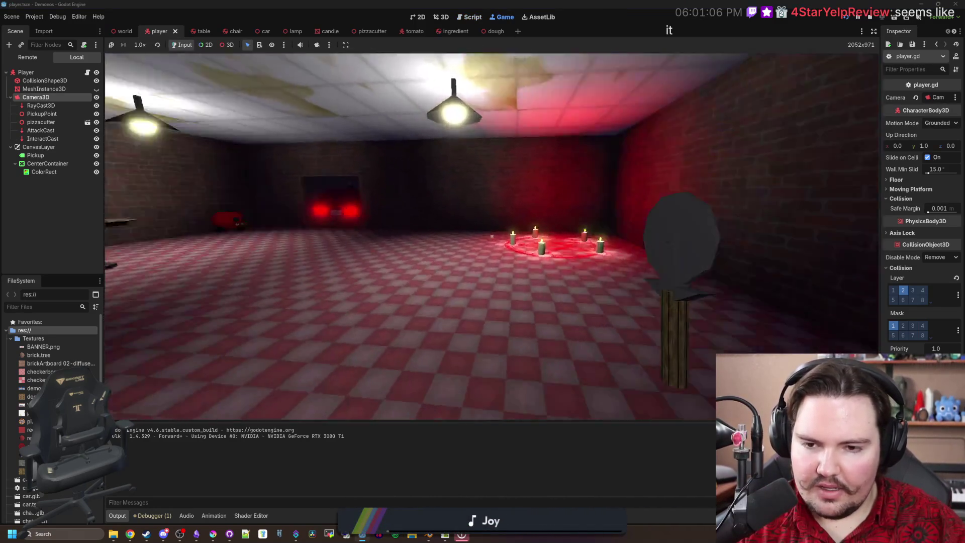
{"action": "key", "text": "F8"}
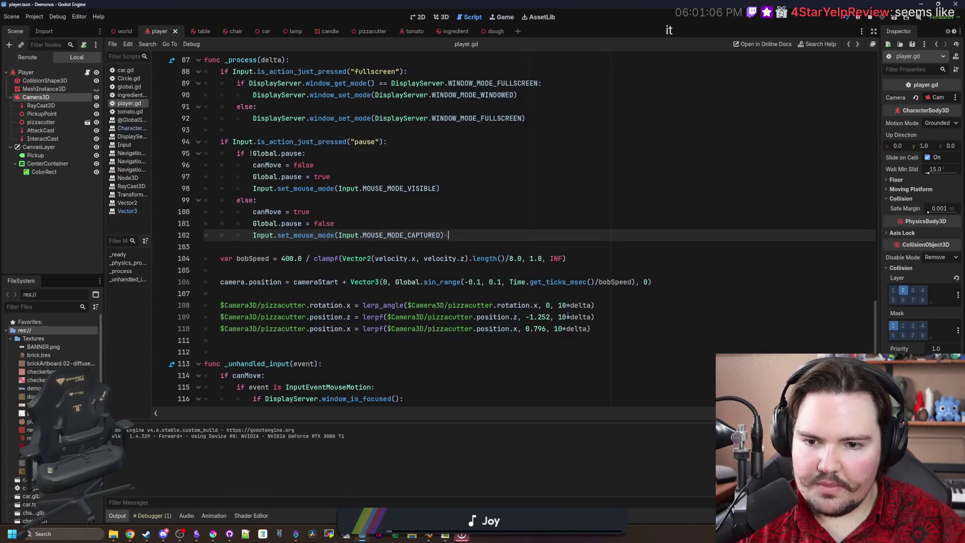
- Cut Vector2(velocity.x, velocity.z) out of the clampf call on line 104
{"action": "left_click", "coordinate": [478, 246]}
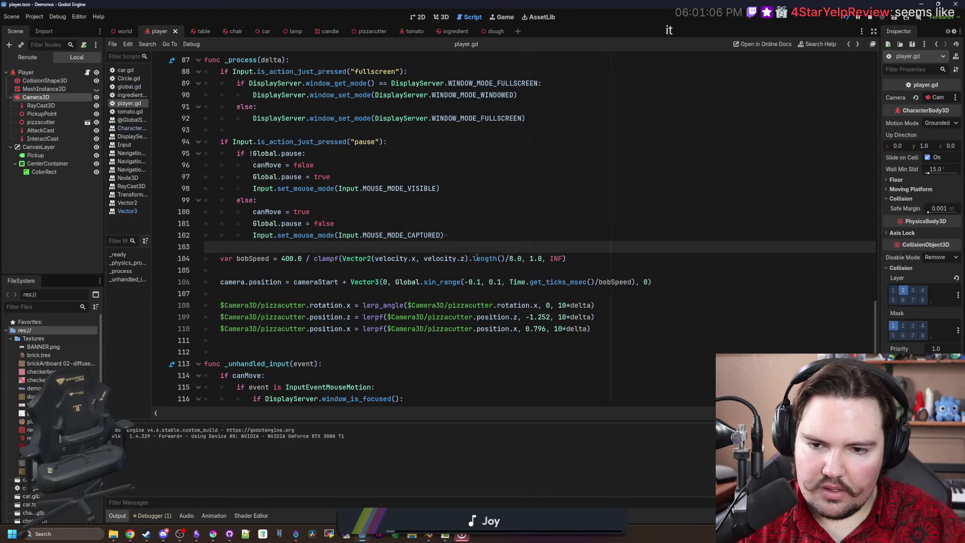
{"action": "left_click_drag", "start_coordinate": [342, 258], "coordinate": [471, 258]}
{"action": "key", "text": "ctrl+x"}
{"action": "left_click", "coordinate": [346, 250]}
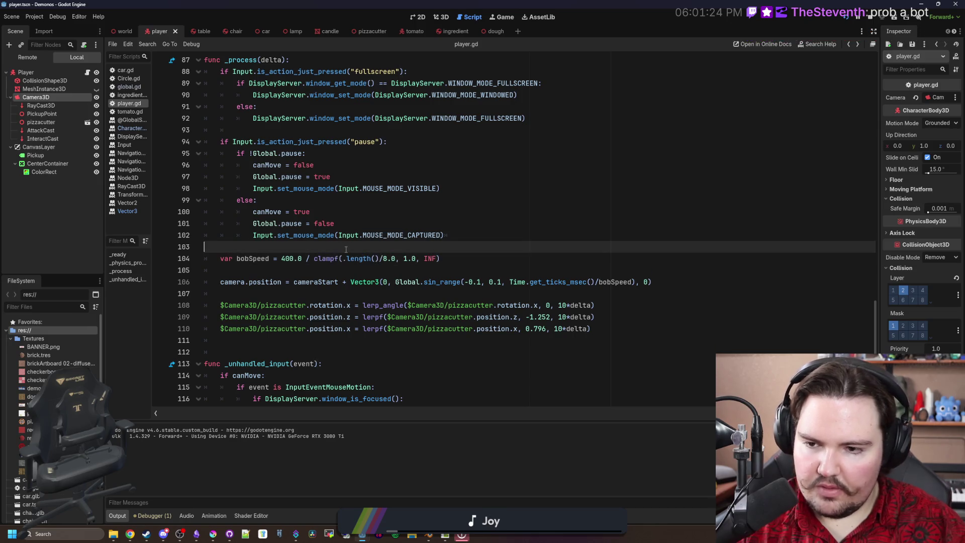
- Declare move2D as Vector2(velocity.x, velocity.z) above bobSpeed and print it
{"action": "key", "text": "Return"}
{"action": "key", "text": "Return"}
{"action": "key", "text": "Up"}
{"action": "type", "text": "var mo"}
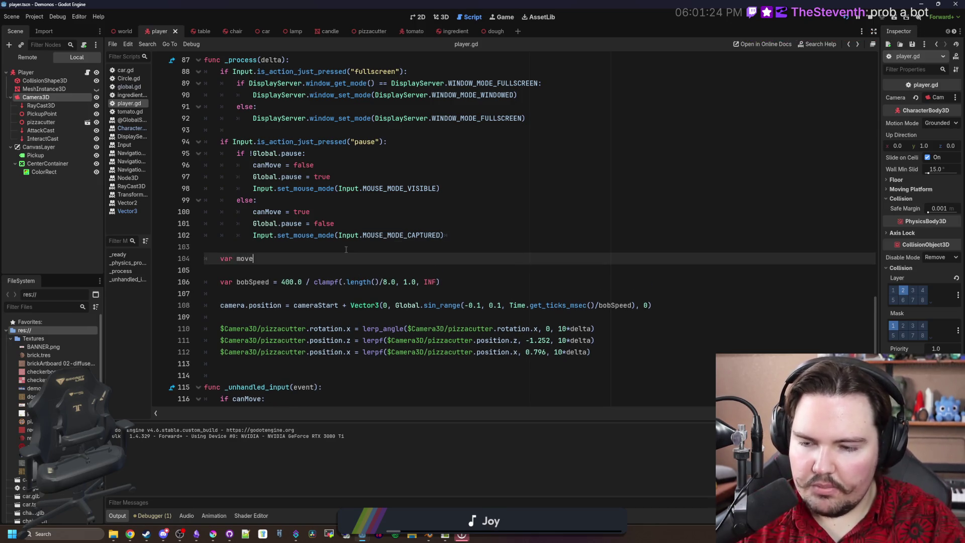
{"action": "key", "text": "ctrl+v"}
{"action": "key", "text": "Return"}
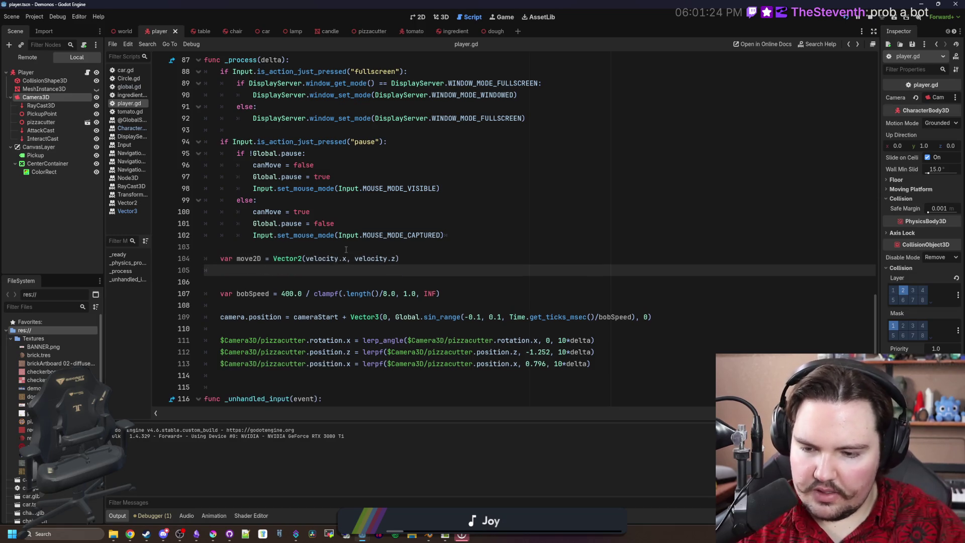
{"action": "type", "text": "print(move2D"}
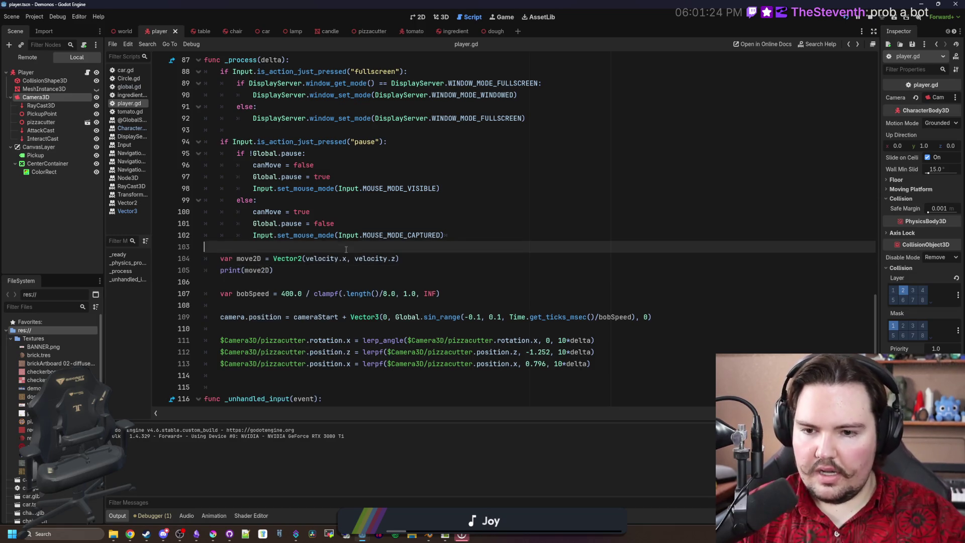
- Use move2D.length() as the clampf argument for bobSpeed, then save and run the game
{"action": "left_click", "coordinate": [393, 294]}
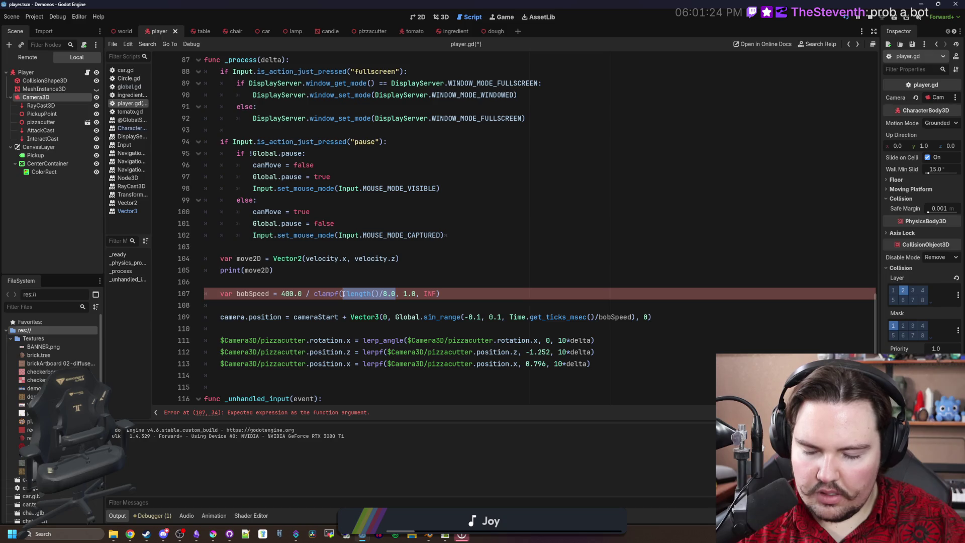
{"action": "key", "text": "BackSpace"}
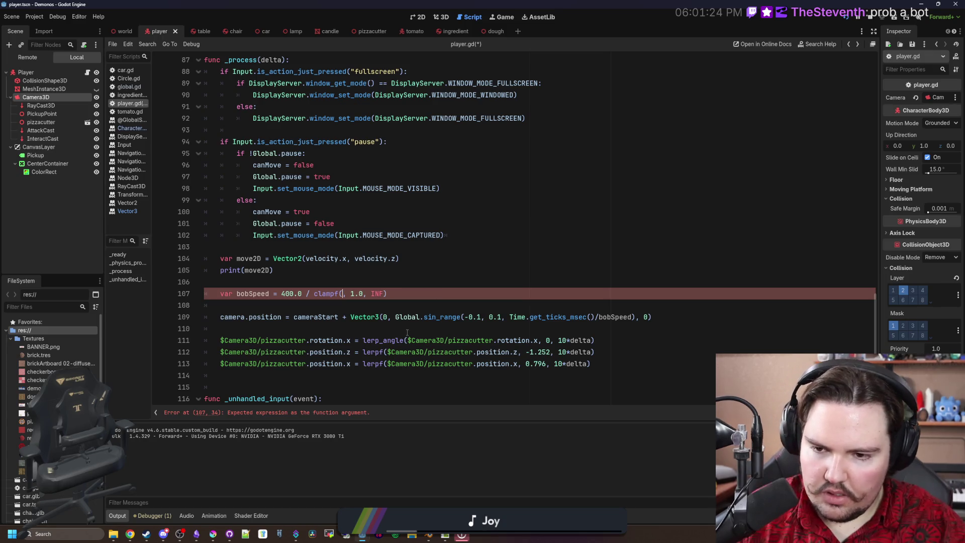
{"action": "type", "text": "move2D"}
{"action": "key", "text": "F5"}
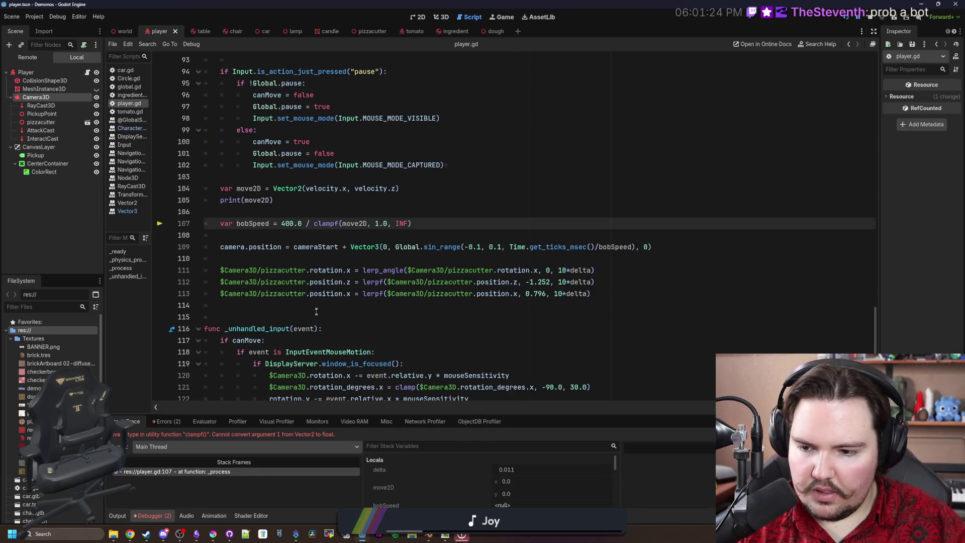
{"action": "scroll", "coordinate": [316, 311], "scroll_direction": "up", "scroll_amount": 2}
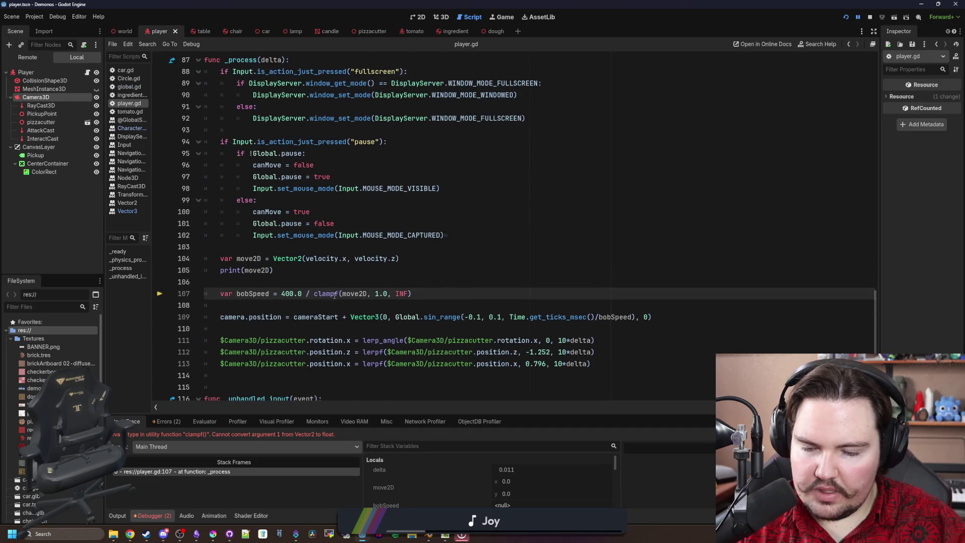
{"action": "left_click", "coordinate": [365, 293]}
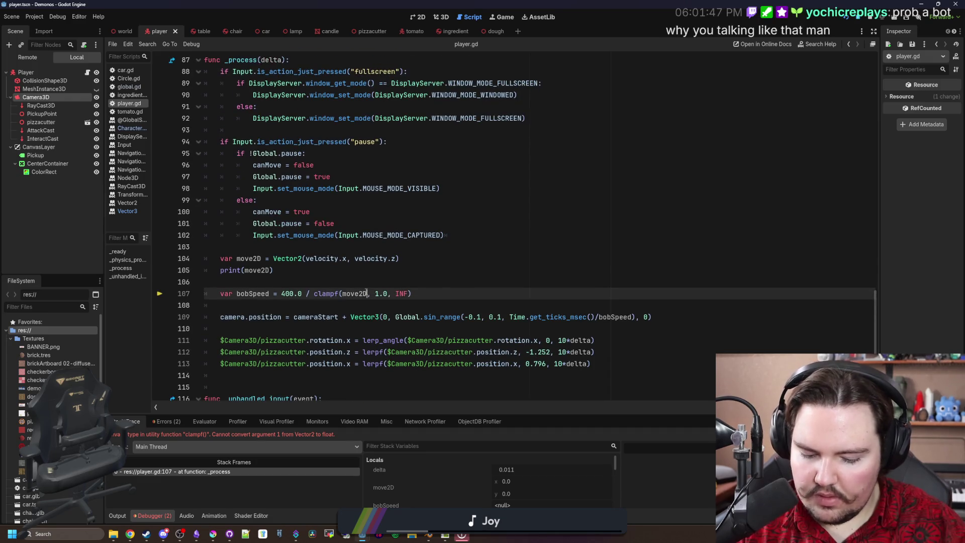
{"action": "type", "text": ".length("}
{"action": "key", "text": "Return"}
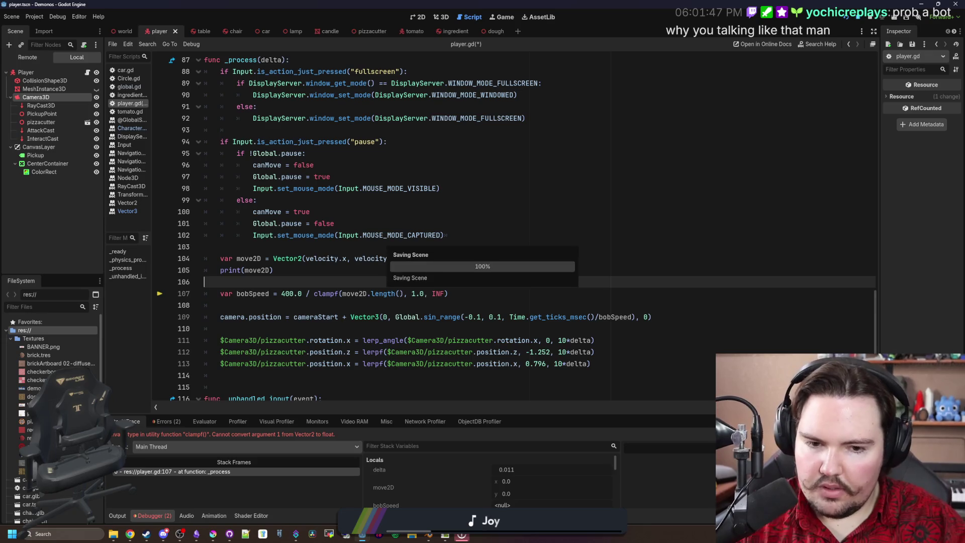
{"action": "key", "text": "F12"}
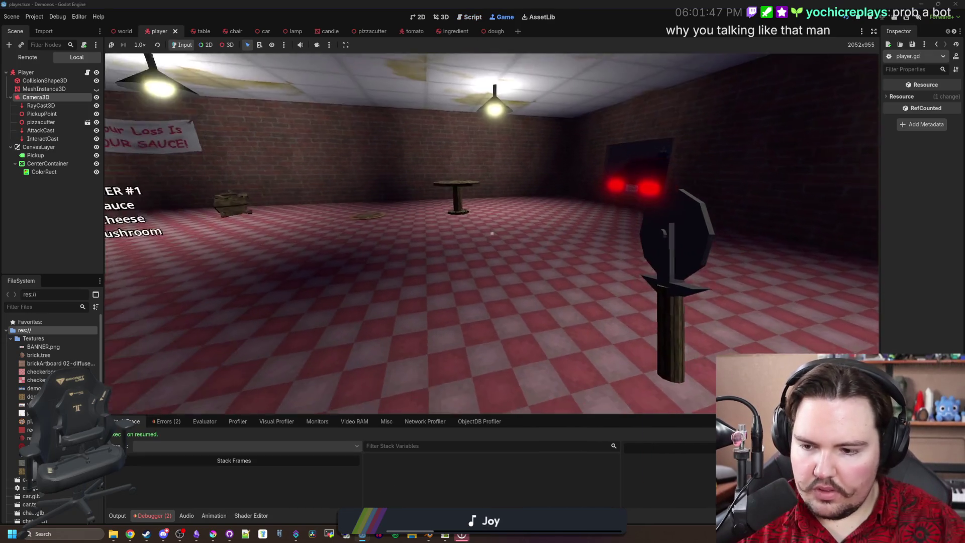
- Walk around the running pizzeria scene, then return to player.gd
{"action": "key", "text": "super"}
{"action": "key", "text": "super"}
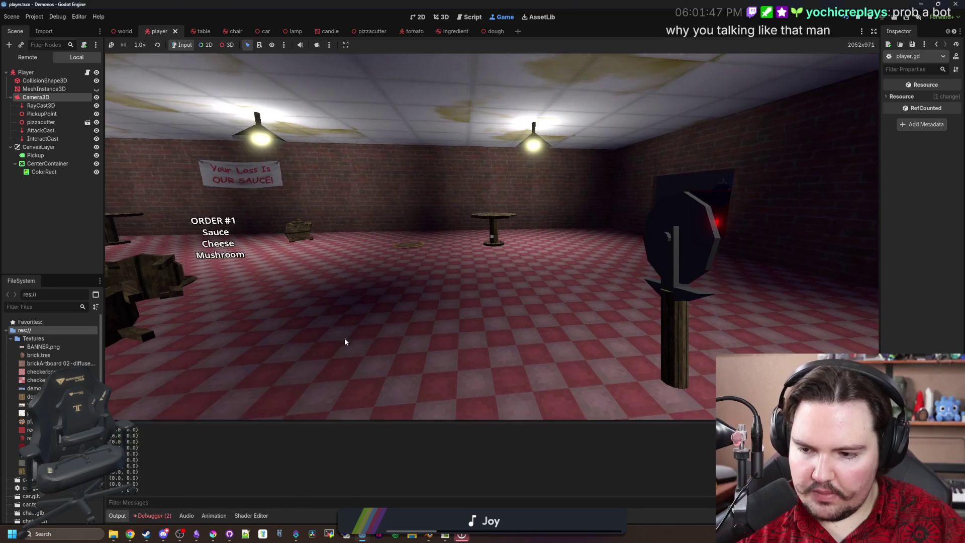
{"action": "key", "text": "w"}
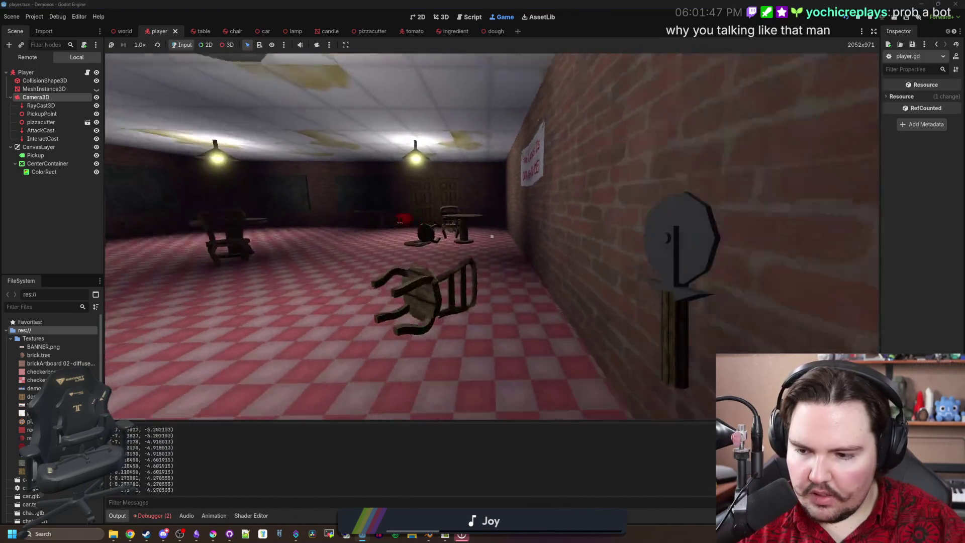
{"action": "key", "text": "w"}
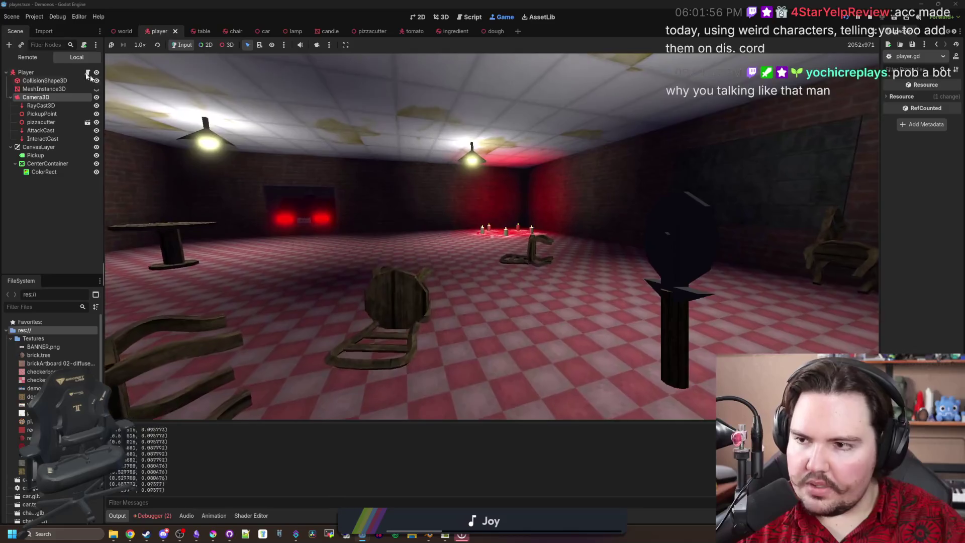
{"action": "left_click", "coordinate": [87, 72]}
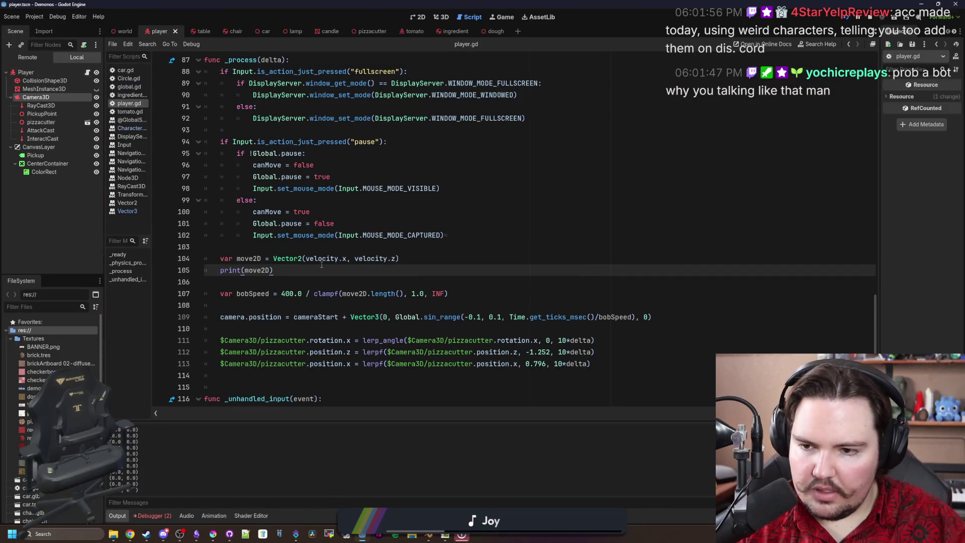
- Try wrapping the velocity vector in abs(), revert it, and print move2D.length() instead
{"action": "left_click", "coordinate": [273, 258]}
{"action": "type", "text": "abs("}
{"action": "left_click", "coordinate": [428, 257]}
{"action": "type", "text": ")"}
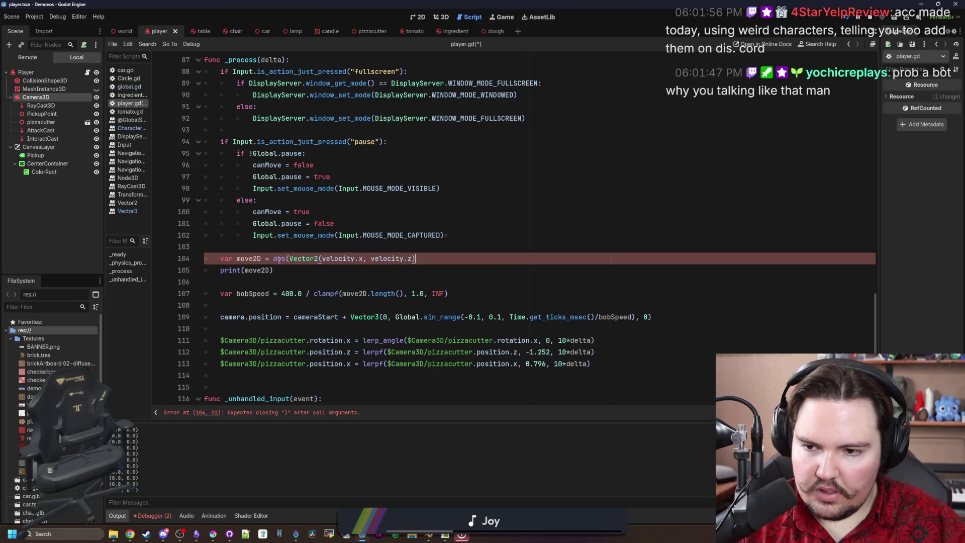
{"action": "key", "text": "BackSpace"}
{"action": "key", "text": "BackSpace"}
{"action": "key", "text": "BackSpace"}
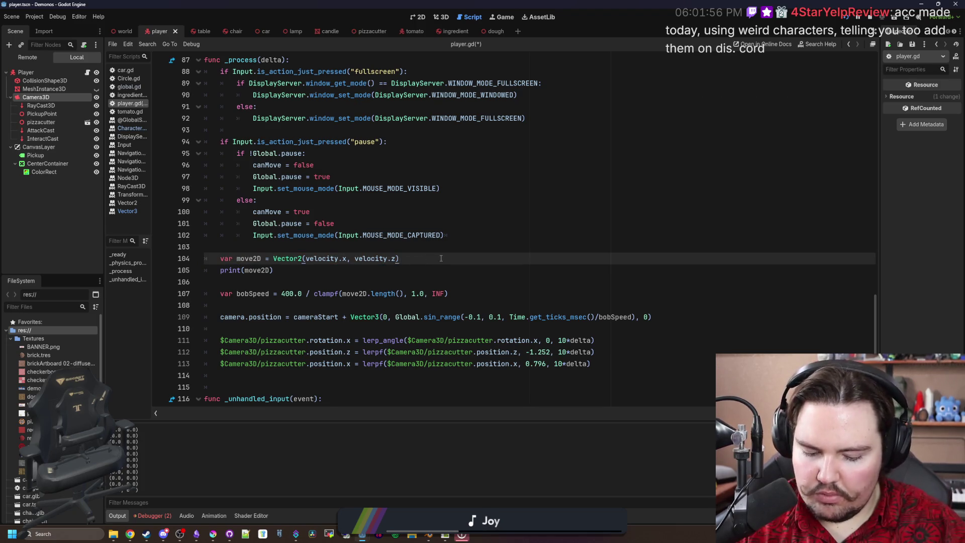
{"action": "left_click", "coordinate": [267, 270]}
{"action": "key", "text": "ctrl+s"}
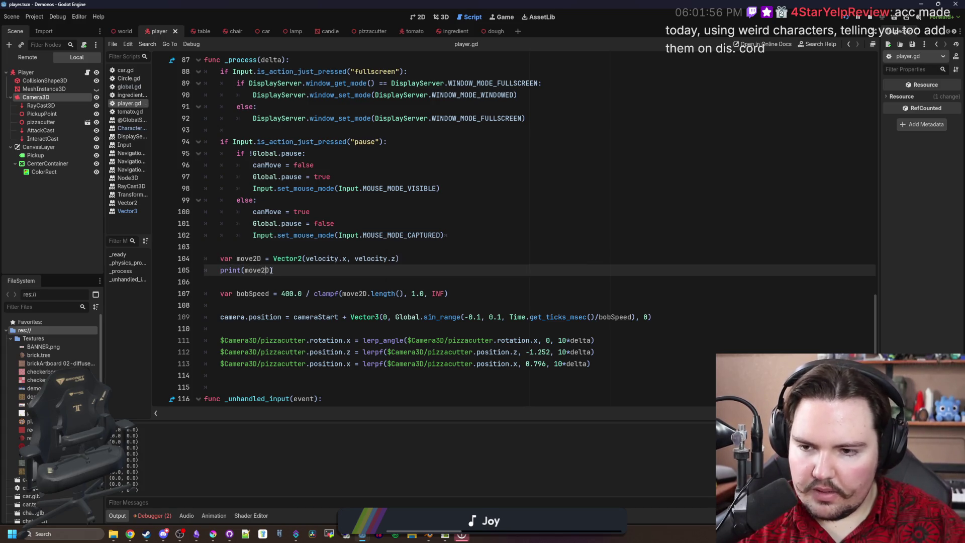
{"action": "type", "text": ".length("}
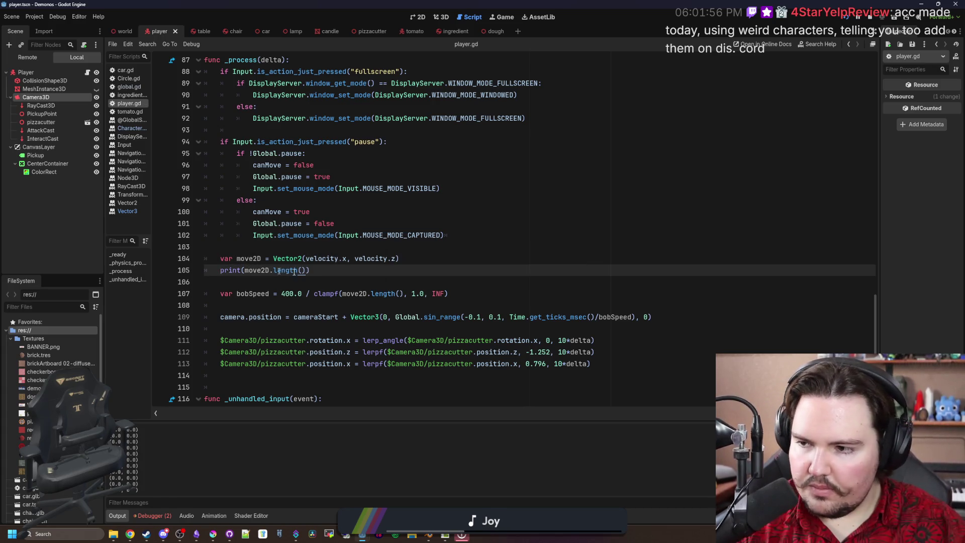
{"action": "left_click", "coordinate": [371, 259], "text": "ctrl"}
- Playtest the head-bob by walking through the room, then stop the game
{"action": "key", "text": "F5"}
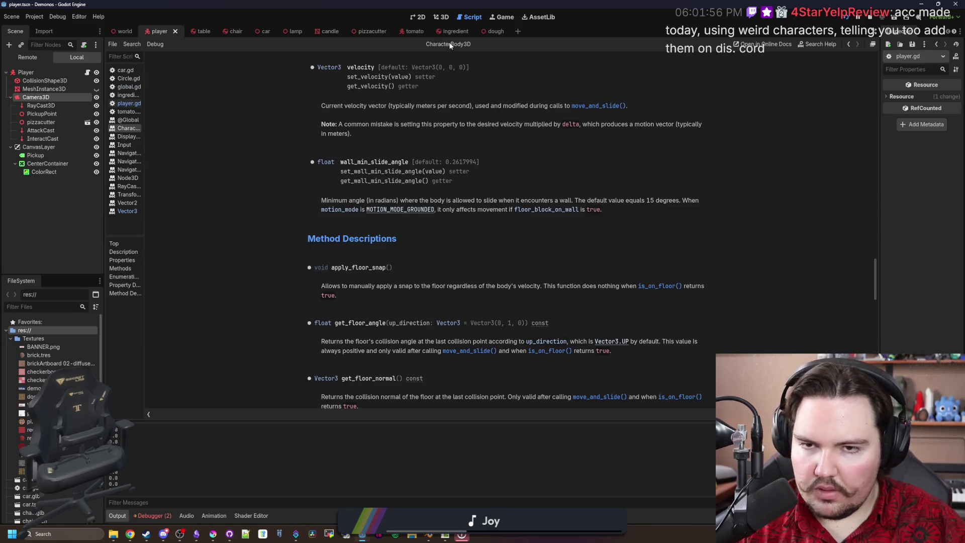
{"action": "key", "text": "w"}
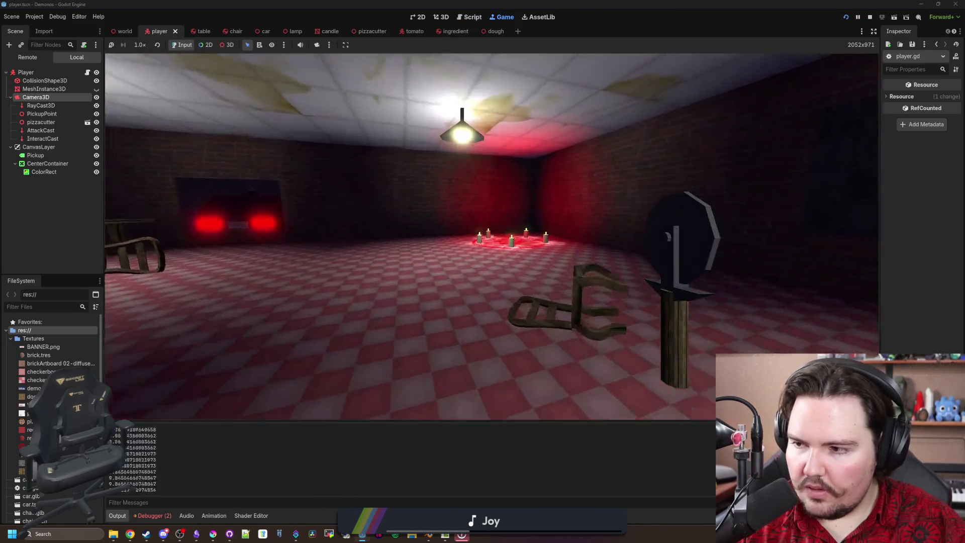
{"action": "key", "text": "w"}
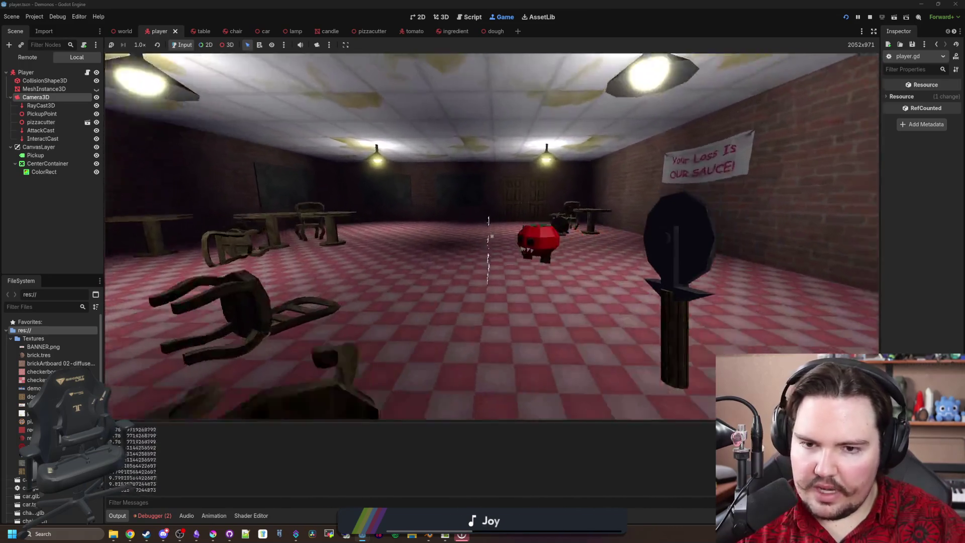
{"action": "key", "text": "w"}
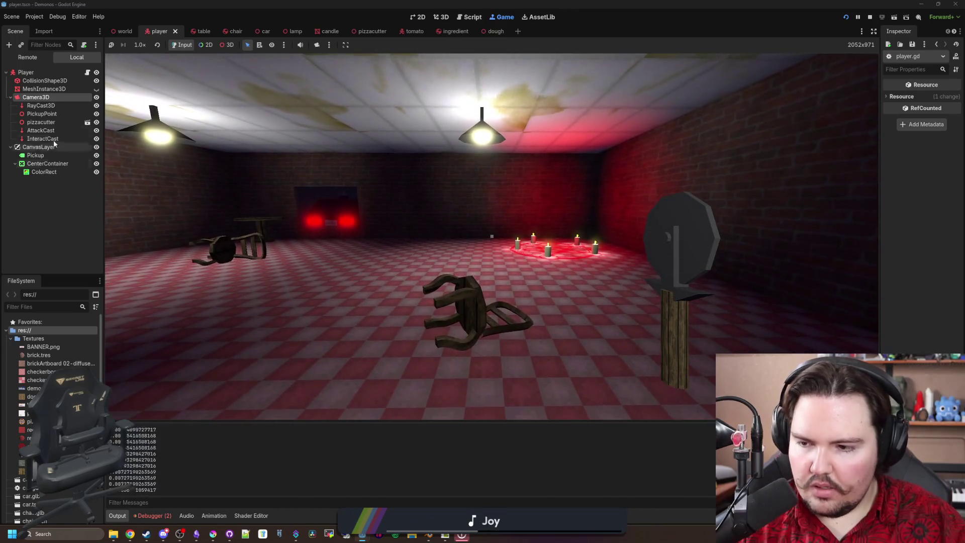
{"action": "key", "text": "F5"}
{"action": "left_click", "coordinate": [404, 294]}
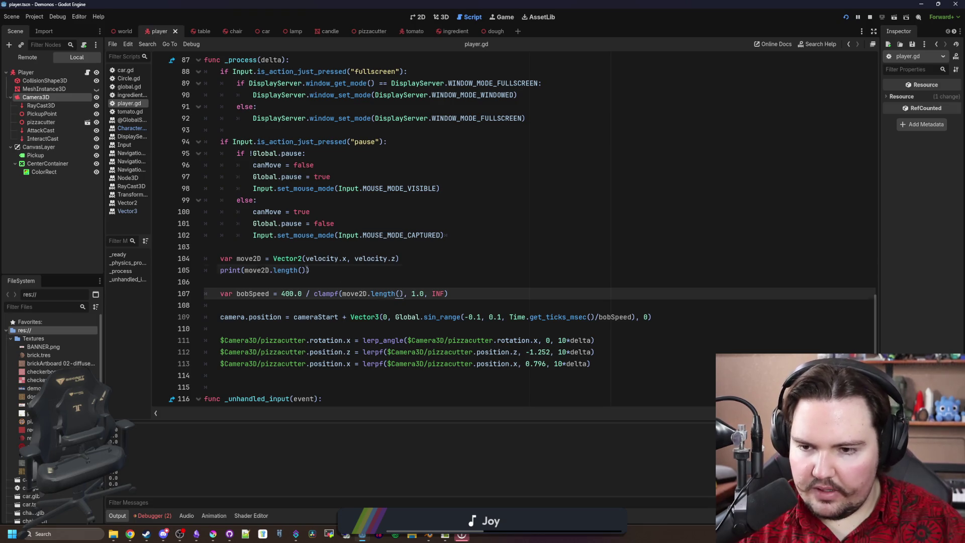
- Divide the printed move2D.length() by 5.0 on line 105 and playtest walking through the room
{"action": "left_click", "coordinate": [341, 272]}
{"action": "type", "text": "/5.0"}
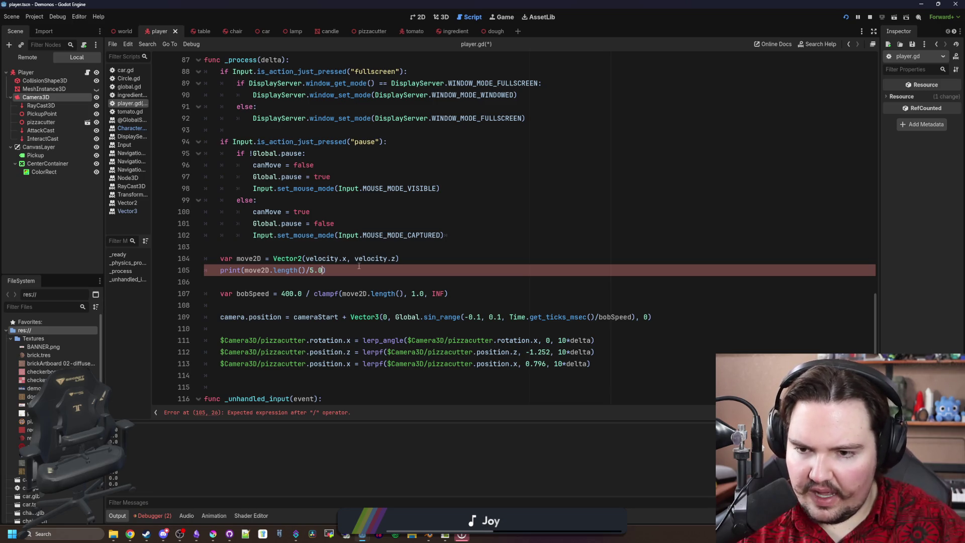
{"action": "key", "text": "F5"}
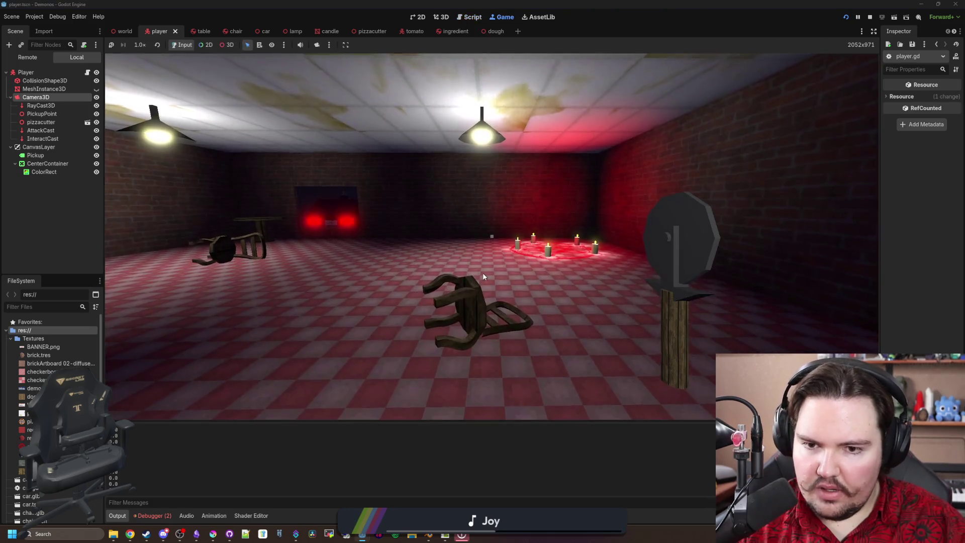
{"action": "left_click", "coordinate": [483, 272]}
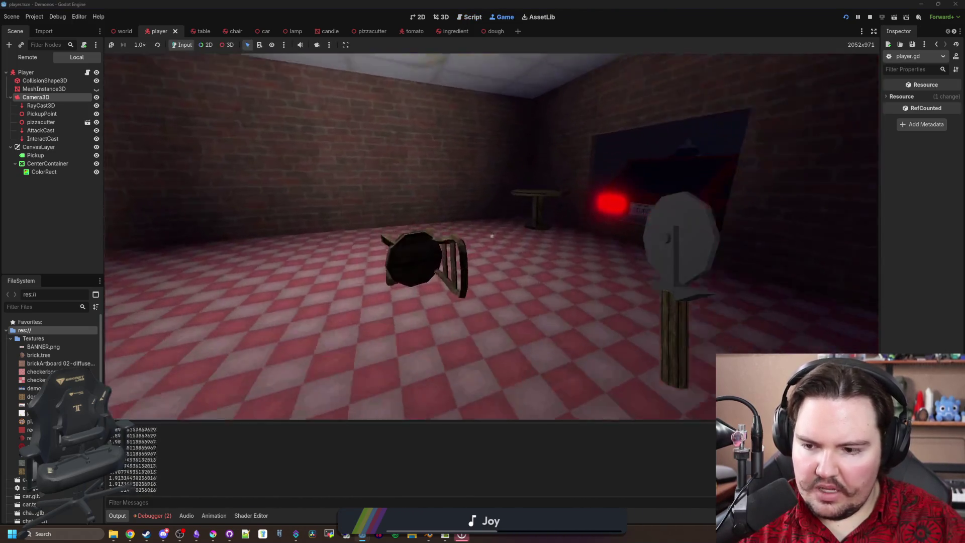
{"action": "key", "text": "w"}
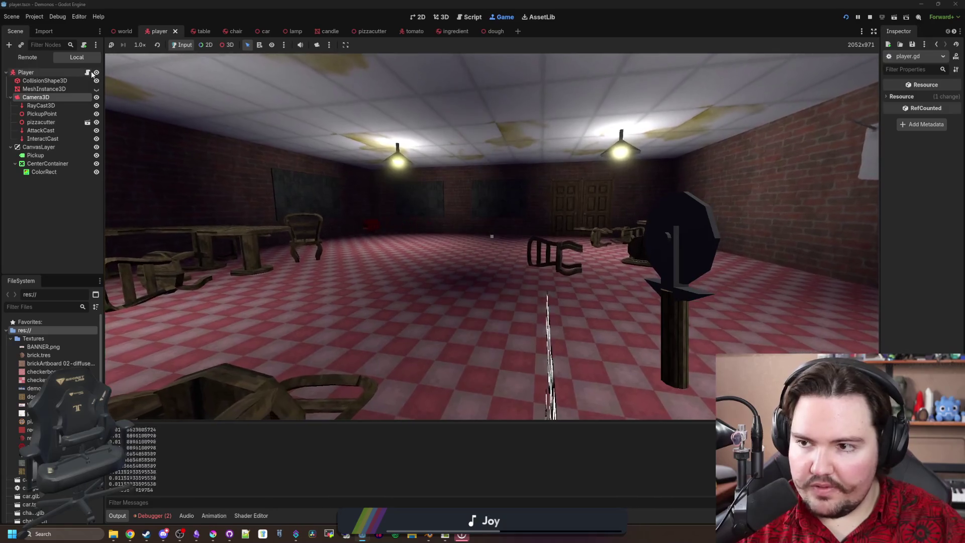
{"action": "key", "text": "F8"}
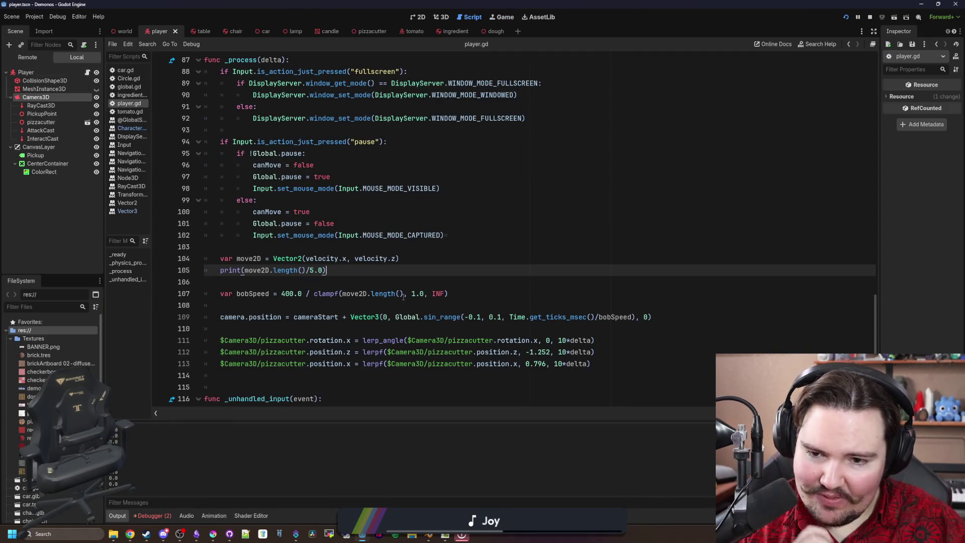
- Append /5.0 to move2D.length() in the bobSpeed clamp on line 107, save, and test
{"action": "left_click", "coordinate": [403, 297]}
{"action": "type", "text": "/5.0"}
{"action": "key", "text": "ctrl+s"}
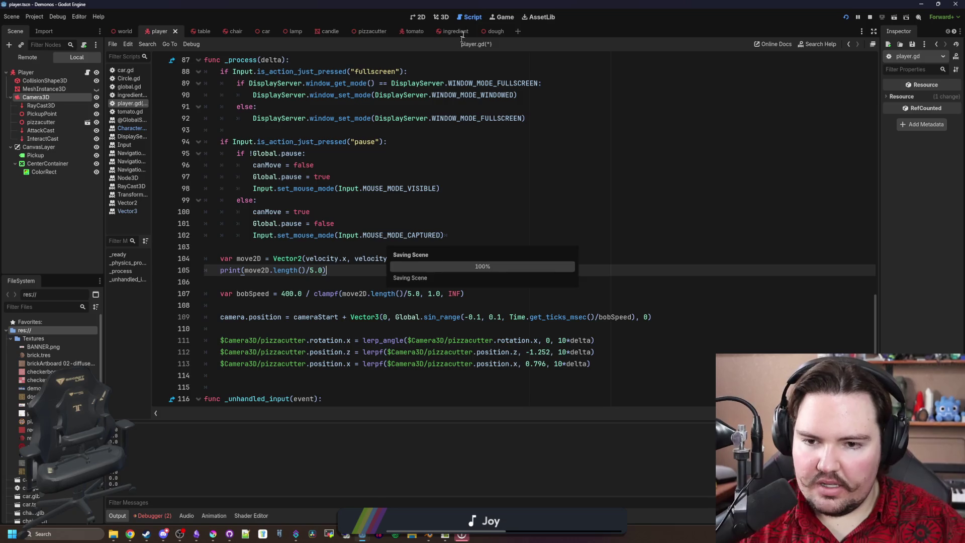
{"action": "key", "text": "F5"}
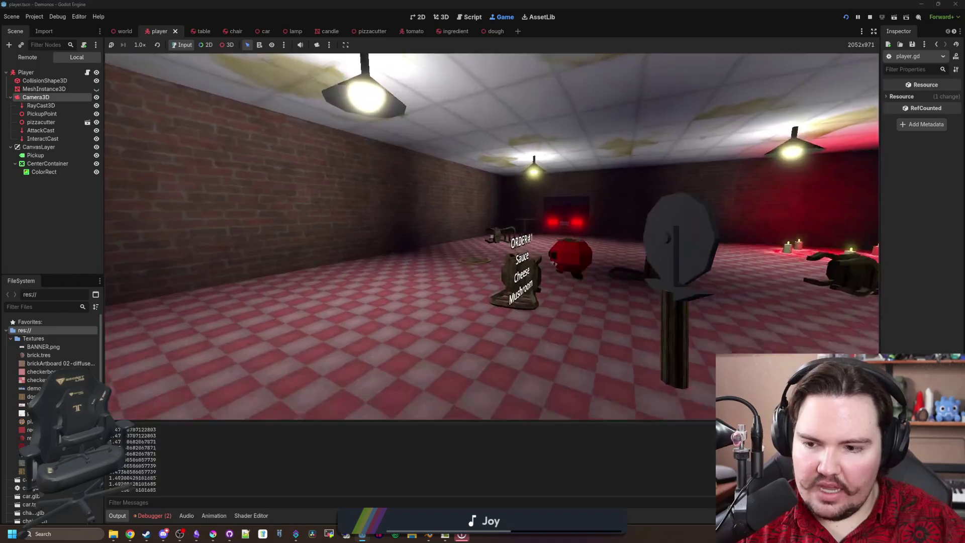
{"action": "key", "text": "F5"}
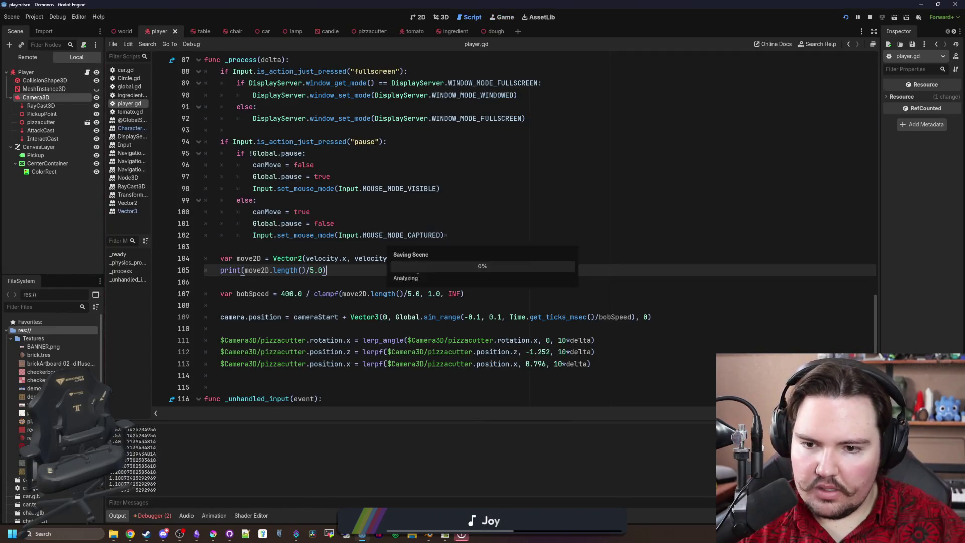
{"action": "left_click", "coordinate": [360, 277]}
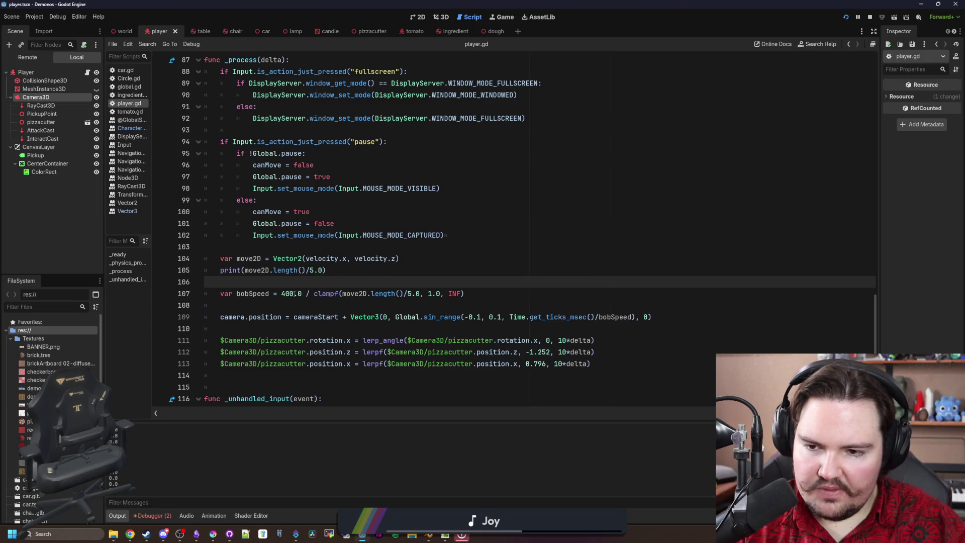
{"action": "key", "text": "ctrl+s"}
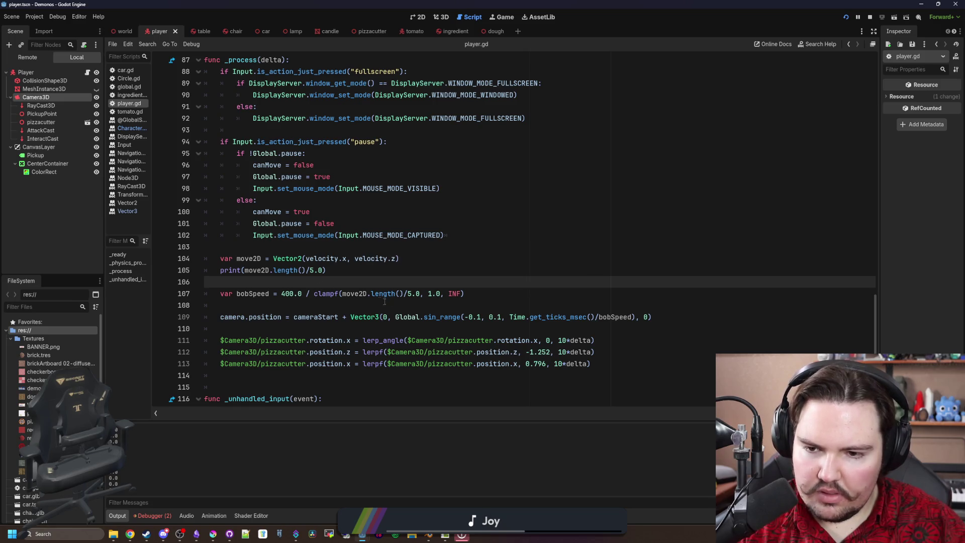
- Cut move2D.length()/5.0 from the clamp and begin a new var line below line 105
{"action": "left_click_drag", "start_coordinate": [421, 294], "coordinate": [343, 293]}
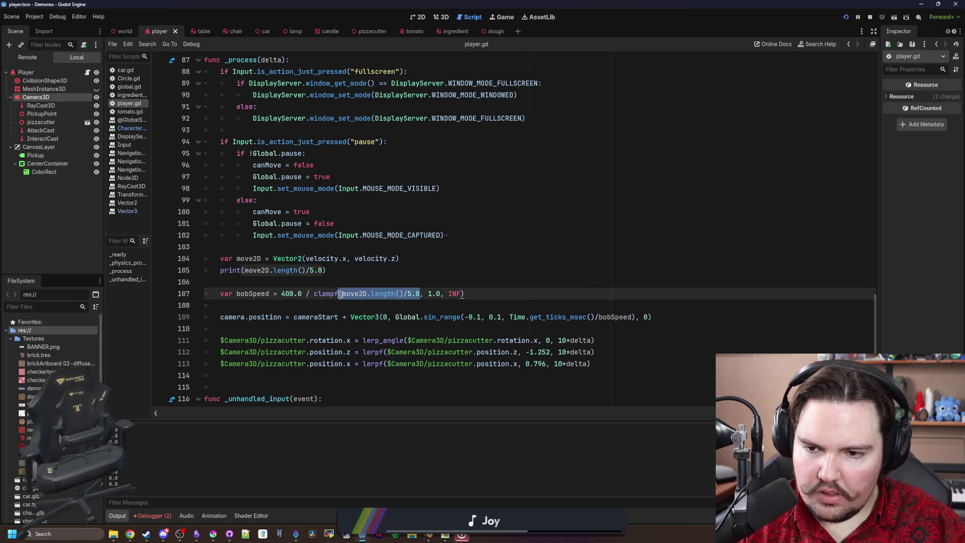
{"action": "key", "text": "ctrl+x"}
{"action": "left_click", "coordinate": [318, 272]}
{"action": "key", "text": "Down"}
{"action": "key", "text": "Return"}
{"action": "key", "text": "Return"}
{"action": "key", "text": "Up"}
{"action": "type", "text": "var "}
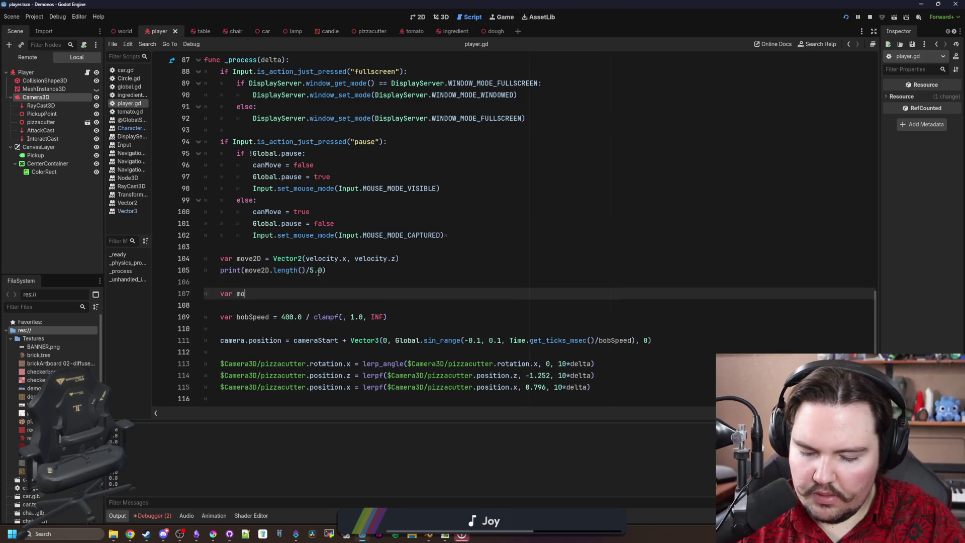
{"action": "type", "text": " ="}
- Paste the scaled speed into moveFactor, print moveFactor, and delete the old print and empty clamp
{"action": "key", "text": "ctrl+v"}
{"action": "key", "text": "Return"}
{"action": "type", "text": "print("}
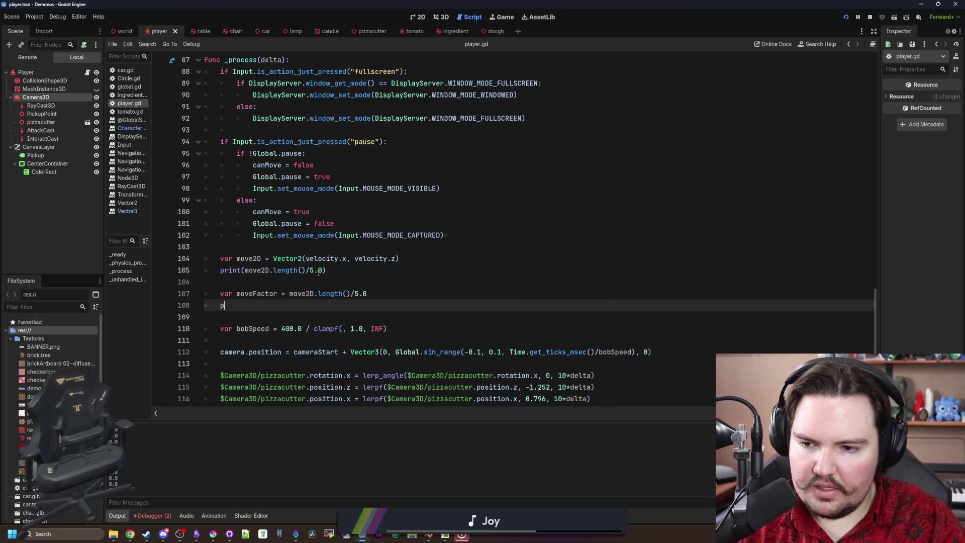
{"action": "type", "text": "moveFactor"}
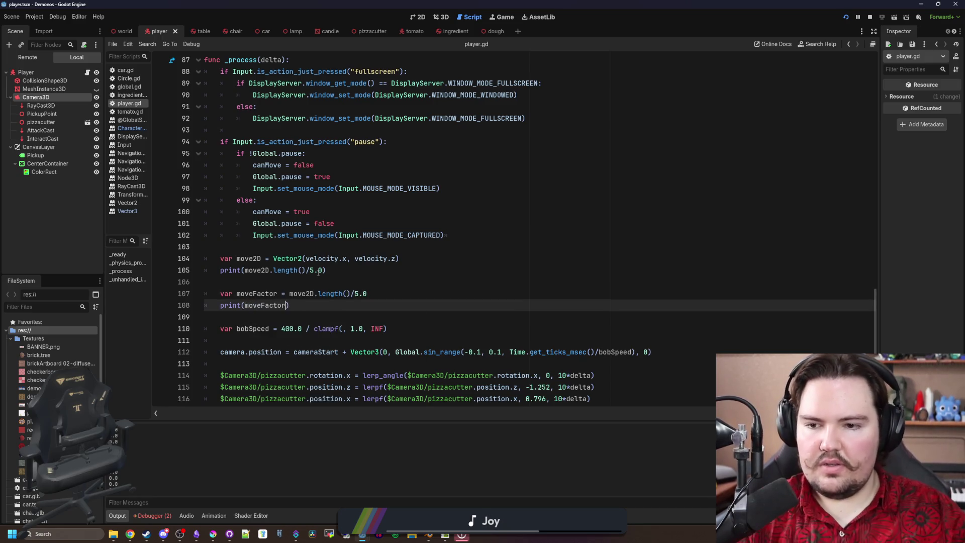
{"action": "left_click", "coordinate": [278, 283]}
{"action": "key", "text": "shift+Up"}
{"action": "key", "text": "BackSpace"}
{"action": "key", "text": "BackSpace"}
{"action": "left_click", "coordinate": [240, 241]}
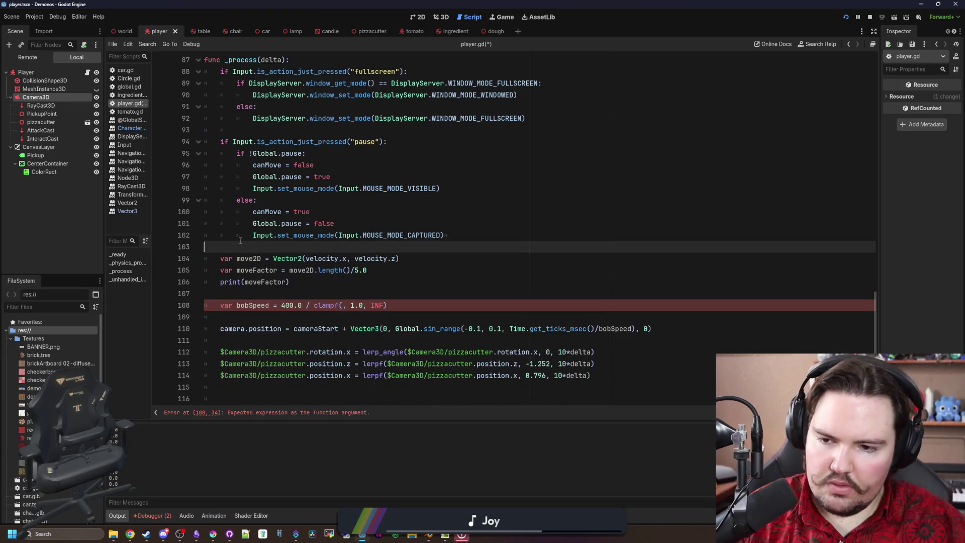
{"action": "left_click", "coordinate": [343, 306]}
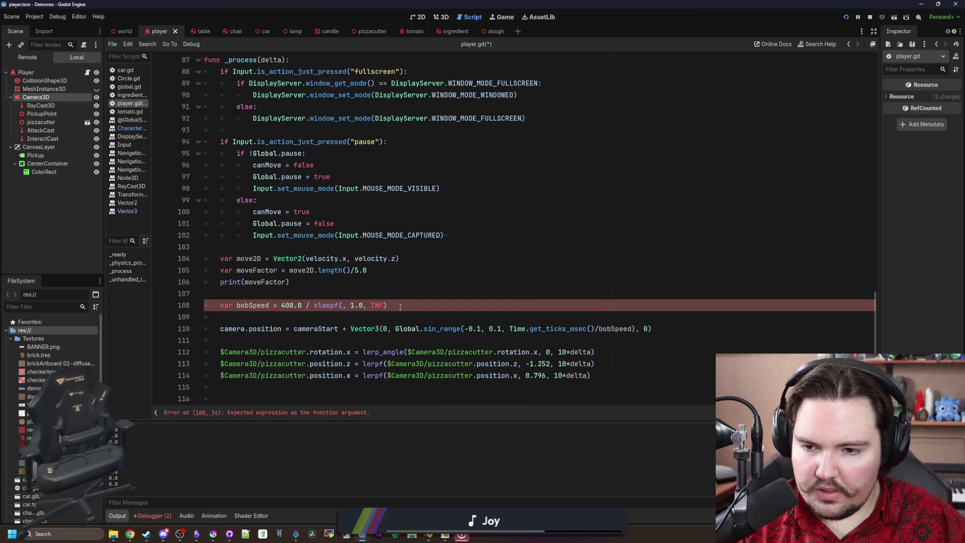
{"action": "left_click_drag", "start_coordinate": [401, 307], "coordinate": [312, 307]}
{"action": "key", "text": "BackSpace"}
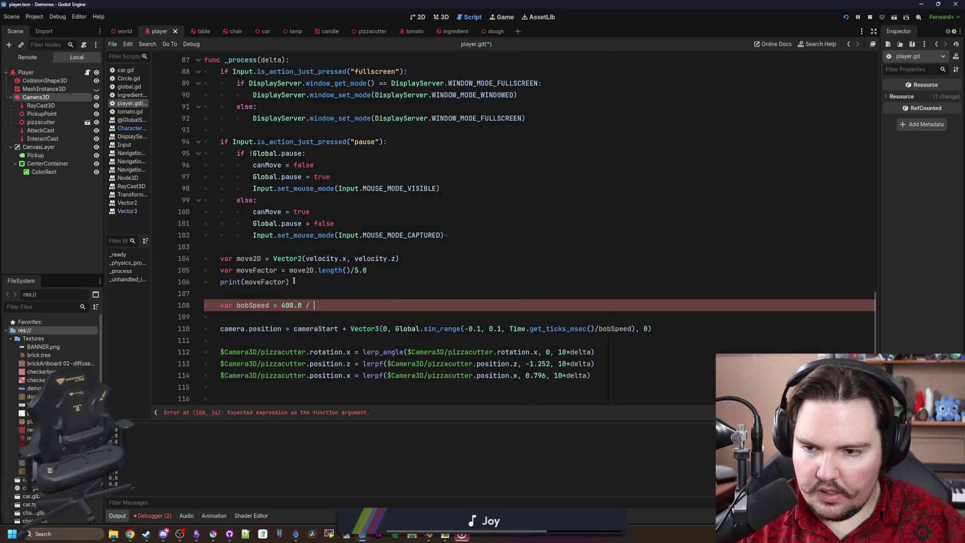
- Wrap moveFactor in clampf(move2D.length()/5.0, 0.0, INF), set bobSpeed = 400.0 / moveFactor, and run
{"action": "left_click", "coordinate": [285, 271]}
{"action": "type", "text": "clamp"}
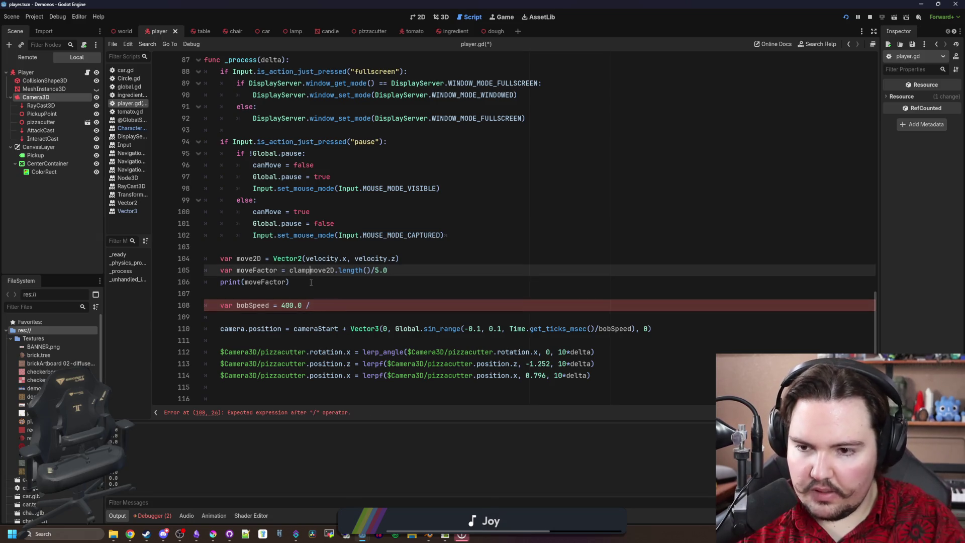
{"action": "type", "text": "f("}
{"action": "left_click", "coordinate": [423, 270]}
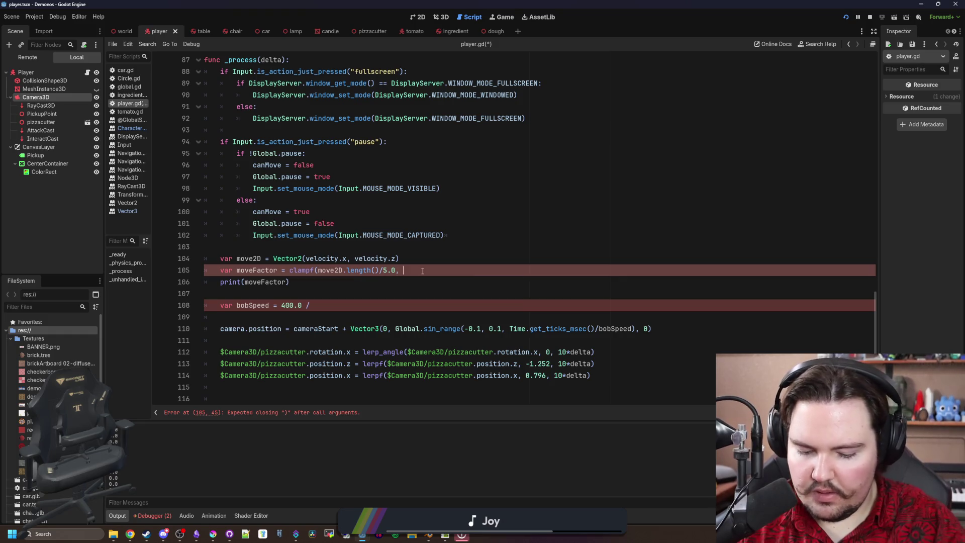
{"action": "type", "text": ")"}
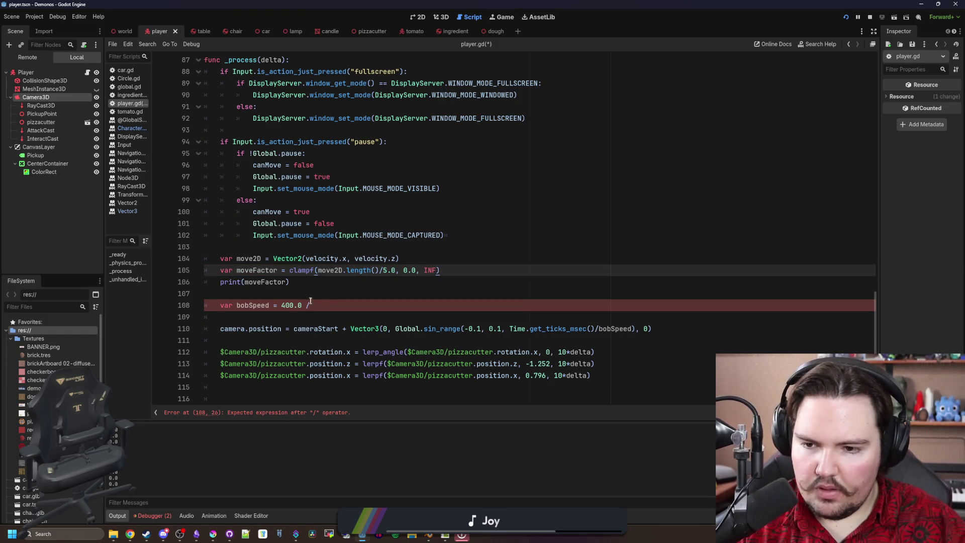
{"action": "left_click", "coordinate": [321, 304]}
{"action": "type", "text": "MOVE"}
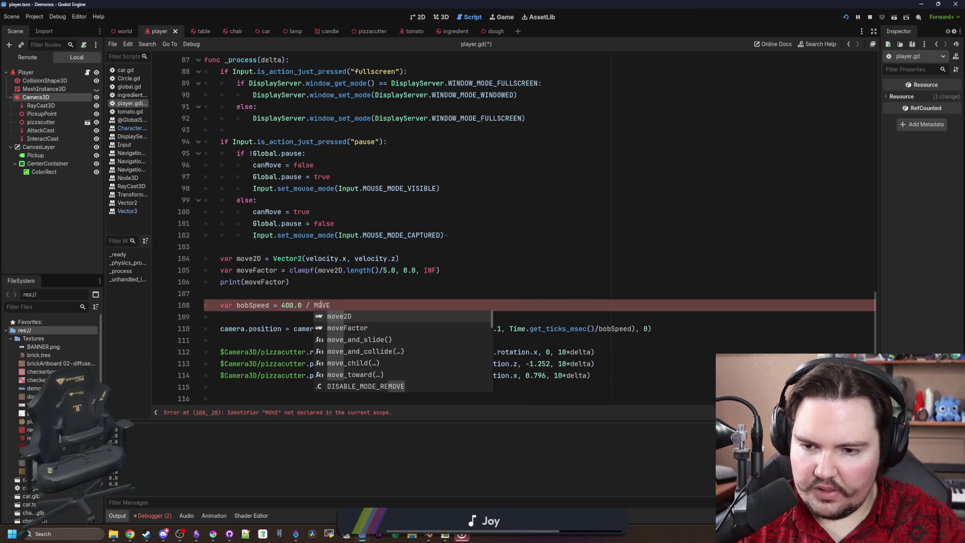
{"action": "key", "text": "Return"}
{"action": "left_click", "coordinate": [365, 294]}
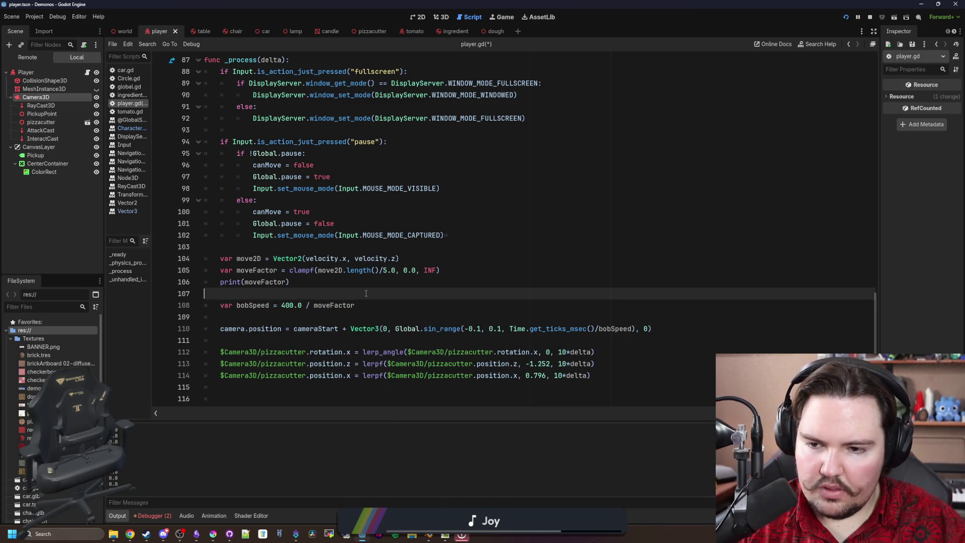
{"action": "key", "text": "F5"}
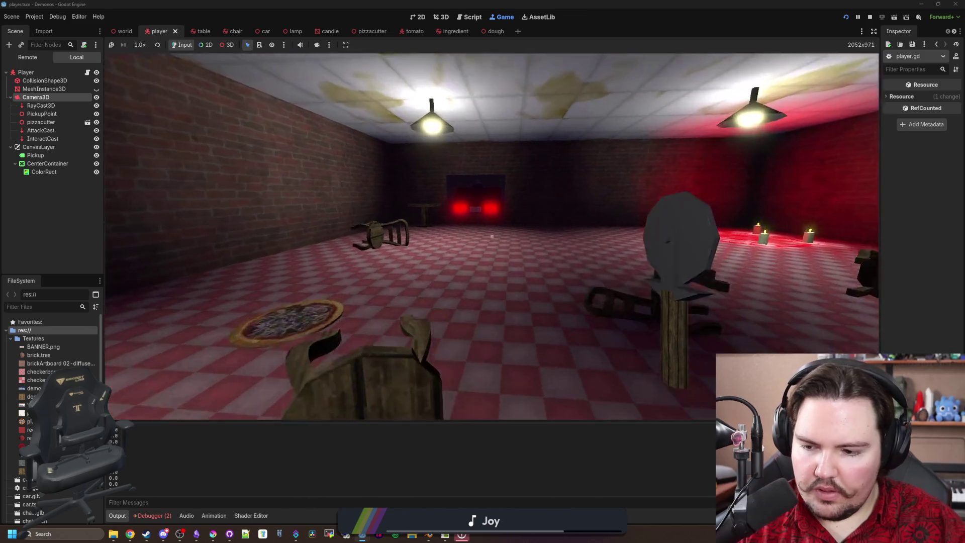
{"action": "key", "text": "w"}
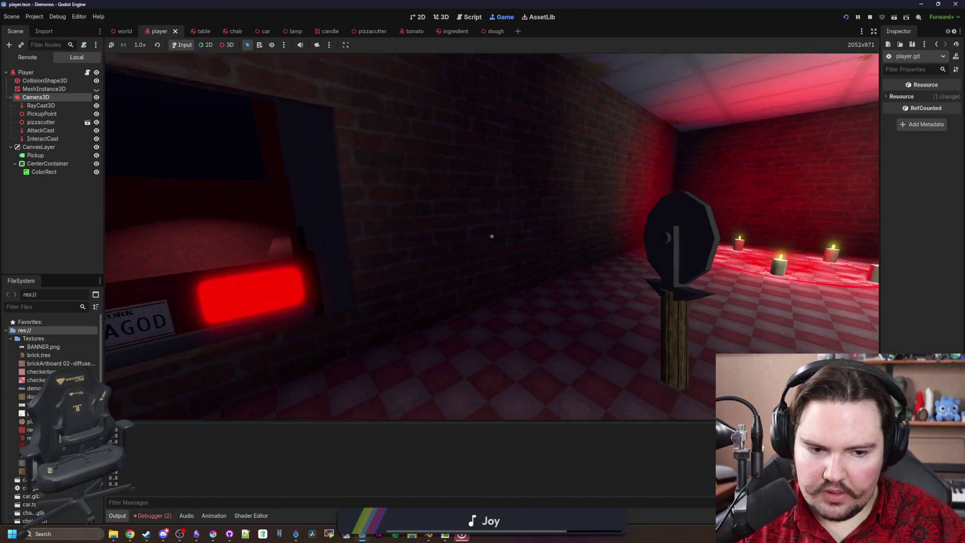
{"action": "key", "text": "w"}
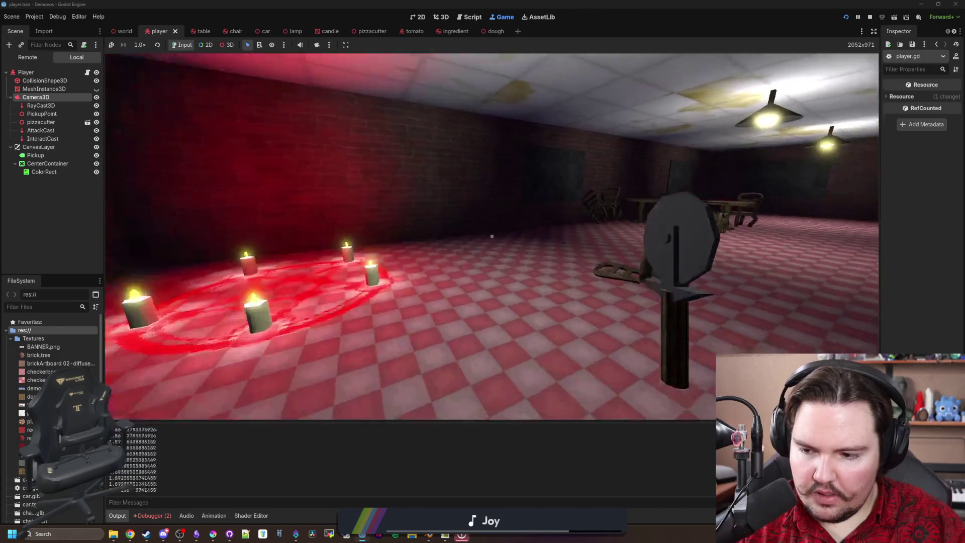
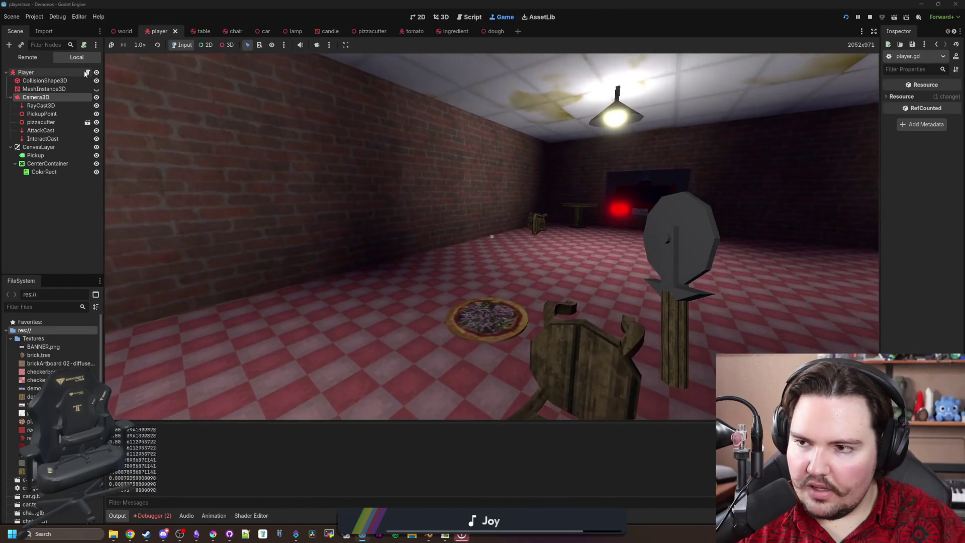
- Return to player.gd and look over the movement code around lines 109–111
{"action": "key", "text": "ctrl+F3"}
{"action": "left_click", "coordinate": [386, 280]}
{"action": "scroll", "coordinate": [385, 287], "scroll_direction": "down", "scroll_amount": 2}
{"action": "left_click", "coordinate": [387, 247]}
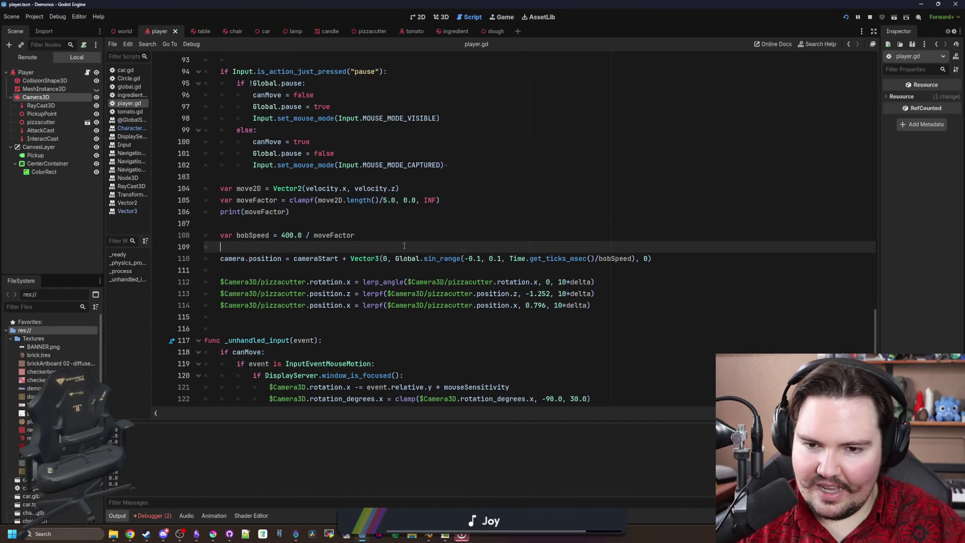
{"action": "left_click", "coordinate": [535, 274]}
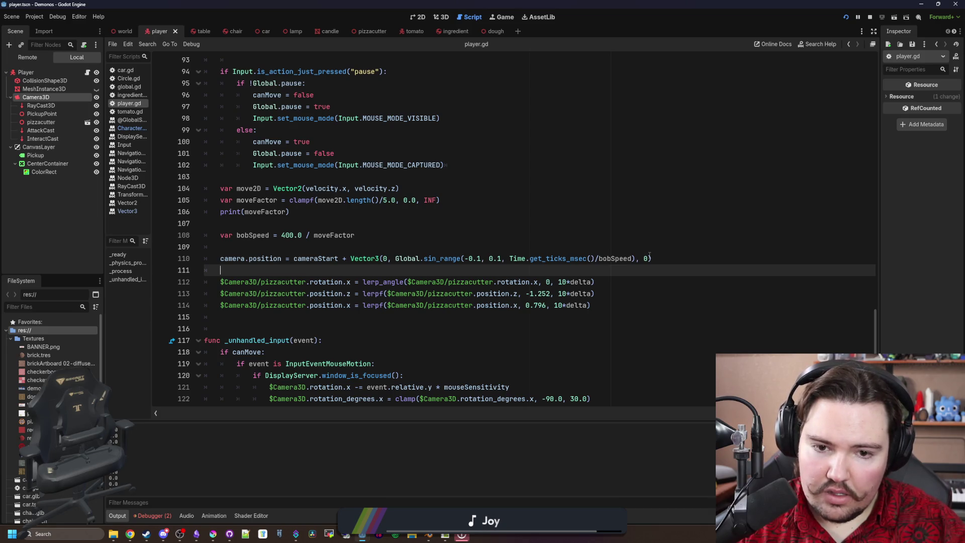
{"action": "left_click", "coordinate": [650, 256]}
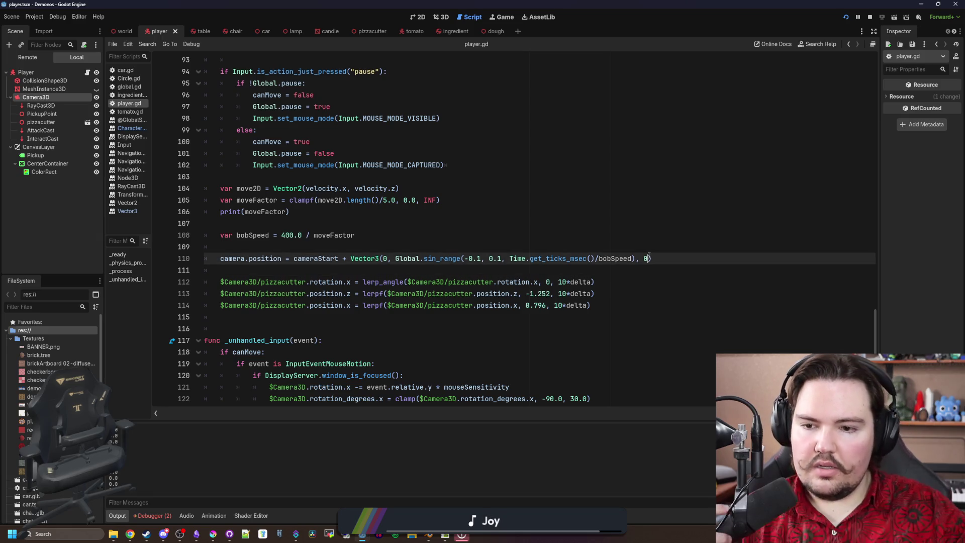
{"action": "left_click", "coordinate": [432, 275]}
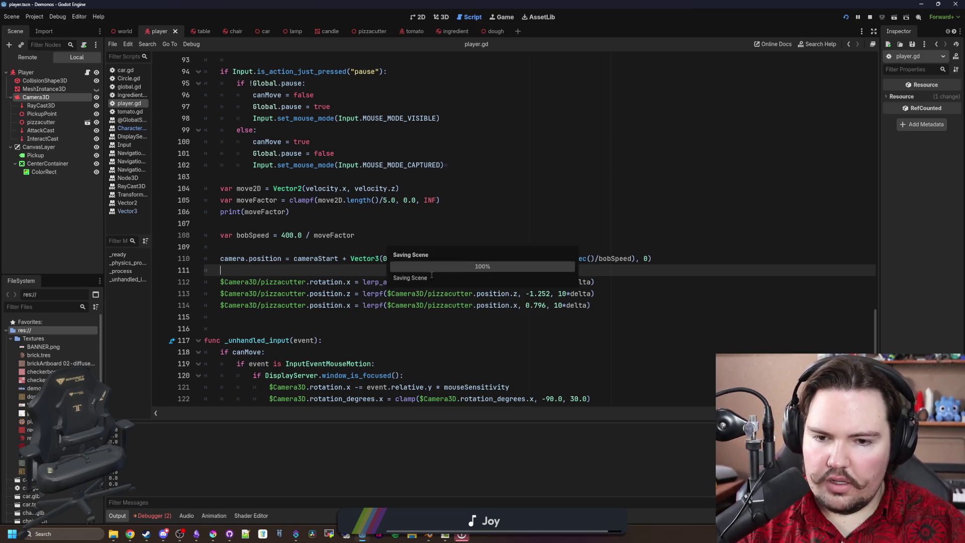
{"action": "scroll", "coordinate": [432, 275], "scroll_direction": "up", "scroll_amount": 1}
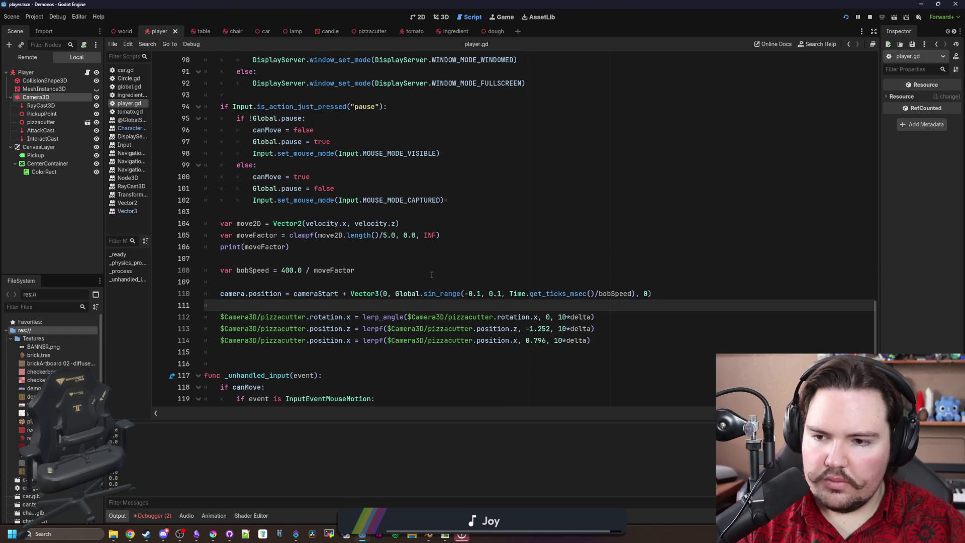
- Inspect lines 101–107 and check the running game before editing the script
{"action": "left_click", "coordinate": [359, 285]}
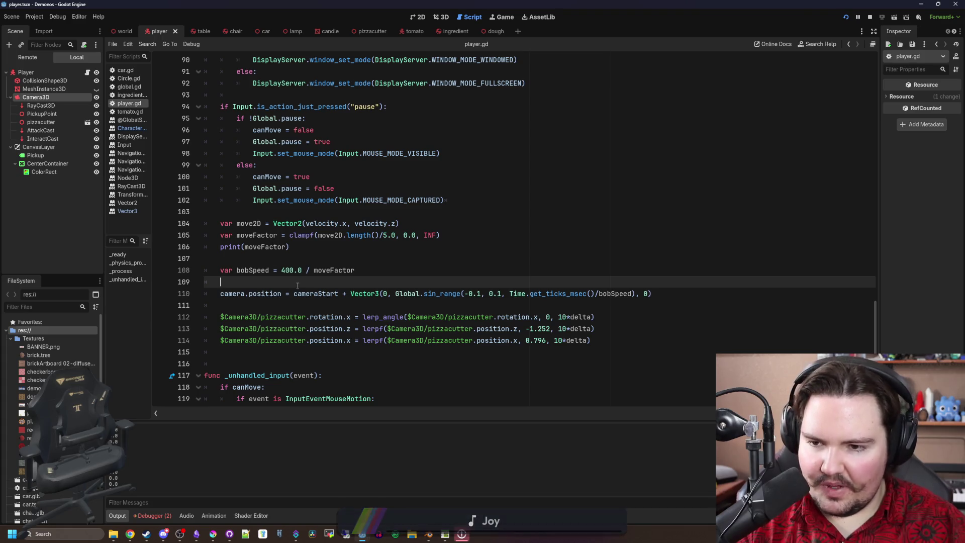
{"action": "left_click", "coordinate": [392, 258]}
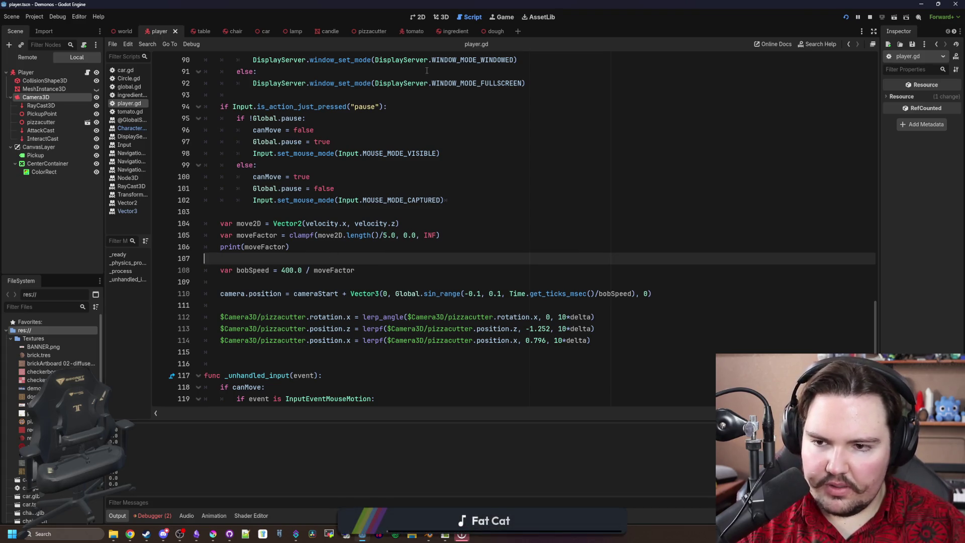
{"action": "left_click", "coordinate": [479, 196]}
{"action": "key", "text": "Up"}
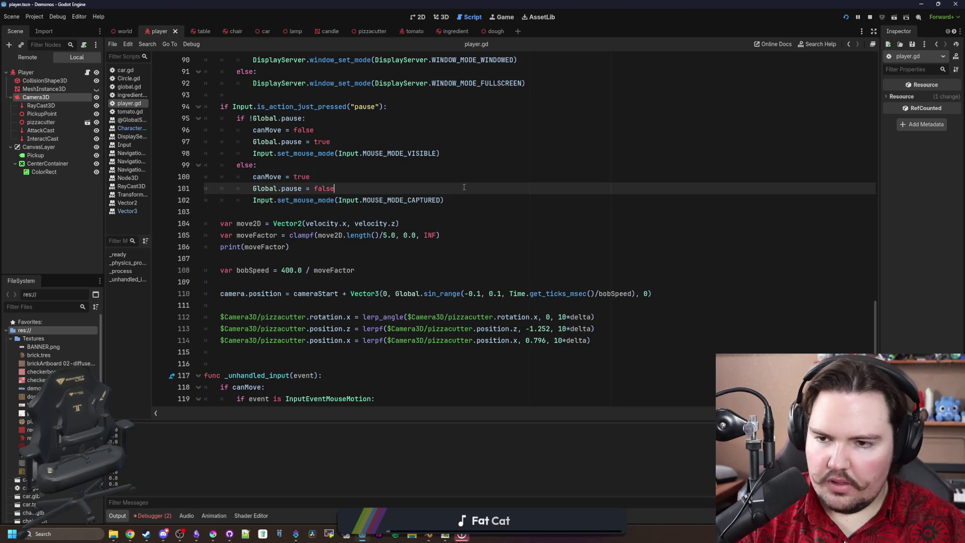
{"action": "left_click", "coordinate": [305, 254]}
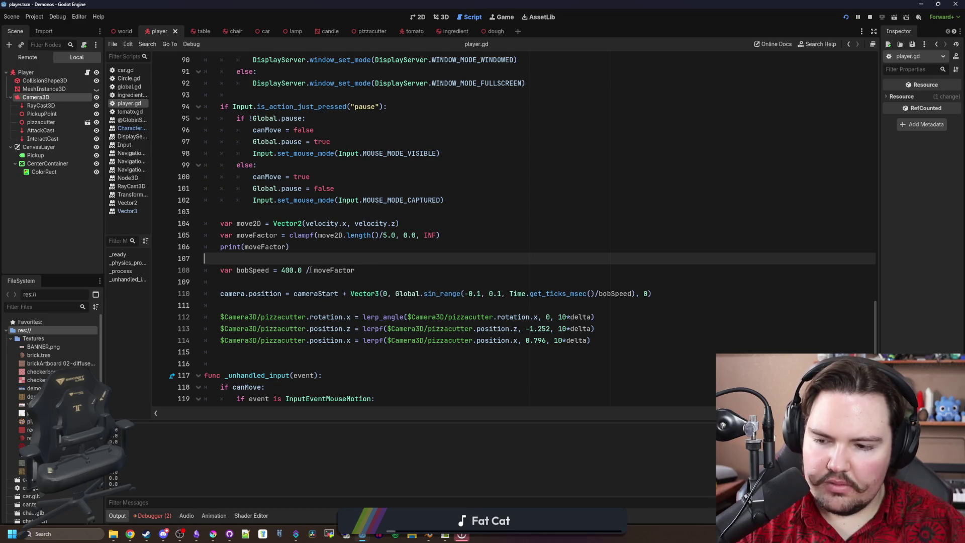
{"action": "left_click", "coordinate": [499, 17]}
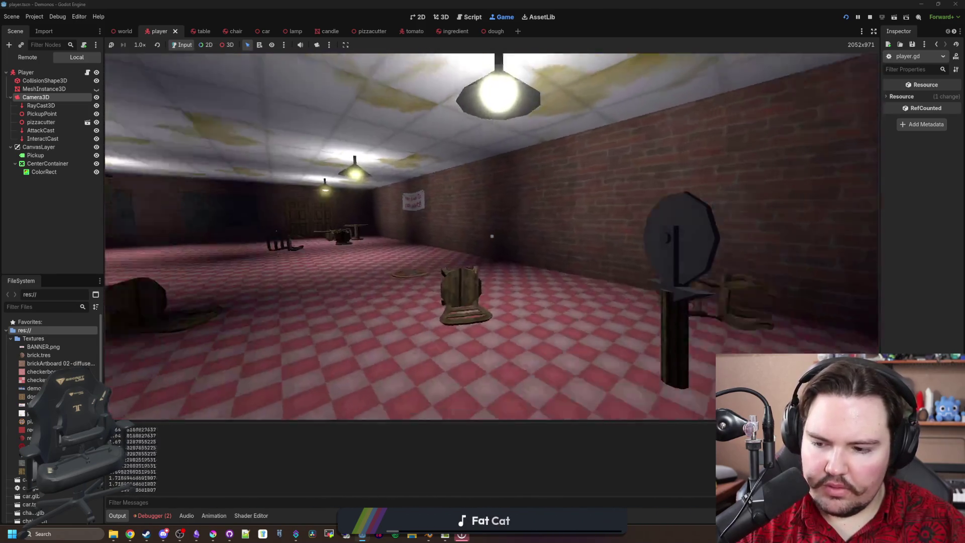
{"action": "key", "text": "Escape"}
{"action": "key", "text": "ctrl+F3"}
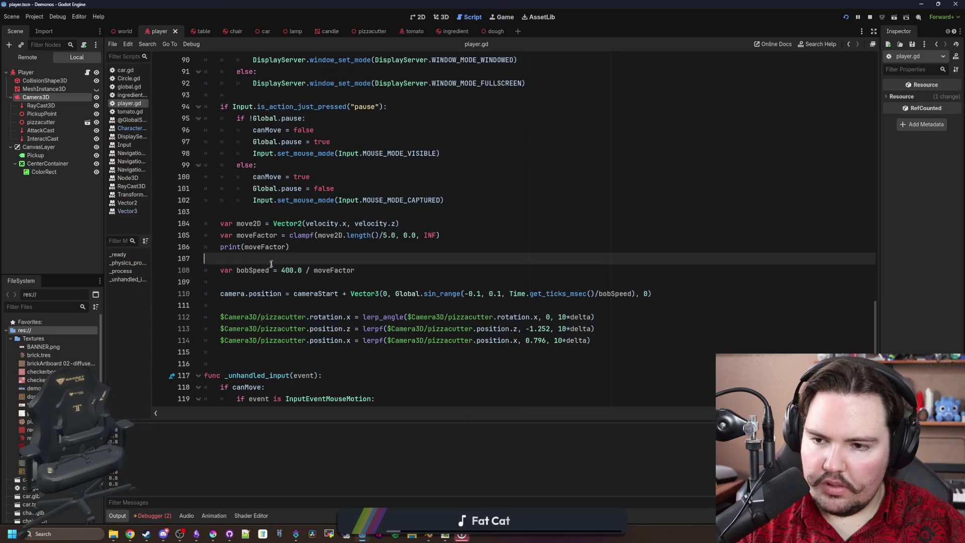
- Add print(bobSpeed) on line 110, comment out print(moveFactor), and test in the game
{"action": "left_click", "coordinate": [277, 282]}
{"action": "key", "text": "Return"}
{"action": "key", "text": "Return"}
{"action": "key", "text": "Up"}
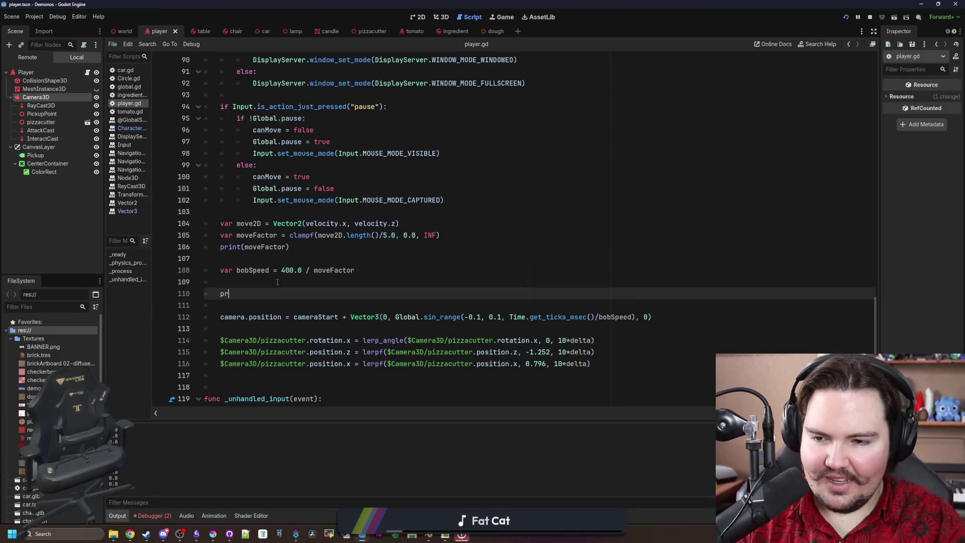
{"action": "type", "text": "int(bobSpeed"}
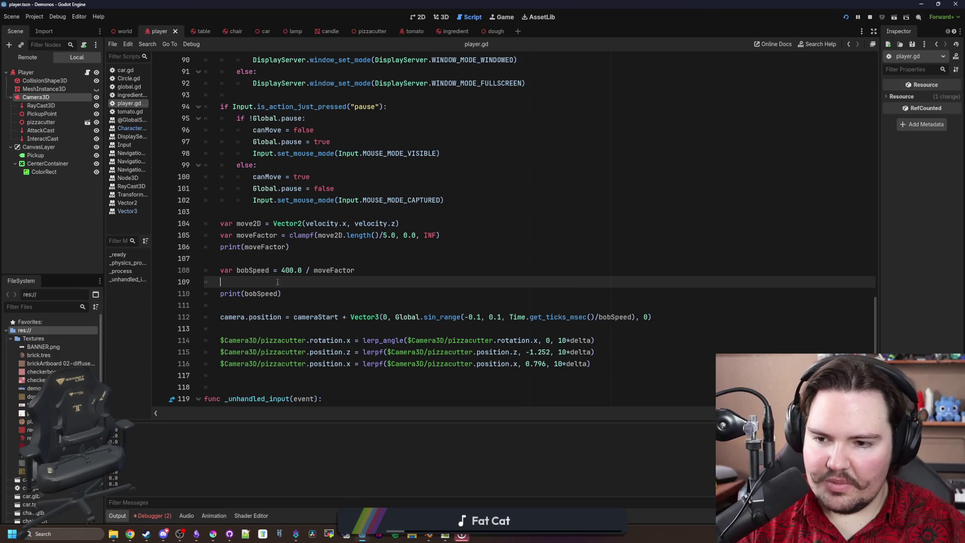
{"action": "key", "text": "Up"}
{"action": "key", "text": "Up"}
{"action": "key", "text": "Up"}
{"action": "key", "text": "ctrl+k"}
{"action": "key", "text": "Down"}
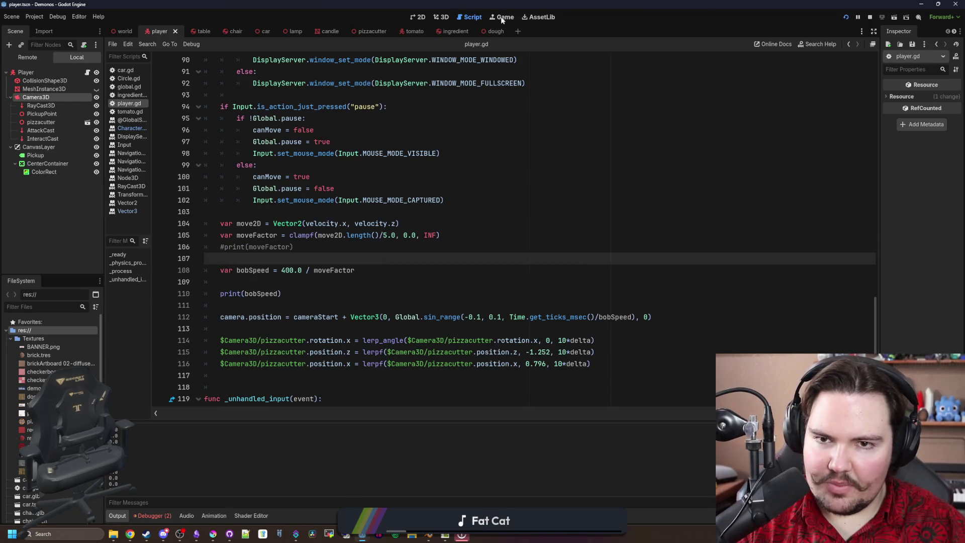
{"action": "left_click", "coordinate": [502, 18]}
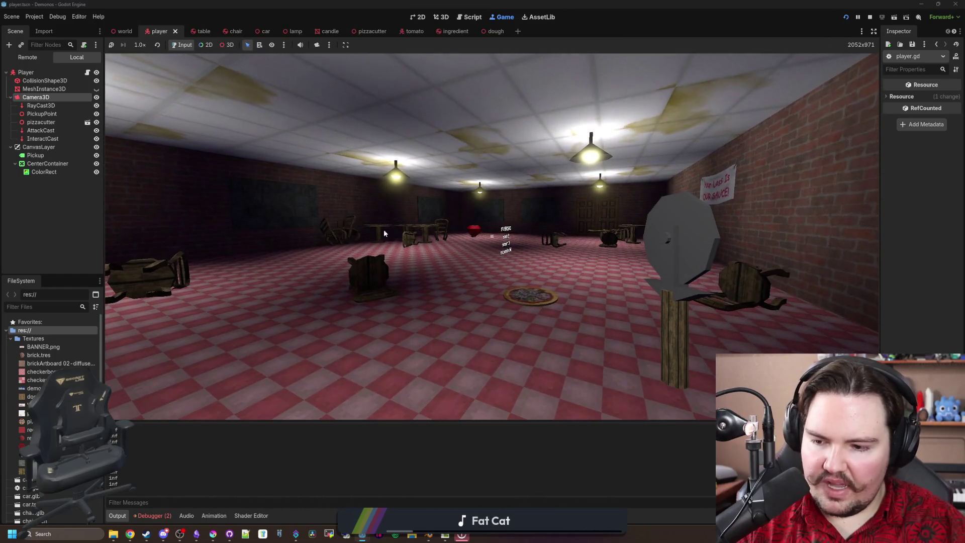
{"action": "key", "text": "ctrl+F3"}
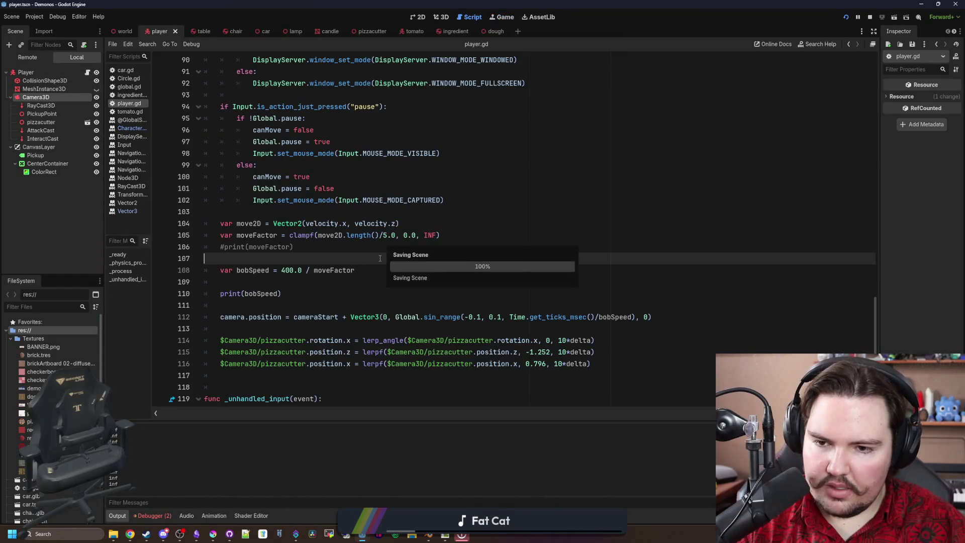
- Raise the clampf minimum for moveFactor on line 105 from 0 to 1
{"action": "left_click", "coordinate": [408, 235]}
{"action": "key", "text": "BackSpace"}
{"action": "type", "text": "1"}
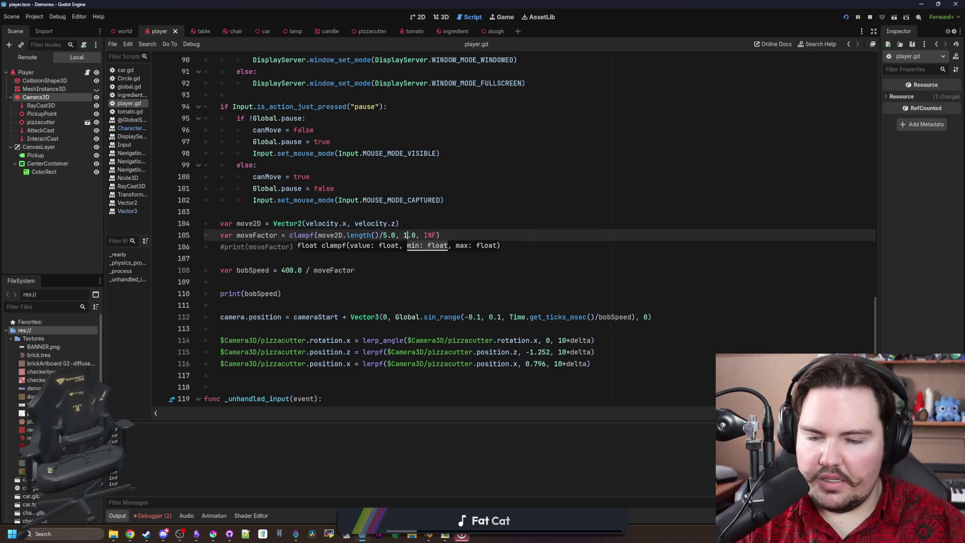
{"action": "left_click", "coordinate": [505, 16]}
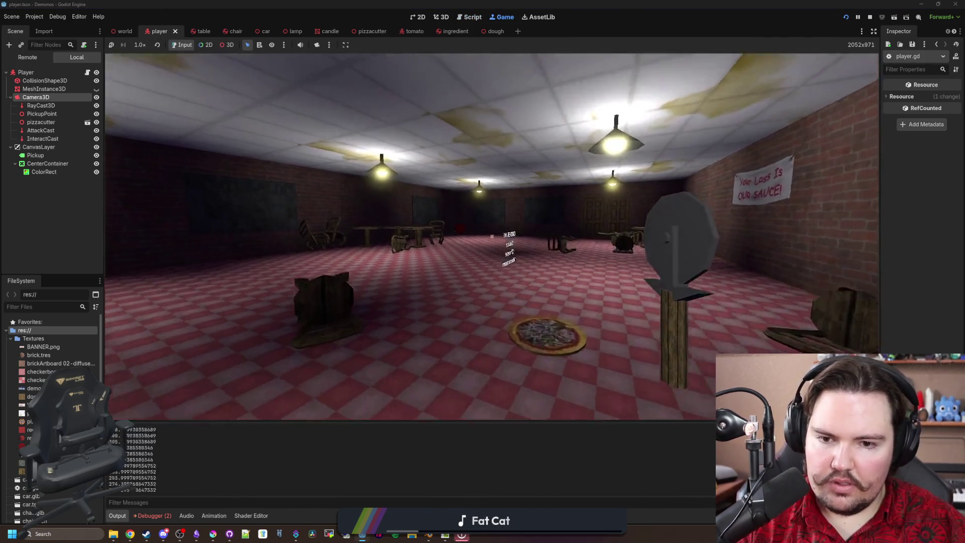
{"action": "key", "text": "w"}
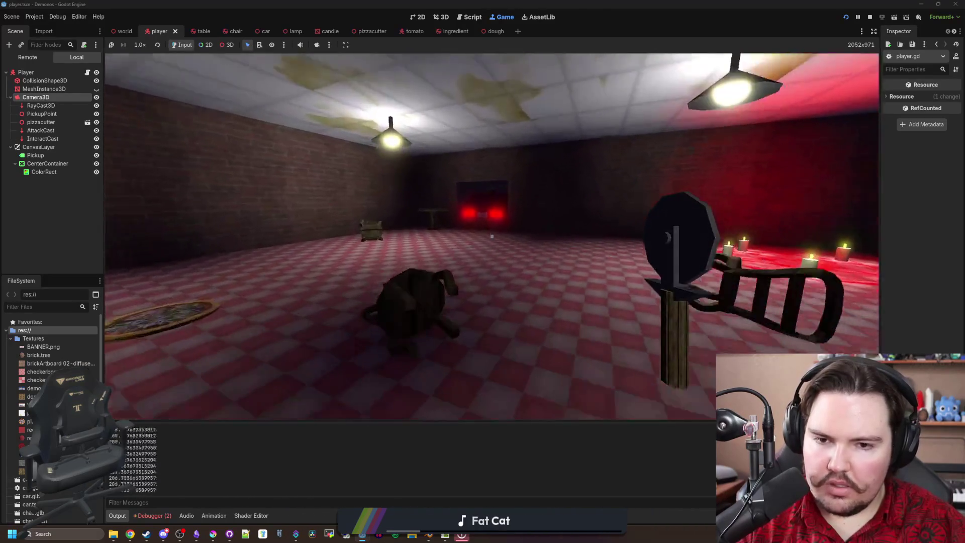
{"action": "key", "text": "w"}
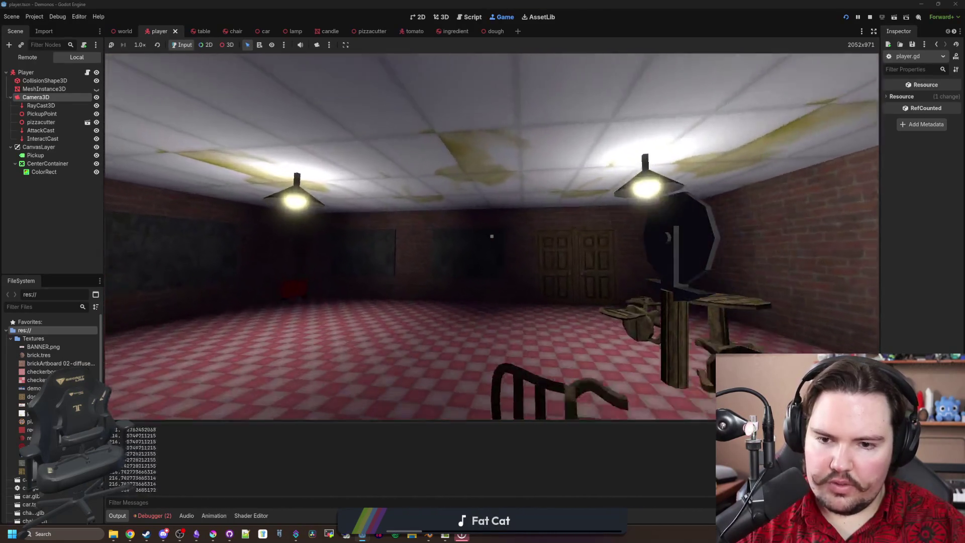
{"action": "key", "text": "w"}
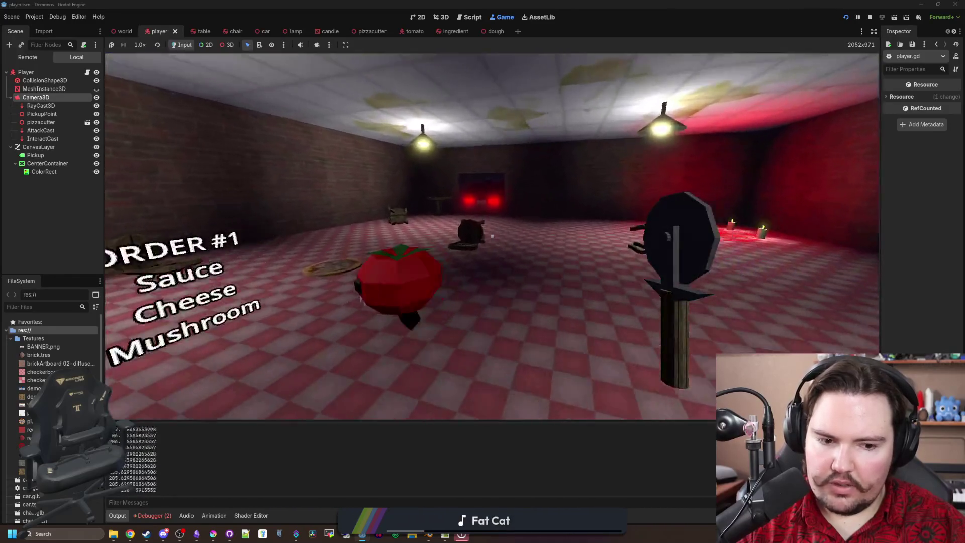
{"action": "key", "text": "w"}
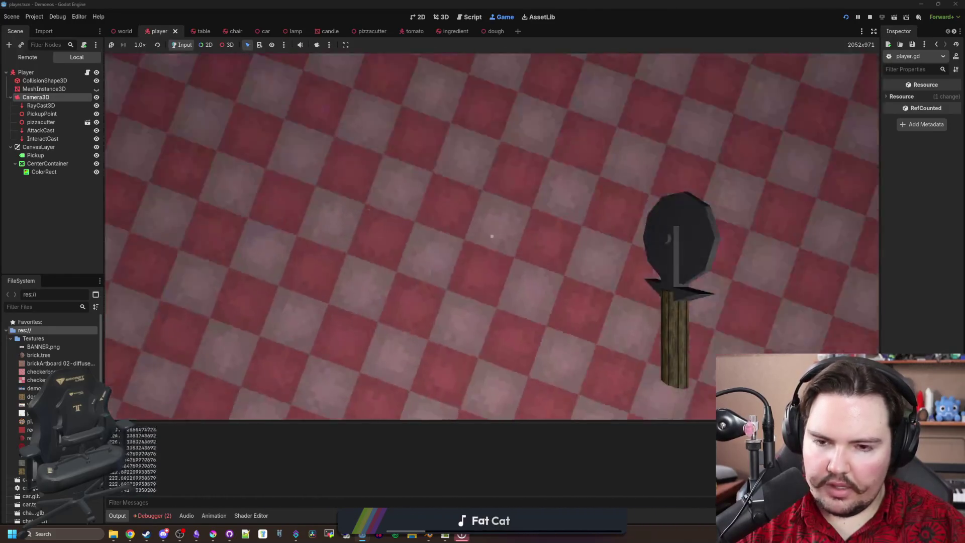
{"action": "key", "text": "w"}
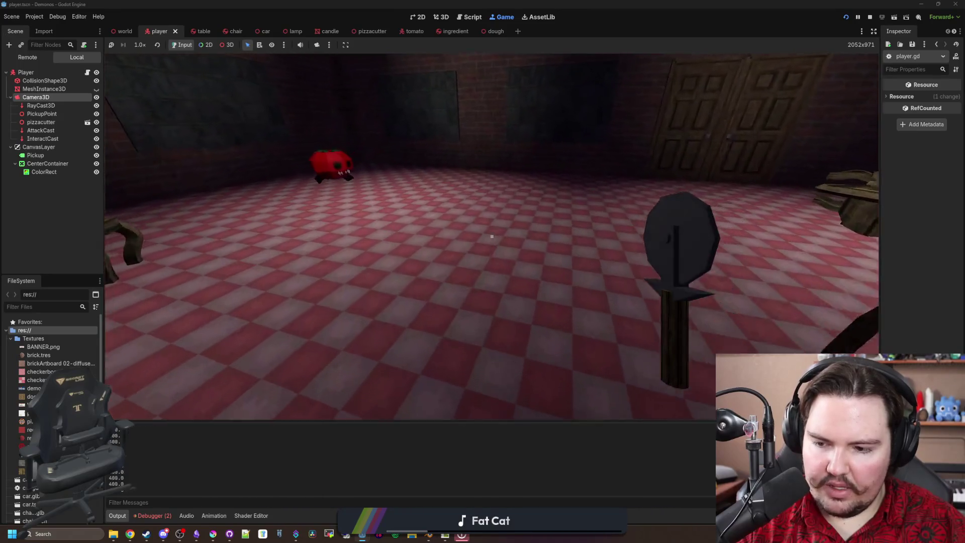
{"action": "key", "text": "w"}
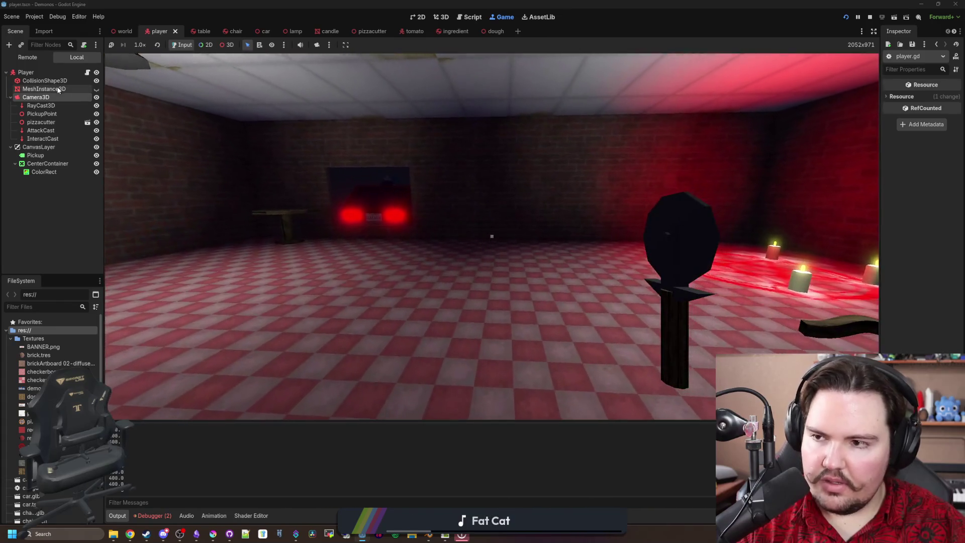
{"action": "key", "text": "ctrl+F3"}
{"action": "left_click", "coordinate": [422, 283]}
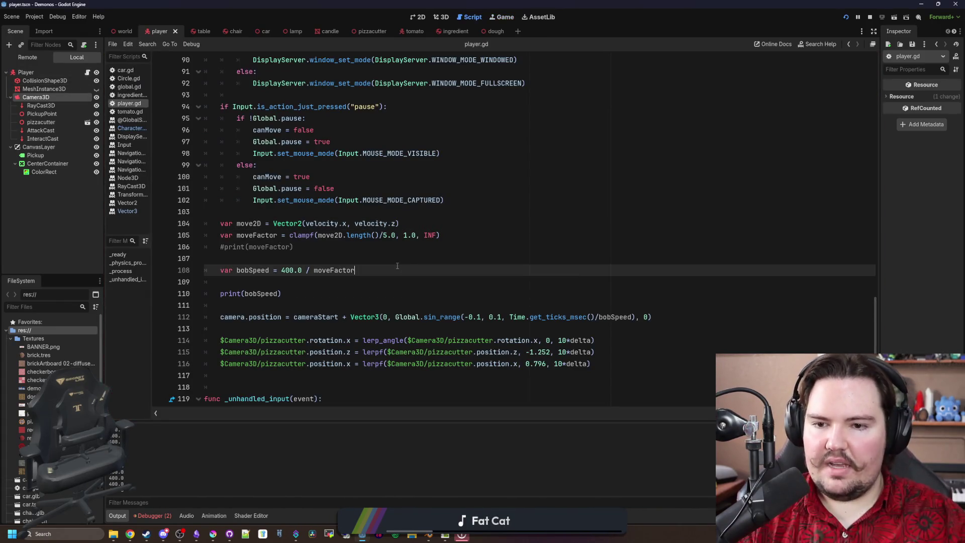
- Put 200.0 in place of bobSpeed in the camera bob formula and run the game
{"action": "left_click", "coordinate": [528, 271]}
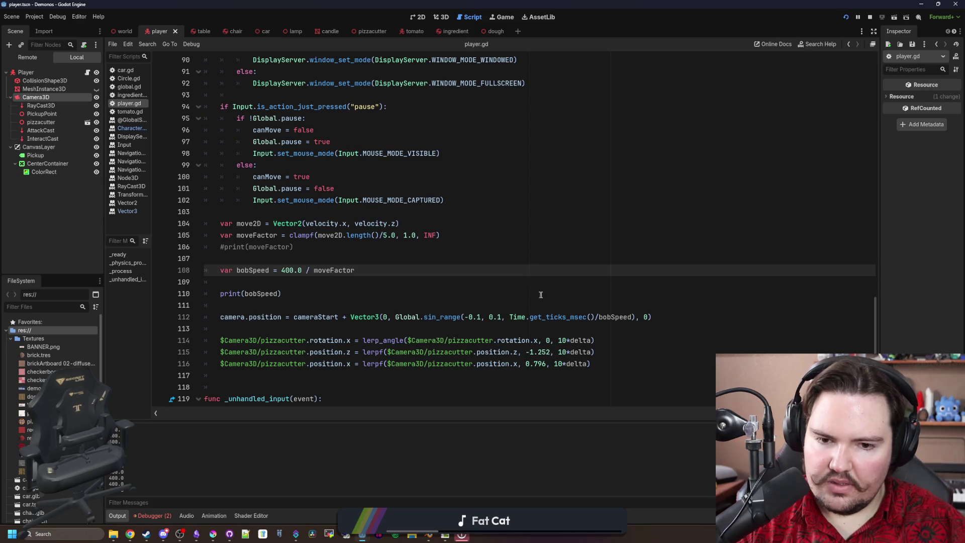
{"action": "left_click", "coordinate": [633, 318]}
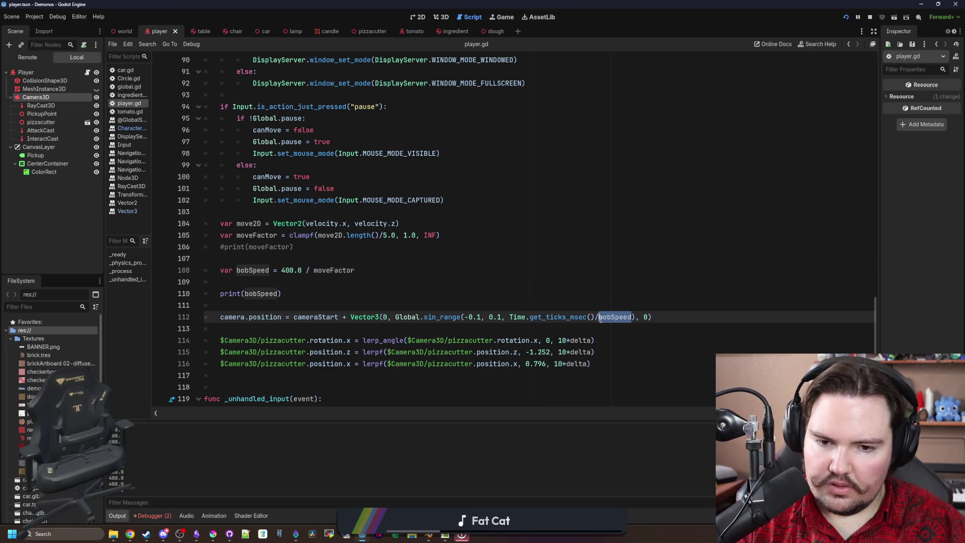
{"action": "type", "text": "200.0"}
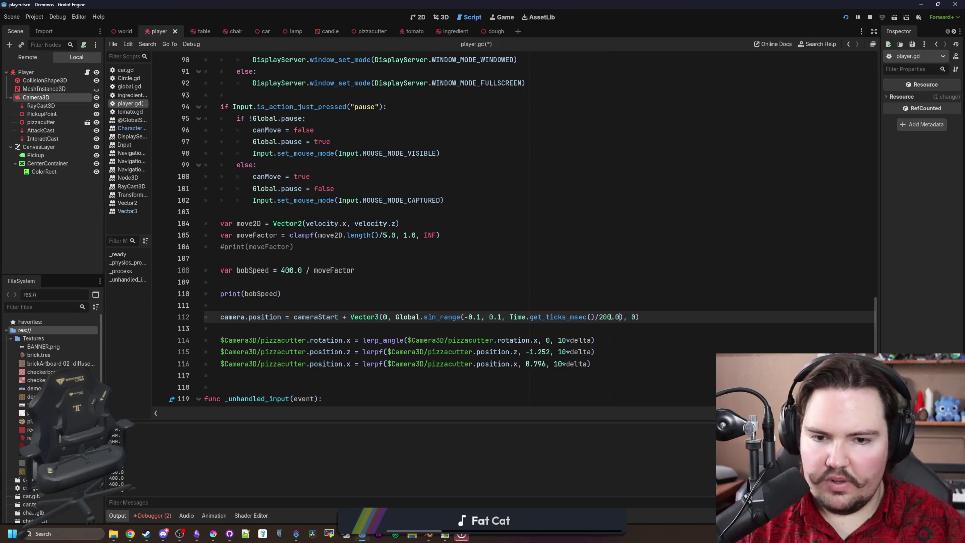
{"action": "key", "text": "F5"}
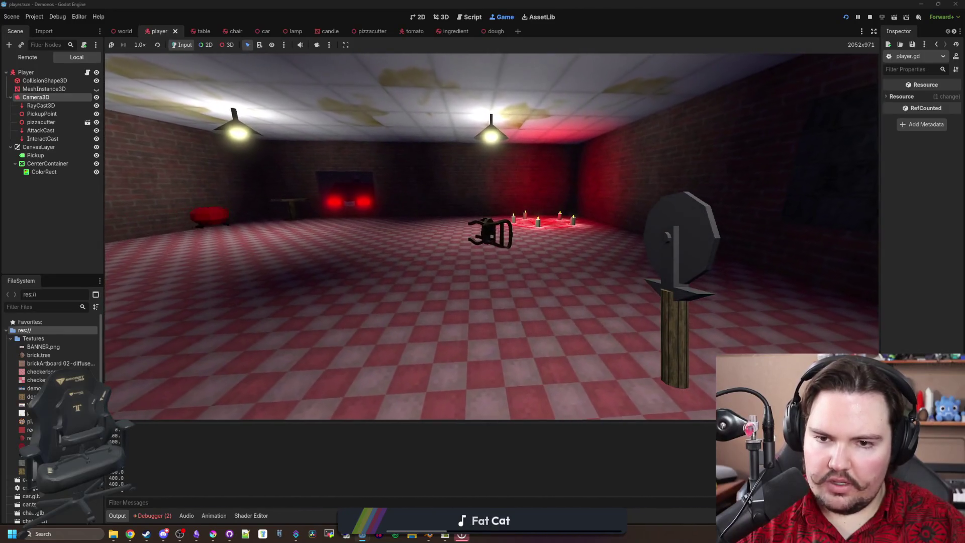
- Swap the 200.0 divisor on line 112 for bobSpeed and watch the bob in game
{"action": "key", "text": "F8"}
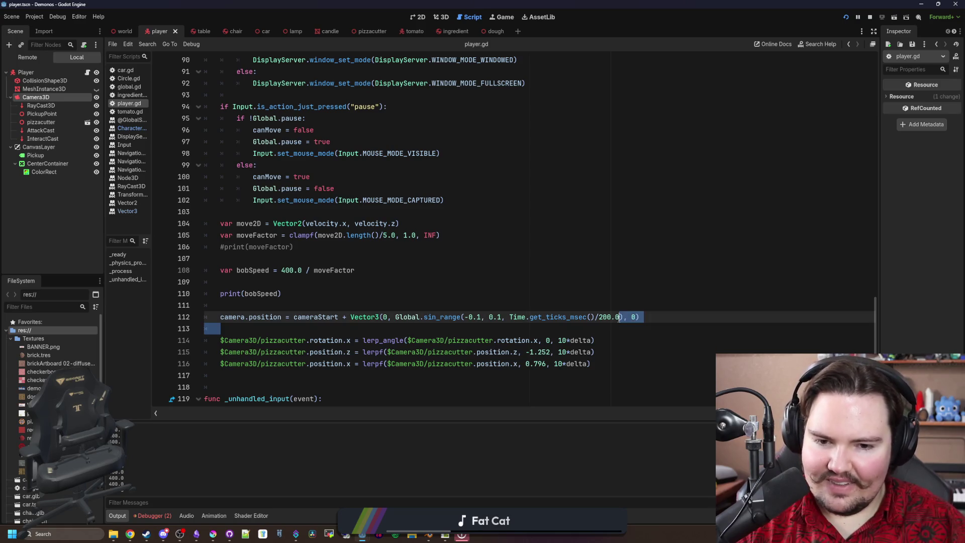
{"action": "key", "text": "BackSpace"}
{"action": "key", "text": "BackSpace"}
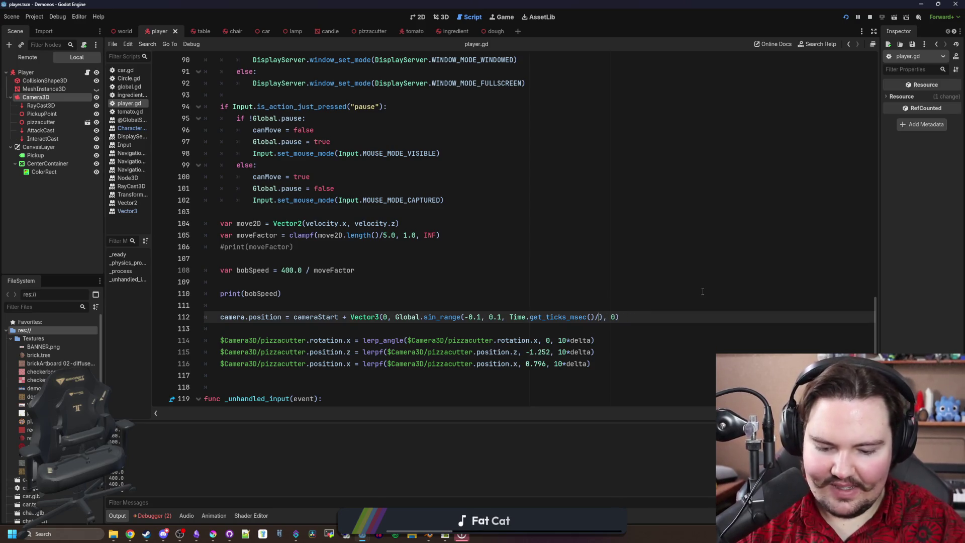
{"action": "type", "text": "bobSpeed"}
{"action": "key", "text": "Up"}
{"action": "key", "text": "Up"}
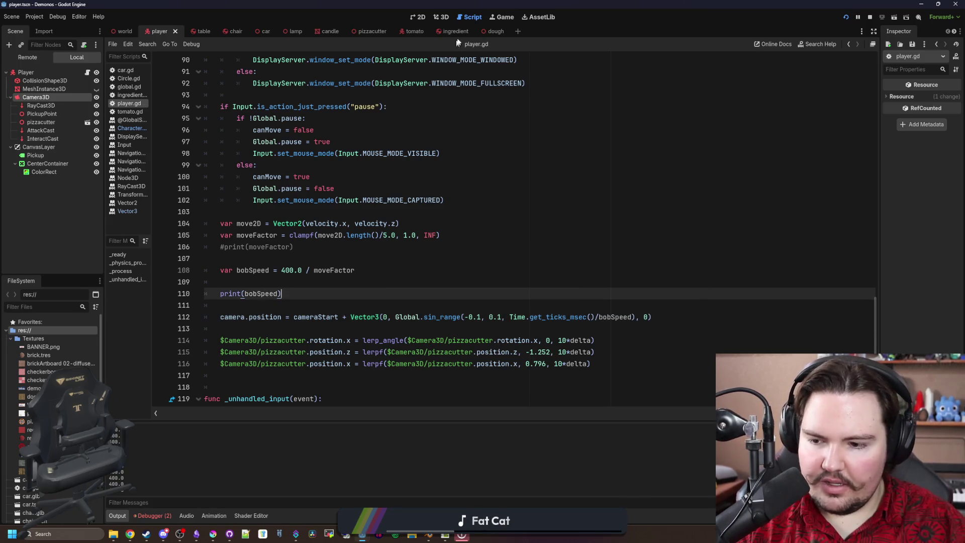
{"action": "left_click", "coordinate": [497, 20]}
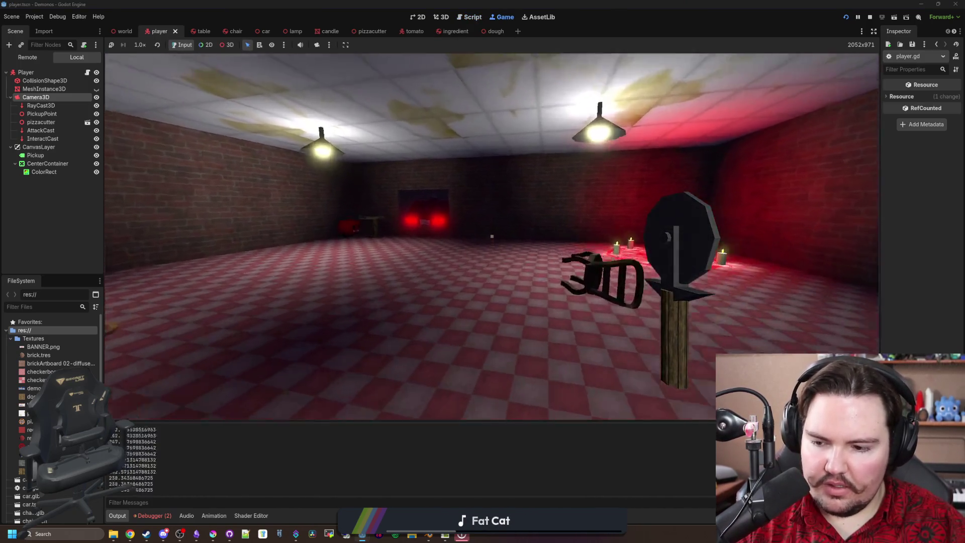
{"action": "key", "text": "w"}
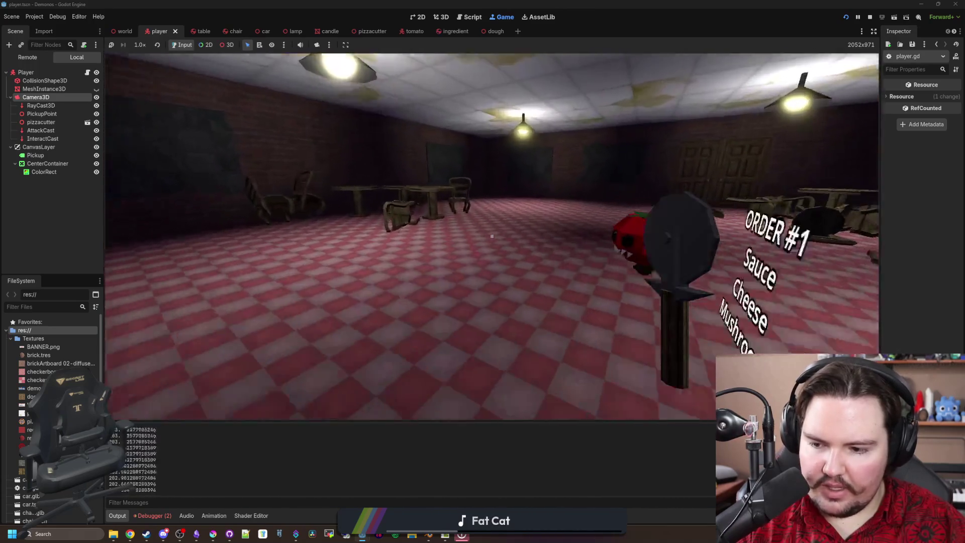
{"action": "key", "text": "w"}
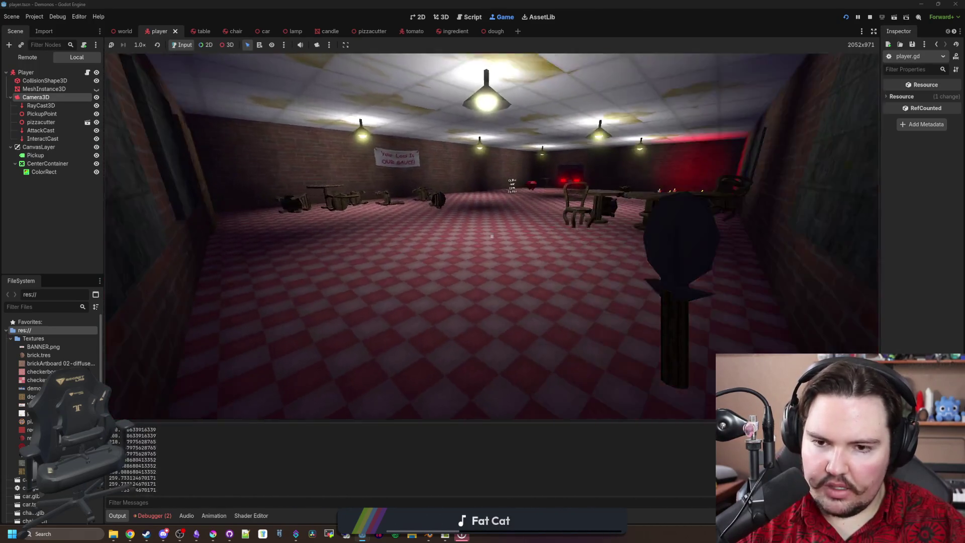
{"action": "key", "text": "w"}
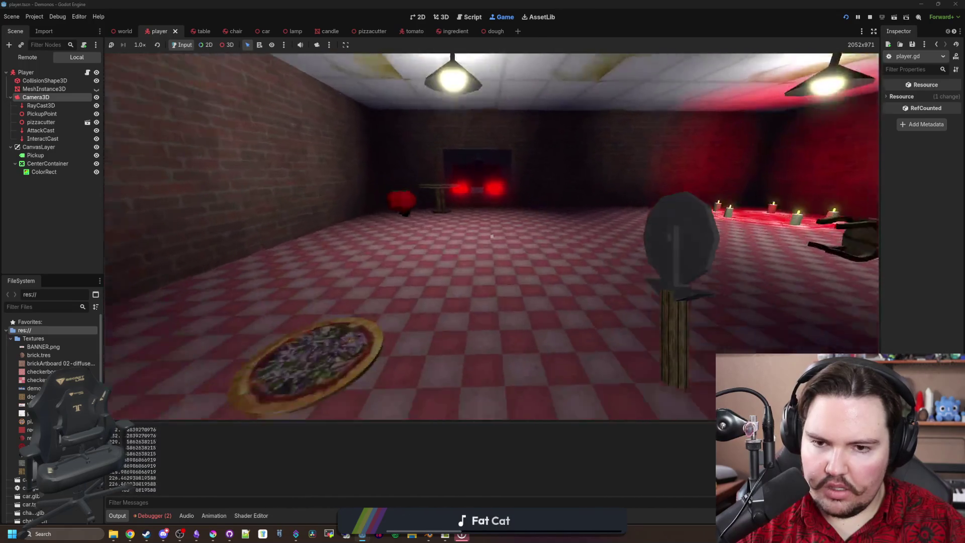
{"action": "key", "text": "w"}
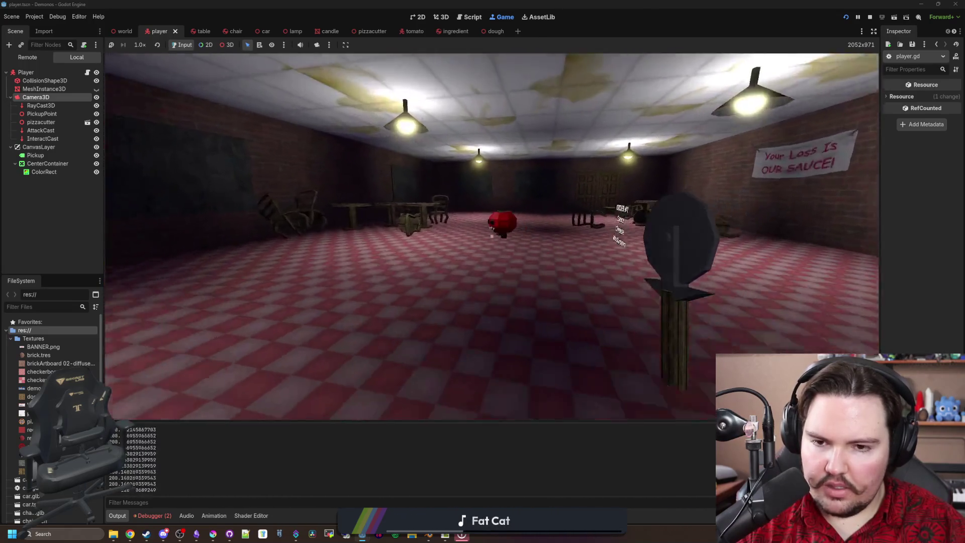
{"action": "key", "text": "w"}
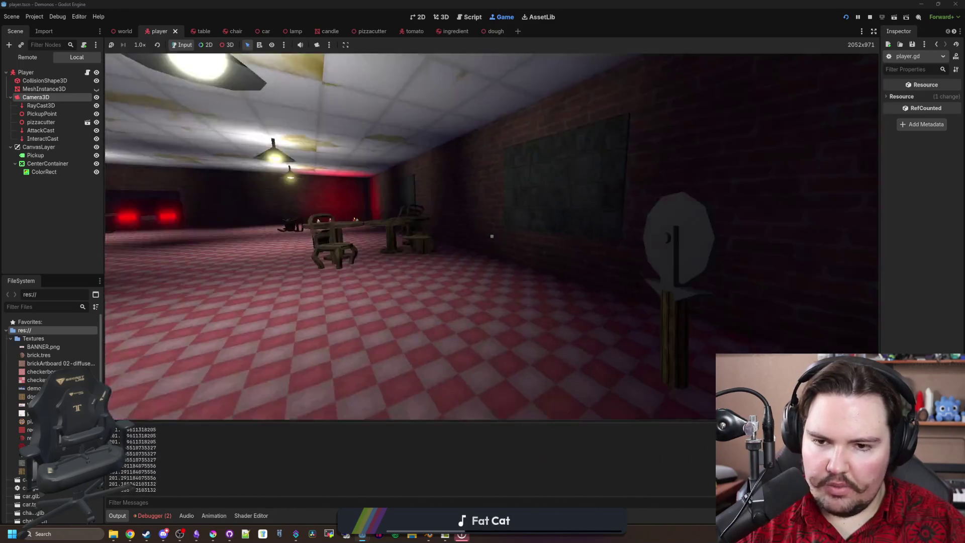
{"action": "key", "text": "w"}
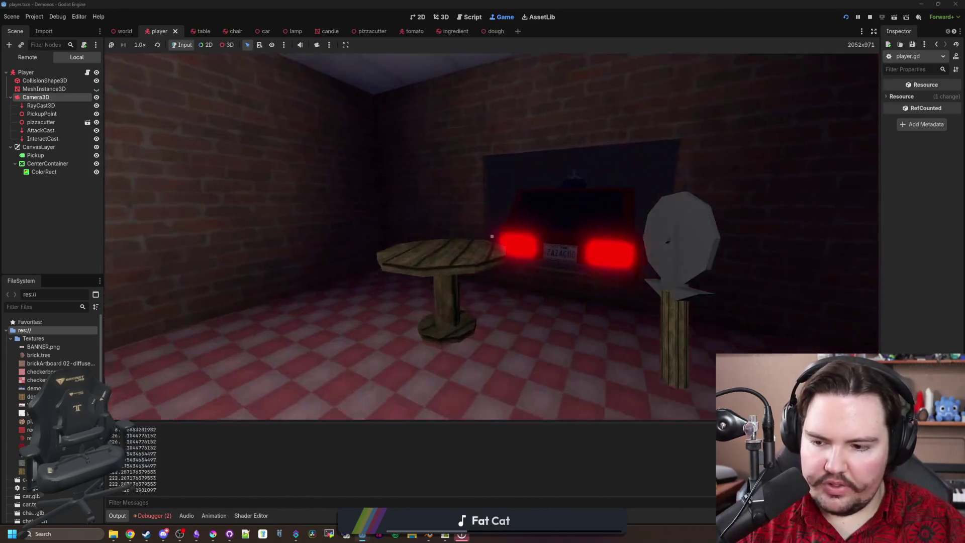
{"action": "mouse_move", "coordinate": [492, 236]}
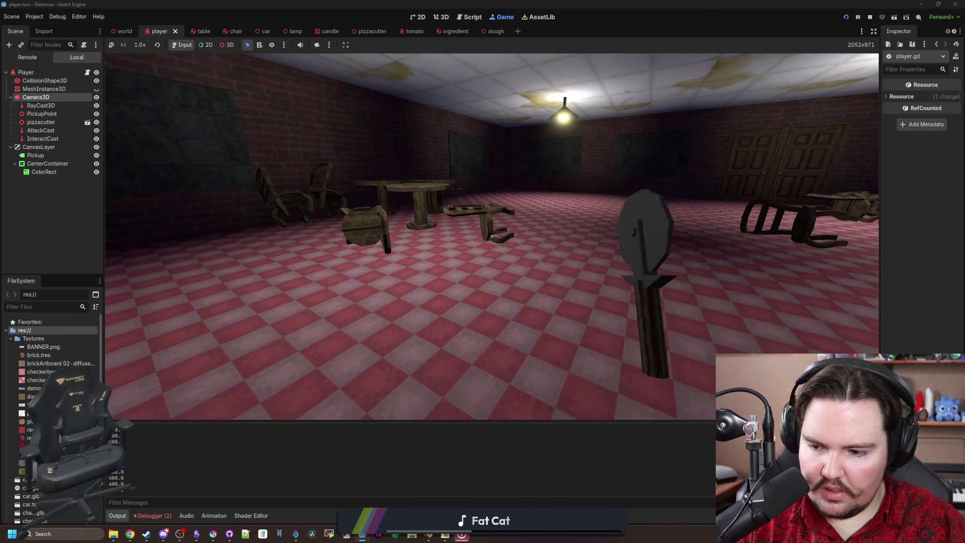
{"action": "key", "text": "w"}
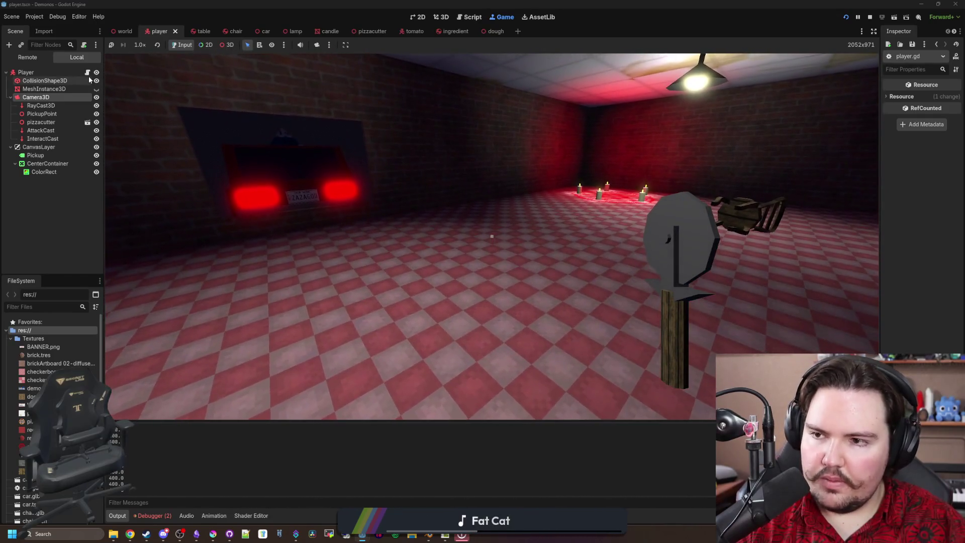
{"action": "left_click", "coordinate": [88, 73]}
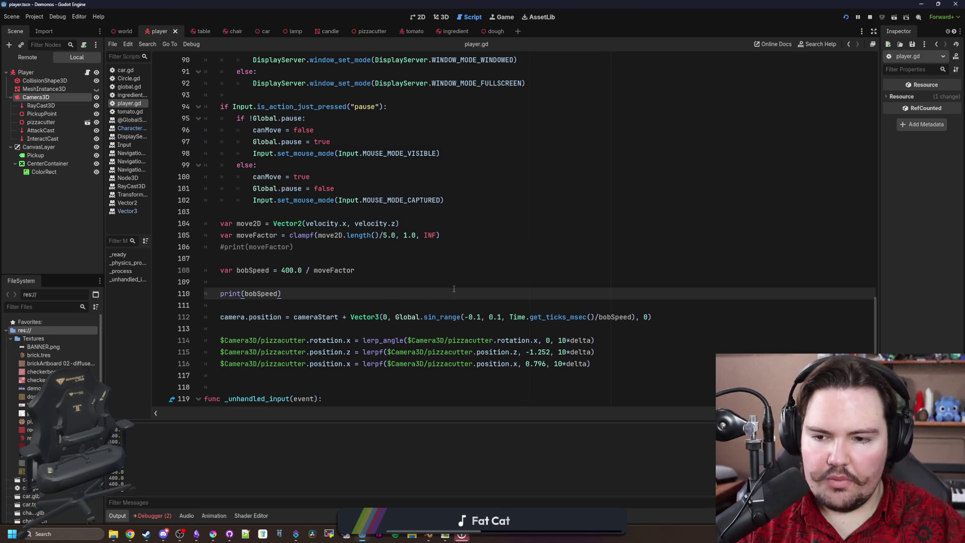
{"action": "scroll", "coordinate": [454, 289], "scroll_direction": "down", "scroll_amount": 1}
{"action": "left_click", "coordinate": [412, 270]}
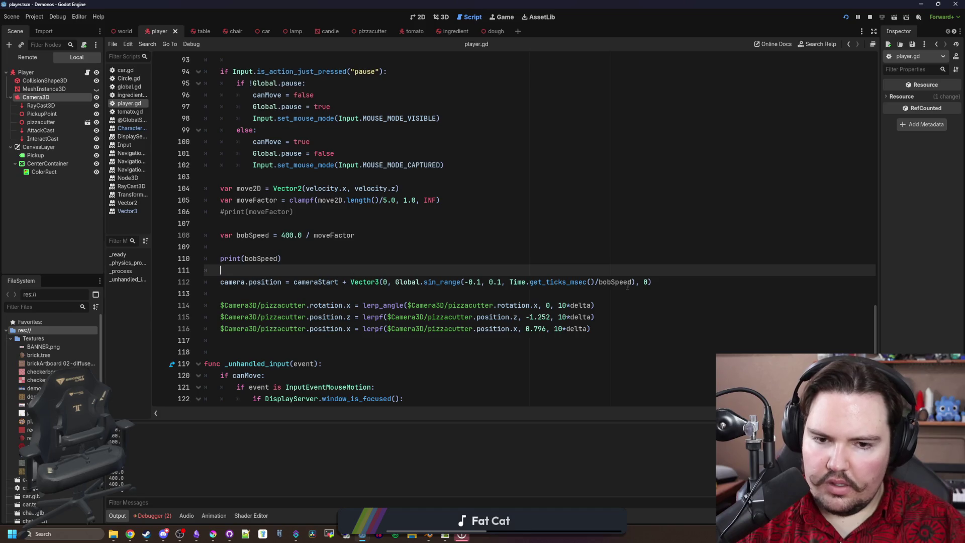
- Add an if/else: bobSpeed 200.0 when move2D.length() > 0.1, otherwise 400.0
{"action": "left_click_drag", "start_coordinate": [632, 282], "coordinate": [612, 282]}
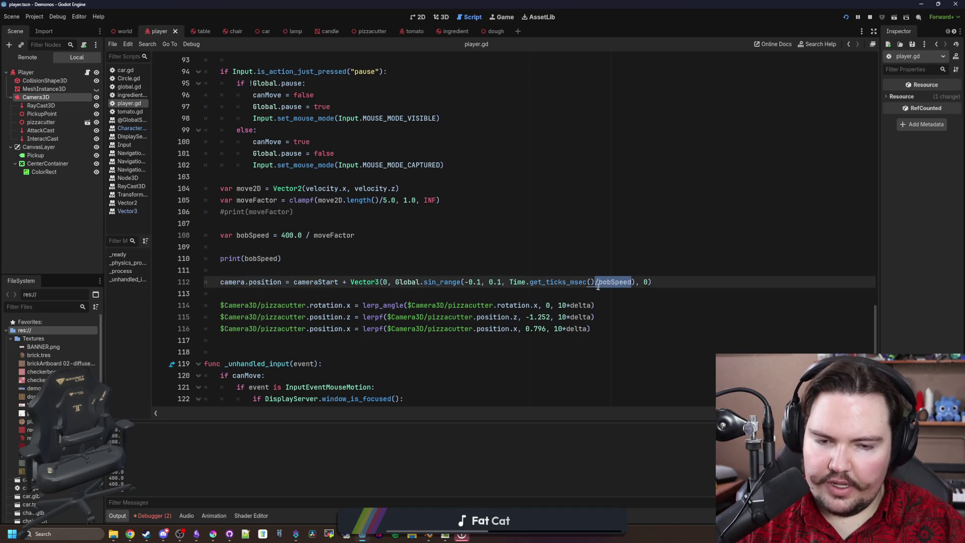
{"action": "key", "text": "BackSpace"}
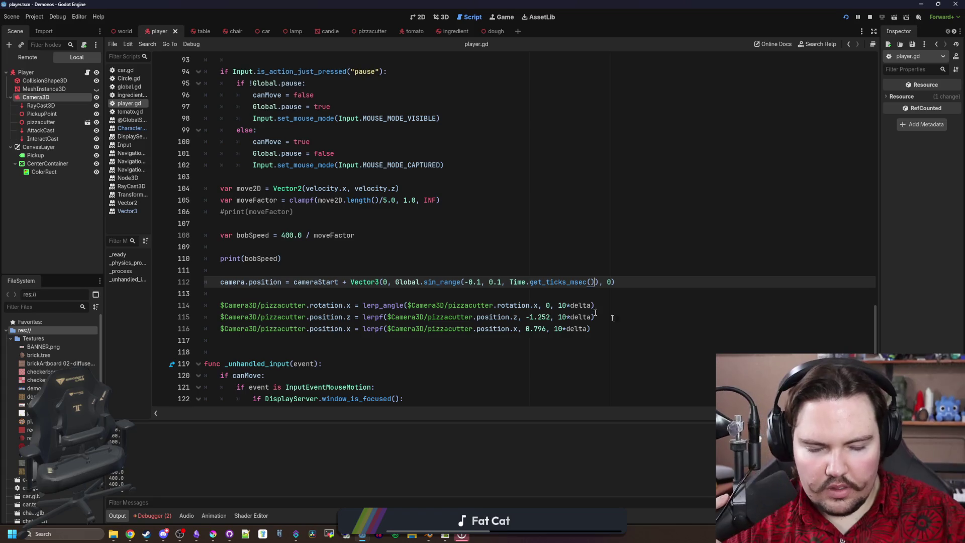
{"action": "left_click", "coordinate": [411, 273]}
{"action": "key", "text": "Return"}
{"action": "key", "text": "Return"}
{"action": "key", "text": "Up"}
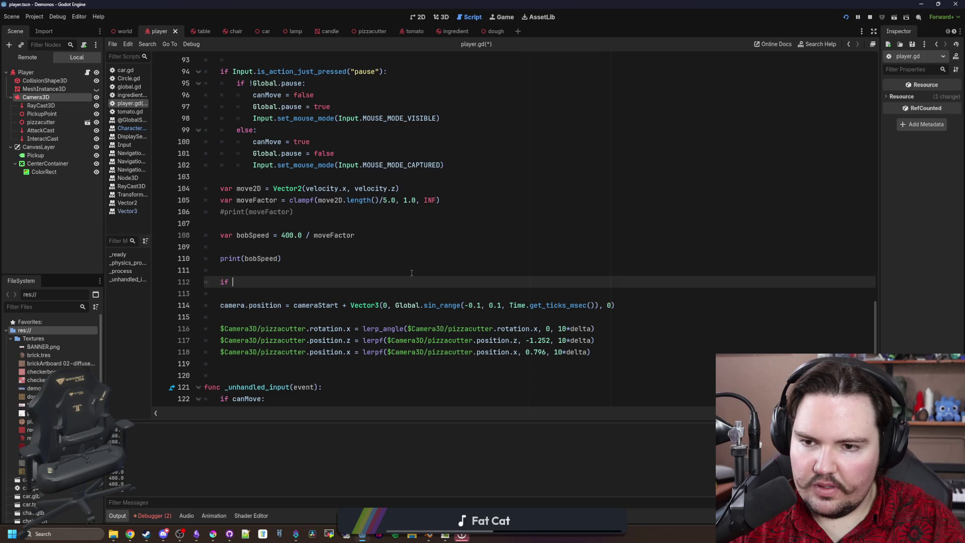
{"action": "type", "text": "2D."}
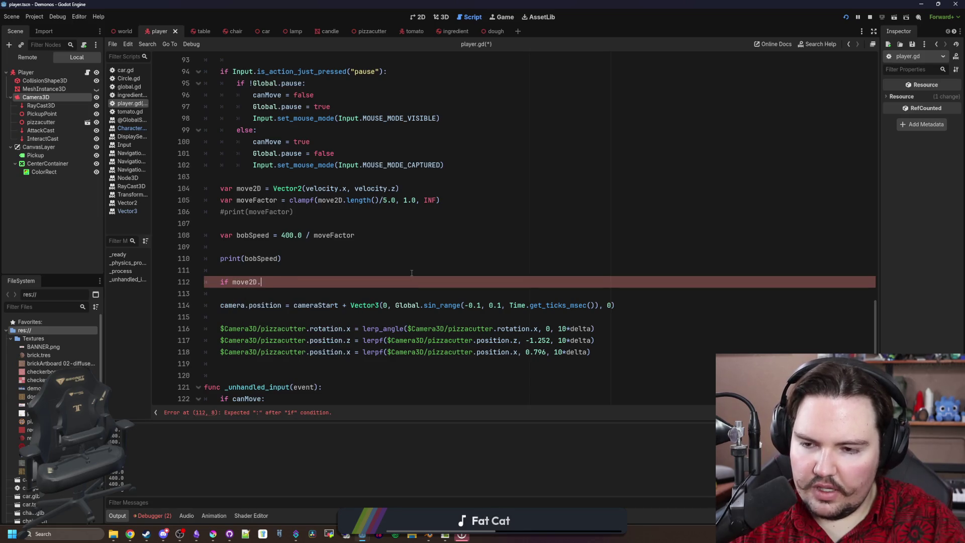
{"action": "type", "text": "length(*)"}
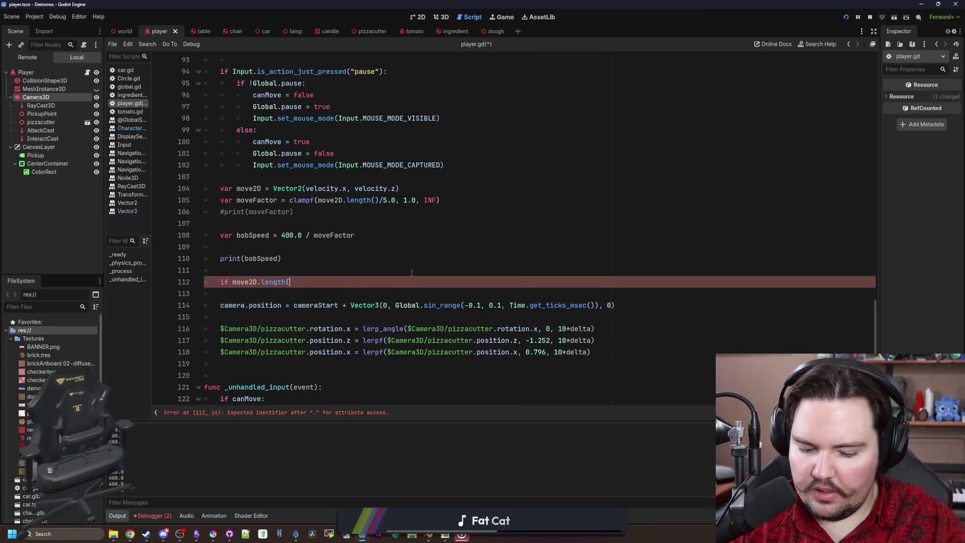
{"action": "type", "text": ":"}
{"action": "key", "text": "Return"}
{"action": "key", "text": "Return"}
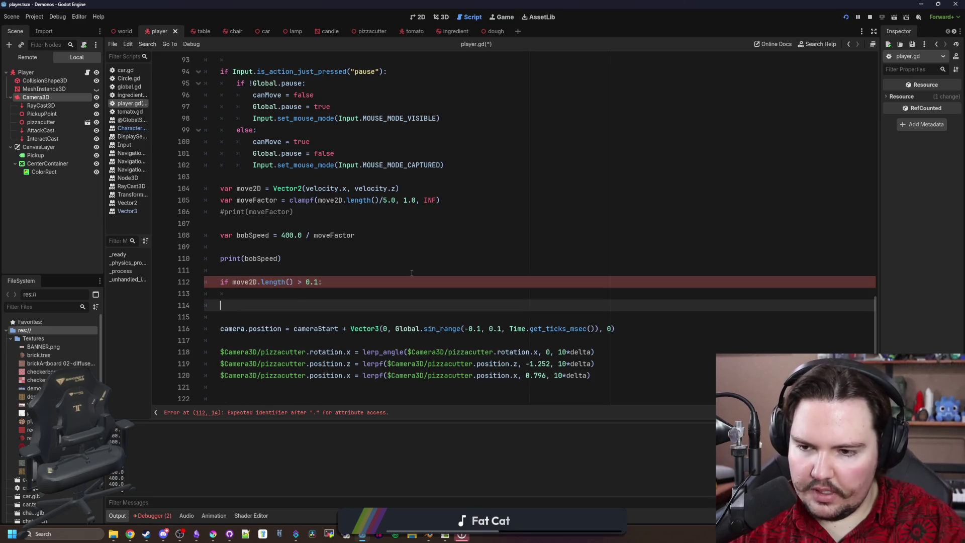
{"action": "type", "text": "else:"}
{"action": "key", "text": "Return"}
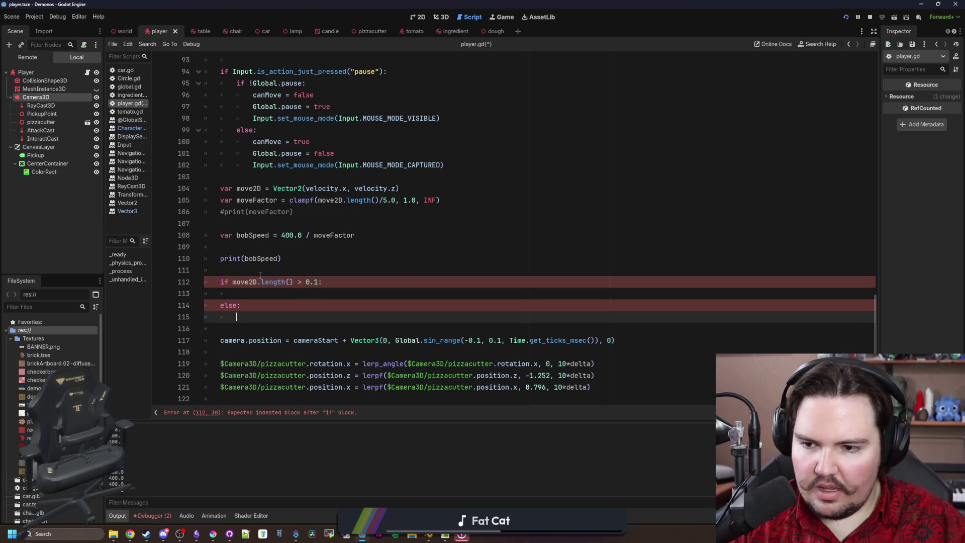
{"action": "left_click", "coordinate": [247, 283]}
{"action": "key", "text": "Down"}
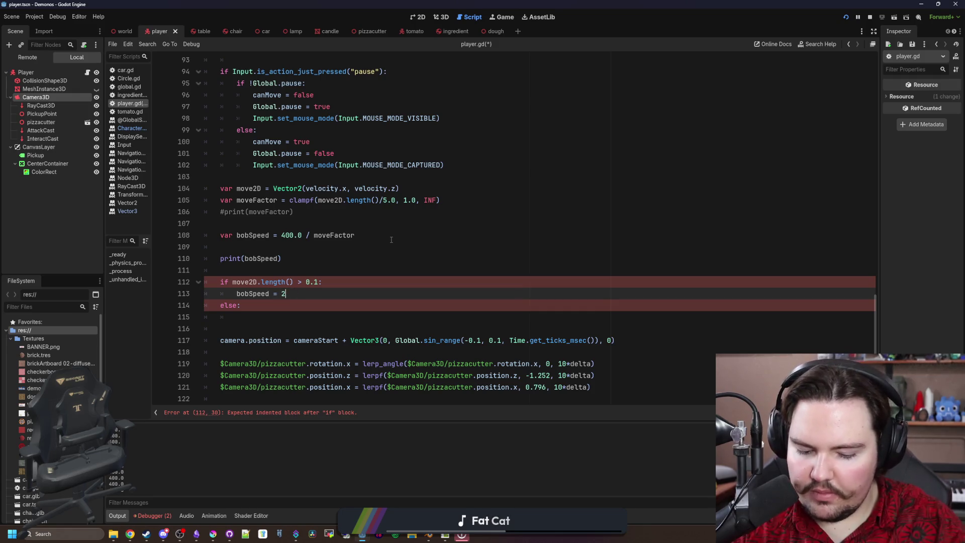
{"action": "key", "text": "Down"}
{"action": "key", "text": "Down"}
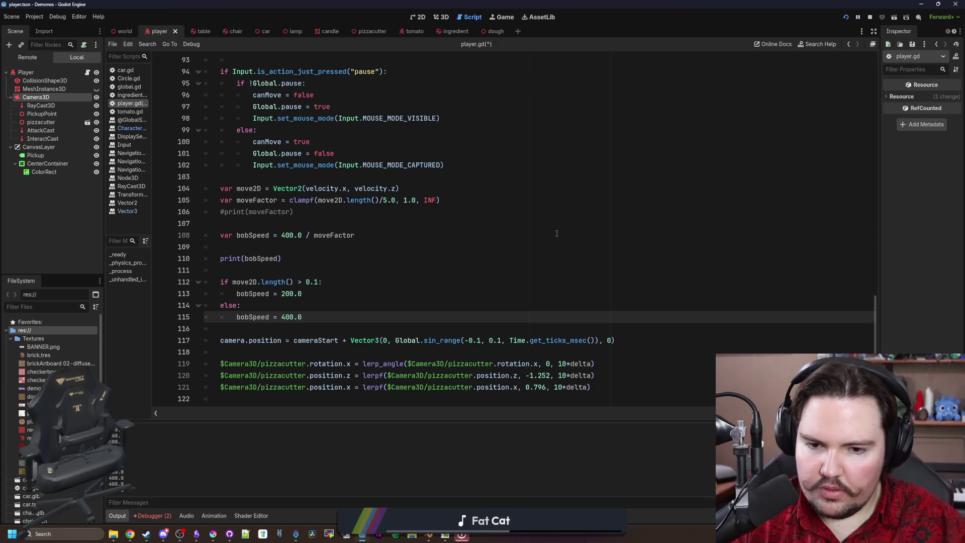
- Save player.gd and test the new bob speeds in the running game
{"action": "left_click", "coordinate": [392, 240]}
{"action": "left_click", "coordinate": [593, 341]}
{"action": "type", "text": "/bobSpeed"}
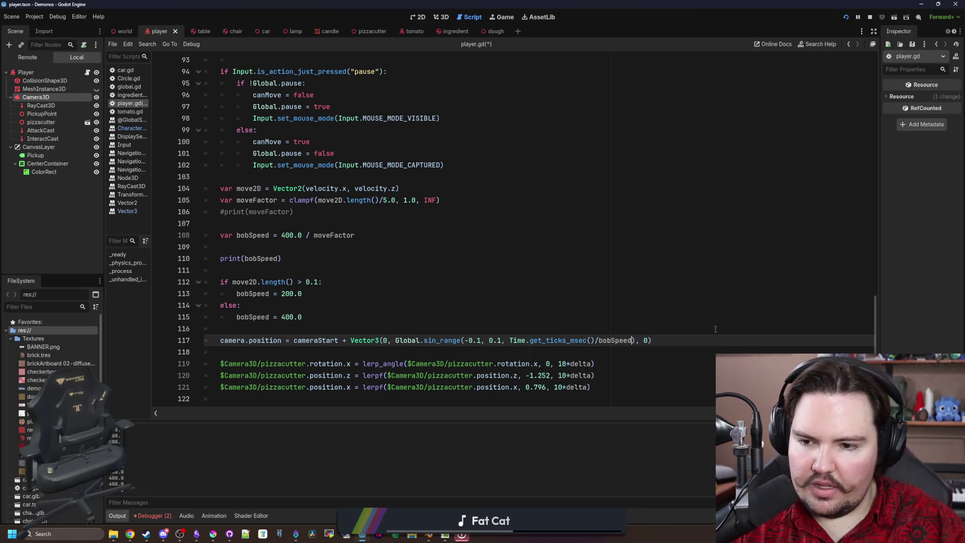
{"action": "left_click", "coordinate": [388, 317]}
{"action": "key", "text": "ctrl+s"}
{"action": "left_click", "coordinate": [530, 329]}
{"action": "key", "text": "ctrl+s"}
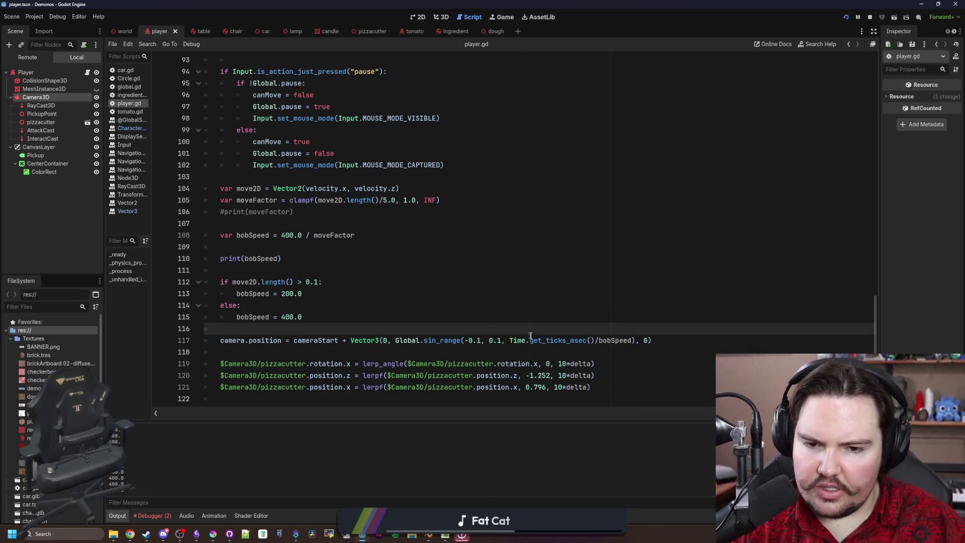
{"action": "key", "text": "ctrl+s"}
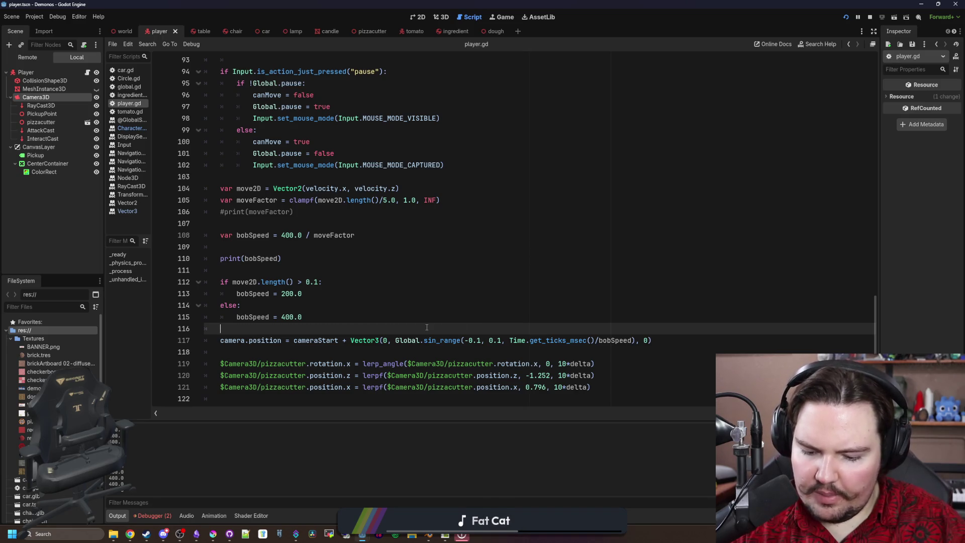
{"action": "left_click", "coordinate": [503, 16]}
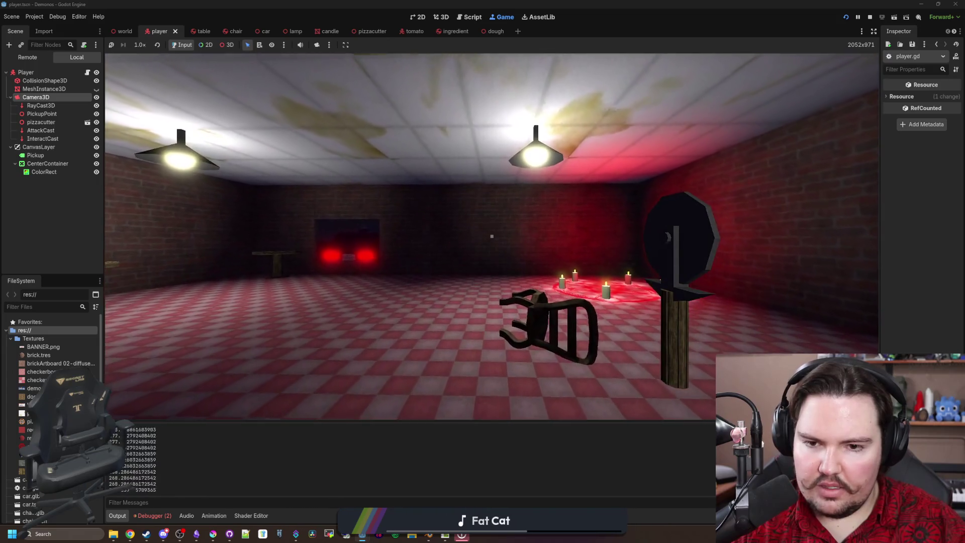
{"action": "key", "text": "ctrl+F3"}
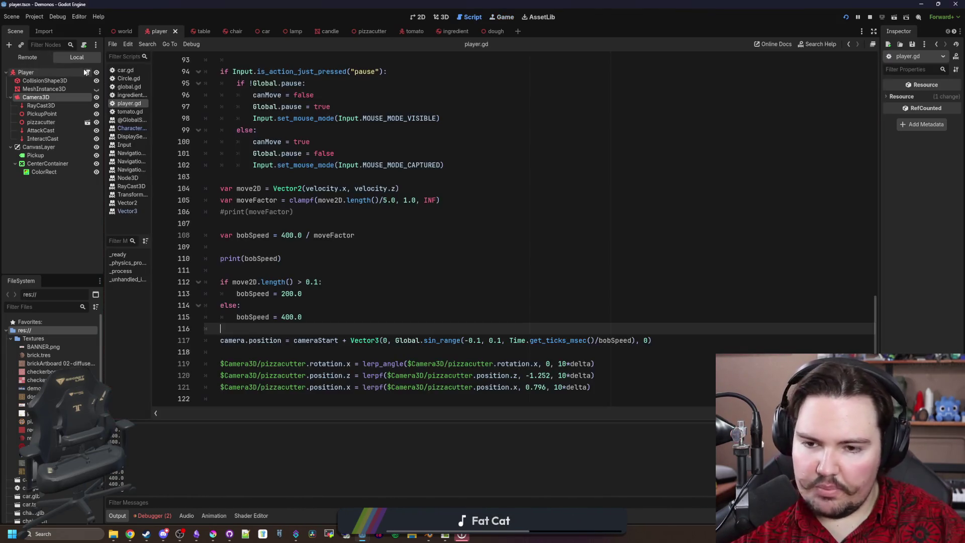
- Move 'var input = Vector2(0,0)' above _physics_process and remove the leftover blank lines
{"action": "left_click", "coordinate": [324, 282]}
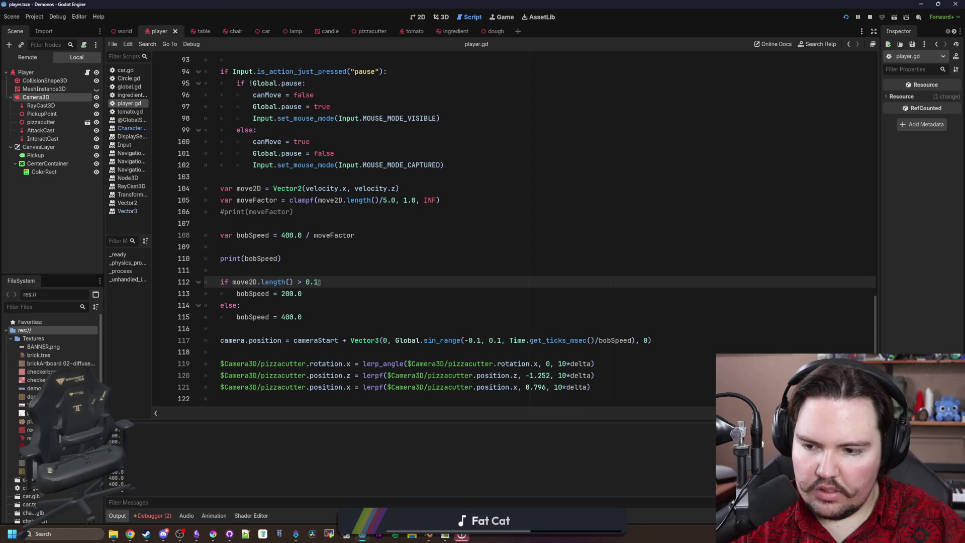
{"action": "scroll", "coordinate": [320, 282], "scroll_direction": "up", "scroll_amount": 3}
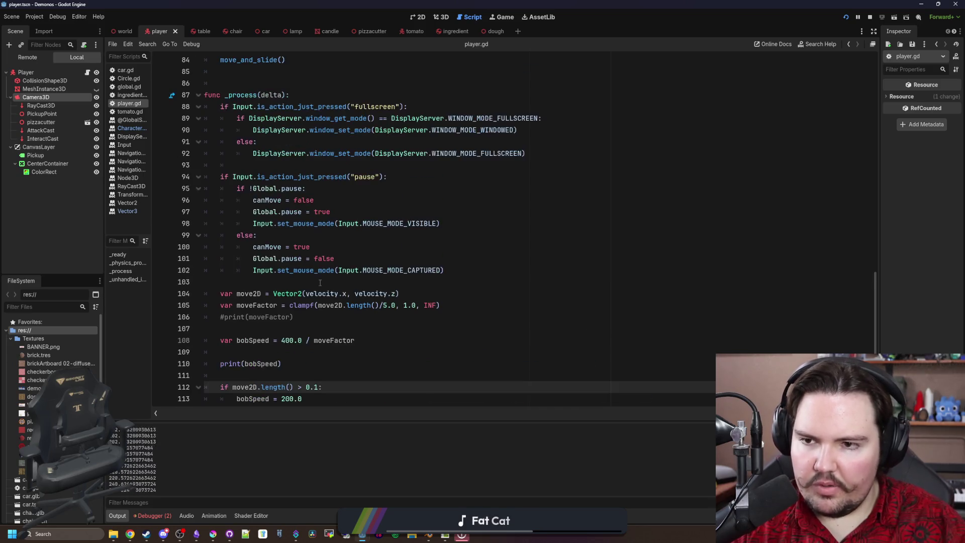
{"action": "scroll", "coordinate": [320, 283], "scroll_direction": "down", "scroll_amount": 1}
{"action": "scroll", "coordinate": [320, 283], "scroll_direction": "up", "scroll_amount": 20}
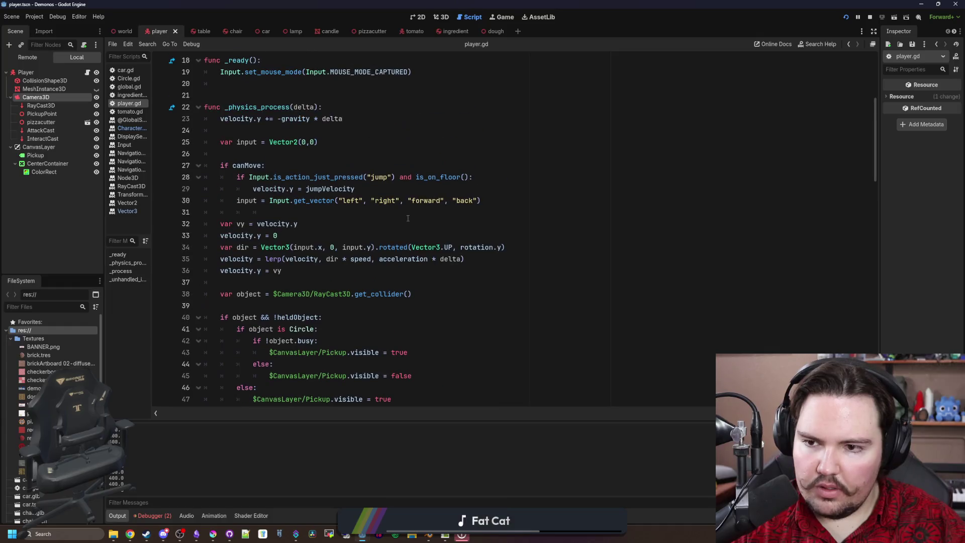
{"action": "left_click", "coordinate": [302, 214]}
{"action": "key", "text": "Down"}
{"action": "key", "text": "Down"}
{"action": "key", "text": "Down"}
{"action": "left_click", "coordinate": [335, 217]}
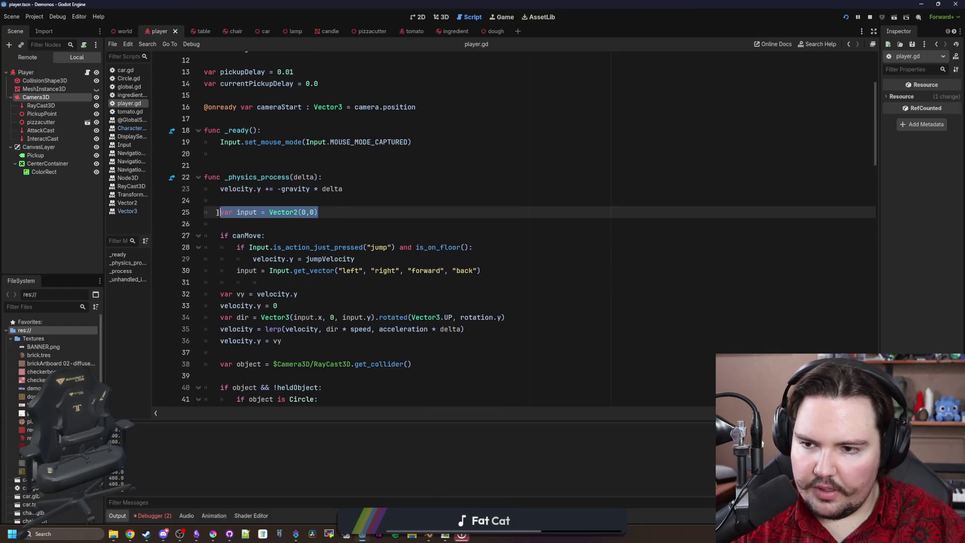
{"action": "left_click", "coordinate": [227, 158]}
{"action": "key", "text": "Return"}
{"action": "key", "text": "Return"}
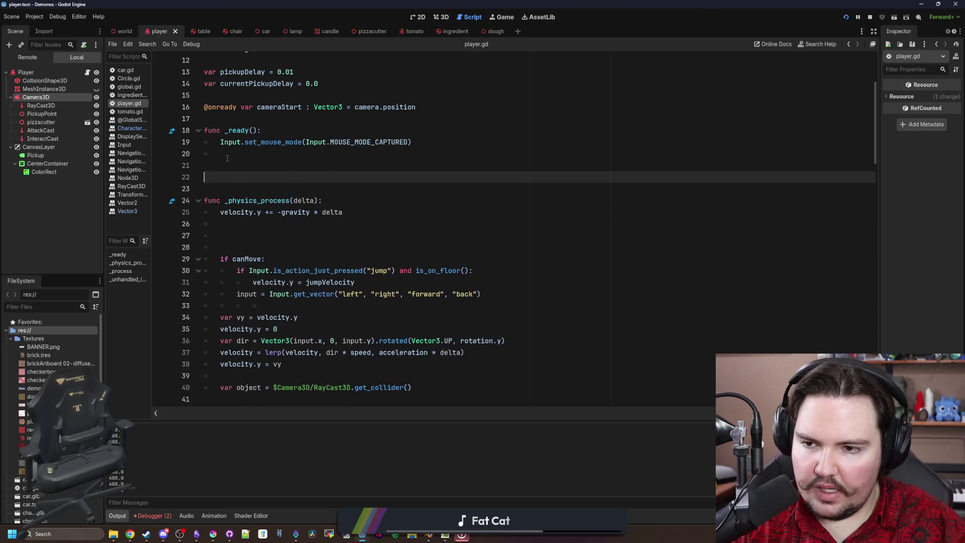
{"action": "left_click", "coordinate": [261, 247]}
{"action": "key", "text": "BackSpace"}
{"action": "key", "text": "BackSpace"}
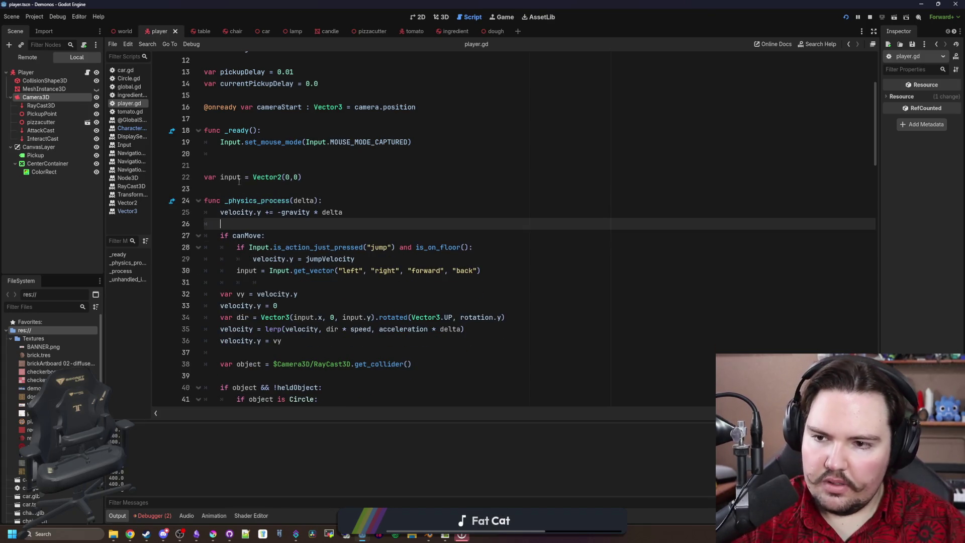
{"action": "double_click", "coordinate": [231, 177]}
- Change the bob condition to input.length() > 0, then save and run the game
{"action": "scroll", "coordinate": [375, 282], "scroll_direction": "down", "scroll_amount": 20}
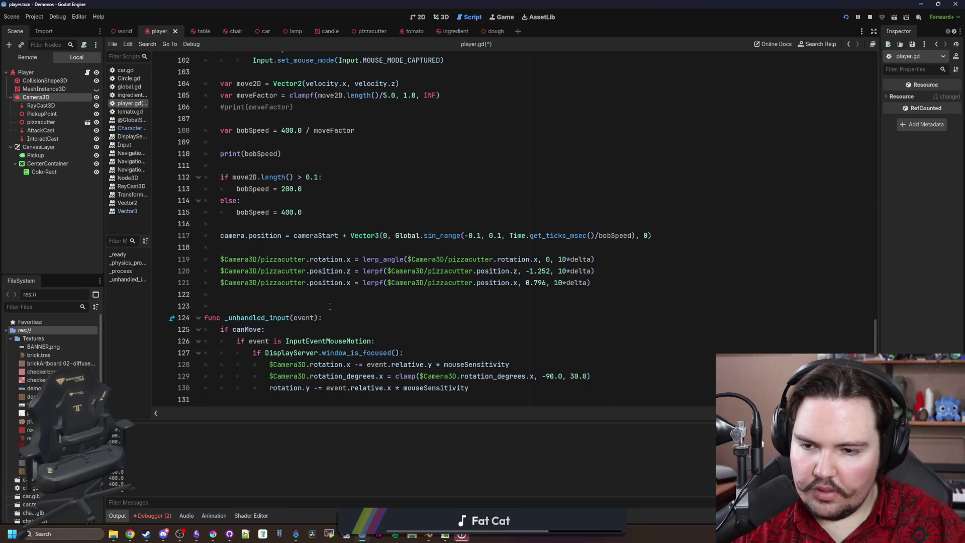
{"action": "left_click", "coordinate": [329, 306]}
{"action": "scroll", "coordinate": [331, 277], "scroll_direction": "up", "scroll_amount": 2}
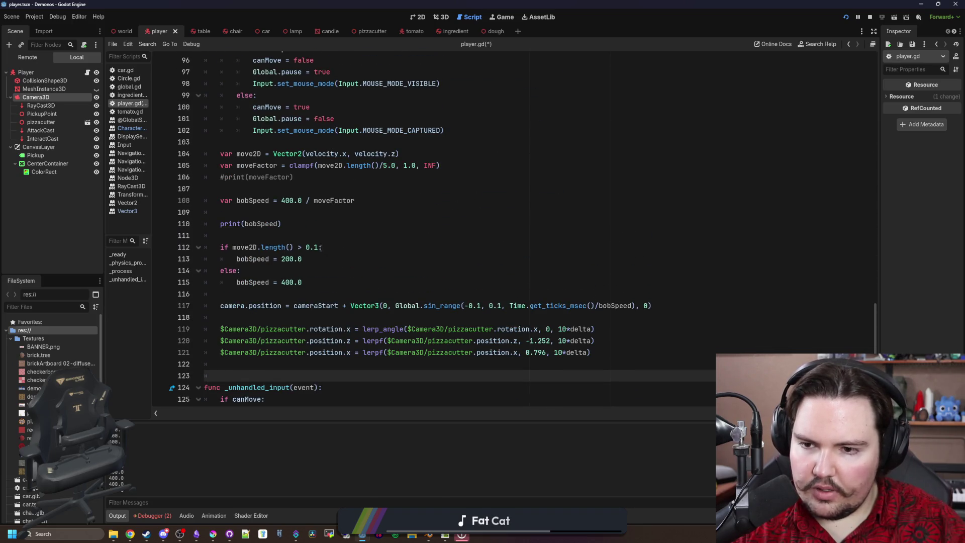
{"action": "left_click_drag", "start_coordinate": [321, 247], "coordinate": [233, 248]}
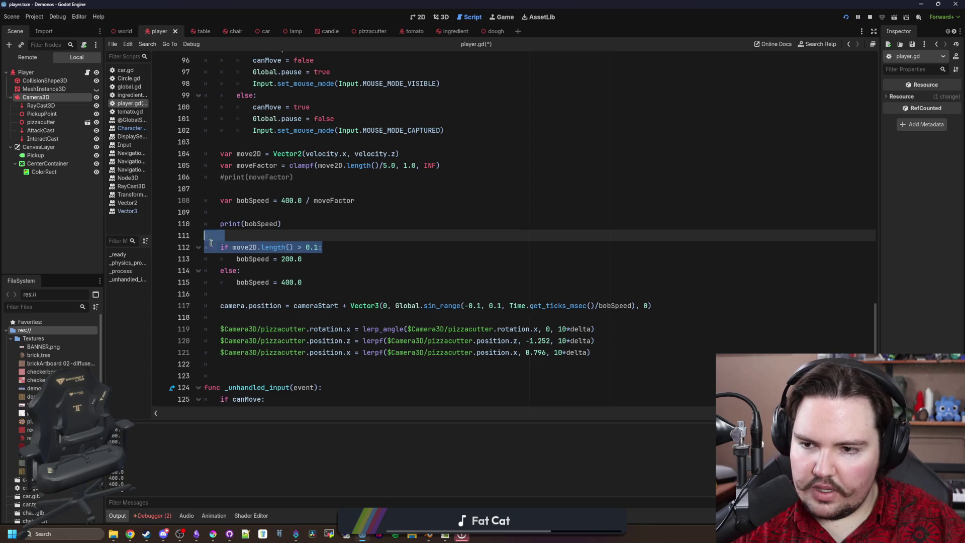
{"action": "left_click", "coordinate": [390, 220]}
{"action": "key", "text": "F5"}
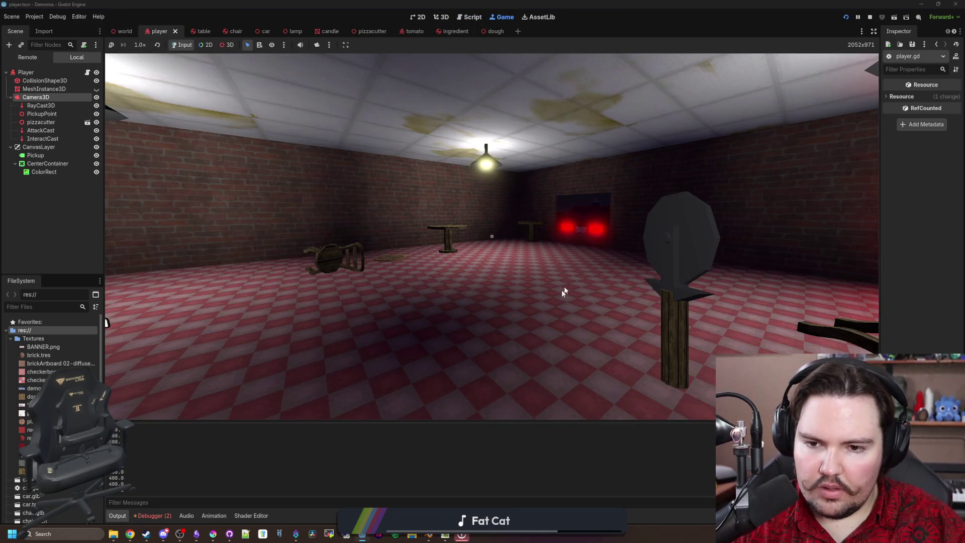
- Restart the game, walk forward through the dining room, then free the mouse and stop it
{"action": "left_click", "coordinate": [846, 17]}
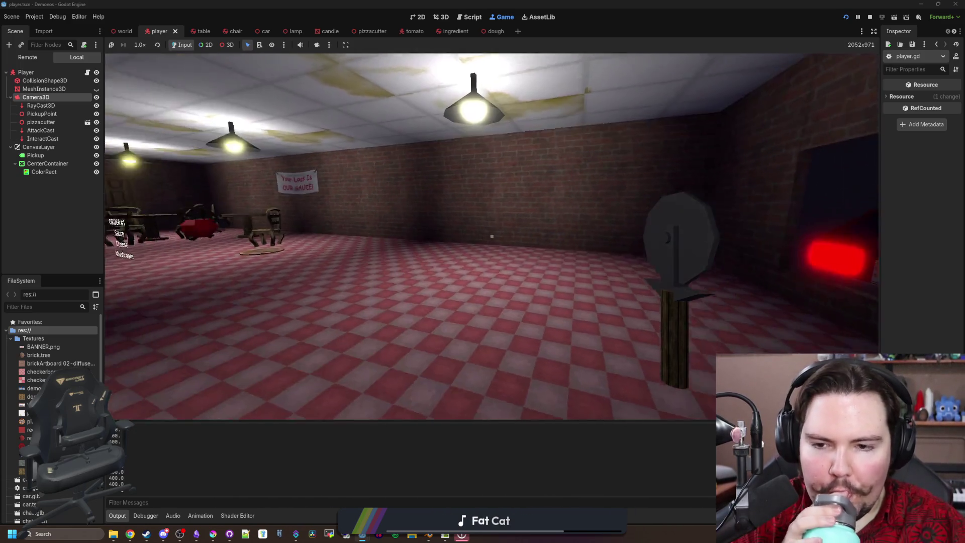
{"action": "mouse_move", "coordinate": [492, 236]}
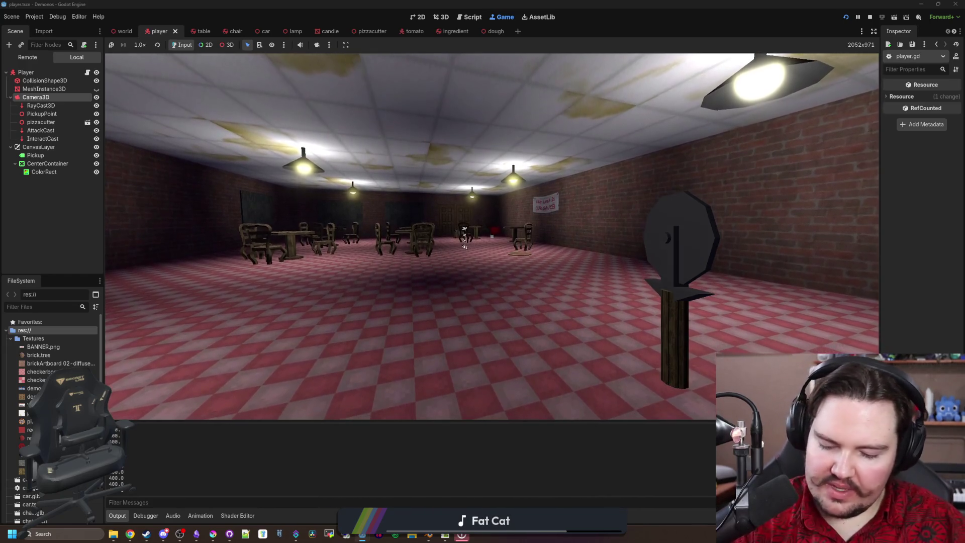
{"action": "key", "text": "w"}
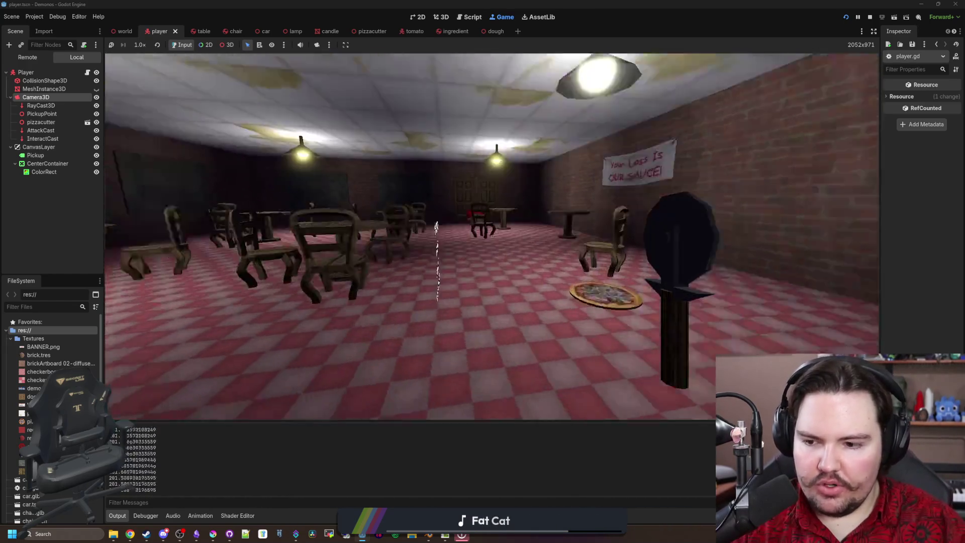
{"action": "key", "text": "w"}
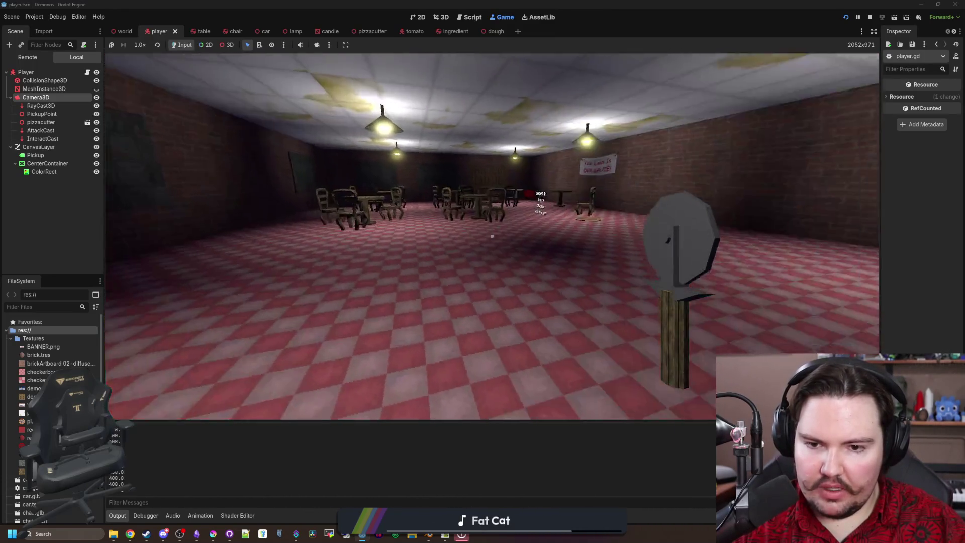
{"action": "key", "text": "w"}
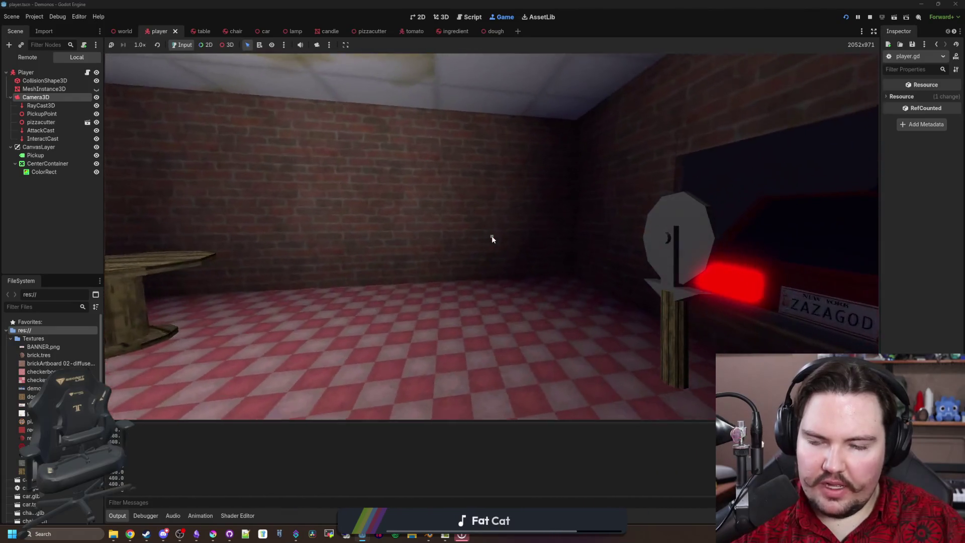
{"action": "key", "text": "Escape"}
{"action": "left_click", "coordinate": [869, 17]}
{"action": "scroll", "coordinate": [289, 229], "scroll_direction": "up", "scroll_amount": 8}
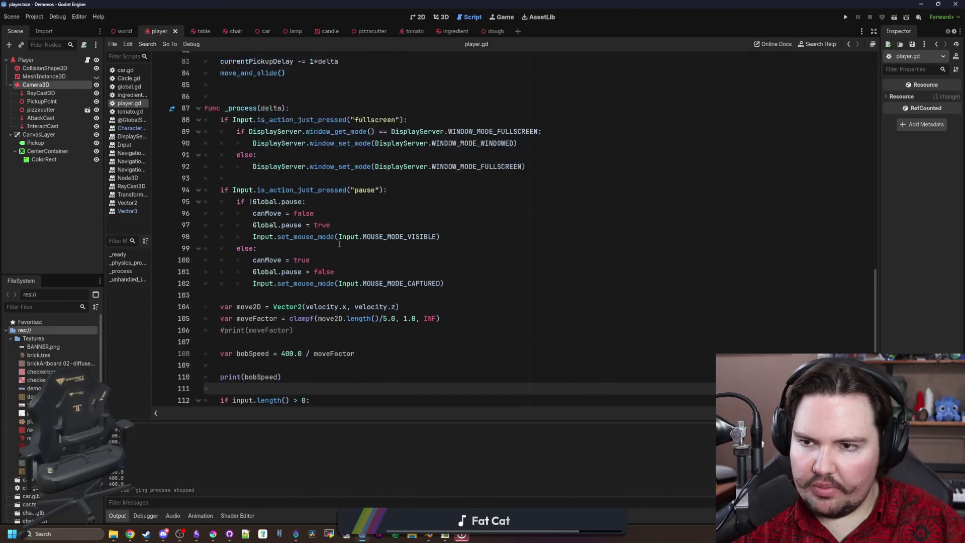
- Tidy the blank lines and add a bobTime update using bobSpeed after print(bobSpeed)
{"action": "left_click", "coordinate": [289, 230]}
{"action": "key", "text": "BackSpace"}
{"action": "key", "text": "BackSpace"}
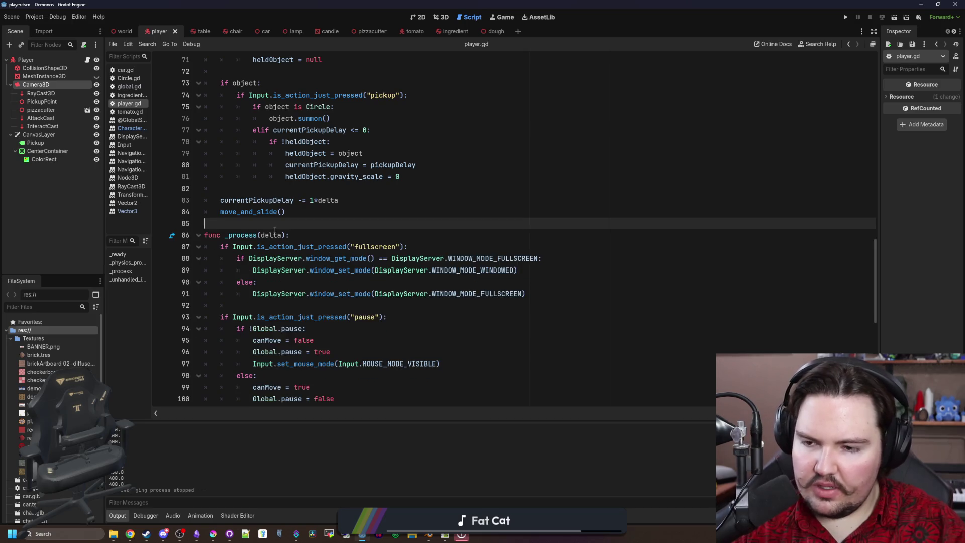
{"action": "key", "text": "Return"}
{"action": "key", "text": "Return"}
{"action": "key", "text": "Return"}
{"action": "key", "text": "Up"}
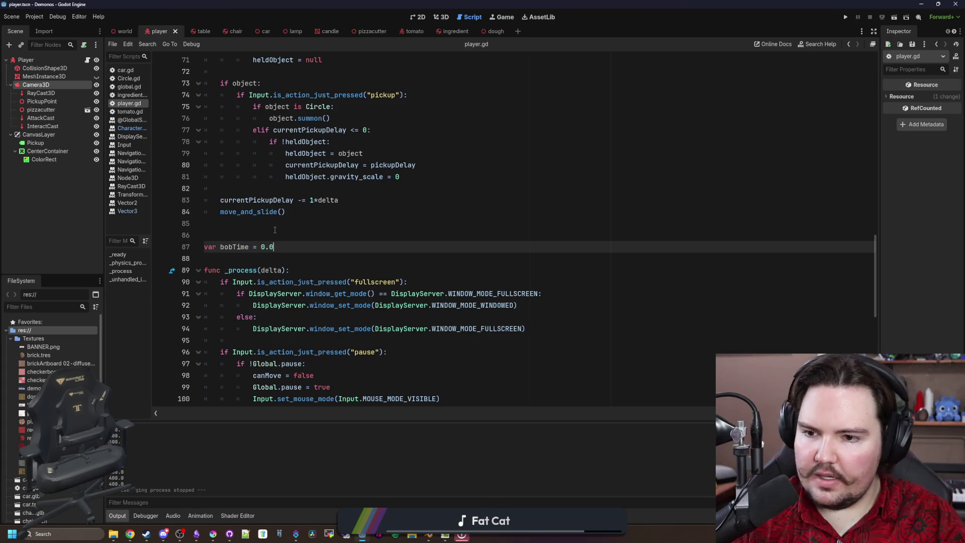
{"action": "key", "text": "BackSpace"}
{"action": "scroll", "coordinate": [300, 237], "scroll_direction": "down", "scroll_amount": 5}
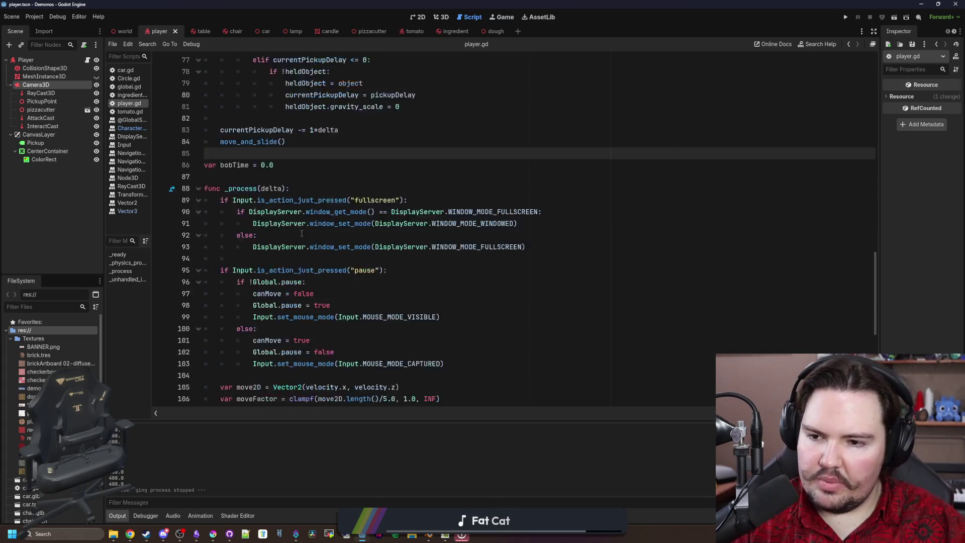
{"action": "scroll", "coordinate": [299, 237], "scroll_direction": "down", "scroll_amount": 4}
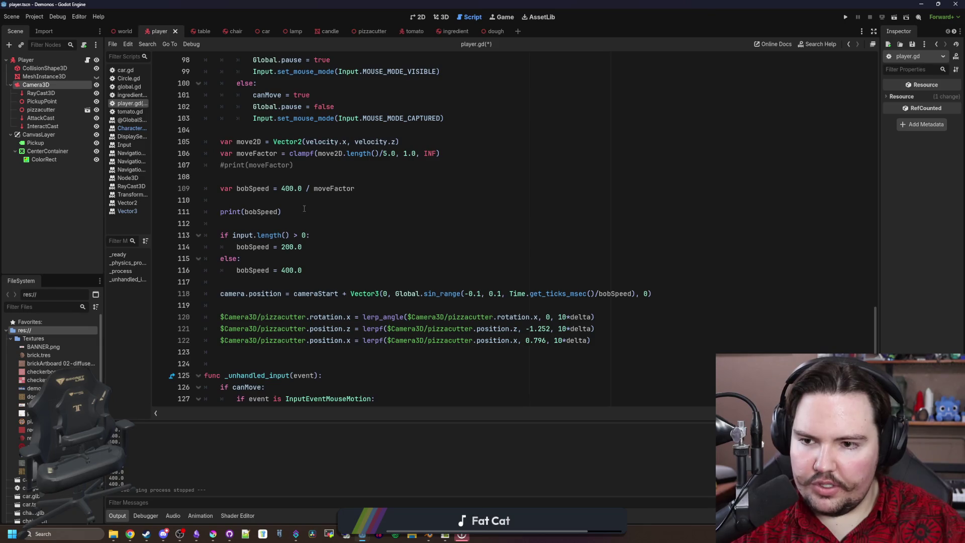
{"action": "left_click", "coordinate": [287, 207]}
{"action": "key", "text": "Return"}
{"action": "key", "text": "Return"}
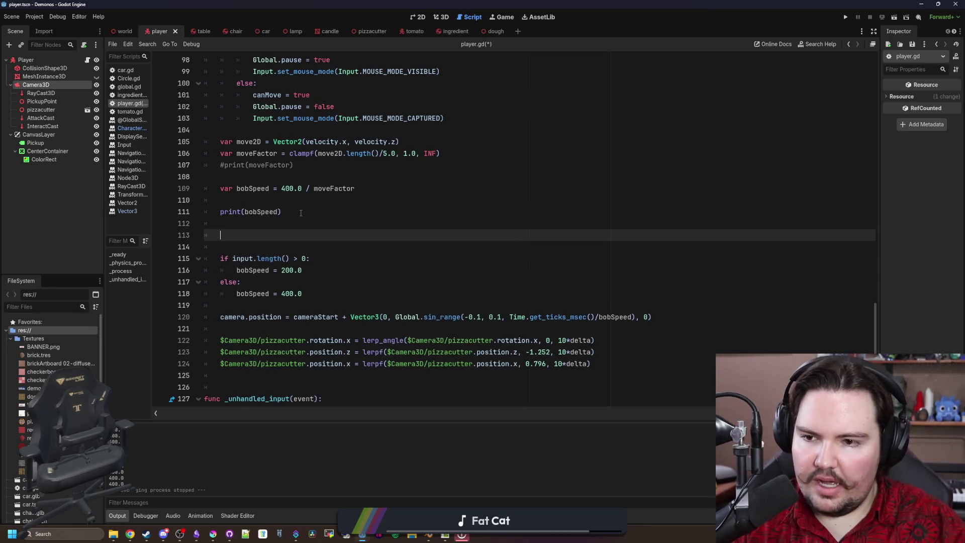
{"action": "type", "text": "bobTime += bobS"}
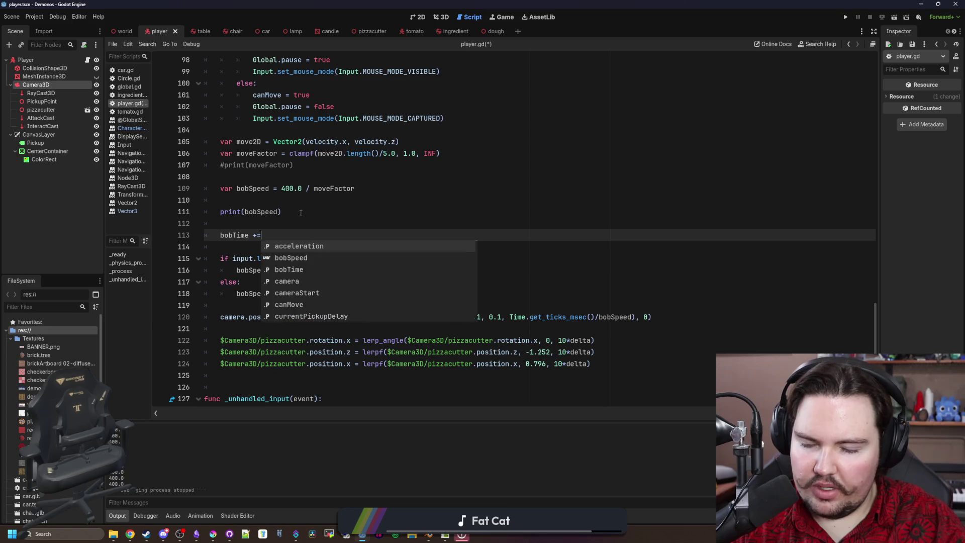
{"action": "key", "text": "Return"}
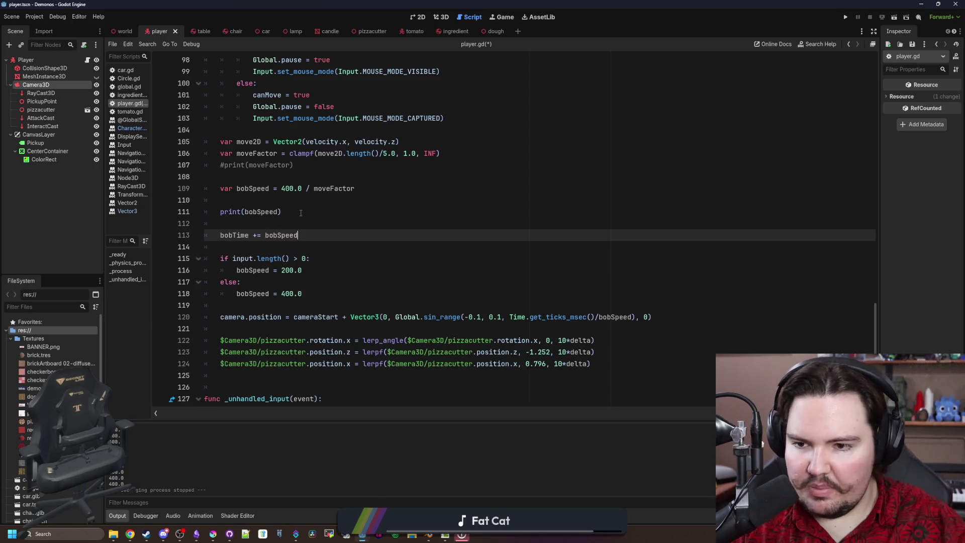
- Move the if/else bobSpeed block above the bobTime line and fix its indentation
{"action": "left_click", "coordinate": [301, 213]}
{"action": "left_click_drag", "start_coordinate": [301, 293], "coordinate": [111, 249]}
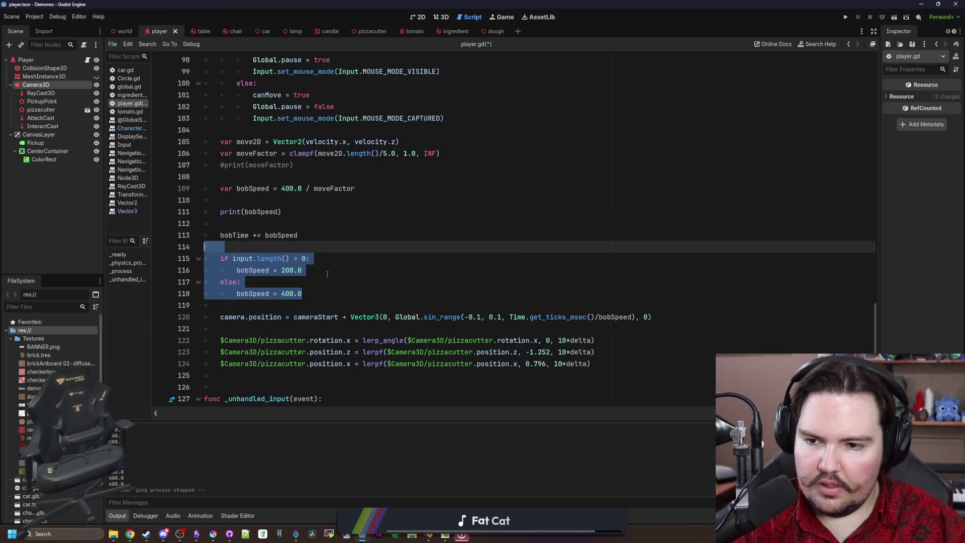
{"action": "left_click_drag", "start_coordinate": [322, 258], "coordinate": [203, 258]}
{"action": "key", "text": "ctrl+c"}
{"action": "left_click", "coordinate": [234, 237]}
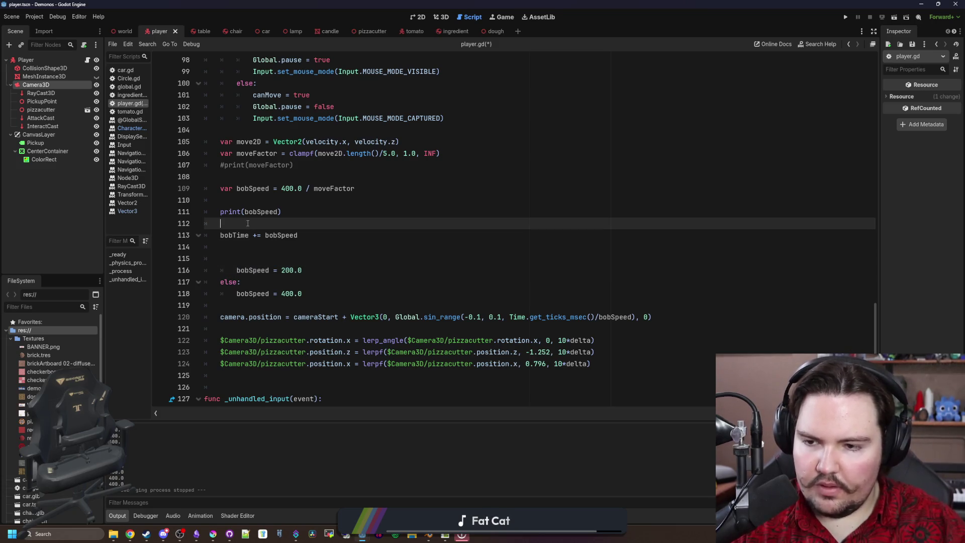
{"action": "key", "text": "ctrl+v"}
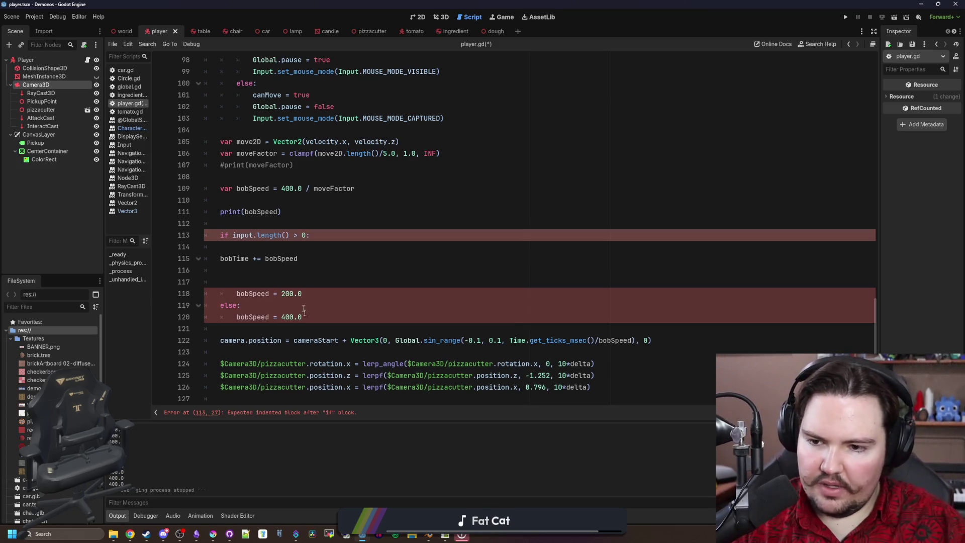
{"action": "key", "text": "ctrl+z"}
{"action": "key", "text": "ctrl+z"}
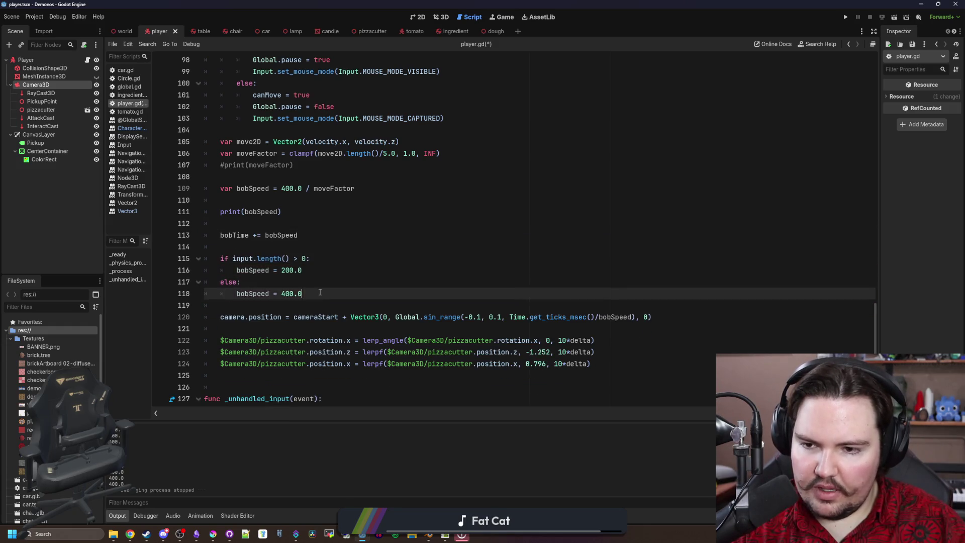
{"action": "left_click_drag", "start_coordinate": [314, 294], "coordinate": [169, 256]}
{"action": "key", "text": "ctrl+x"}
{"action": "left_click", "coordinate": [250, 224]}
{"action": "key", "text": "Return"}
{"action": "key", "text": "ctrl+v"}
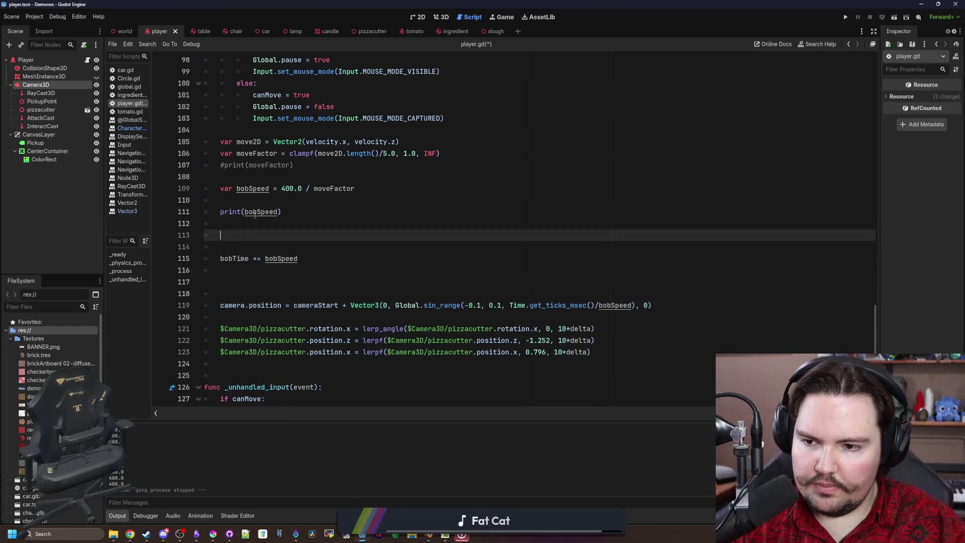
{"action": "left_click", "coordinate": [249, 235]}
{"action": "key", "text": "shift+Tab"}
{"action": "left_click", "coordinate": [325, 293]}
{"action": "type", "text": "*delta"}
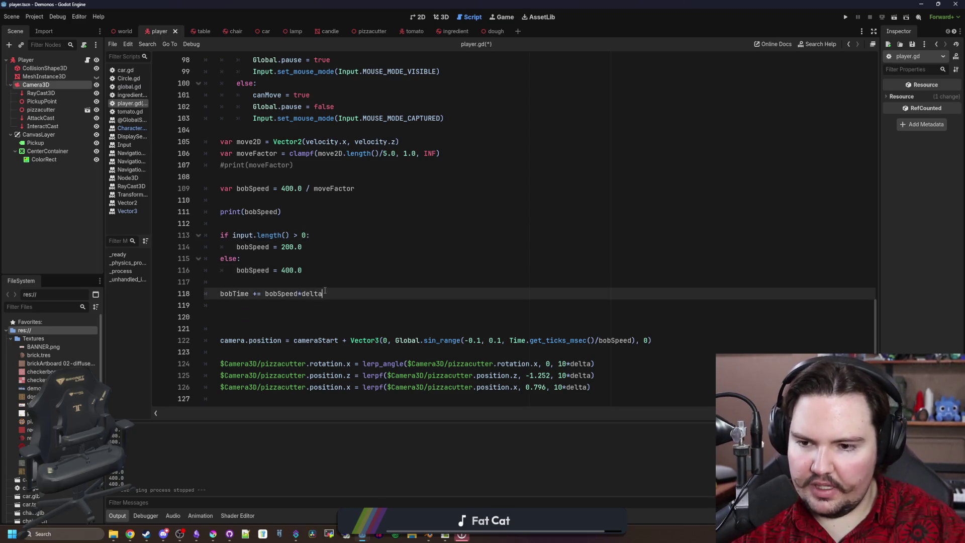
{"action": "key", "text": "Delete"}
{"action": "key", "text": "Delete"}
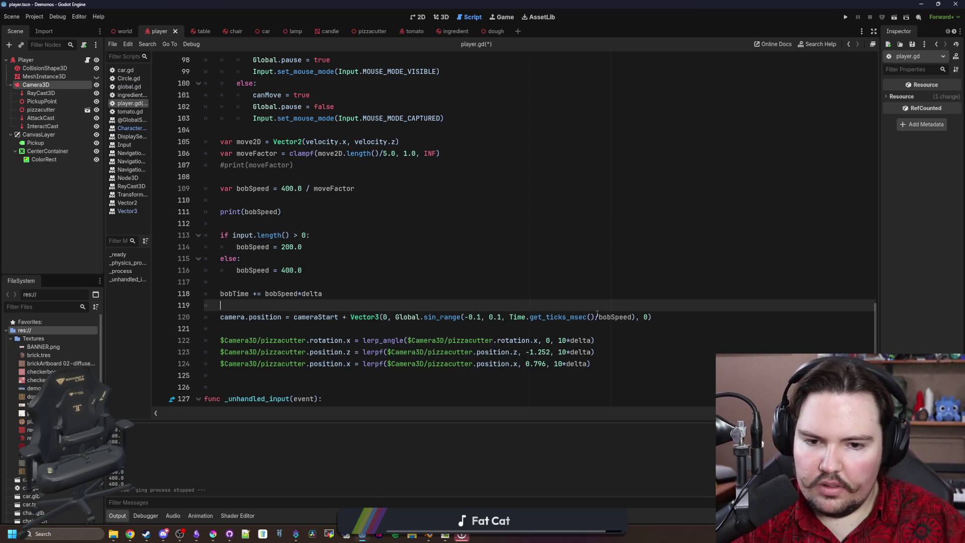
- Remove bobSpeed from the camera position formula and add the missing ')' after bobTime
{"action": "left_click", "coordinate": [627, 340]}
{"action": "double_click", "coordinate": [625, 318]}
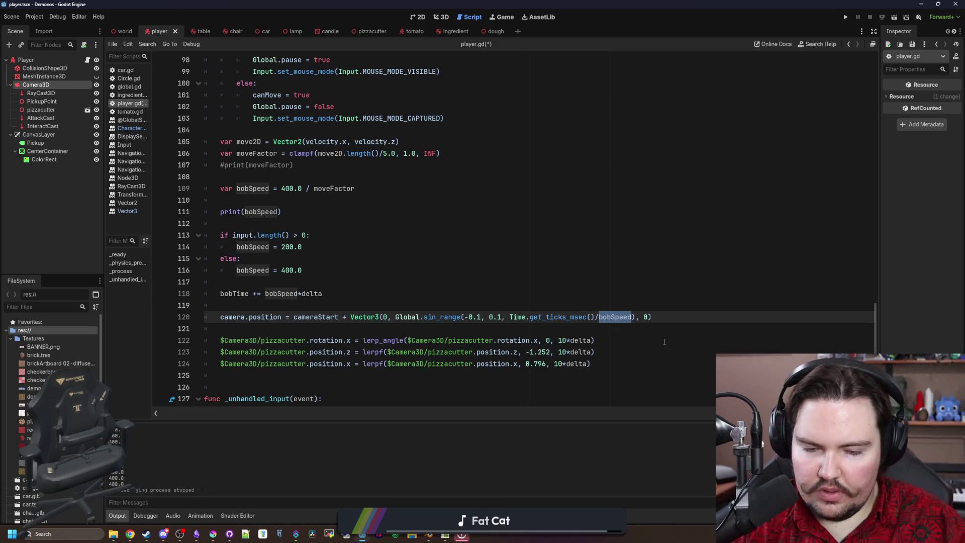
{"action": "key", "text": "BackSpace"}
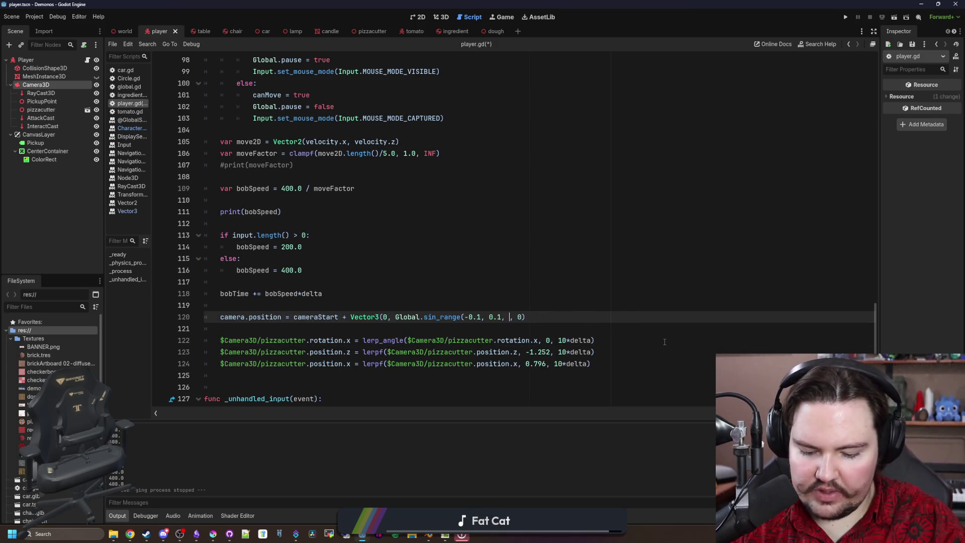
{"action": "type", "text": "bobTime"}
{"action": "key", "text": "Up"}
{"action": "key", "text": "Up"}
{"action": "key", "text": "Up"}
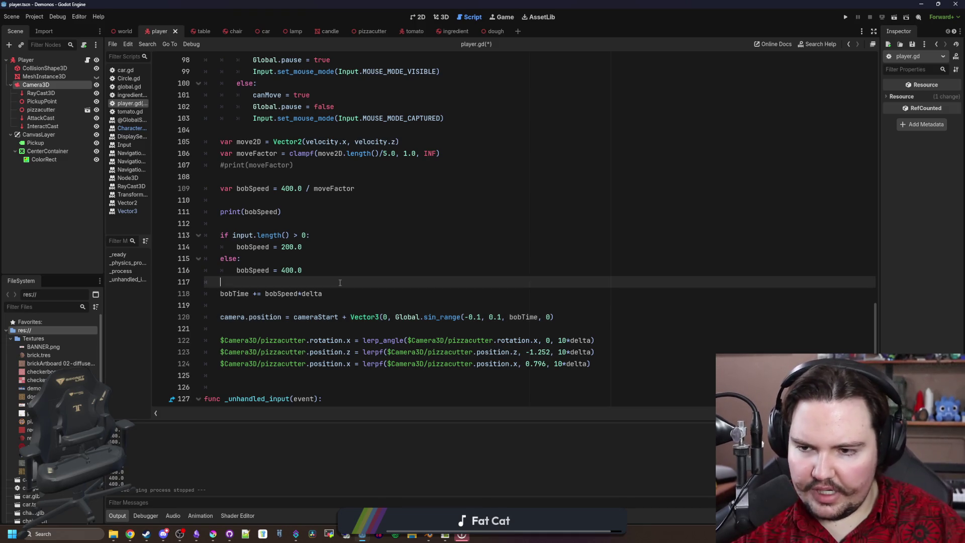
{"action": "key", "text": "ctrl+s"}
{"action": "double_click", "coordinate": [531, 318]}
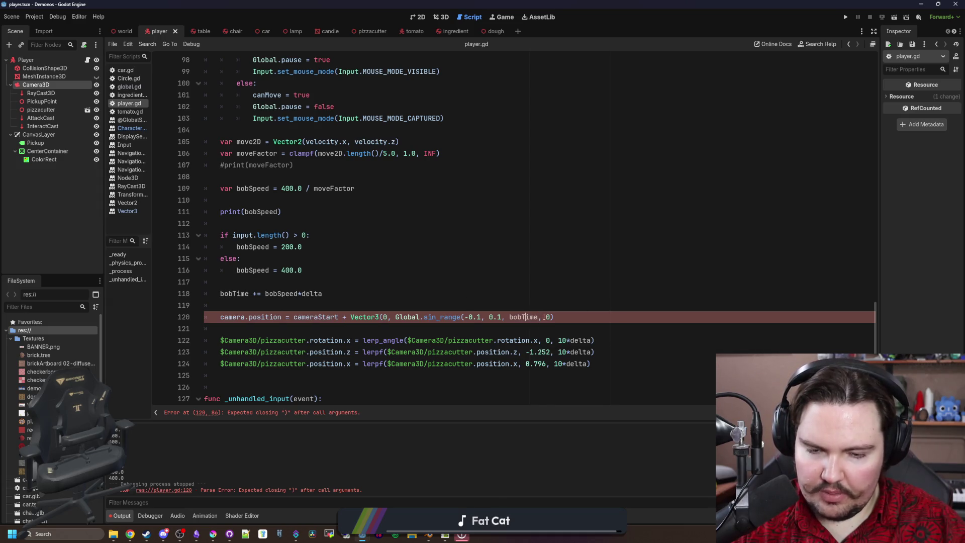
{"action": "type", "text": ")"}
{"action": "left_click", "coordinate": [304, 270]}
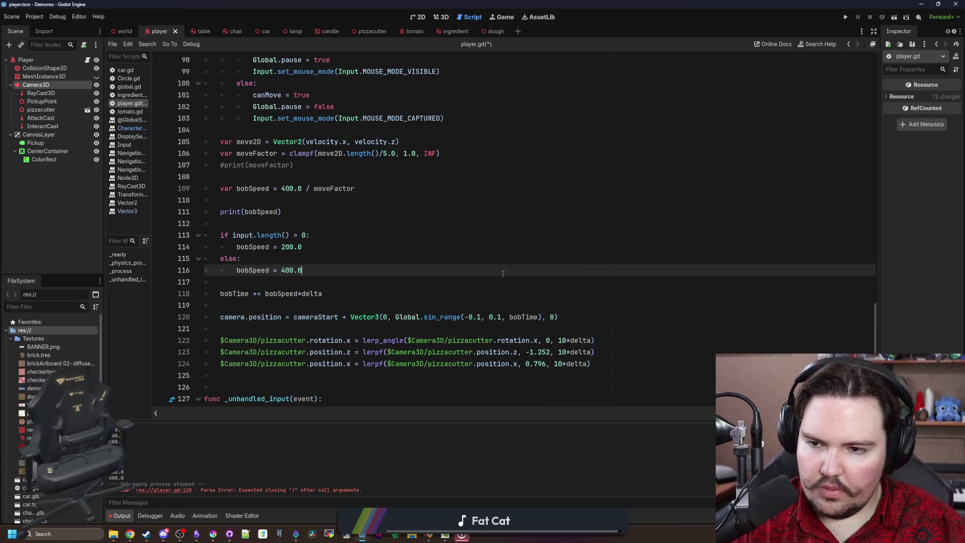
- Delete the print(bobSpeed) and #print(moveFactor) lines, save, and go to the game view
{"action": "left_click_drag", "start_coordinate": [283, 212], "coordinate": [286, 190]}
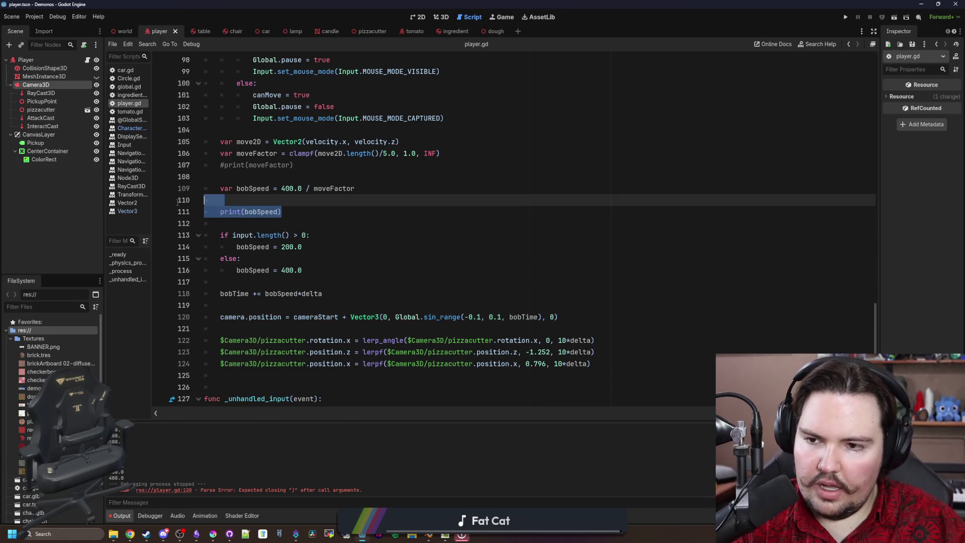
{"action": "key", "text": "BackSpace"}
{"action": "left_click", "coordinate": [286, 200]}
{"action": "key", "text": "Up"}
{"action": "key", "text": "Up"}
{"action": "key", "text": "Up"}
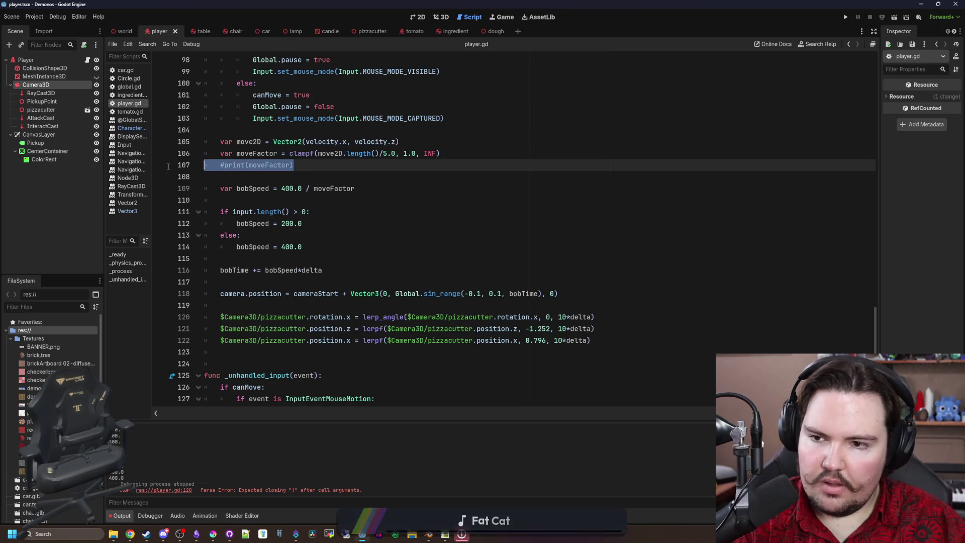
{"action": "key", "text": "ctrl+shift+k"}
{"action": "key", "text": "ctrl+s"}
{"action": "left_click", "coordinate": [502, 18]}
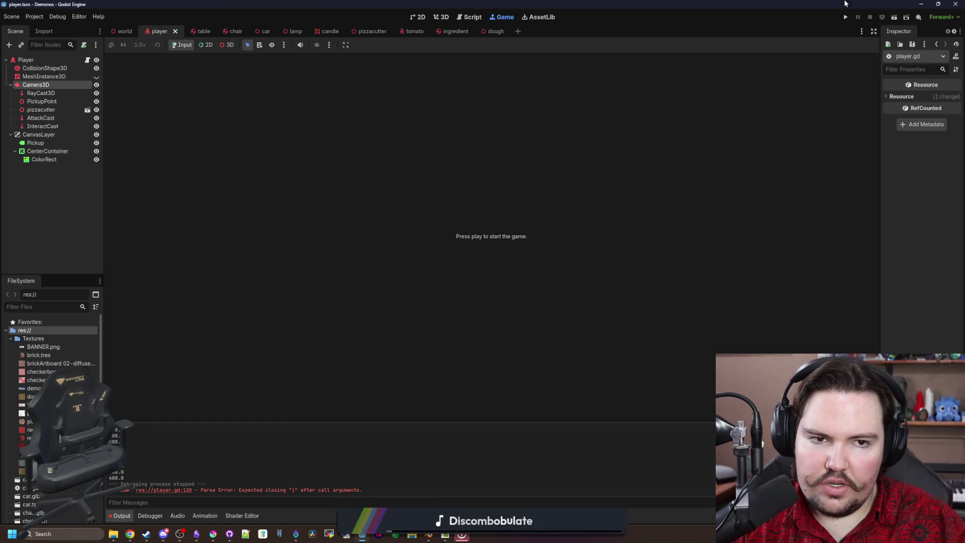
- Run the game, then trim the moving and idle bobSpeed values on lines 111 and 113 of player.gd
{"action": "left_click", "coordinate": [847, 18]}
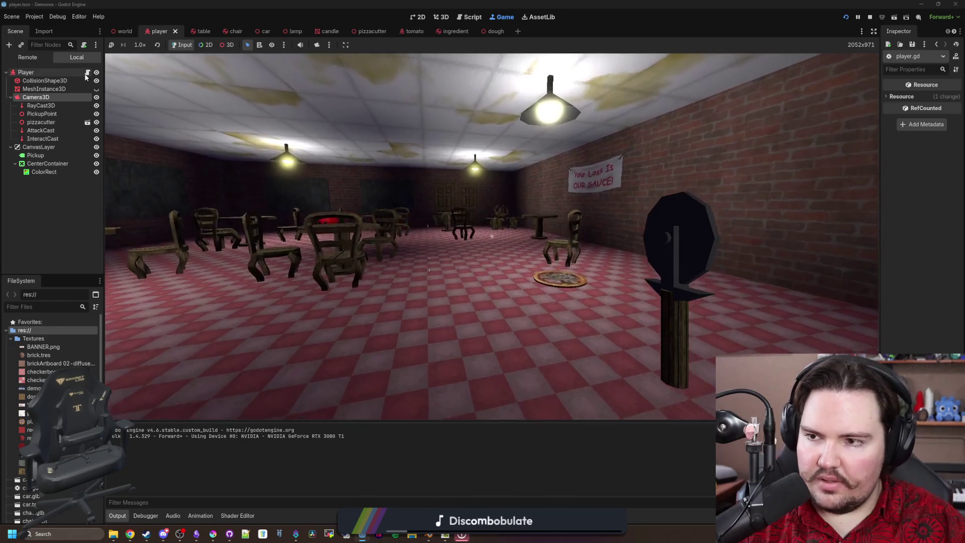
{"action": "left_click", "coordinate": [86, 72]}
{"action": "left_click", "coordinate": [392, 270]}
{"action": "left_click", "coordinate": [292, 212]}
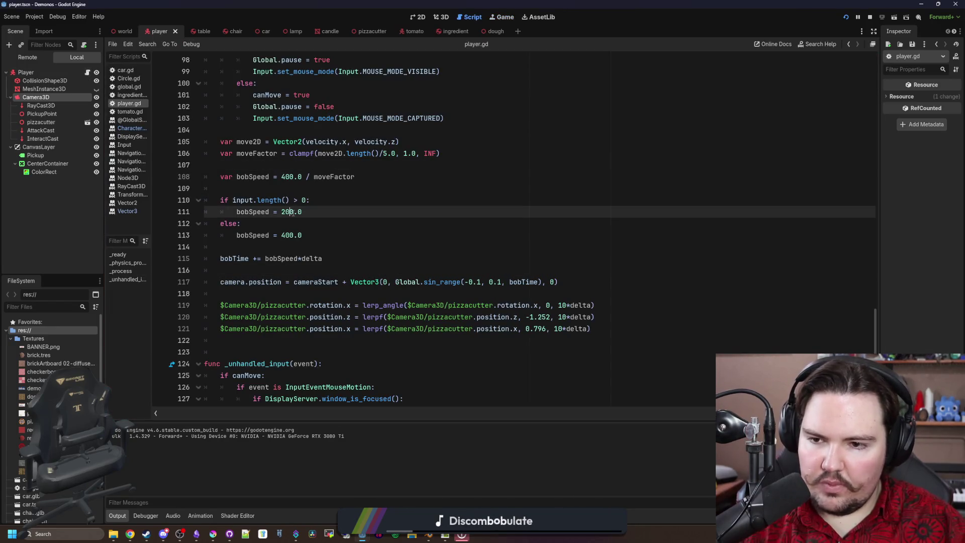
{"action": "left_click", "coordinate": [294, 235]}
{"action": "key", "text": "BackSpace"}
{"action": "left_click", "coordinate": [291, 212]}
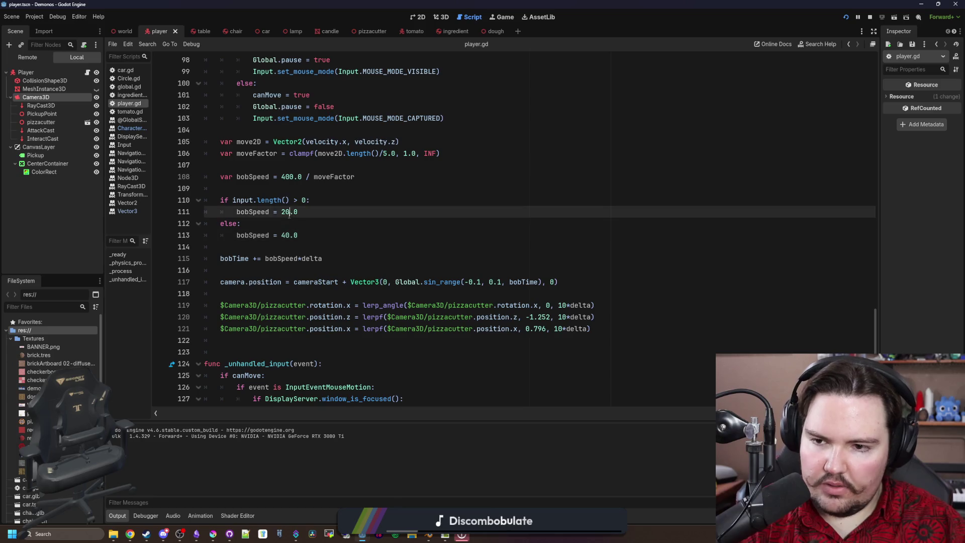
{"action": "key", "text": "BackSpace"}
{"action": "left_click", "coordinate": [291, 235]}
{"action": "key", "text": "BackSpace"}
{"action": "left_click", "coordinate": [241, 224]}
- Rerun the game and walk forward and back to test the new head bob
{"action": "key", "text": "F5"}
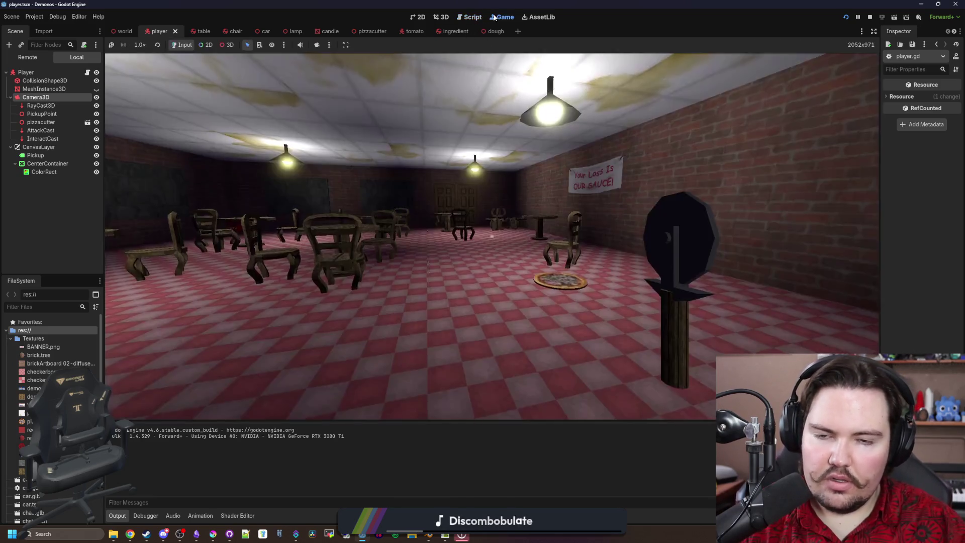
{"action": "key", "text": "w"}
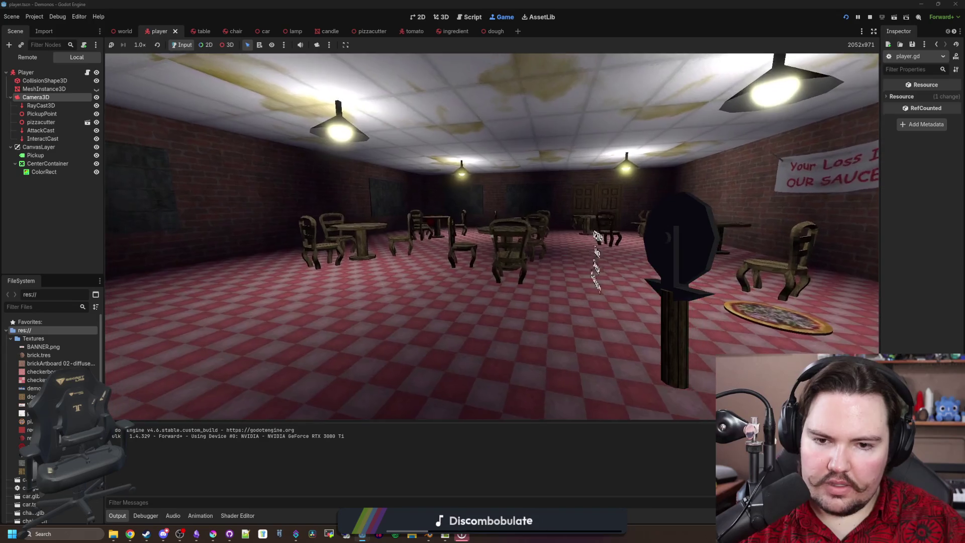
{"action": "key", "text": "w"}
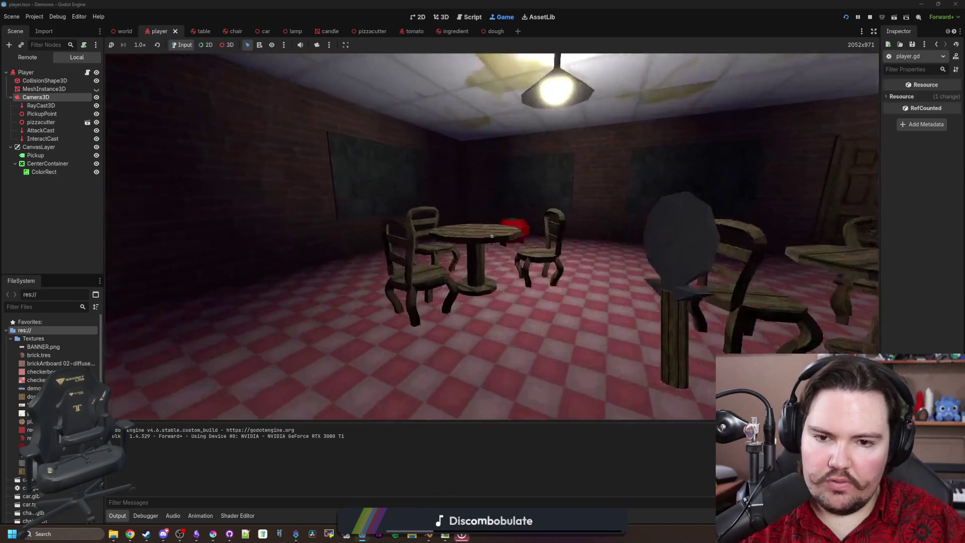
{"action": "key", "text": "s"}
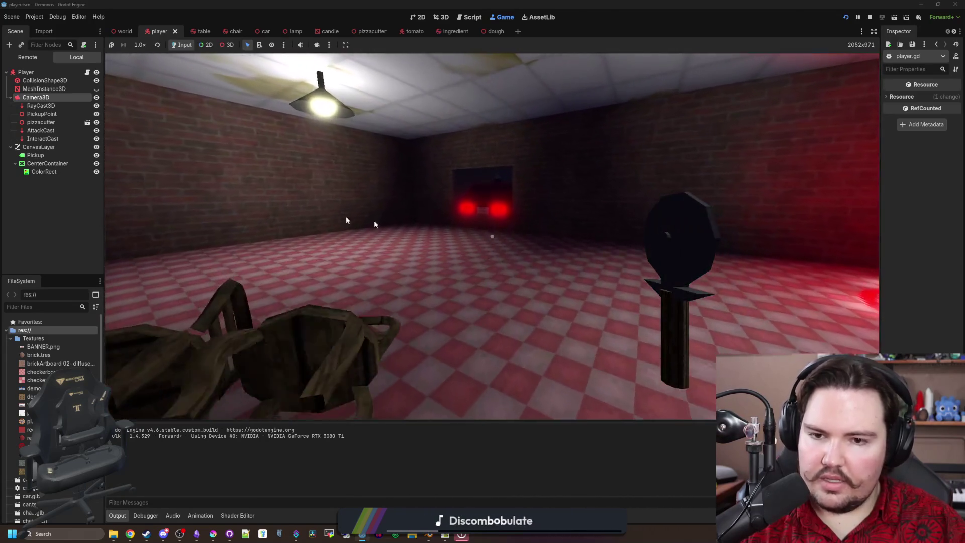
- Set the moving bobSpeed to 8.0 and rerun the game to judge the faster bob
{"action": "left_click", "coordinate": [88, 72]}
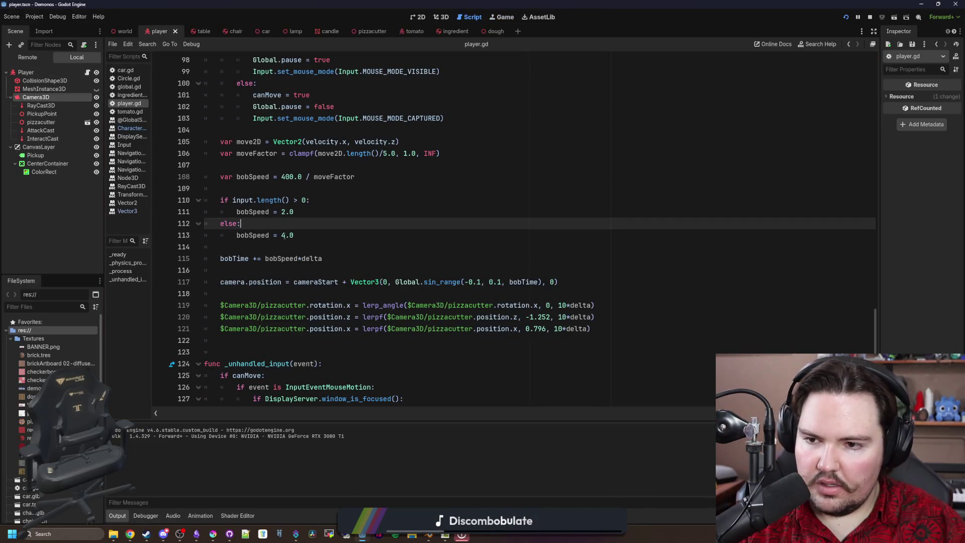
{"action": "left_click", "coordinate": [285, 213]}
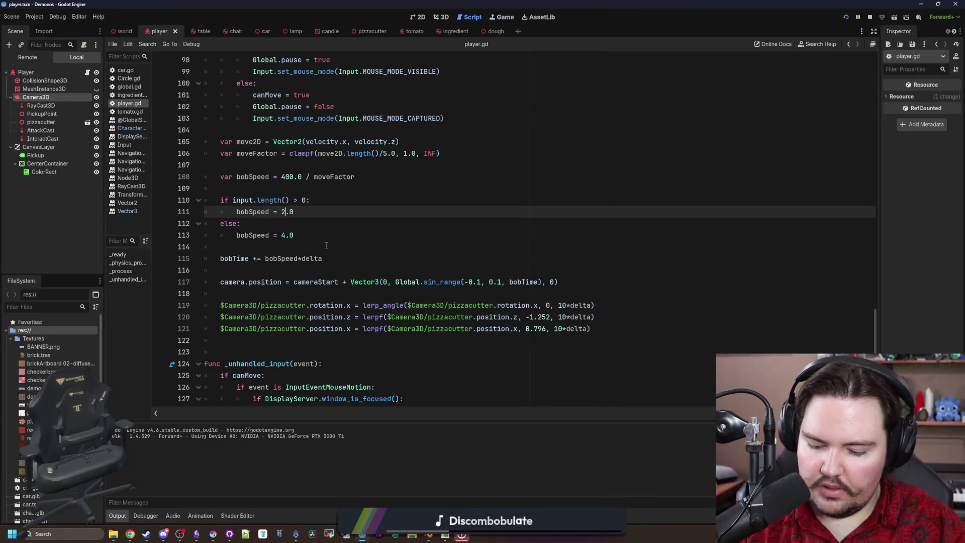
{"action": "type", "text": "8"}
{"action": "key", "text": "Down"}
{"action": "key", "text": "Down"}
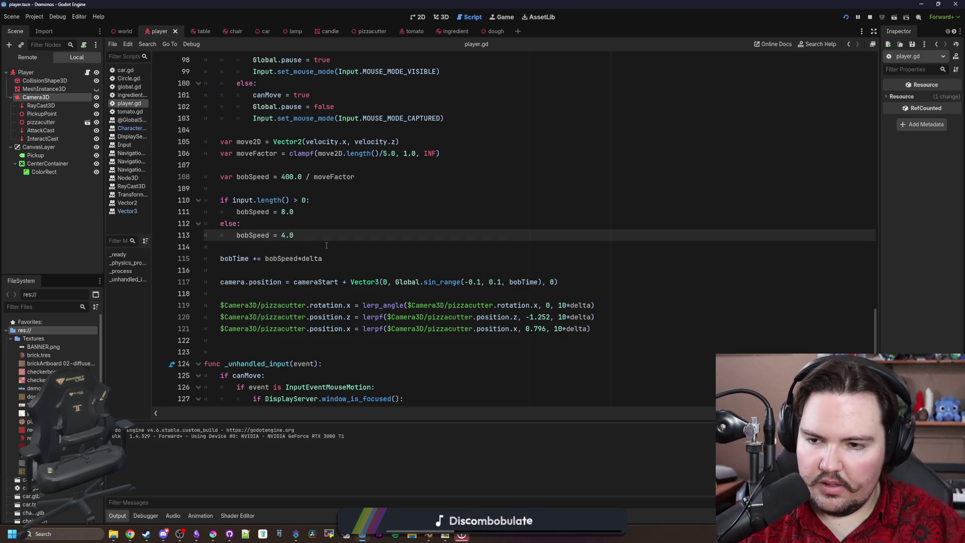
{"action": "key", "text": "F5"}
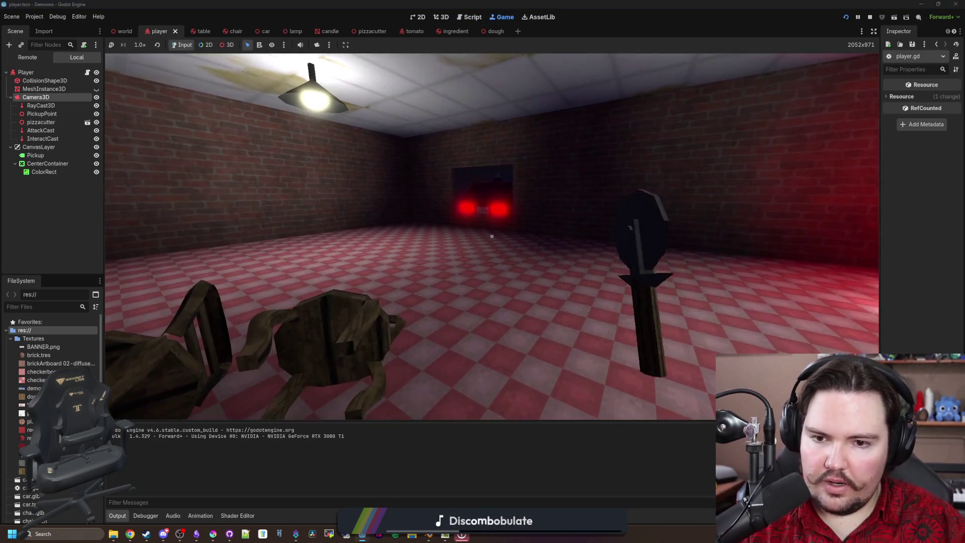
{"action": "key", "text": "w"}
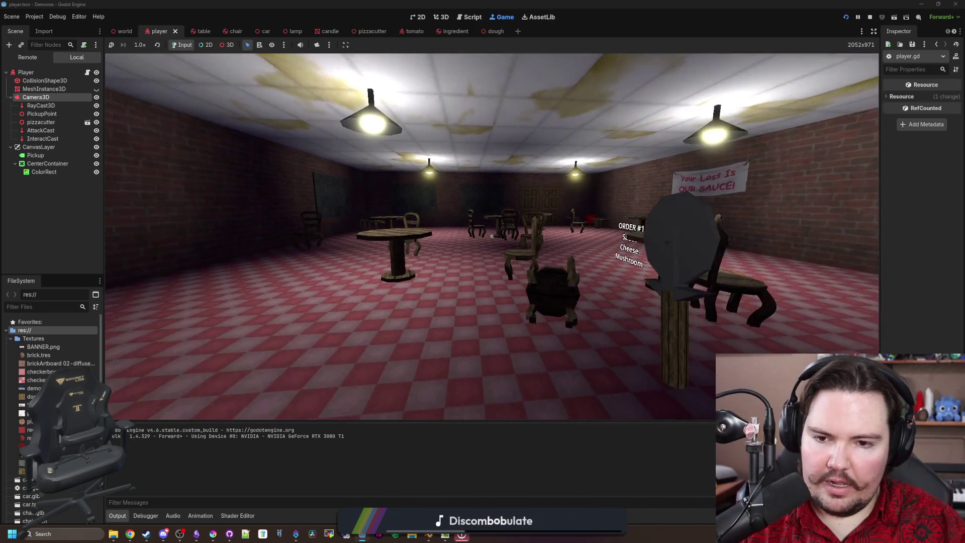
{"action": "key", "text": "w"}
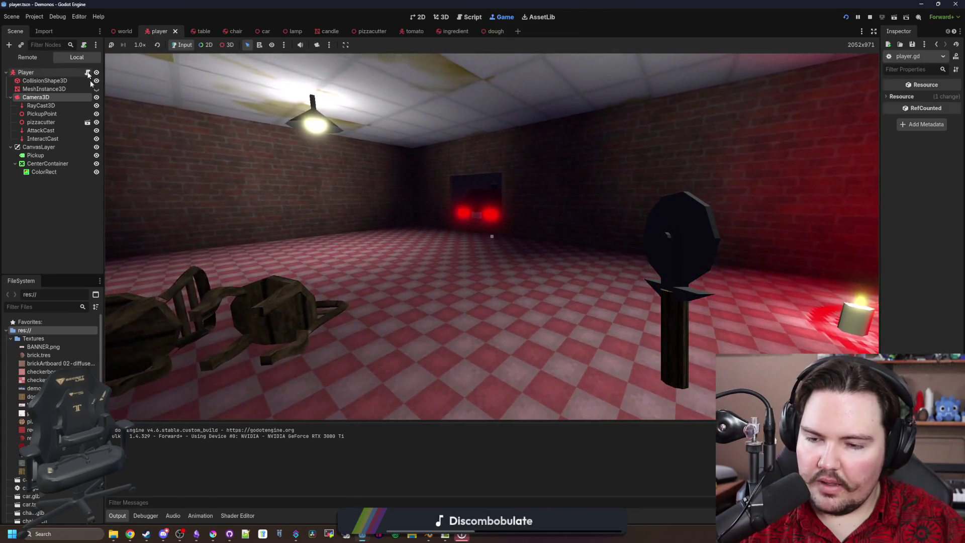
{"action": "key", "text": "F8"}
{"action": "left_click", "coordinate": [281, 212]}
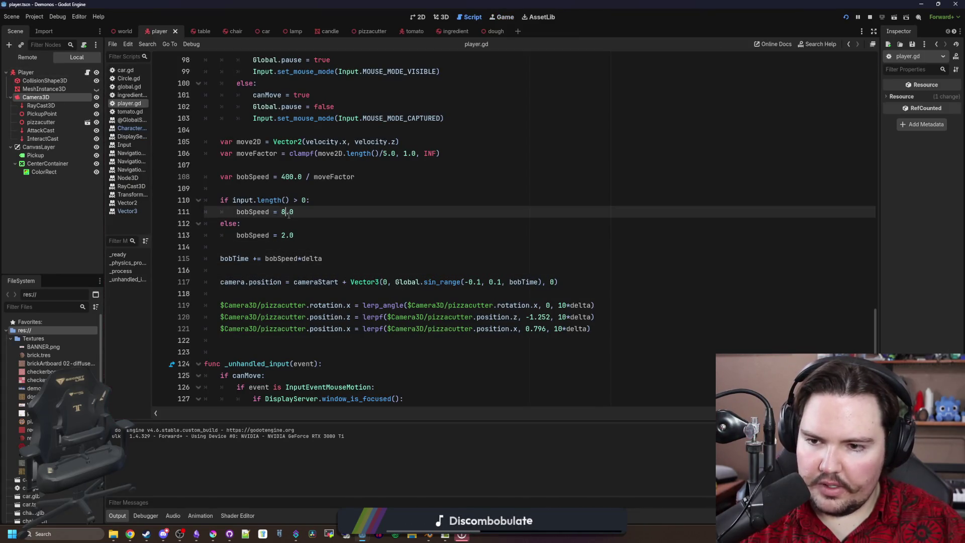
- Change the moving bobSpeed on line 111 to 32.0 and save player.gd
{"action": "type", "text": "16"}
{"action": "key", "text": "Down"}
{"action": "key", "text": "Down"}
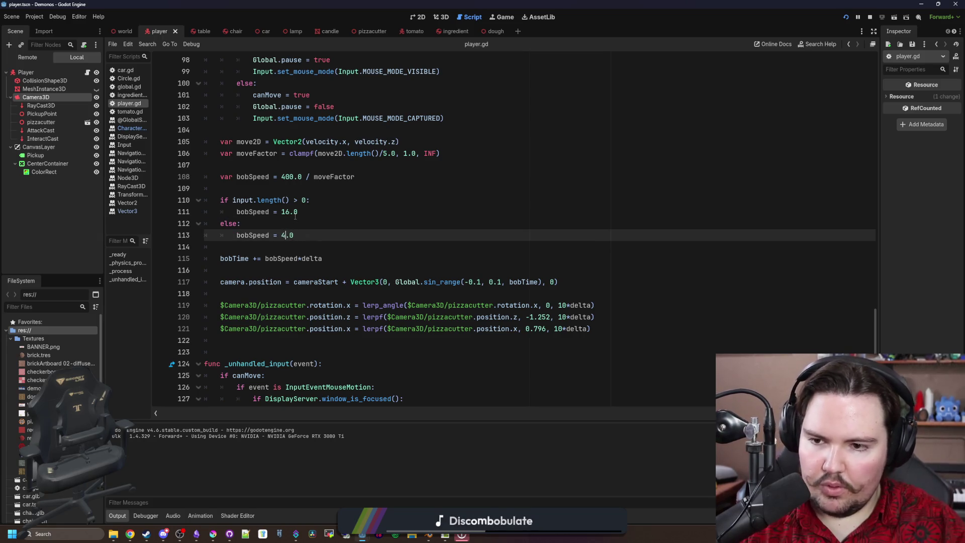
{"action": "left_click", "coordinate": [297, 213]}
{"action": "key", "text": "ctrl+s"}
{"action": "left_click", "coordinate": [484, 282]}
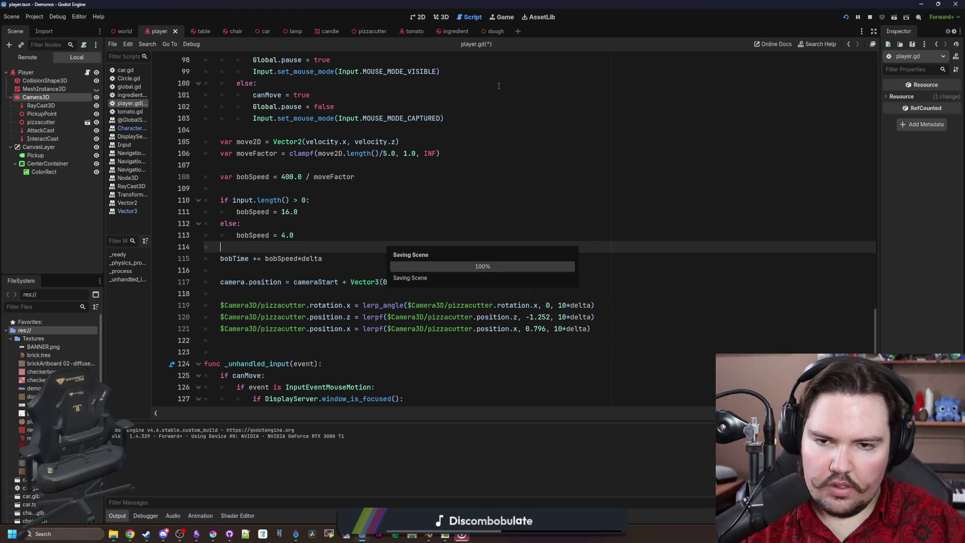
- Walk around the restaurant in the running game to test the 32.0 head bob
{"action": "left_click", "coordinate": [510, 19]}
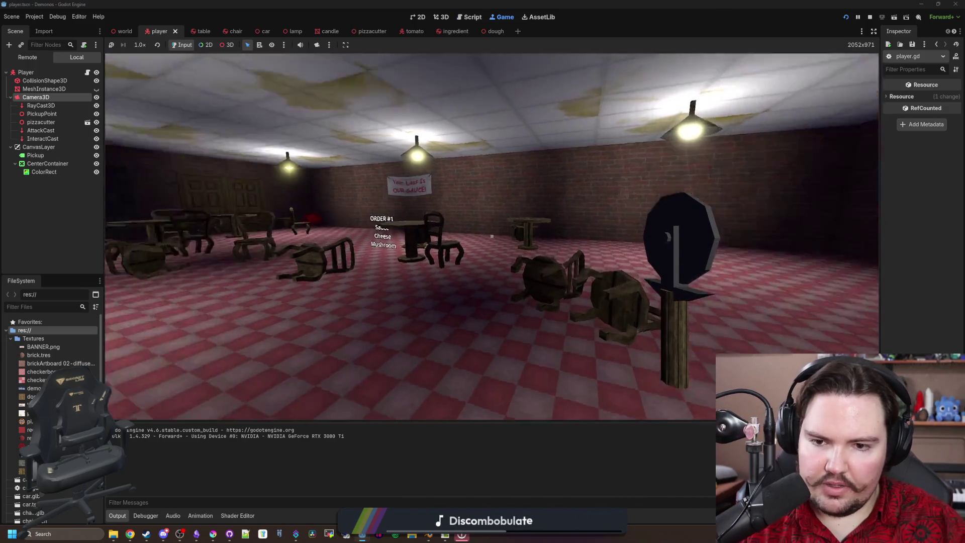
{"action": "key", "text": "w"}
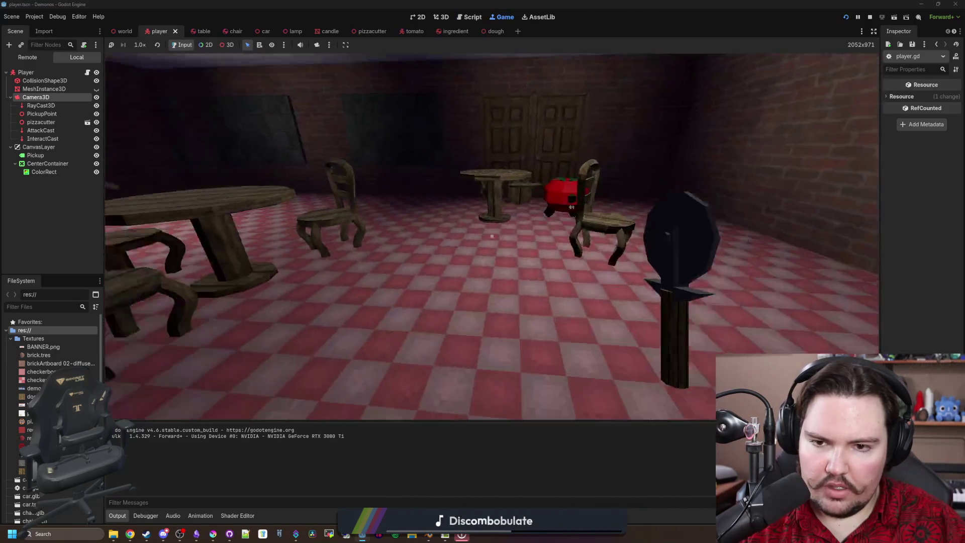
{"action": "key", "text": "w"}
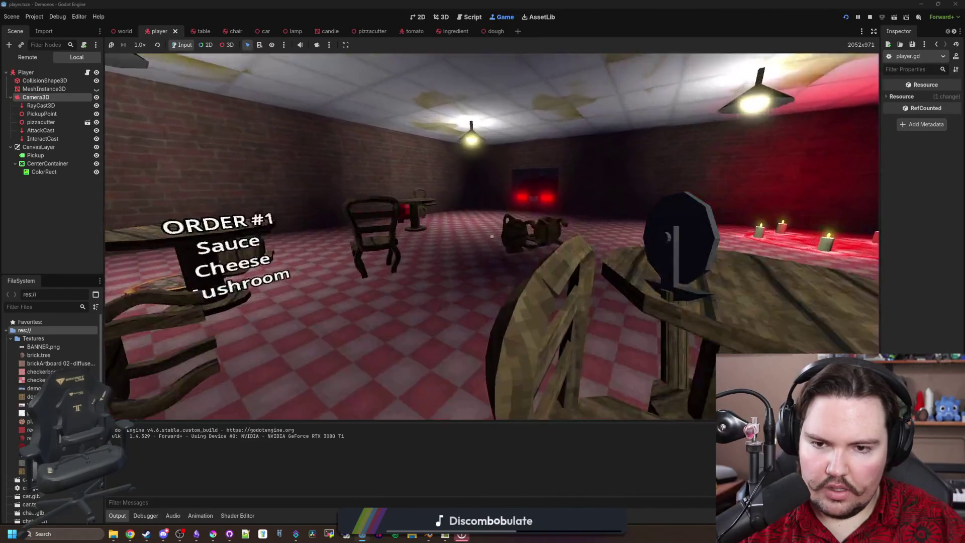
{"action": "key", "text": "w"}
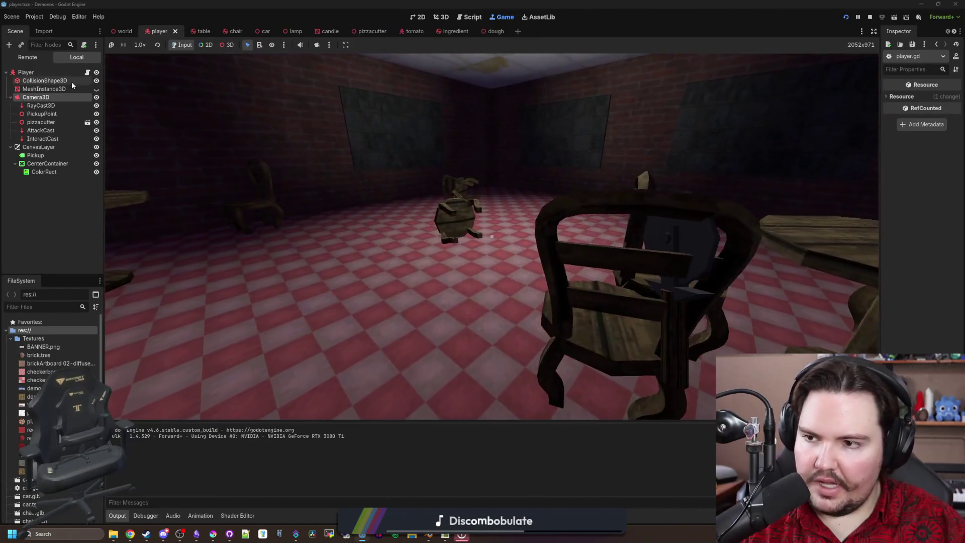
{"action": "left_click", "coordinate": [87, 72]}
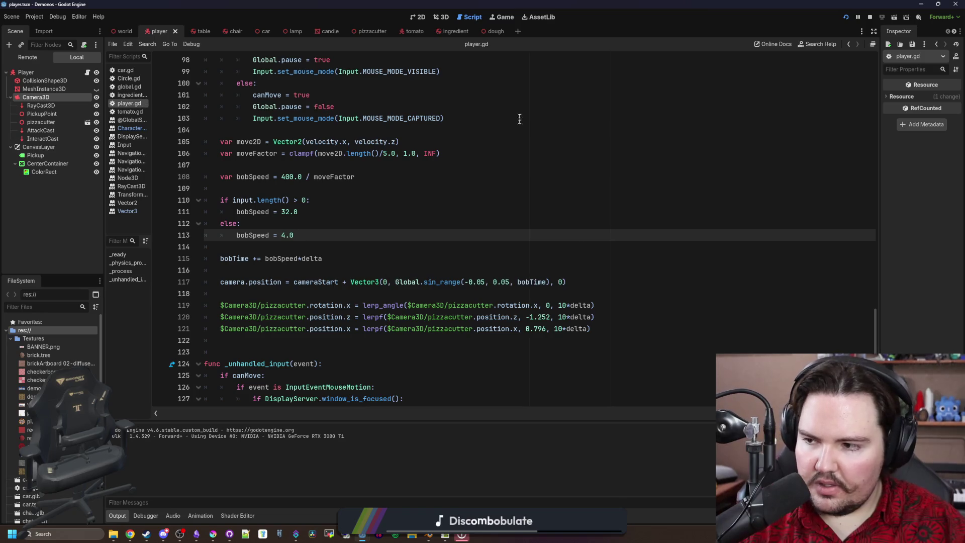
{"action": "left_click", "coordinate": [518, 18]}
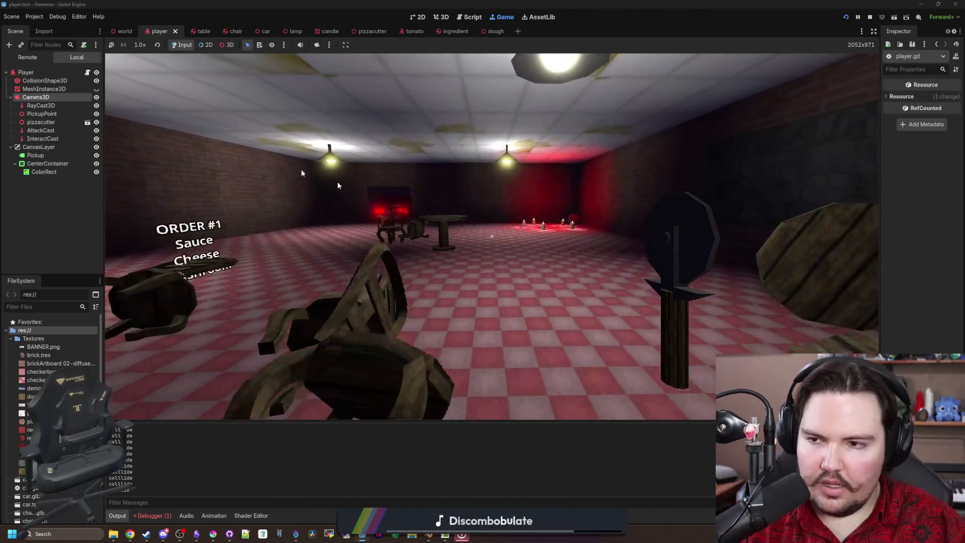
{"action": "key", "text": "F8"}
- Add a bobAmount variable of 0.03, use it for the sin_range bounds, and save
{"action": "key", "text": "ctrl+s"}
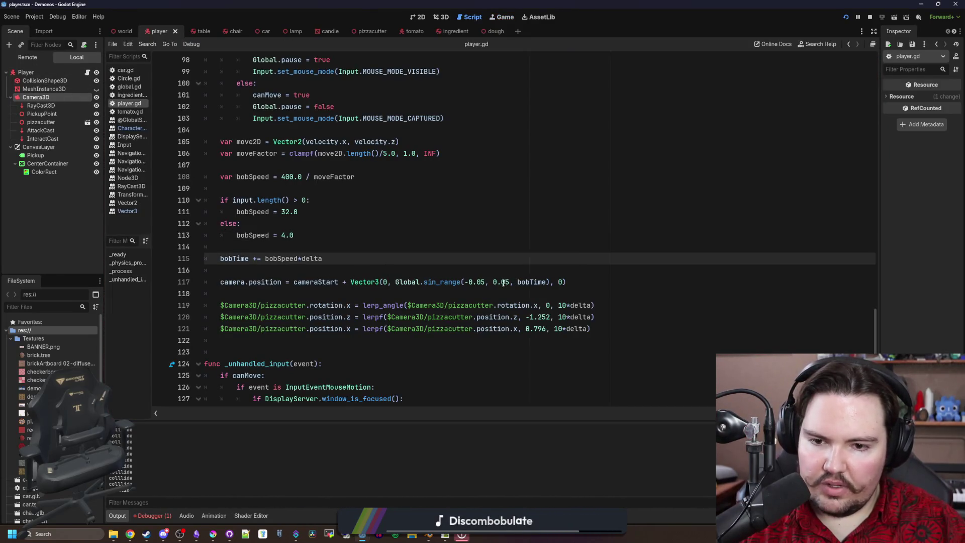
{"action": "left_click", "coordinate": [485, 282]}
{"action": "left_click", "coordinate": [352, 259]}
{"action": "left_click", "coordinate": [311, 244]}
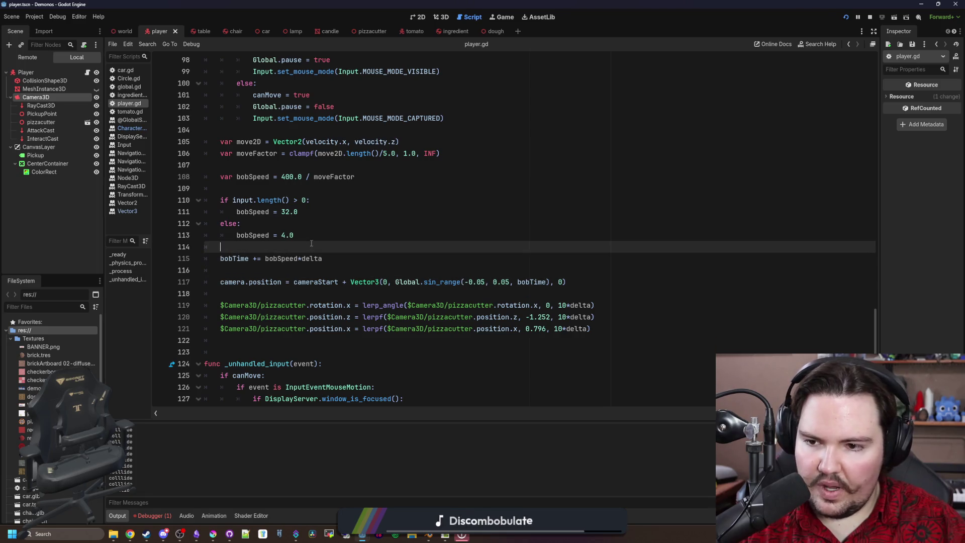
{"action": "key", "text": "Return"}
{"action": "key", "text": "Return"}
{"action": "key", "text": "Up"}
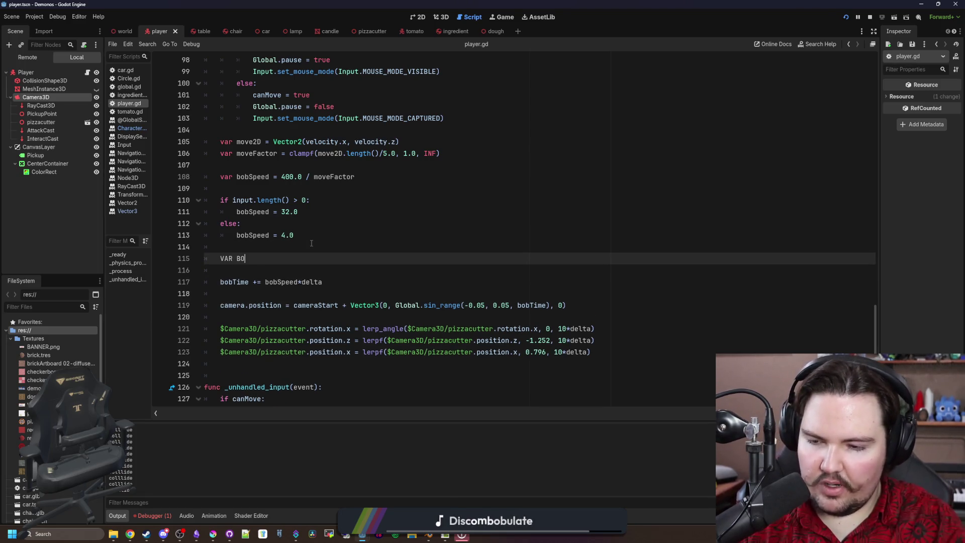
{"action": "key", "text": "BackSpace"}
{"action": "key", "text": "BackSpace"}
{"action": "key", "text": "BackSpace"}
{"action": "type", "text": "var bobAmount = 0.03"}
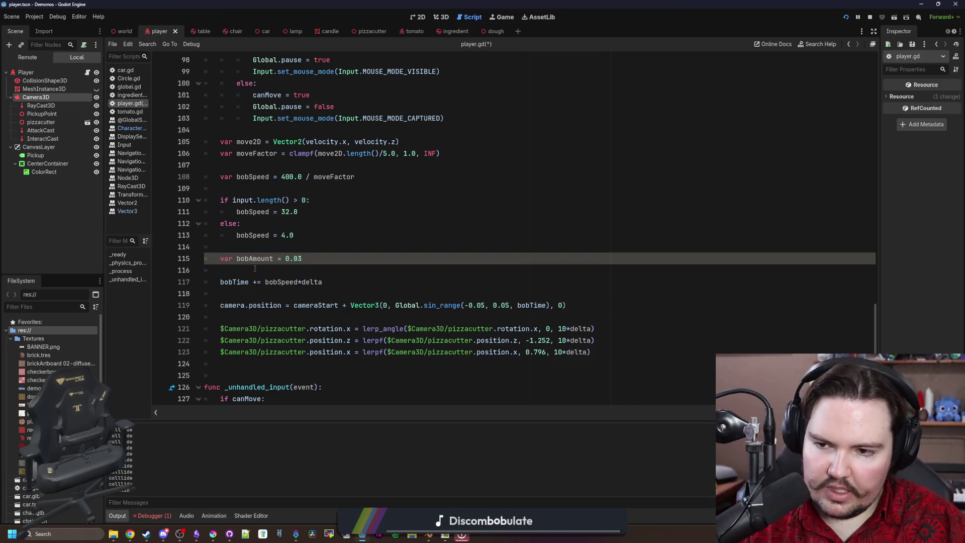
{"action": "double_click", "coordinate": [476, 306]}
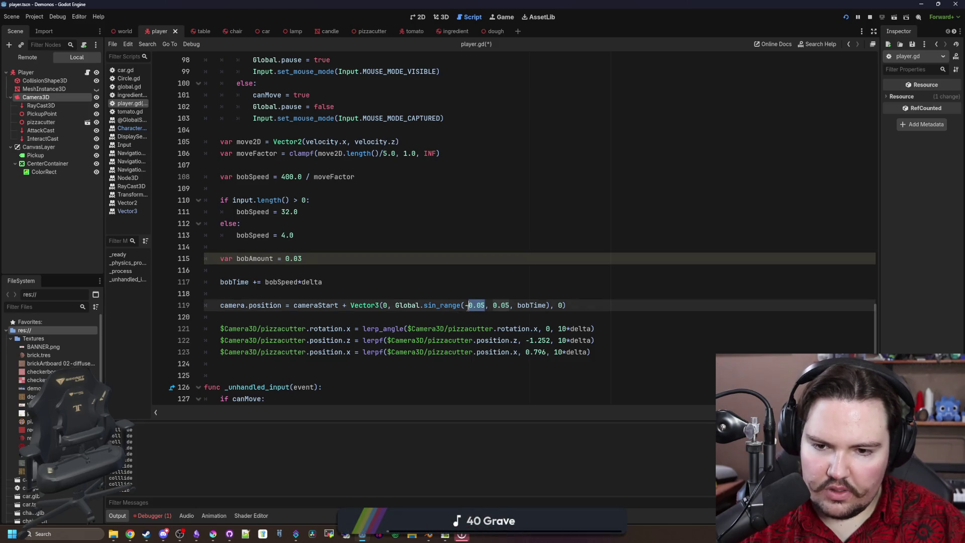
{"action": "type", "text": "bobAmount"}
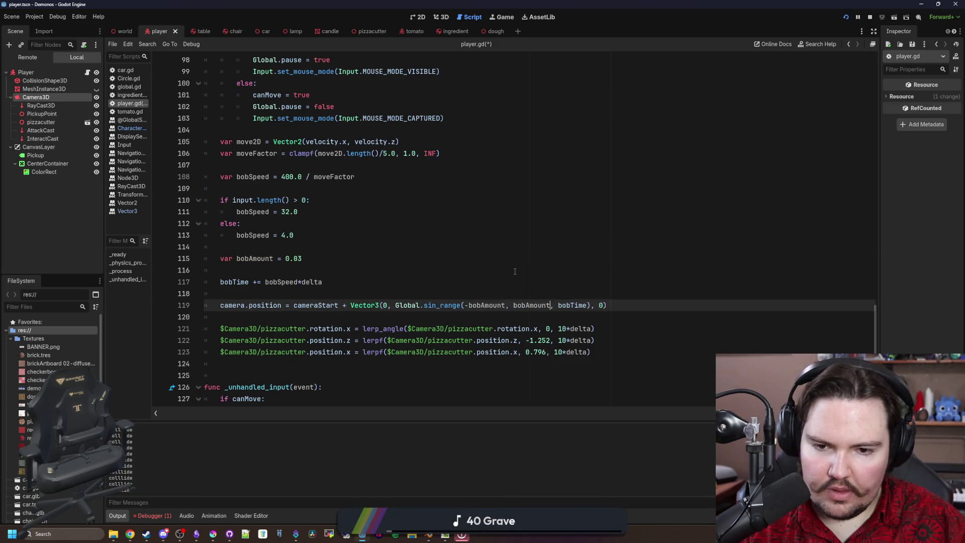
{"action": "key", "text": "Up"}
{"action": "key", "text": "Up"}
{"action": "key", "text": "Up"}
{"action": "key", "text": "ctrl+s"}
- Run the game, walk through the pizzeria testing the camera bob, then stop it
{"action": "left_click", "coordinate": [492, 23]}
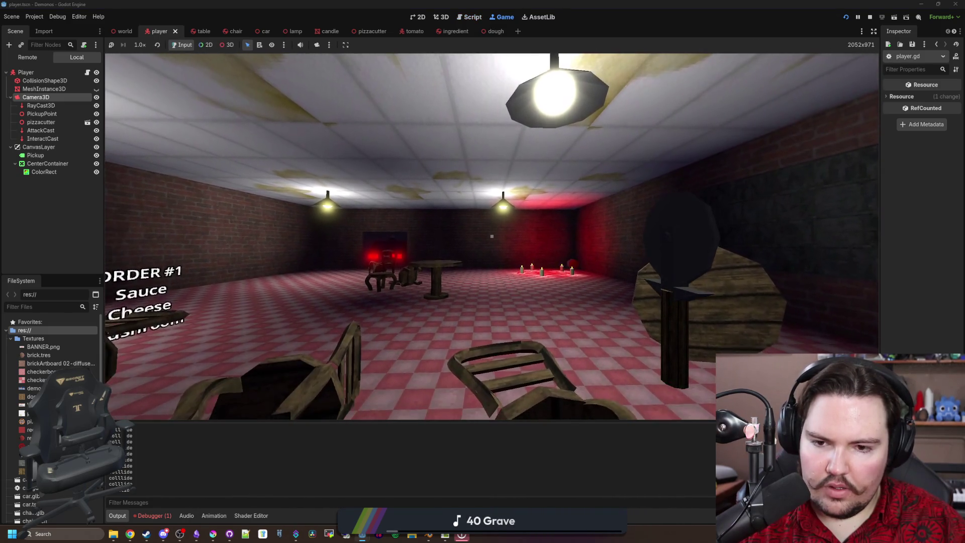
{"action": "key", "text": "w"}
{"action": "mouse_move", "coordinate": [492, 236]}
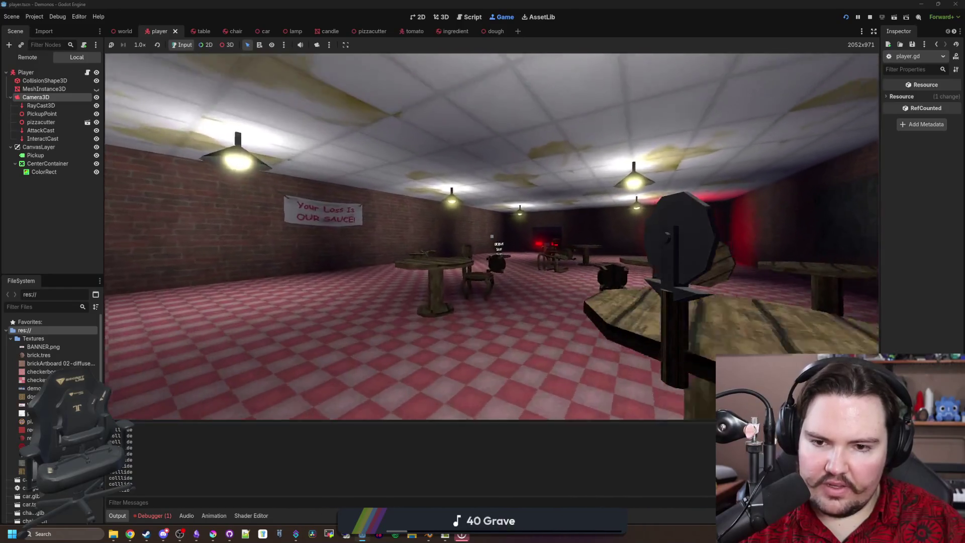
{"action": "key", "text": "w"}
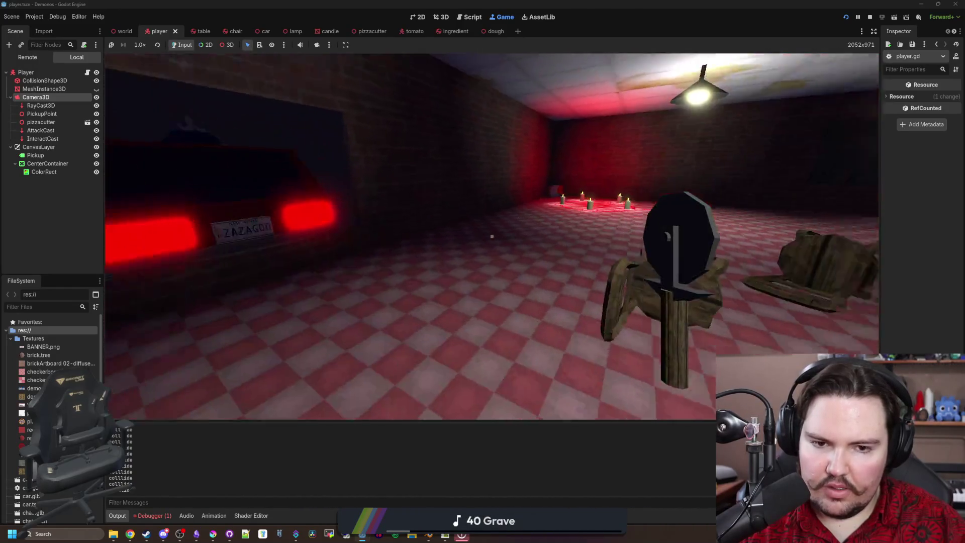
{"action": "key", "text": "w"}
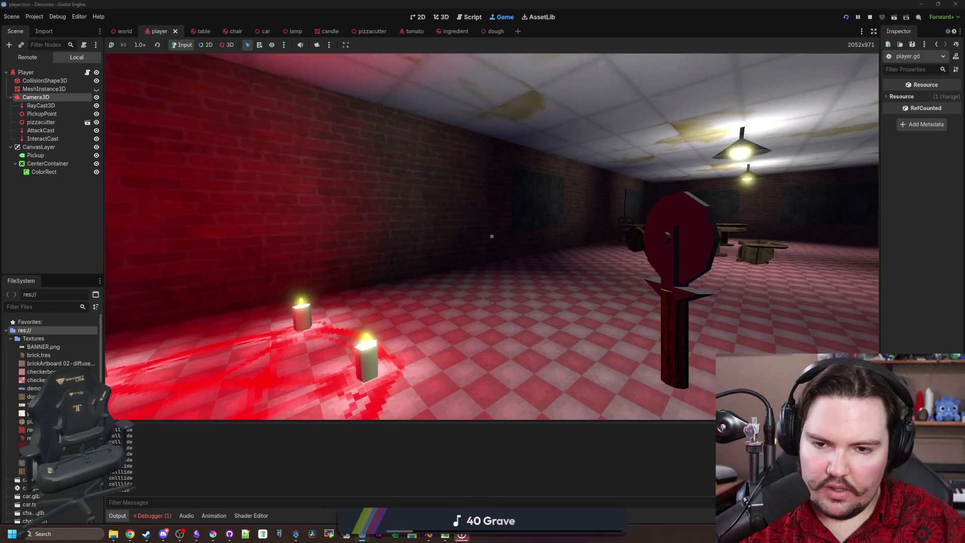
{"action": "key", "text": "w"}
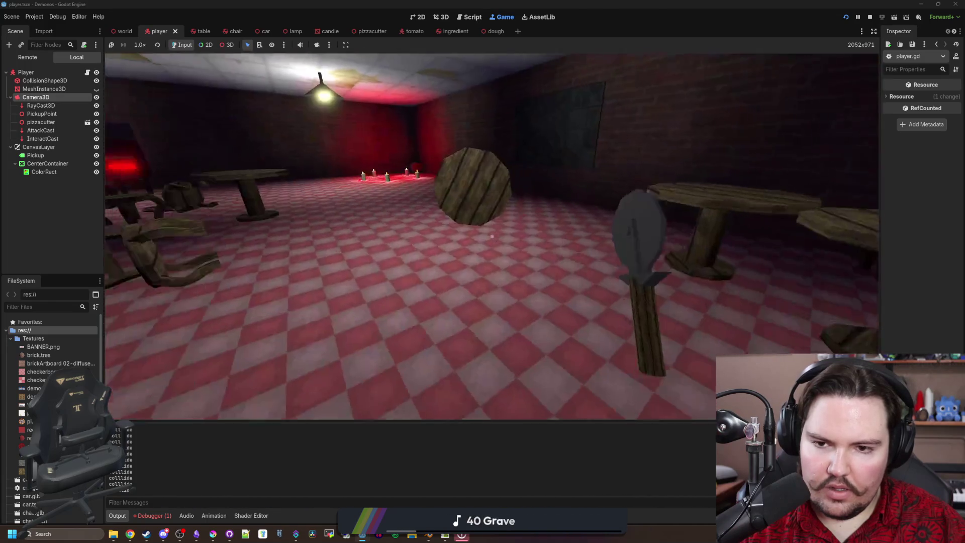
{"action": "key", "text": "w"}
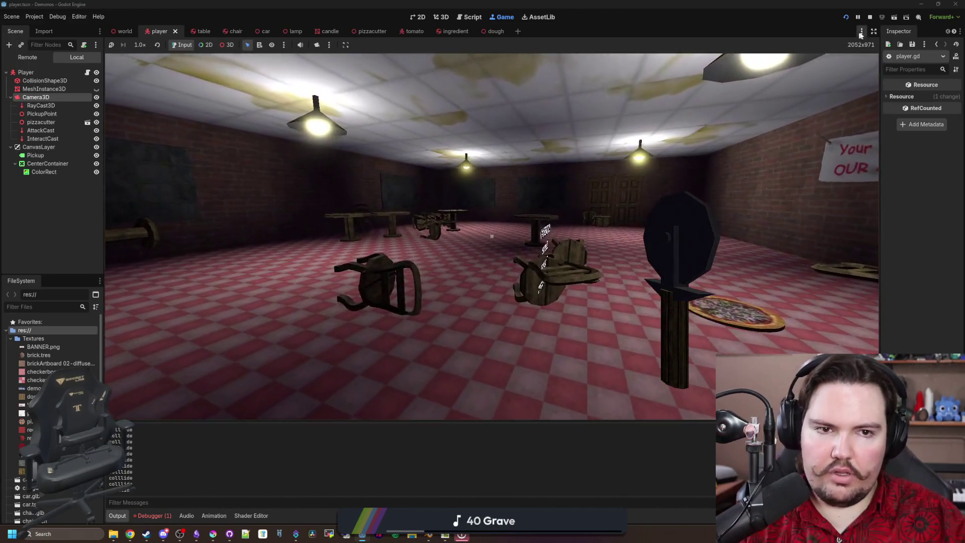
{"action": "left_click", "coordinate": [870, 17]}
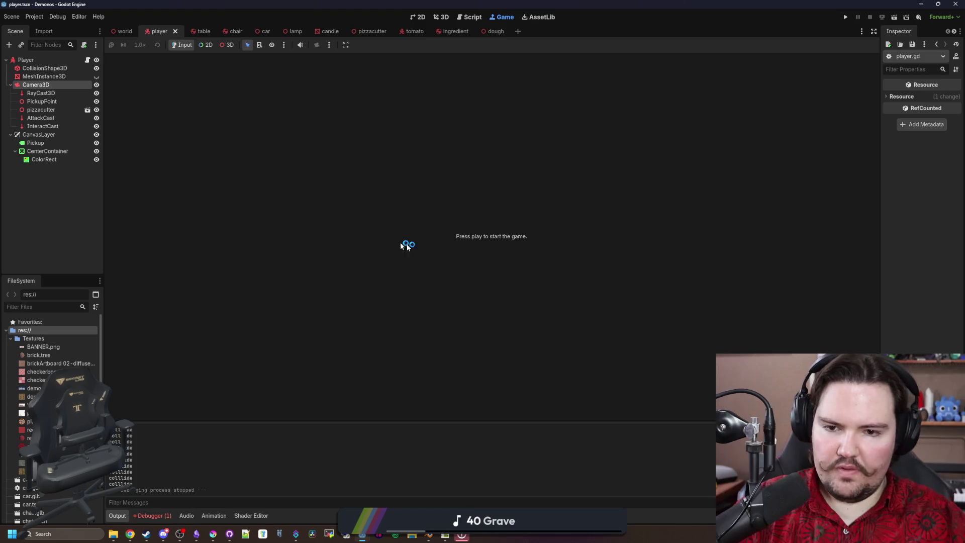
- Return to the 3D editor and look over the world scene, framing the Player
{"action": "left_click", "coordinate": [440, 17]}
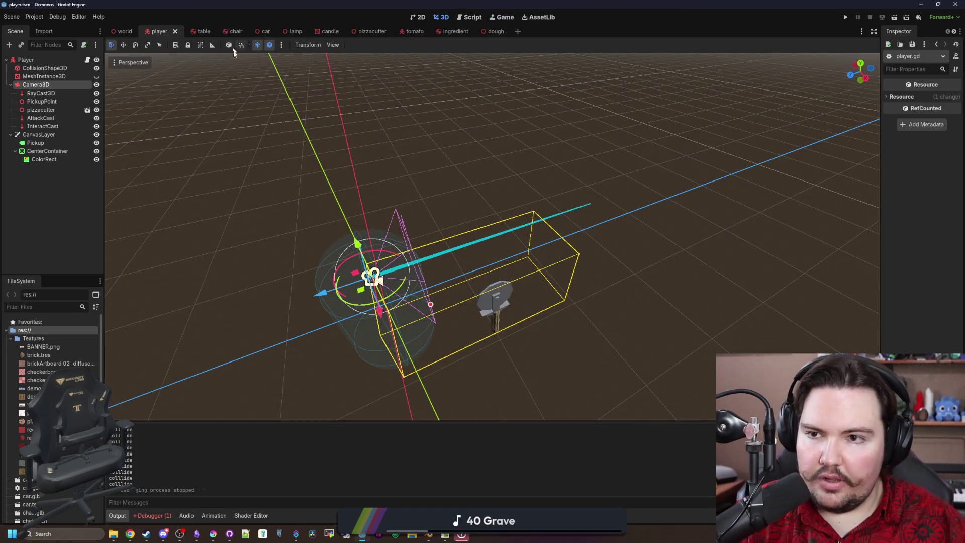
{"action": "left_click", "coordinate": [123, 31]}
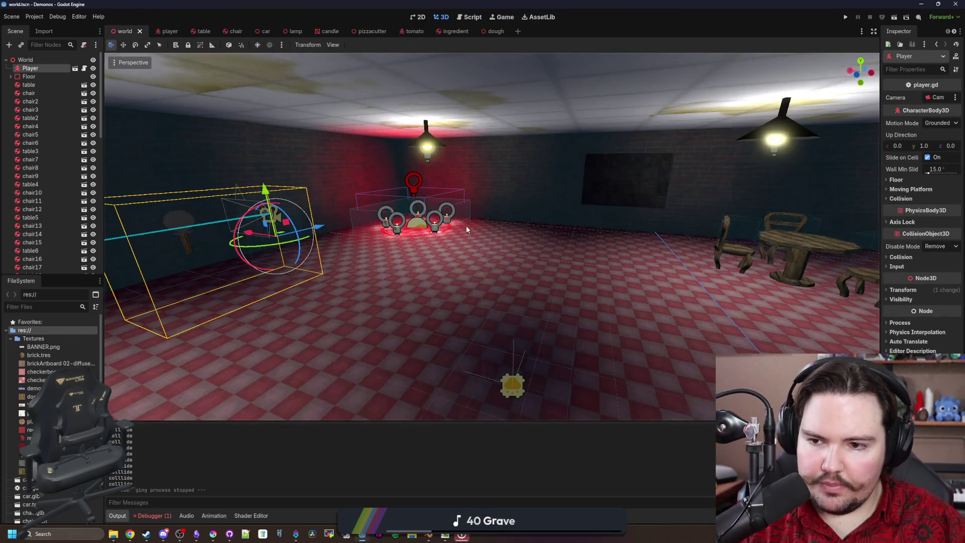
{"action": "key", "text": "f"}
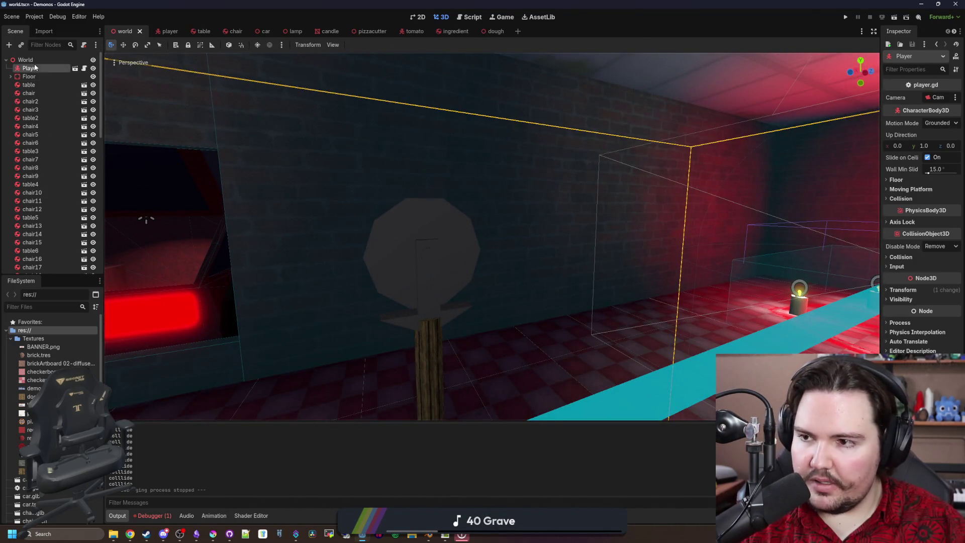
{"action": "left_click", "coordinate": [75, 69]}
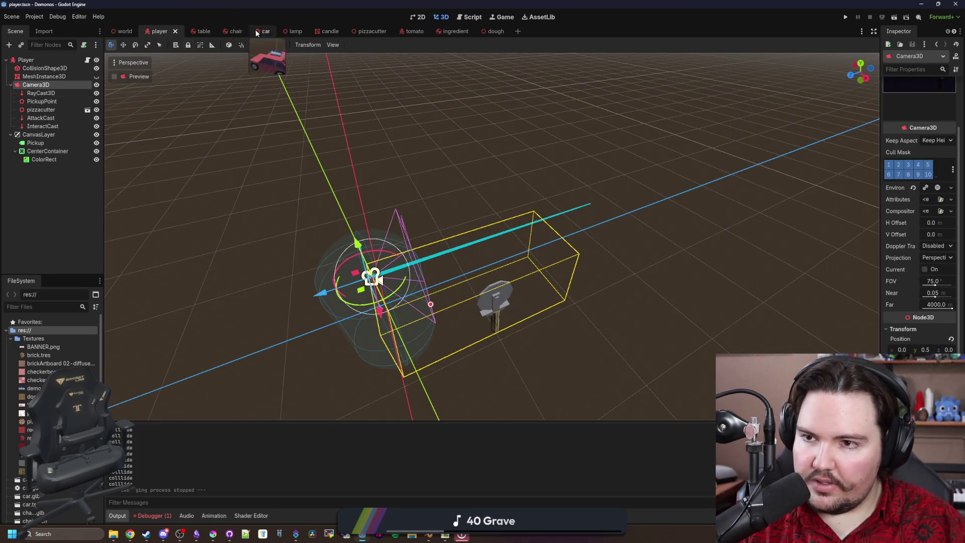
{"action": "left_click", "coordinate": [112, 29]}
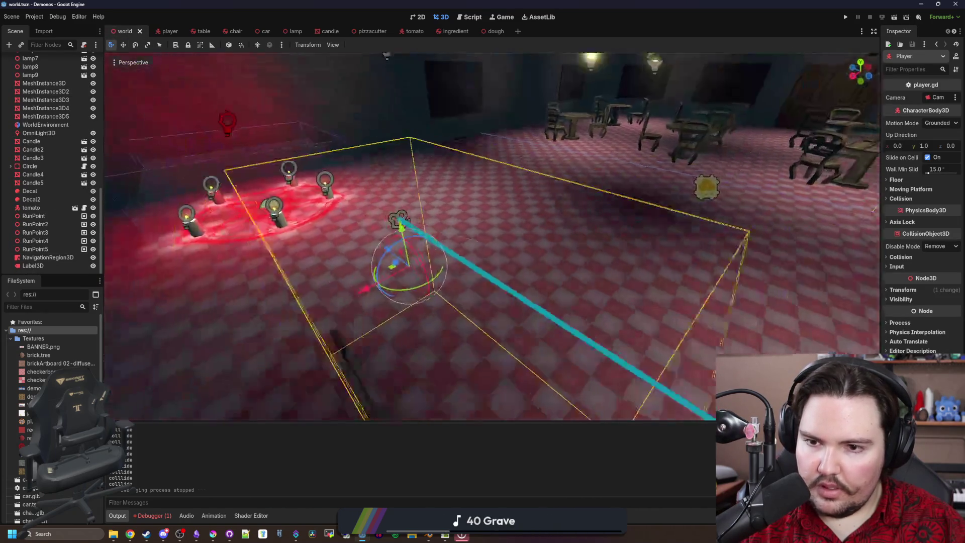
{"action": "left_click", "coordinate": [406, 352]}
{"action": "left_click", "coordinate": [410, 336]}
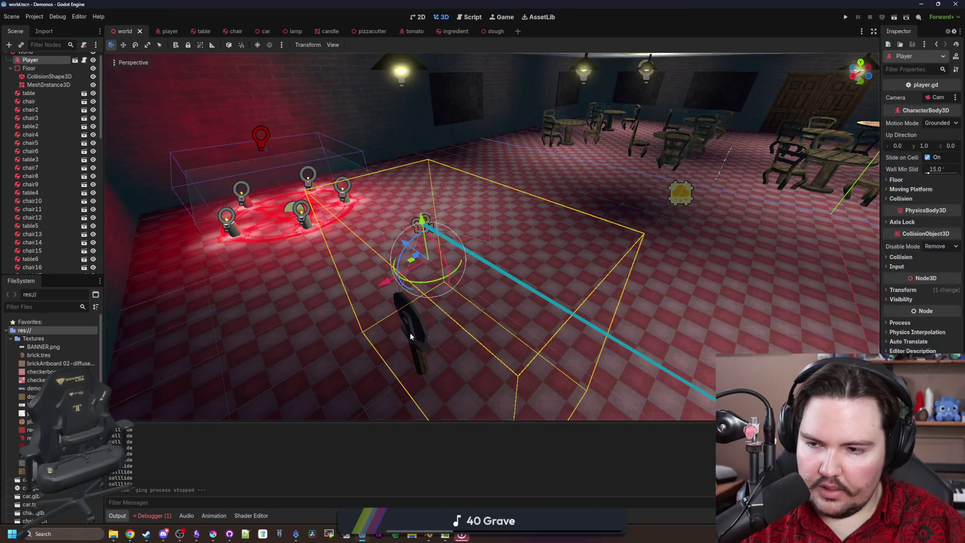
- In the Player scene, select the pizzacutter node and open pizzacutter.tscn in its own tab
{"action": "scroll", "coordinate": [58, 138], "scroll_direction": "up", "scroll_amount": 1}
{"action": "left_click", "coordinate": [75, 66]}
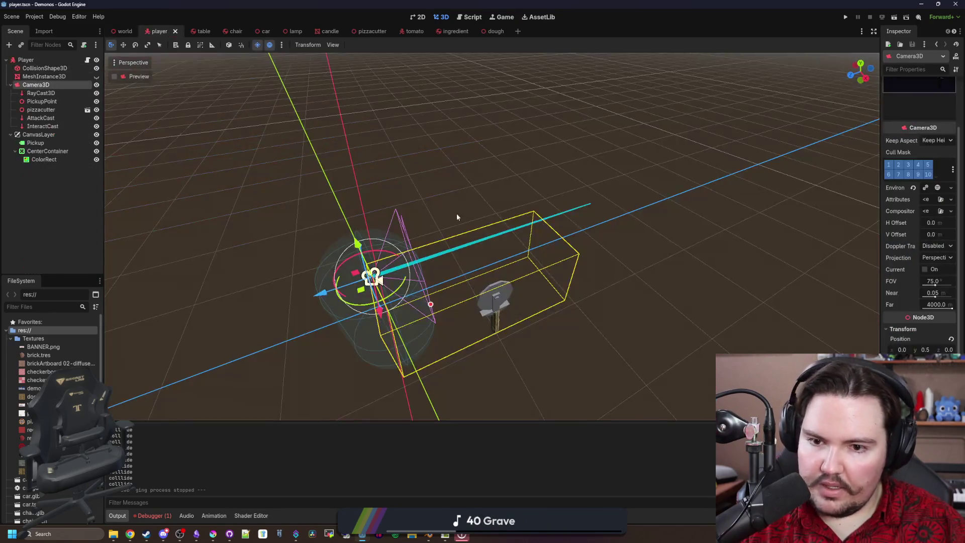
{"action": "left_click", "coordinate": [498, 307]}
{"action": "key", "text": "f"}
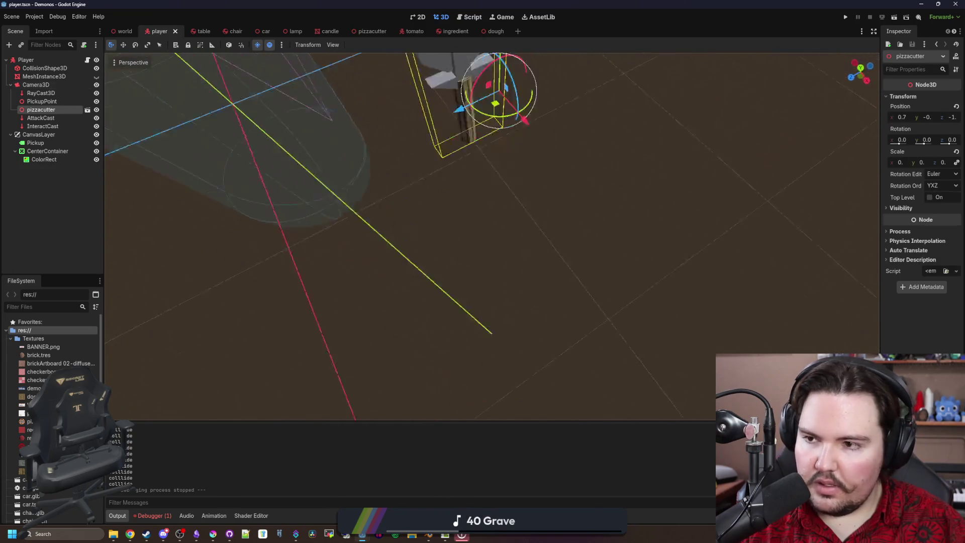
{"action": "left_click", "coordinate": [88, 110]}
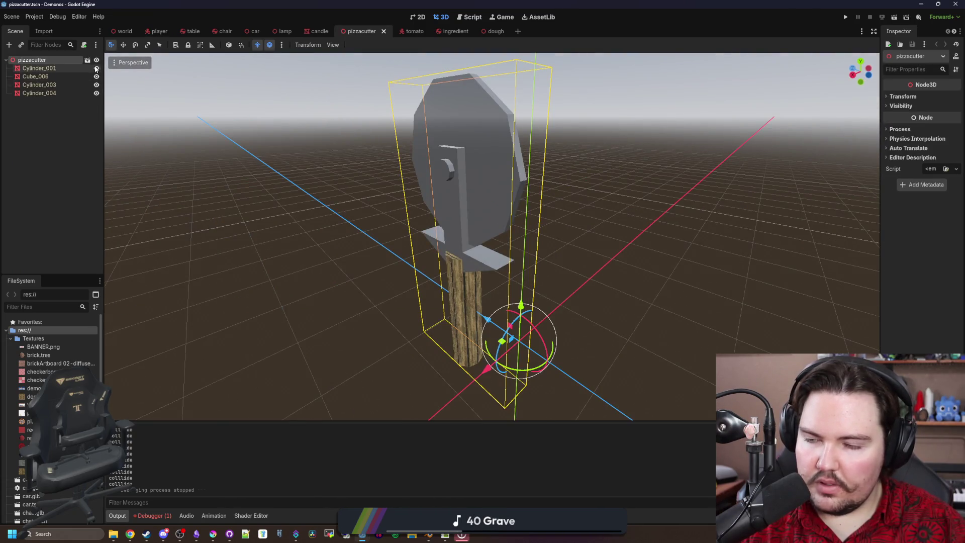
- Select the Cylinder_001 blade and open its metal.tres material by filtering FileSystem for 'meta'
{"action": "left_click", "coordinate": [49, 70]}
{"action": "left_click", "coordinate": [405, 177]}
{"action": "left_click", "coordinate": [54, 70]}
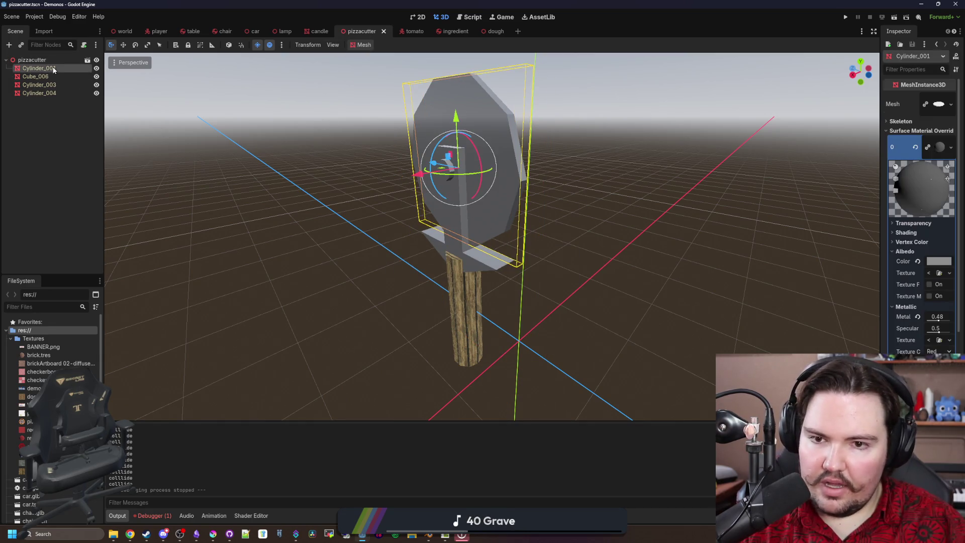
{"action": "left_click_drag", "start_coordinate": [883, 206], "coordinate": [683, 207]}
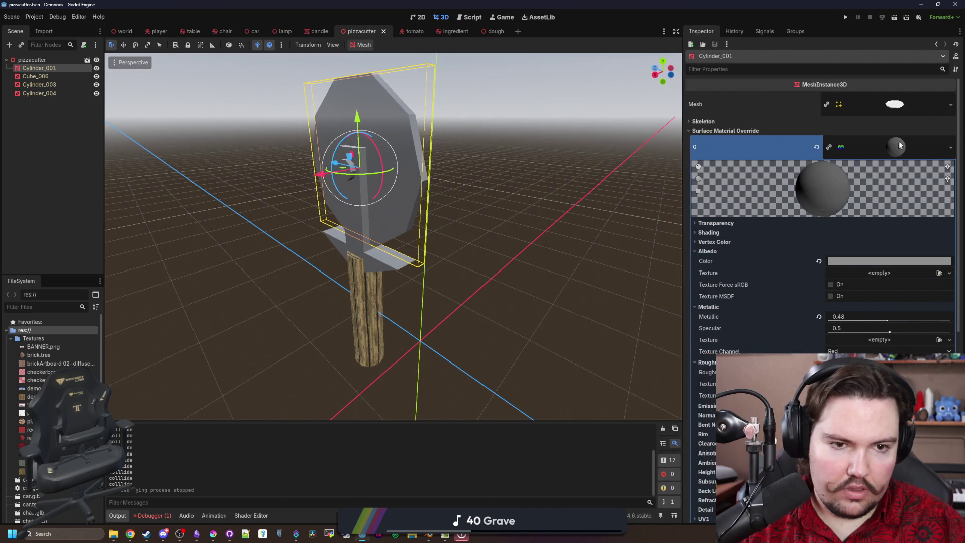
{"action": "left_click", "coordinate": [900, 145]}
{"action": "left_click", "coordinate": [895, 144]}
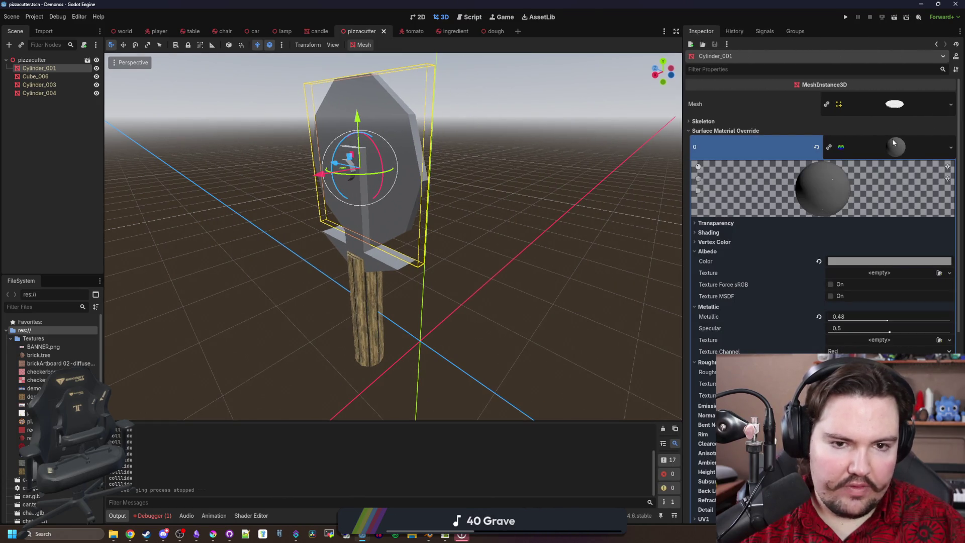
{"action": "right_click", "coordinate": [893, 142]}
{"action": "left_click", "coordinate": [57, 309]}
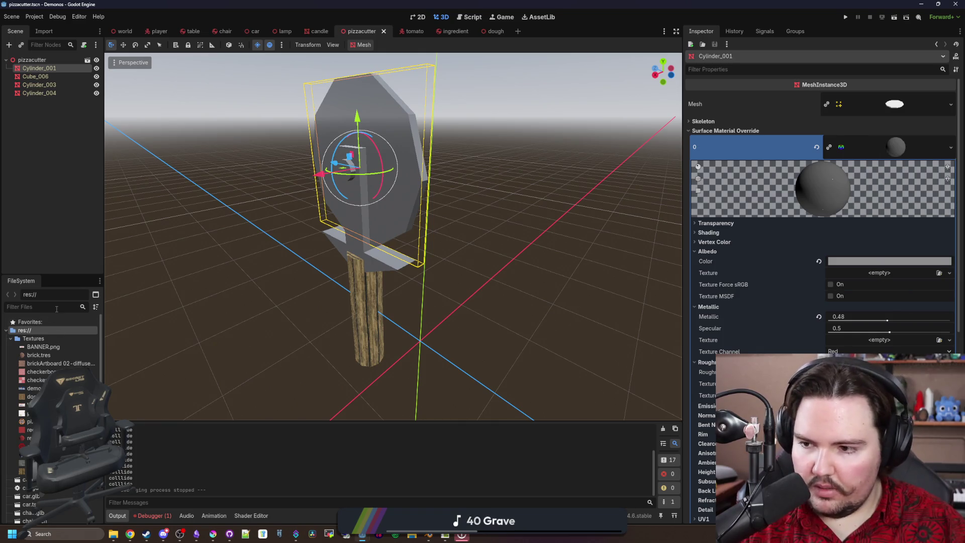
{"action": "type", "text": "meta"}
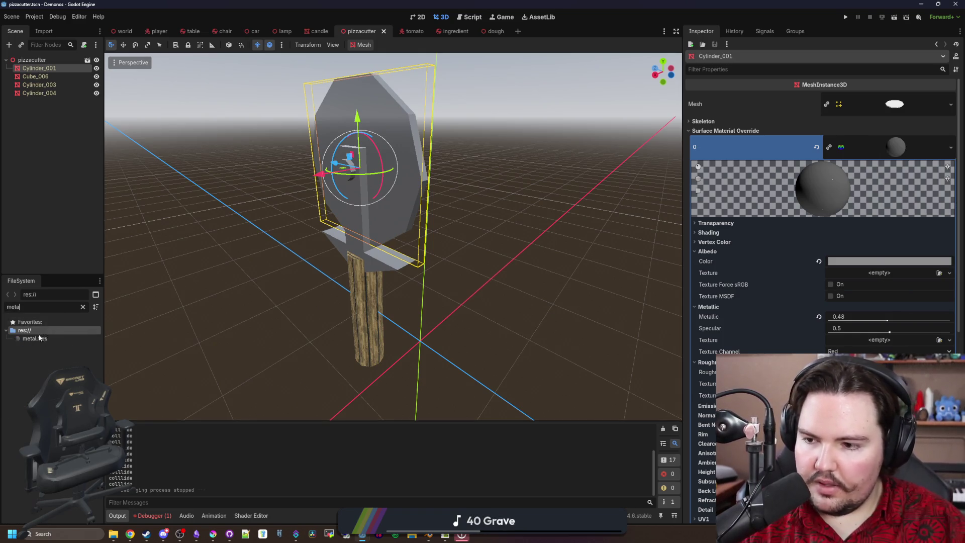
{"action": "left_click", "coordinate": [39, 338]}
{"action": "left_click_drag", "start_coordinate": [681, 226], "coordinate": [587, 226]}
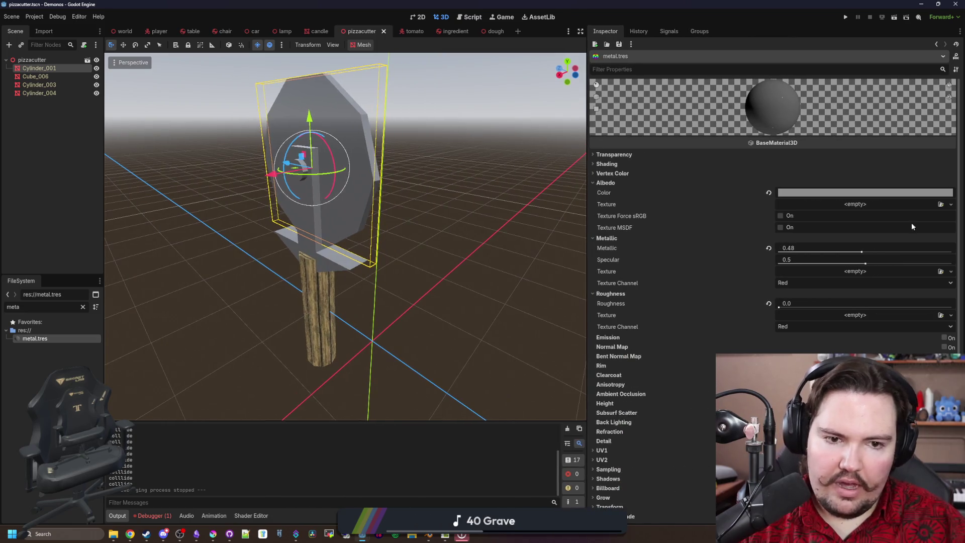
- Load filterforge.com in the browser
{"action": "left_click", "coordinate": [458, 536]}
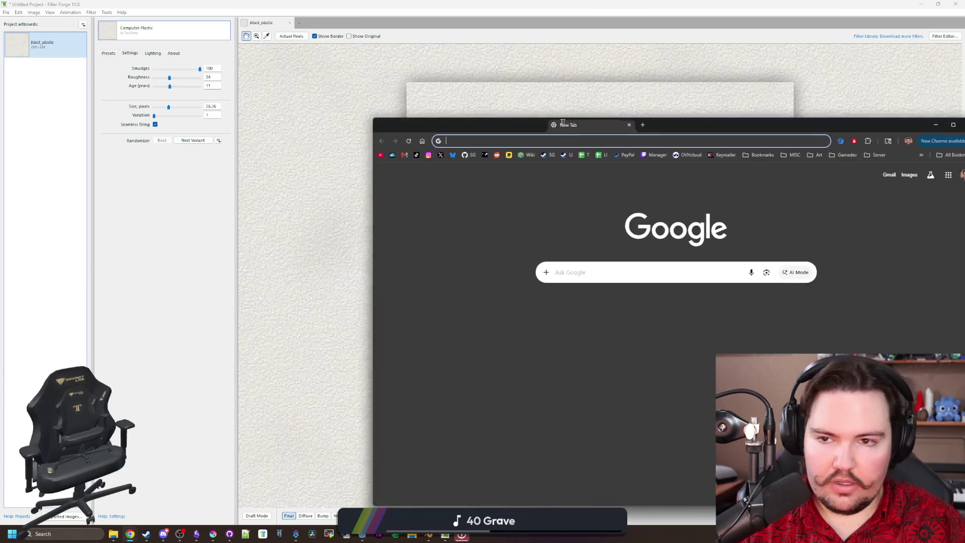
{"action": "mouse_move", "coordinate": [564, 125]}
{"action": "left_mouse_down"}
{"action": "mouse_move", "coordinate": [496, 105]}
{"action": "mouse_move", "coordinate": [383, 2]}
{"action": "left_mouse_up"}
{"action": "type", "text": "filterfor"}
{"action": "key", "text": "Return"}
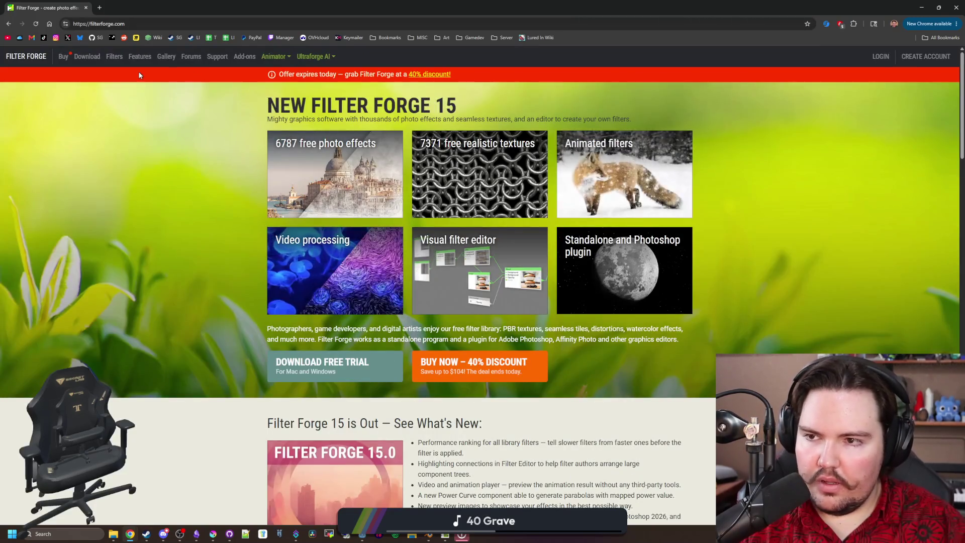
- Scroll through the Filter Forge library's metal filter results and return to the top
{"action": "left_click", "coordinate": [114, 61]}
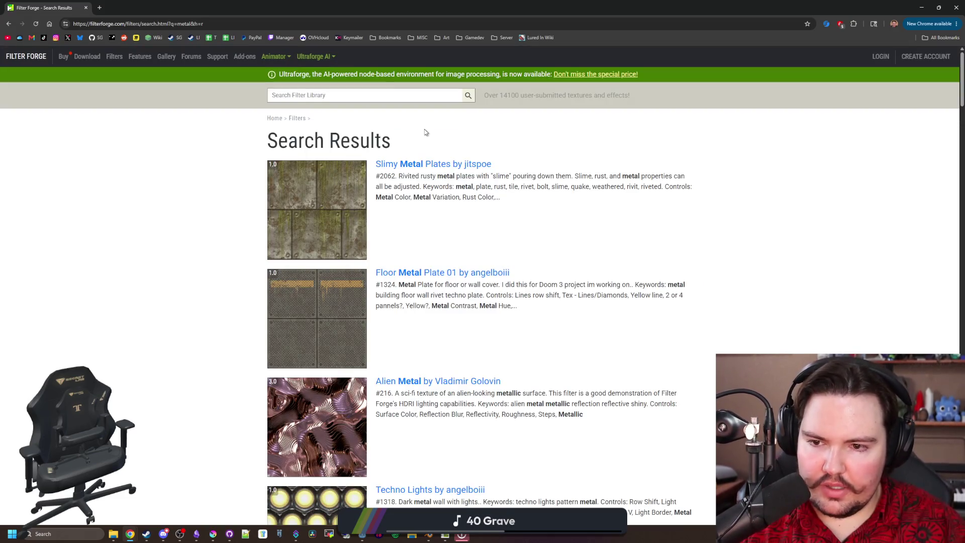
{"action": "scroll", "coordinate": [360, 200], "scroll_direction": "down", "scroll_amount": 12}
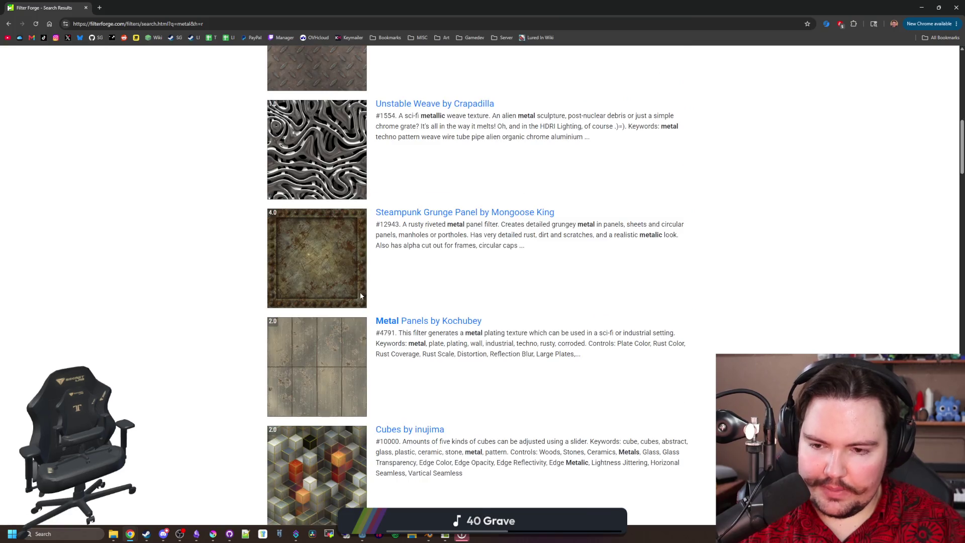
{"action": "scroll", "coordinate": [361, 297], "scroll_direction": "down", "scroll_amount": 12}
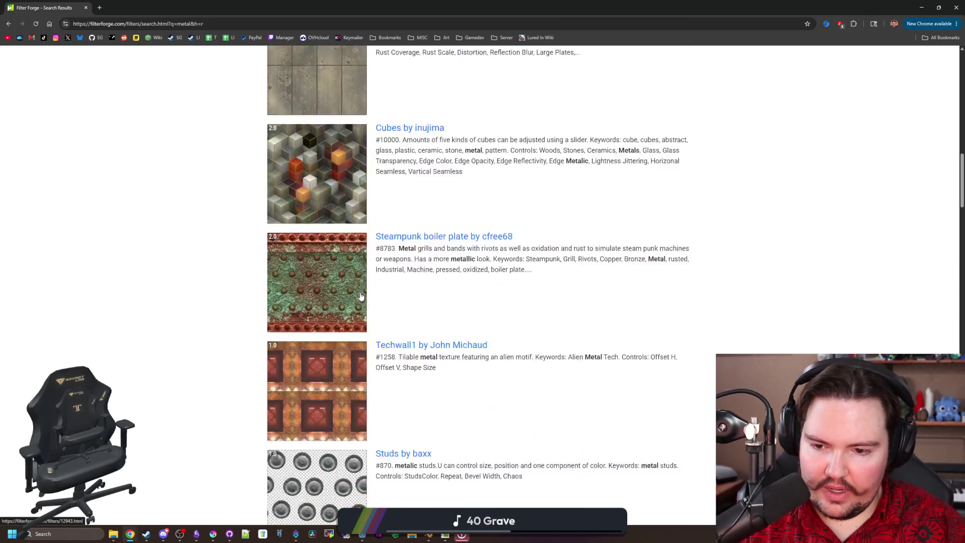
{"action": "scroll", "coordinate": [354, 280], "scroll_direction": "up", "scroll_amount": 6}
{"action": "scroll", "coordinate": [347, 256], "scroll_direction": "up", "scroll_amount": 3}
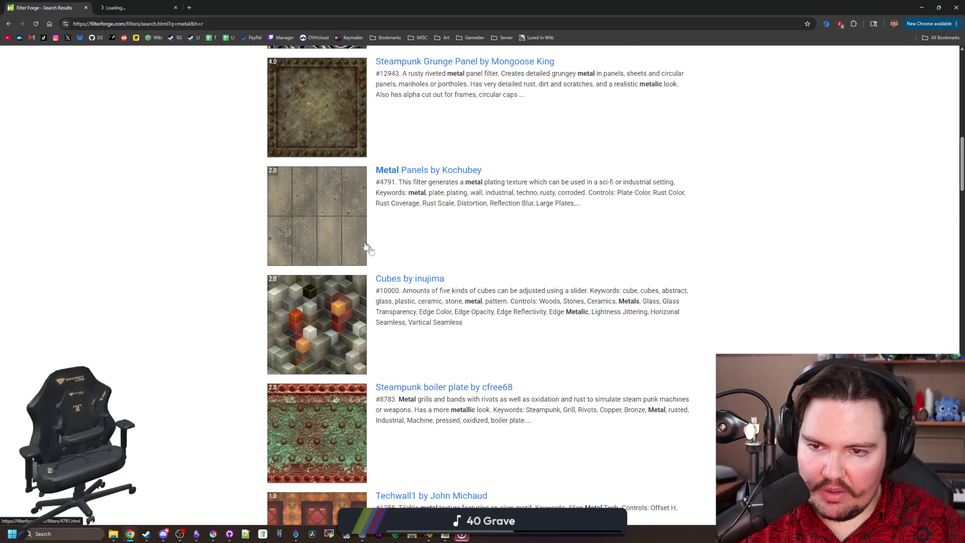
{"action": "scroll", "coordinate": [377, 254], "scroll_direction": "down", "scroll_amount": 19}
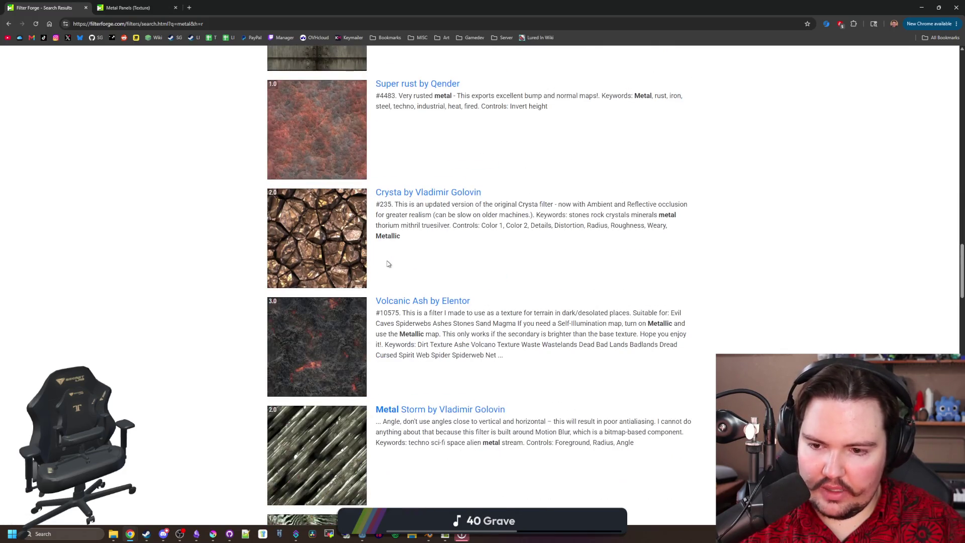
{"action": "scroll", "coordinate": [318, 139], "scroll_direction": "down", "scroll_amount": 20}
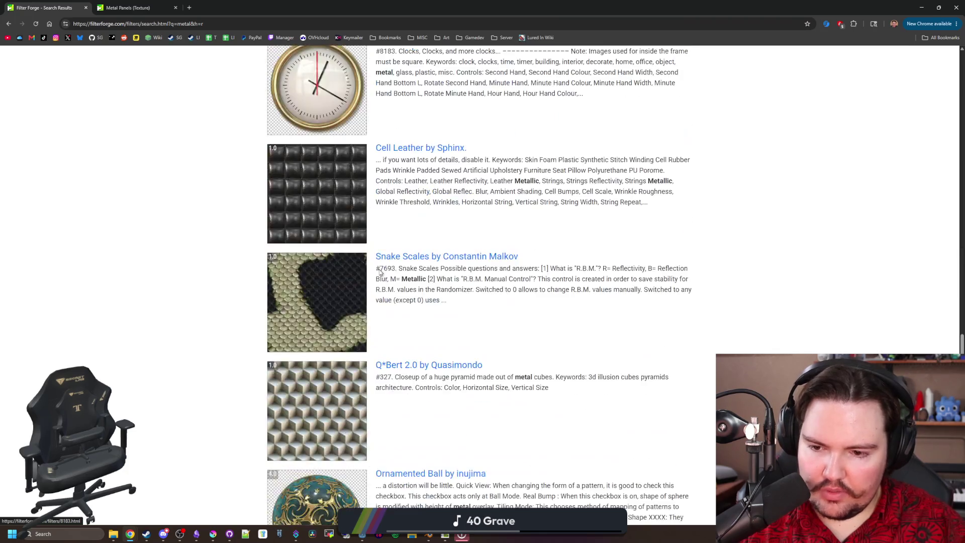
{"action": "scroll", "coordinate": [478, 281], "scroll_direction": "down", "scroll_amount": 19}
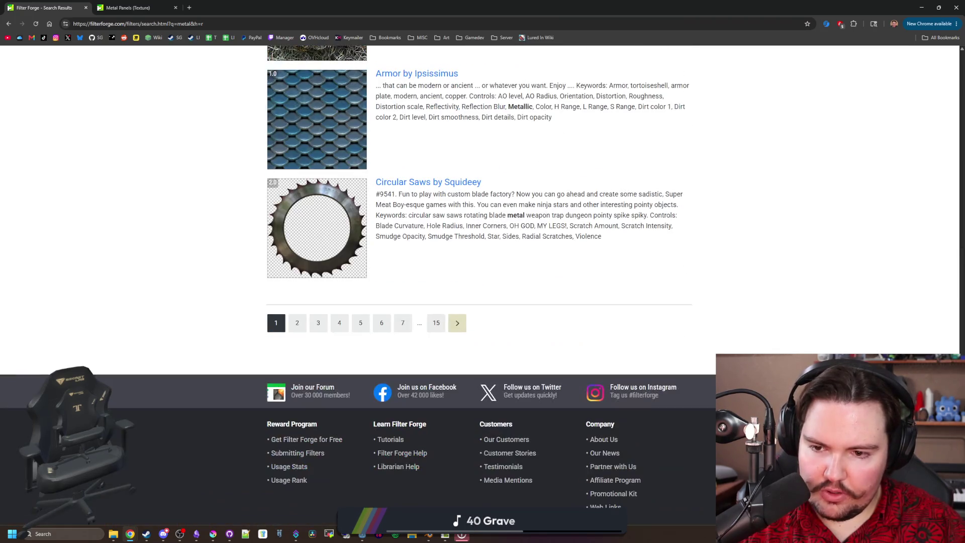
{"action": "scroll", "coordinate": [463, 331], "scroll_direction": "down", "scroll_amount": 20}
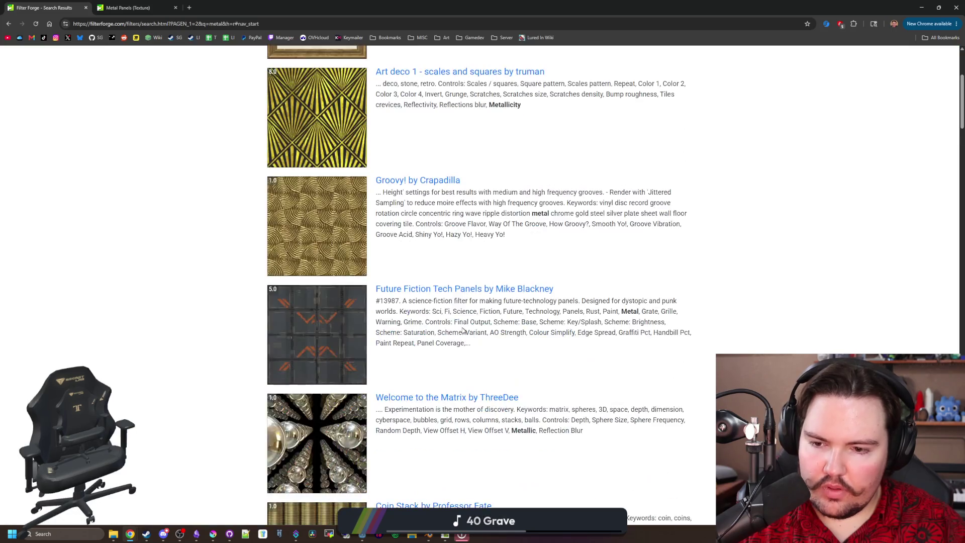
{"action": "scroll", "coordinate": [463, 330], "scroll_direction": "down", "scroll_amount": 20}
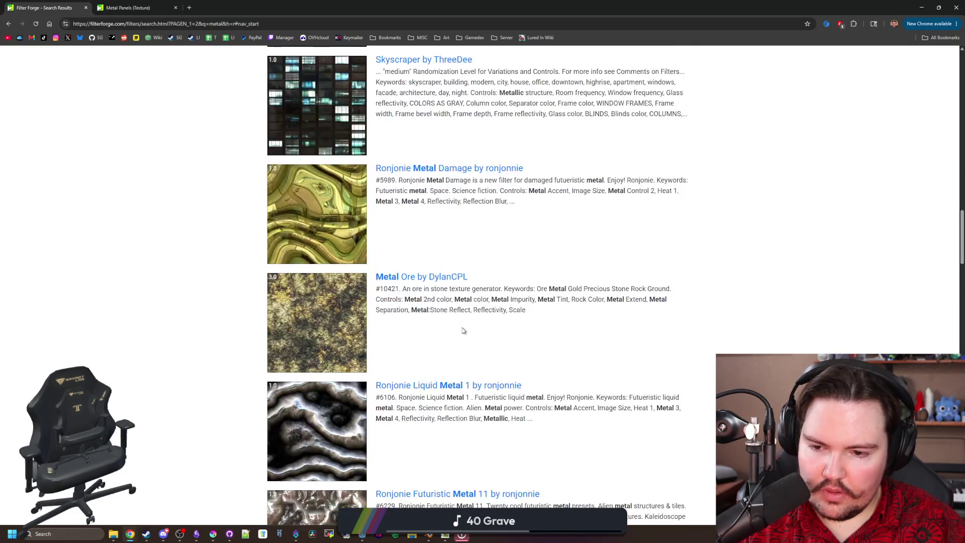
{"action": "scroll", "coordinate": [463, 331], "scroll_direction": "down", "scroll_amount": 20}
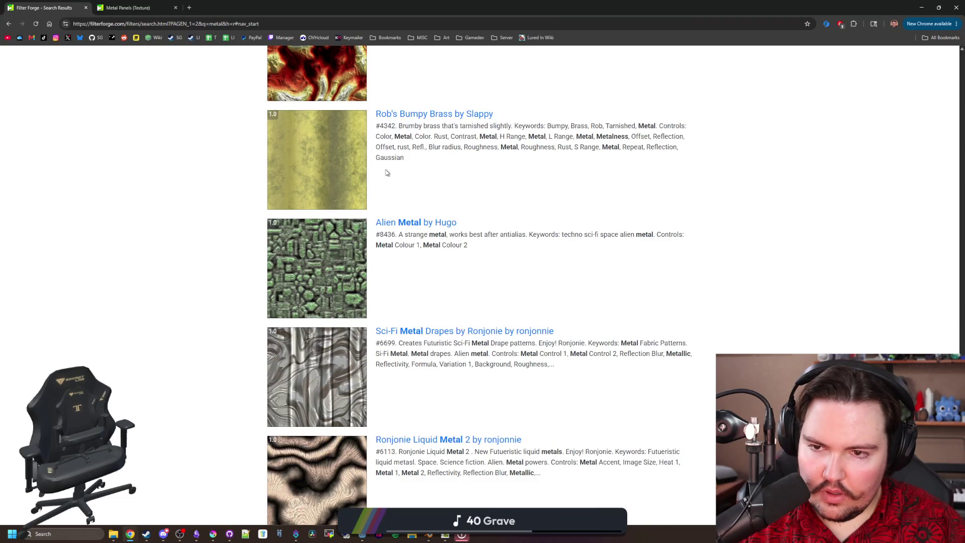
{"action": "scroll", "coordinate": [230, 268], "scroll_direction": "up", "scroll_amount": 20}
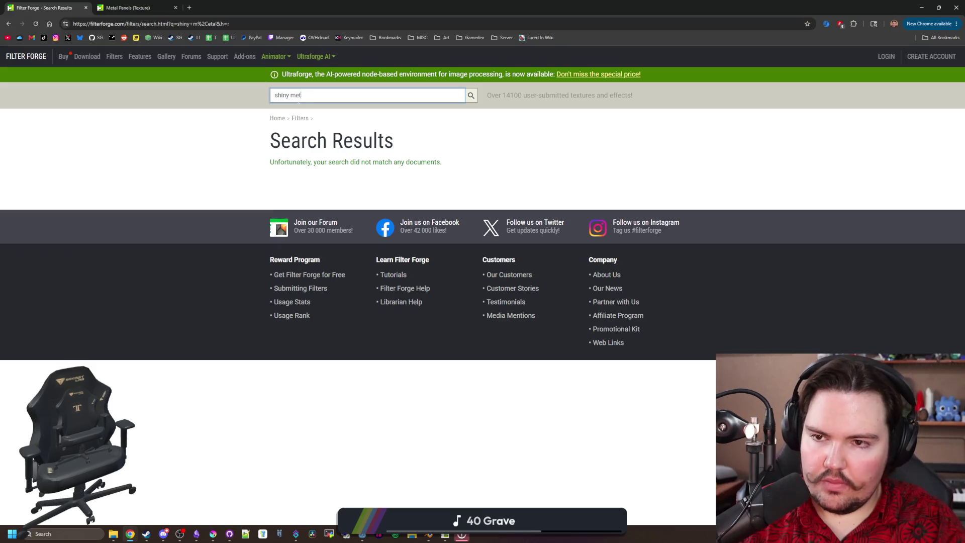
{"action": "scroll", "coordinate": [337, 229], "scroll_direction": "down", "scroll_amount": 12}
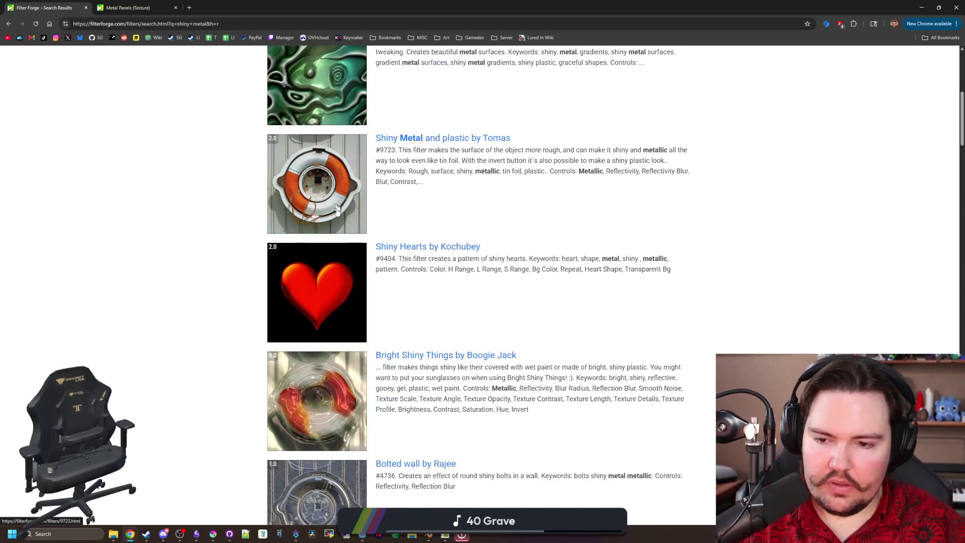
{"action": "scroll", "coordinate": [337, 230], "scroll_direction": "down", "scroll_amount": 20}
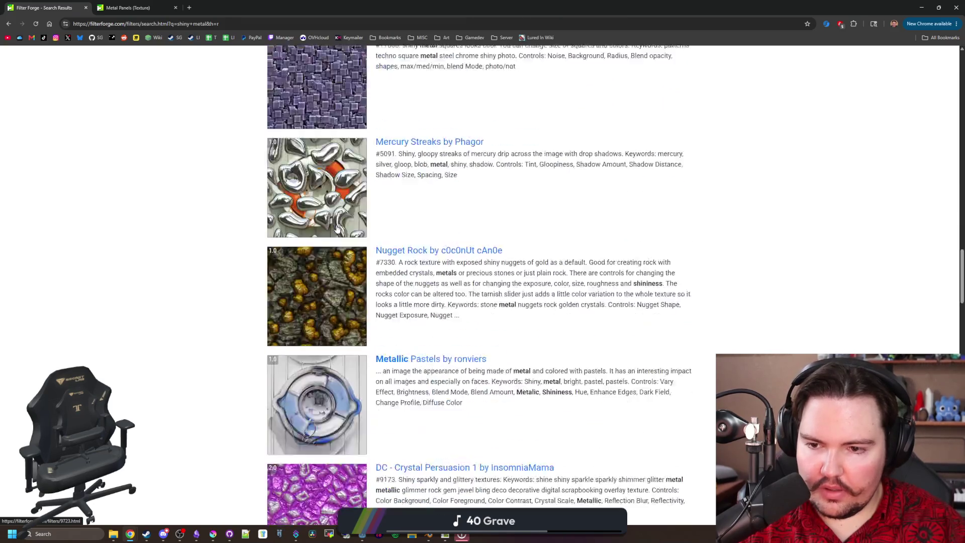
{"action": "scroll", "coordinate": [337, 229], "scroll_direction": "down", "scroll_amount": 15}
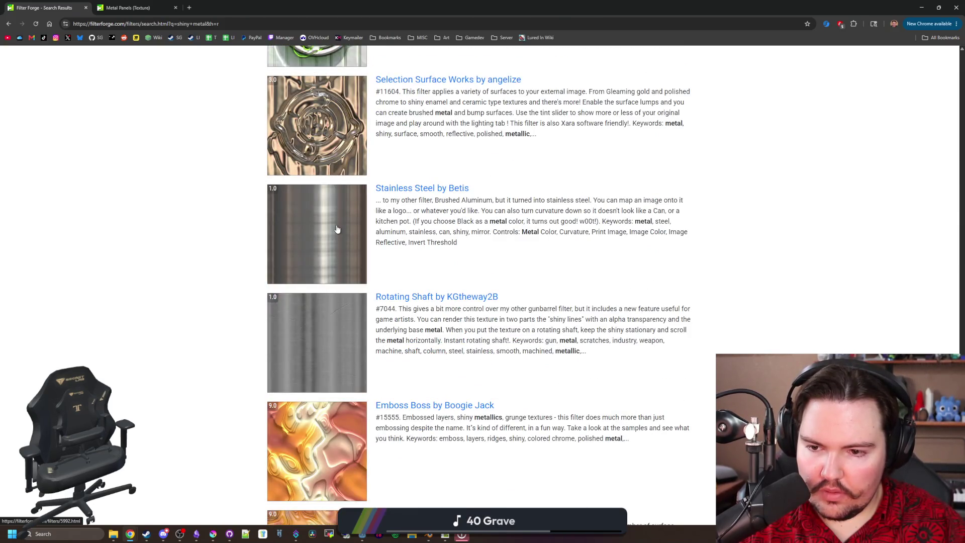
{"action": "scroll", "coordinate": [325, 355], "scroll_direction": "down", "scroll_amount": 18}
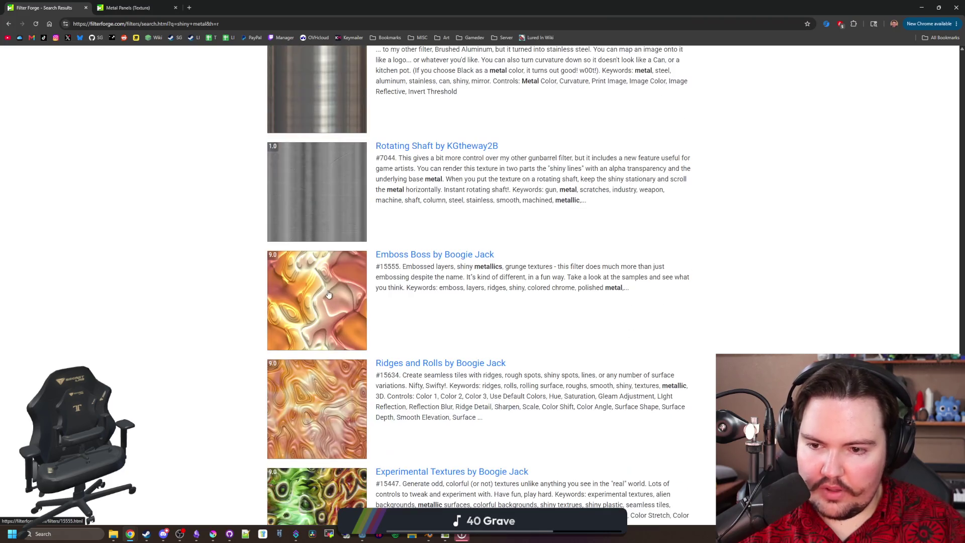
{"action": "key", "text": "Home"}
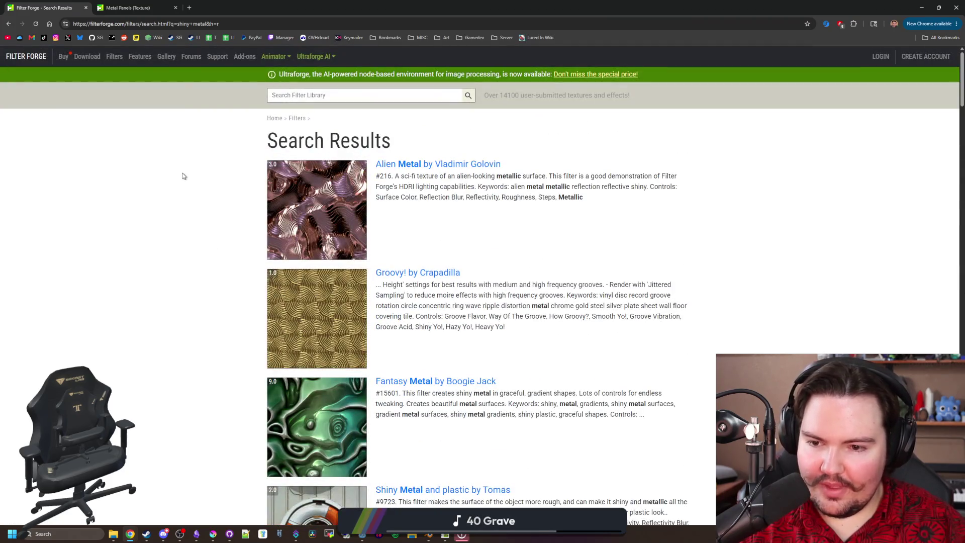
{"action": "left_click", "coordinate": [191, 6]}
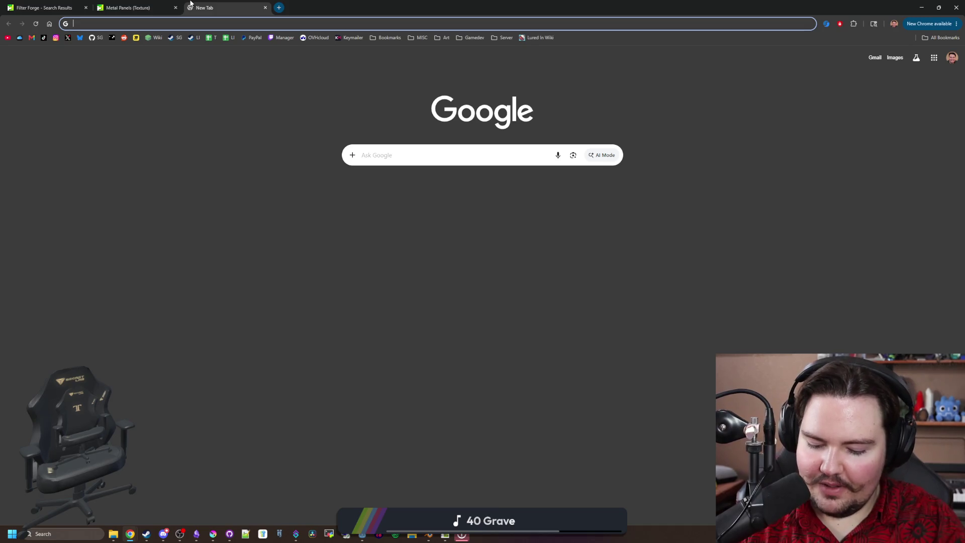
- Google 'metal' and view the image results, then go back to the Metal Panels page
{"action": "type", "text": "metal"}
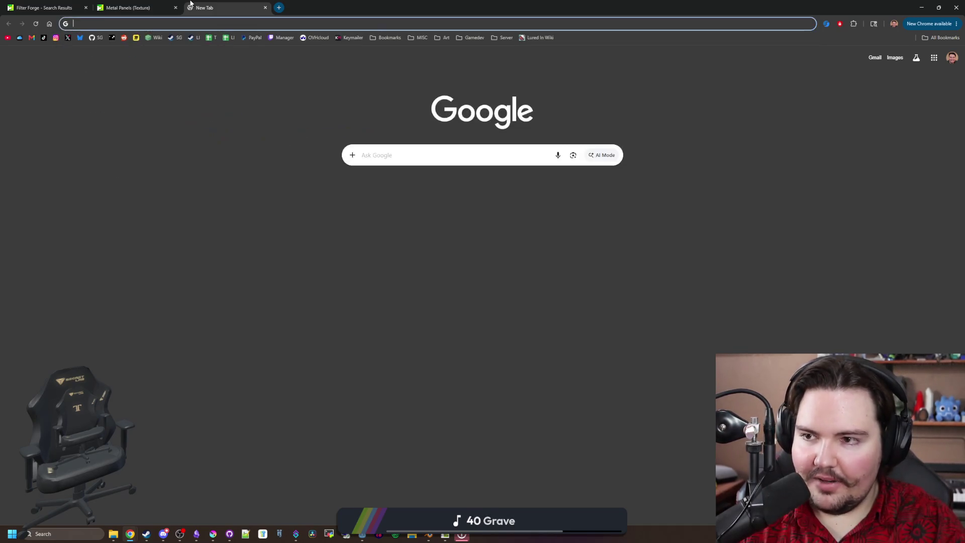
{"action": "key", "text": "Return"}
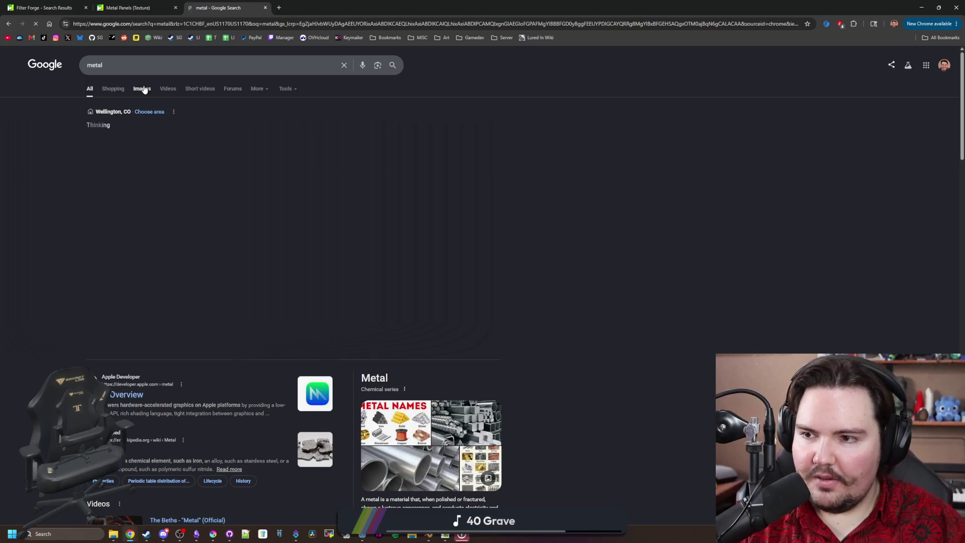
{"action": "left_click", "coordinate": [143, 89]}
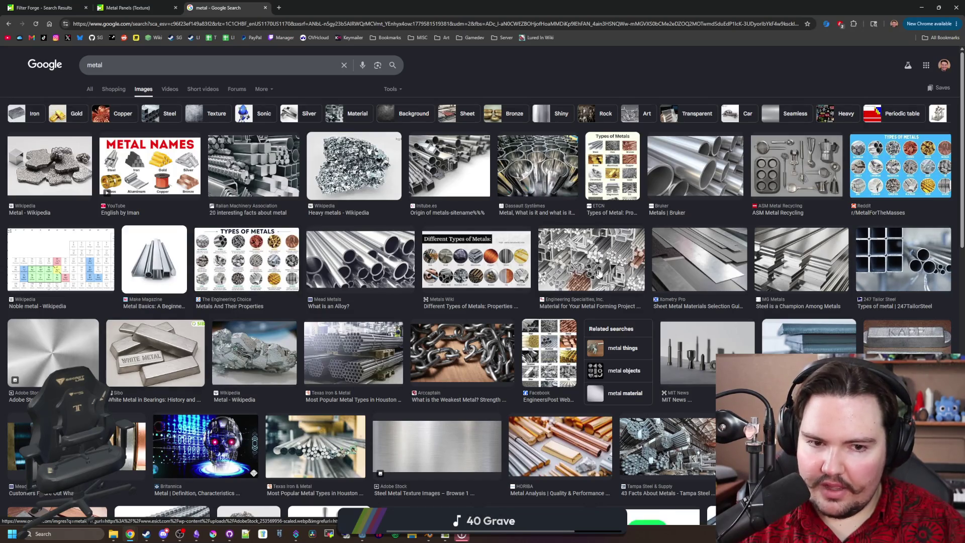
{"action": "left_click", "coordinate": [128, 4]}
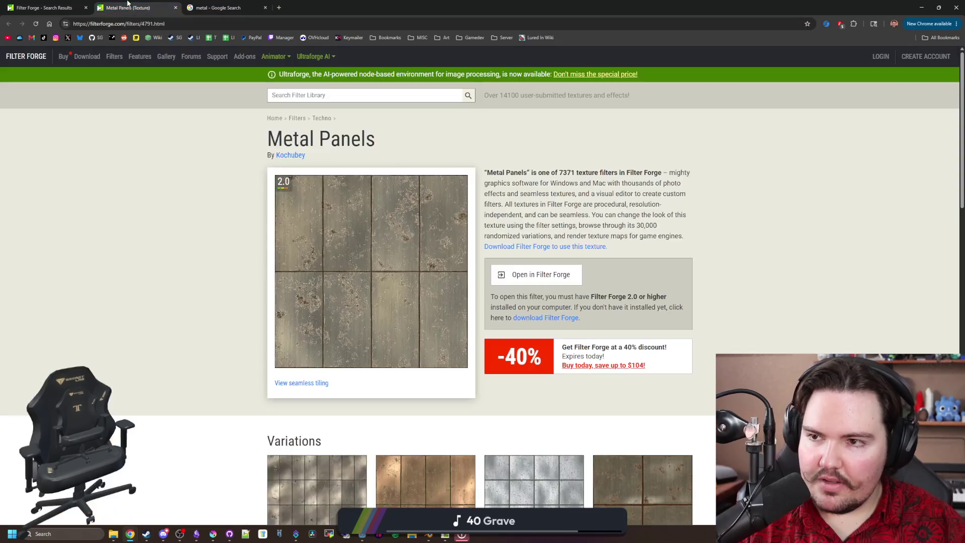
{"action": "scroll", "coordinate": [382, 236], "scroll_direction": "down", "scroll_amount": 1}
- Back in Godot, switch to the Game view and run the project
{"action": "key", "text": "alt+Tab"}
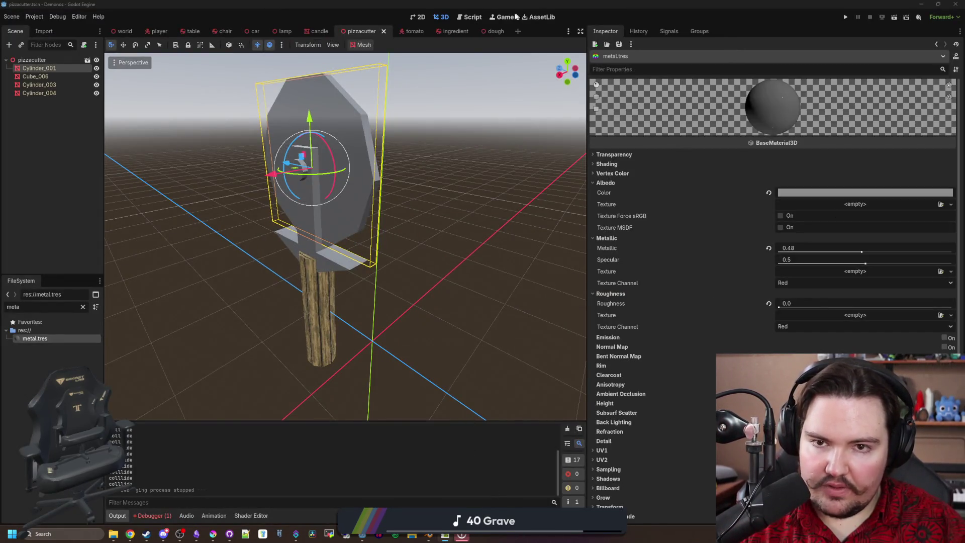
{"action": "left_click", "coordinate": [516, 17]}
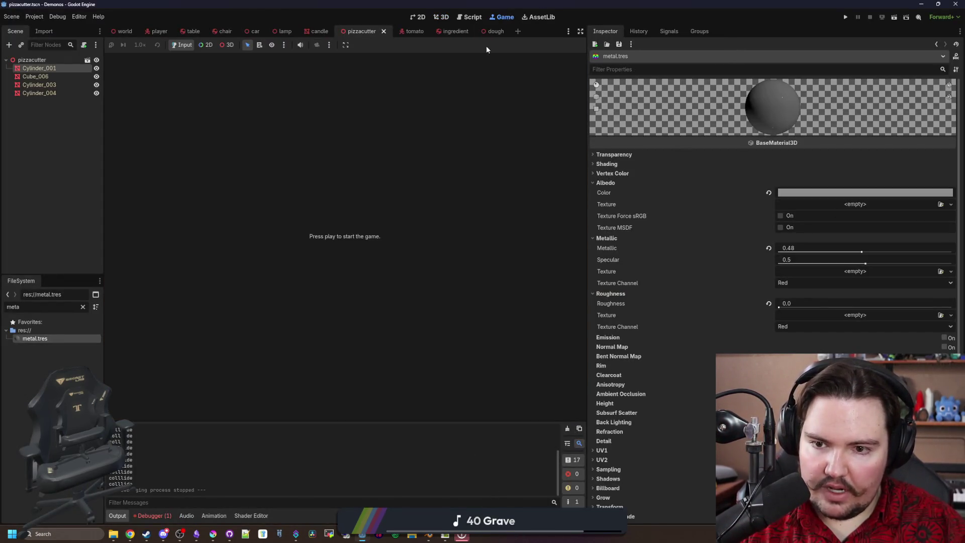
{"action": "left_click", "coordinate": [130, 534]}
{"action": "left_click", "coordinate": [130, 534]}
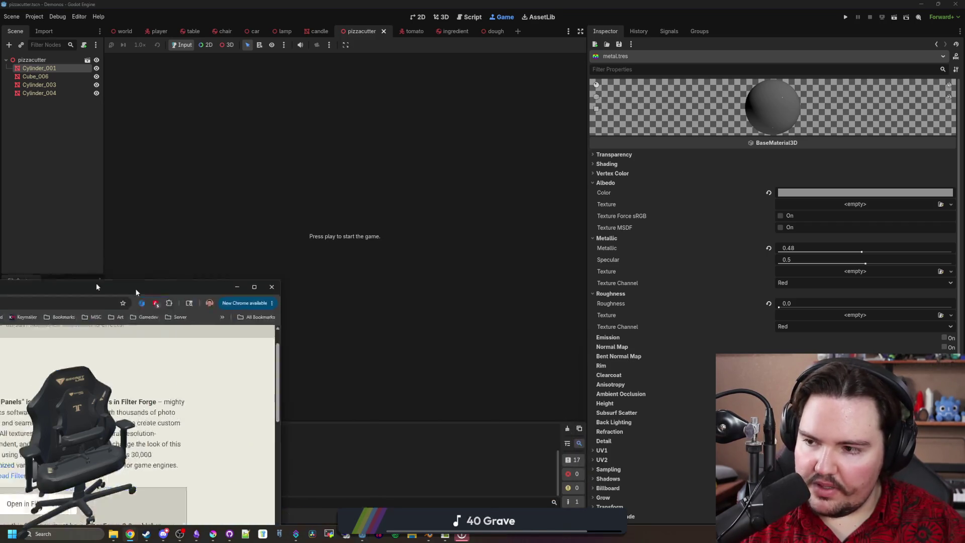
{"action": "left_click", "coordinate": [847, 17]}
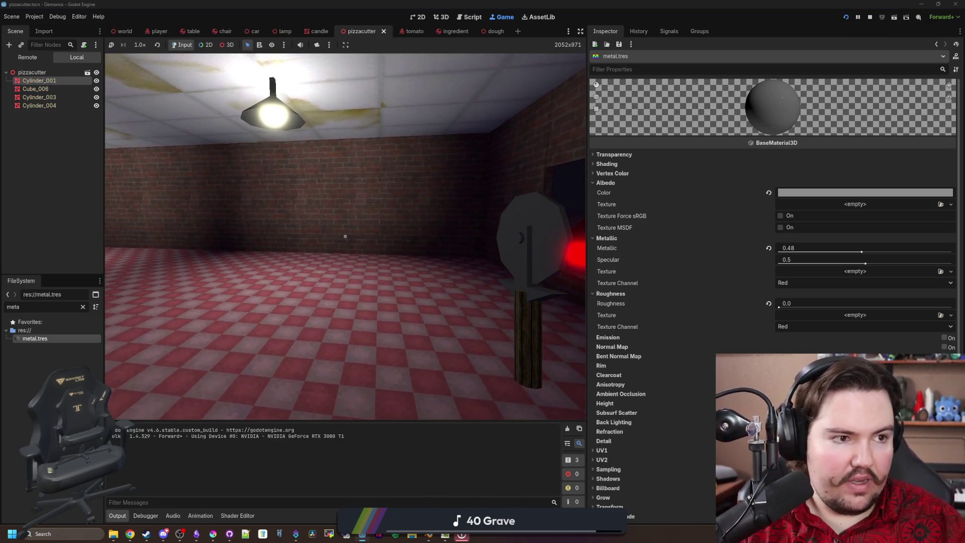
- Google 'did ps1 have normal maps', revise it to 'did ps2 have normal maps', and skim the results
{"action": "key", "text": "alt+Tab"}
{"action": "type", "text": "did ps1 have norma"}
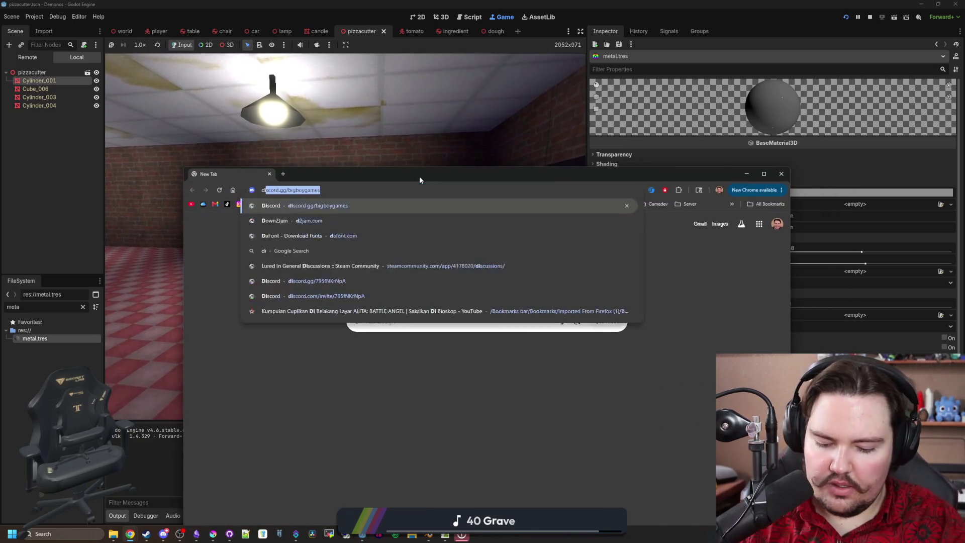
{"action": "type", "text": "l maps"}
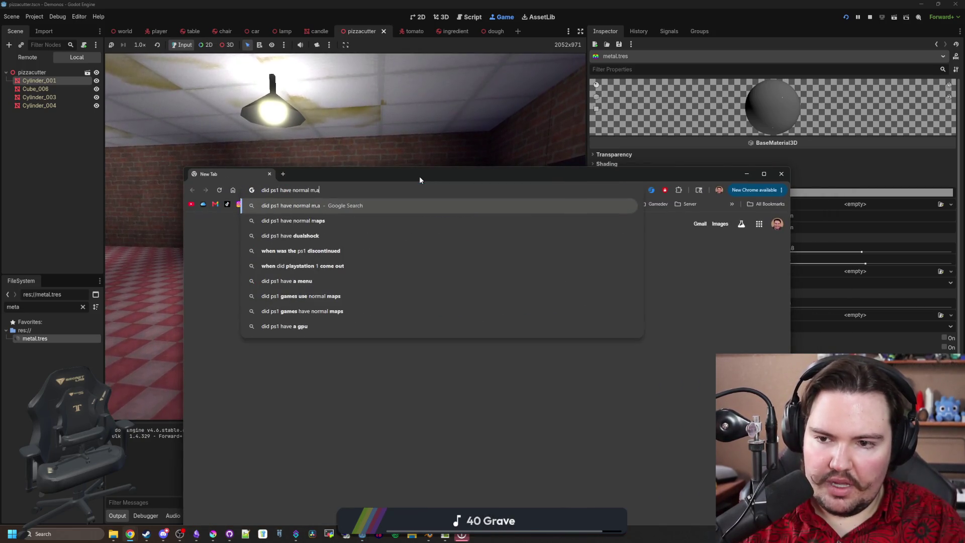
{"action": "key", "text": "Return"}
{"action": "left_click_drag", "start_coordinate": [420, 176], "coordinate": [413, 174]}
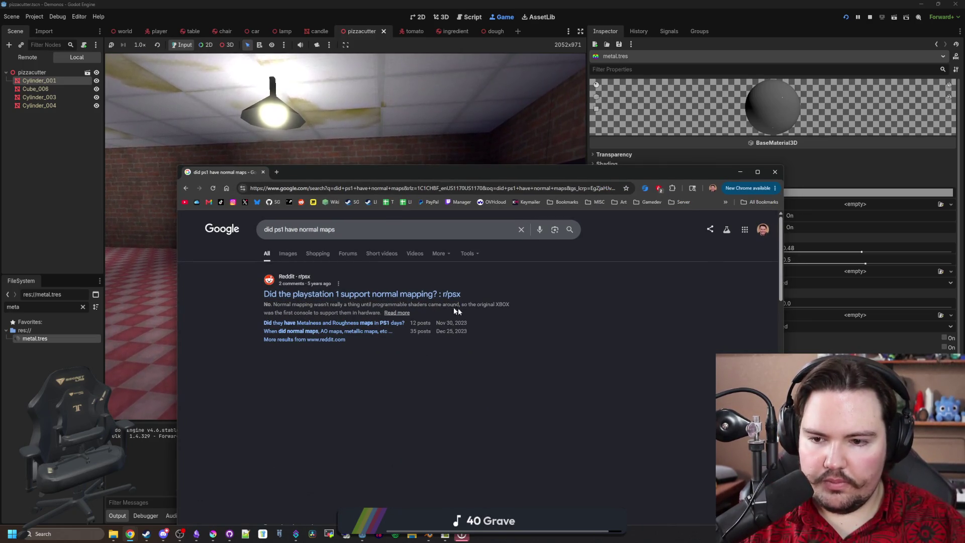
{"action": "left_click", "coordinate": [283, 233]}
{"action": "key", "text": "BackSpace"}
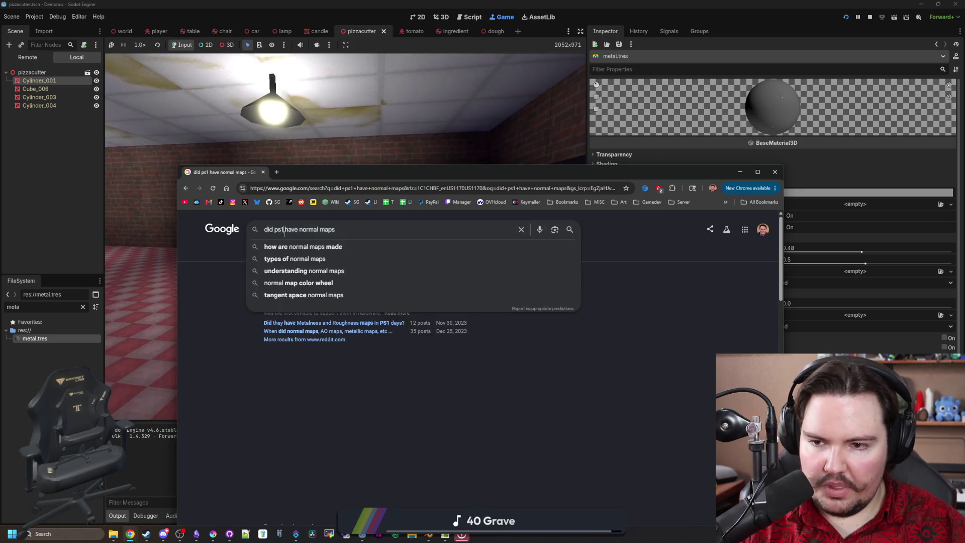
{"action": "type", "text": "2"}
{"action": "key", "text": "Return"}
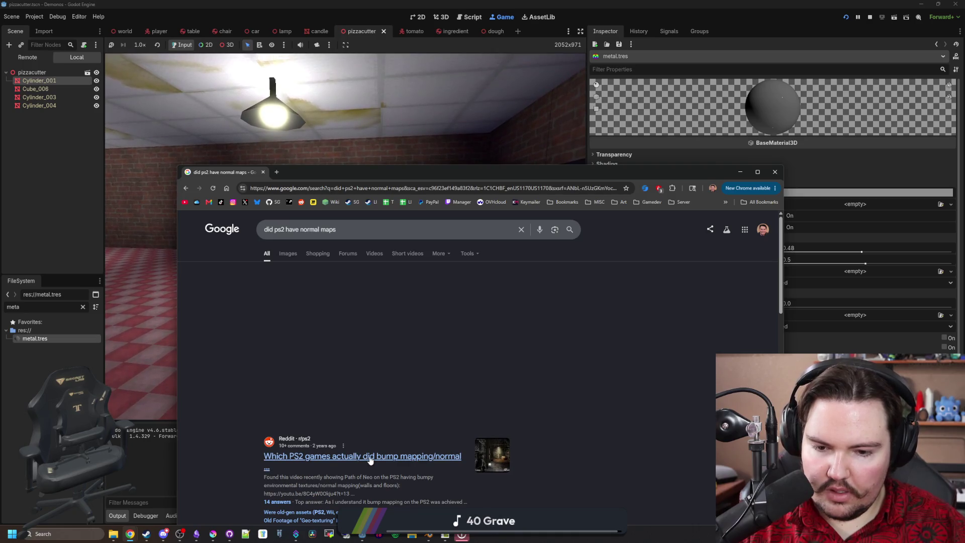
{"action": "scroll", "coordinate": [336, 422], "scroll_direction": "down", "scroll_amount": 4}
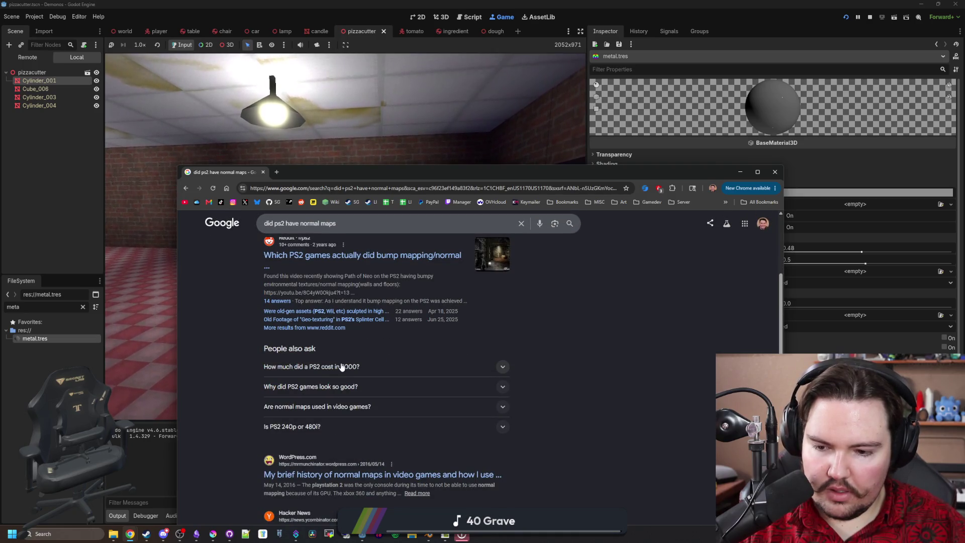
{"action": "scroll", "coordinate": [341, 366], "scroll_direction": "down", "scroll_amount": 2}
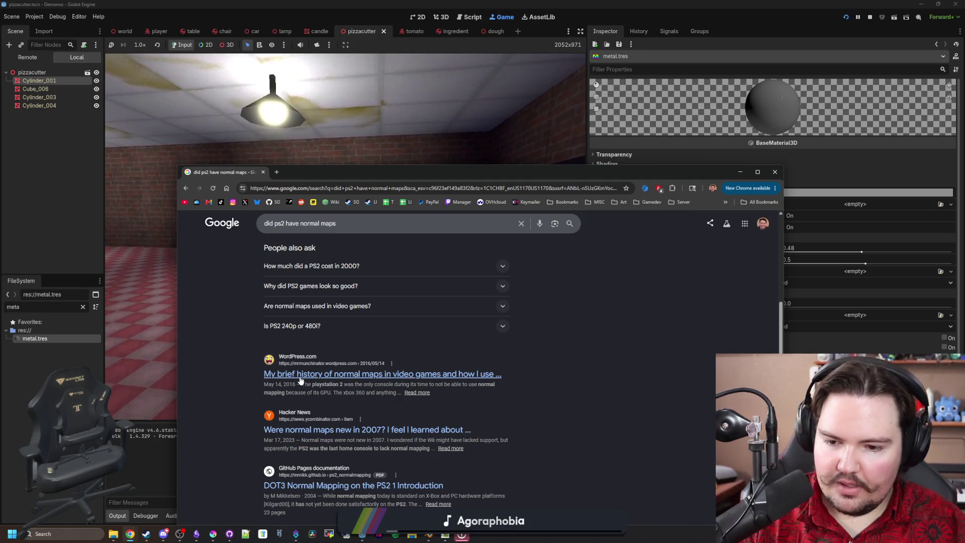
{"action": "left_click", "coordinate": [260, 167]}
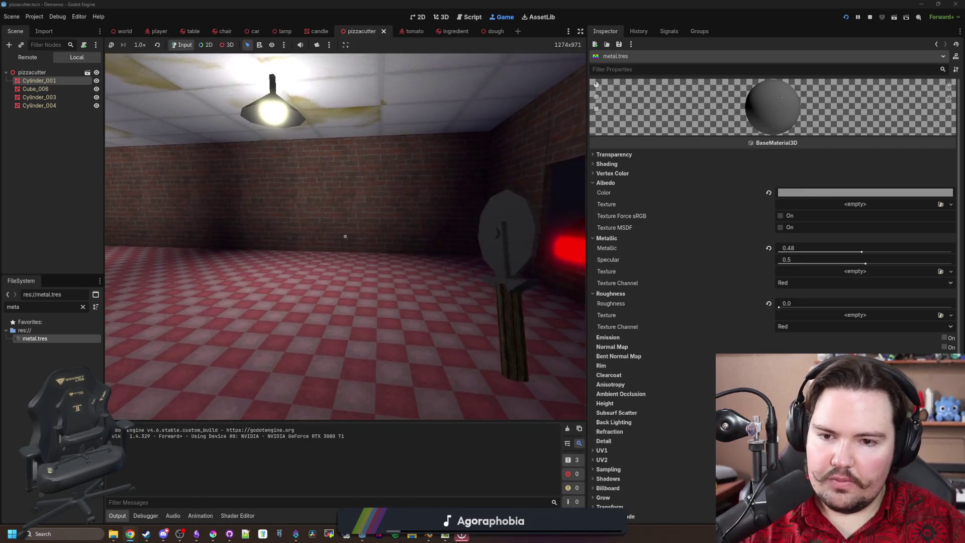
- Walk around the restaurant inspecting the dull grey pizza cutter blade, then return to the Metal Panels page
{"action": "key", "text": "w"}
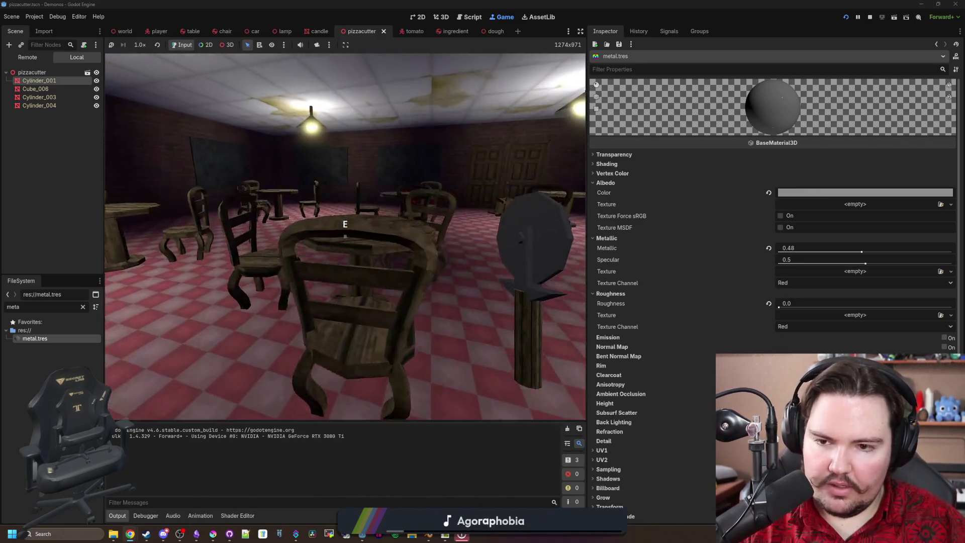
{"action": "key", "text": "w"}
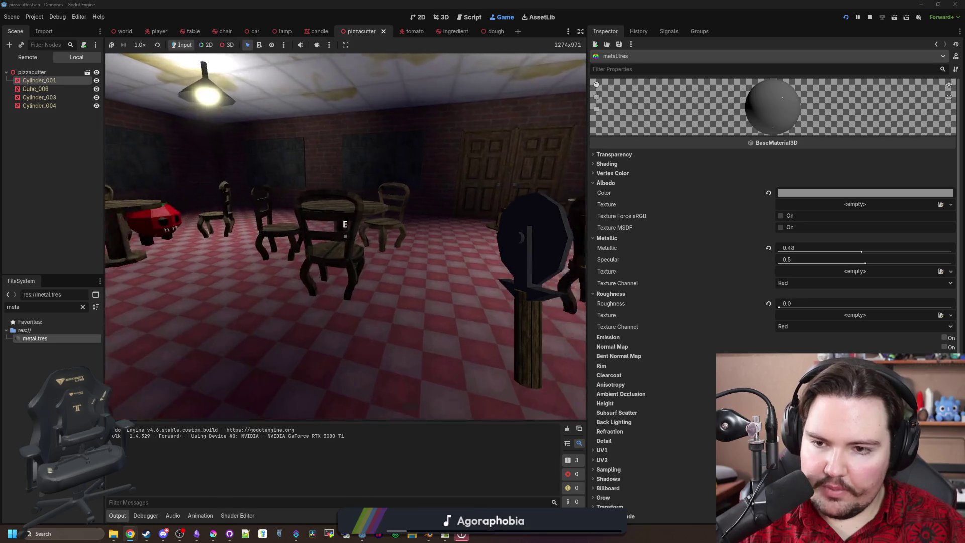
{"action": "key", "text": "w"}
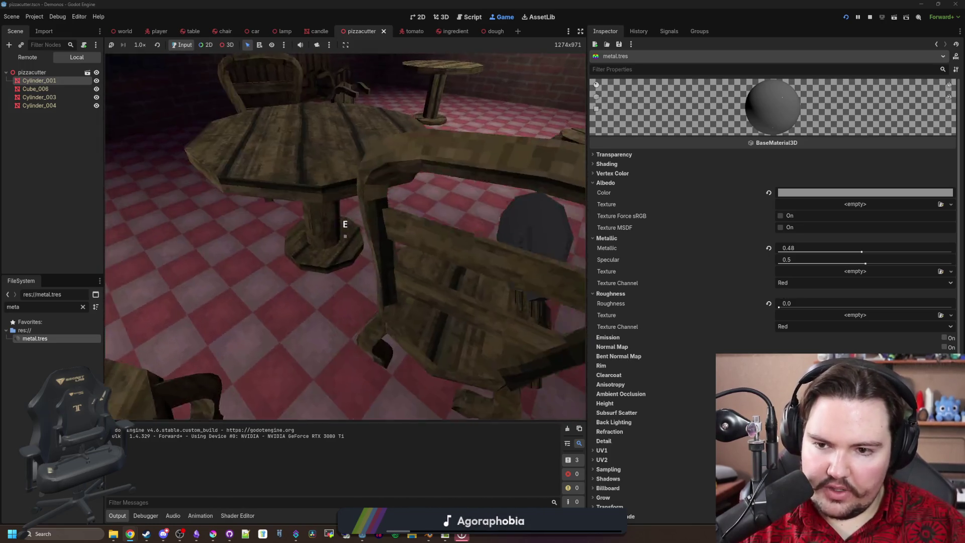
{"action": "key", "text": "w"}
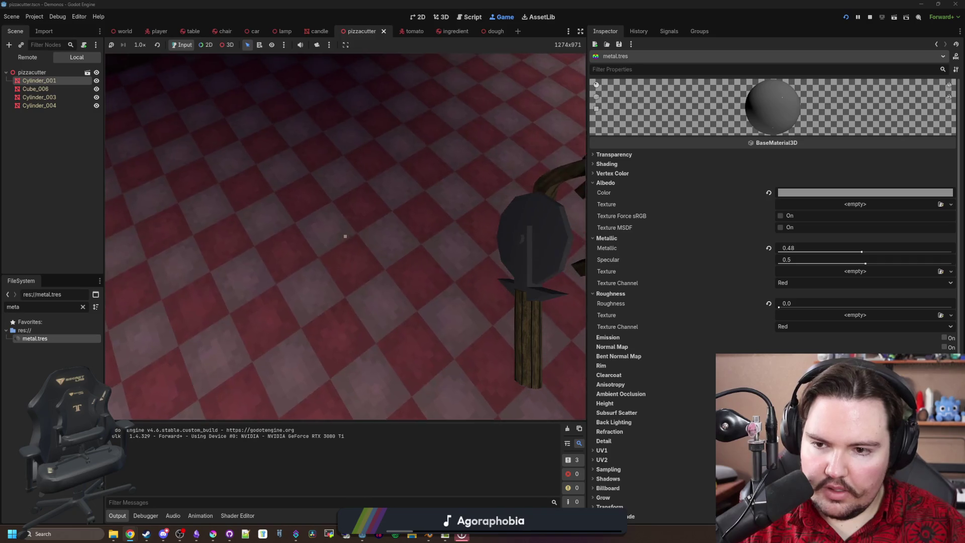
{"action": "key", "text": "w"}
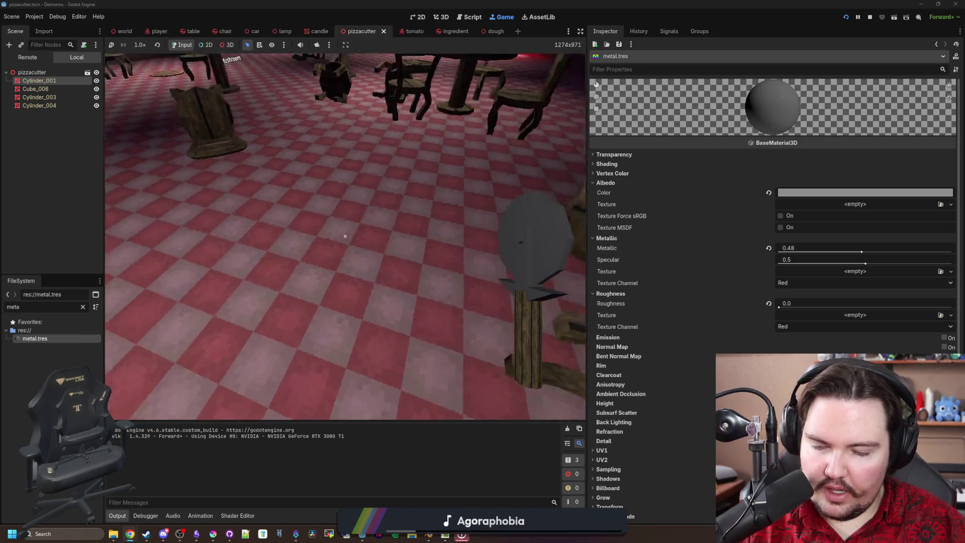
{"action": "key", "text": "w"}
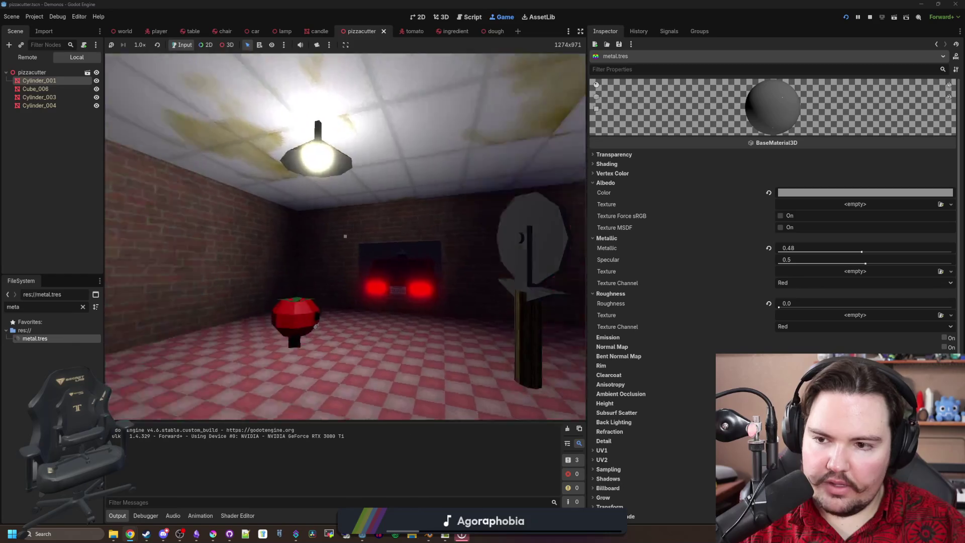
{"action": "key", "text": "w"}
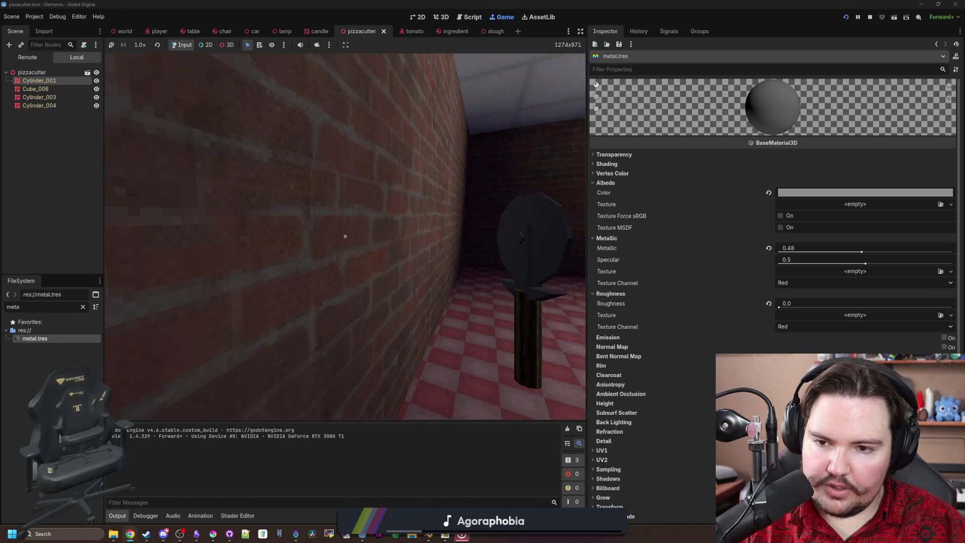
{"action": "key", "text": "w"}
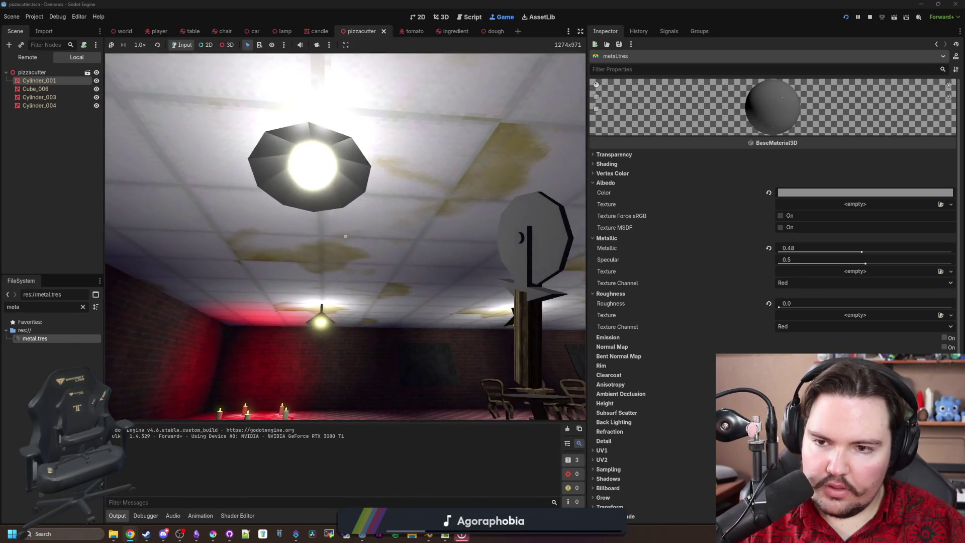
{"action": "key", "text": "w"}
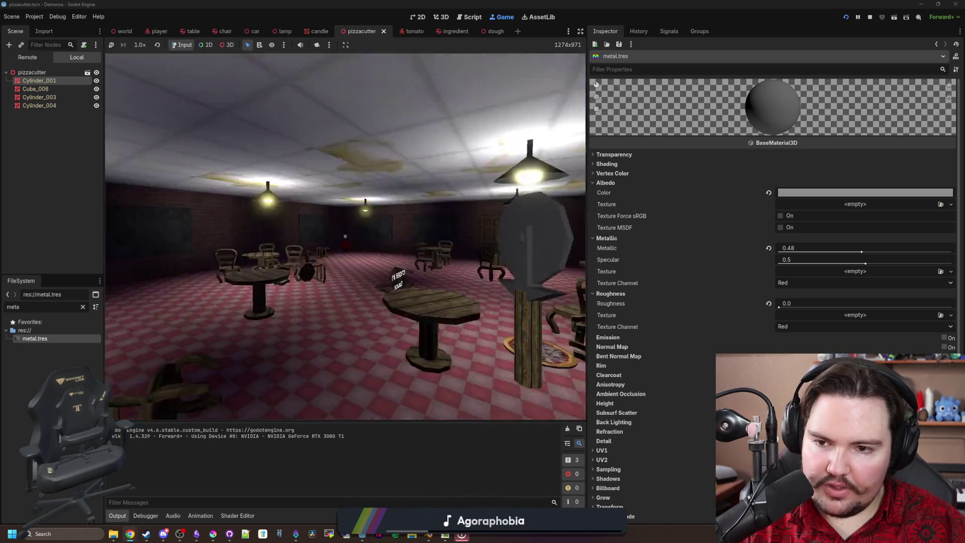
{"action": "key", "text": "w"}
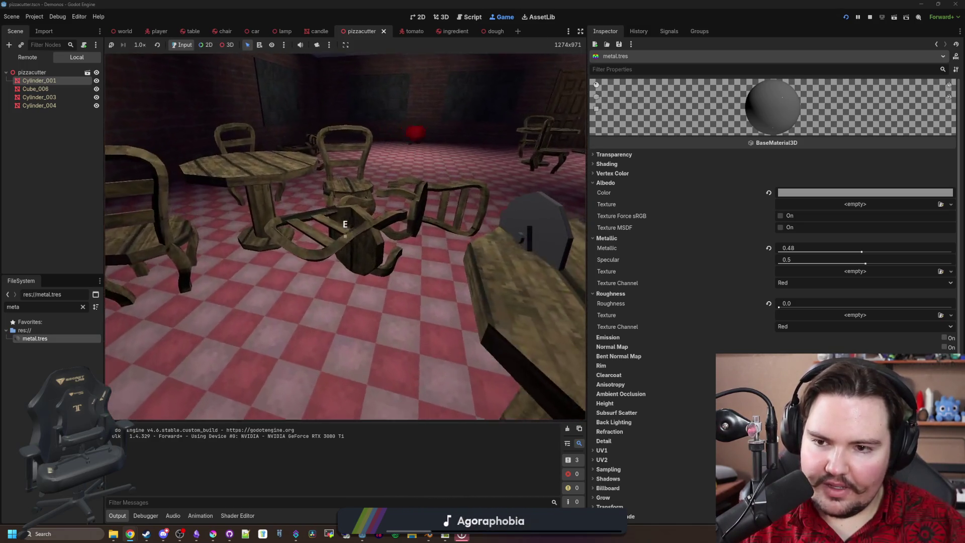
{"action": "key", "text": "w"}
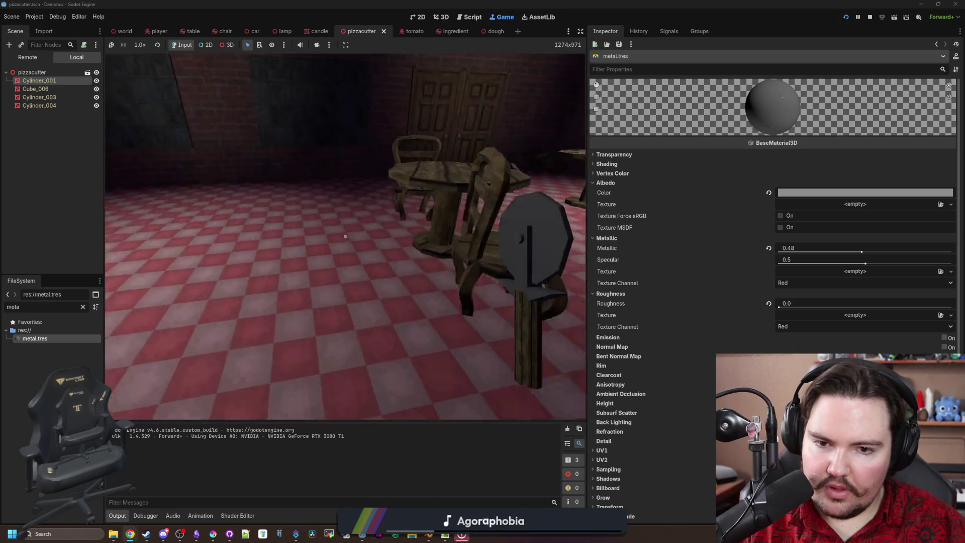
{"action": "key", "text": "w"}
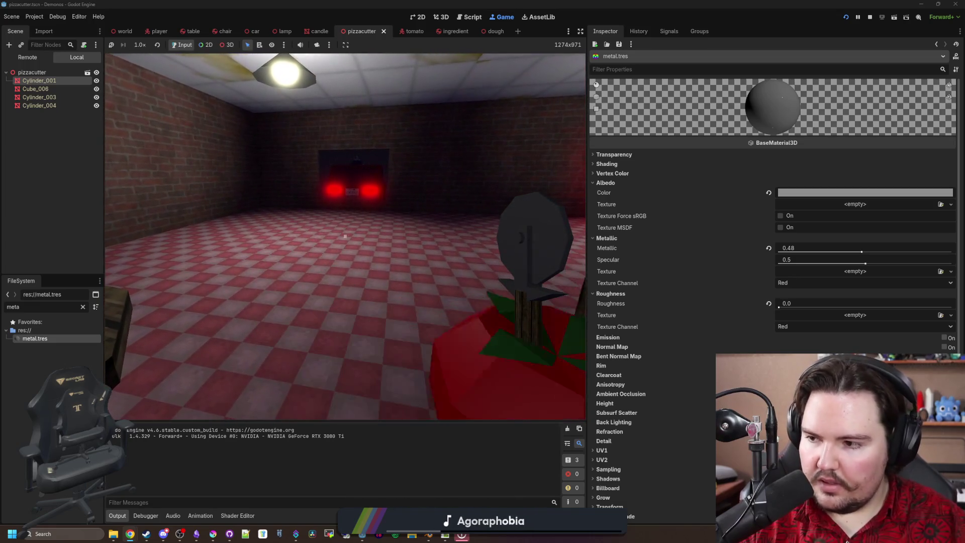
{"action": "key", "text": "alt+Tab"}
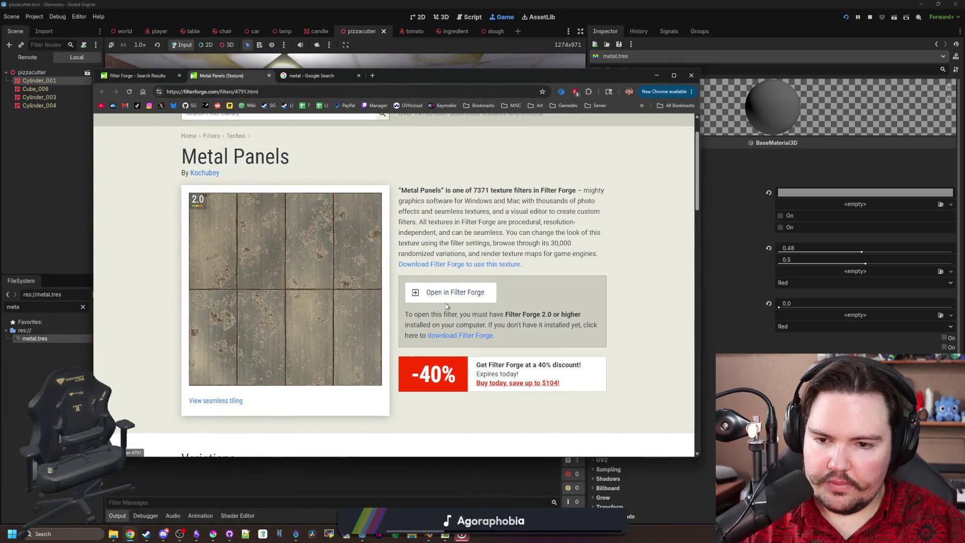
- Open the image in Filter Forge and maximize its window
{"action": "left_click", "coordinate": [454, 300]}
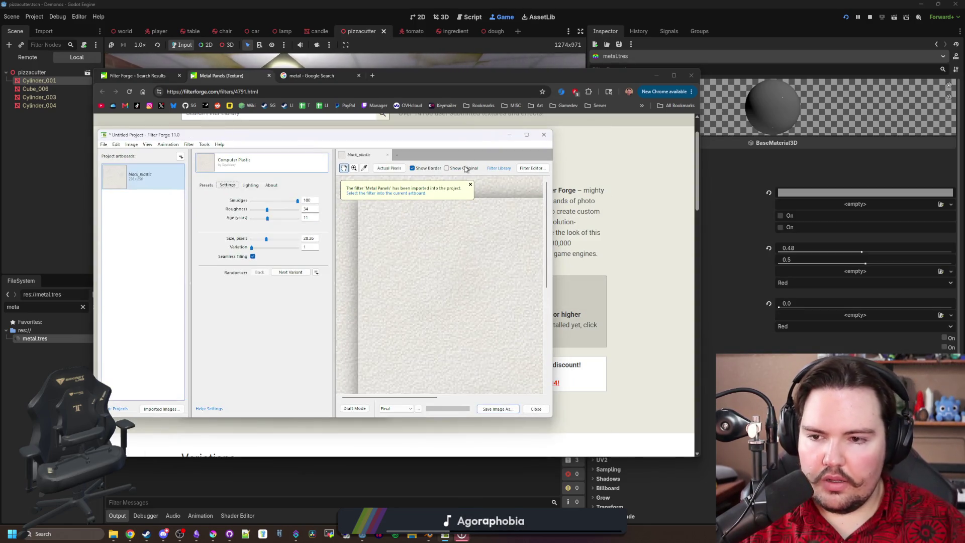
{"action": "double_click", "coordinate": [468, 140]}
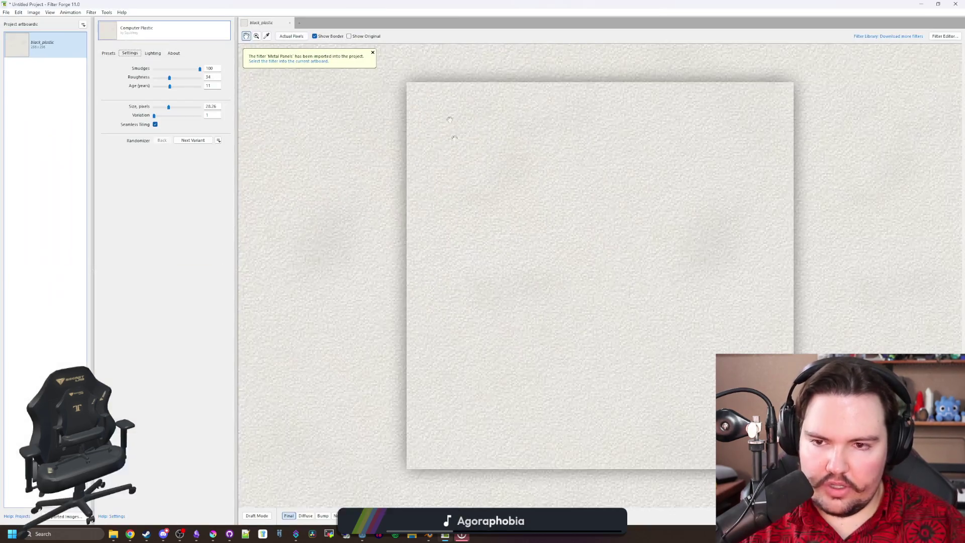
{"action": "scroll", "coordinate": [329, 432], "scroll_direction": "down", "scroll_amount": 2}
{"action": "scroll", "coordinate": [371, 488], "scroll_direction": "up", "scroll_amount": 2}
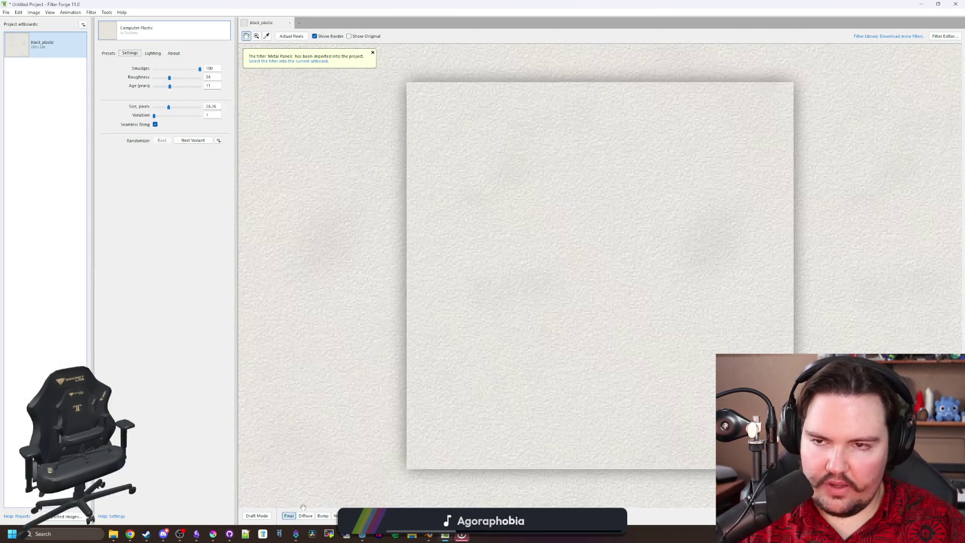
- Apply the Metal Panels filter with Large Plates and Seamless Tiling enabled
{"action": "left_click", "coordinate": [150, 28]}
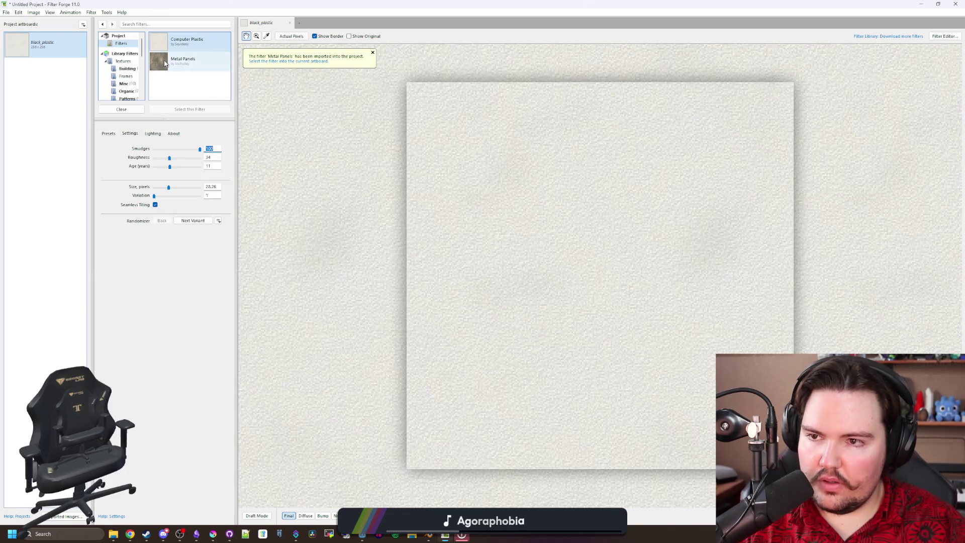
{"action": "left_click", "coordinate": [165, 62]}
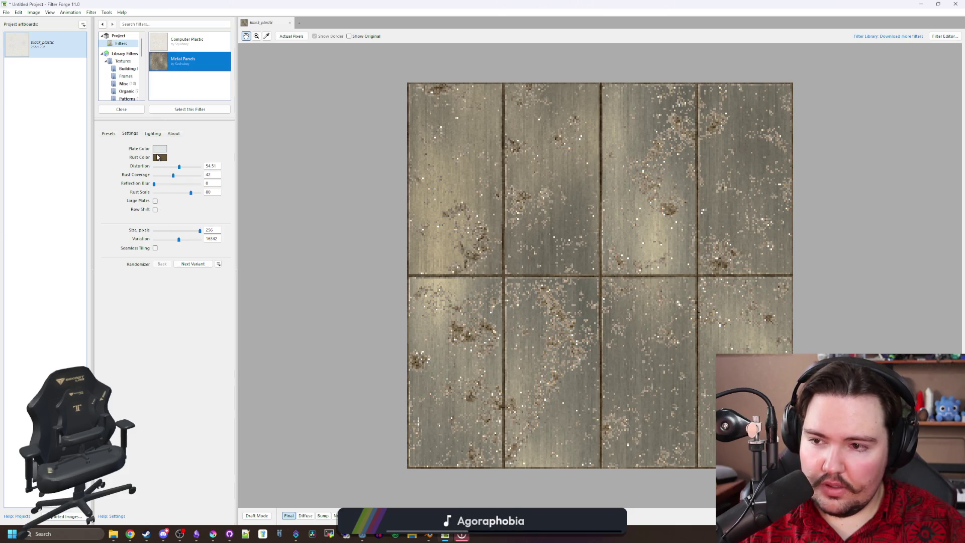
{"action": "left_click", "coordinate": [155, 201]}
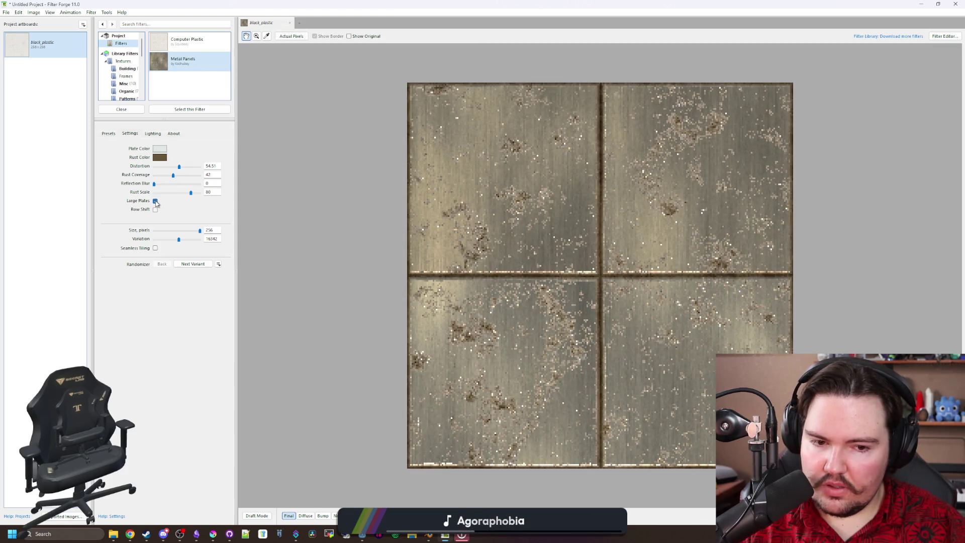
{"action": "left_click", "coordinate": [155, 248]}
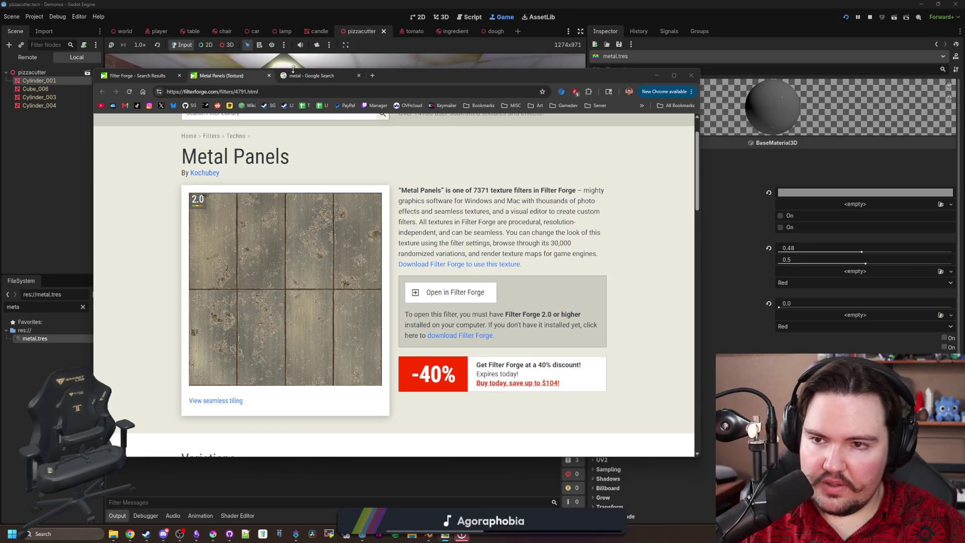
- Search Google Images for 'metal texture'
{"action": "left_click", "coordinate": [306, 76]}
{"action": "scroll", "coordinate": [365, 354], "scroll_direction": "down", "scroll_amount": 5}
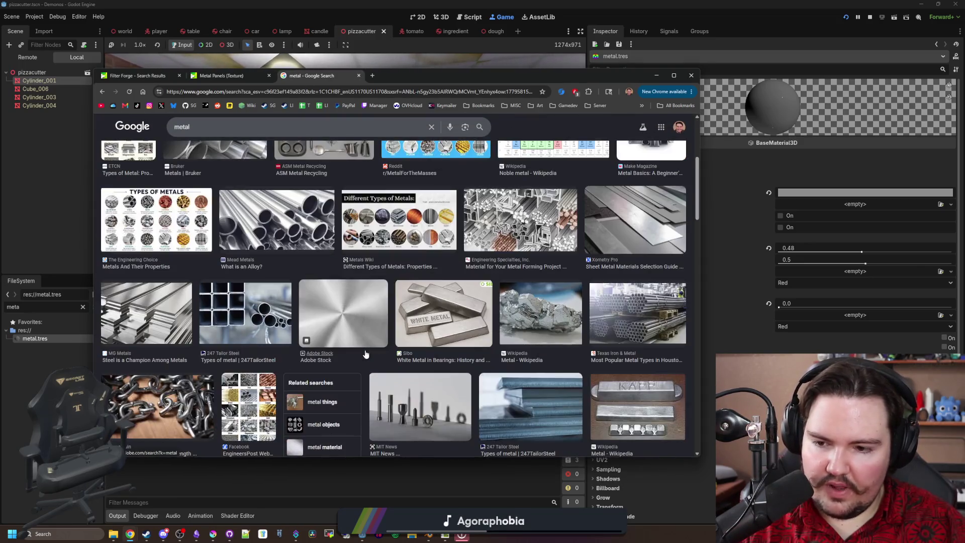
{"action": "left_click", "coordinate": [217, 127]}
{"action": "type", "text": "texture"}
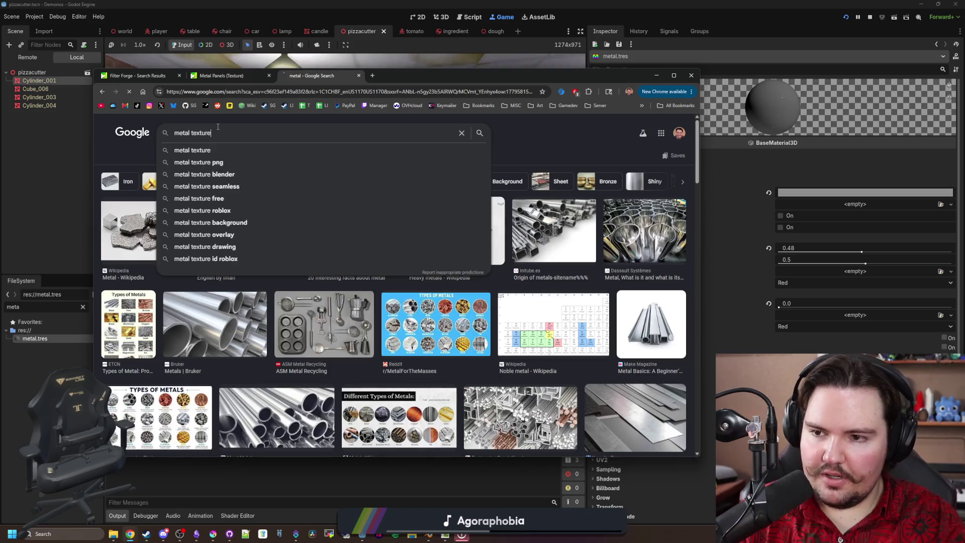
{"action": "key", "text": "Return"}
- Copy the first scratched grey metal result image and return to Krita
{"action": "left_click", "coordinate": [138, 236]}
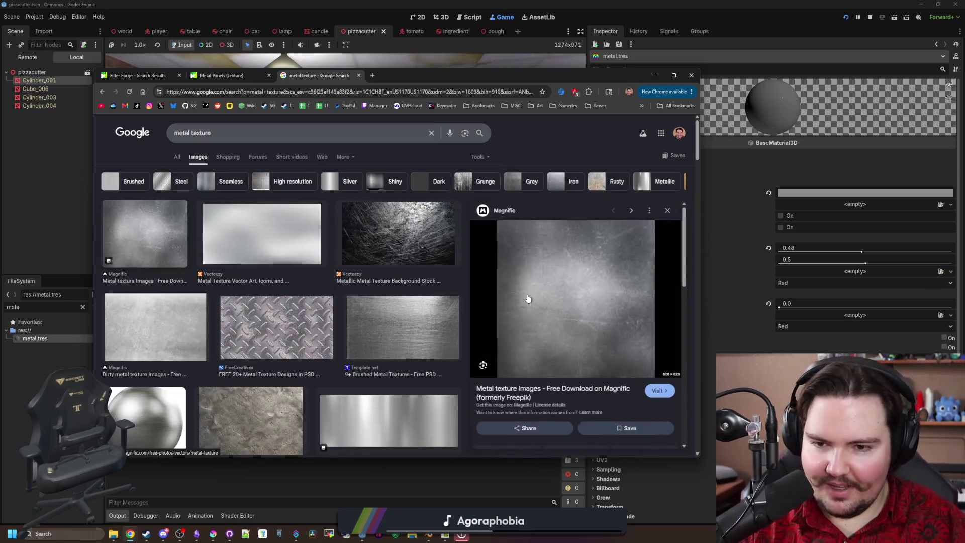
{"action": "right_click", "coordinate": [589, 303]}
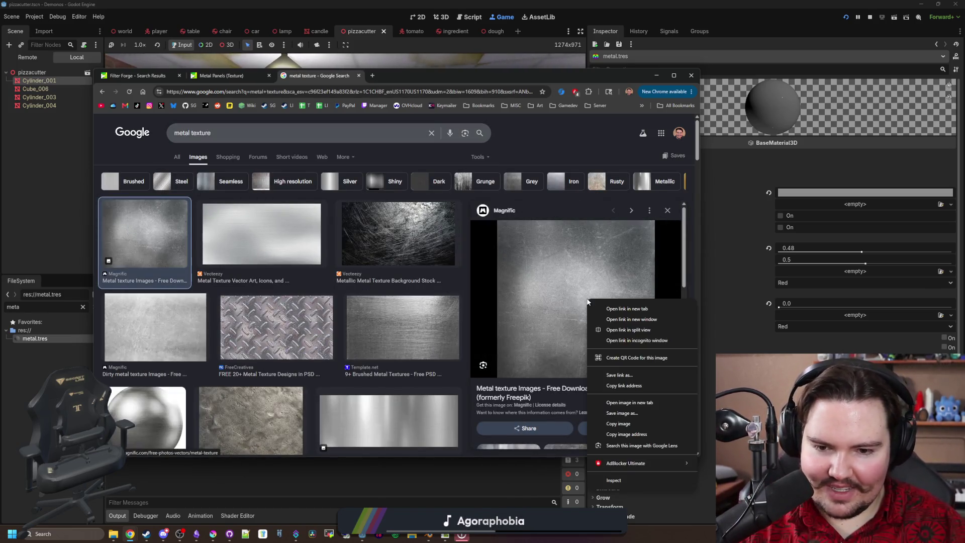
{"action": "left_click", "coordinate": [611, 416]}
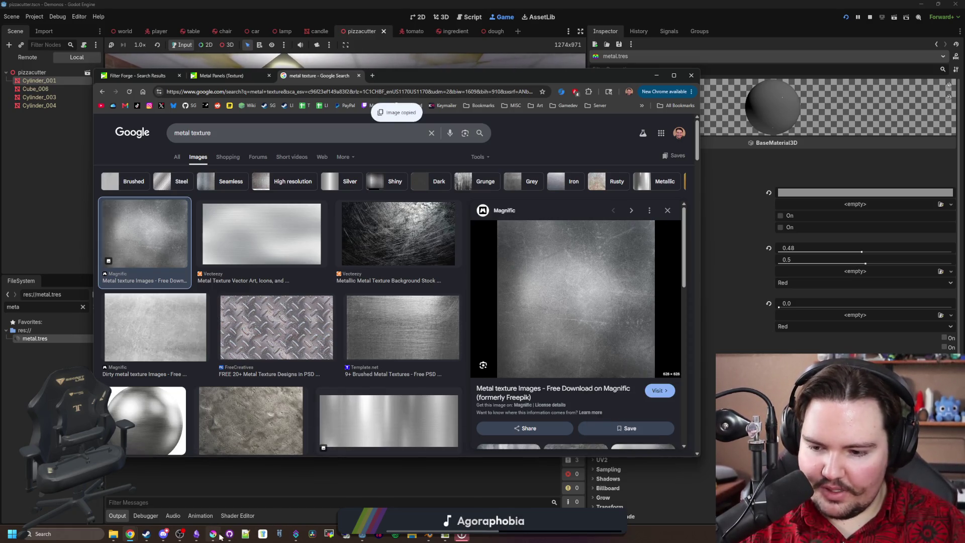
{"action": "left_click", "coordinate": [213, 534]}
{"action": "left_click", "coordinate": [99, 151]}
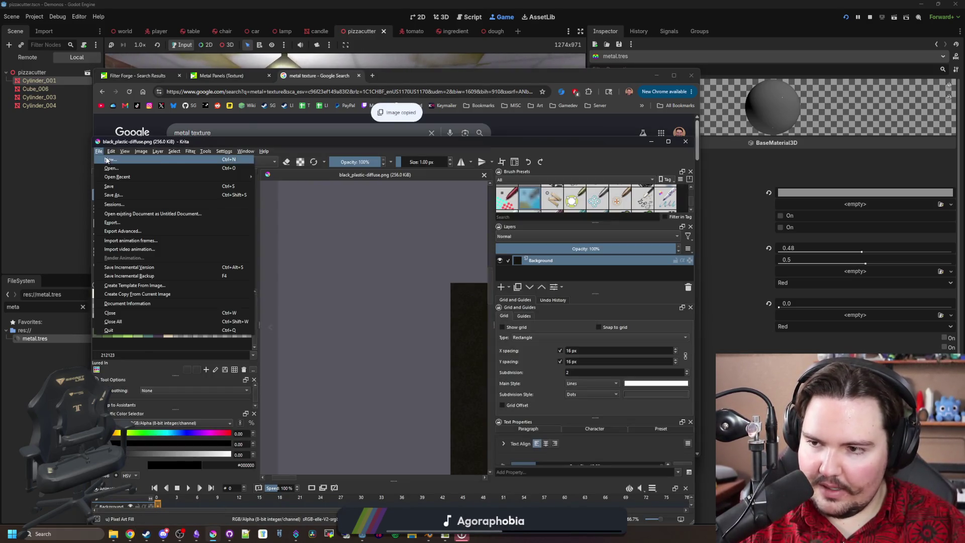
- Create a new Krita document from the copied metal image and maximize the window
{"action": "left_click", "coordinate": [108, 159]}
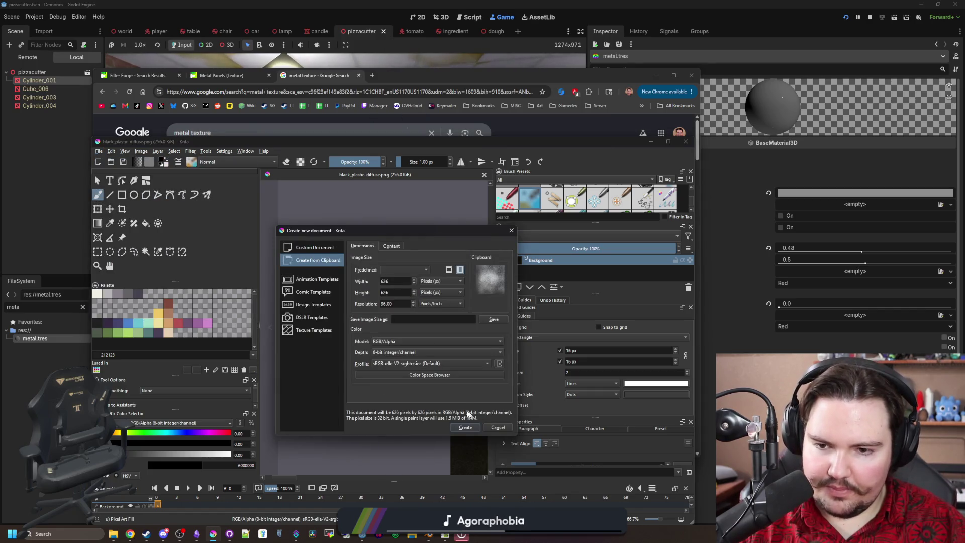
{"action": "left_click", "coordinate": [474, 428]}
{"action": "left_click", "coordinate": [473, 278]}
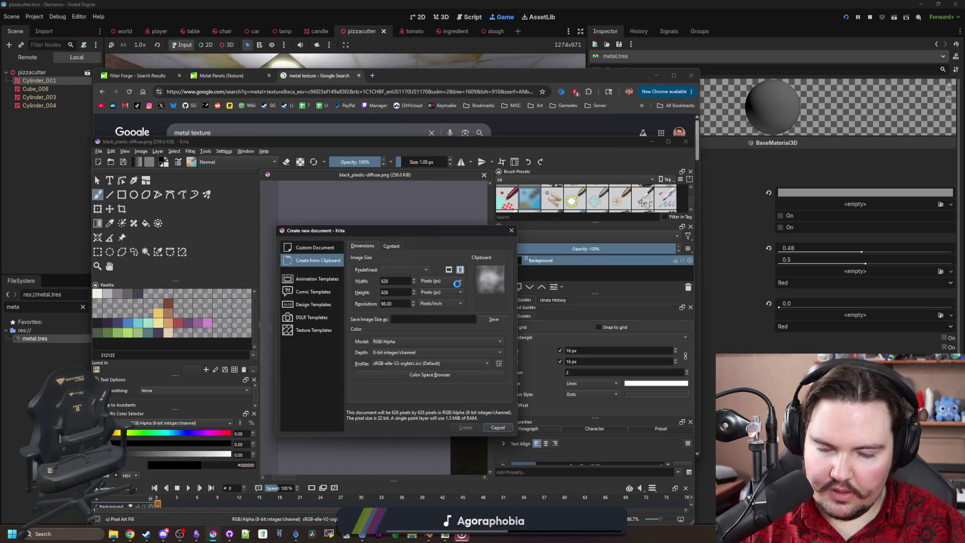
{"action": "left_click", "coordinate": [670, 141]}
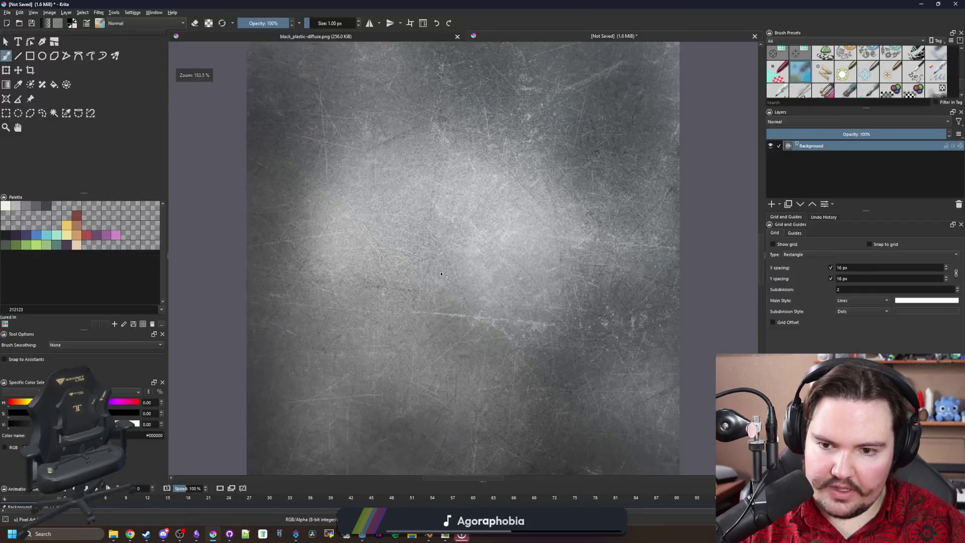
{"action": "scroll", "coordinate": [441, 274], "scroll_direction": "down", "scroll_amount": 3}
{"action": "scroll", "coordinate": [441, 274], "scroll_direction": "up", "scroll_amount": 3}
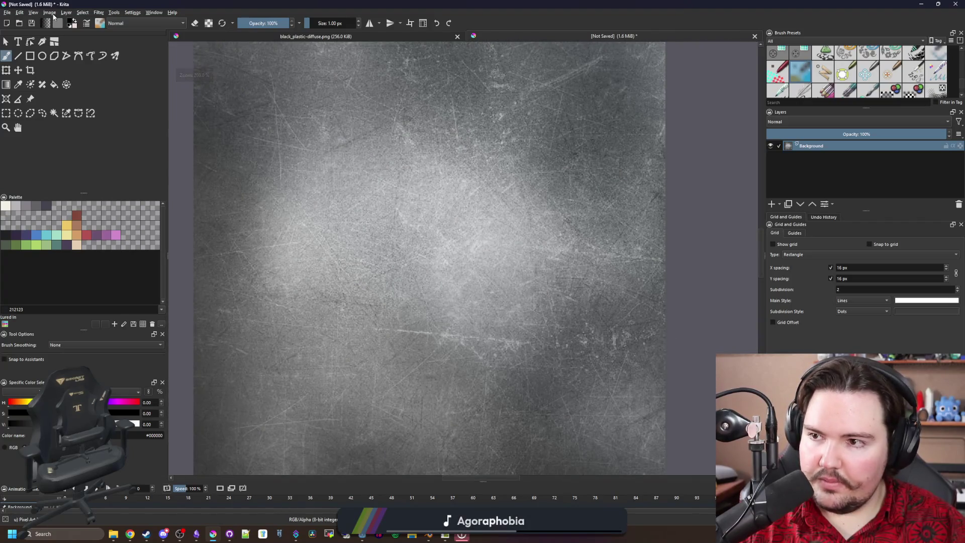
- Scale the image down to 256 × 256 px
{"action": "left_click", "coordinate": [52, 13]}
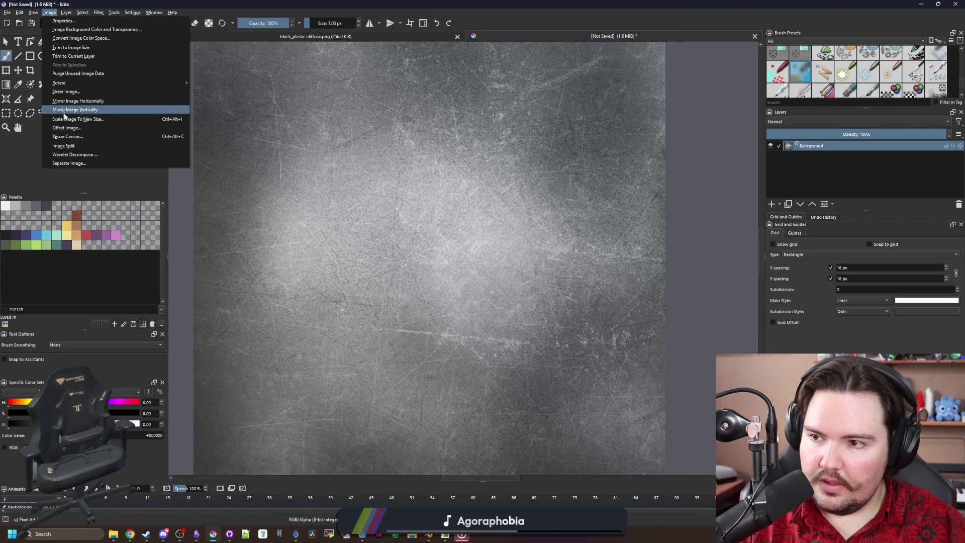
{"action": "left_click", "coordinate": [76, 121]}
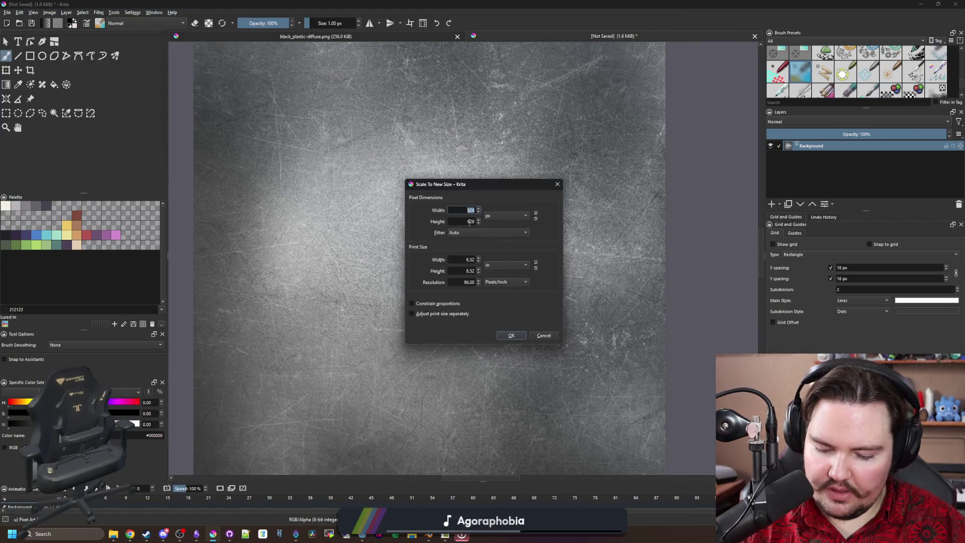
{"action": "left_click", "coordinate": [512, 335]}
- Turn on wrap-around mode to check the tiling and sample a dark grey from the texture
{"action": "scroll", "coordinate": [441, 276], "scroll_direction": "up", "scroll_amount": 3}
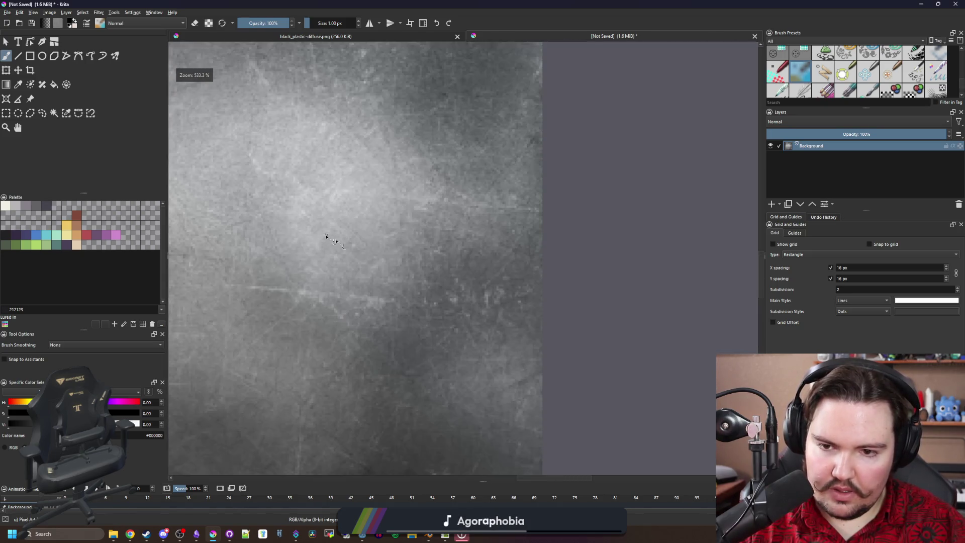
{"action": "scroll", "coordinate": [326, 236], "scroll_direction": "down", "scroll_amount": 3}
{"action": "key", "text": "w"}
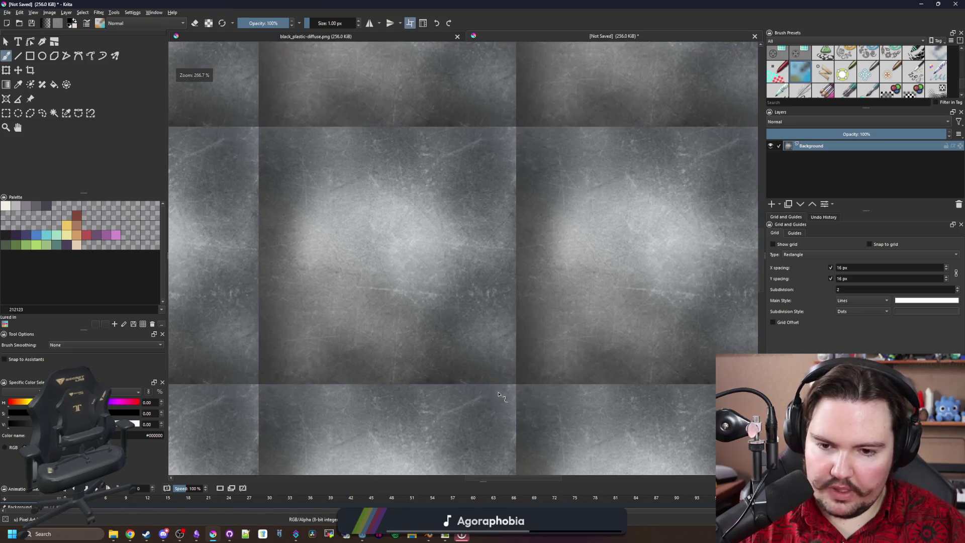
{"action": "scroll", "coordinate": [284, 428], "scroll_direction": "up", "scroll_amount": 8}
{"action": "left_click", "coordinate": [243, 307], "text": "ctrl"}
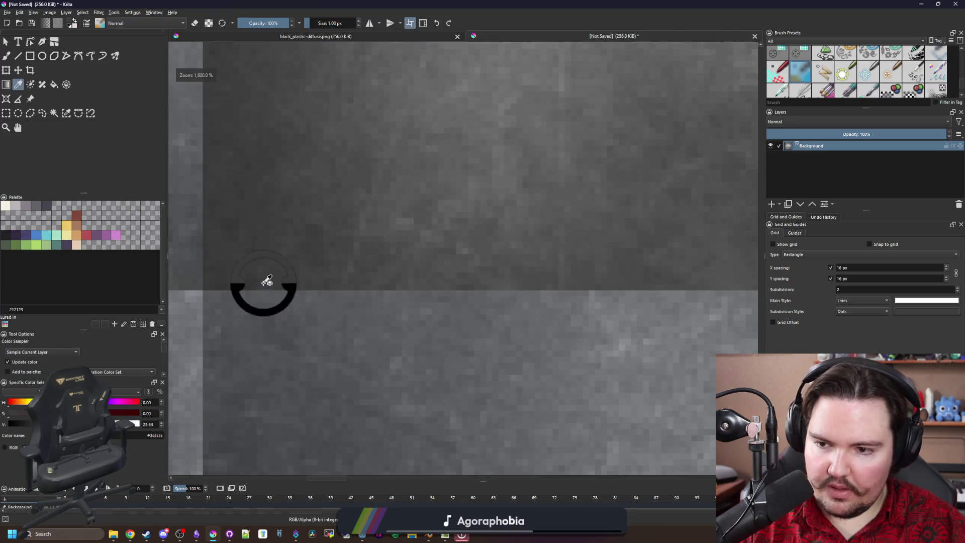
- Scroll the Brush Presets docker and drag its splitter down to make the preset grid taller
{"action": "scroll", "coordinate": [271, 304], "scroll_direction": "down", "scroll_amount": 1}
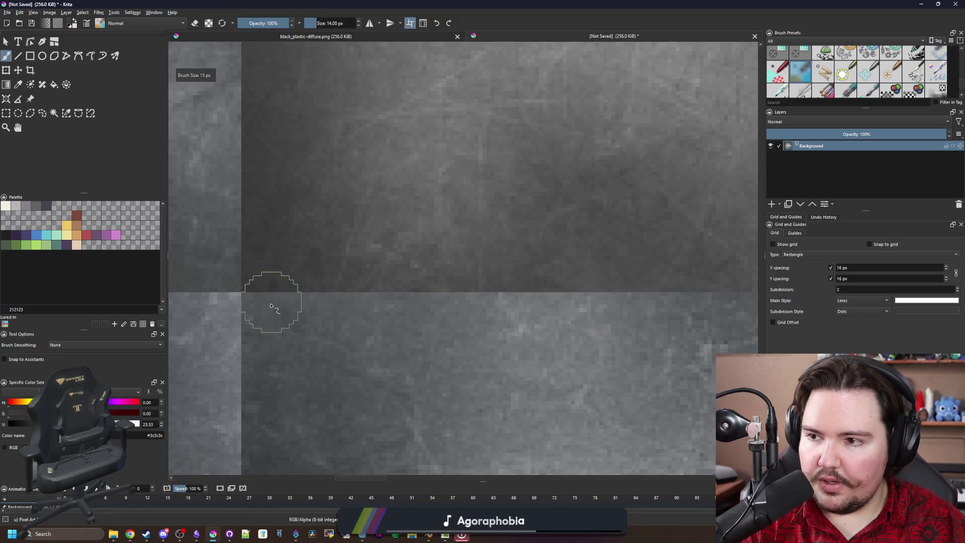
{"action": "scroll", "coordinate": [813, 60], "scroll_direction": "down", "scroll_amount": 5}
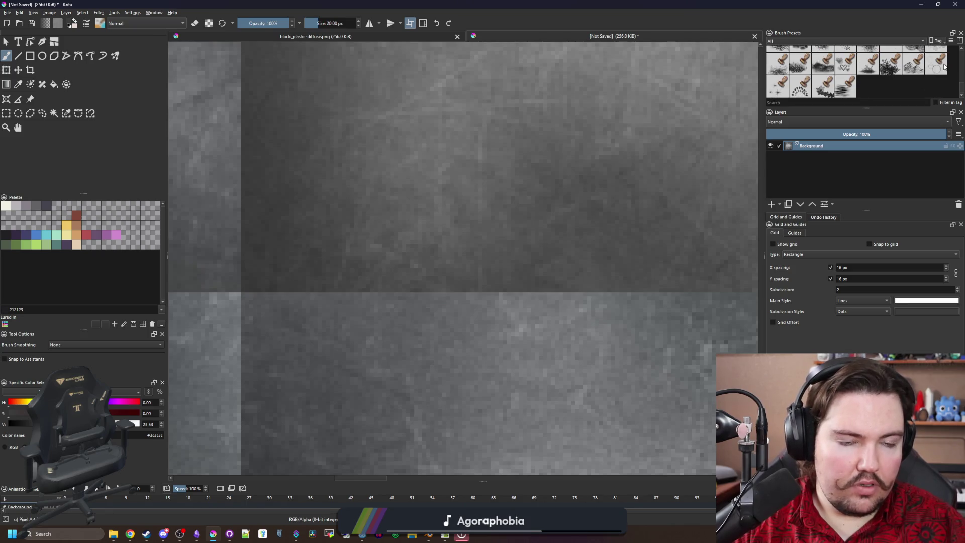
{"action": "scroll", "coordinate": [845, 55], "scroll_direction": "up", "scroll_amount": 4}
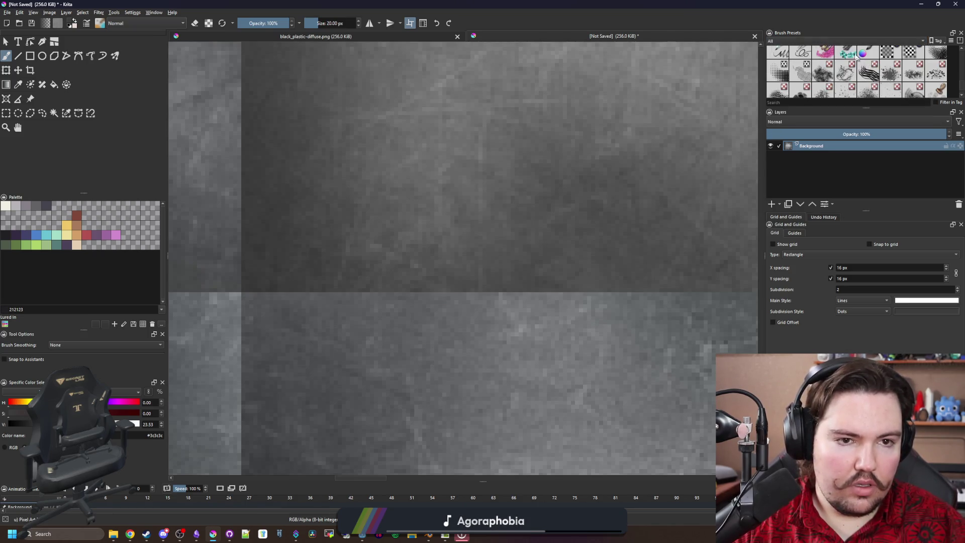
{"action": "scroll", "coordinate": [807, 63], "scroll_direction": "up", "scroll_amount": 4}
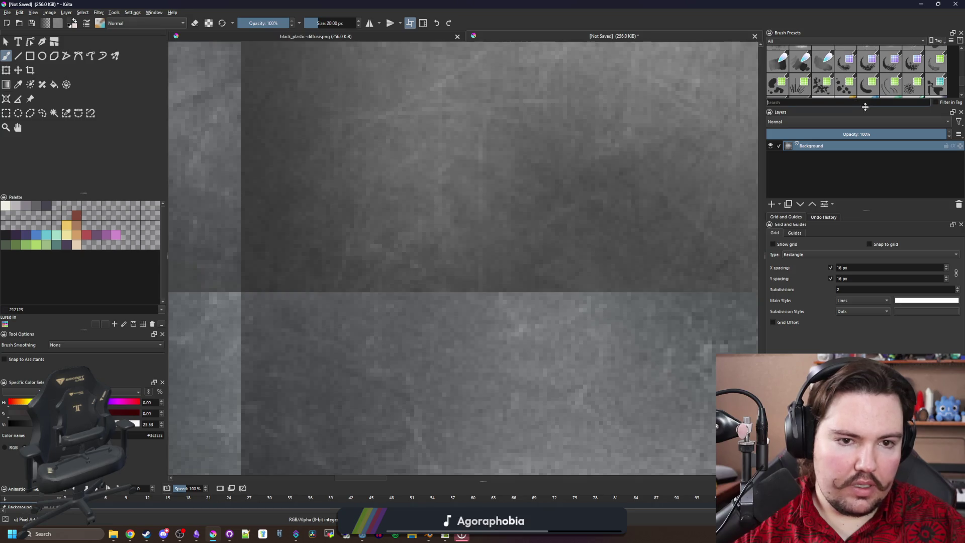
{"action": "left_click_drag", "start_coordinate": [865, 107], "coordinate": [864, 167]}
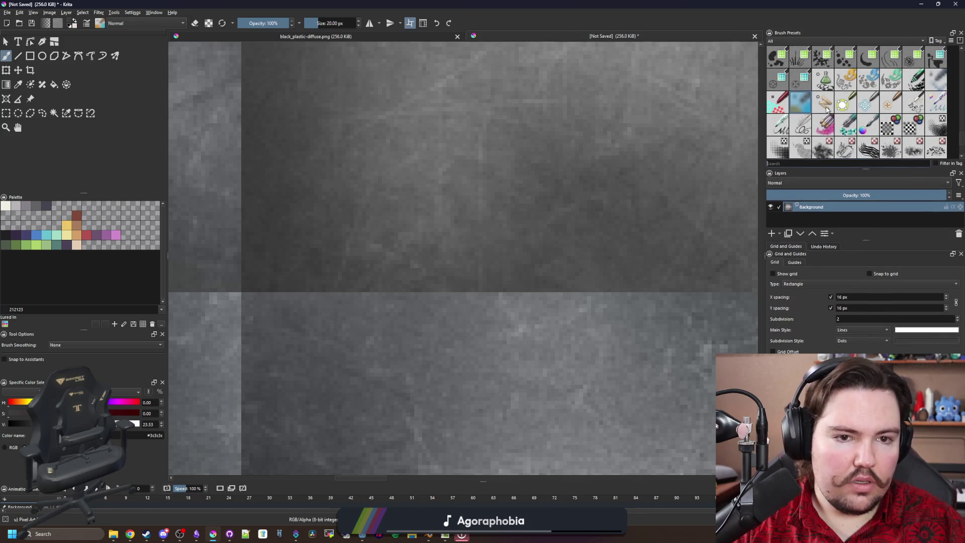
- With the clone brush, sample a lighter area and stamp it over the dark horizontal seam
{"action": "left_click", "coordinate": [825, 105]}
{"action": "key", "text": "minus"}
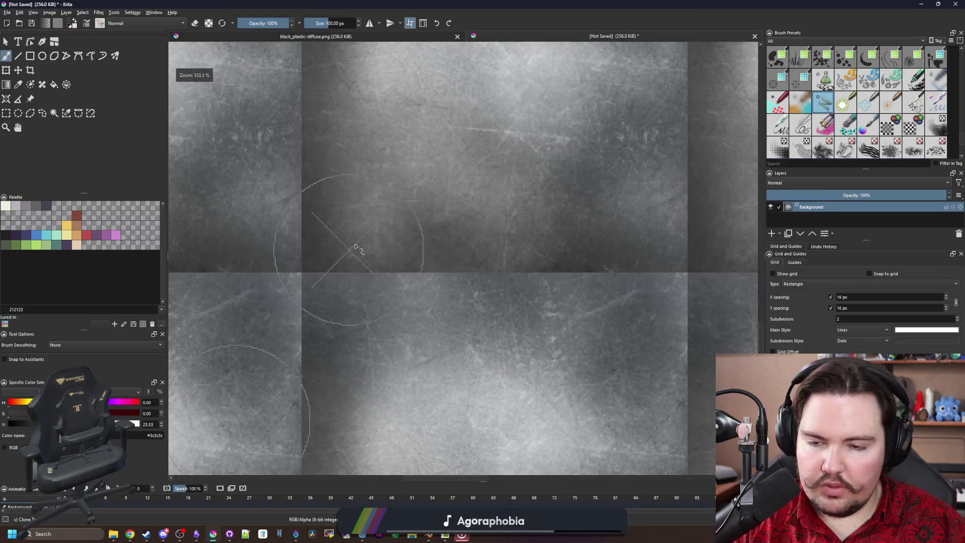
{"action": "left_click", "coordinate": [370, 184], "text": "ctrl"}
{"action": "left_click", "coordinate": [334, 249]}
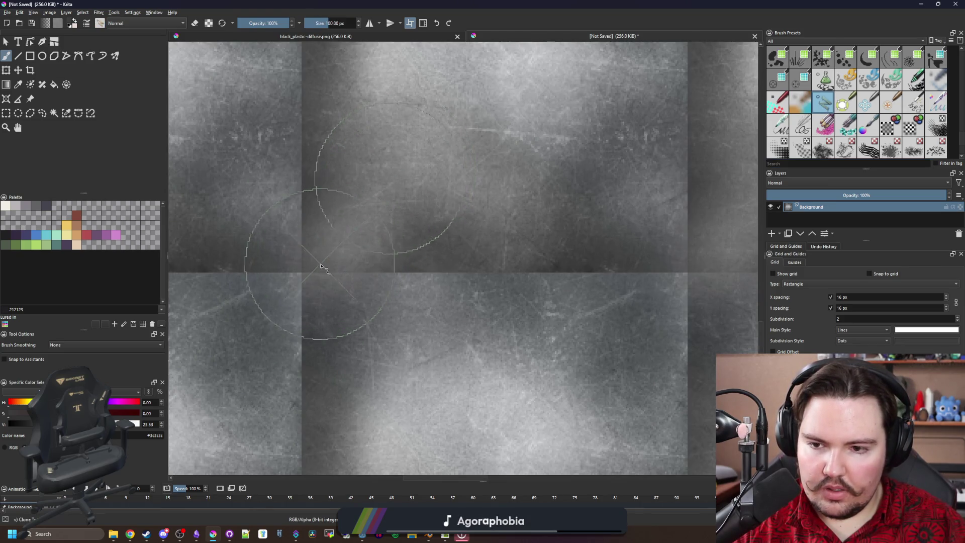
{"action": "left_click", "coordinate": [304, 270]}
{"action": "left_click", "coordinate": [391, 247]}
{"action": "left_click", "coordinate": [389, 293]}
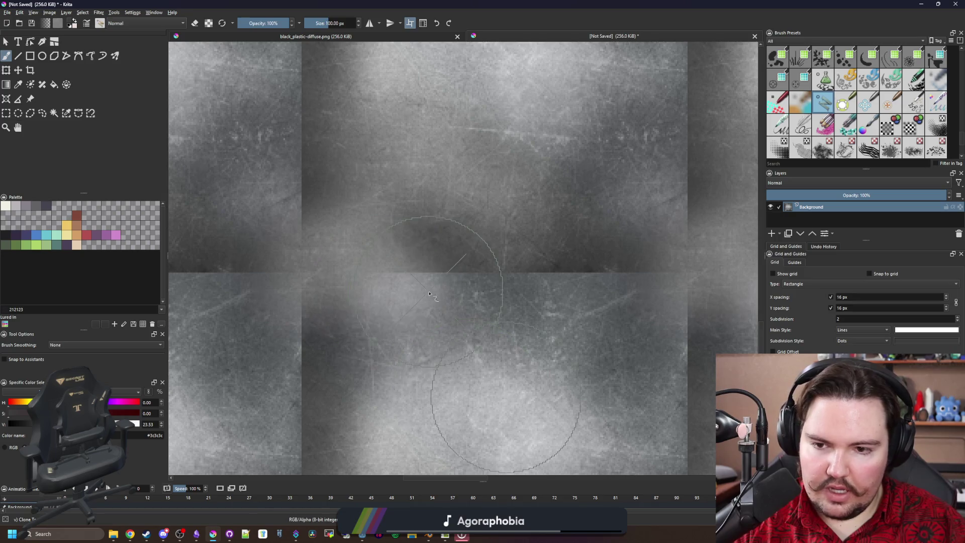
{"action": "key", "text": "ctrl+z"}
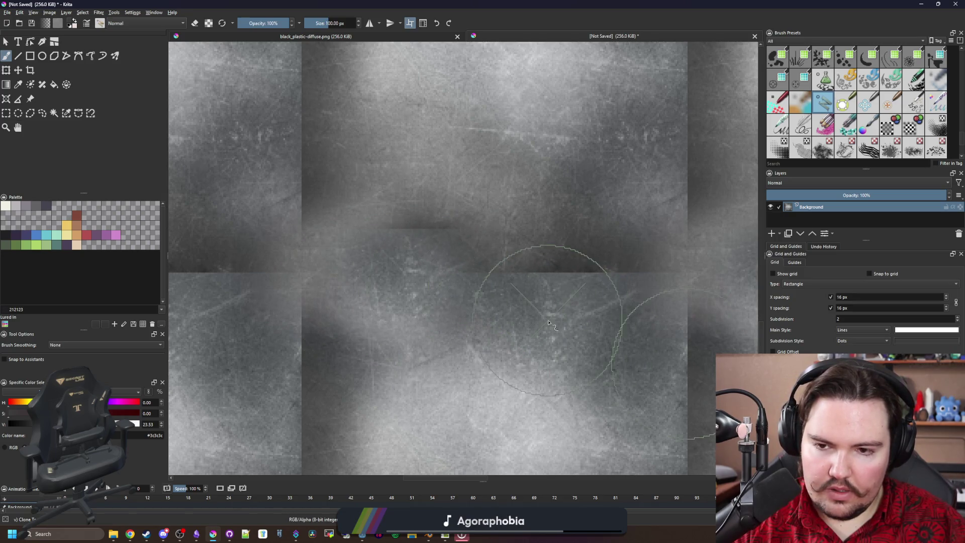
{"action": "key", "text": "ctrl+shift+z"}
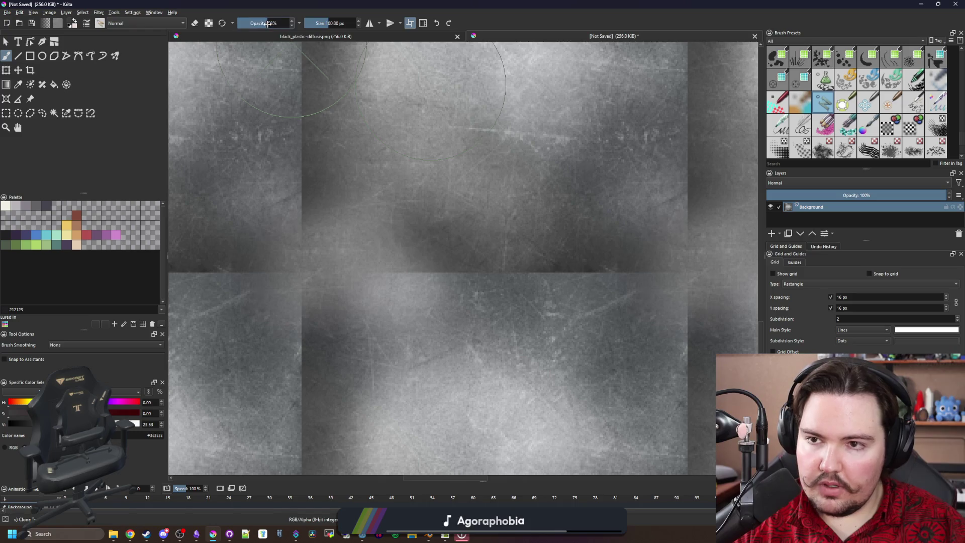
- Shrink the clone brush to 26 px
{"action": "scroll", "coordinate": [563, 272], "scroll_direction": "up", "scroll_amount": 2}
{"action": "key", "text": "bracketleft"}
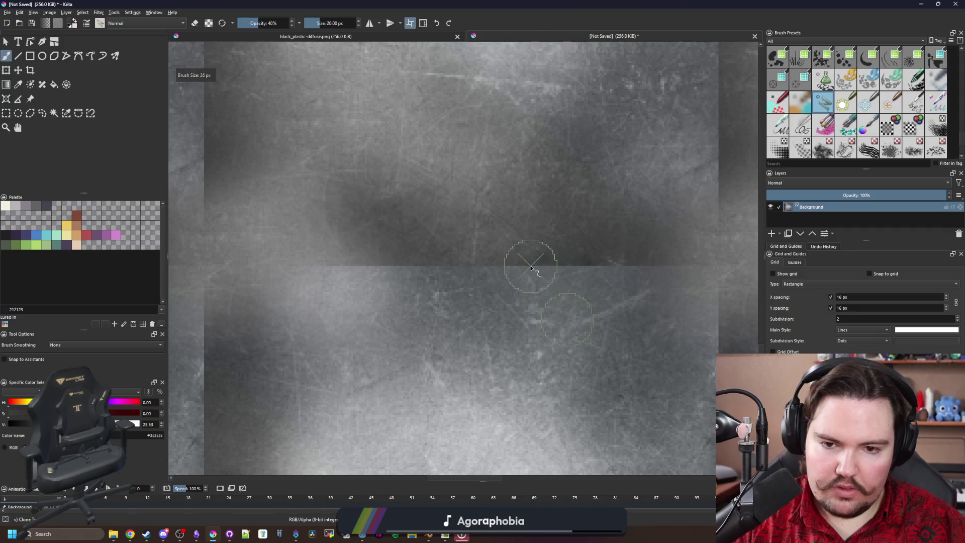
{"action": "left_click_drag", "start_coordinate": [586, 272], "coordinate": [541, 275]}
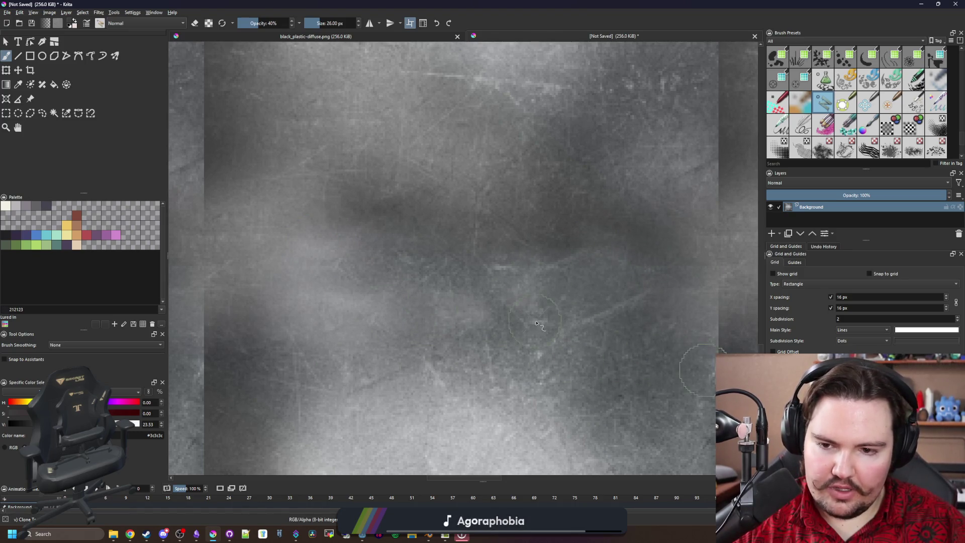
{"action": "scroll", "coordinate": [391, 319], "scroll_direction": "down", "scroll_amount": 6}
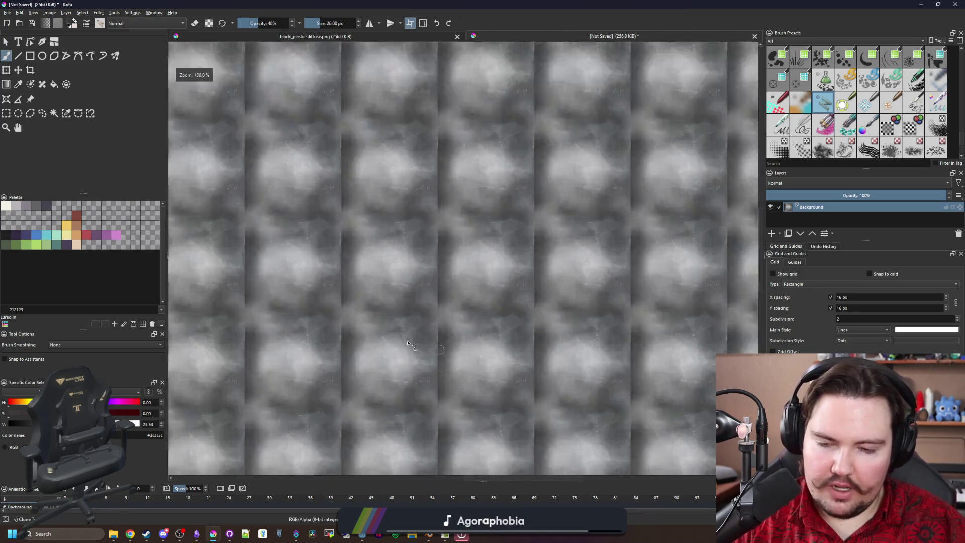
- Clone-paint along the vertical middle seam at 74% opacity, picking a new source partway
{"action": "scroll", "coordinate": [382, 306], "scroll_direction": "up", "scroll_amount": 8}
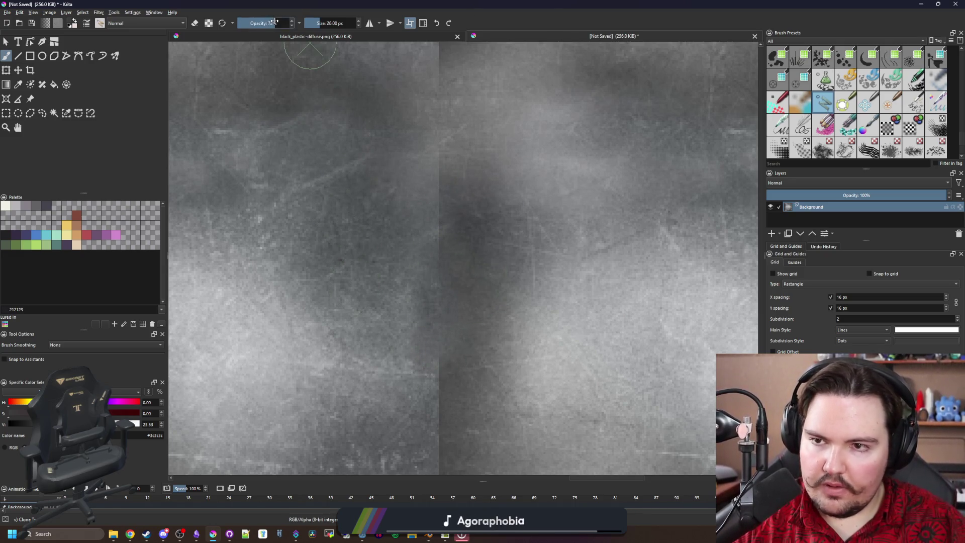
{"action": "left_click_drag", "start_coordinate": [446, 251], "coordinate": [451, 411]}
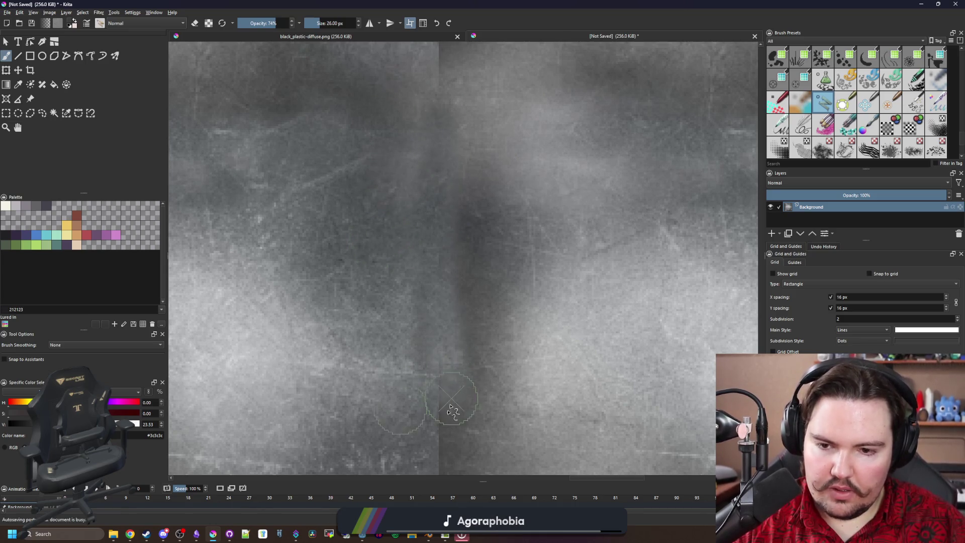
{"action": "left_click_drag", "start_coordinate": [440, 302], "coordinate": [440, 387]}
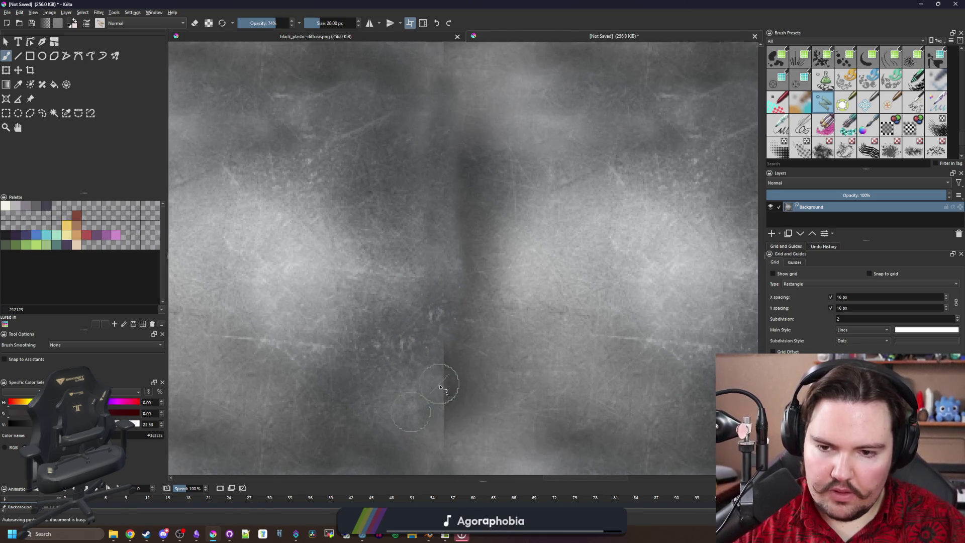
{"action": "left_click", "coordinate": [479, 173], "text": "ctrl"}
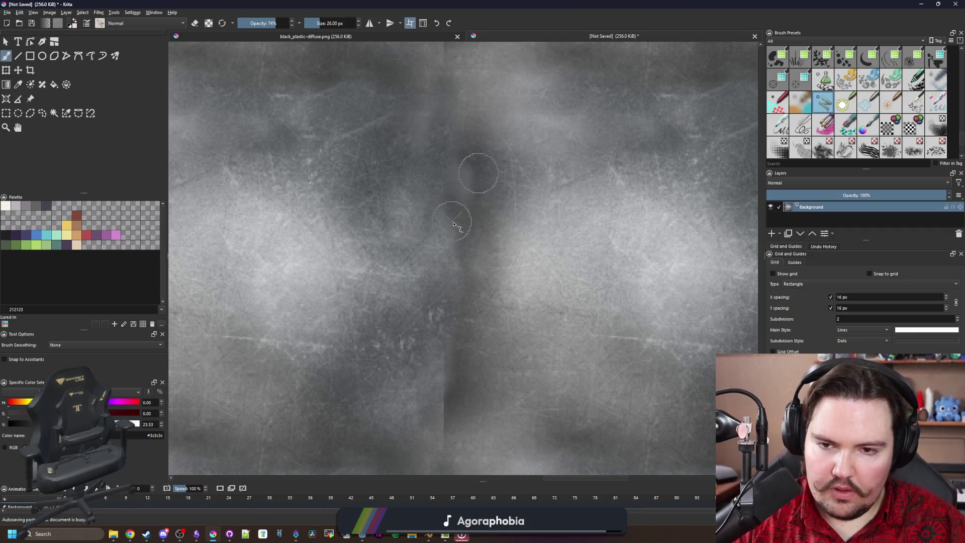
{"action": "scroll", "coordinate": [442, 241], "scroll_direction": "down", "scroll_amount": 3}
{"action": "scroll", "coordinate": [417, 292], "scroll_direction": "up", "scroll_amount": 3}
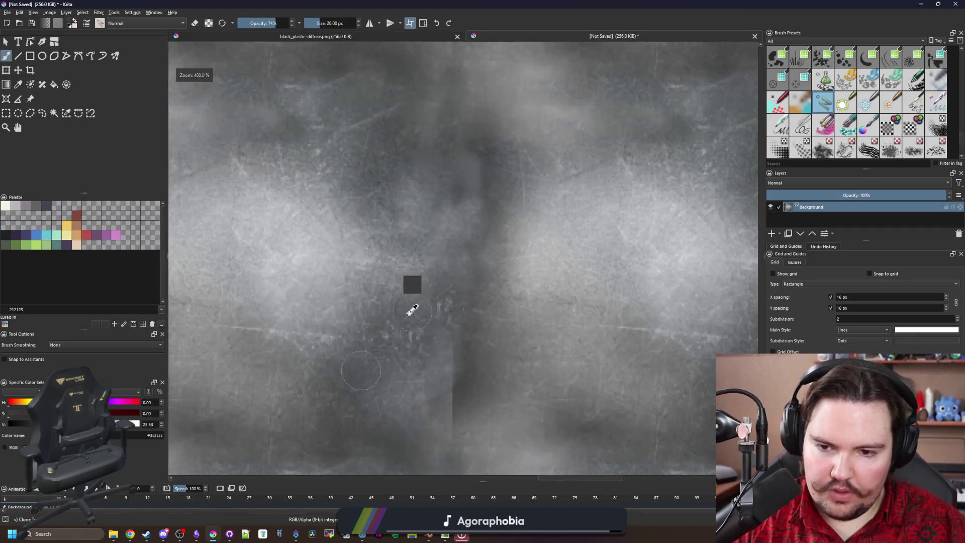
{"action": "left_click_drag", "start_coordinate": [482, 403], "coordinate": [449, 344]}
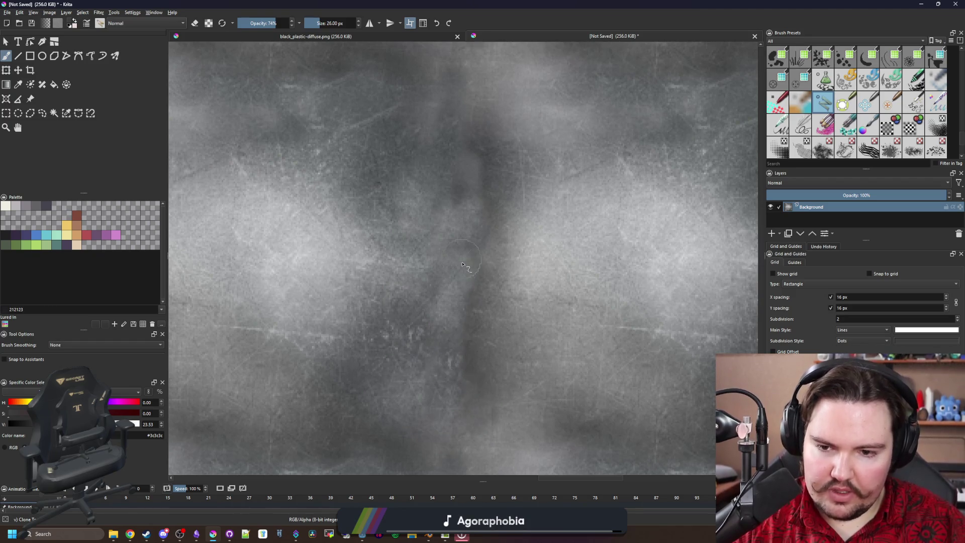
{"action": "scroll", "coordinate": [463, 264], "scroll_direction": "down", "scroll_amount": 3}
{"action": "scroll", "coordinate": [726, 195], "scroll_direction": "up", "scroll_amount": 4}
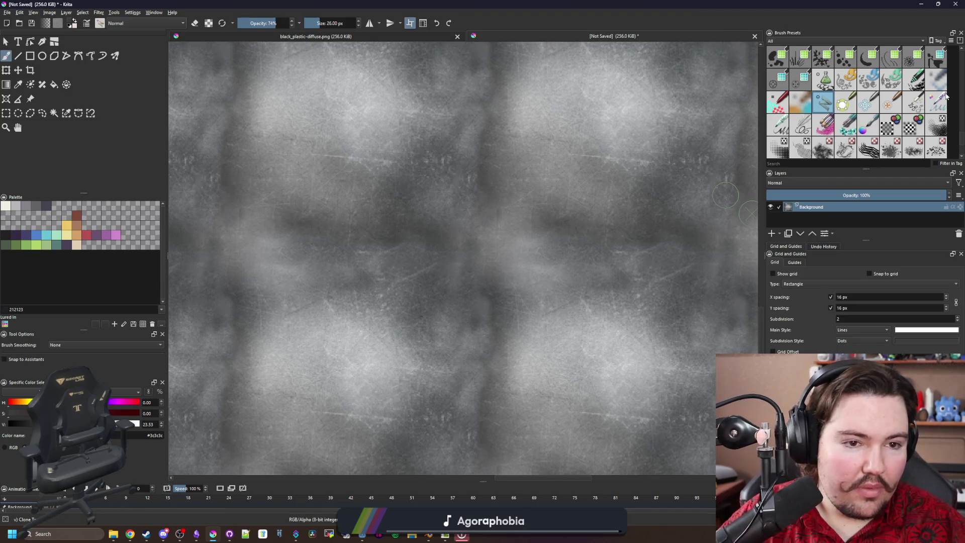
{"action": "scroll", "coordinate": [776, 132], "scroll_direction": "up", "scroll_amount": 2}
{"action": "scroll", "coordinate": [804, 100], "scroll_direction": "down", "scroll_amount": 1}
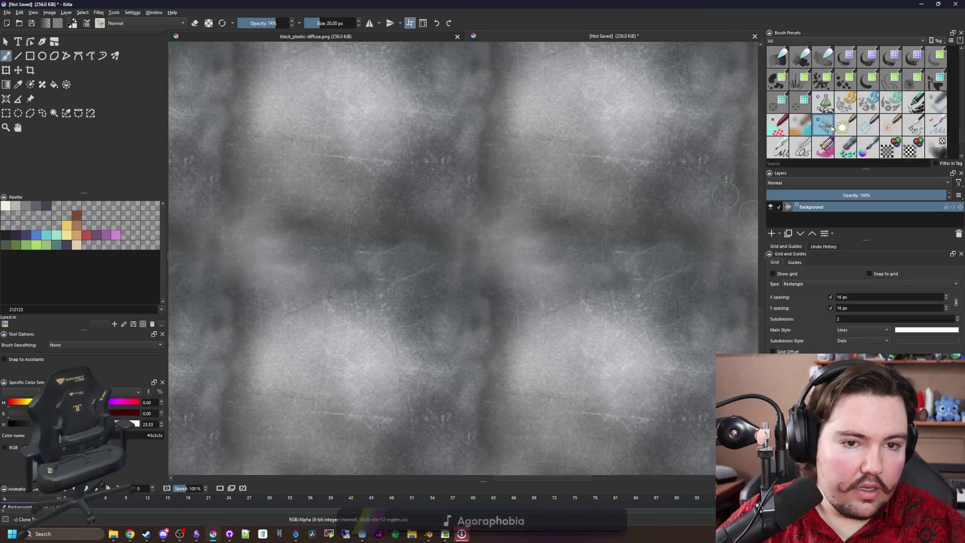
- Filter the brush presets to Paint and pick a soft paint brush
{"action": "left_click", "coordinate": [862, 41]}
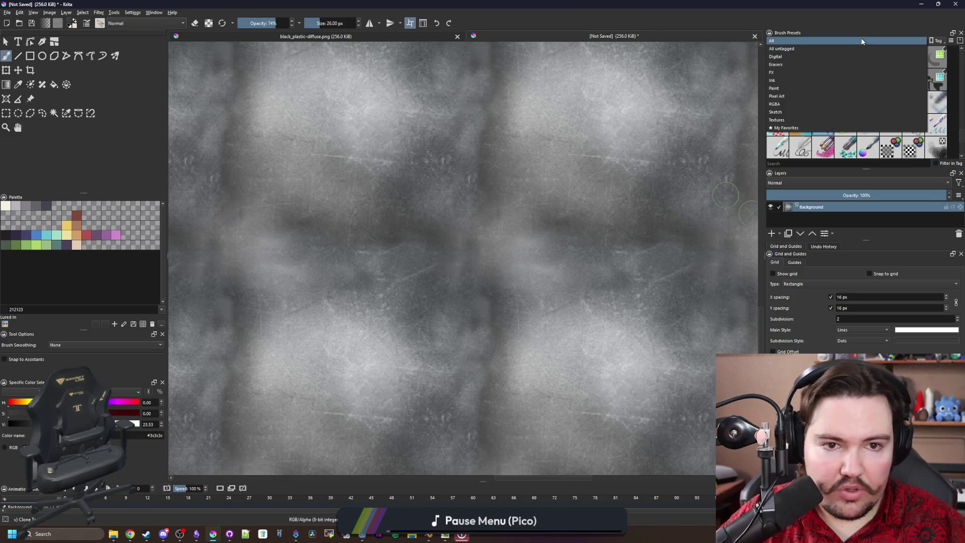
{"action": "left_click", "coordinate": [781, 89]}
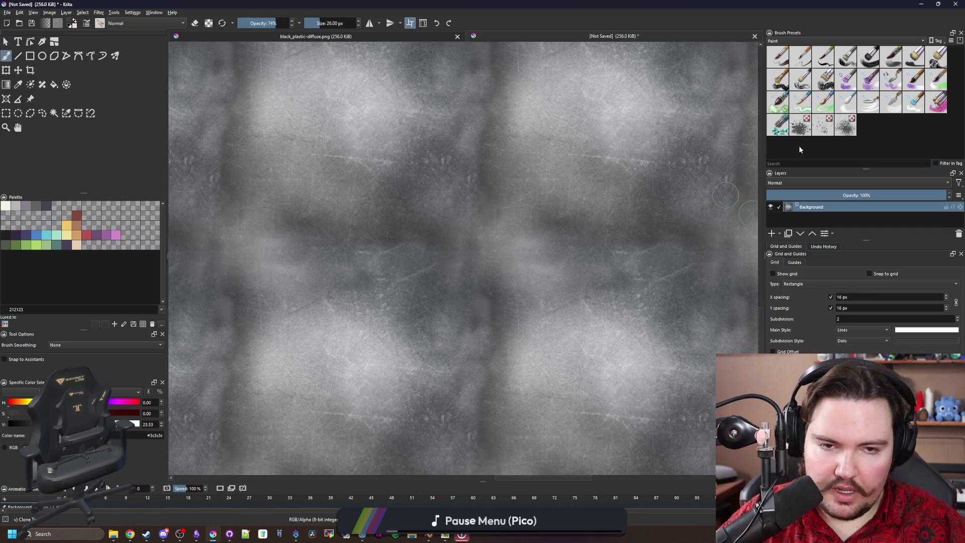
{"action": "left_click", "coordinate": [844, 104]}
{"action": "scroll", "coordinate": [480, 326], "scroll_direction": "up", "scroll_amount": 3}
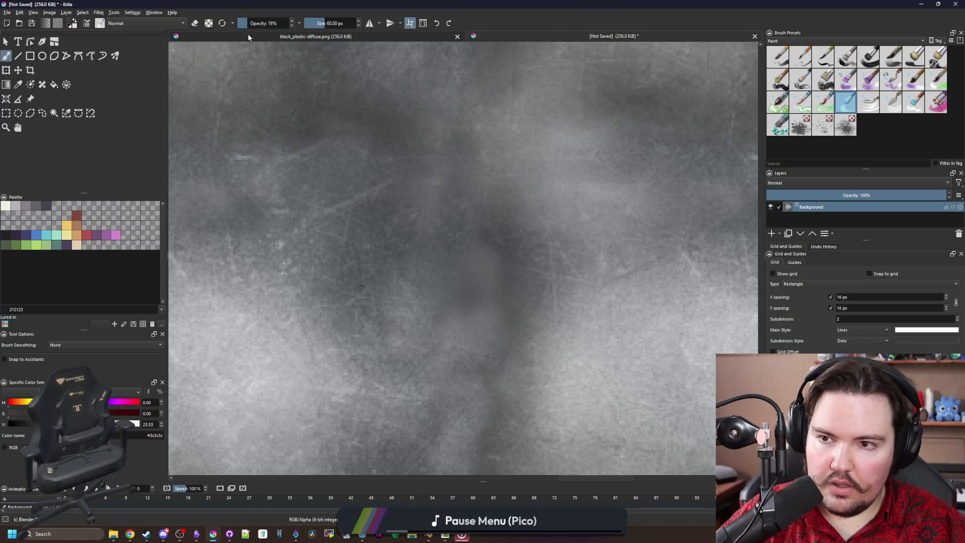
- Lower the brush opacity and zoom in and out to inspect the tiled seams
{"action": "key", "text": "o"}
{"action": "key", "text": "o"}
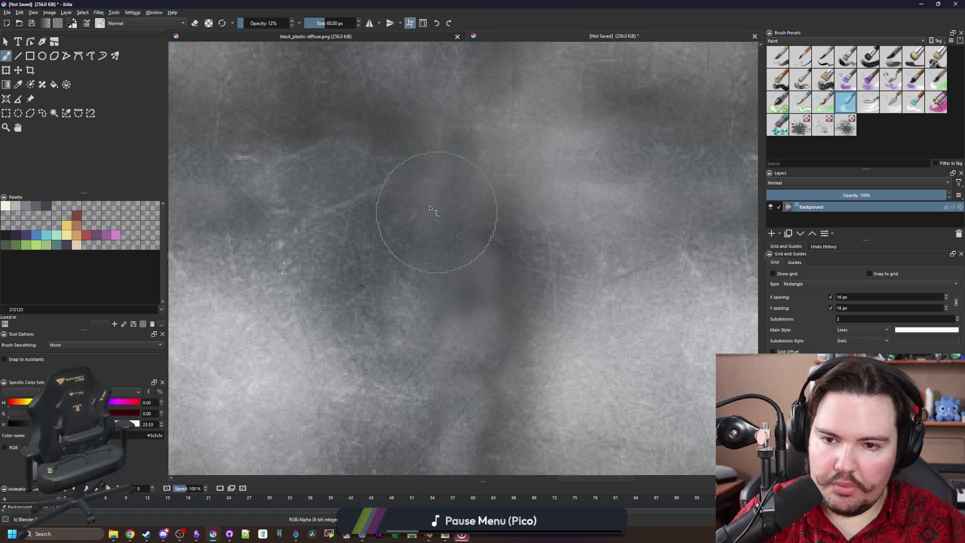
{"action": "scroll", "coordinate": [511, 293], "scroll_direction": "down", "scroll_amount": 5}
{"action": "scroll", "coordinate": [397, 254], "scroll_direction": "up", "scroll_amount": 4}
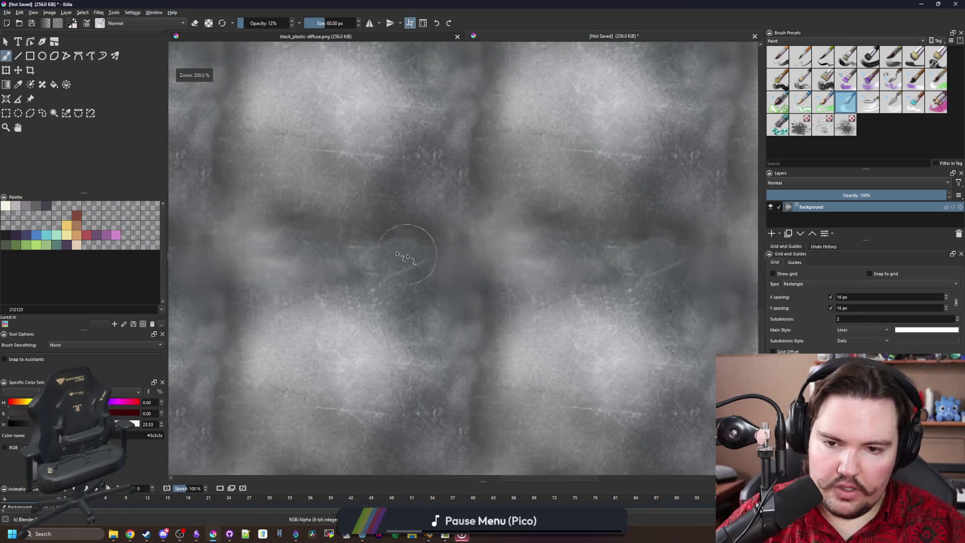
{"action": "scroll", "coordinate": [445, 297], "scroll_direction": "down", "scroll_amount": 5}
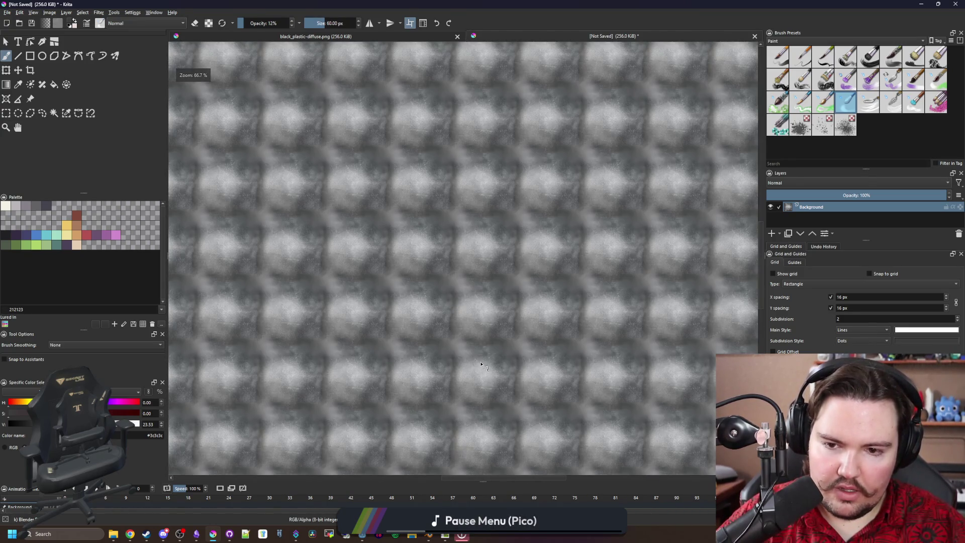
{"action": "scroll", "coordinate": [529, 343], "scroll_direction": "up", "scroll_amount": 5}
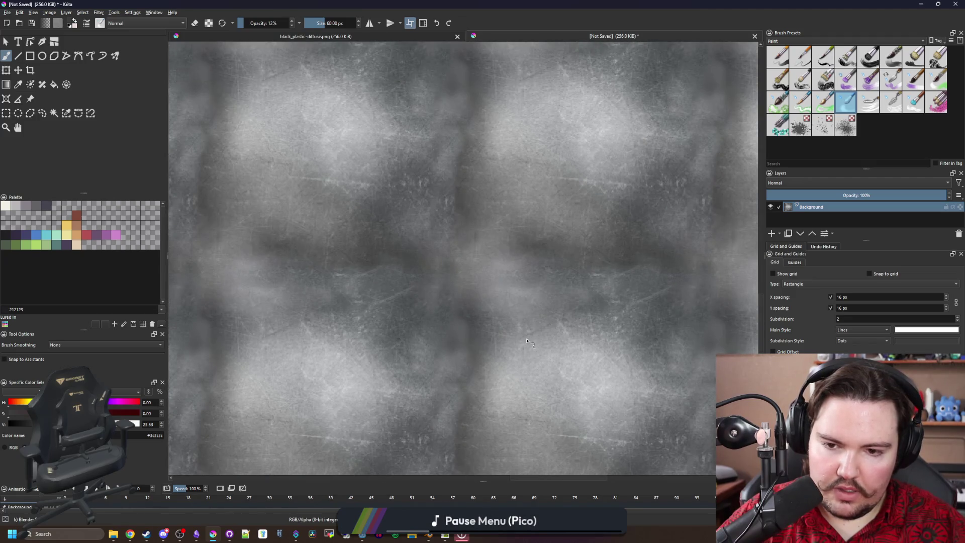
{"action": "scroll", "coordinate": [527, 341], "scroll_direction": "down", "scroll_amount": 4}
{"action": "scroll", "coordinate": [450, 247], "scroll_direction": "up", "scroll_amount": 2}
{"action": "scroll", "coordinate": [362, 317], "scroll_direction": "up", "scroll_amount": 1}
- Switch to the Color Sampler and show all brush presets
{"action": "key", "text": "p"}
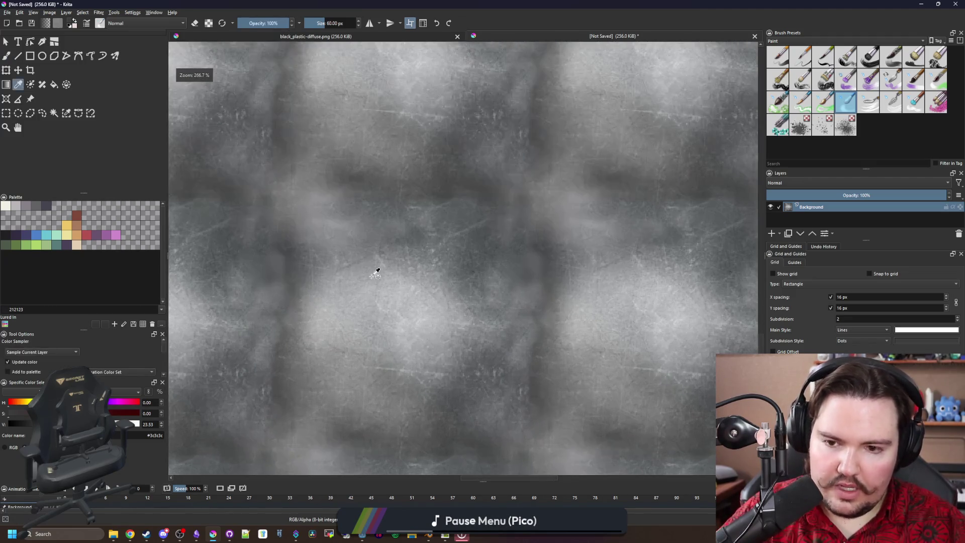
{"action": "left_click", "coordinate": [803, 41]}
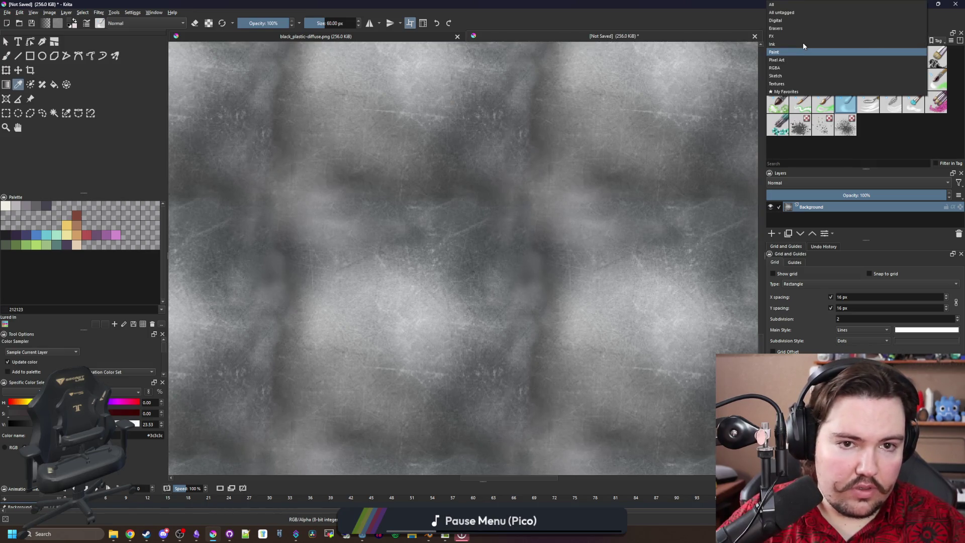
{"action": "left_click", "coordinate": [804, 5]}
{"action": "scroll", "coordinate": [831, 119], "scroll_direction": "up", "scroll_amount": 5}
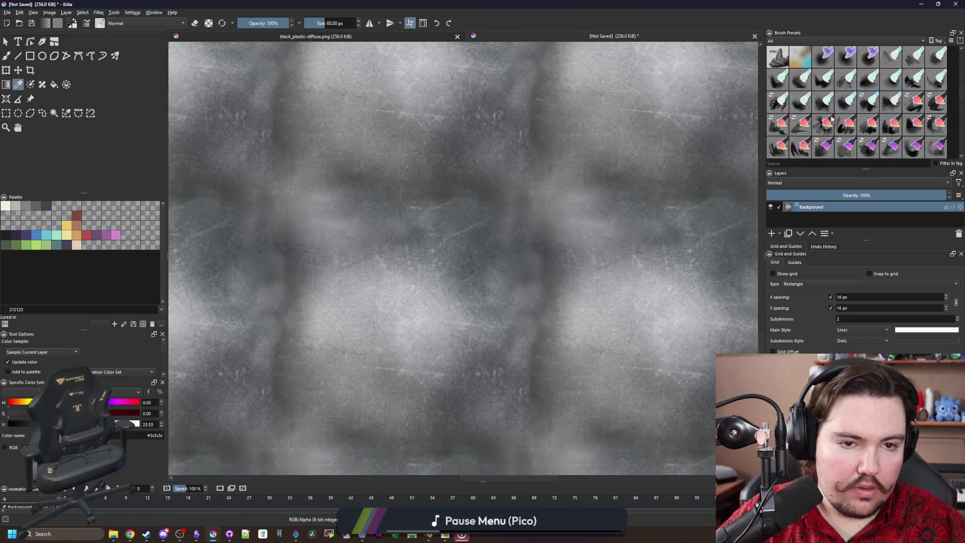
- Choose the Digital clone brush preset at 100 px and lower its opacity to 14%
{"action": "left_click", "coordinate": [823, 40]}
{"action": "left_click", "coordinate": [788, 57]}
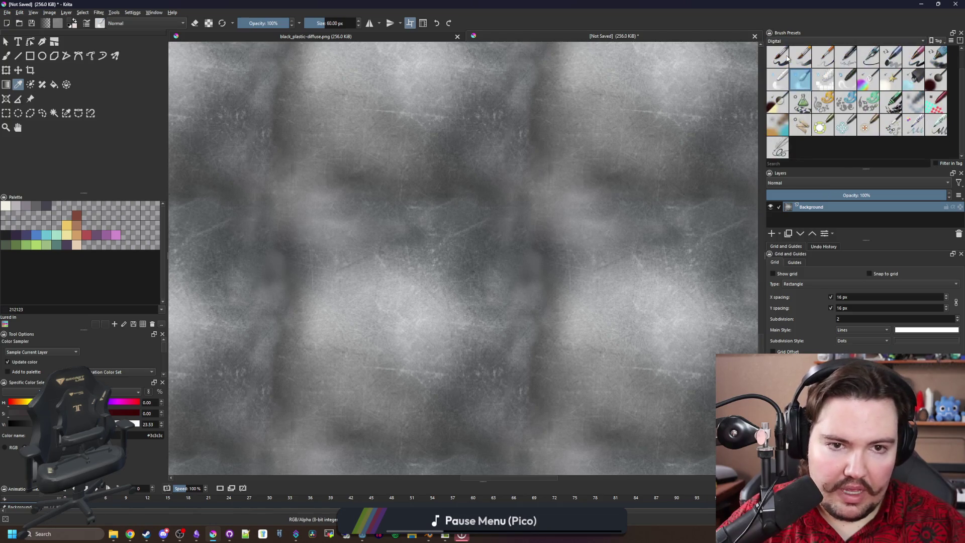
{"action": "left_click", "coordinate": [801, 125]}
{"action": "scroll", "coordinate": [319, 308], "scroll_direction": "up", "scroll_amount": 3}
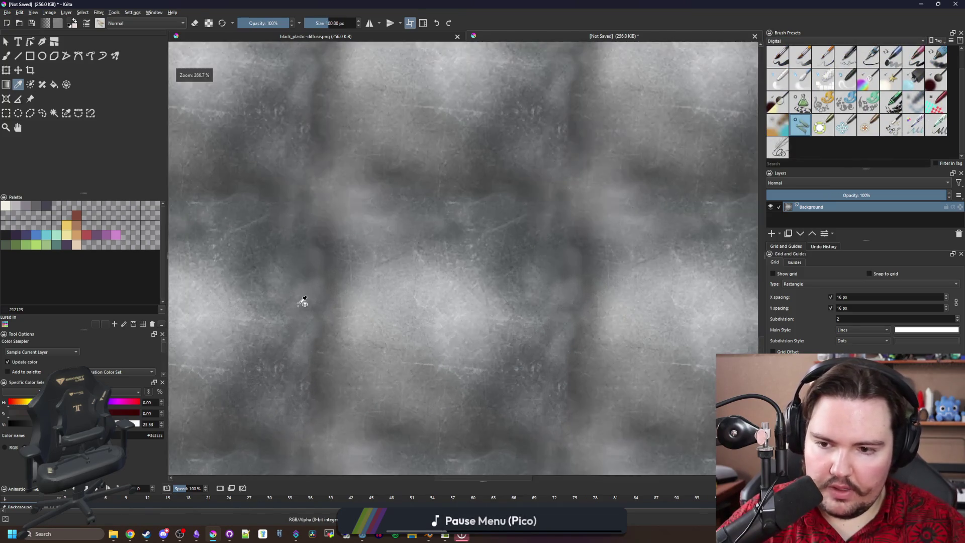
{"action": "key", "text": "b"}
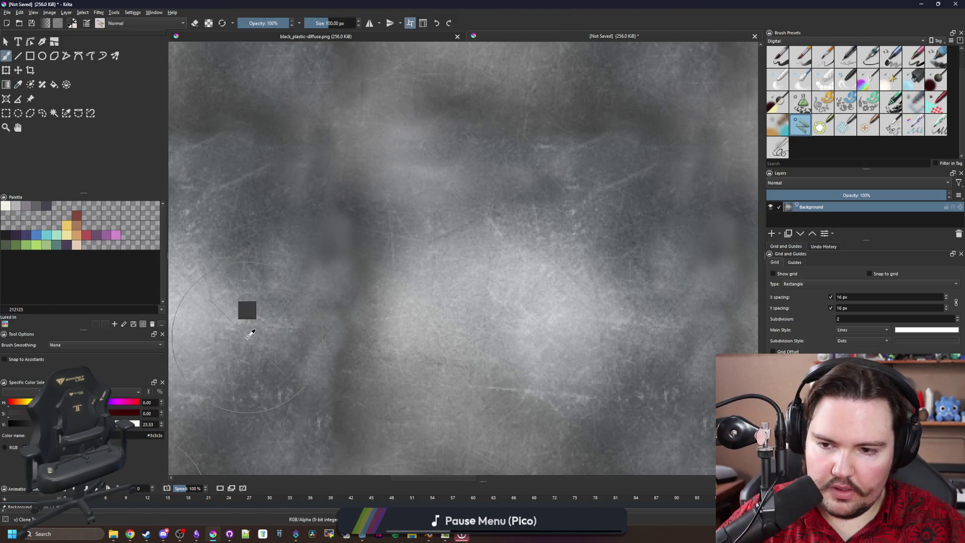
{"action": "scroll", "coordinate": [322, 246], "scroll_direction": "down", "scroll_amount": 2}
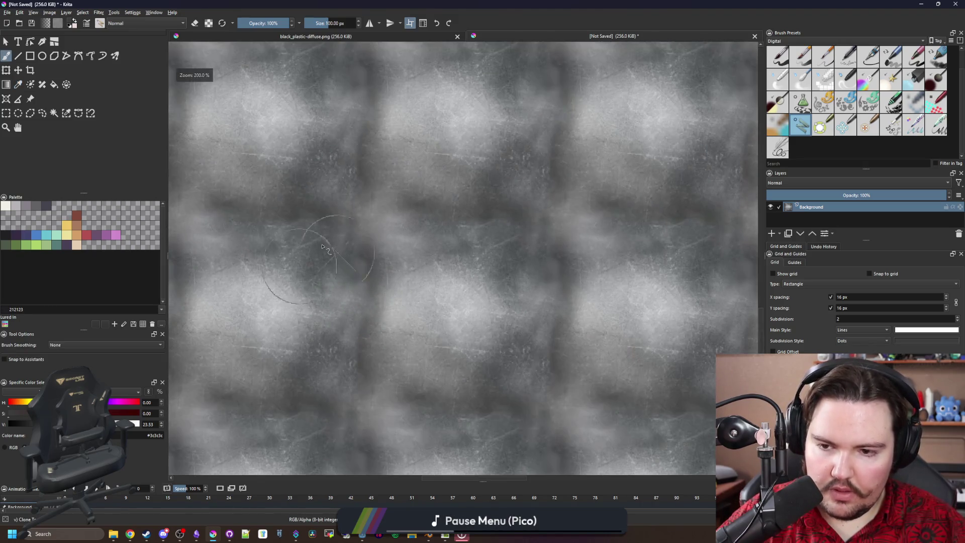
{"action": "left_click_drag", "start_coordinate": [259, 18], "coordinate": [250, 23]}
- Soft clone-paint across the remaining tile seams, setting a new clone source midway
{"action": "scroll", "coordinate": [221, 329], "scroll_direction": "up", "scroll_amount": 2}
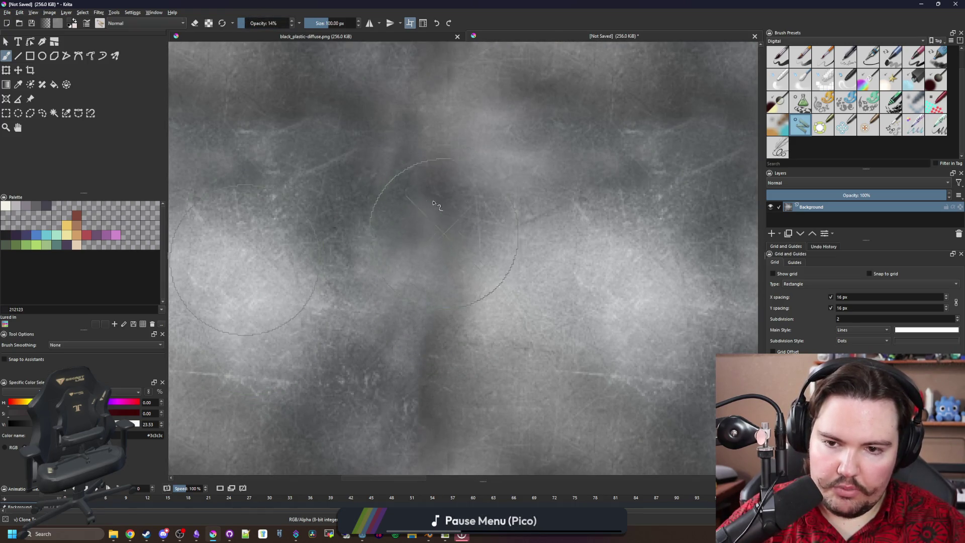
{"action": "scroll", "coordinate": [373, 232], "scroll_direction": "down", "scroll_amount": 2}
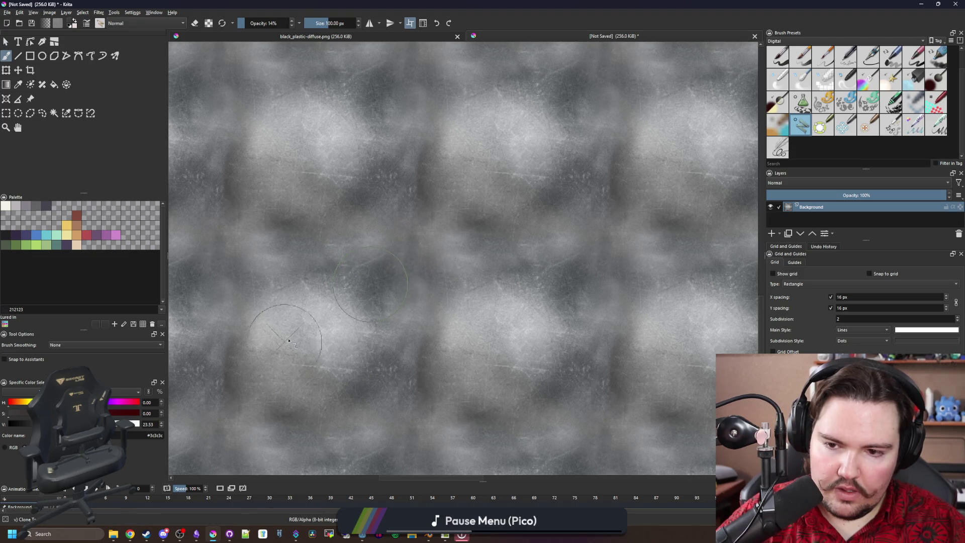
{"action": "mouse_move", "coordinate": [316, 326]}
{"action": "left_mouse_down"}
{"action": "mouse_move", "coordinate": [314, 305]}
{"action": "mouse_move", "coordinate": [340, 355]}
{"action": "left_mouse_up"}
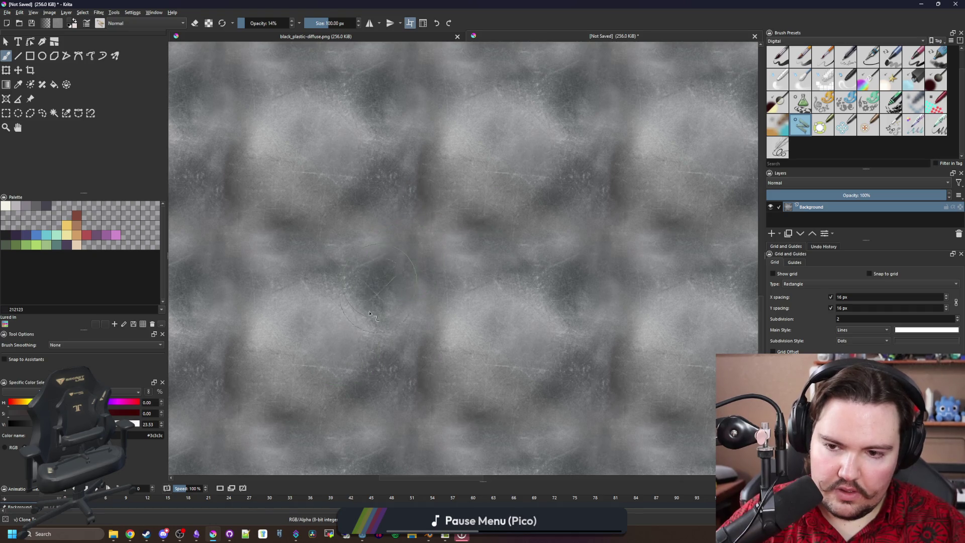
{"action": "left_click_drag", "start_coordinate": [370, 313], "coordinate": [322, 305]}
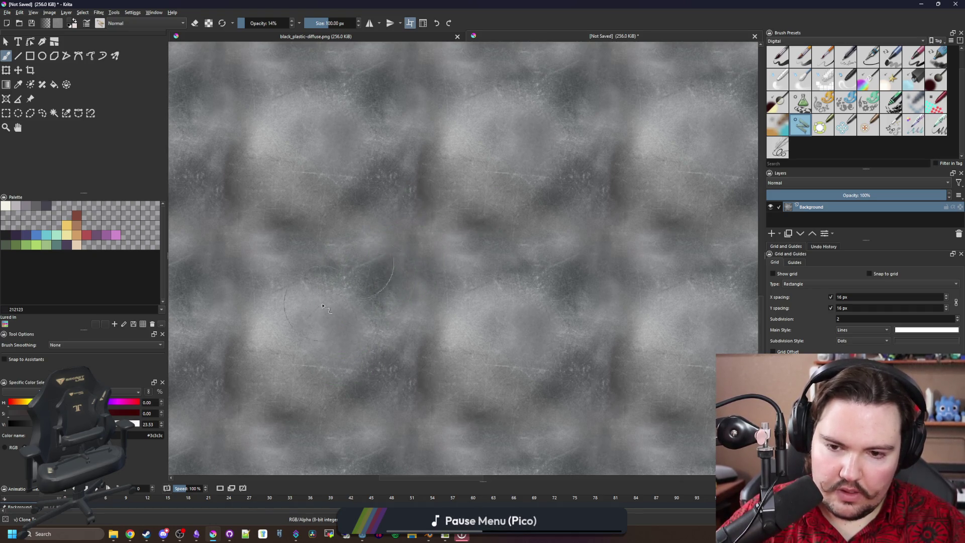
{"action": "left_click", "coordinate": [582, 275], "text": "ctrl"}
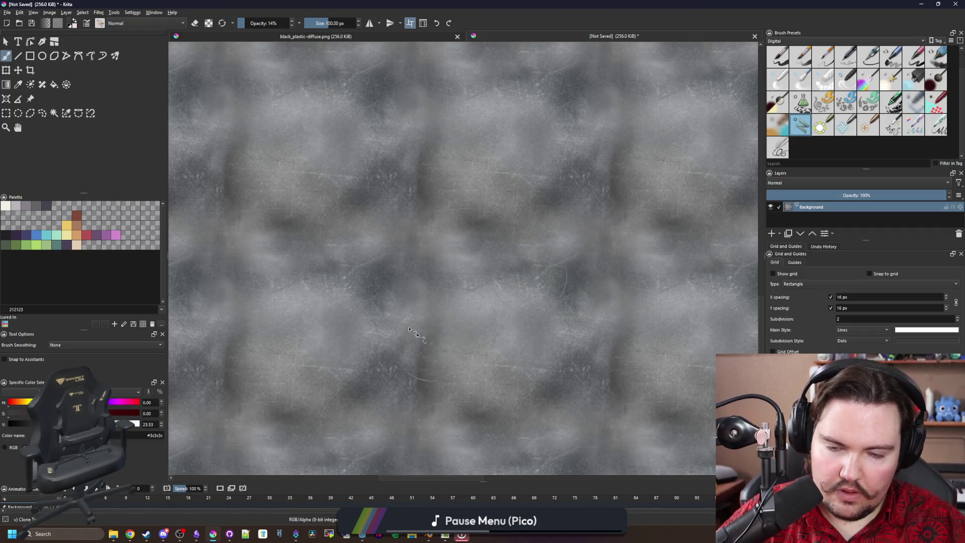
{"action": "scroll", "coordinate": [409, 329], "scroll_direction": "down", "scroll_amount": 5}
{"action": "scroll", "coordinate": [443, 298], "scroll_direction": "up", "scroll_amount": 6}
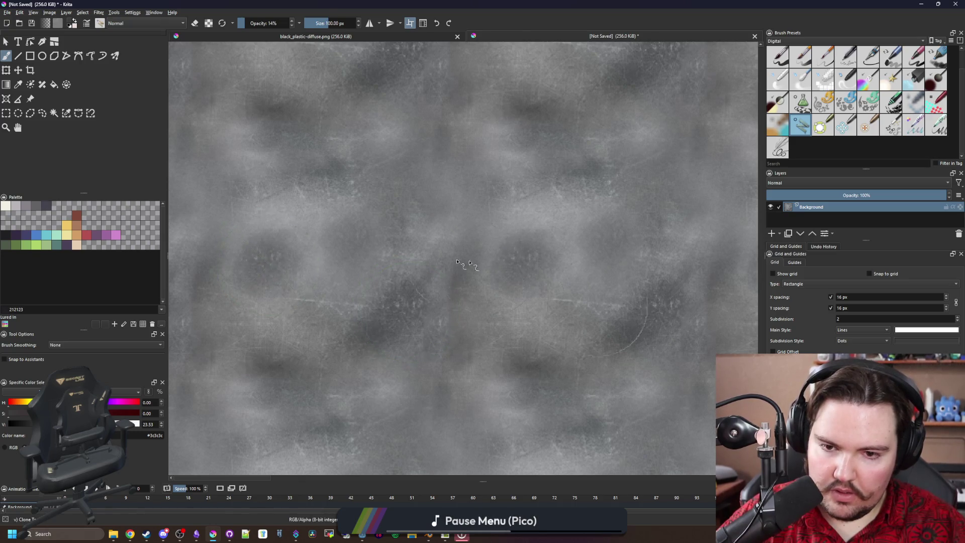
{"action": "scroll", "coordinate": [463, 264], "scroll_direction": "down", "scroll_amount": 6}
{"action": "scroll", "coordinate": [486, 303], "scroll_direction": "up", "scroll_amount": 3}
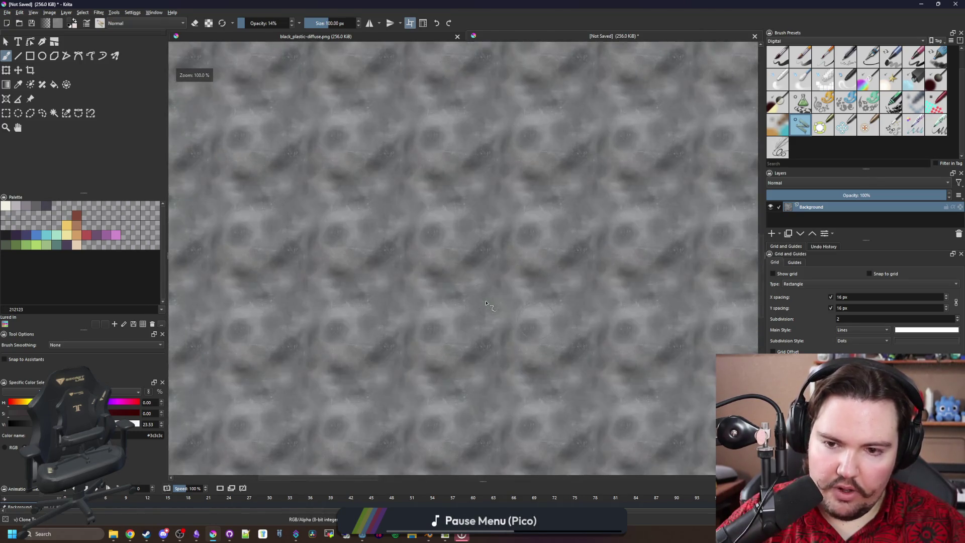
{"action": "scroll", "coordinate": [486, 302], "scroll_direction": "up", "scroll_amount": 1}
{"action": "scroll", "coordinate": [444, 304], "scroll_direction": "up", "scroll_amount": 1}
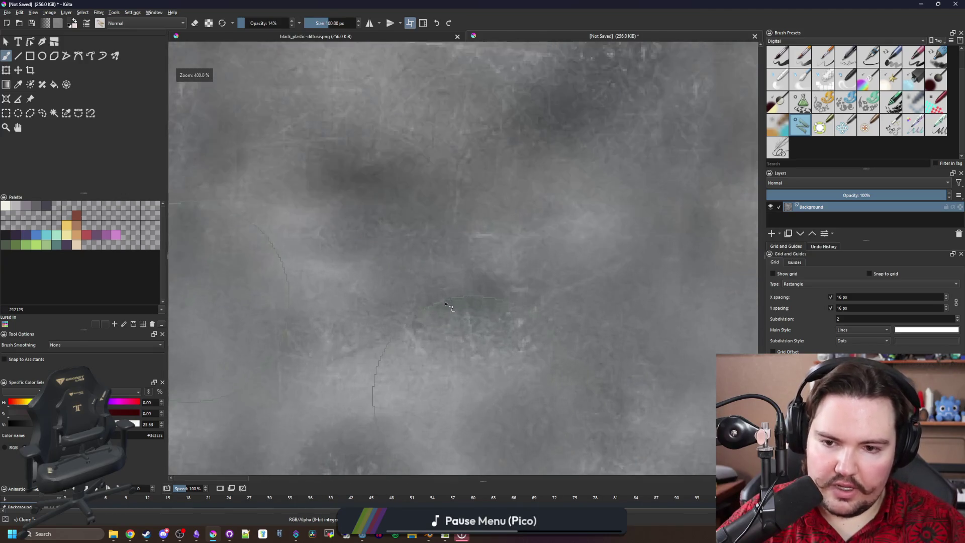
{"action": "scroll", "coordinate": [440, 305], "scroll_direction": "down", "scroll_amount": 5}
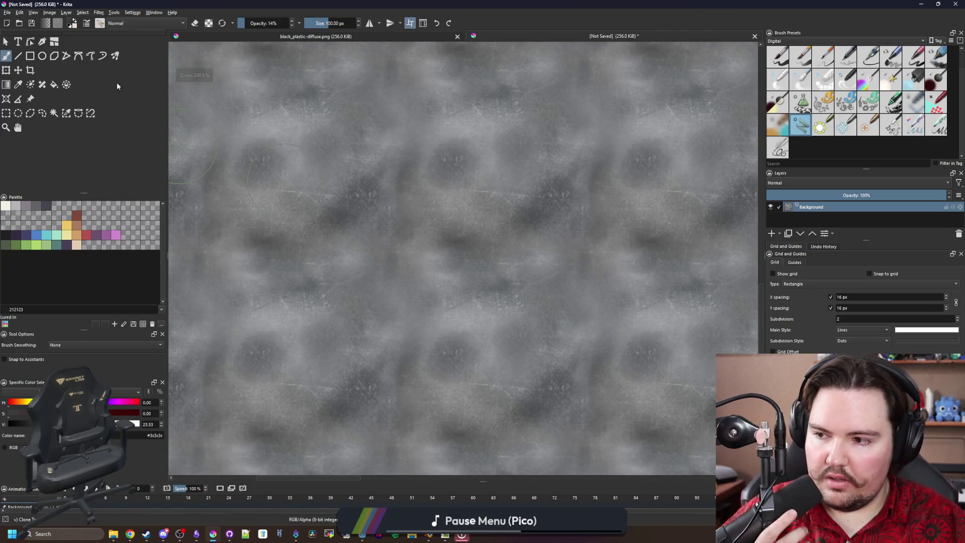
- Start saving the texture under a new name
{"action": "left_click", "coordinate": [7, 12]}
{"action": "key", "text": "Escape"}
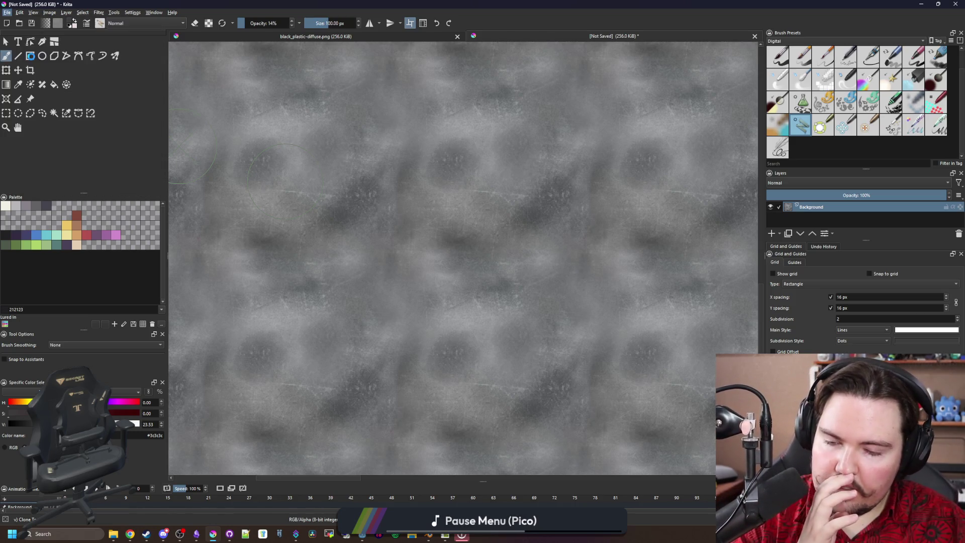
{"action": "key", "text": "ctrl+s"}
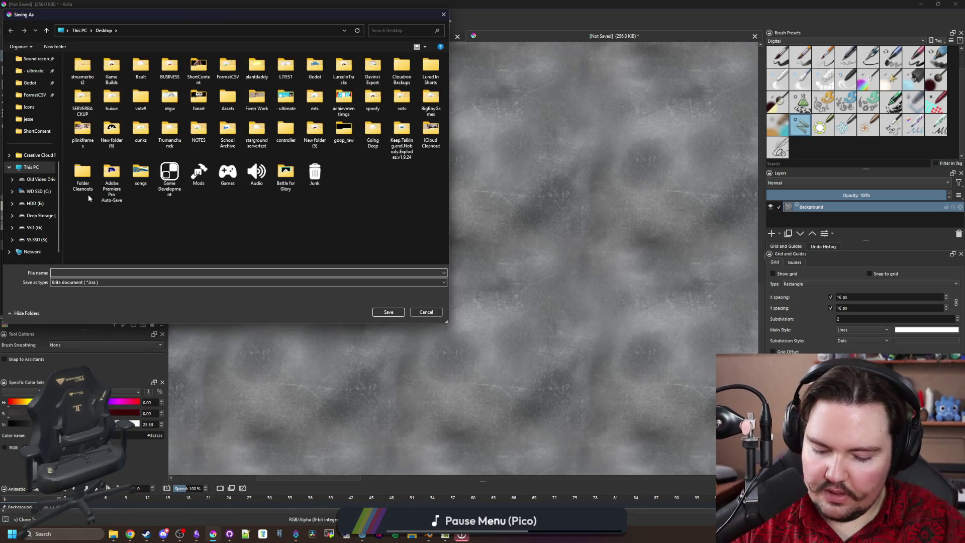
- Name the file metal_texture and browse to Documents > Demonos > Textures
{"action": "type", "text": "te"}
{"action": "key", "text": "BackSpace"}
{"action": "key", "text": "BackSpace"}
{"action": "type", "text": "metal_texture"}
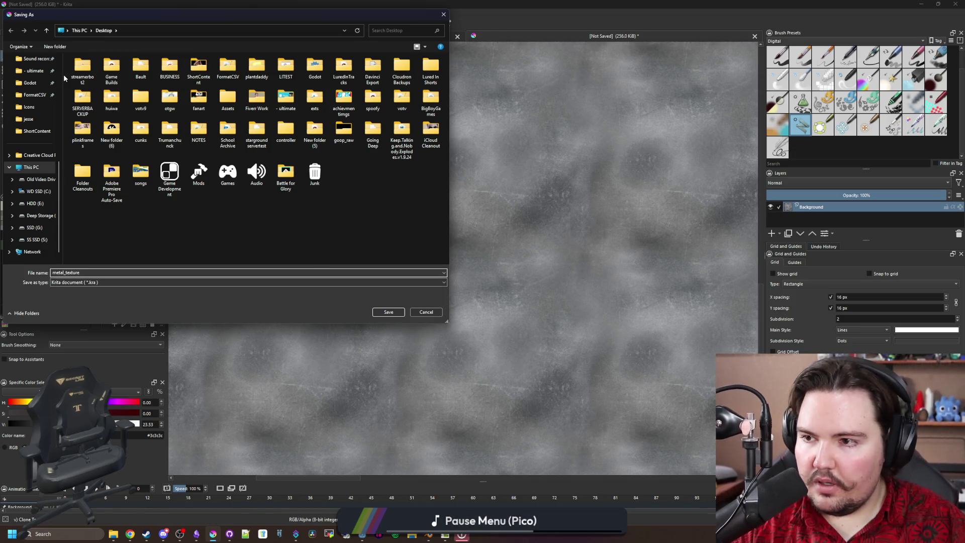
{"action": "scroll", "coordinate": [27, 107], "scroll_direction": "up", "scroll_amount": 5}
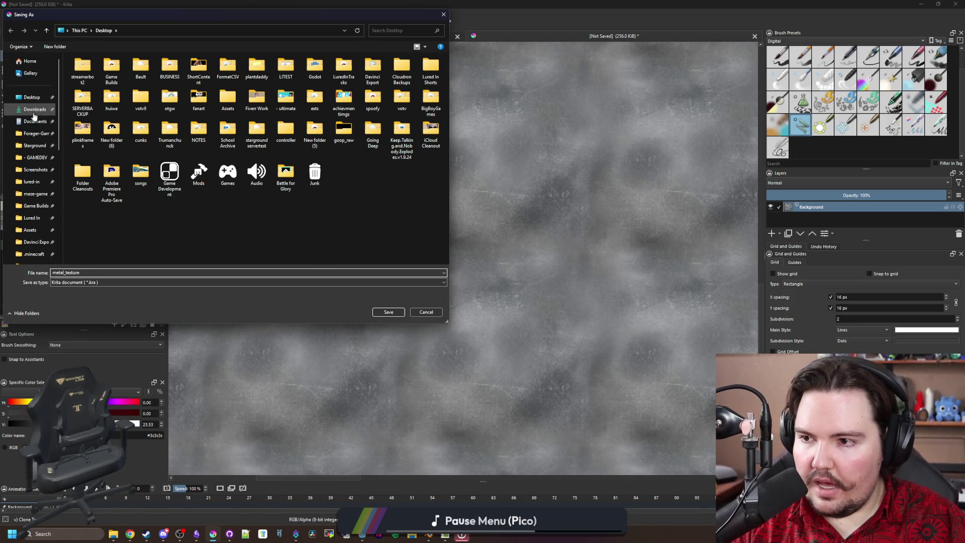
{"action": "left_click", "coordinate": [35, 121]}
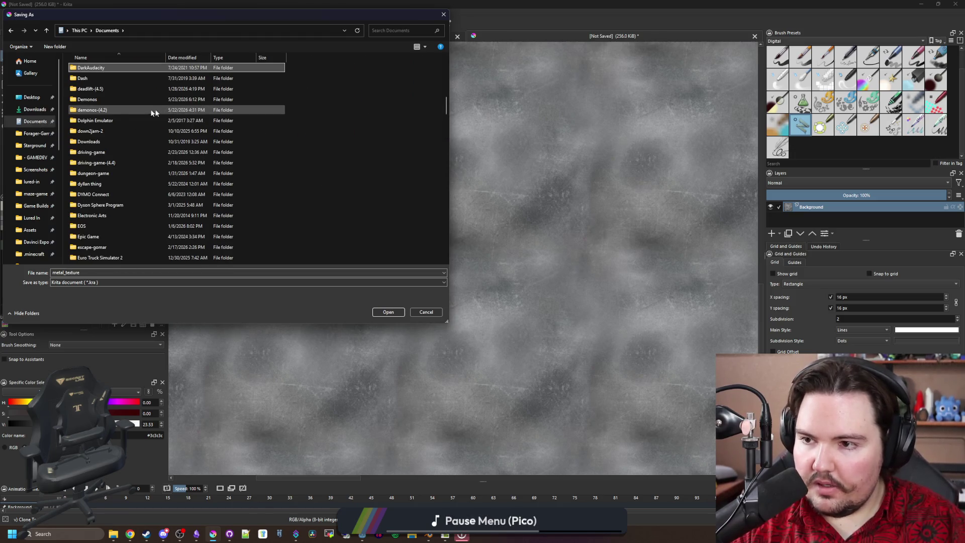
{"action": "double_click", "coordinate": [100, 99]}
{"action": "double_click", "coordinate": [97, 79]}
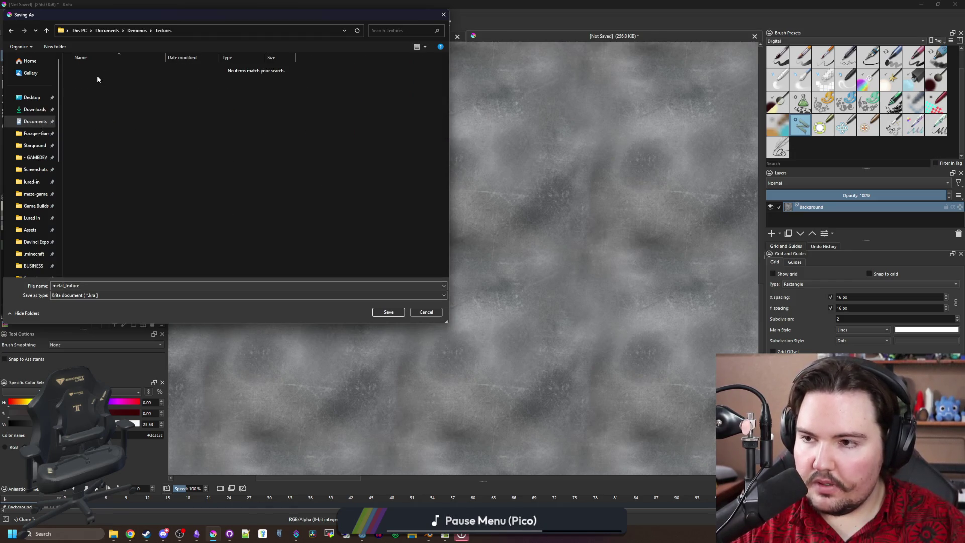
- Save it as a PNG and accept the PNG export options
{"action": "left_click", "coordinate": [251, 295]}
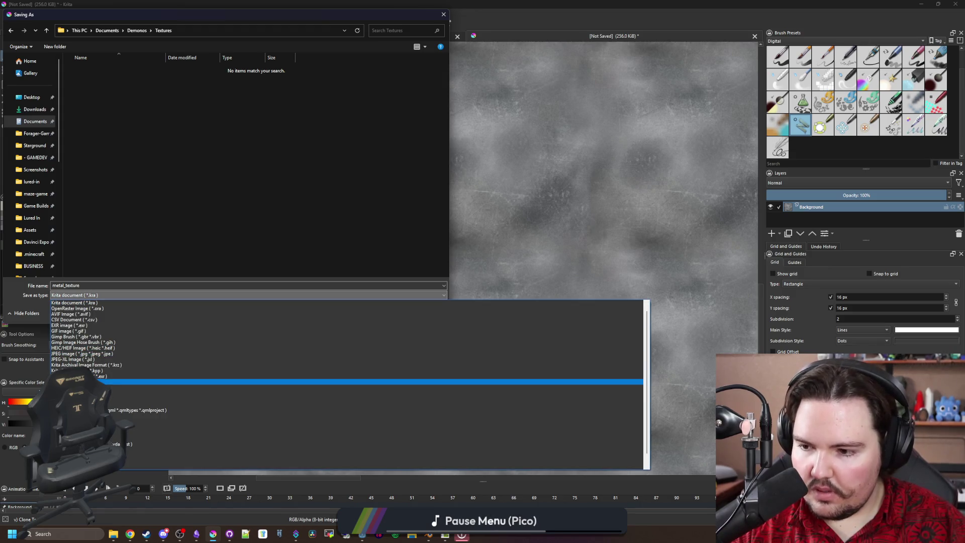
{"action": "left_click", "coordinate": [301, 392]}
{"action": "left_click", "coordinate": [388, 313]}
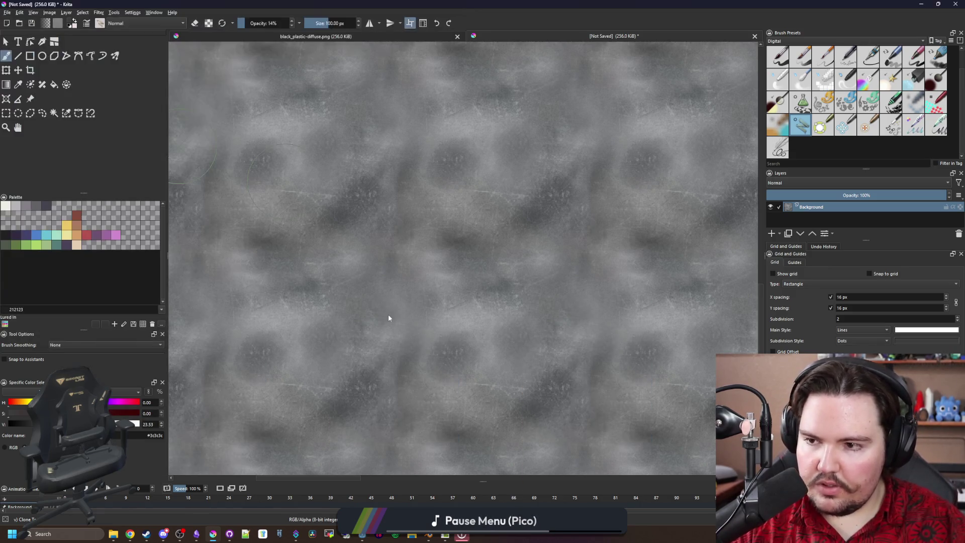
{"action": "left_click", "coordinate": [517, 341]}
- Switch back to the Godot editor, clear the FileSystem filter and stop the running game
{"action": "left_click", "coordinate": [922, 4]}
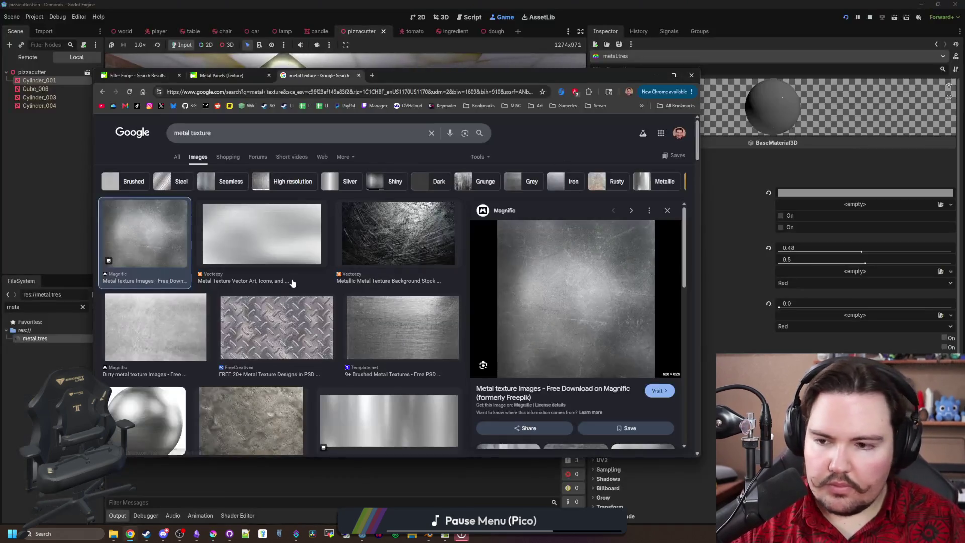
{"action": "left_click", "coordinate": [73, 322]}
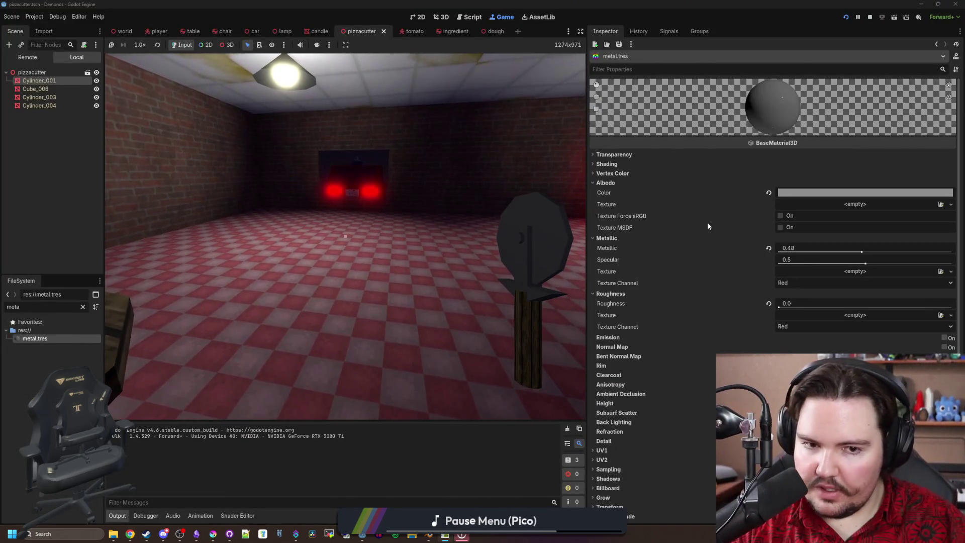
{"action": "left_click", "coordinate": [84, 307]}
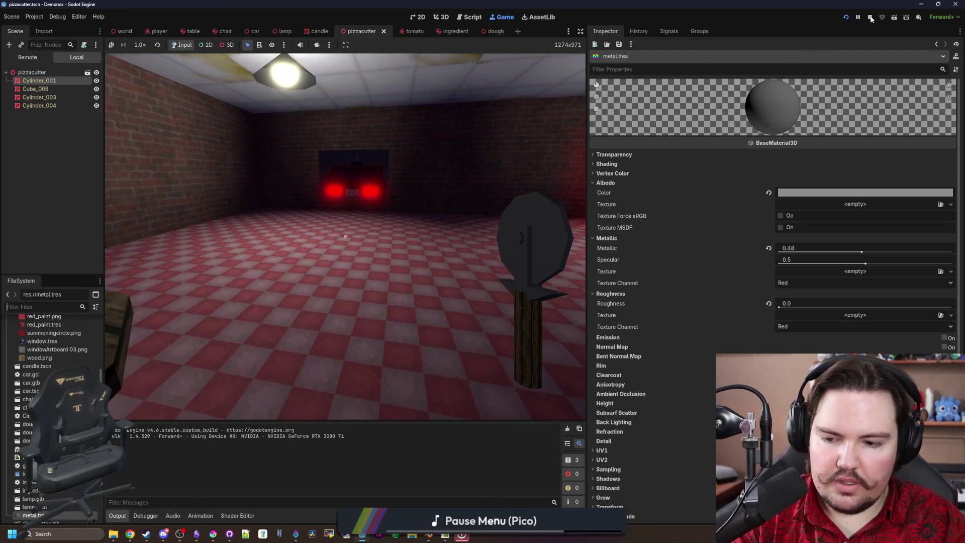
{"action": "key", "text": "F8"}
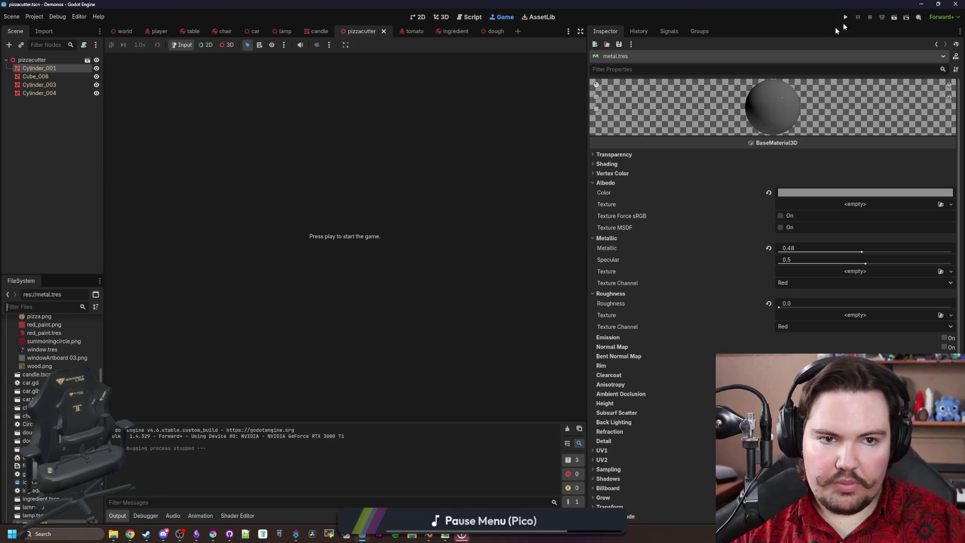
- Check the sizes of checkerboard2.png, brickArtboard 02-diffuse.png and demonos_hat.png, then return to Krita
{"action": "scroll", "coordinate": [31, 383], "scroll_direction": "up", "scroll_amount": 5}
{"action": "left_click", "coordinate": [56, 360]}
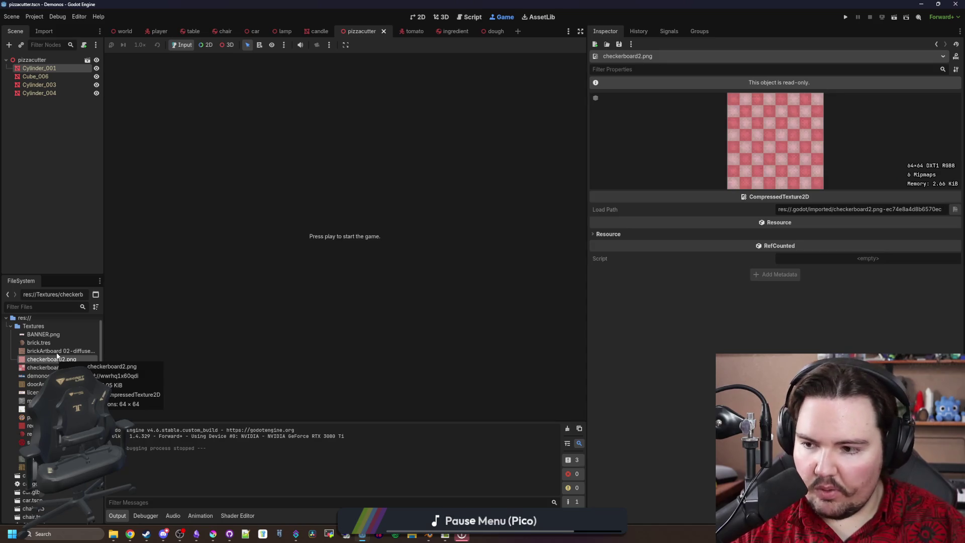
{"action": "left_click", "coordinate": [58, 351]}
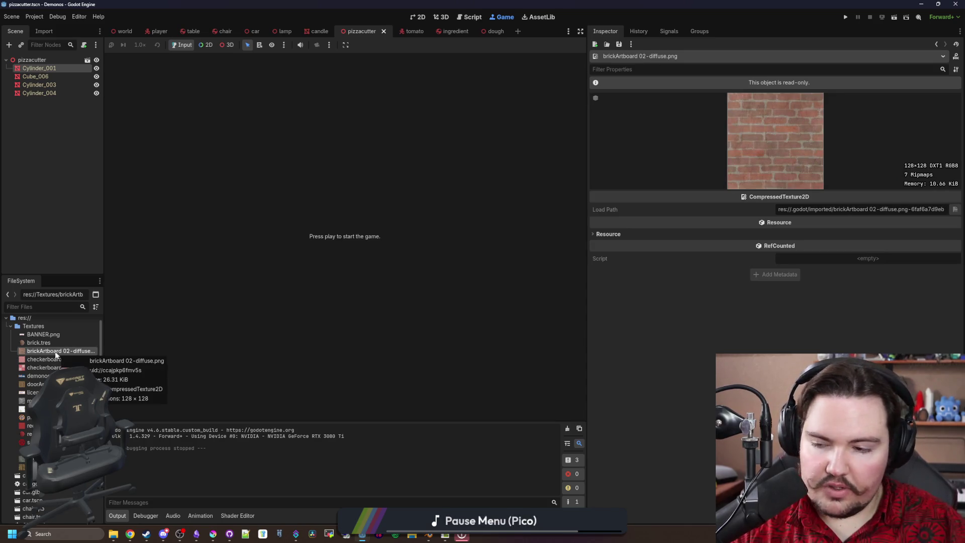
{"action": "key", "text": "Down"}
{"action": "key", "text": "Down"}
{"action": "key", "text": "Down"}
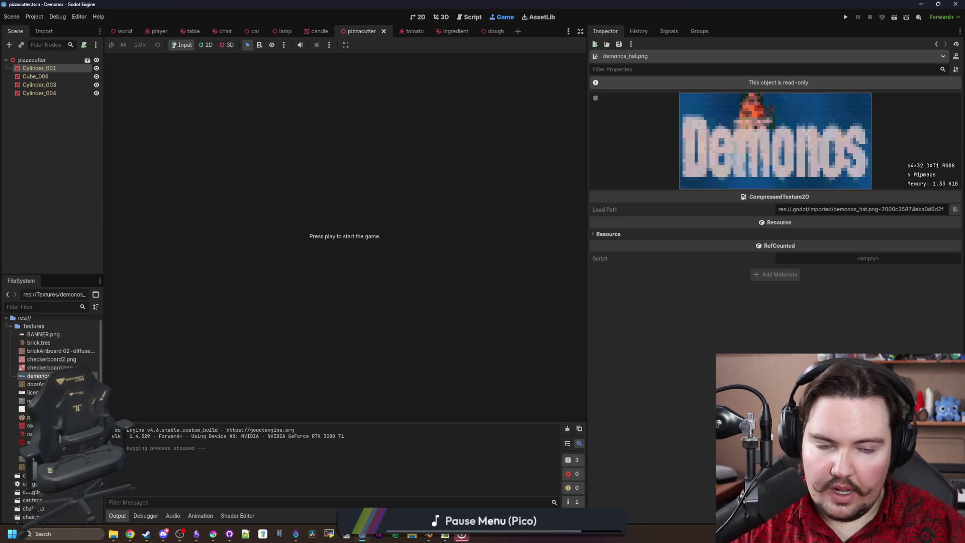
{"action": "key", "text": "Down"}
{"action": "key", "text": "Down"}
{"action": "key", "text": "Down"}
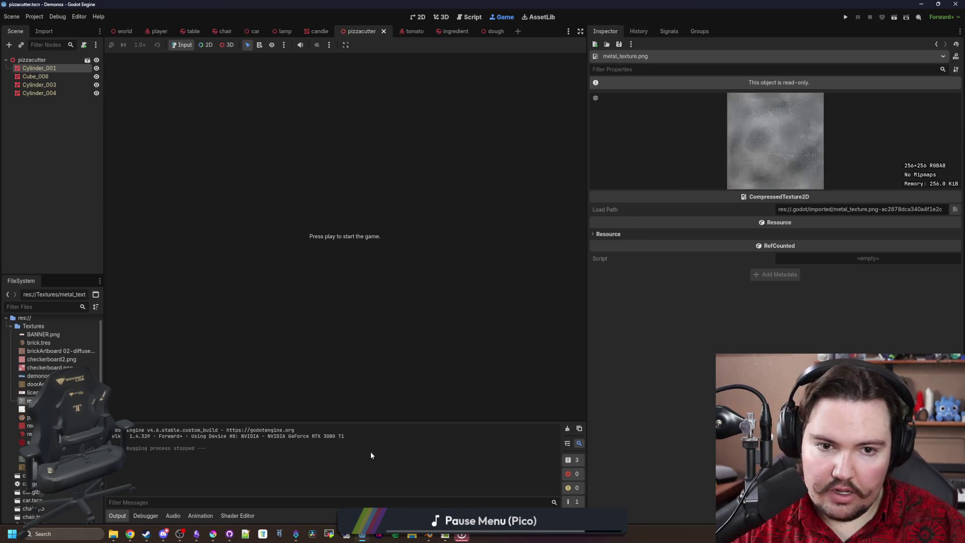
{"action": "left_click", "coordinate": [217, 537]}
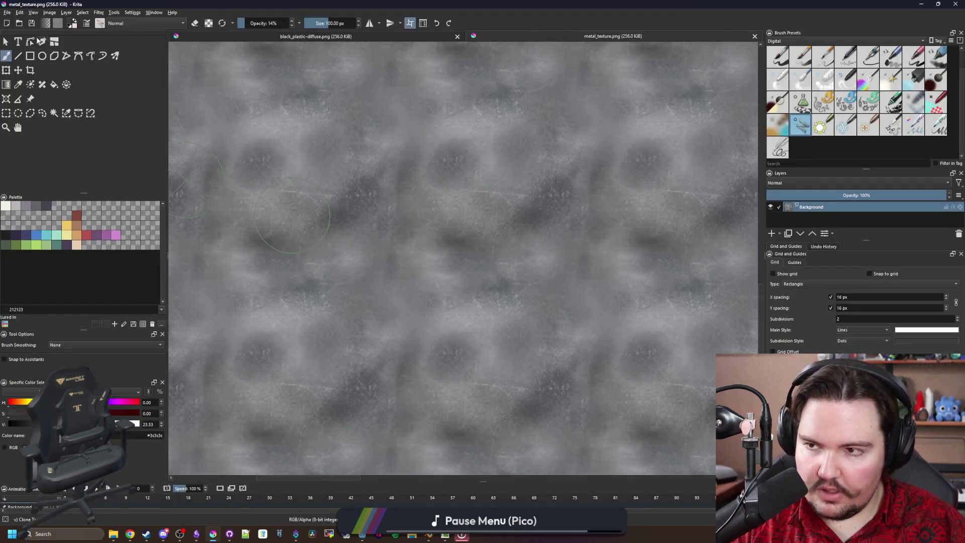
- Scale metal_texture.png down to 128×128 pixels, re-export it as PNG, and minimize Krita
{"action": "left_click", "coordinate": [49, 14]}
{"action": "left_click", "coordinate": [89, 119]}
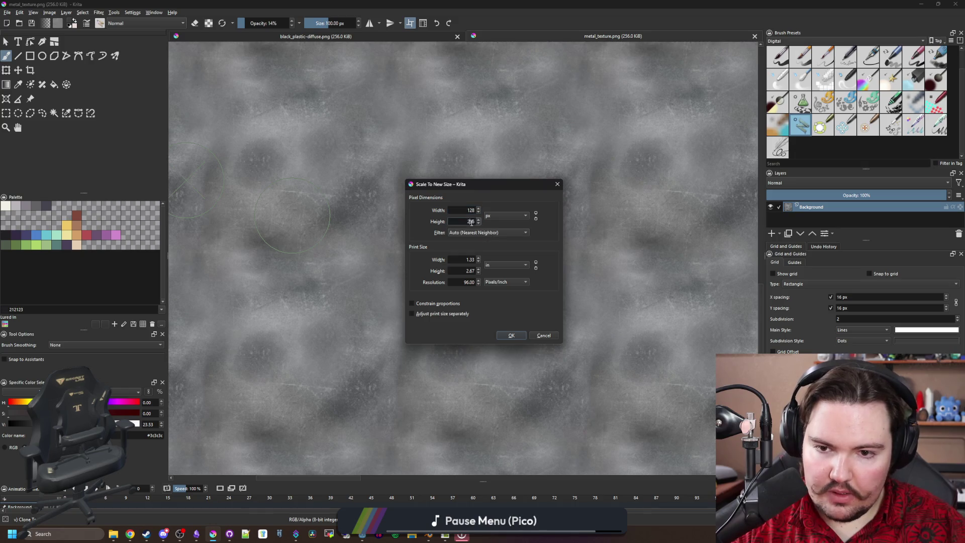
{"action": "left_click", "coordinate": [511, 335]}
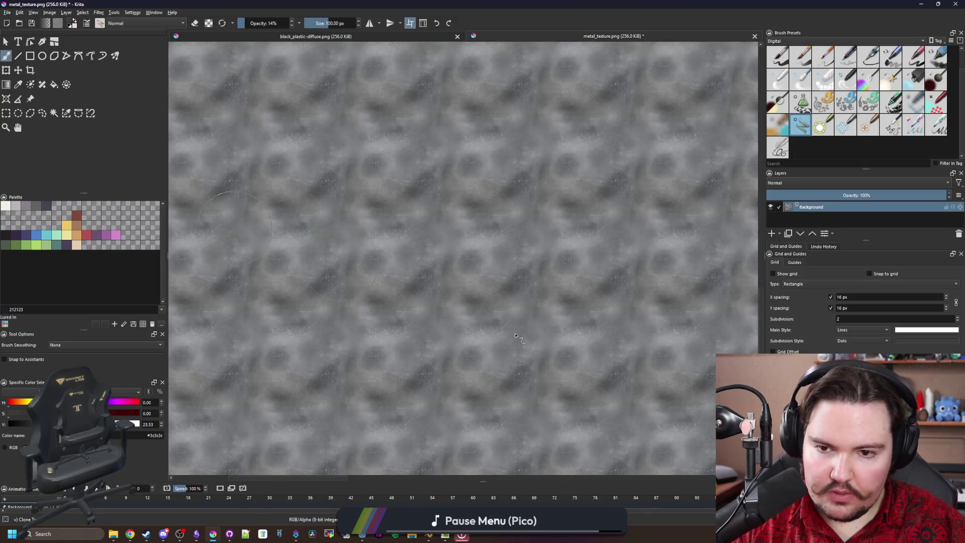
{"action": "key", "text": "ctrl+s"}
{"action": "key", "text": "Return"}
{"action": "left_click", "coordinate": [214, 534]}
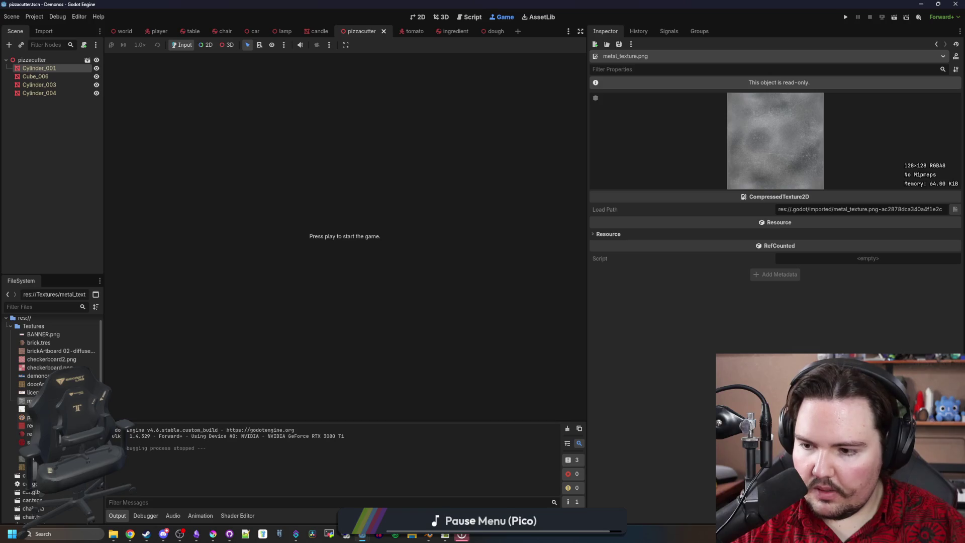
- Assign metal_texture.png as the Albedo Texture of metal.tres and view the pizza cutter in 3D
{"action": "type", "text": "metal"}
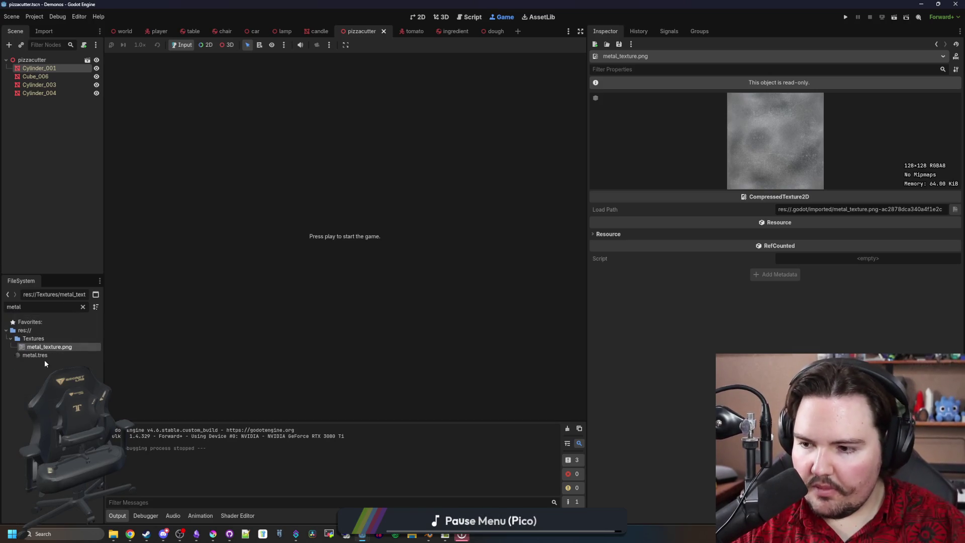
{"action": "left_click", "coordinate": [53, 355]}
{"action": "left_click_drag", "start_coordinate": [50, 347], "coordinate": [336, 345]}
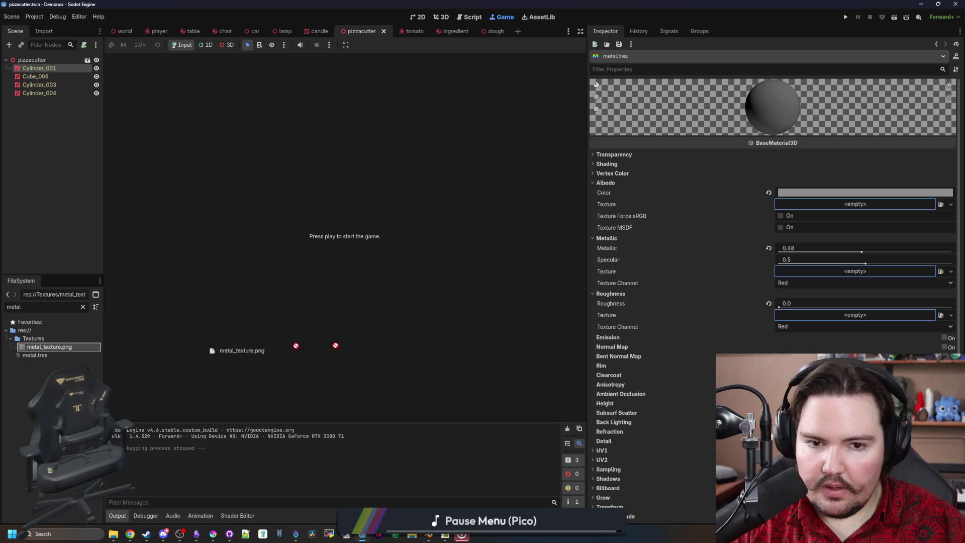
{"action": "left_click_drag", "start_coordinate": [836, 211], "coordinate": [837, 207]}
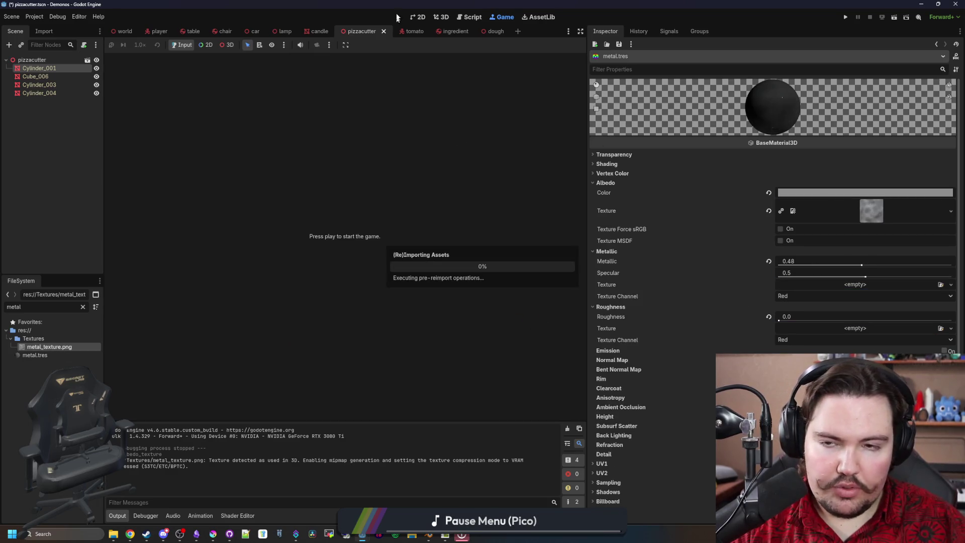
{"action": "left_click", "coordinate": [441, 17]}
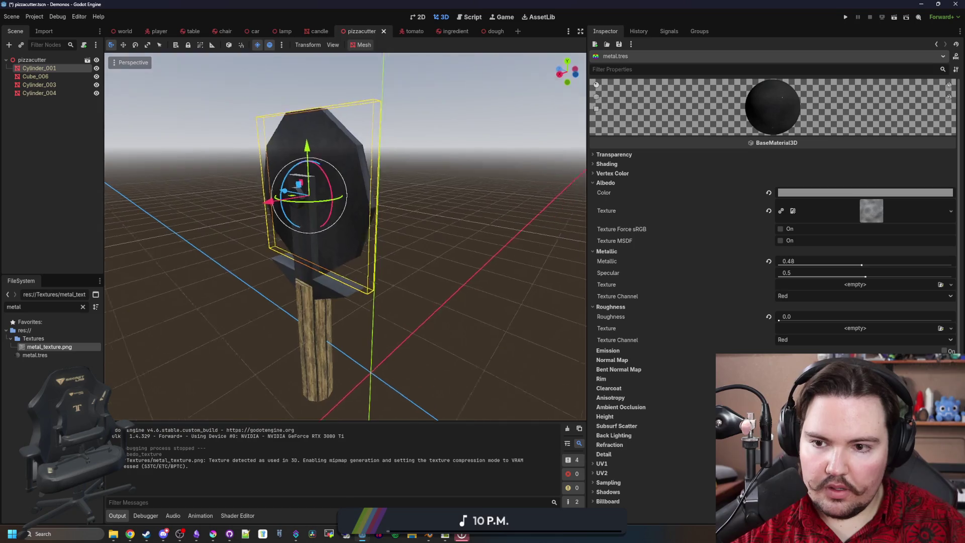
{"action": "mouse_move", "coordinate": [345, 236]}
{"action": "left_mouse_down"}
{"action": "mouse_move", "coordinate": [362, 211]}
{"action": "mouse_move", "coordinate": [344, 237]}
{"action": "mouse_move", "coordinate": [346, 201]}
{"action": "mouse_move", "coordinate": [342, 252]}
{"action": "mouse_move", "coordinate": [382, 236]}
{"action": "mouse_move", "coordinate": [553, 281]}
{"action": "mouse_move", "coordinate": [696, 303]}
{"action": "mouse_move", "coordinate": [651, 285]}
{"action": "left_mouse_up"}
- Set the material's Specular and Metallic to 1.0 and Roughness to 0.5, then save
{"action": "left_click_drag", "start_coordinate": [866, 276], "coordinate": [951, 276]}
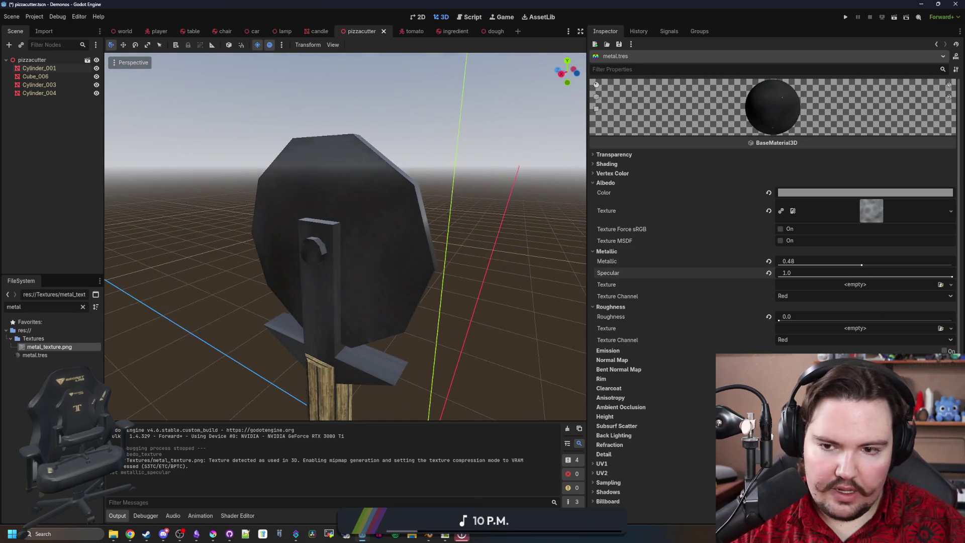
{"action": "mouse_move", "coordinate": [862, 263]}
{"action": "left_mouse_down"}
{"action": "mouse_move", "coordinate": [909, 265]}
{"action": "mouse_move", "coordinate": [812, 264]}
{"action": "mouse_move", "coordinate": [748, 278]}
{"action": "mouse_move", "coordinate": [952, 265]}
{"action": "left_mouse_up"}
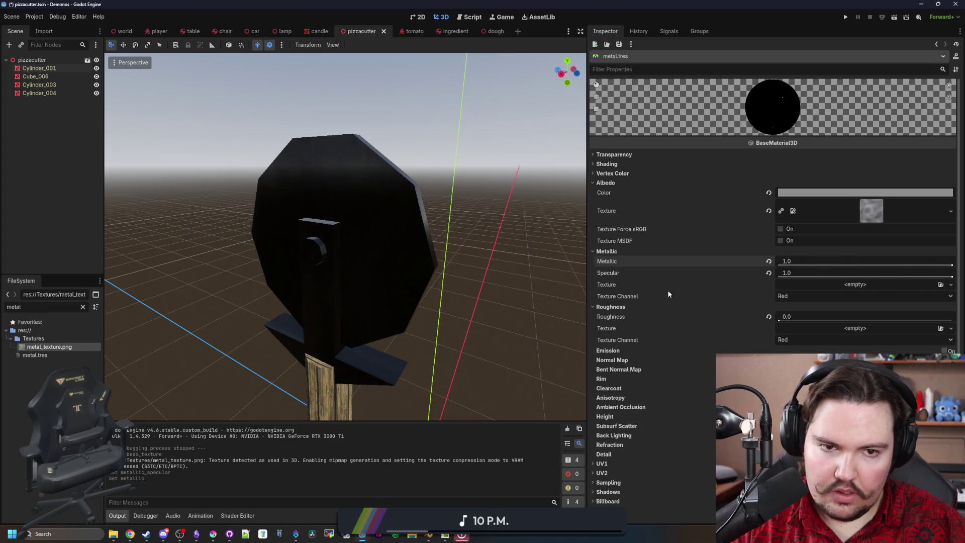
{"action": "left_click_drag", "start_coordinate": [533, 286], "coordinate": [482, 270]}
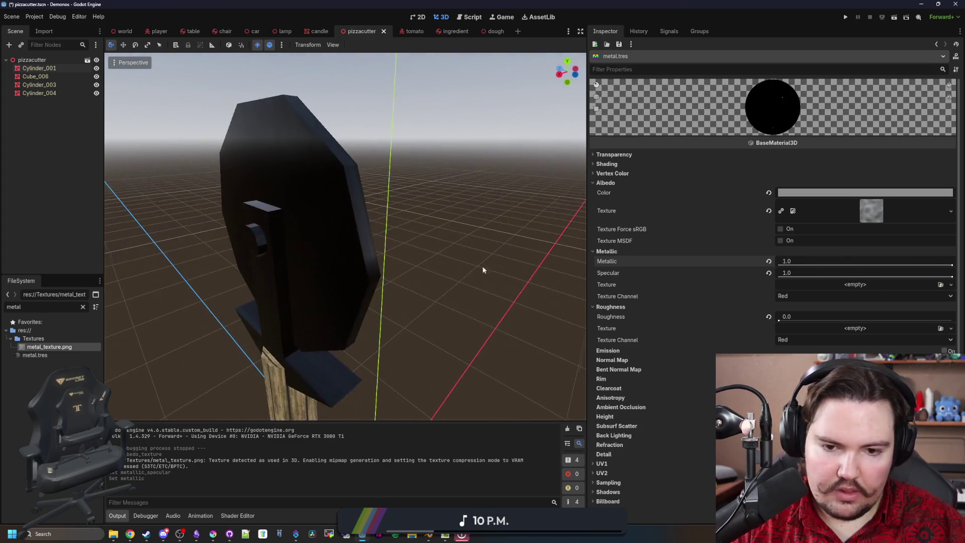
{"action": "left_click", "coordinate": [769, 317]}
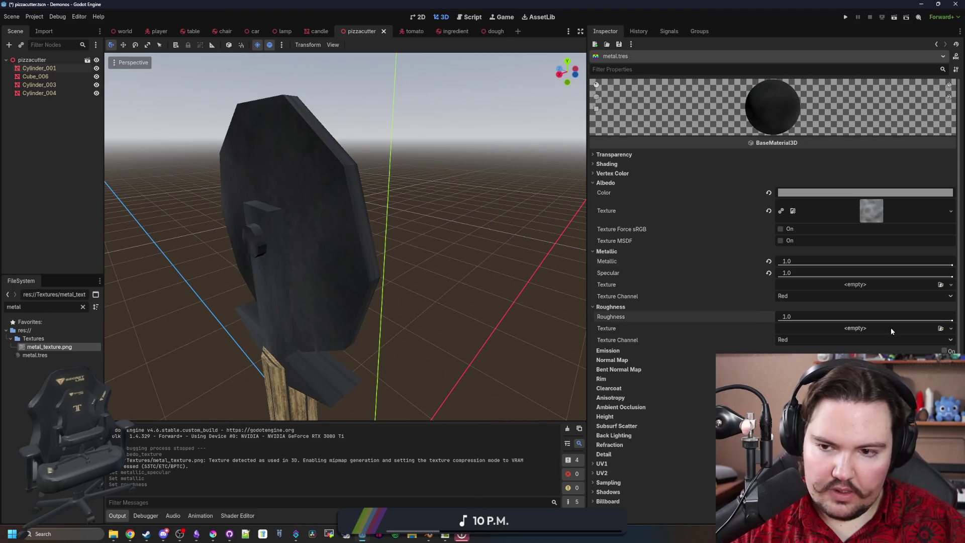
{"action": "left_click_drag", "start_coordinate": [952, 320], "coordinate": [865, 321]}
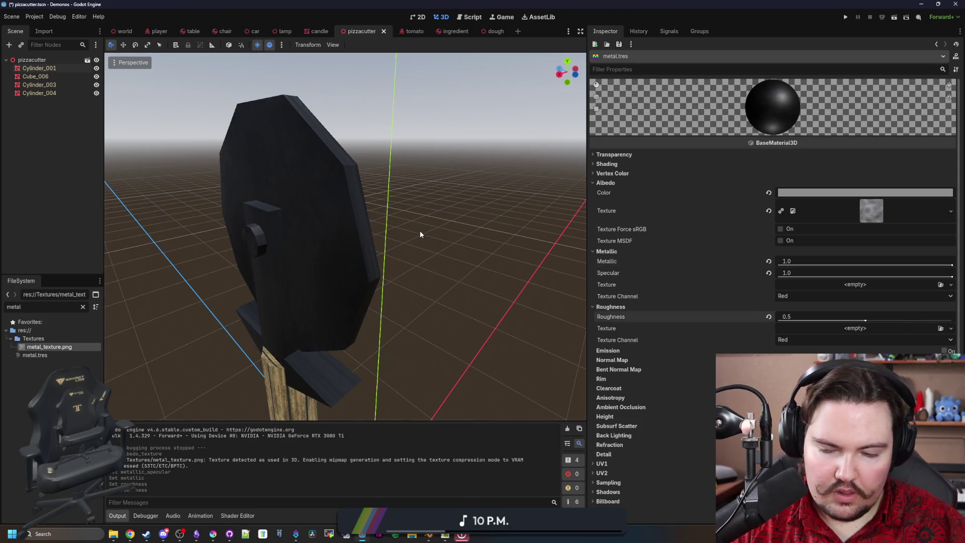
{"action": "key", "text": "ctrl+s"}
- Reset the albedo colour to white, save the scene and run the game
{"action": "left_click_drag", "start_coordinate": [483, 209], "coordinate": [437, 213]}
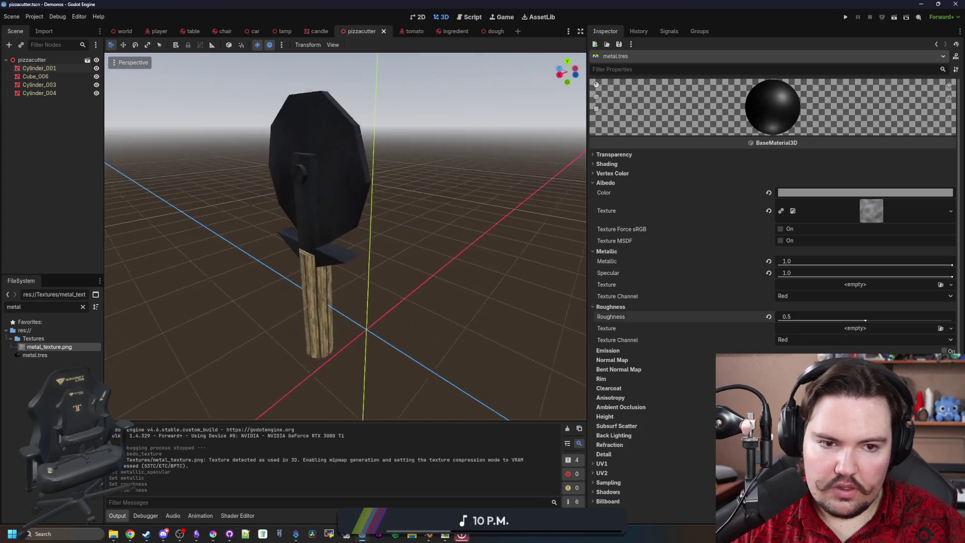
{"action": "scroll", "coordinate": [437, 213], "scroll_direction": "up", "scroll_amount": 2}
{"action": "left_click", "coordinate": [785, 194]}
{"action": "left_click", "coordinate": [771, 195]}
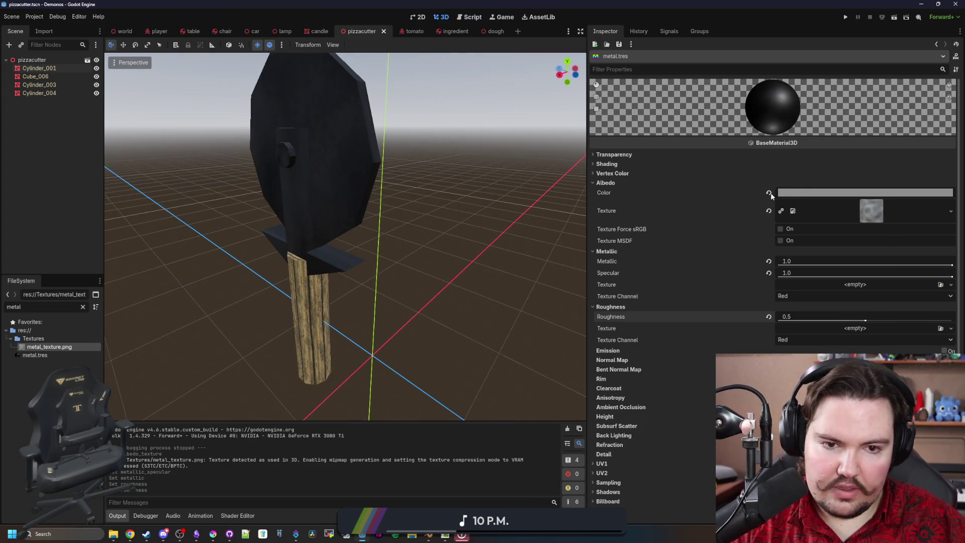
{"action": "left_click", "coordinate": [769, 194]}
{"action": "key", "text": "ctrl+s"}
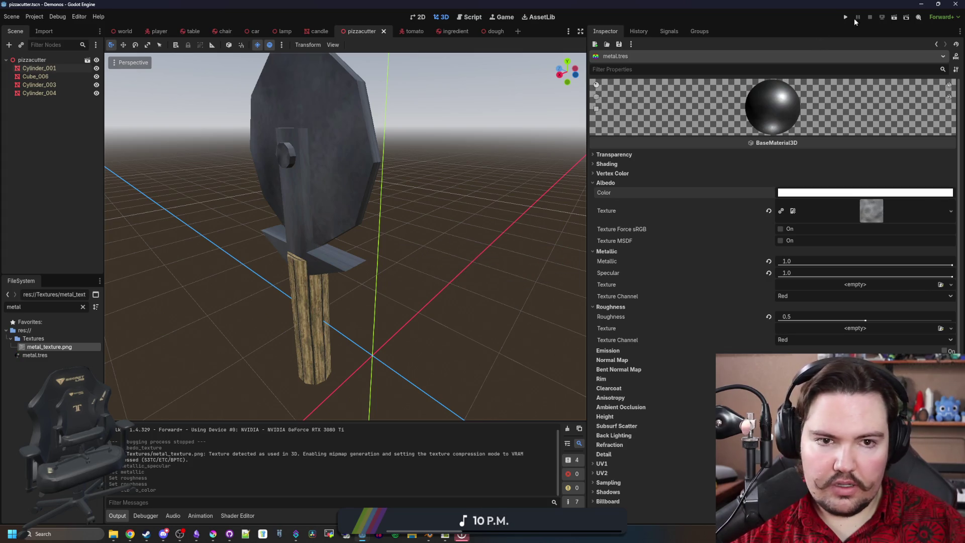
{"action": "left_click", "coordinate": [846, 17]}
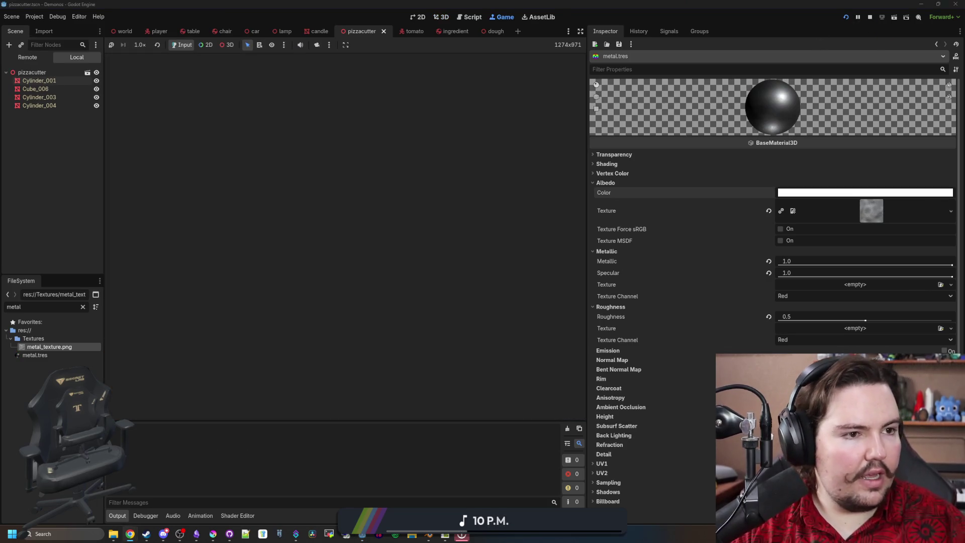
- Google 'did ps2 have reflections' in Chrome, skim the results, then go back to the game
{"action": "left_click", "coordinate": [130, 534]}
{"action": "type", "text": "did ps2 have reflectio"}
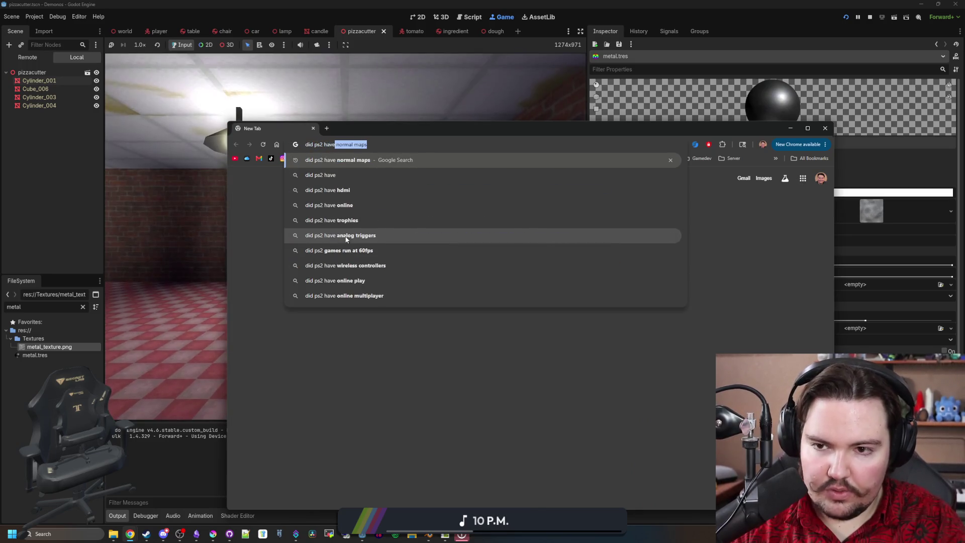
{"action": "type", "text": "ns"}
{"action": "key", "text": "Return"}
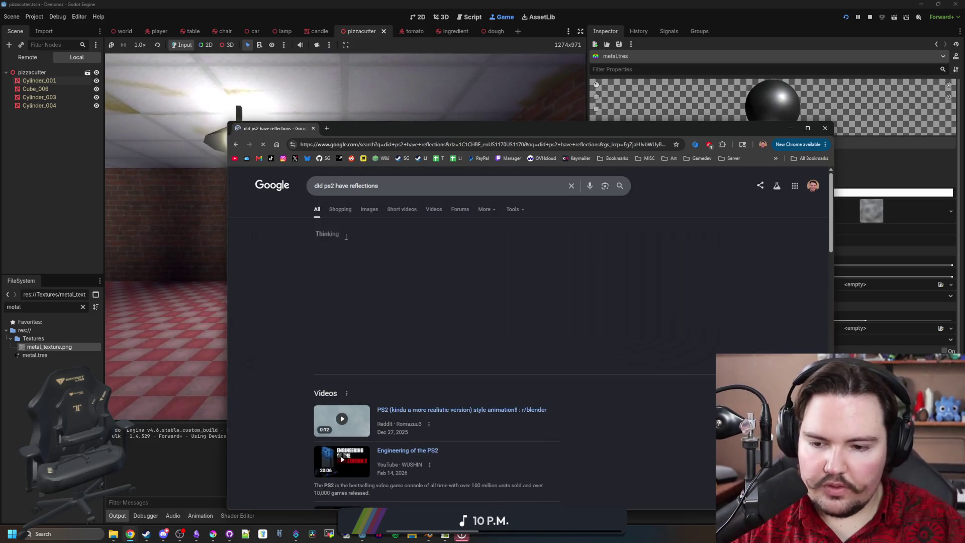
{"action": "scroll", "coordinate": [487, 351], "scroll_direction": "down", "scroll_amount": 6}
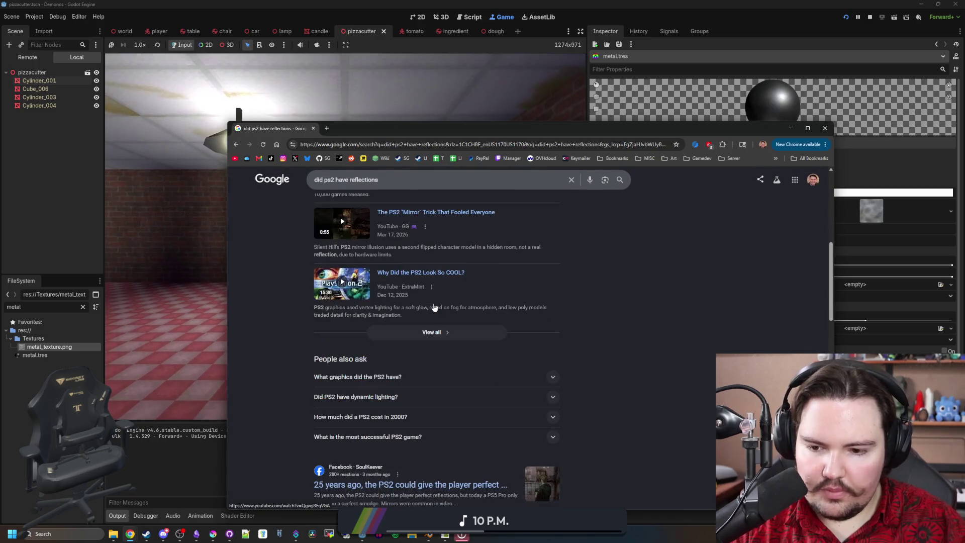
{"action": "scroll", "coordinate": [434, 306], "scroll_direction": "down", "scroll_amount": 1}
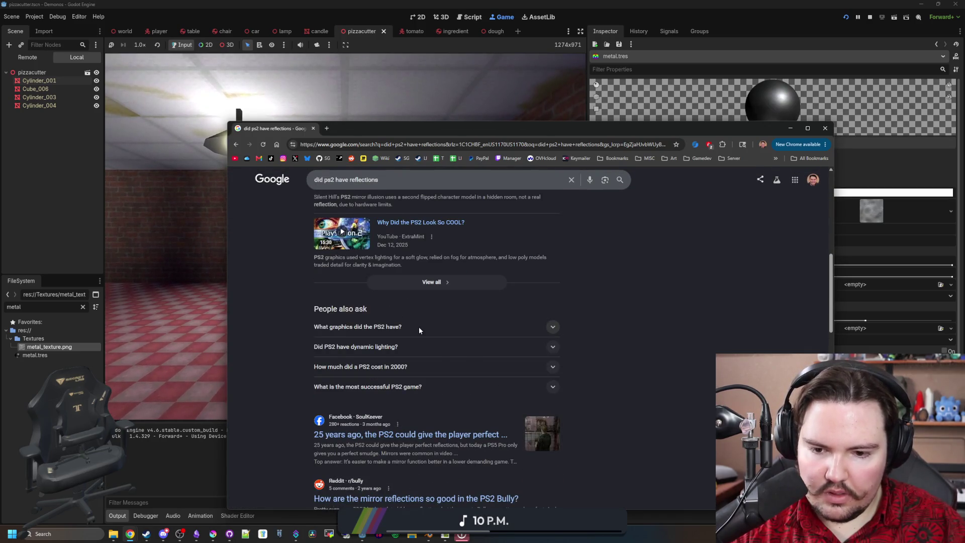
{"action": "scroll", "coordinate": [419, 331], "scroll_direction": "down", "scroll_amount": 2}
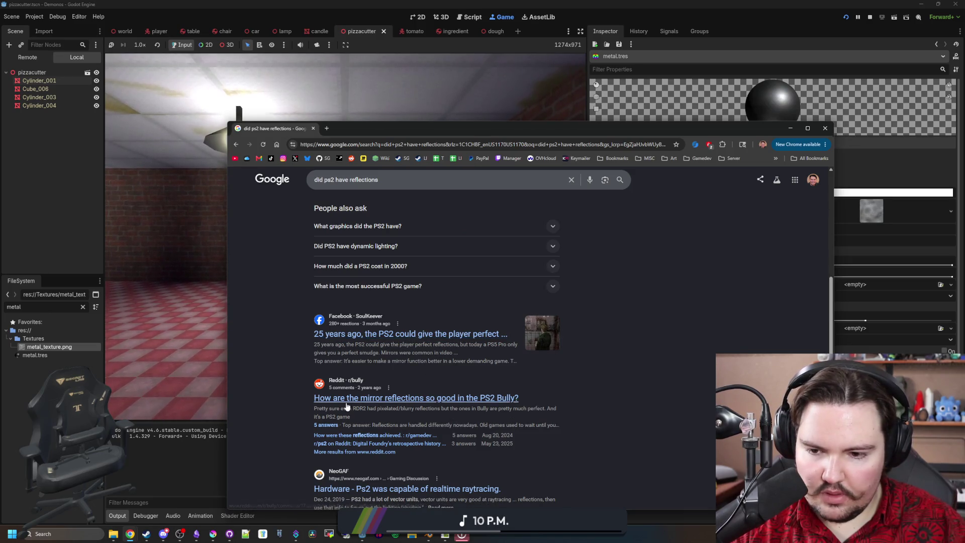
{"action": "scroll", "coordinate": [377, 410], "scroll_direction": "down", "scroll_amount": 3}
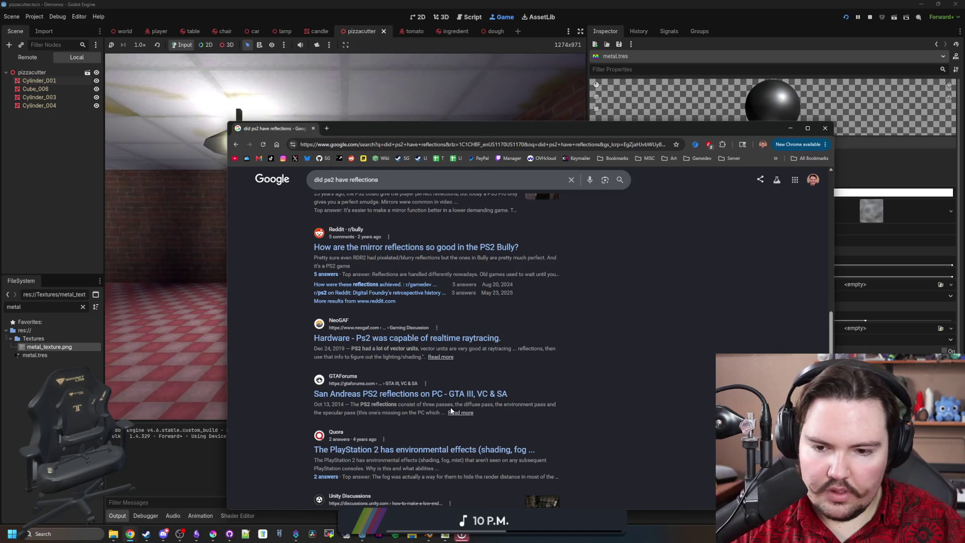
{"action": "key", "text": "alt+Tab"}
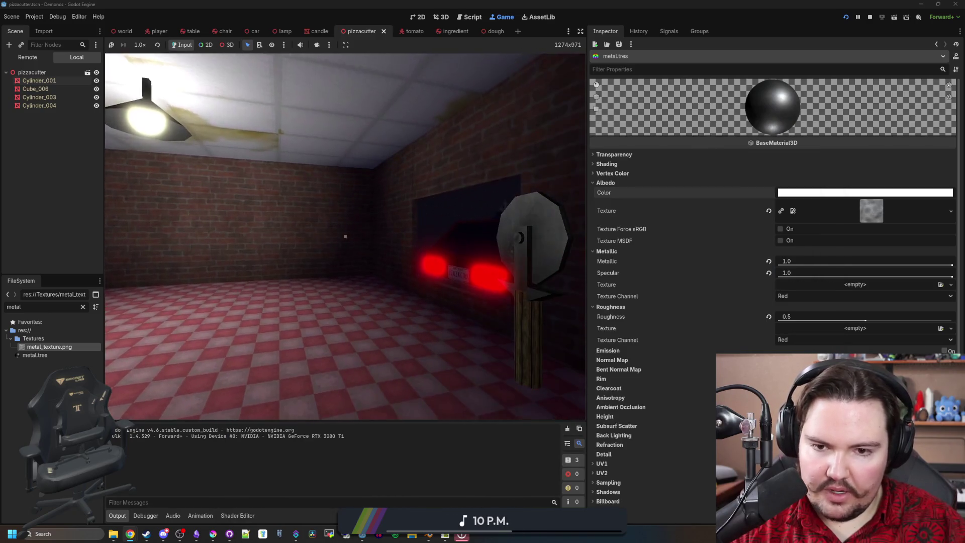
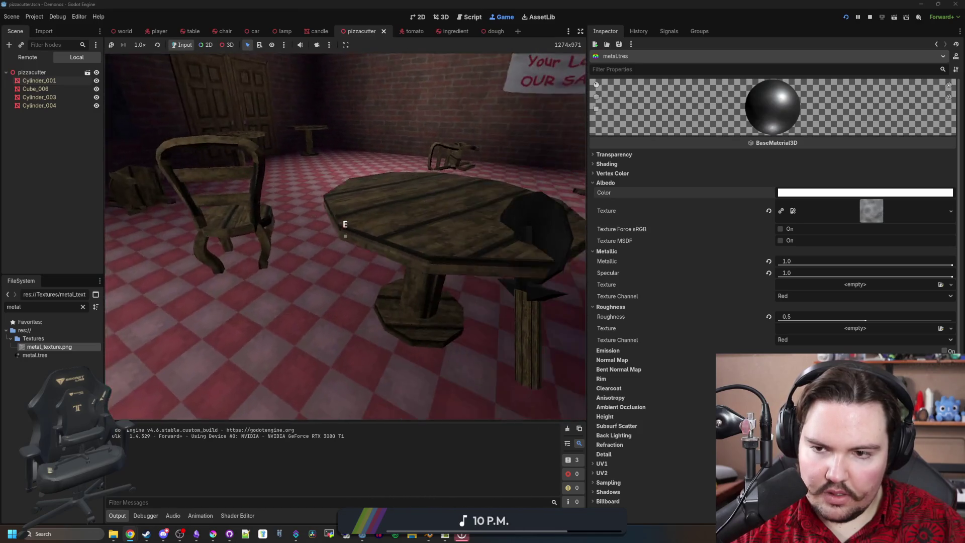
- Filter FileSystem for 'wood' and drop wood.tres Specular from 0.5 to 0.0
{"action": "left_click", "coordinate": [83, 306]}
{"action": "type", "text": "wood"}
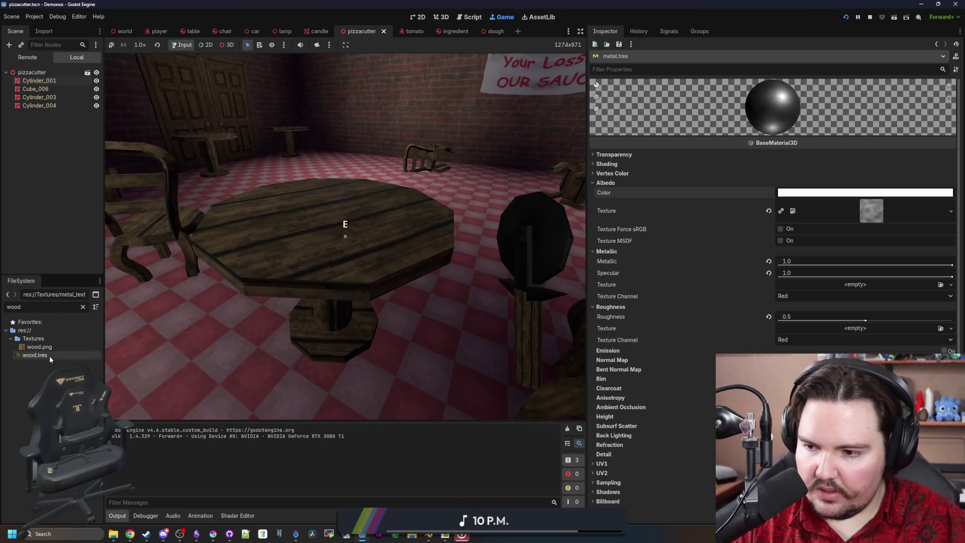
{"action": "left_click", "coordinate": [50, 356]}
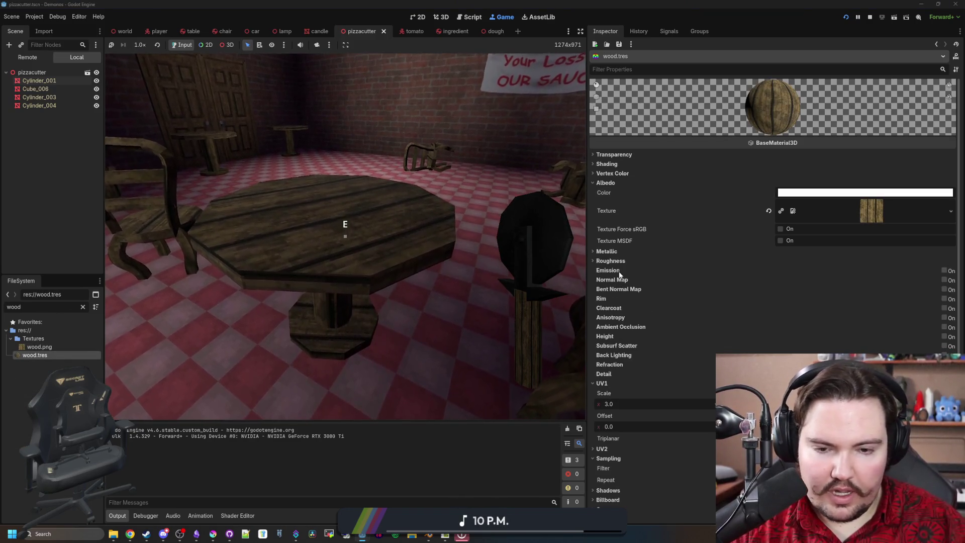
{"action": "left_click", "coordinate": [606, 251]}
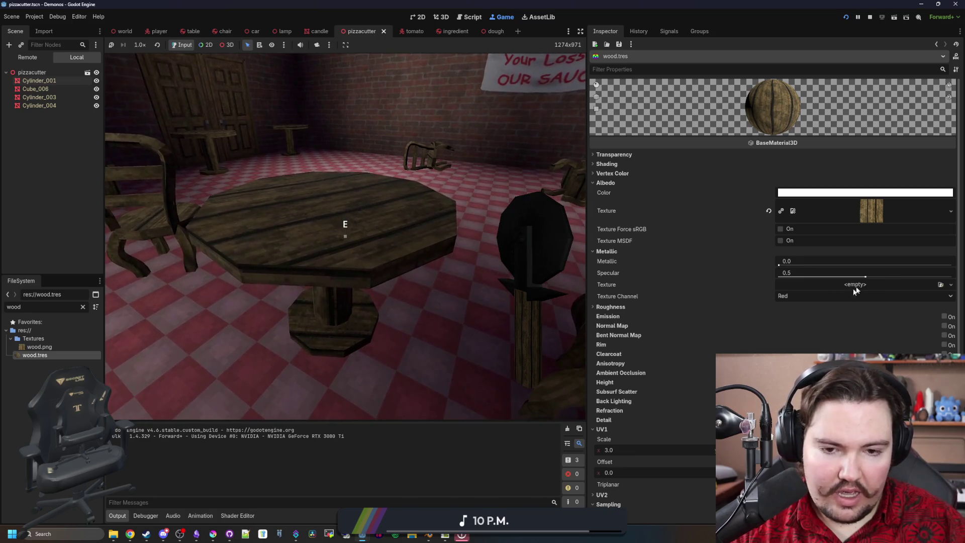
{"action": "left_click_drag", "start_coordinate": [866, 277], "coordinate": [670, 285]}
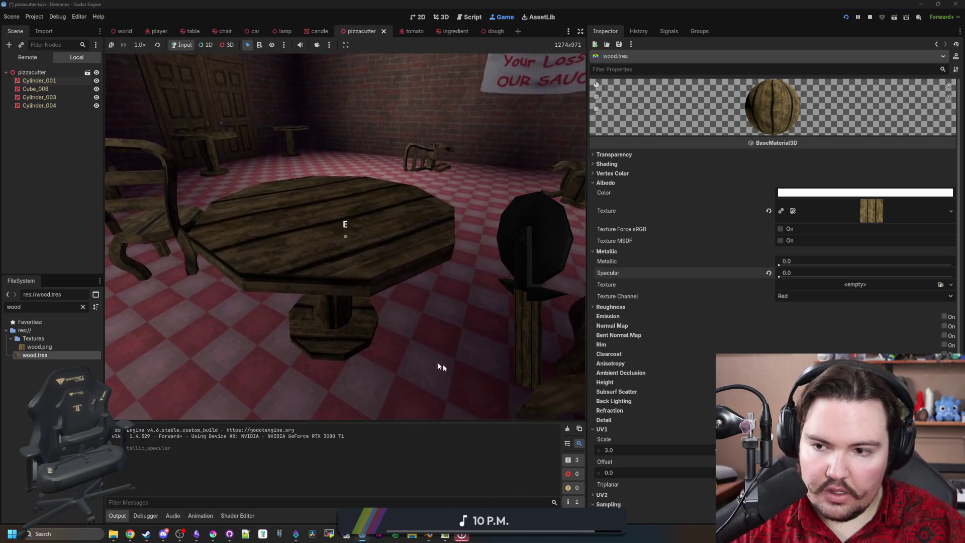
{"action": "left_click", "coordinate": [438, 366]}
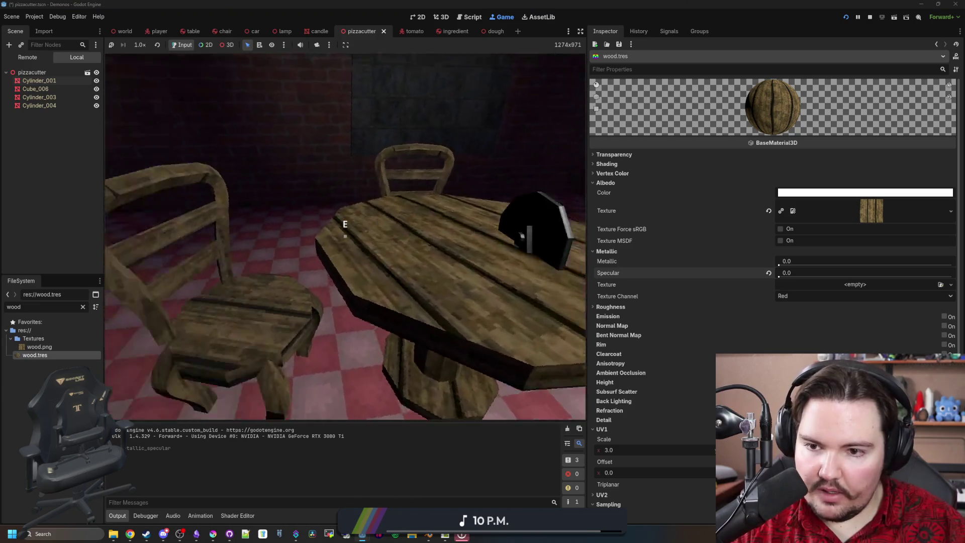
- Walk around the restaurant checking the held pizza cutter, then stop the game with F8
{"action": "key", "text": "w"}
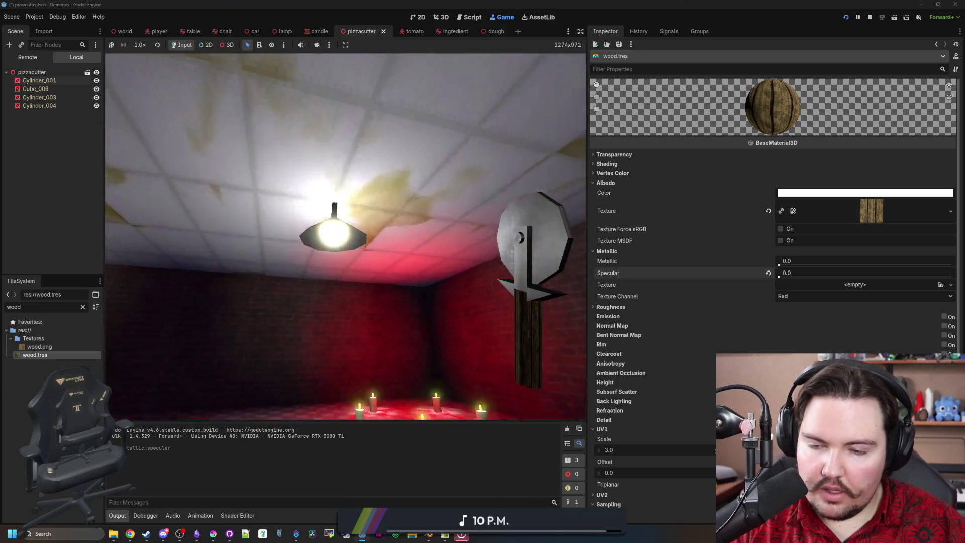
{"action": "key", "text": "w"}
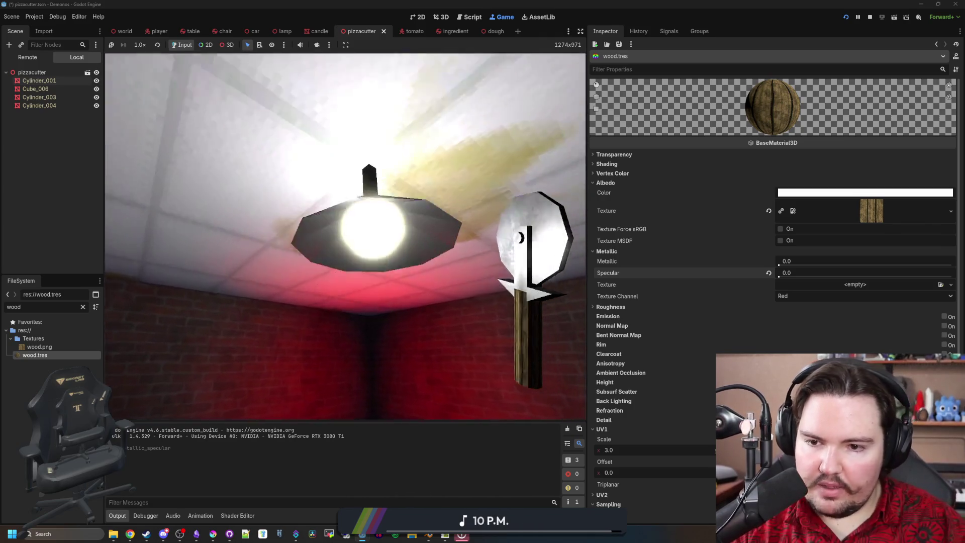
{"action": "key", "text": "w"}
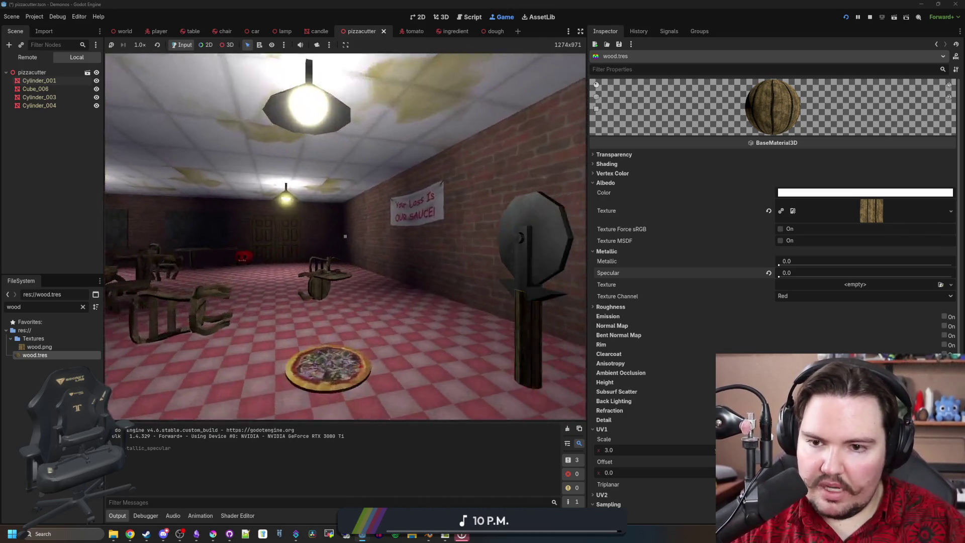
{"action": "key", "text": "w"}
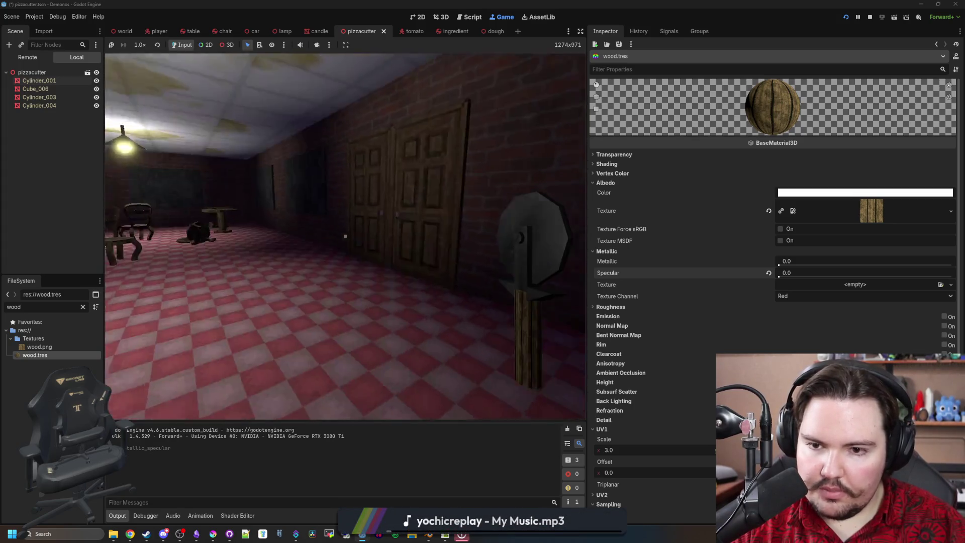
{"action": "key", "text": "w"}
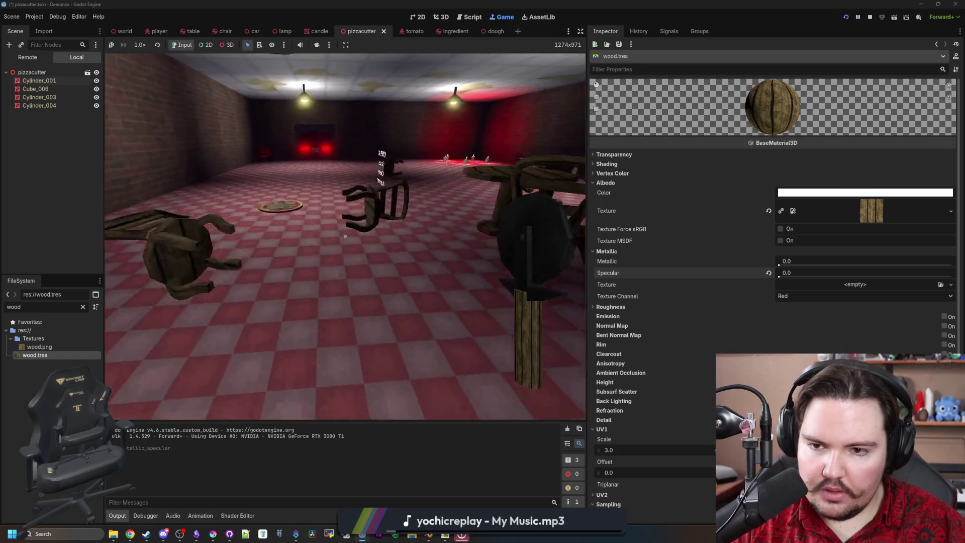
{"action": "key", "text": "w"}
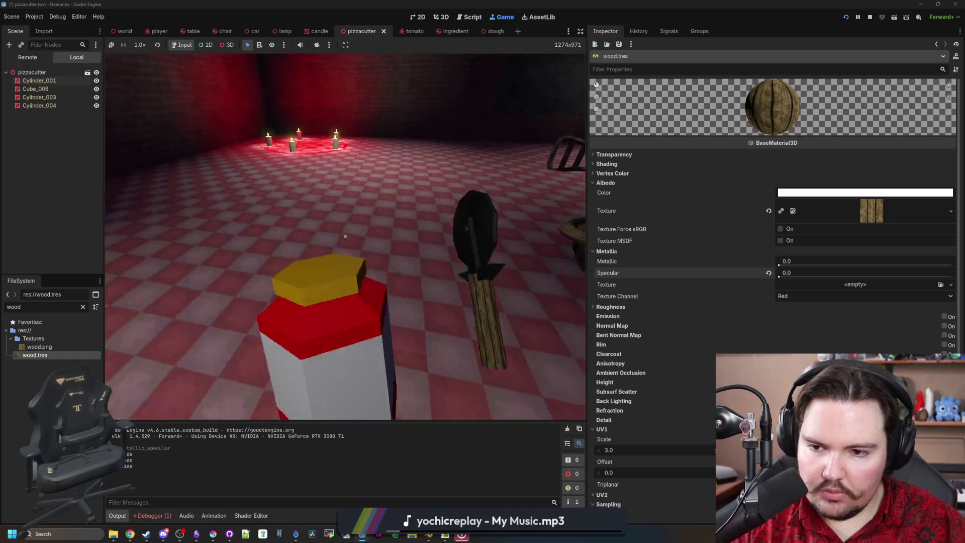
{"action": "key", "text": "w"}
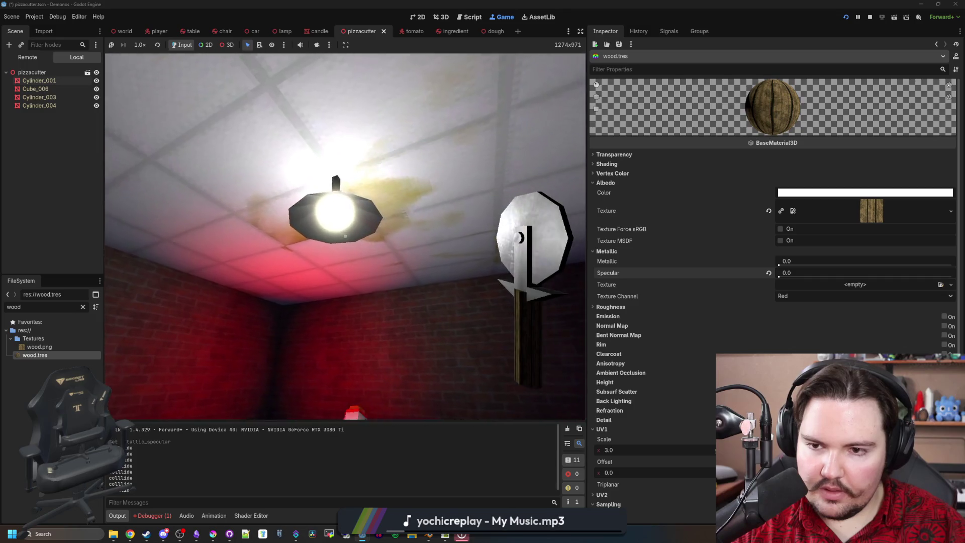
{"action": "key", "text": "s"}
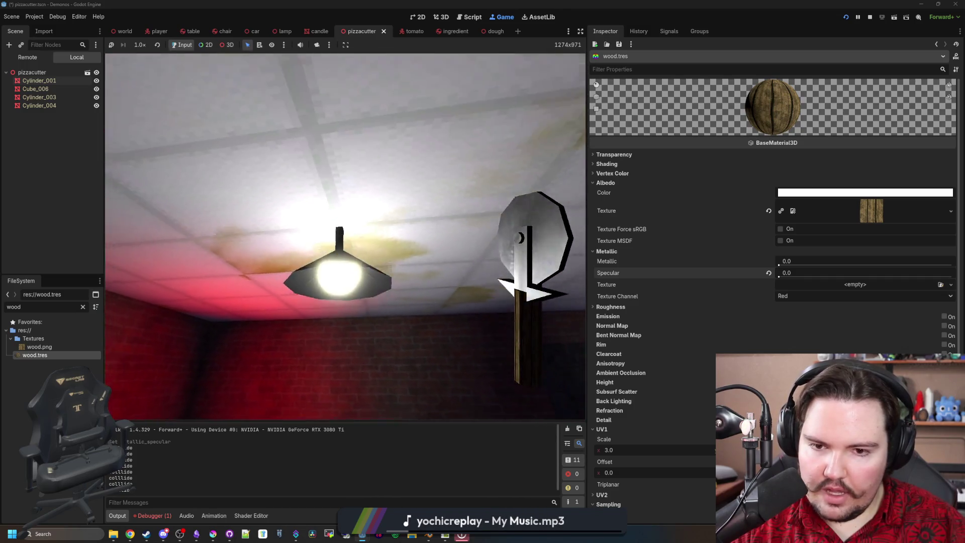
{"action": "key", "text": "w"}
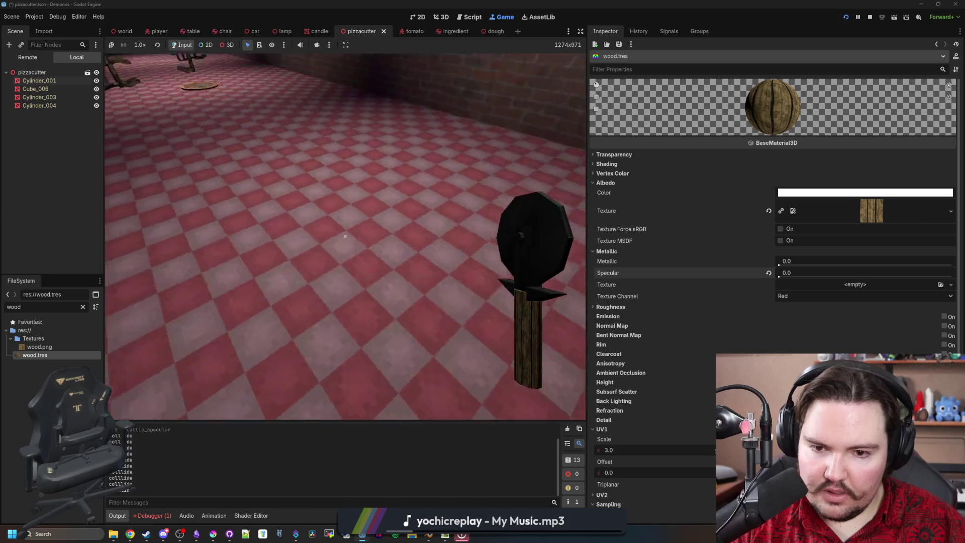
{"action": "key", "text": "w"}
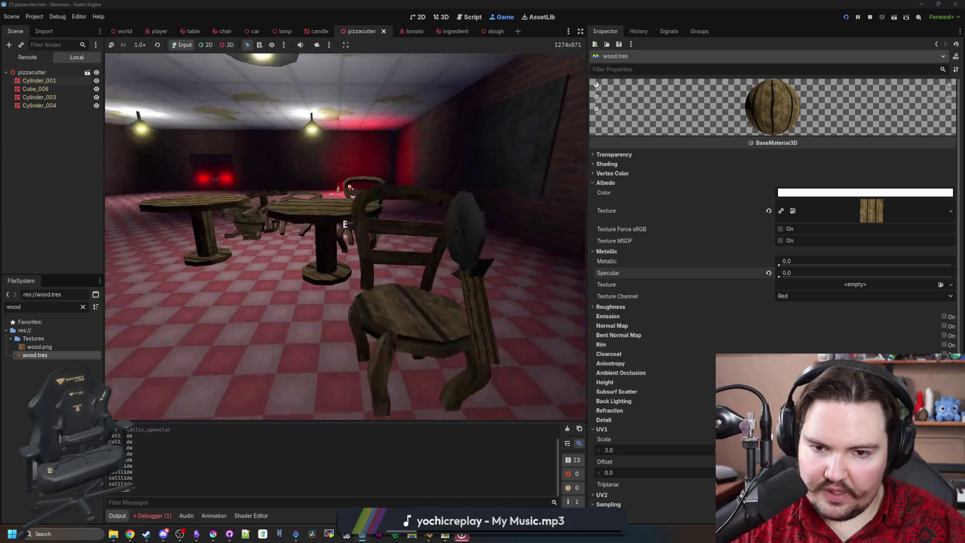
{"action": "key", "text": "w"}
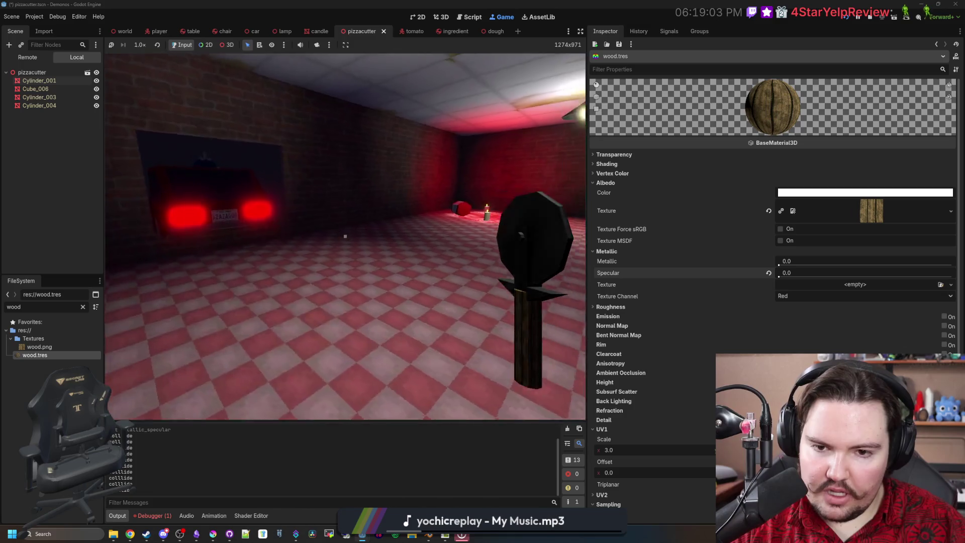
{"action": "key", "text": "w"}
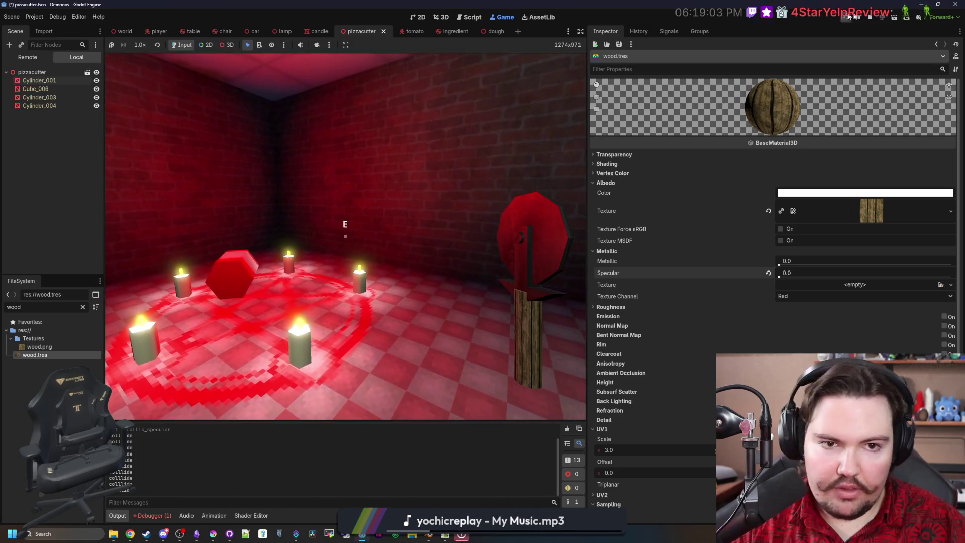
{"action": "key", "text": "F8"}
- Enable triplanar mapping on wood.tres with UV1 scale 1.0 on x, y and z
{"action": "left_click", "coordinate": [366, 195]}
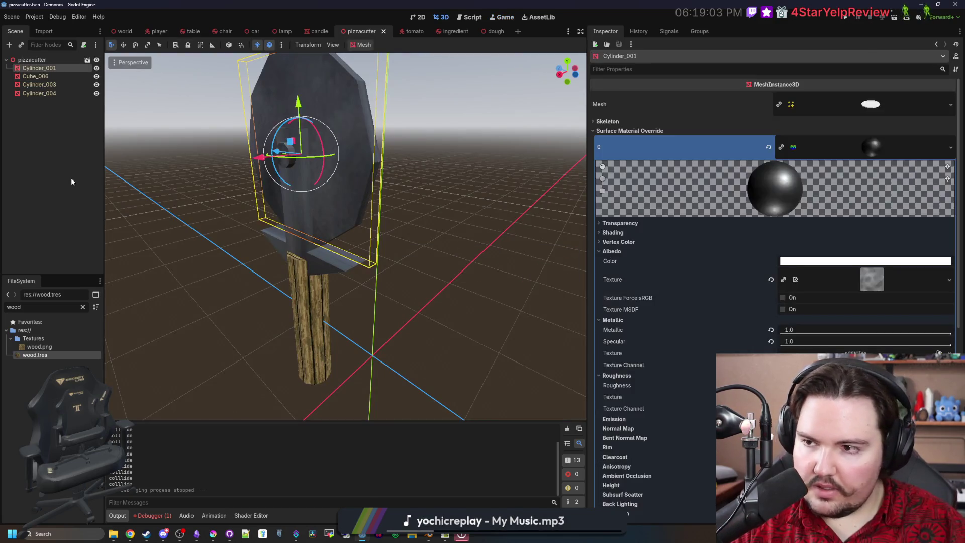
{"action": "left_click", "coordinate": [71, 177]}
{"action": "left_click", "coordinate": [53, 356]}
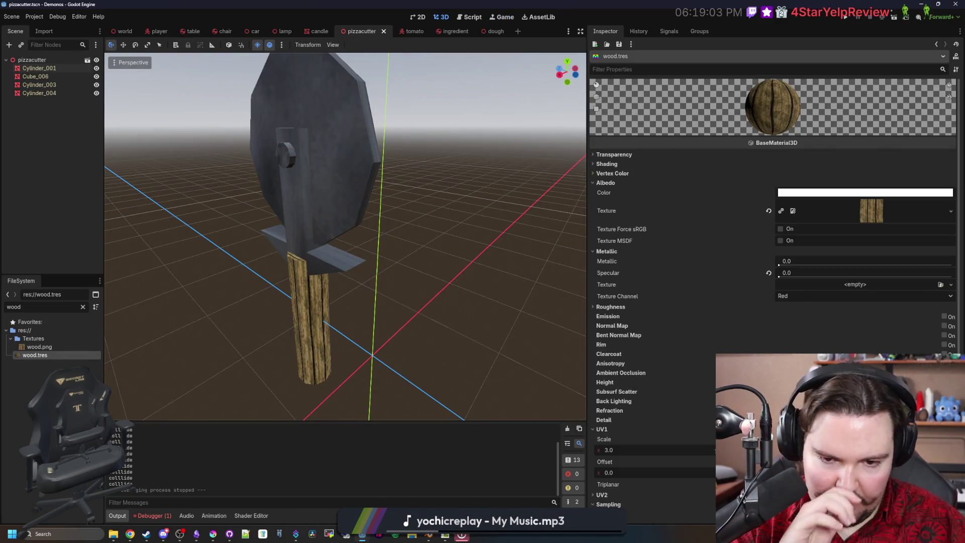
{"action": "scroll", "coordinate": [683, 342], "scroll_direction": "down", "scroll_amount": 5}
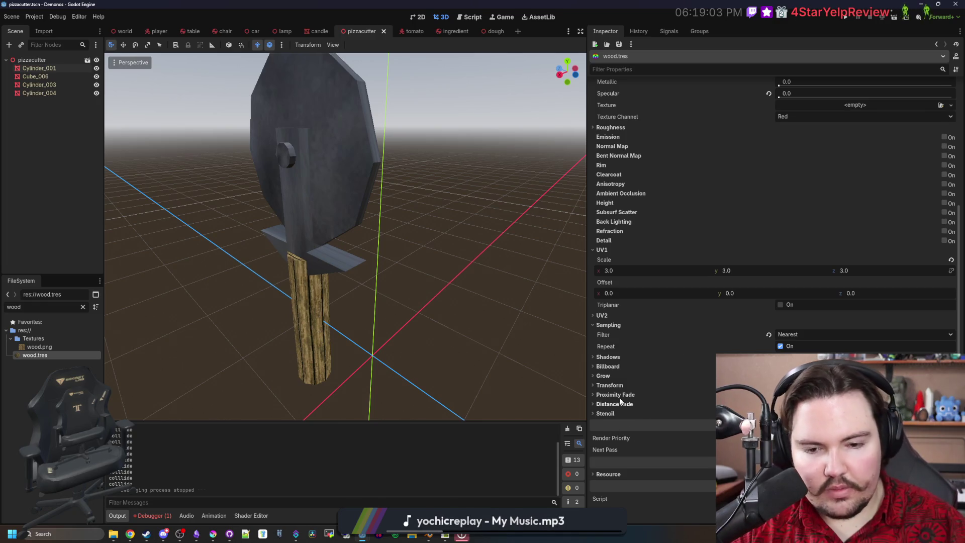
{"action": "left_click", "coordinate": [780, 305]}
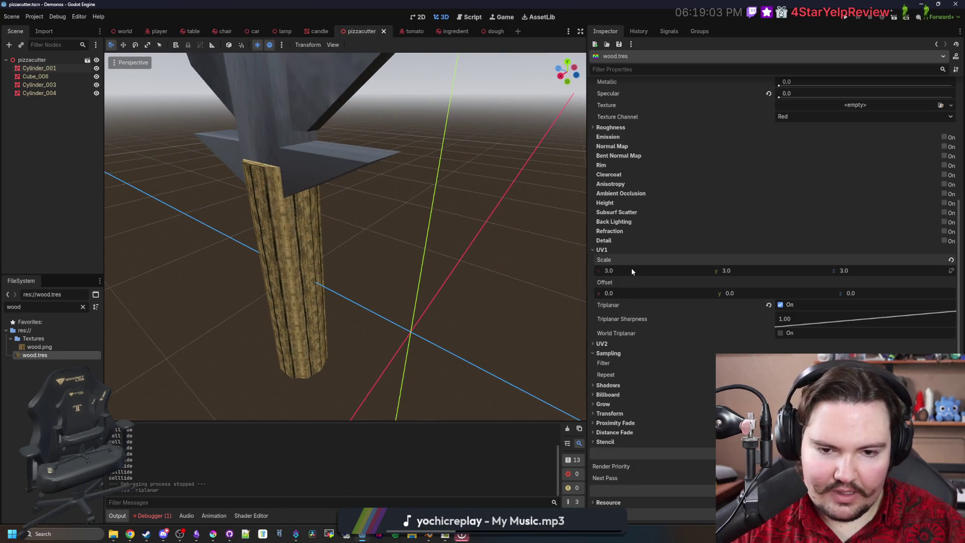
{"action": "type", "text": "1"}
{"action": "key", "text": "Tab"}
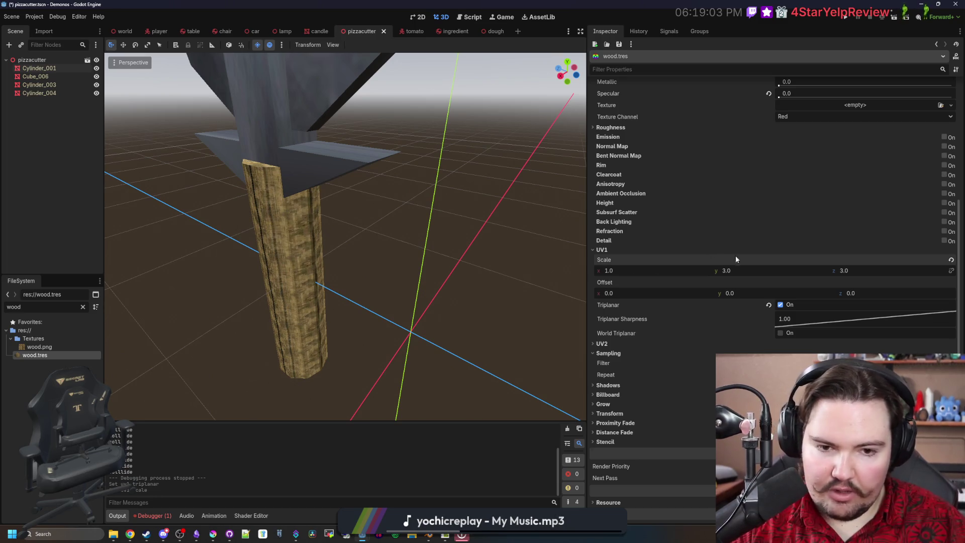
{"action": "type", "text": "1"}
{"action": "key", "text": "Tab"}
{"action": "type", "text": "1"}
{"action": "key", "text": "Return"}
- Save the pizza cutter scene and switch to the player scene
{"action": "key", "text": "ctrl+s"}
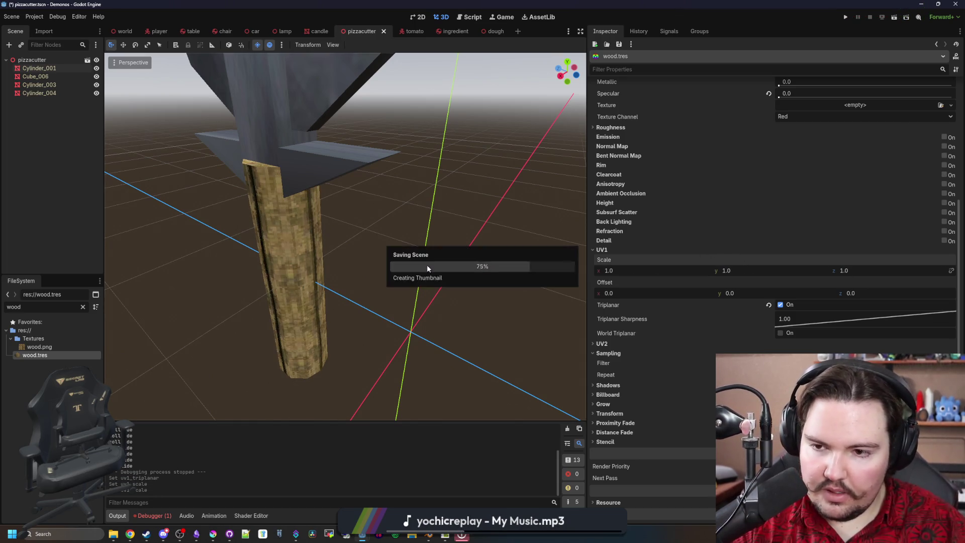
{"action": "scroll", "coordinate": [266, 116], "scroll_direction": "down", "scroll_amount": 3}
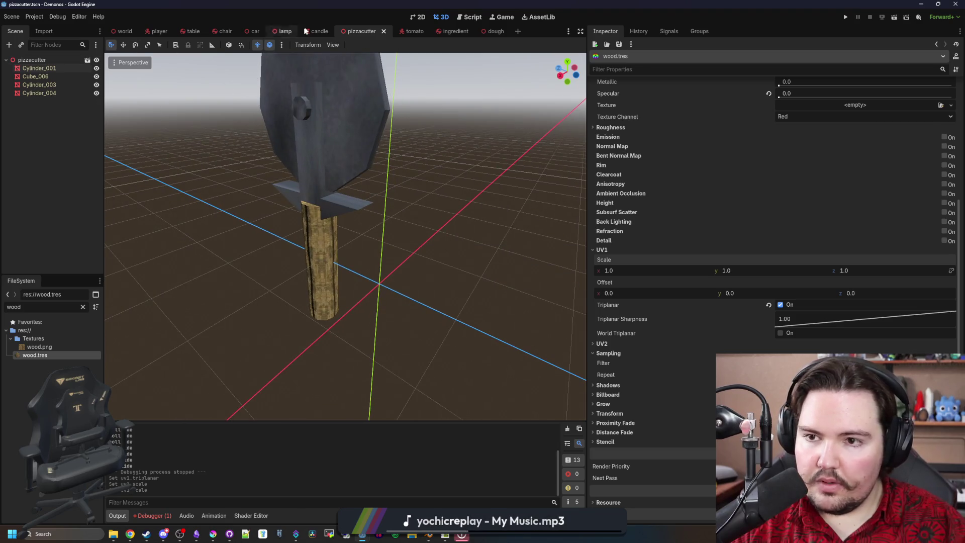
{"action": "left_click", "coordinate": [161, 32]}
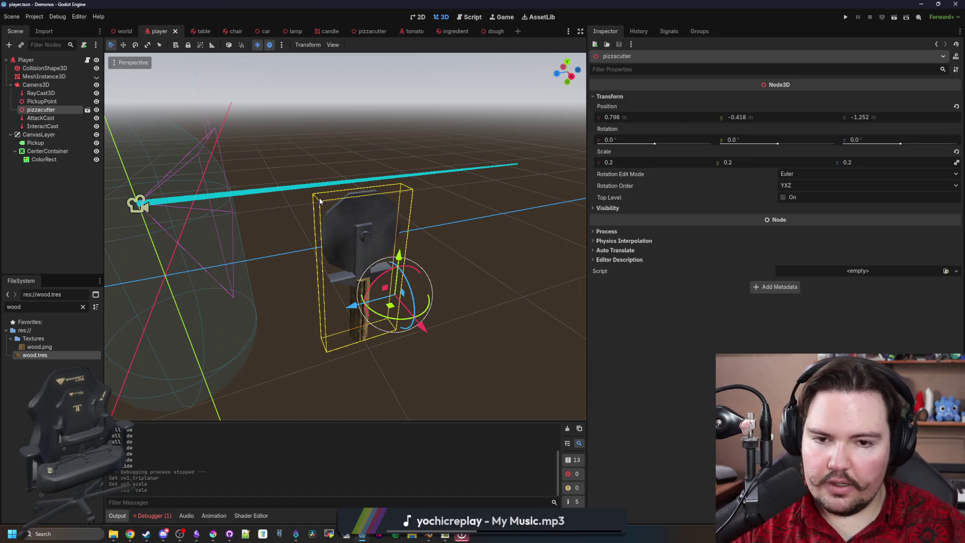
- Filter for 'metal' and switch the metal material to world triplanar mapping
{"action": "left_click", "coordinate": [83, 307]}
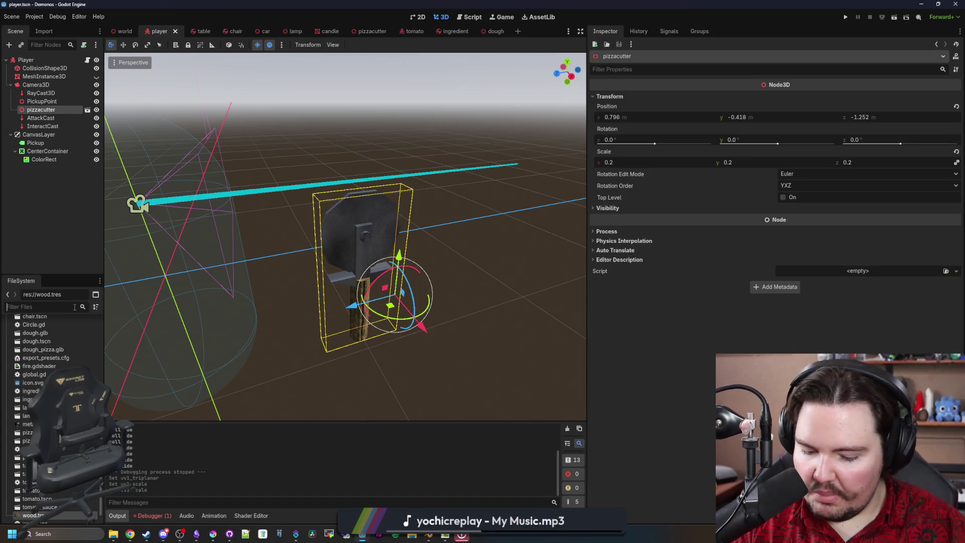
{"action": "type", "text": "metal"}
{"action": "left_click", "coordinate": [35, 355]}
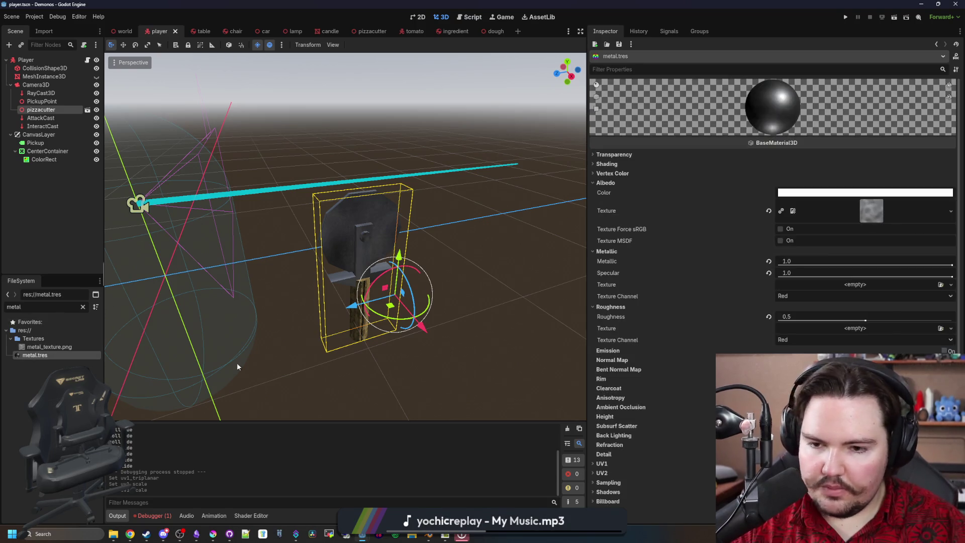
{"action": "scroll", "coordinate": [750, 351], "scroll_direction": "down", "scroll_amount": 5}
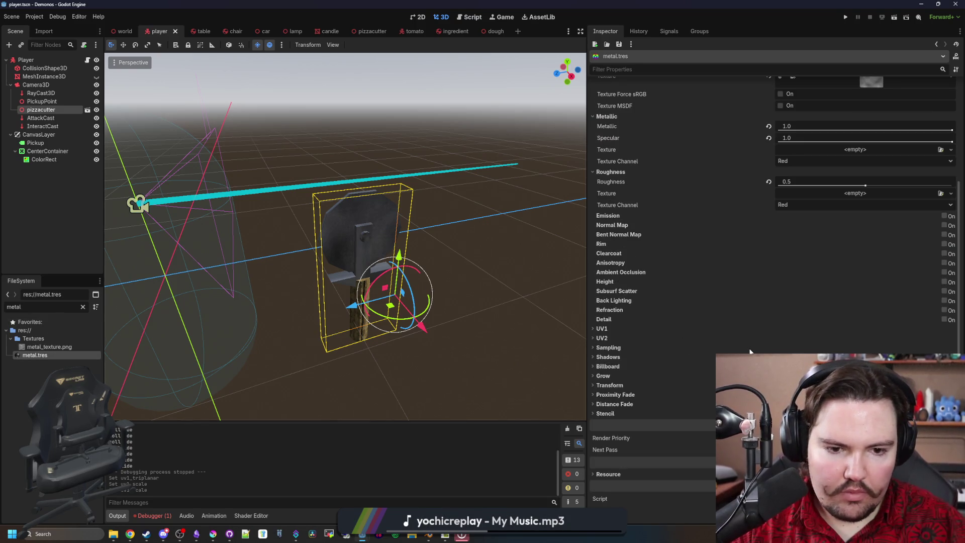
{"action": "left_click", "coordinate": [603, 329]}
{"action": "left_click", "coordinate": [669, 384]}
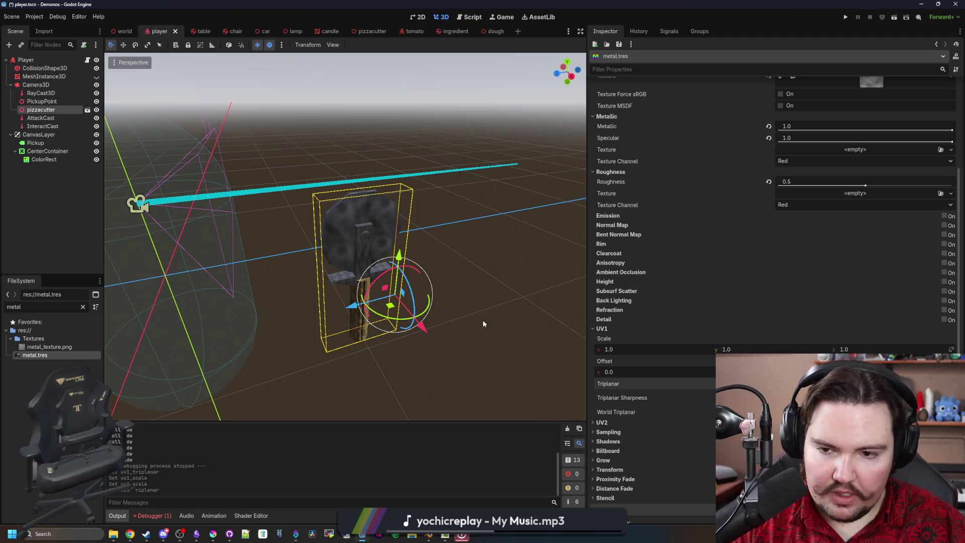
{"action": "scroll", "coordinate": [345, 236], "scroll_direction": "up", "scroll_amount": 3}
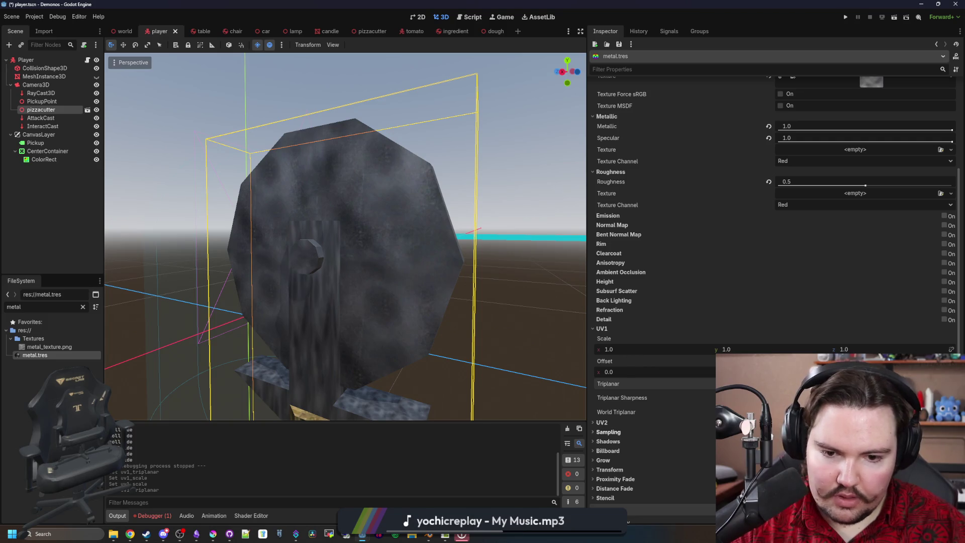
{"action": "left_click", "coordinate": [781, 411]}
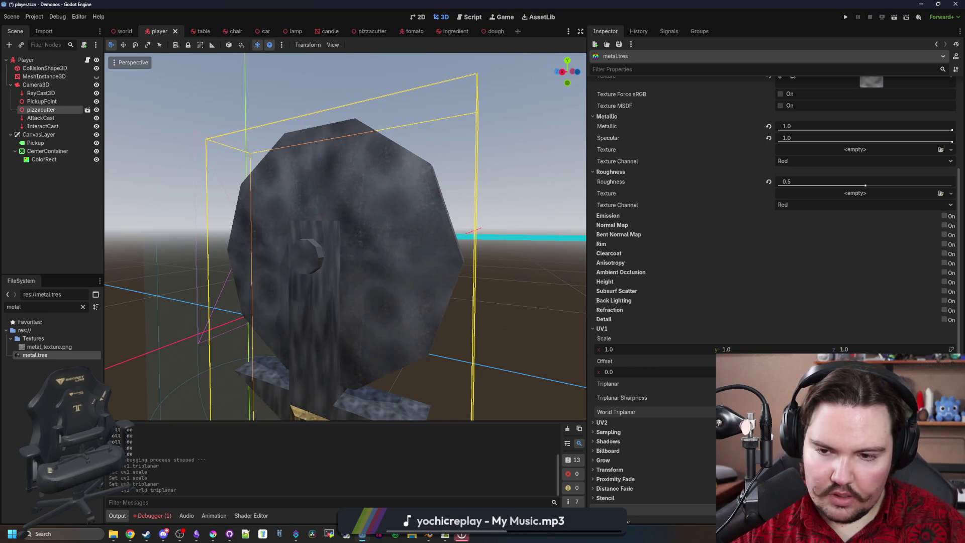
- Set the metal material's UV1 scale to 0.5 on all three axes
{"action": "left_click", "coordinate": [631, 350]}
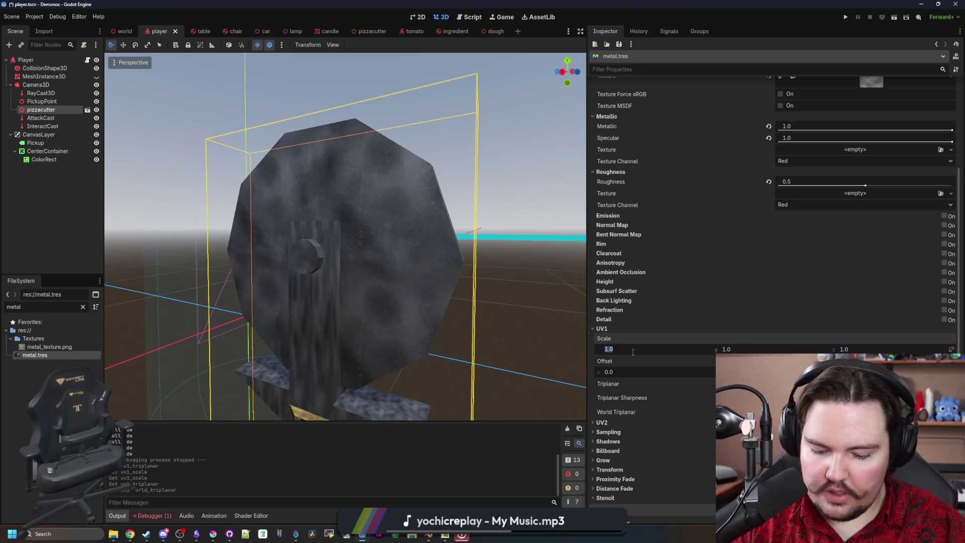
{"action": "type", "text": "0.1"}
{"action": "key", "text": "Return"}
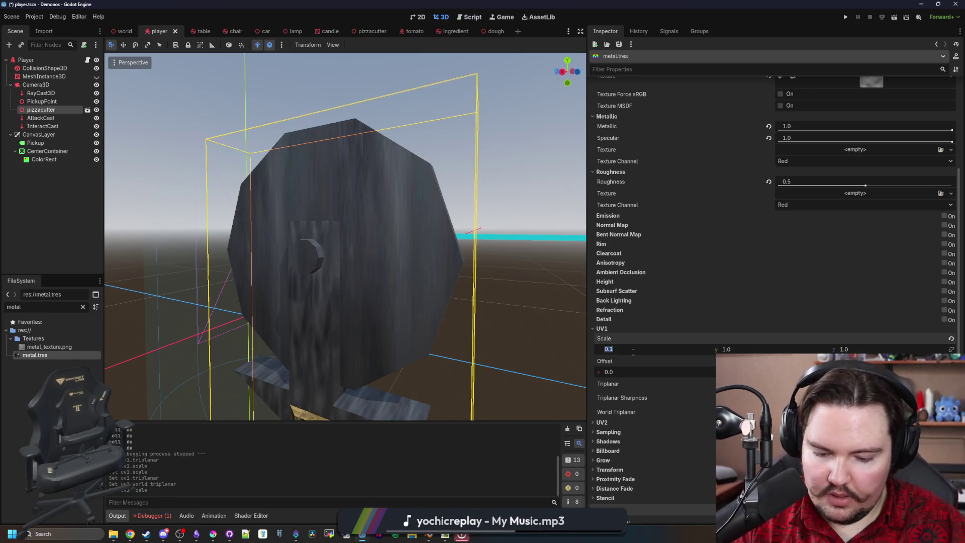
{"action": "key", "text": "Return"}
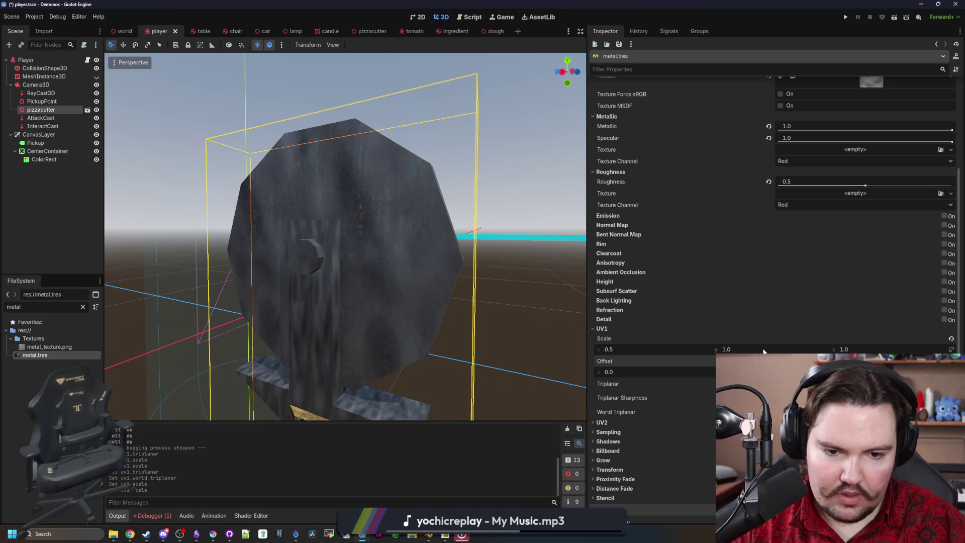
{"action": "key", "text": "Return"}
{"action": "left_click", "coordinate": [514, 283]}
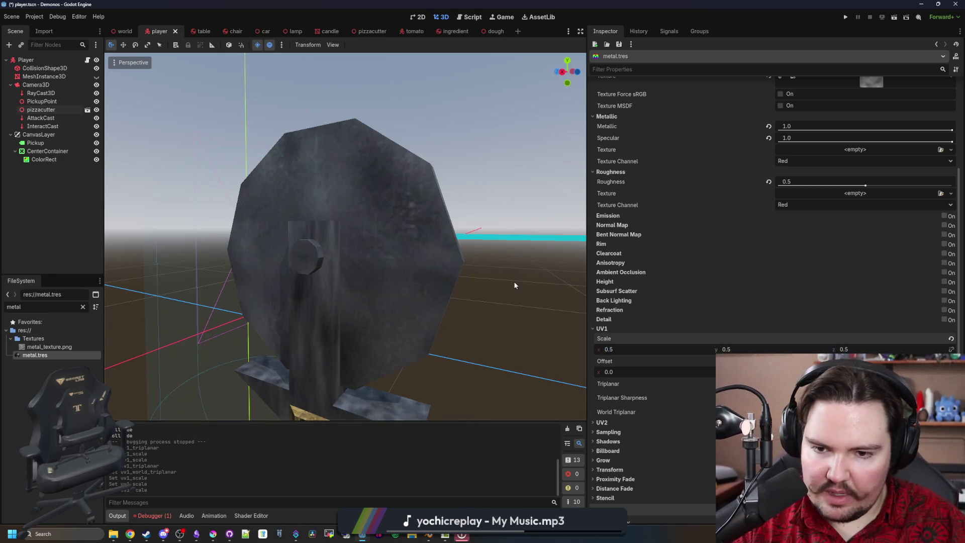
- Filter FileSystem by 'pizz', move the Steam window aside, and switch to Blender
{"action": "left_click", "coordinate": [83, 307]}
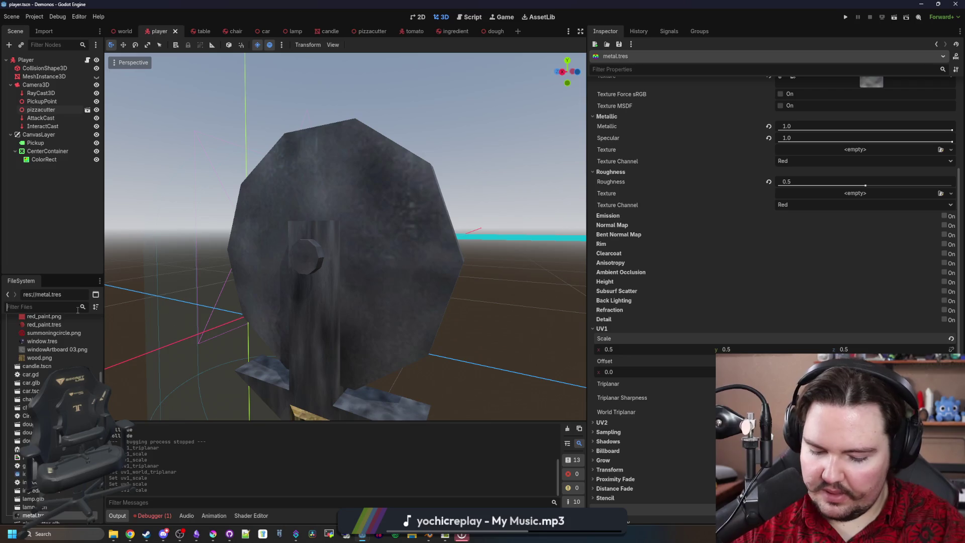
{"action": "type", "text": "pizz"}
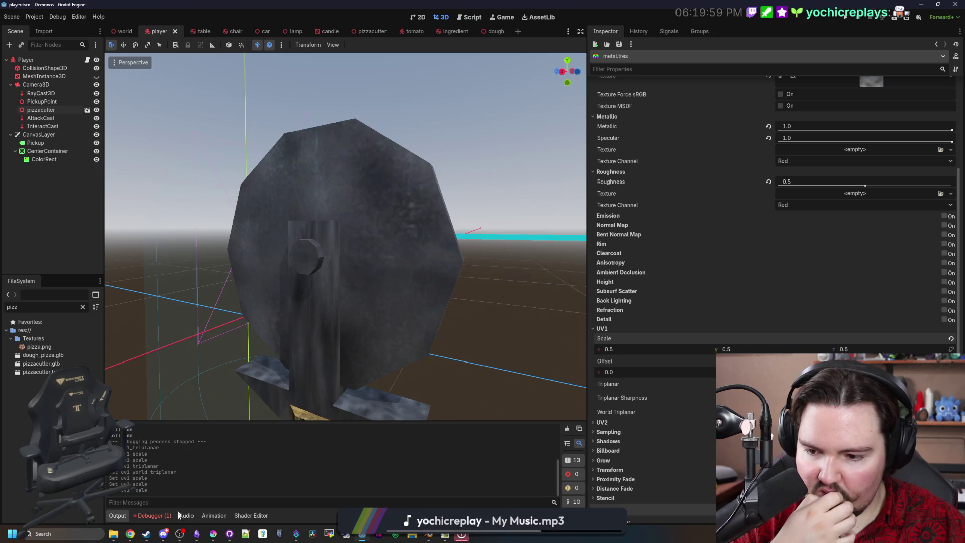
{"action": "left_click", "coordinate": [148, 532]}
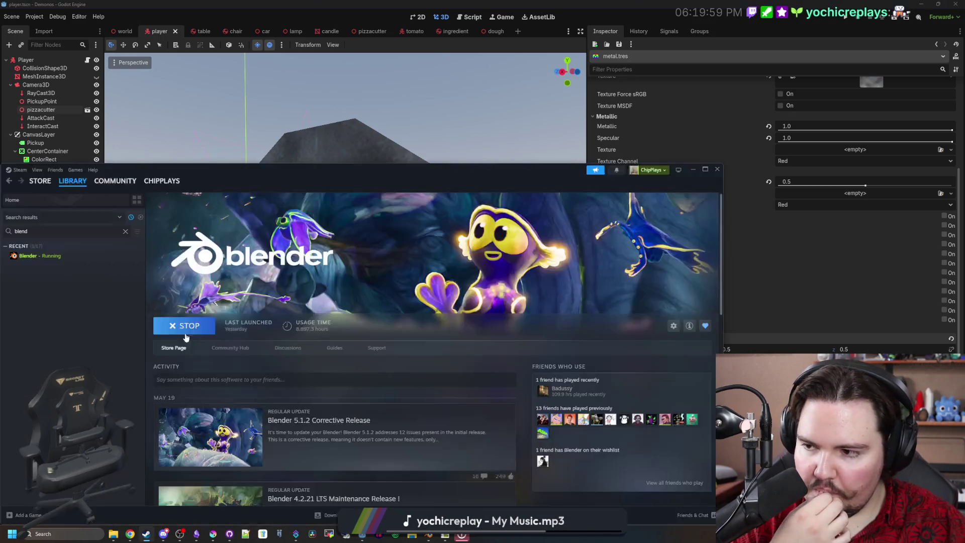
{"action": "left_click_drag", "start_coordinate": [219, 171], "coordinate": [315, 67]}
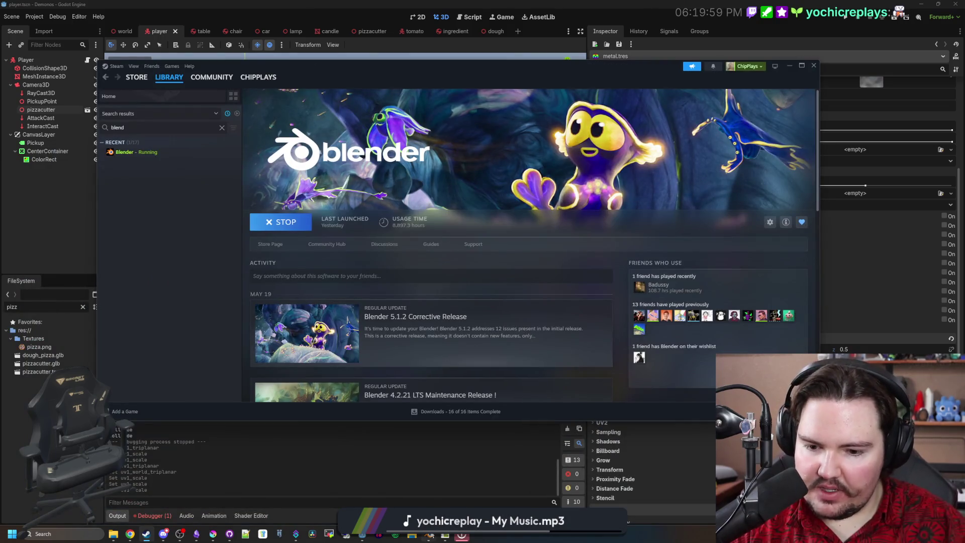
{"action": "key", "text": "alt+Tab"}
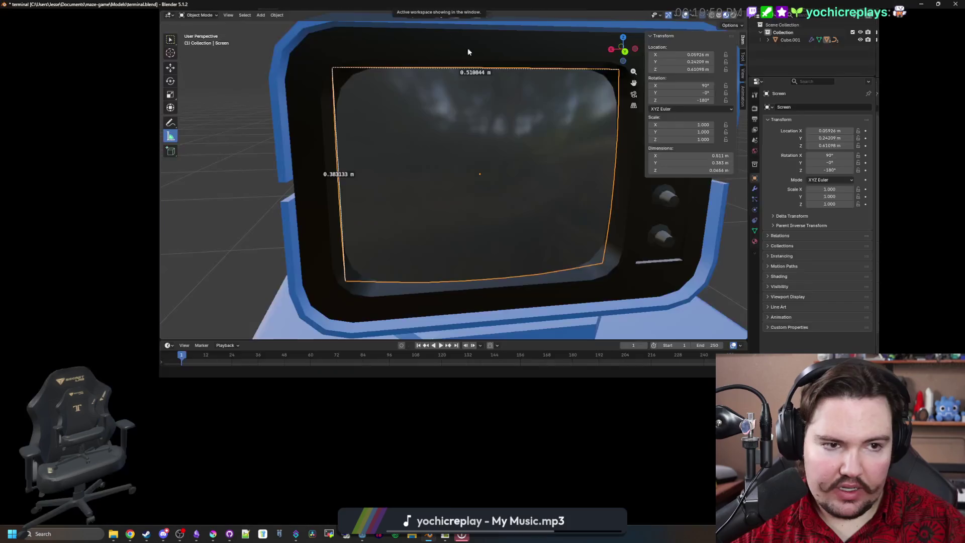
- Open Blender's File menu to reach the New file options
{"action": "scroll", "coordinate": [660, 251], "scroll_direction": "down", "scroll_amount": 3}
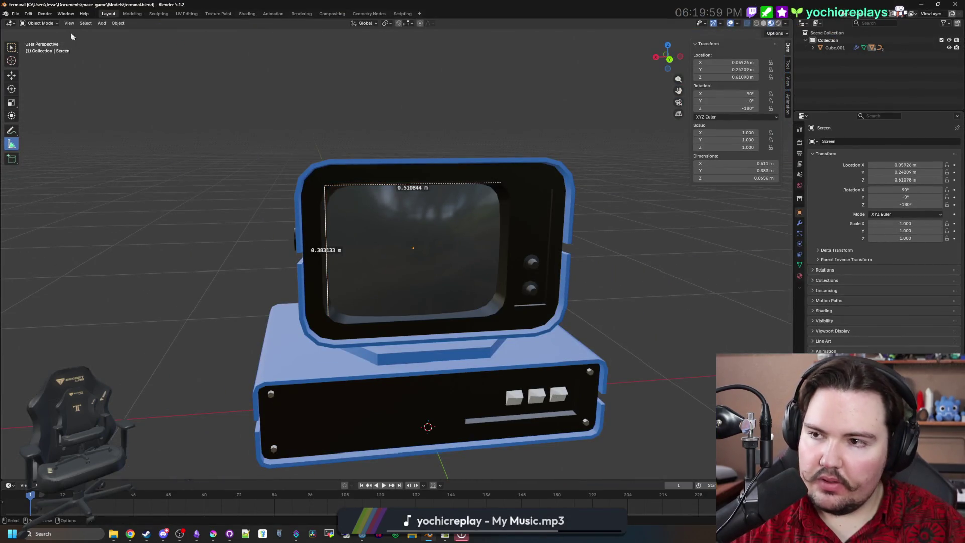
{"action": "left_click", "coordinate": [16, 14]}
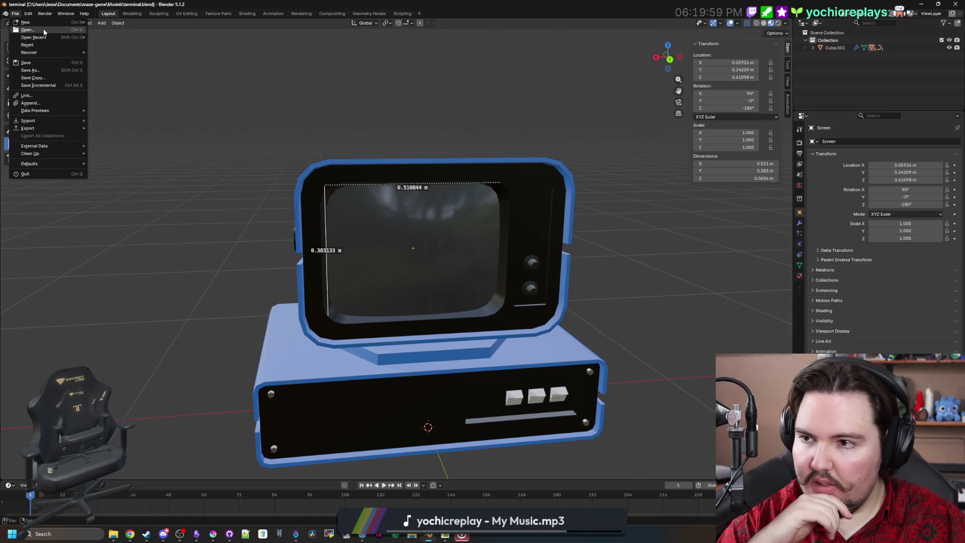
- Start a new General scene and delete the default cube
{"action": "mouse_move", "coordinate": [38, 24]}
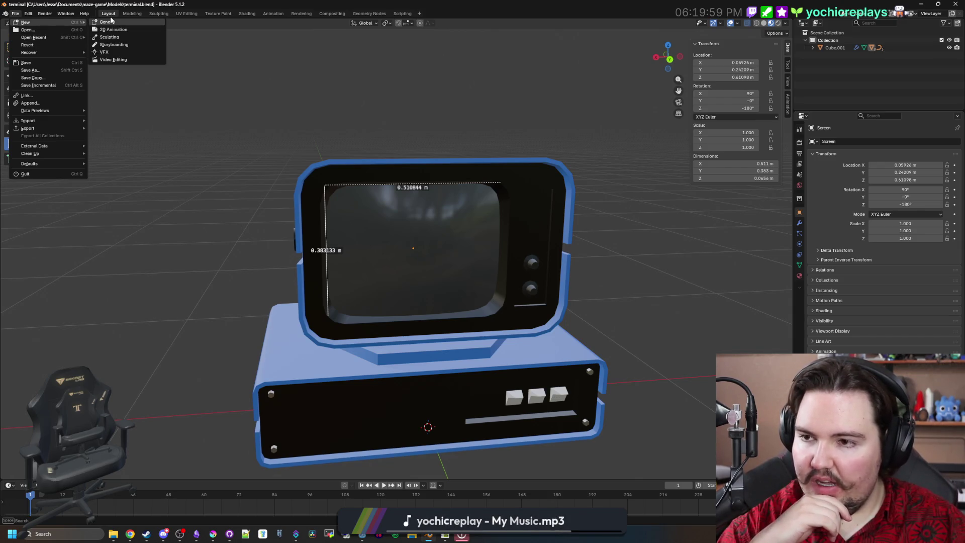
{"action": "left_click", "coordinate": [111, 22]}
{"action": "key", "text": "Delete"}
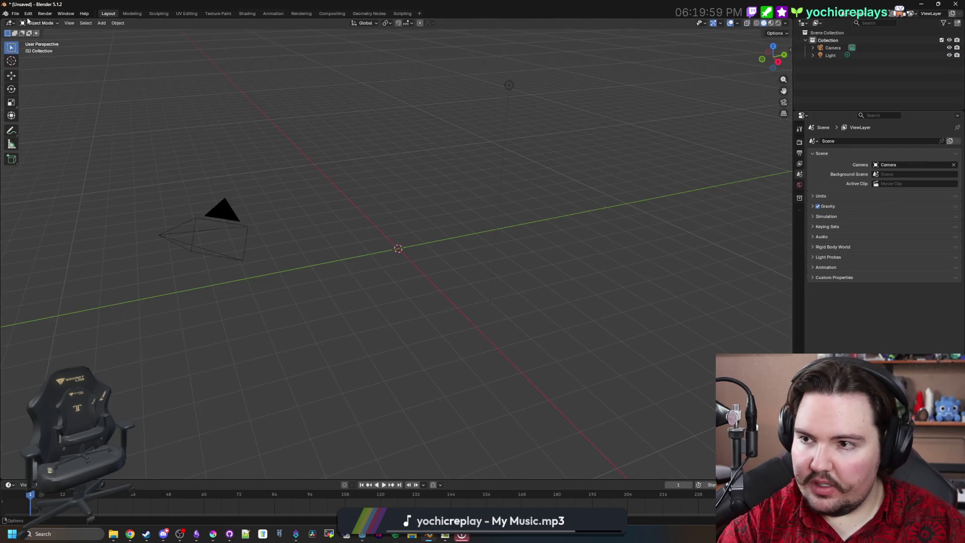
- Import pizzacutter.glb as glTF 2.0 from the Demonos folder
{"action": "left_click", "coordinate": [15, 14]}
{"action": "mouse_move", "coordinate": [51, 121]}
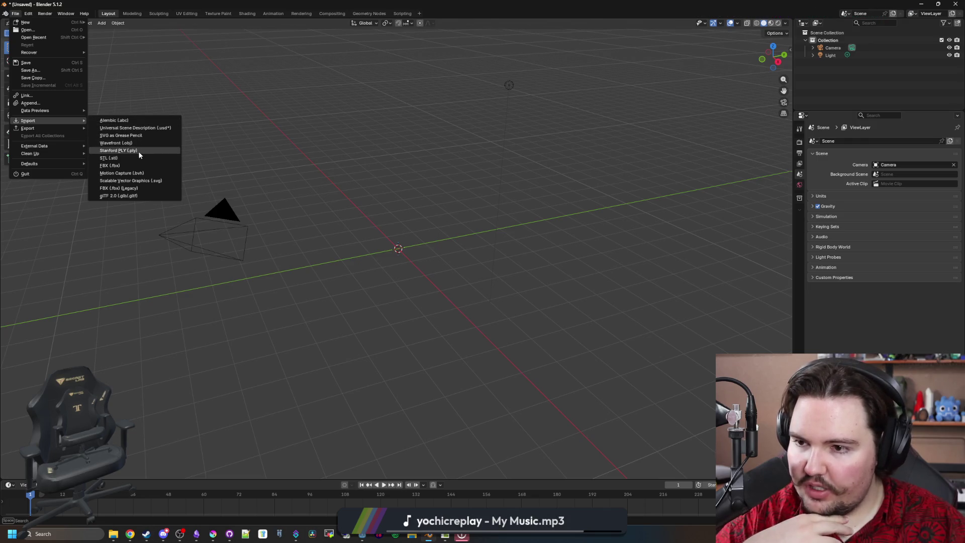
{"action": "left_click", "coordinate": [137, 194]}
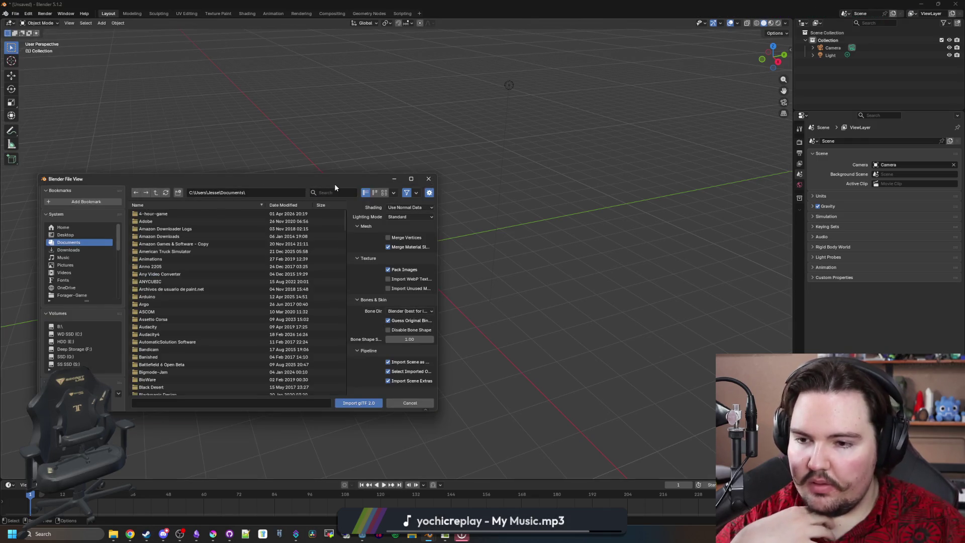
{"action": "left_click", "coordinate": [193, 281]}
{"action": "scroll", "coordinate": [194, 280], "scroll_direction": "down", "scroll_amount": 8}
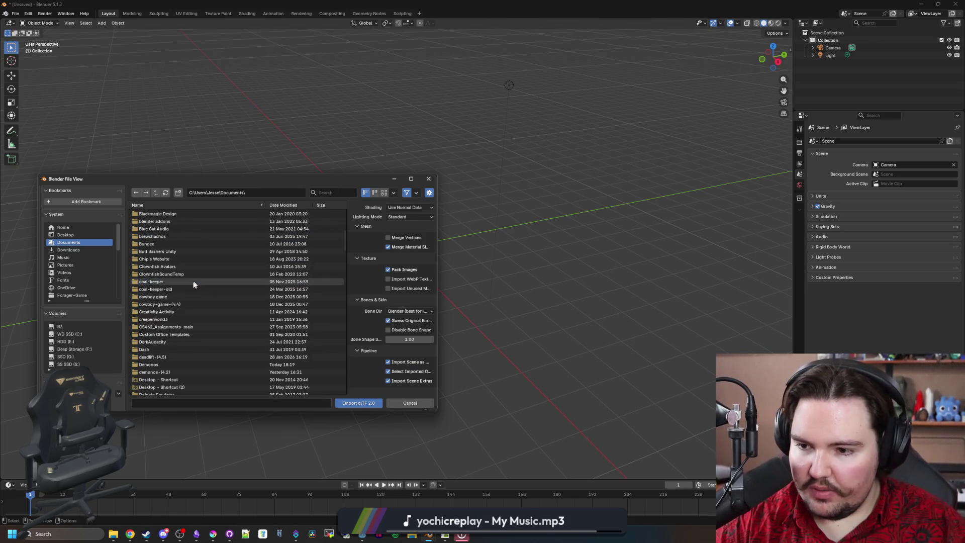
{"action": "left_click", "coordinate": [159, 364]}
{"action": "double_click", "coordinate": [159, 365]}
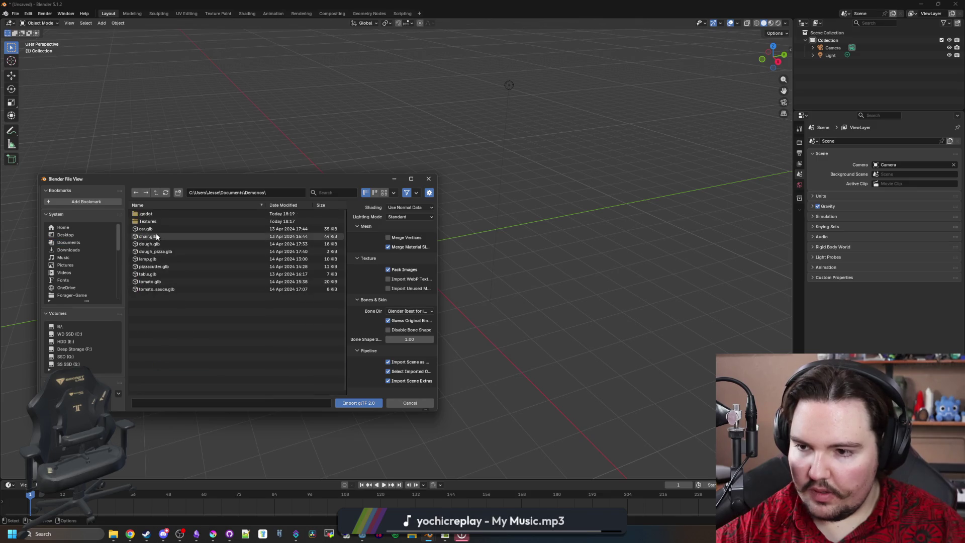
{"action": "double_click", "coordinate": [174, 265]}
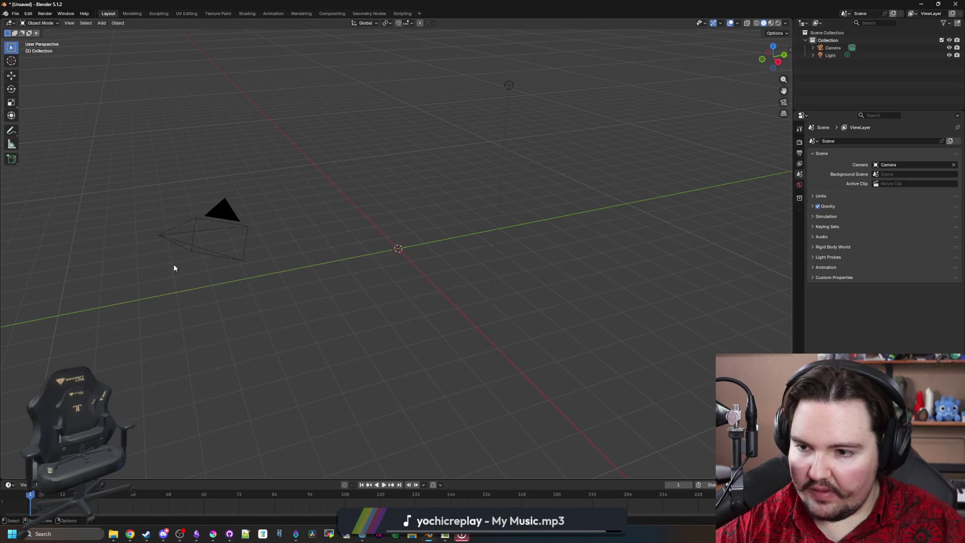
- Enter Edit Mode on the imported model, deselect all geometry, and return to Object Mode
{"action": "scroll", "coordinate": [406, 279], "scroll_direction": "down", "scroll_amount": 1}
{"action": "scroll", "coordinate": [405, 279], "scroll_direction": "up", "scroll_amount": 3}
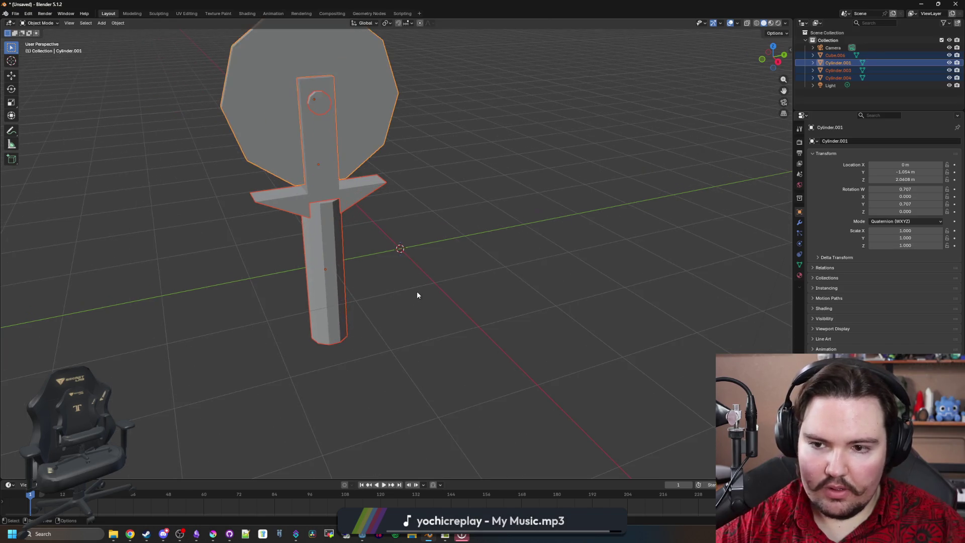
{"action": "key", "text": "Tab"}
{"action": "mouse_move", "coordinate": [406, 292]}
{"action": "left_mouse_down"}
{"action": "mouse_move", "coordinate": [442, 339]}
{"action": "mouse_move", "coordinate": [548, 339]}
{"action": "mouse_move", "coordinate": [429, 338]}
{"action": "mouse_move", "coordinate": [330, 265]}
{"action": "left_mouse_up"}
{"action": "key", "text": "alt+a"}
{"action": "key", "text": "Tab"}
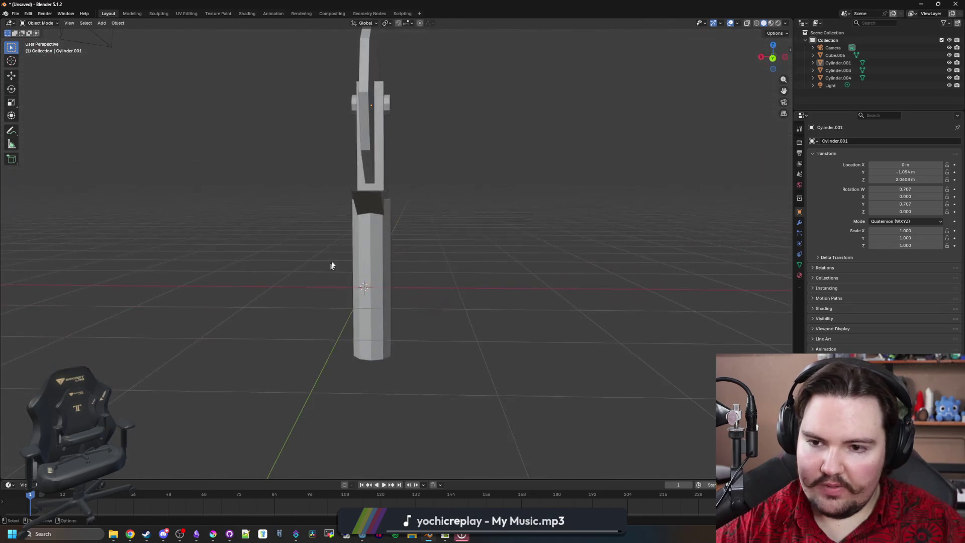
- Change the handle's shading from its object menu, including auto smooth
{"action": "right_click", "coordinate": [351, 252]}
{"action": "mouse_move", "coordinate": [248, 285]}
{"action": "left_mouse_down"}
{"action": "mouse_move", "coordinate": [351, 252]}
{"action": "mouse_move", "coordinate": [334, 249]}
{"action": "left_mouse_up"}
{"action": "left_click", "coordinate": [336, 224]}
{"action": "right_click", "coordinate": [334, 249]}
{"action": "left_click", "coordinate": [327, 243]}
{"action": "right_click", "coordinate": [327, 243]}
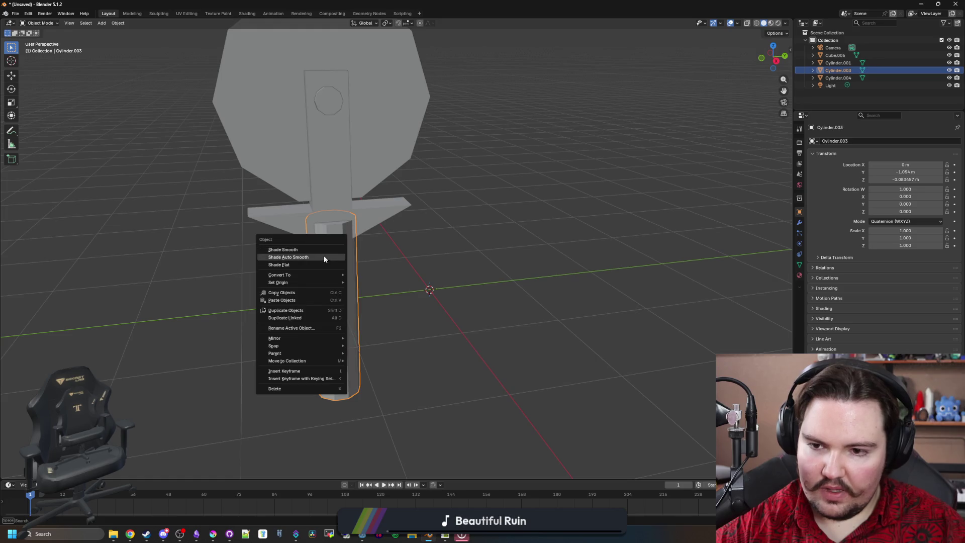
{"action": "left_click", "coordinate": [324, 255]}
- Select Cylinder.003, Cylinder.001 and Cube.006 in the outliner, then reselect the handle
{"action": "left_click", "coordinate": [560, 268]}
{"action": "left_click", "coordinate": [838, 69]}
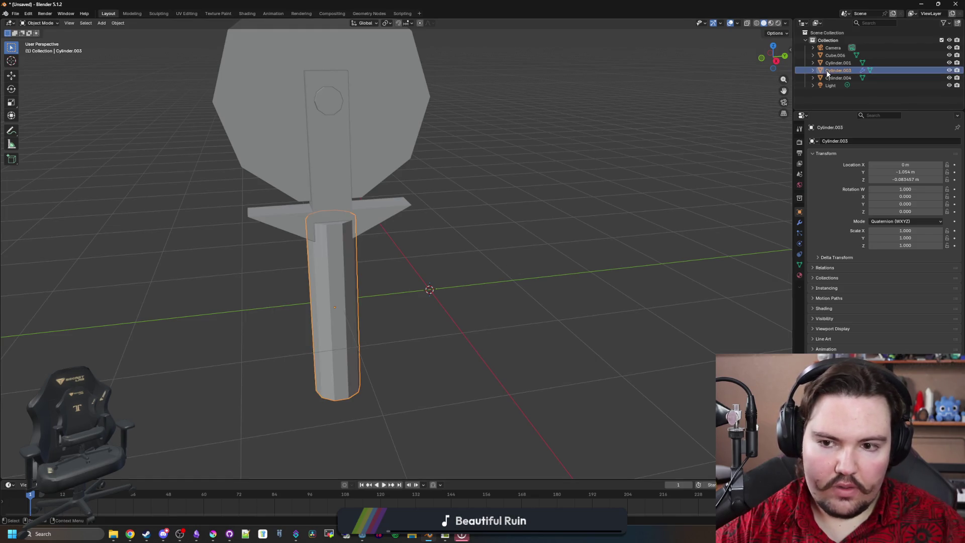
{"action": "left_click", "coordinate": [838, 63]}
{"action": "left_click", "coordinate": [836, 55]}
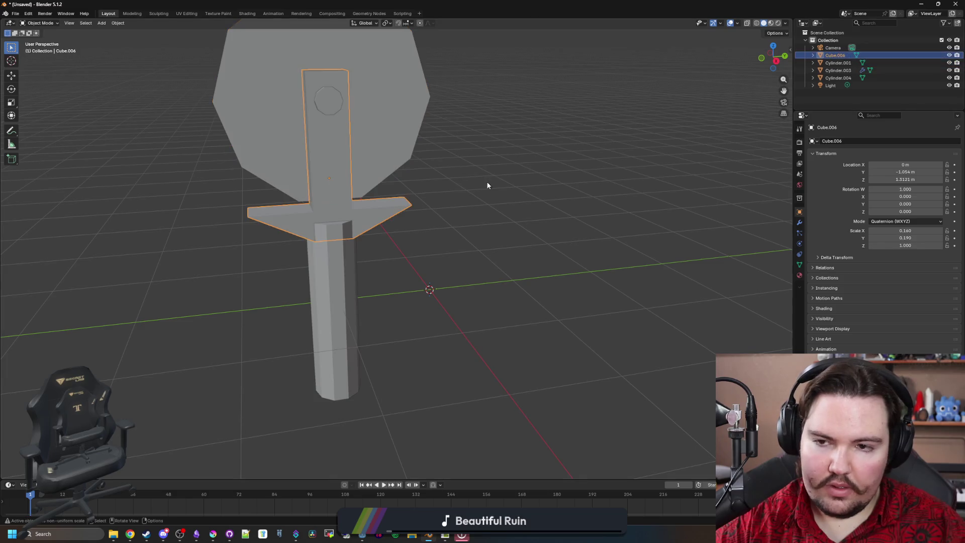
{"action": "left_click_drag", "start_coordinate": [382, 281], "coordinate": [420, 308]}
{"action": "left_click", "coordinate": [352, 326]}
{"action": "left_click_drag", "start_coordinate": [352, 327], "coordinate": [318, 291]}
- Reopen the handle Cylinder.003's object options and dismiss them without changes
{"action": "right_click", "coordinate": [318, 291]}
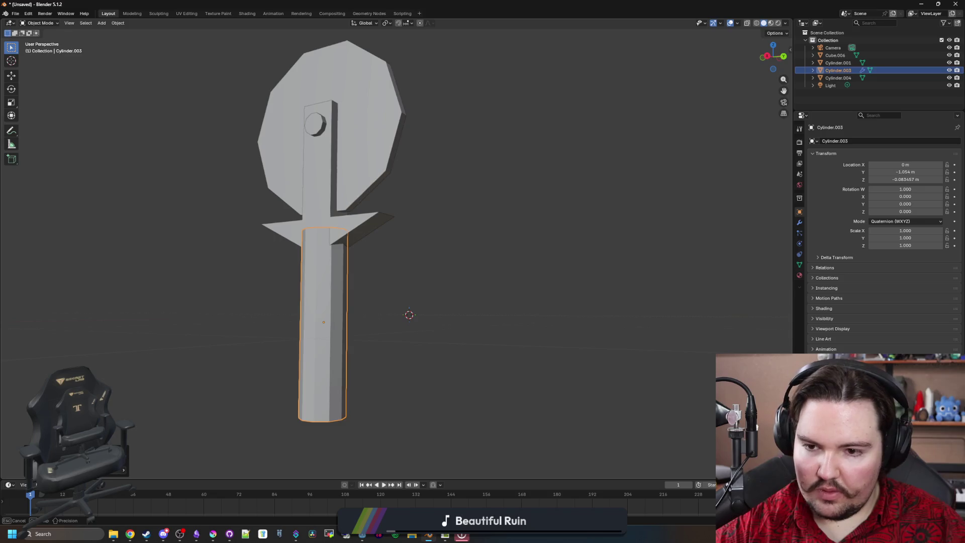
{"action": "mouse_move", "coordinate": [140, 450]}
{"action": "left_mouse_down"}
{"action": "mouse_move", "coordinate": [270, 377]}
{"action": "mouse_move", "coordinate": [474, 328]}
{"action": "mouse_move", "coordinate": [486, 366]}
{"action": "mouse_move", "coordinate": [479, 302]}
{"action": "left_mouse_up"}
{"action": "right_click", "coordinate": [472, 325]}
{"action": "scroll", "coordinate": [478, 291], "scroll_direction": "up", "scroll_amount": 3}
{"action": "left_click", "coordinate": [478, 291]}
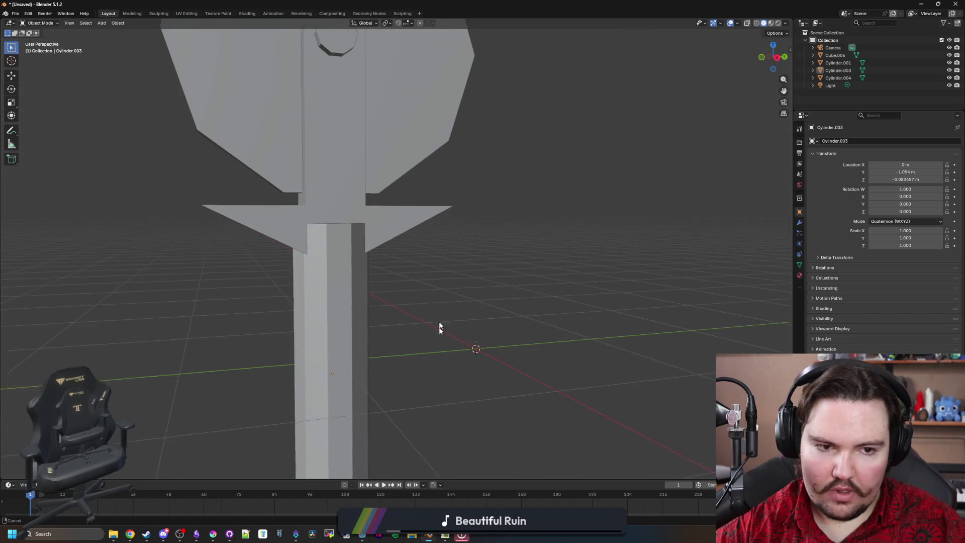
{"action": "left_click_drag", "start_coordinate": [442, 327], "coordinate": [568, 245]}
{"action": "left_click", "coordinate": [329, 271]}
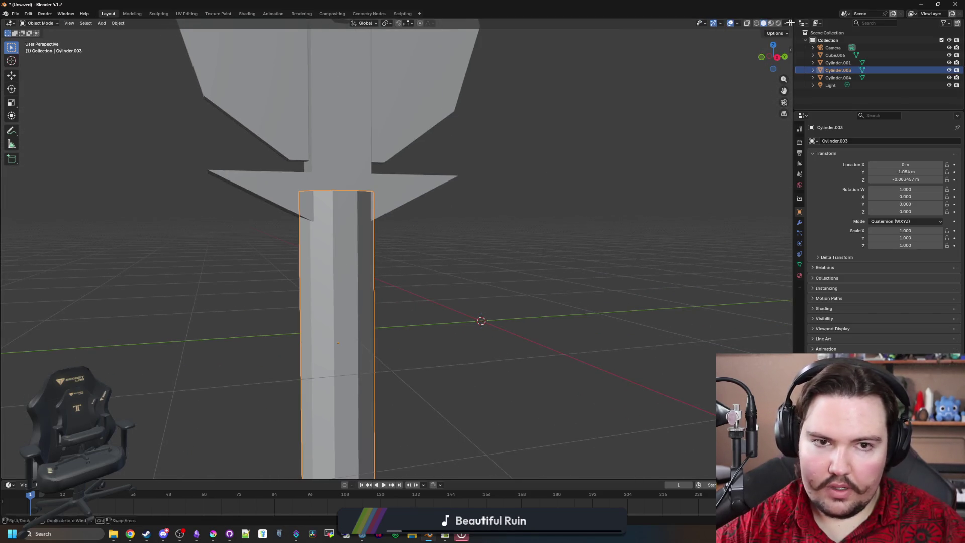
{"action": "right_click", "coordinate": [366, 272]}
{"action": "key", "text": "Escape"}
- Check the disc Cylinder.001 and pin Cylinder.004, then select the blade disc
{"action": "scroll", "coordinate": [379, 241], "scroll_direction": "down", "scroll_amount": 3}
{"action": "left_click", "coordinate": [402, 132]}
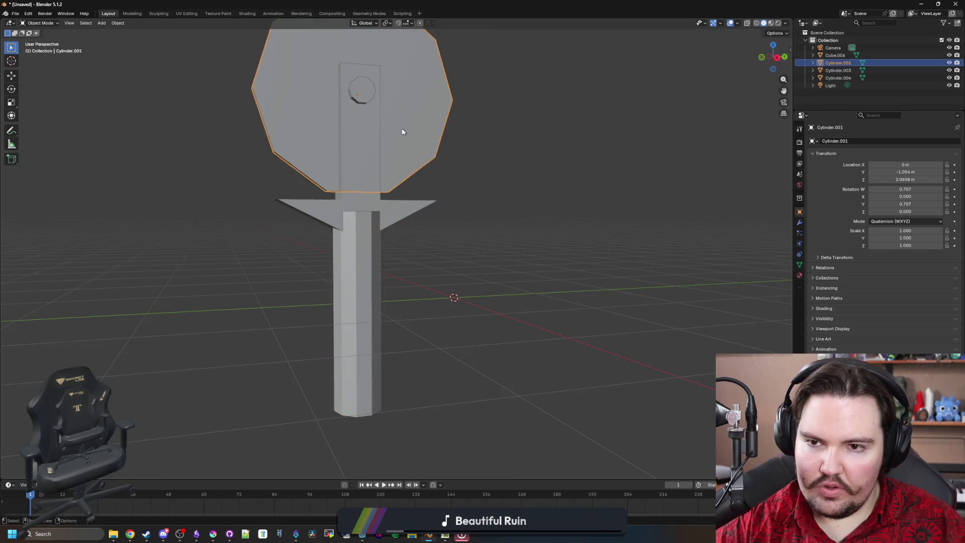
{"action": "left_click_drag", "start_coordinate": [402, 132], "coordinate": [377, 146]}
{"action": "left_click", "coordinate": [423, 166]}
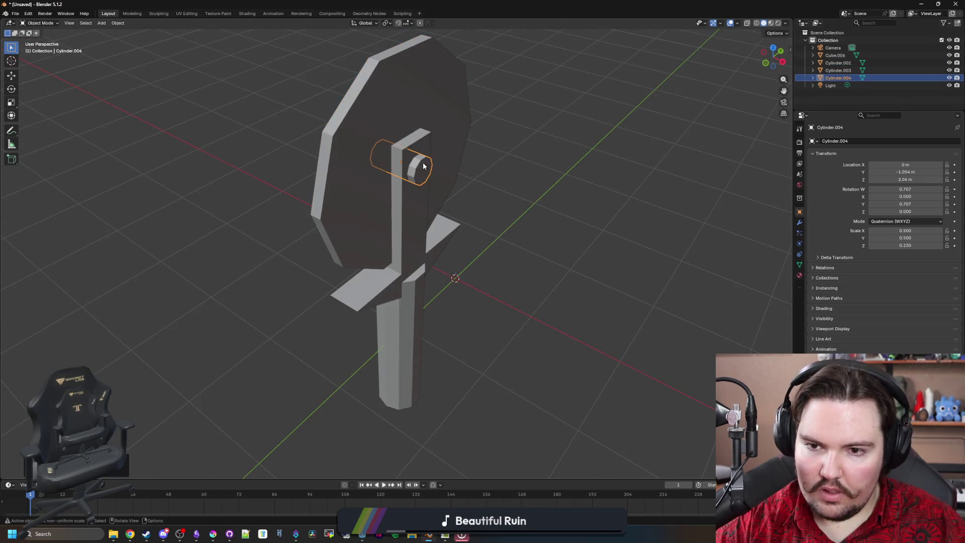
{"action": "left_click", "coordinate": [542, 295]}
{"action": "mouse_move", "coordinate": [542, 295]}
{"action": "left_mouse_down"}
{"action": "mouse_move", "coordinate": [451, 282]}
{"action": "mouse_move", "coordinate": [456, 265]}
{"action": "mouse_move", "coordinate": [289, 274]}
{"action": "mouse_move", "coordinate": [495, 292]}
{"action": "mouse_move", "coordinate": [471, 300]}
{"action": "mouse_move", "coordinate": [475, 255]}
{"action": "left_mouse_up"}
{"action": "scroll", "coordinate": [289, 273], "scroll_direction": "down", "scroll_amount": 3}
{"action": "scroll", "coordinate": [472, 299], "scroll_direction": "up", "scroll_amount": 3}
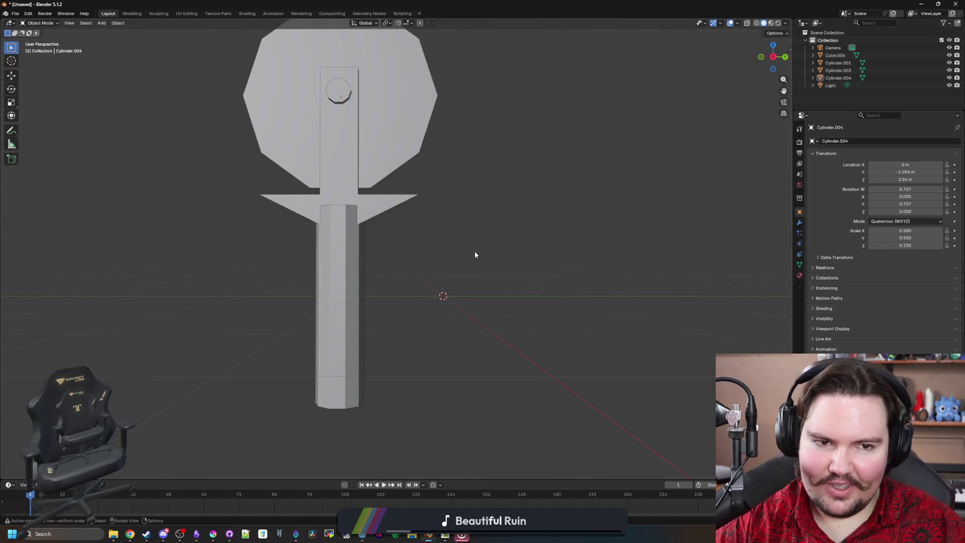
{"action": "left_click", "coordinate": [403, 95]}
- In edge select mode, select all of the disc's edges and clear their seams
{"action": "key", "text": "Tab"}
{"action": "left_click_drag", "start_coordinate": [404, 95], "coordinate": [352, 149]}
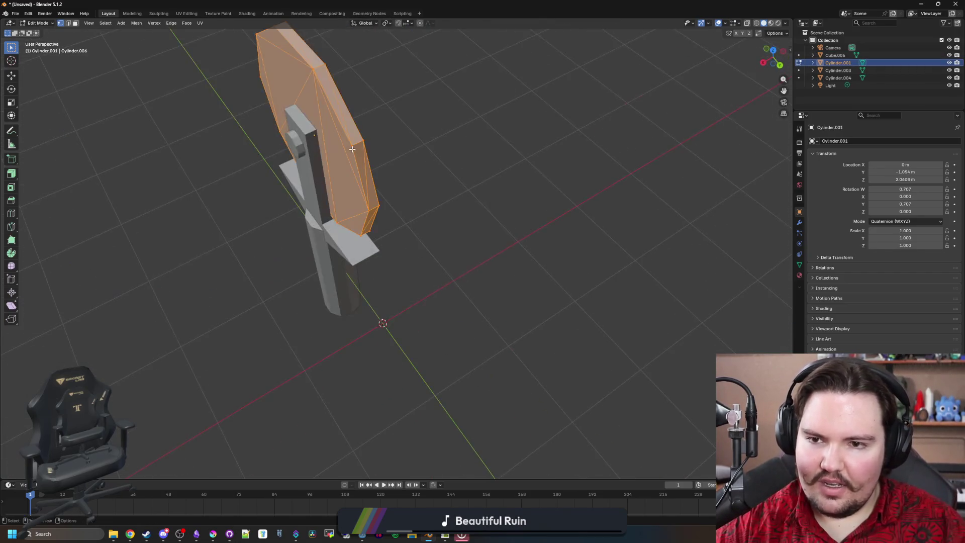
{"action": "left_click", "coordinate": [68, 23]}
{"action": "left_click", "coordinate": [176, 202]}
{"action": "left_click_drag", "start_coordinate": [175, 202], "coordinate": [218, 185]}
{"action": "key", "text": "a"}
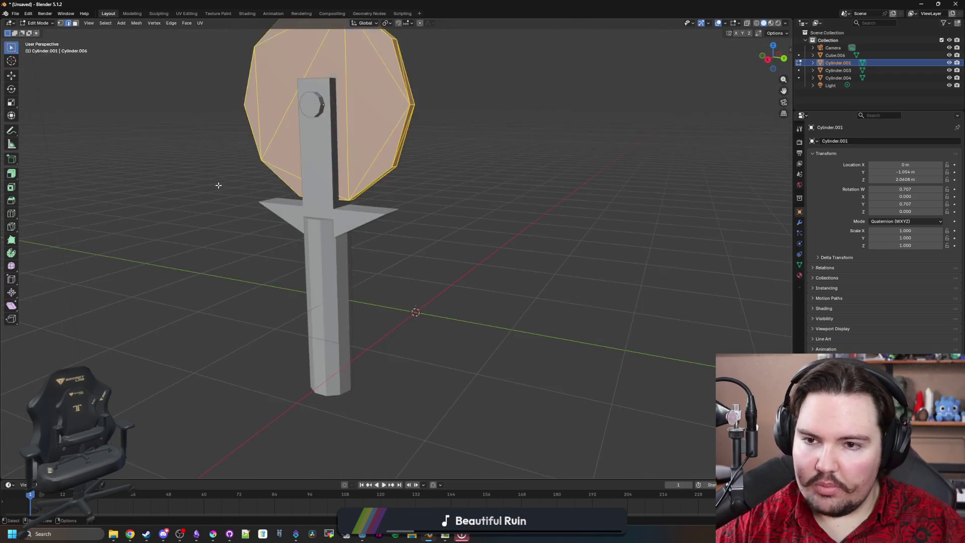
{"action": "left_click", "coordinate": [171, 23]}
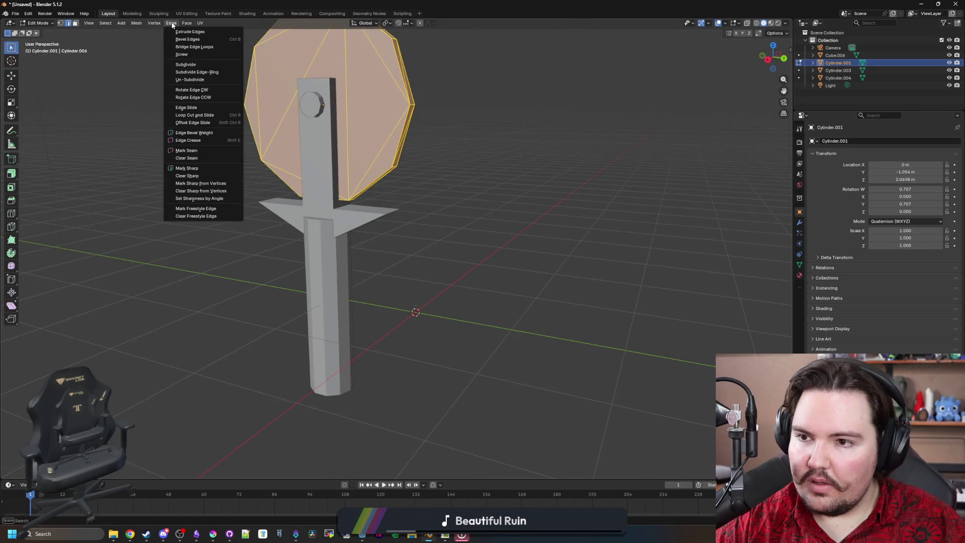
{"action": "left_click", "coordinate": [197, 158]}
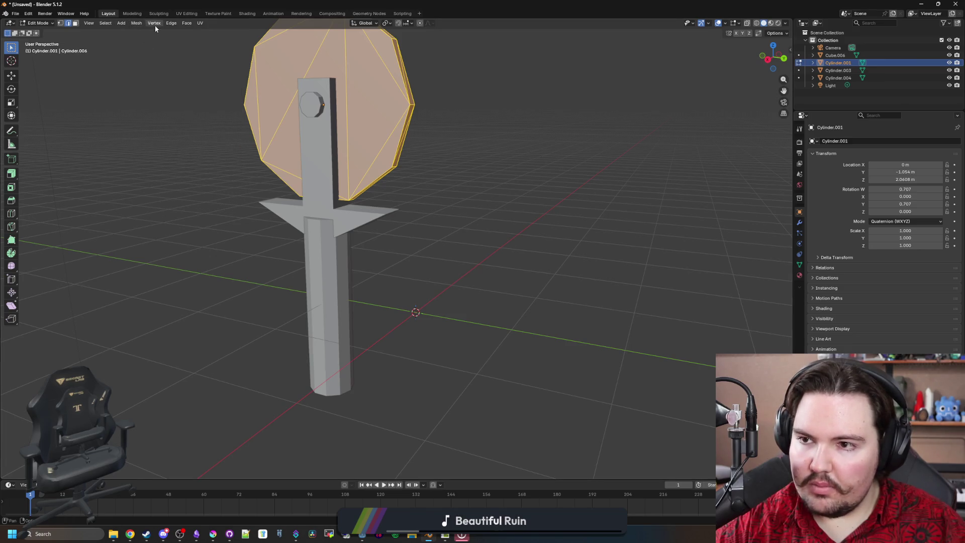
- Return to Object Mode and deselect the blade disc to view the whole cutter
{"action": "left_click", "coordinate": [171, 23]}
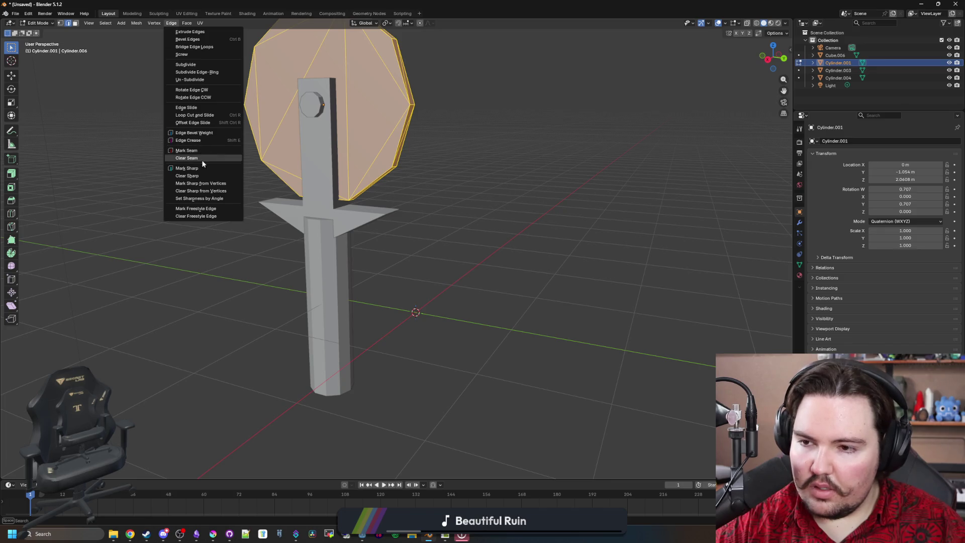
{"action": "mouse_move", "coordinate": [202, 171]}
{"action": "left_mouse_down"}
{"action": "mouse_move", "coordinate": [263, 207]}
{"action": "mouse_move", "coordinate": [549, 161]}
{"action": "mouse_move", "coordinate": [433, 143]}
{"action": "mouse_move", "coordinate": [303, 267]}
{"action": "left_mouse_up"}
{"action": "key", "text": "Tab"}
{"action": "right_click", "coordinate": [432, 145]}
{"action": "key", "text": "Escape"}
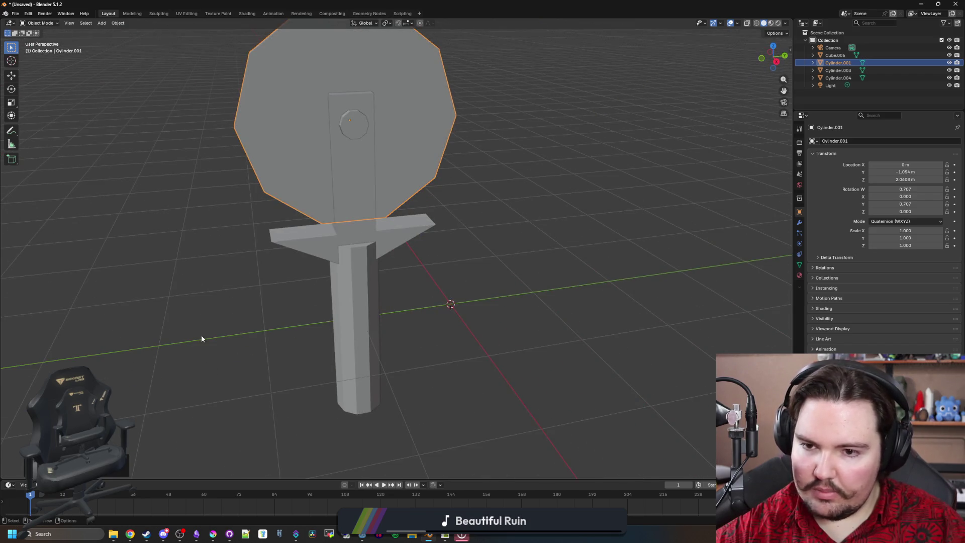
{"action": "left_click", "coordinate": [201, 339]}
{"action": "left_click_drag", "start_coordinate": [202, 339], "coordinate": [350, 351]}
- Add a test cylinder, shade it smooth, then undo it
{"action": "left_click_drag", "start_coordinate": [594, 309], "coordinate": [450, 303]}
{"action": "key", "text": "shift+a"}
{"action": "mouse_move", "coordinate": [451, 304]}
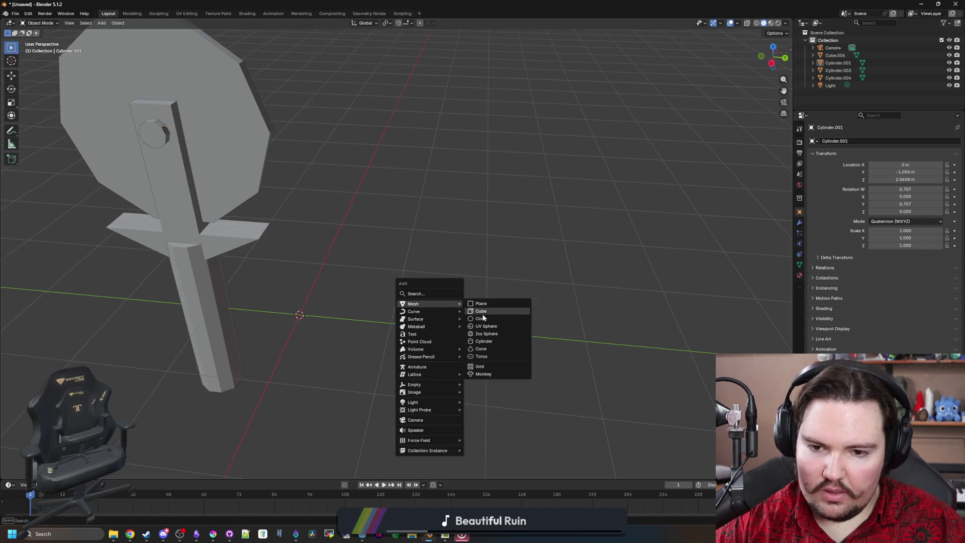
{"action": "left_click", "coordinate": [495, 341]}
{"action": "right_click", "coordinate": [331, 302]}
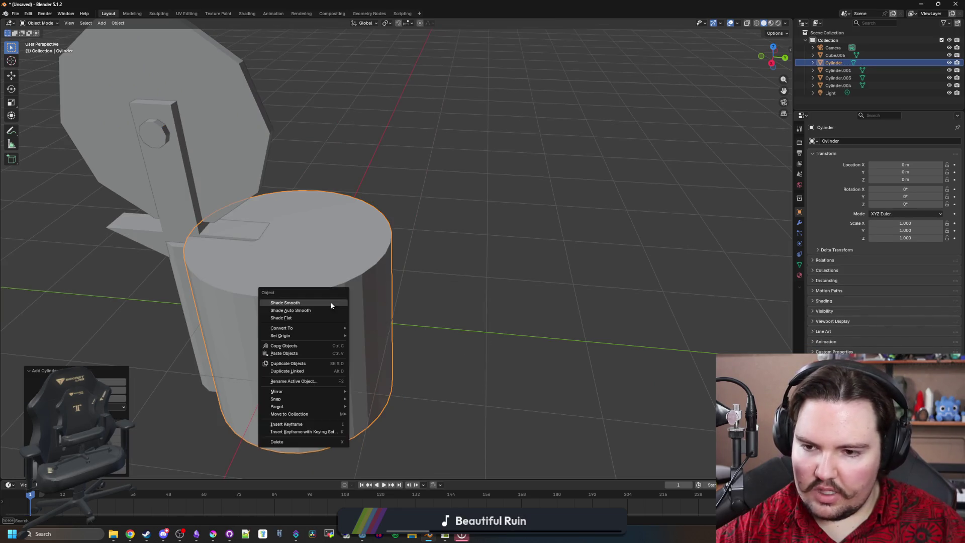
{"action": "left_click", "coordinate": [330, 302]}
{"action": "scroll", "coordinate": [399, 290], "scroll_direction": "up", "scroll_amount": 3}
{"action": "key", "text": "ctrl+z"}
{"action": "key", "text": "ctrl+z"}
{"action": "key", "text": "ctrl+z"}
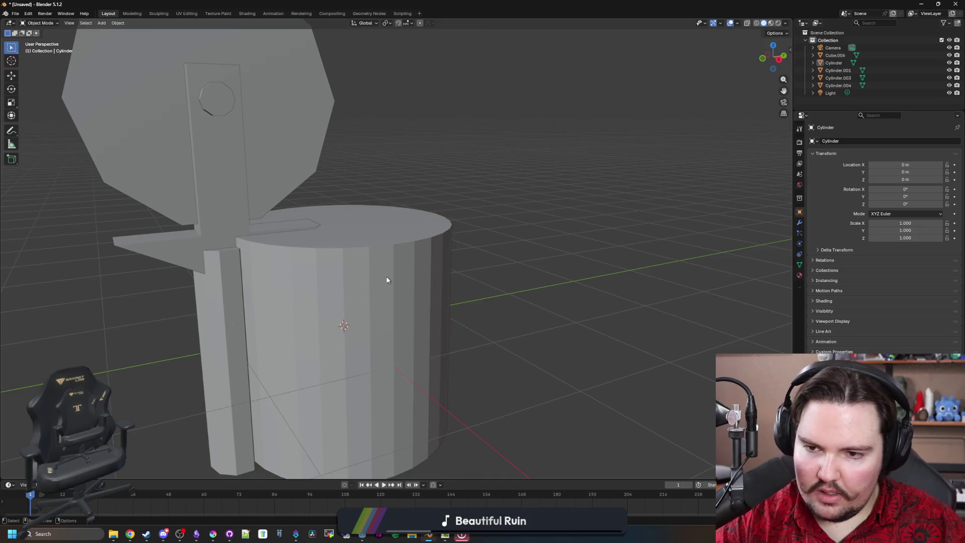
- Select every object and apply All Transforms to them
{"action": "left_click_drag", "start_coordinate": [284, 180], "coordinate": [319, 207]}
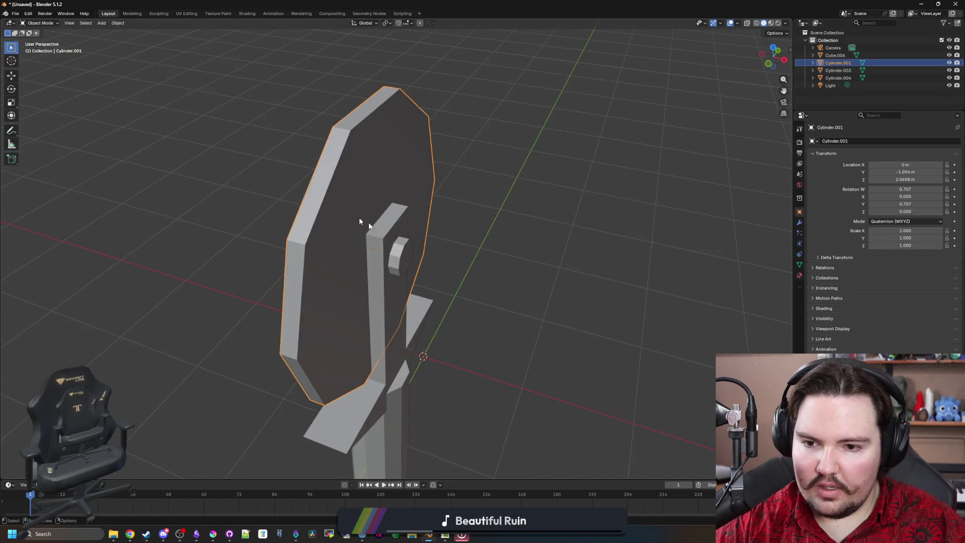
{"action": "scroll", "coordinate": [438, 257], "scroll_direction": "down", "scroll_amount": 3}
{"action": "key", "text": "a"}
{"action": "key", "text": "ctrl+a"}
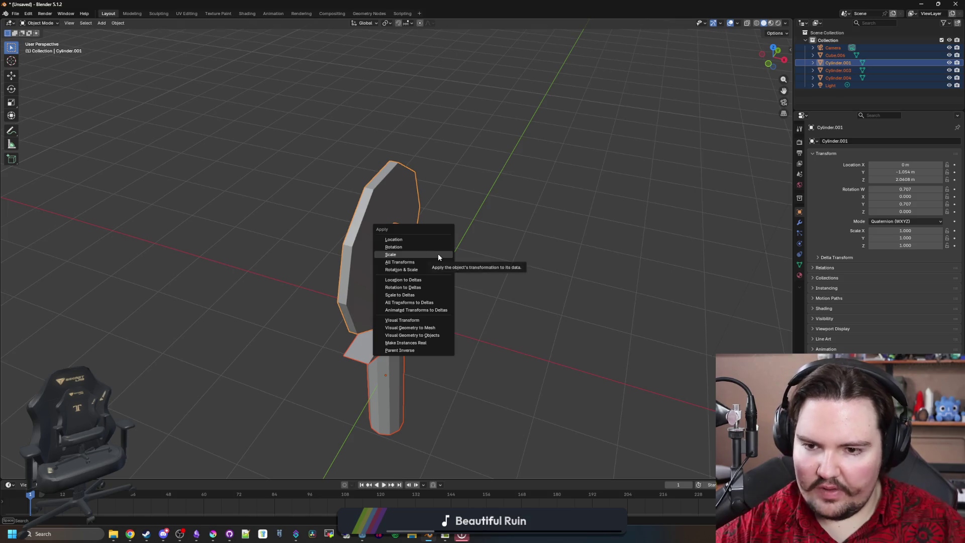
{"action": "left_click", "coordinate": [438, 253]}
- Select the blade disc, then the axle cylinder, and check the axle's object options
{"action": "key", "text": "alt+a"}
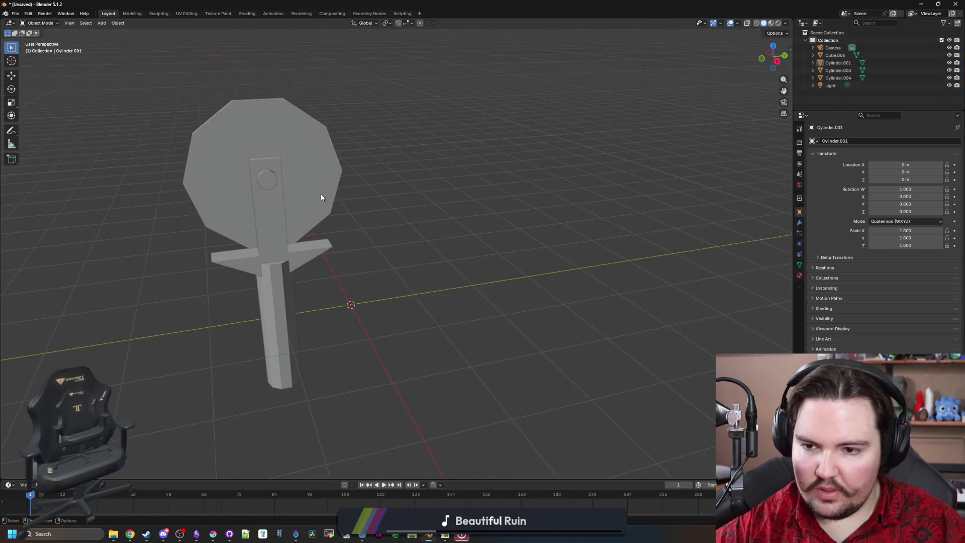
{"action": "left_click", "coordinate": [321, 194]}
{"action": "scroll", "coordinate": [379, 230], "scroll_direction": "up", "scroll_amount": 3}
{"action": "left_click", "coordinate": [354, 223]}
{"action": "right_click", "coordinate": [355, 222]}
{"action": "left_click", "coordinate": [354, 222]}
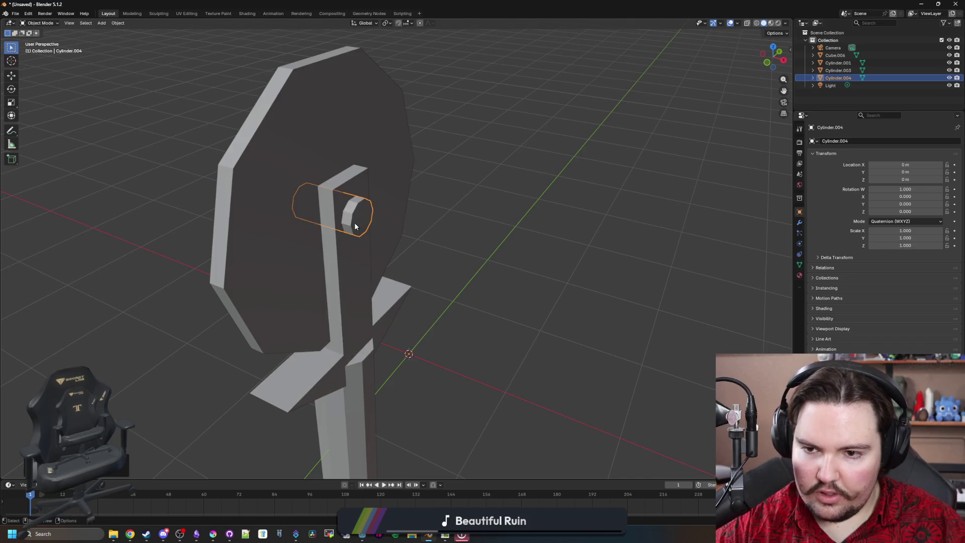
{"action": "right_click", "coordinate": [354, 222]}
{"action": "left_click", "coordinate": [355, 223]}
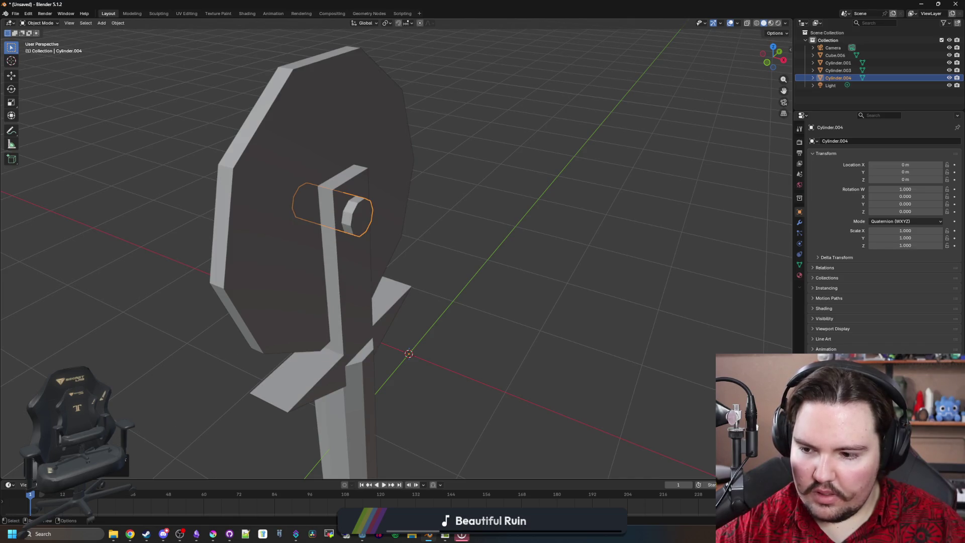
- Reselect the axle to review its options, then orbit in close on the blade
{"action": "left_click", "coordinate": [393, 256]}
{"action": "left_click", "coordinate": [366, 207]}
{"action": "right_click", "coordinate": [366, 208]}
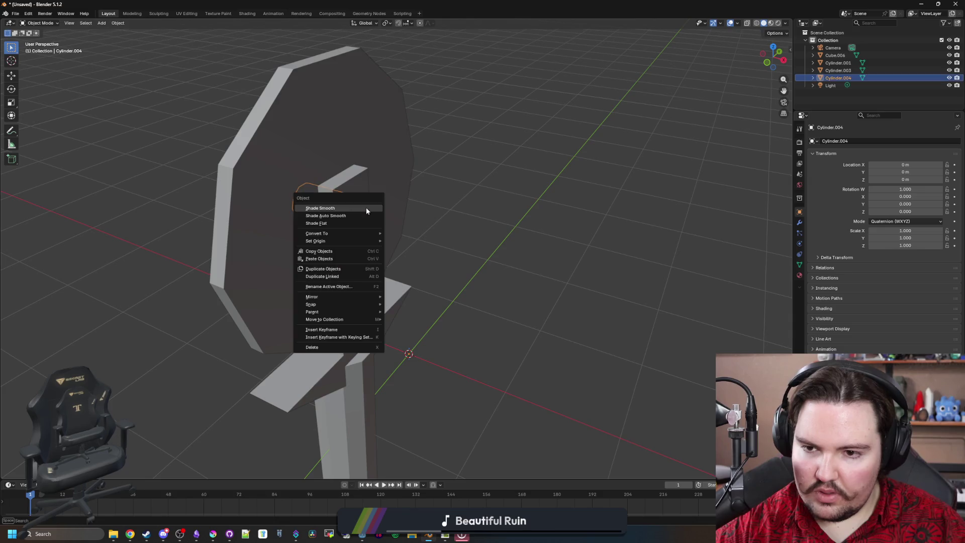
{"action": "key", "text": "Escape"}
{"action": "left_click", "coordinate": [506, 229]}
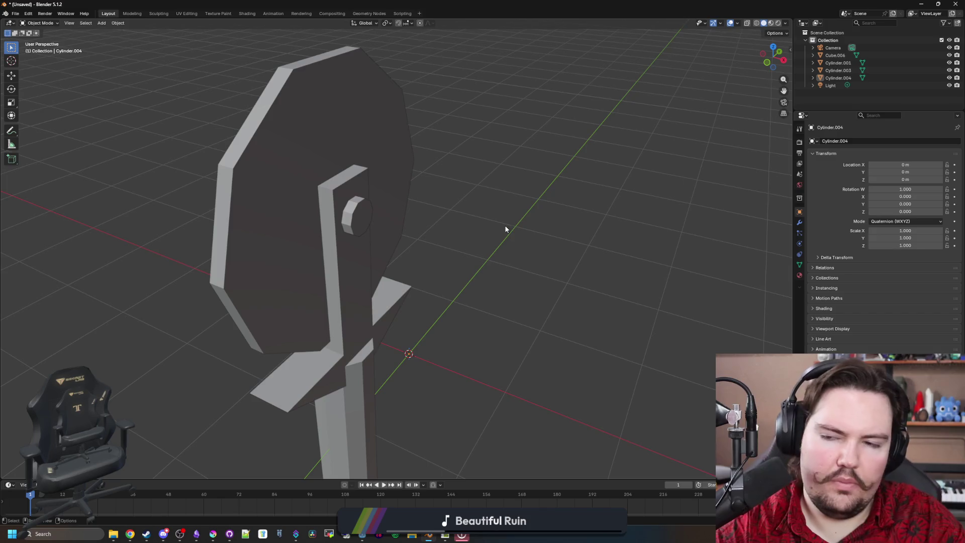
{"action": "left_click_drag", "start_coordinate": [519, 200], "coordinate": [439, 211]}
{"action": "mouse_move", "coordinate": [329, 196]}
{"action": "left_mouse_down"}
{"action": "mouse_move", "coordinate": [377, 203]}
{"action": "mouse_move", "coordinate": [396, 261]}
{"action": "mouse_move", "coordinate": [224, 187]}
{"action": "left_mouse_up"}
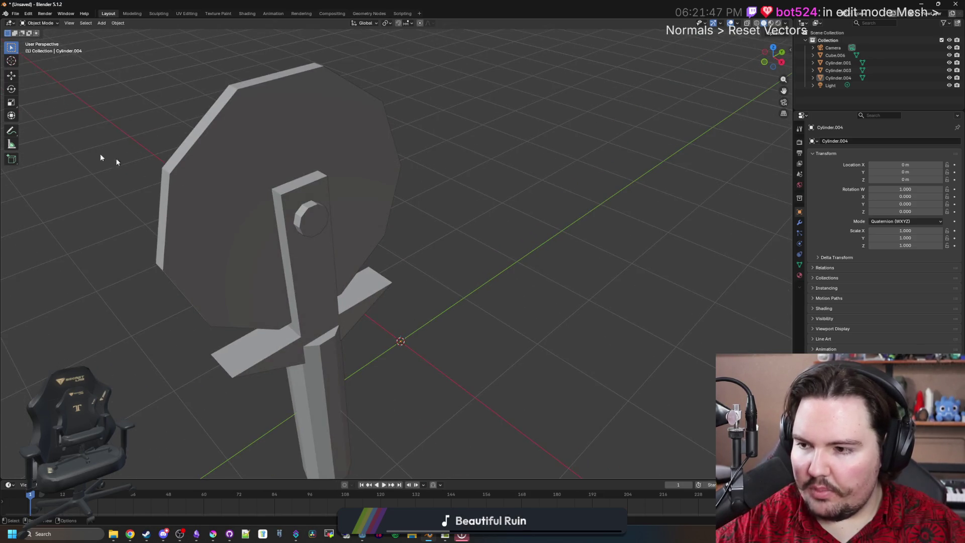
- Reset the normal vectors of all pizza cutter meshes in Edit Mode
{"action": "key", "text": "a"}
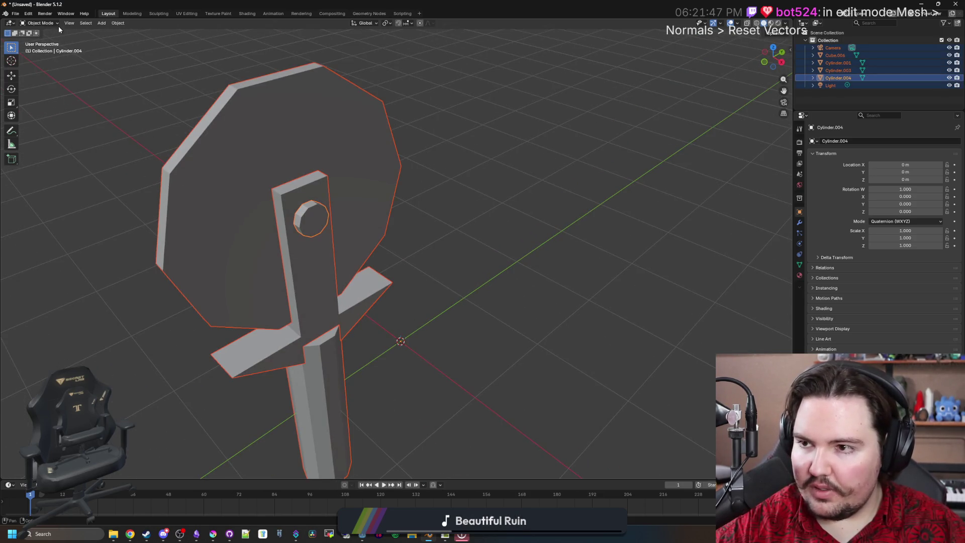
{"action": "key", "text": "Tab"}
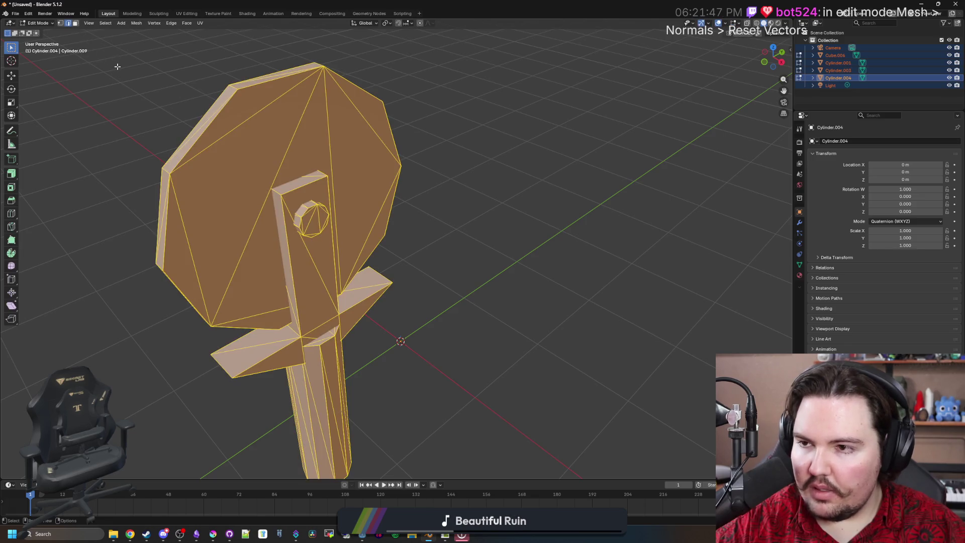
{"action": "left_click", "coordinate": [134, 24]}
{"action": "mouse_move", "coordinate": [173, 149]}
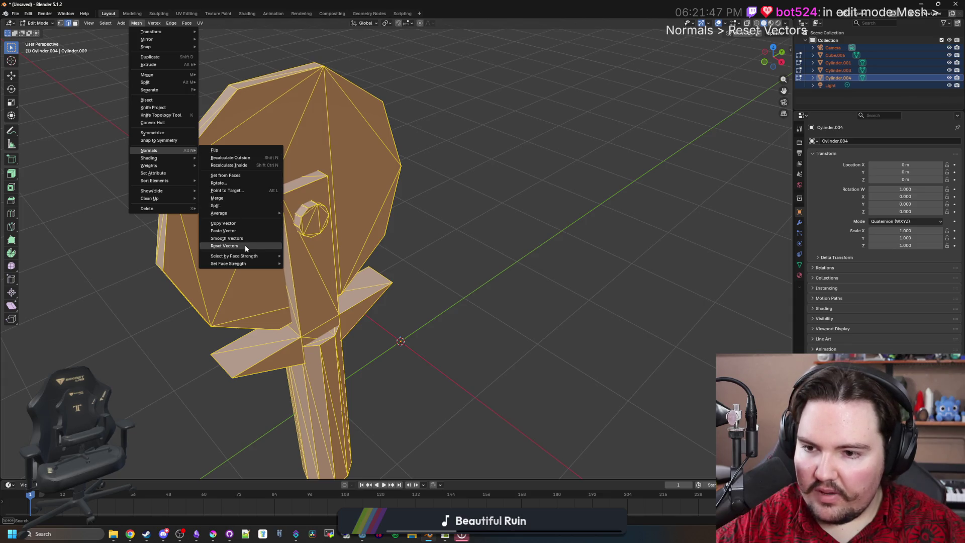
{"action": "left_click", "coordinate": [225, 245]}
{"action": "key", "text": "Tab"}
- Select the blade disc and axle, inspect the axle's object options, then deselect
{"action": "left_click", "coordinate": [354, 183]}
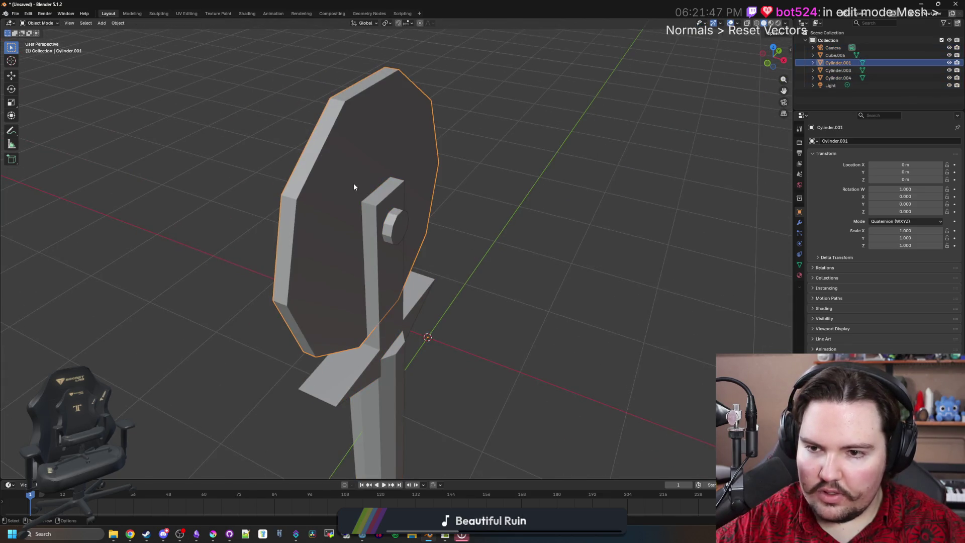
{"action": "left_click", "coordinate": [388, 215]}
{"action": "right_click", "coordinate": [388, 216]}
{"action": "left_click", "coordinate": [397, 231]}
{"action": "right_click", "coordinate": [397, 230]}
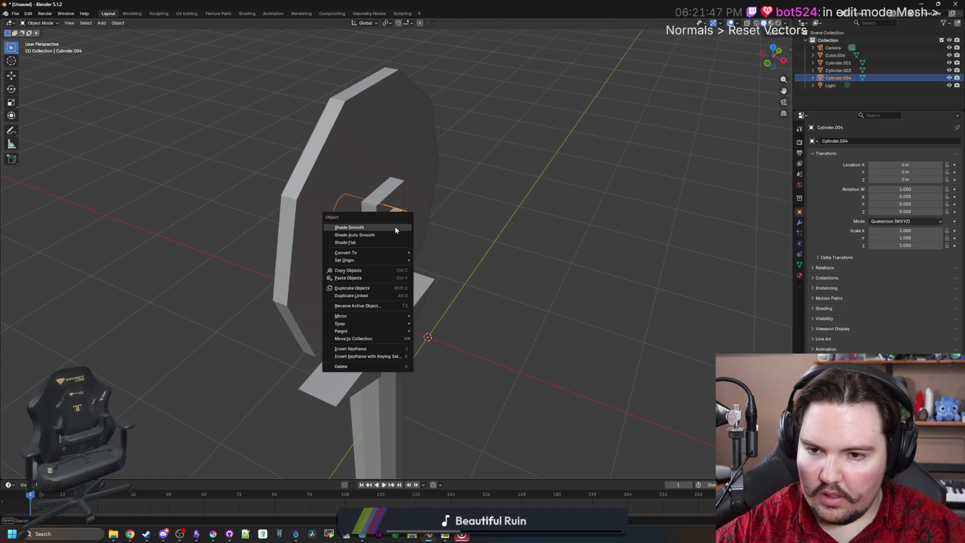
{"action": "key", "text": "Escape"}
{"action": "right_click", "coordinate": [397, 230]}
{"action": "key", "text": "Escape"}
{"action": "scroll", "coordinate": [395, 233], "scroll_direction": "up", "scroll_amount": 2}
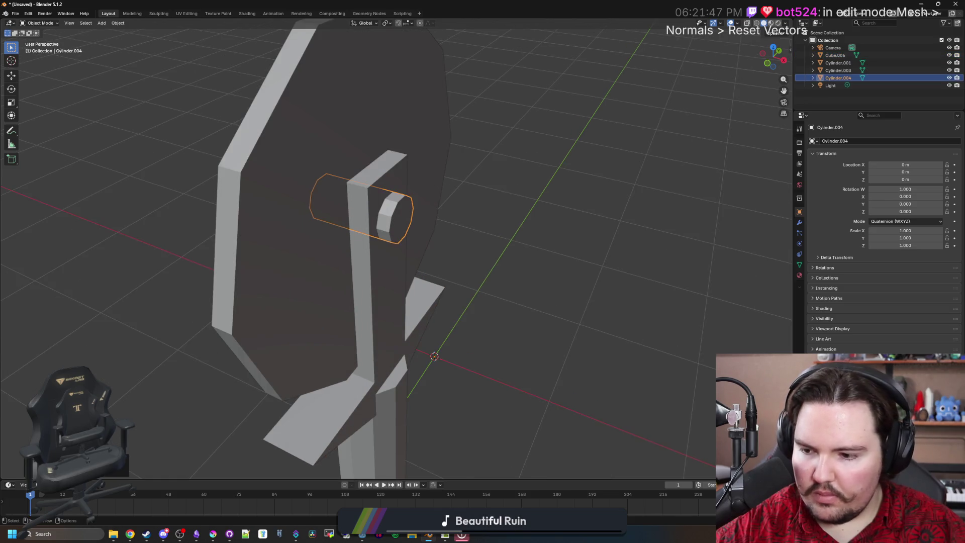
{"action": "left_click", "coordinate": [149, 278]}
{"action": "scroll", "coordinate": [149, 279], "scroll_direction": "down", "scroll_amount": 4}
- Recalculate all meshes' normals to face outside, then return to Object Mode
{"action": "key", "text": "Tab"}
{"action": "key", "text": "Tab"}
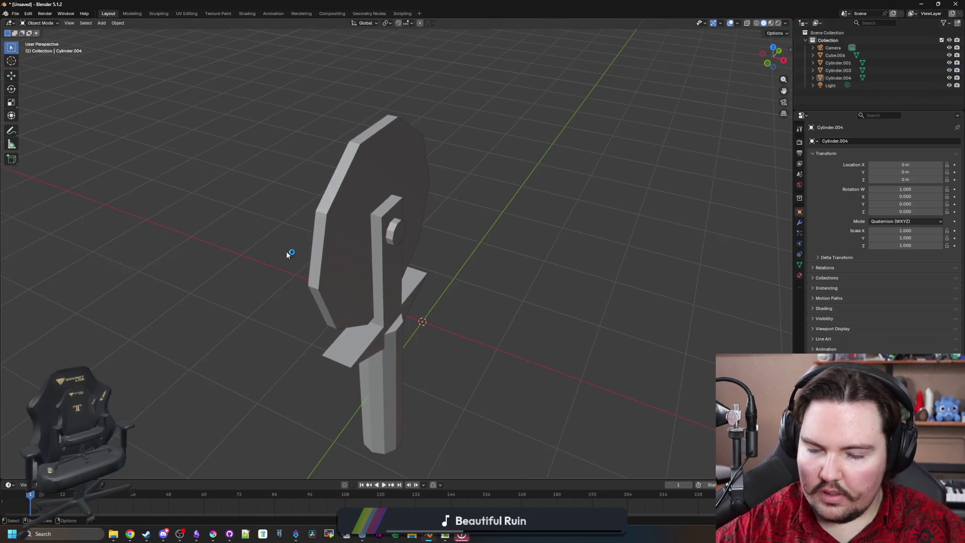
{"action": "key", "text": "a"}
{"action": "key", "text": "Tab"}
{"action": "left_click", "coordinate": [136, 23]}
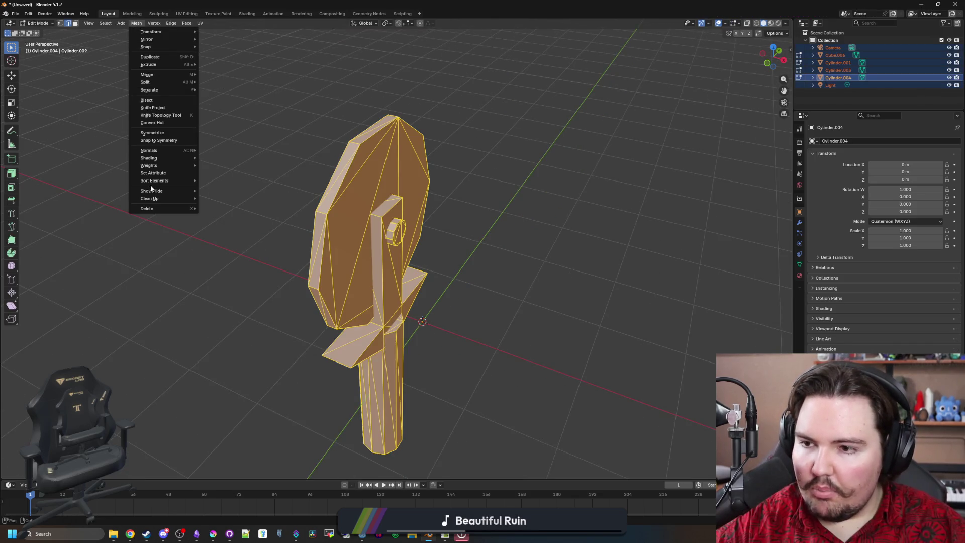
{"action": "mouse_move", "coordinate": [179, 150]}
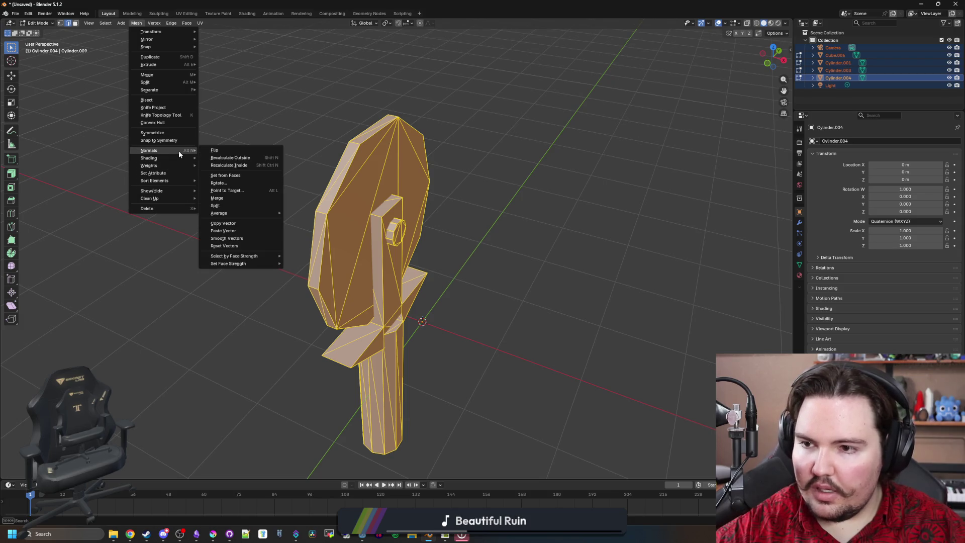
{"action": "left_click", "coordinate": [243, 159]}
{"action": "left_click", "coordinate": [136, 23]}
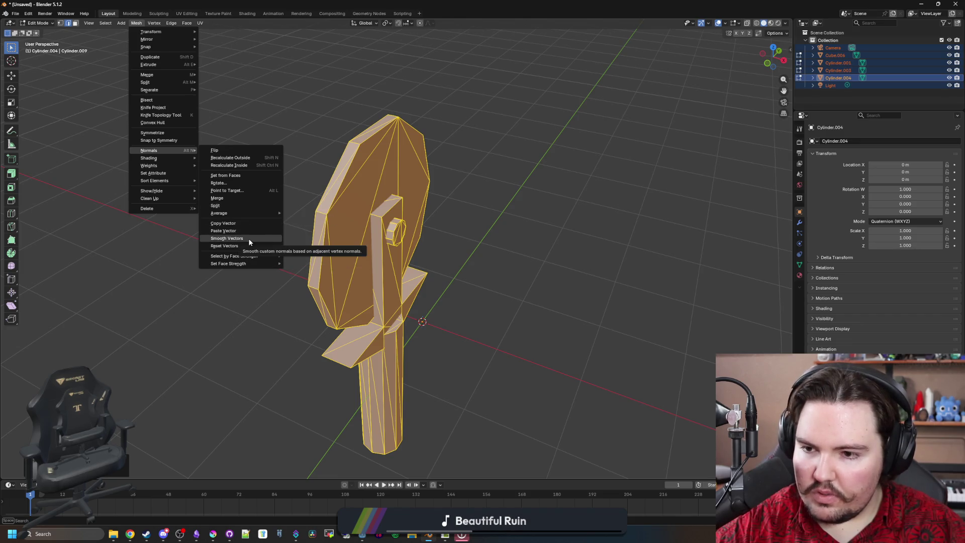
{"action": "left_click", "coordinate": [248, 238]}
{"action": "left_click", "coordinate": [133, 24]}
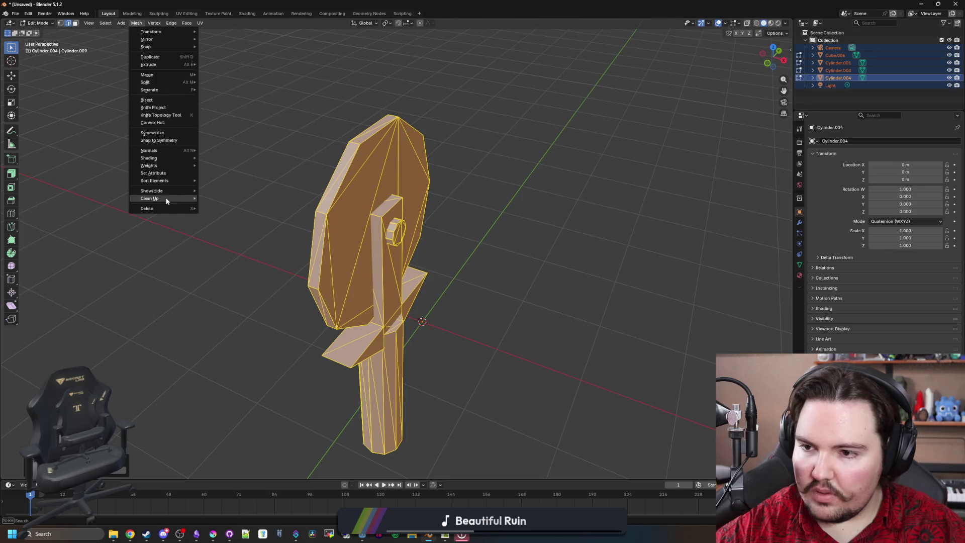
{"action": "mouse_move", "coordinate": [183, 152]}
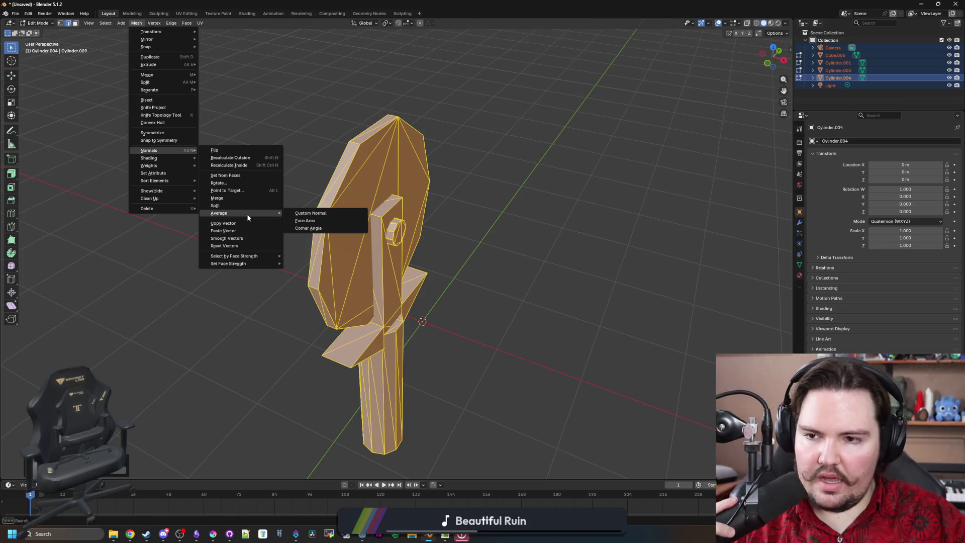
{"action": "left_click", "coordinate": [244, 158]}
{"action": "key", "text": "Tab"}
- Deselect everything, then select the small bolt cylinder and bring up its object actions
{"action": "key", "text": "alt+a"}
{"action": "left_click", "coordinate": [399, 237]}
{"action": "right_click", "coordinate": [398, 237]}
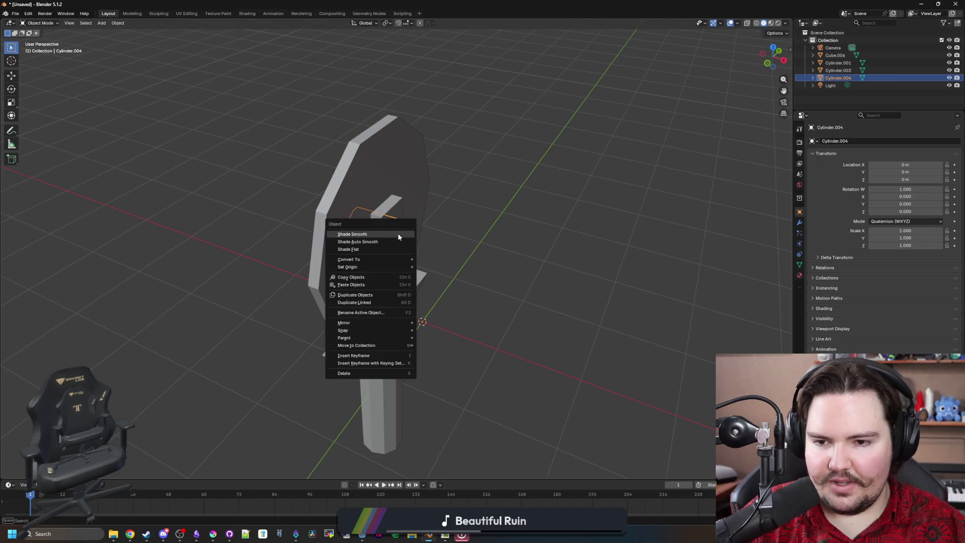
- Add a Smooth by Angle modifier to the bolt with an angle of about 30°
{"action": "key", "text": "Escape"}
{"action": "scroll", "coordinate": [398, 236], "scroll_direction": "up", "scroll_amount": 4}
{"action": "right_click", "coordinate": [399, 237]}
{"action": "left_click", "coordinate": [799, 223]}
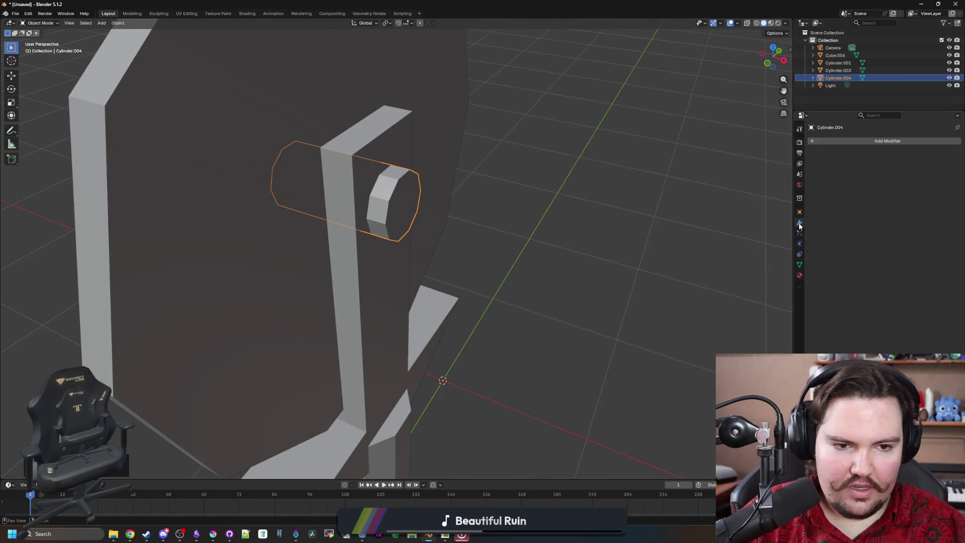
{"action": "left_click", "coordinate": [857, 145]}
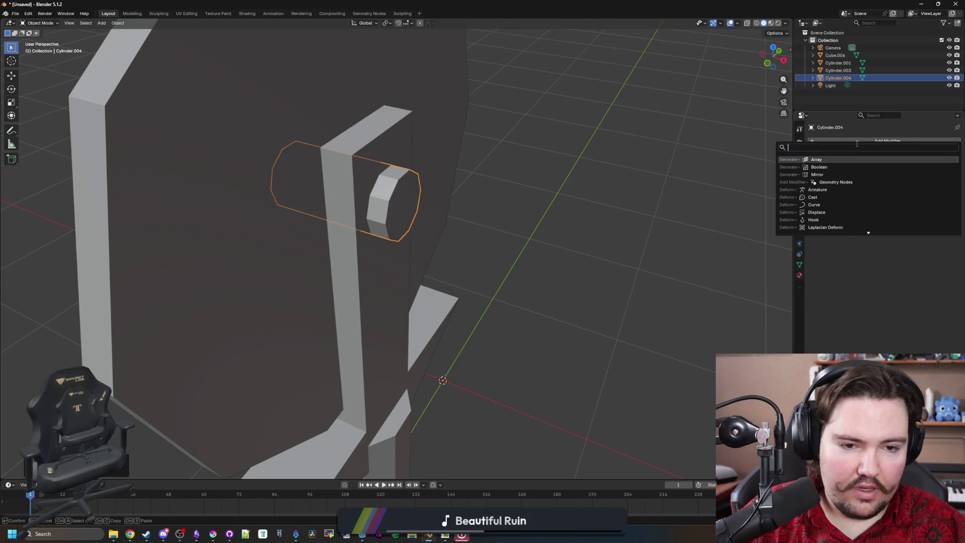
{"action": "type", "text": "smoot"}
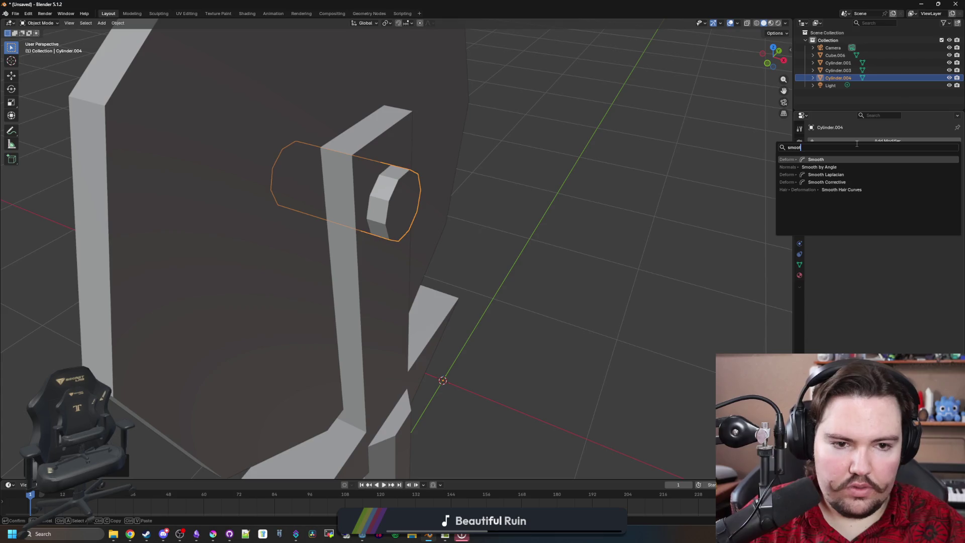
{"action": "key", "text": "Down"}
{"action": "key", "text": "Return"}
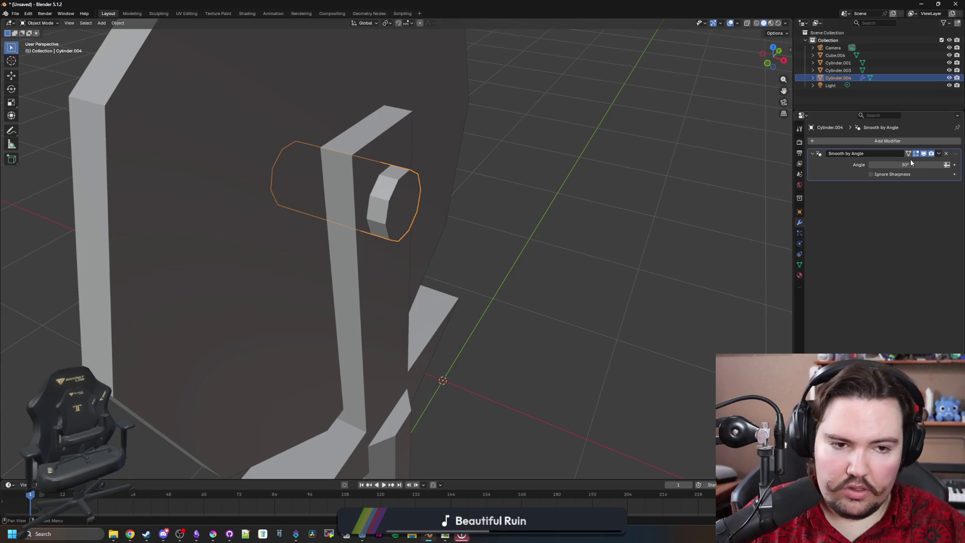
{"action": "left_click_drag", "start_coordinate": [908, 165], "coordinate": [911, 164]}
- Remove the Smooth by Angle modifier, then select the large blade disc
{"action": "left_click", "coordinate": [946, 153]}
{"action": "scroll", "coordinate": [538, 188], "scroll_direction": "down", "scroll_amount": 6}
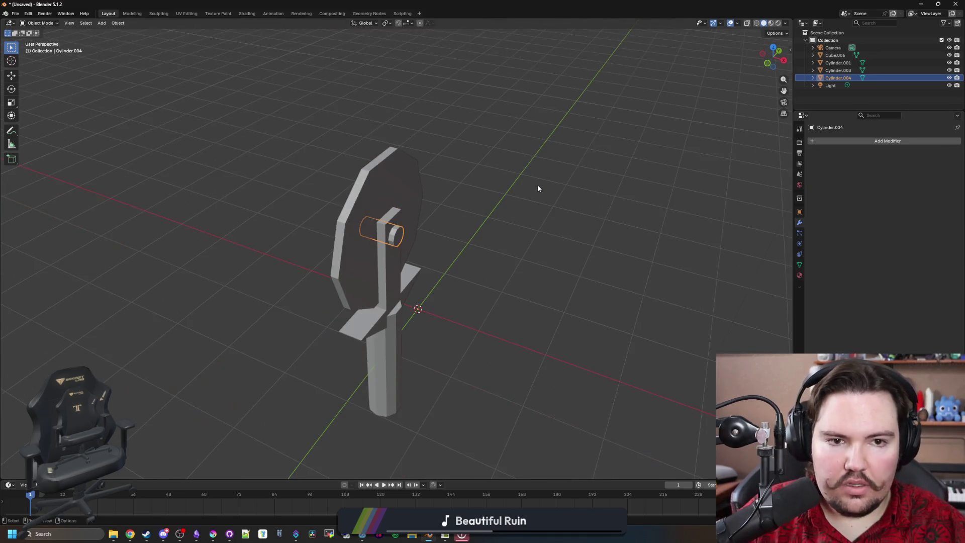
{"action": "left_click", "coordinate": [537, 189]}
{"action": "mouse_move", "coordinate": [552, 204]}
{"action": "left_mouse_down"}
{"action": "mouse_move", "coordinate": [280, 259]}
{"action": "mouse_move", "coordinate": [384, 232]}
{"action": "left_mouse_up"}
{"action": "left_click", "coordinate": [315, 235]}
{"action": "scroll", "coordinate": [385, 231], "scroll_direction": "up", "scroll_amount": 4}
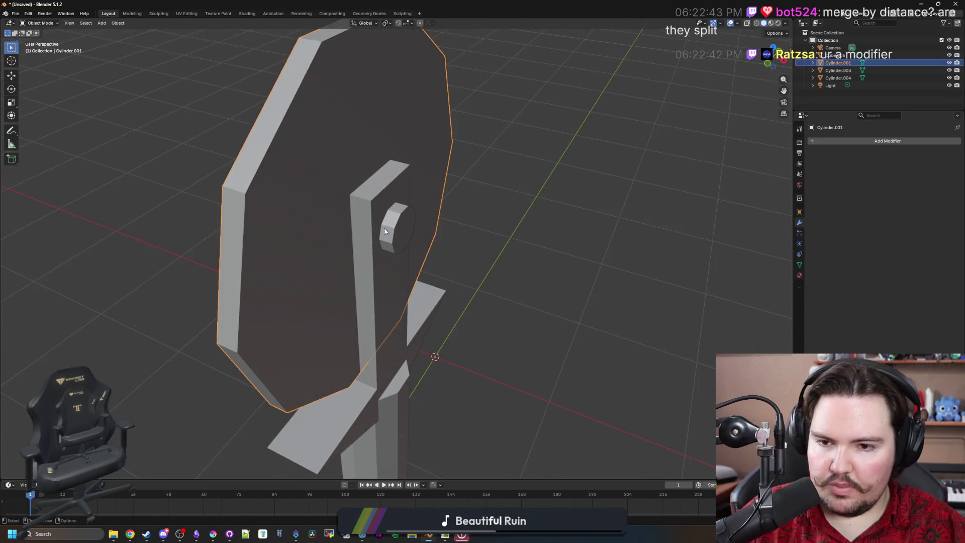
- Merge by Distance on all of the bolt's vertices
{"action": "left_click", "coordinate": [394, 233]}
{"action": "key", "text": "KP_Decimal"}
{"action": "key", "text": "Tab"}
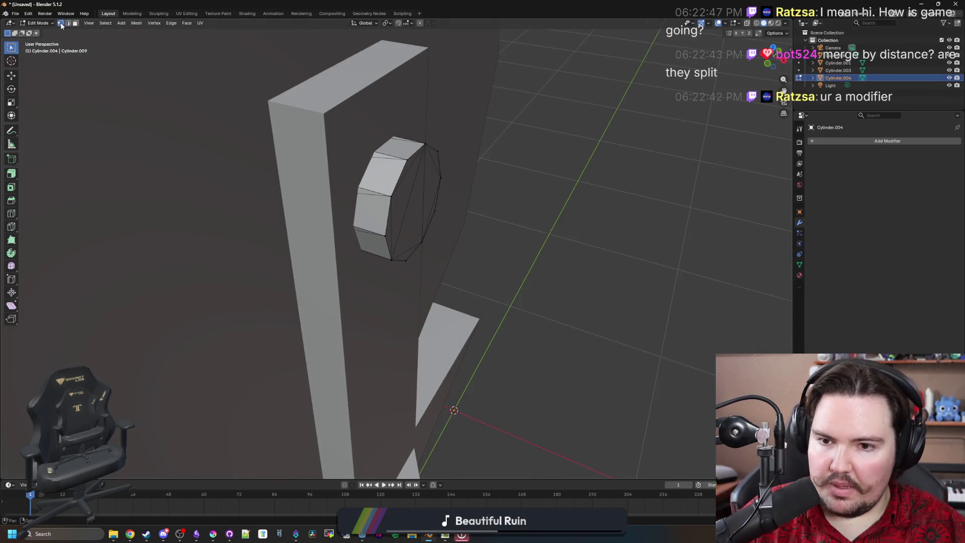
{"action": "key", "text": "a"}
{"action": "left_click", "coordinate": [136, 23]}
{"action": "mouse_move", "coordinate": [173, 198]}
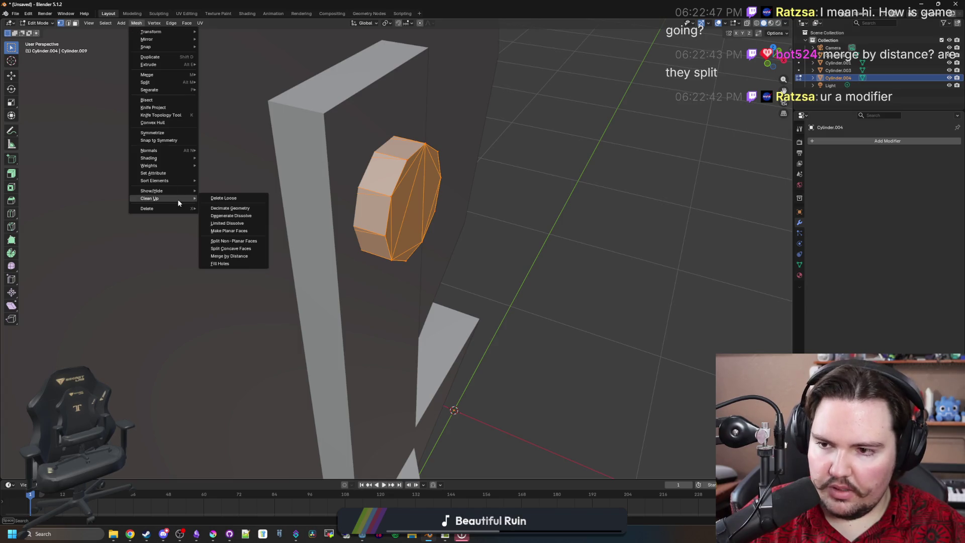
{"action": "left_click", "coordinate": [238, 257]}
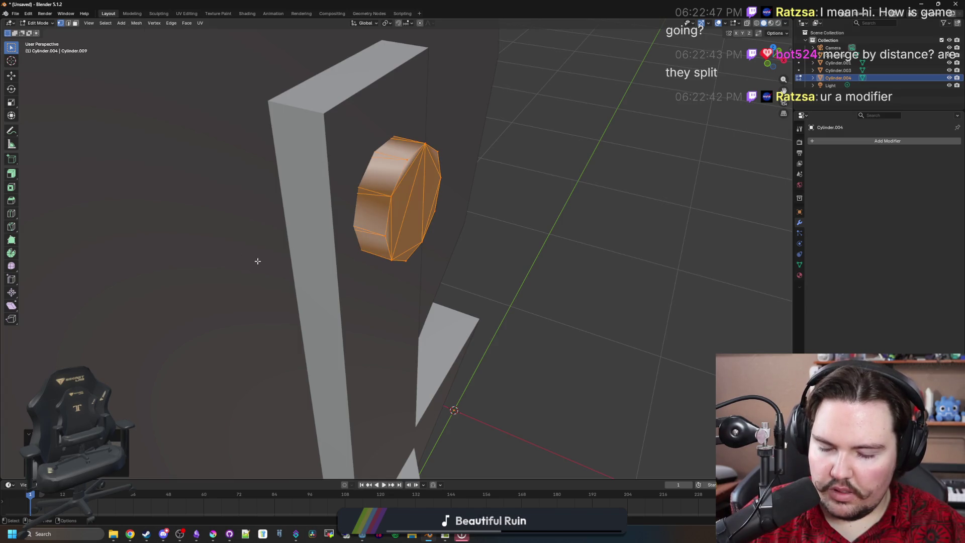
{"action": "key", "text": "Tab"}
- Merge by Distance on all of the blade disc's vertices
{"action": "left_click", "coordinate": [469, 266]}
{"action": "key", "text": "KP_Decimal"}
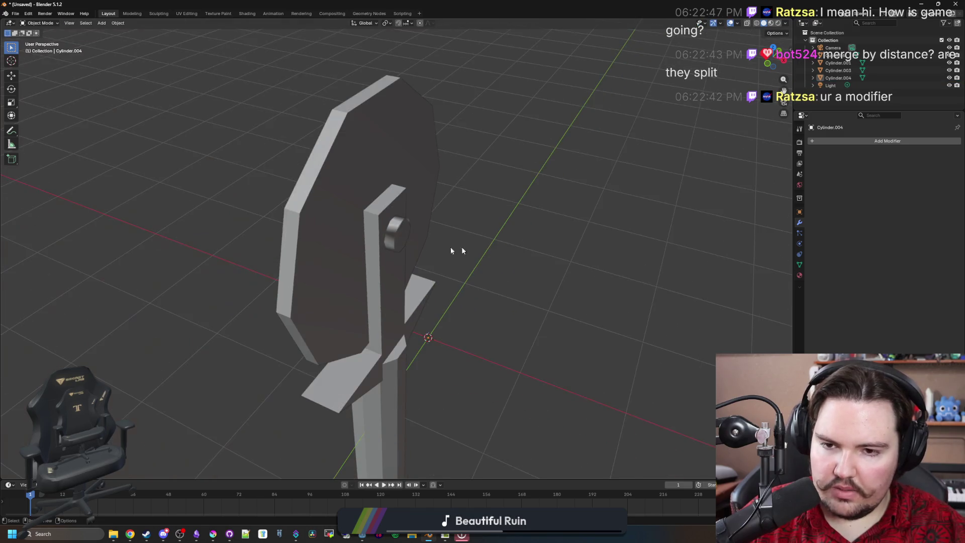
{"action": "key", "text": "Tab"}
{"action": "key", "text": "a"}
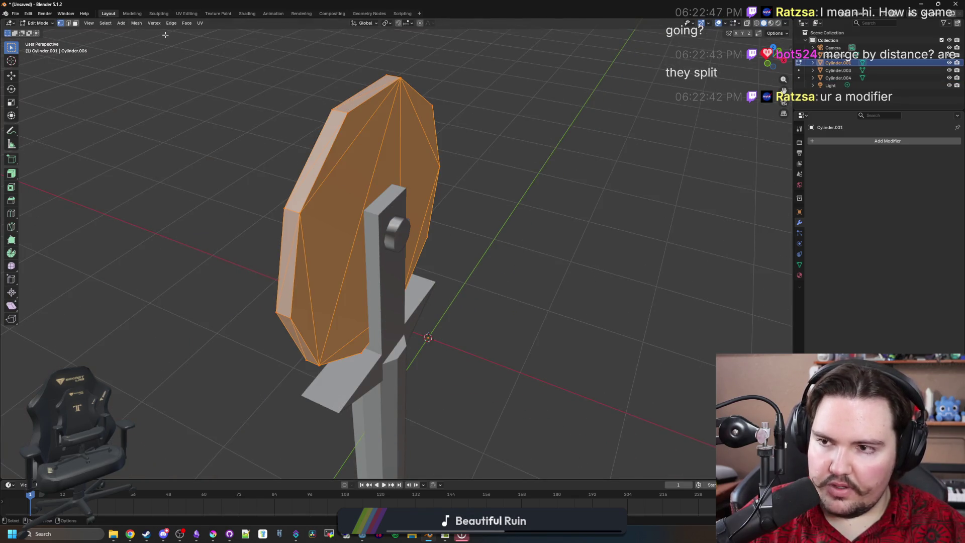
{"action": "left_click", "coordinate": [137, 23]}
{"action": "mouse_move", "coordinate": [184, 199]}
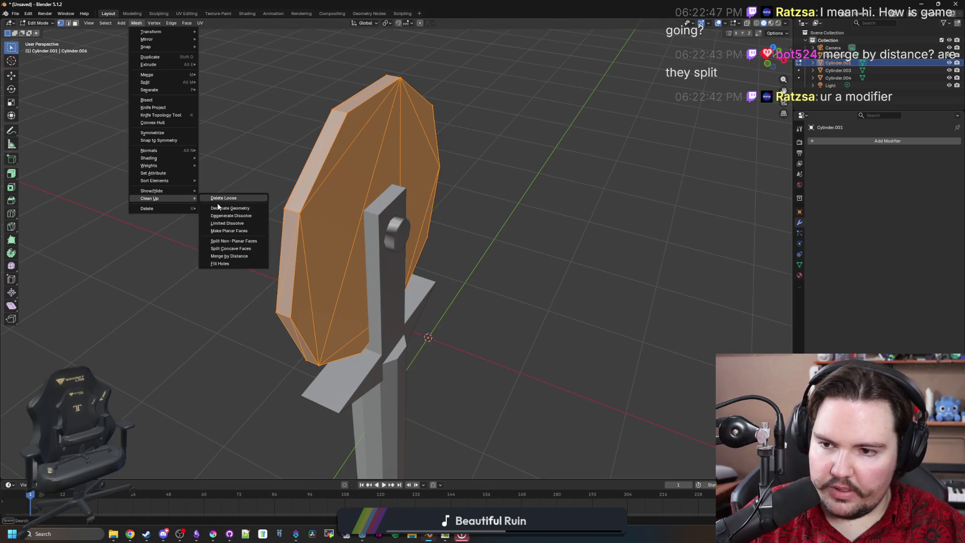
{"action": "left_click", "coordinate": [237, 254]}
{"action": "key", "text": "Tab"}
- Merge by Distance on the bracket piece's mesh
{"action": "left_click", "coordinate": [379, 262]}
{"action": "key", "text": "Tab"}
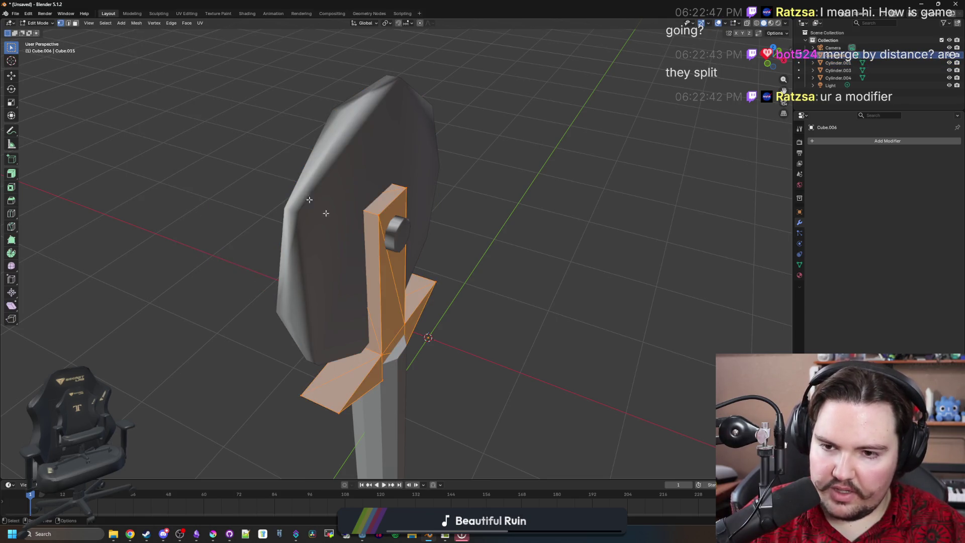
{"action": "left_click", "coordinate": [131, 24]}
{"action": "mouse_move", "coordinate": [180, 194]}
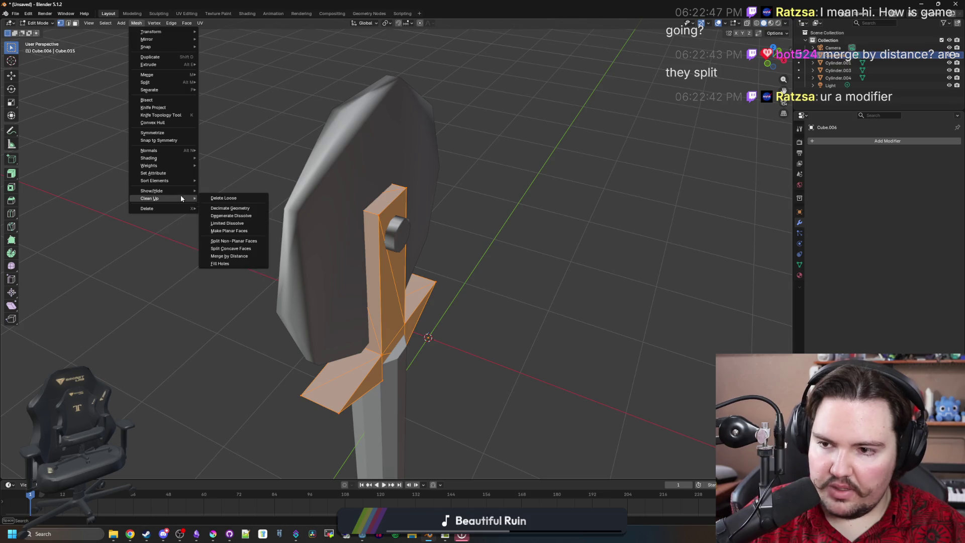
{"action": "left_click", "coordinate": [233, 256]}
{"action": "key", "text": "Tab"}
- Merge by Distance on the handle's mesh
{"action": "left_click", "coordinate": [380, 437]}
{"action": "key", "text": "Tab"}
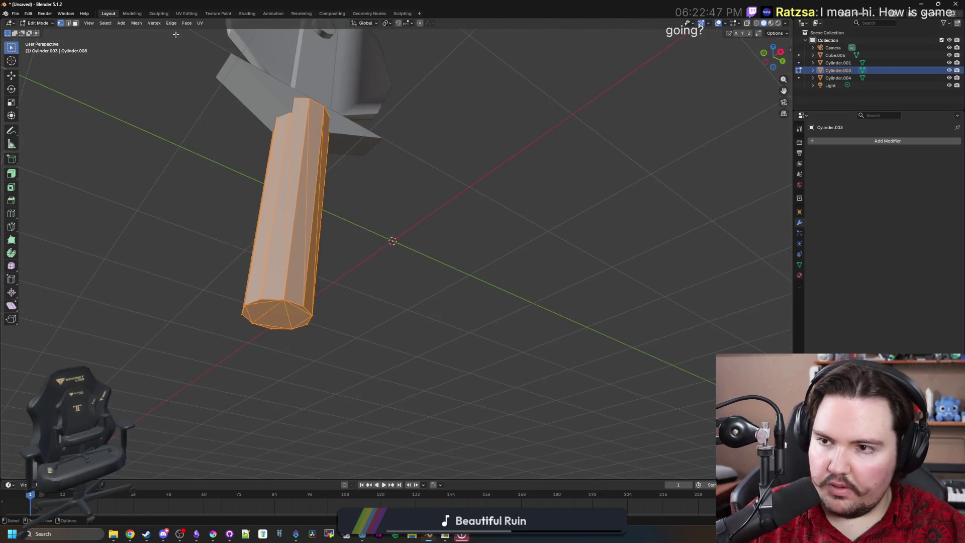
{"action": "left_click", "coordinate": [136, 23]}
{"action": "mouse_move", "coordinate": [176, 198]}
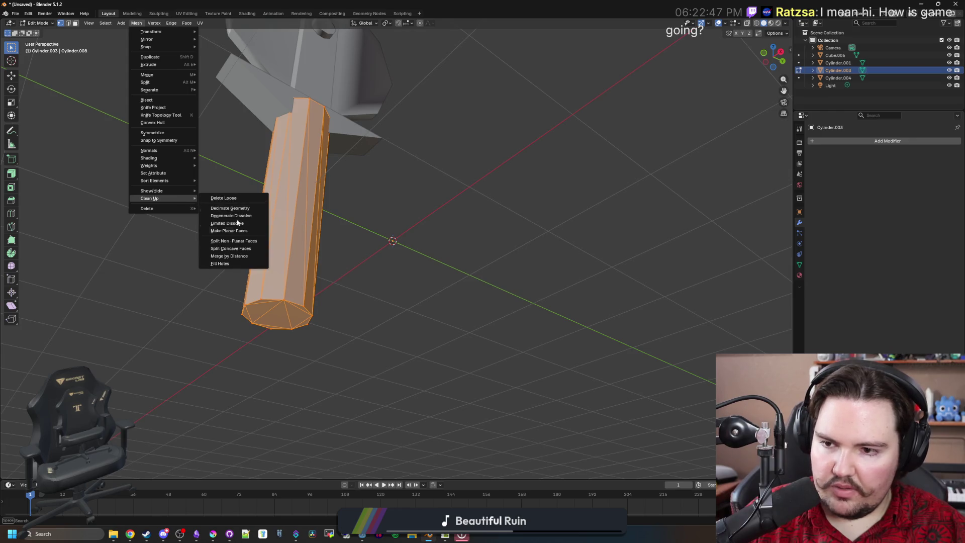
{"action": "left_click", "coordinate": [245, 256]}
{"action": "key", "text": "Tab"}
- Apply Shade Auto Smooth to all parts, then again to the handle alone
{"action": "key", "text": "a"}
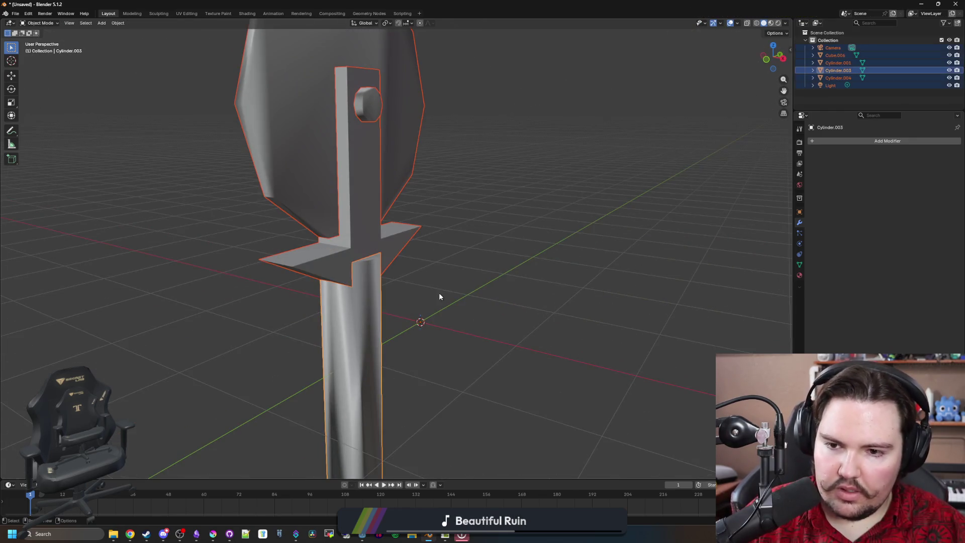
{"action": "right_click", "coordinate": [341, 224]}
{"action": "left_click", "coordinate": [324, 228]}
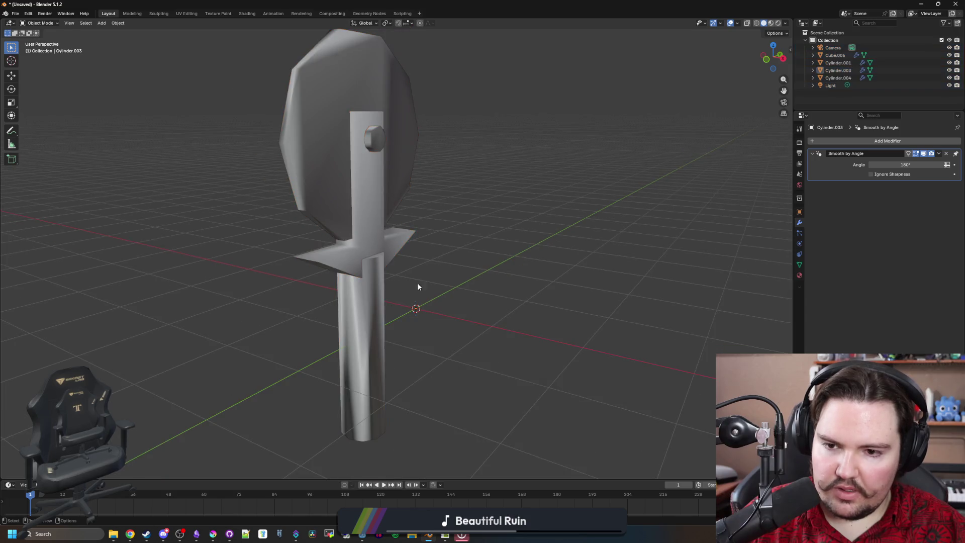
{"action": "left_click", "coordinate": [375, 309]}
{"action": "right_click", "coordinate": [375, 310]}
{"action": "left_click", "coordinate": [427, 269]}
{"action": "left_click", "coordinate": [358, 302]}
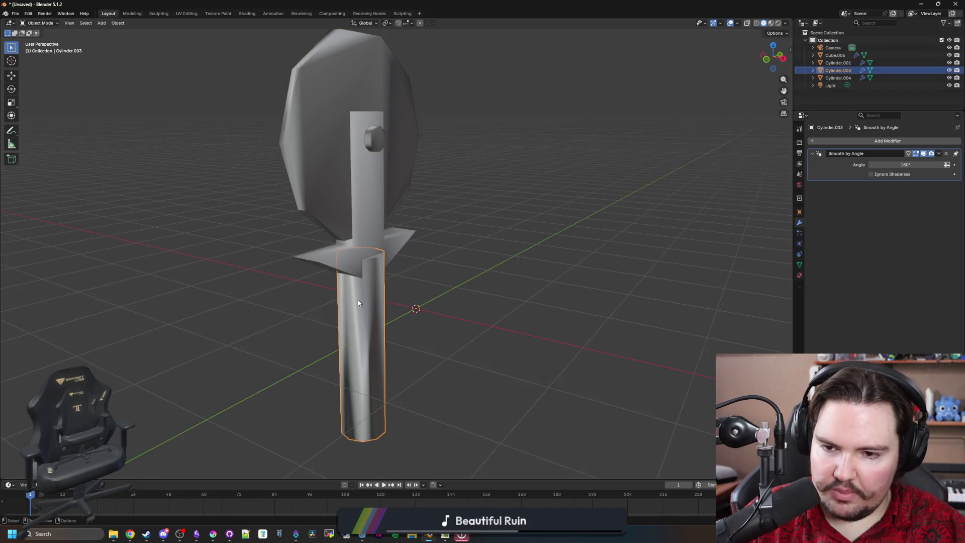
{"action": "right_click", "coordinate": [357, 299]}
{"action": "left_click", "coordinate": [351, 300]}
- Try changing the handle's face shading in Edit Mode, then undo it
{"action": "key", "text": "Tab"}
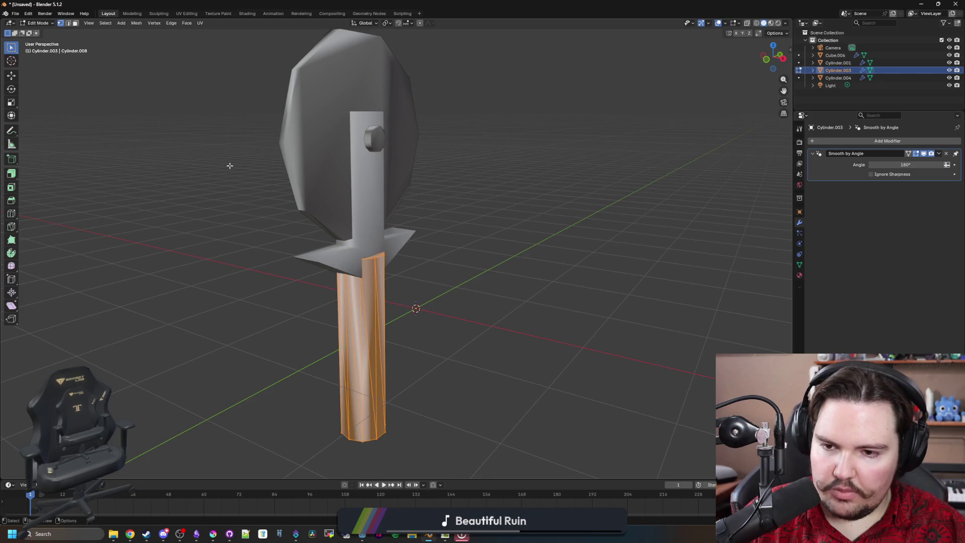
{"action": "left_click", "coordinate": [135, 25]}
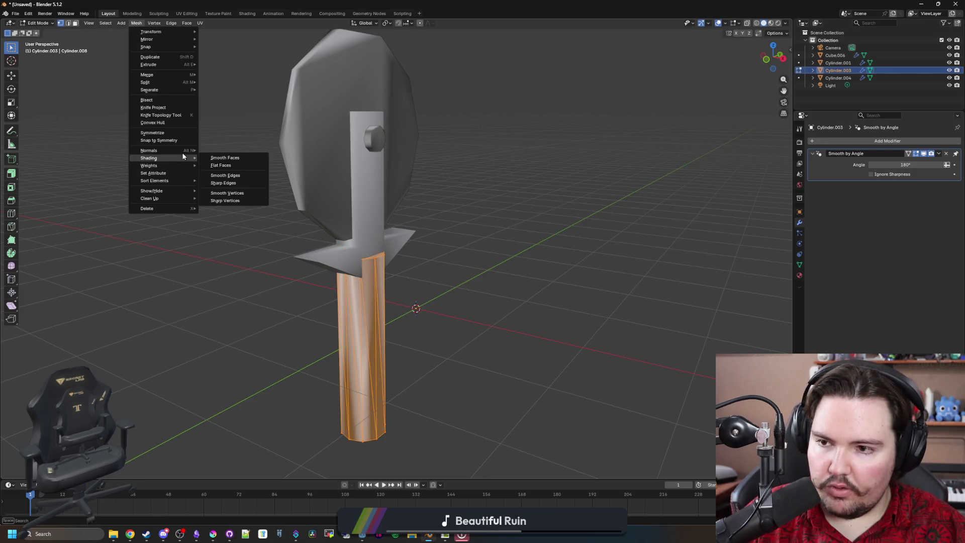
{"action": "mouse_move", "coordinate": [173, 157]}
{"action": "left_click", "coordinate": [217, 158]}
{"action": "key", "text": "ctrl+z"}
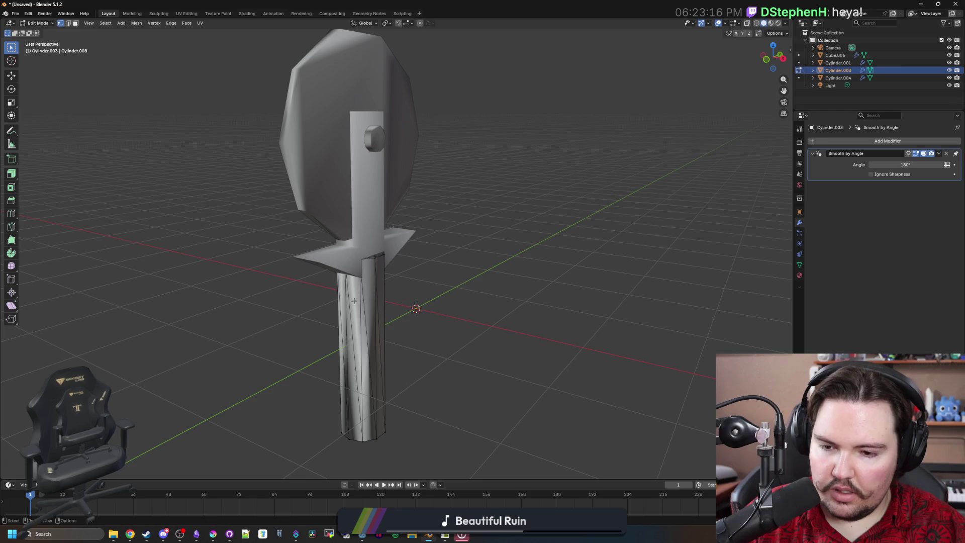
{"action": "key", "text": "ctrl+shift+z"}
{"action": "key", "text": "ctrl+z"}
{"action": "key", "text": "ctrl+z"}
- Reapply auto smooth to the handle with its smoothing angle at 30°
{"action": "right_click", "coordinate": [363, 301]}
{"action": "left_click", "coordinate": [363, 300]}
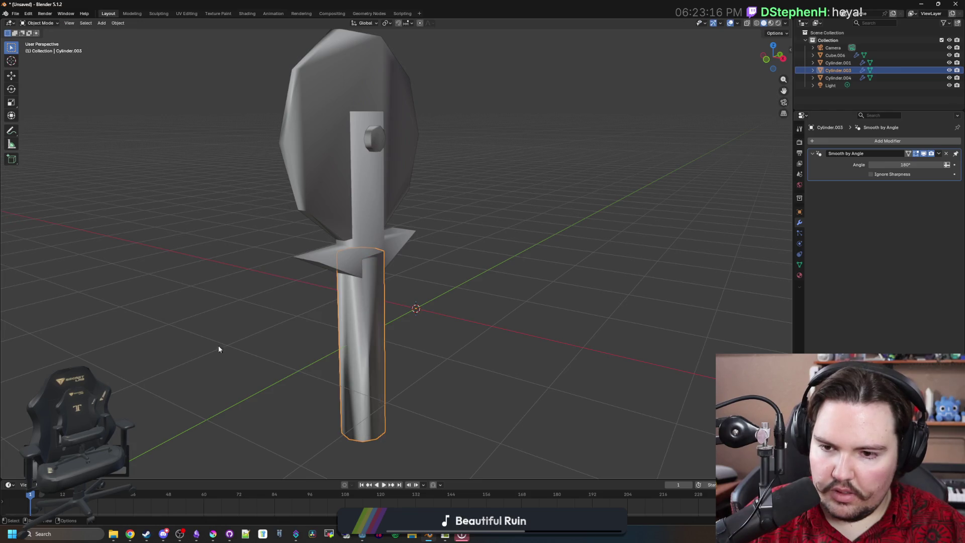
{"action": "key", "text": "Escape"}
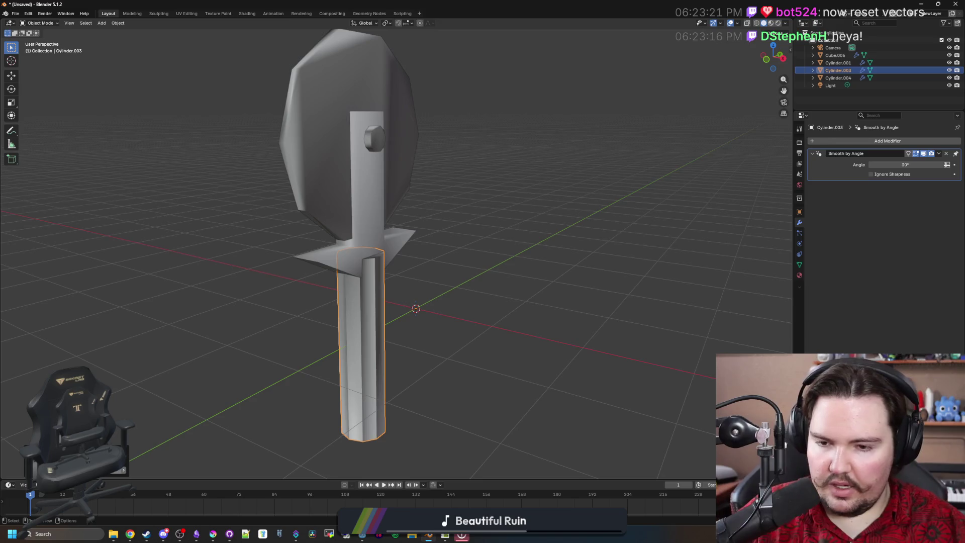
{"action": "mouse_move", "coordinate": [226, 387]}
{"action": "left_mouse_down"}
{"action": "mouse_move", "coordinate": [179, 350]}
{"action": "mouse_move", "coordinate": [196, 308]}
{"action": "mouse_move", "coordinate": [236, 332]}
{"action": "mouse_move", "coordinate": [248, 286]}
{"action": "left_mouse_up"}
- Select the small bolt and apply auto smooth shading to it
{"action": "left_click", "coordinate": [838, 63]}
{"action": "mouse_move", "coordinate": [352, 151]}
{"action": "left_mouse_down"}
{"action": "mouse_move", "coordinate": [325, 186]}
{"action": "mouse_move", "coordinate": [327, 221]}
{"action": "left_mouse_up"}
{"action": "left_click", "coordinate": [350, 125]}
{"action": "mouse_move", "coordinate": [349, 125]}
{"action": "left_mouse_down"}
{"action": "mouse_move", "coordinate": [361, 179]}
{"action": "mouse_move", "coordinate": [352, 166]}
{"action": "mouse_move", "coordinate": [327, 168]}
{"action": "left_mouse_up"}
{"action": "right_click", "coordinate": [331, 149]}
{"action": "left_click", "coordinate": [330, 148]}
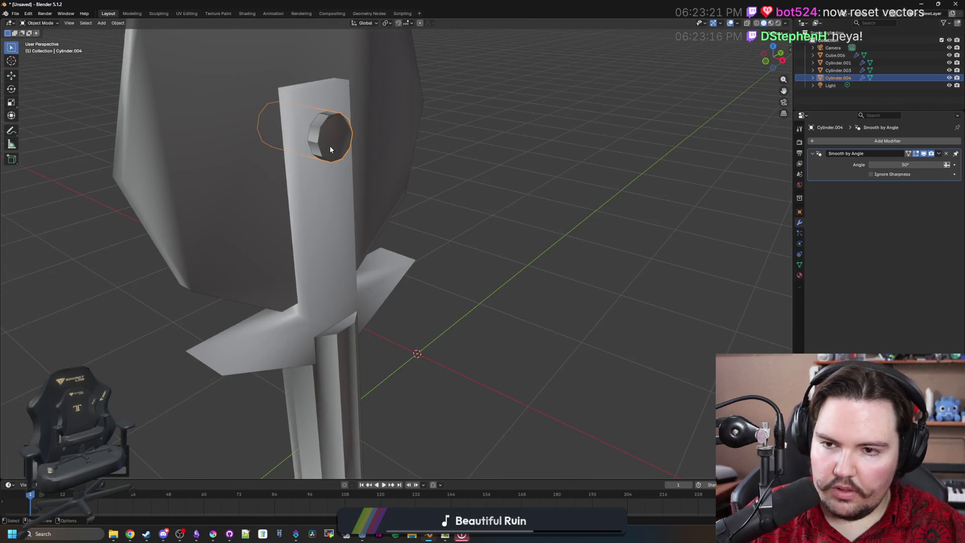
- Reset the normal vectors on the pivot cylinder's mesh
{"action": "key", "text": "Tab"}
{"action": "left_click_drag", "start_coordinate": [135, 66], "coordinate": [54, 40]}
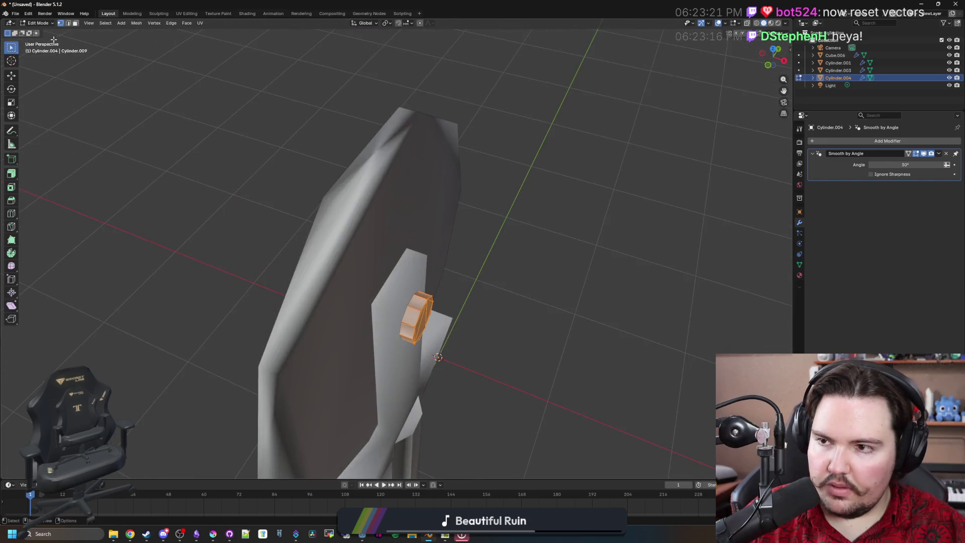
{"action": "scroll", "coordinate": [300, 235], "scroll_direction": "up", "scroll_amount": 4}
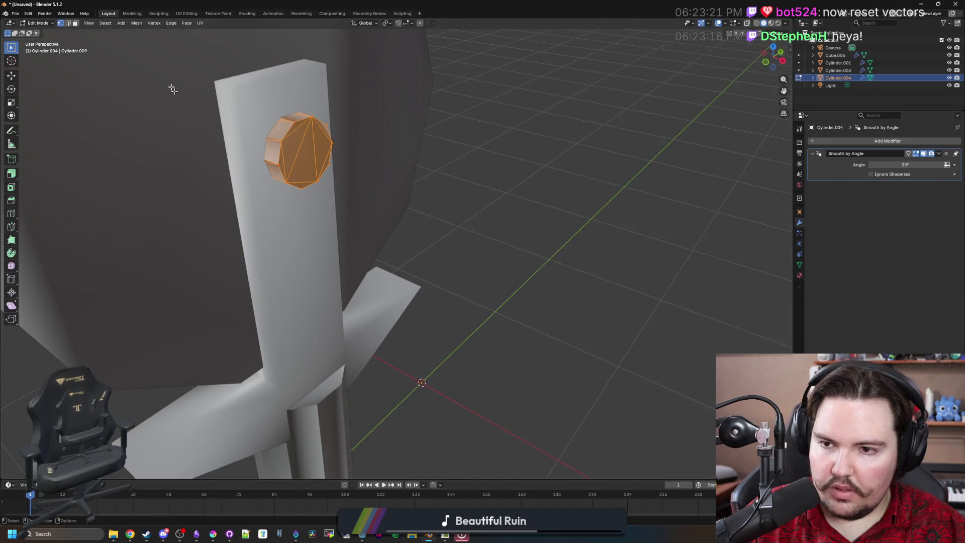
{"action": "left_click", "coordinate": [137, 25]}
{"action": "mouse_move", "coordinate": [167, 198]}
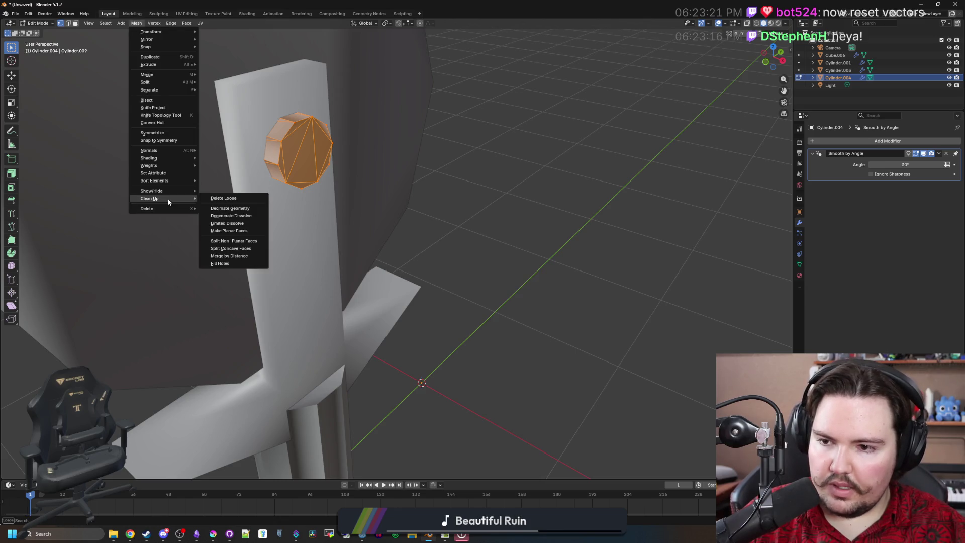
{"action": "left_click", "coordinate": [243, 256]}
{"action": "left_click", "coordinate": [136, 23]}
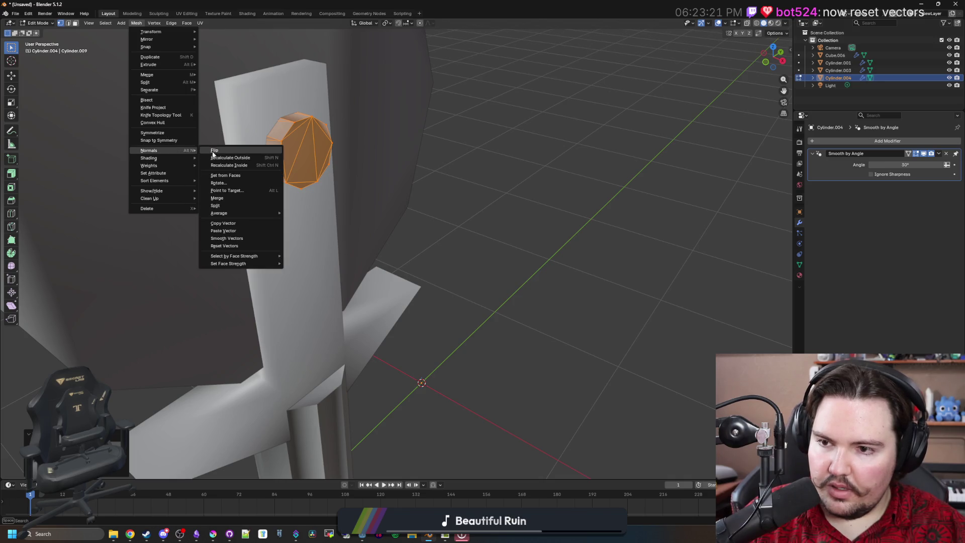
{"action": "left_click", "coordinate": [221, 158]}
{"action": "left_click", "coordinate": [135, 23]}
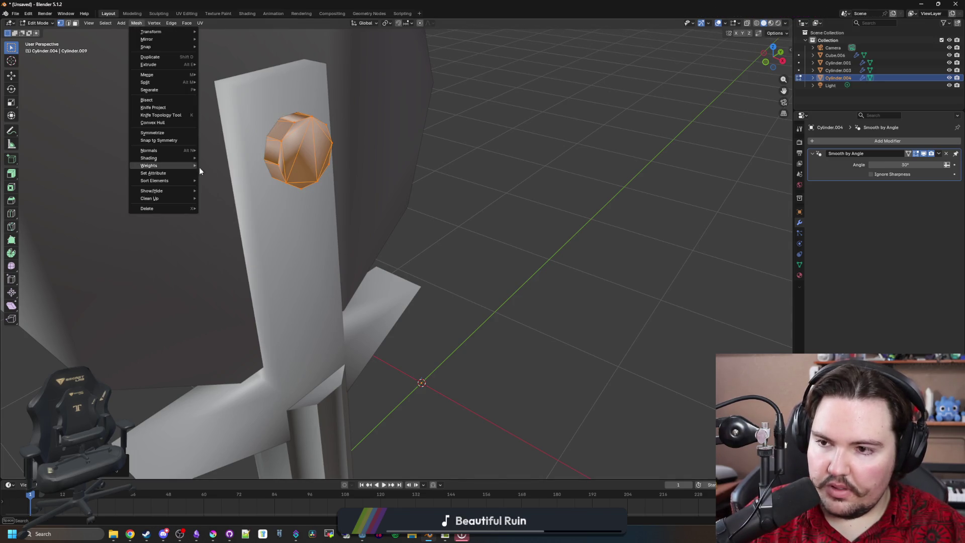
{"action": "mouse_move", "coordinate": [161, 151]}
{"action": "left_click", "coordinate": [221, 160]}
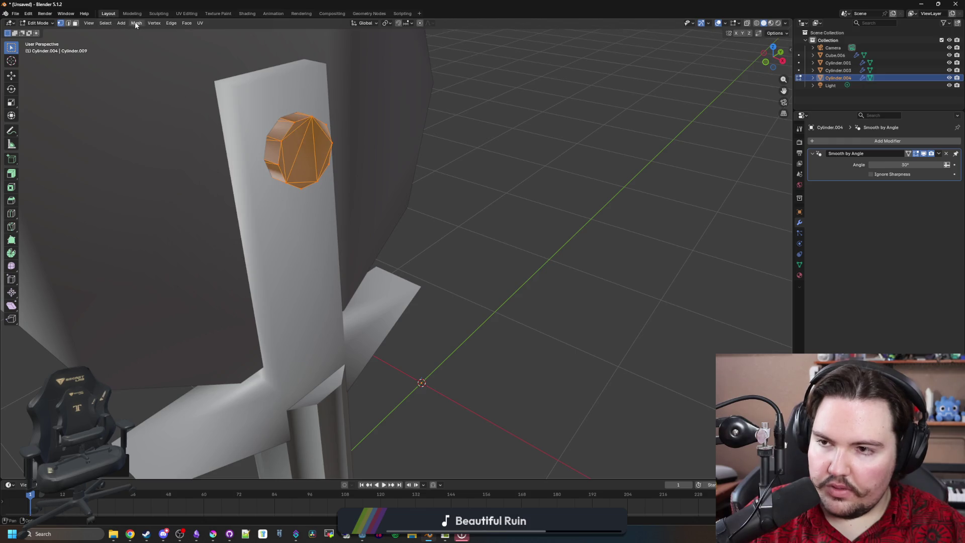
{"action": "left_click", "coordinate": [136, 23]}
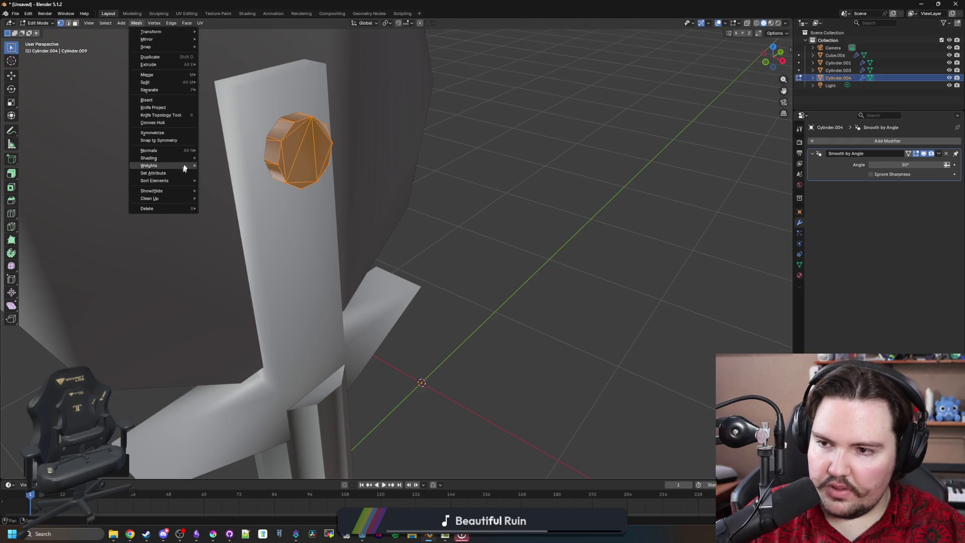
{"action": "mouse_move", "coordinate": [185, 152]}
{"action": "left_click", "coordinate": [234, 246]}
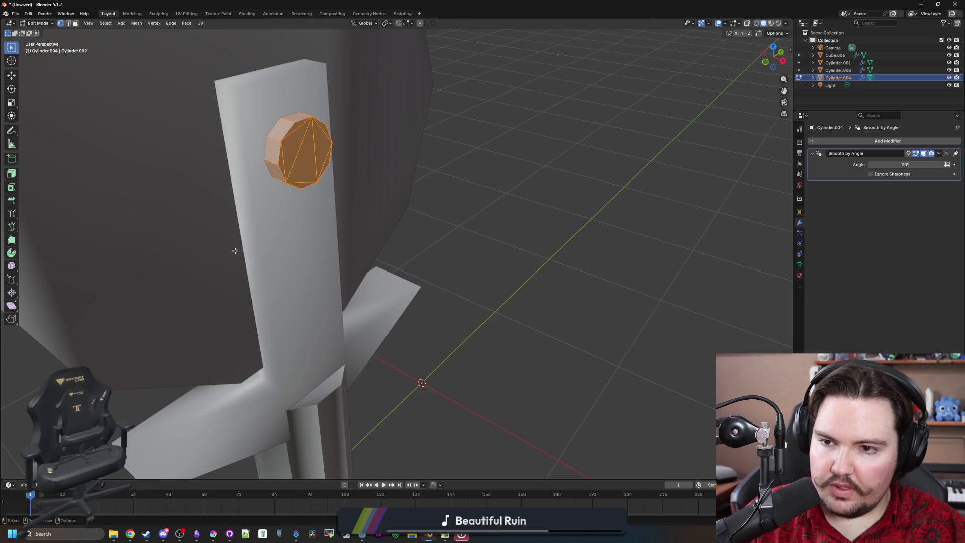
{"action": "scroll", "coordinate": [395, 205], "scroll_direction": "up", "scroll_amount": 2}
- Apply Shade Auto Smooth to the pivot cylinder with a 40° angle
{"action": "key", "text": "Tab"}
{"action": "right_click", "coordinate": [396, 205]}
{"action": "left_click", "coordinate": [369, 188]}
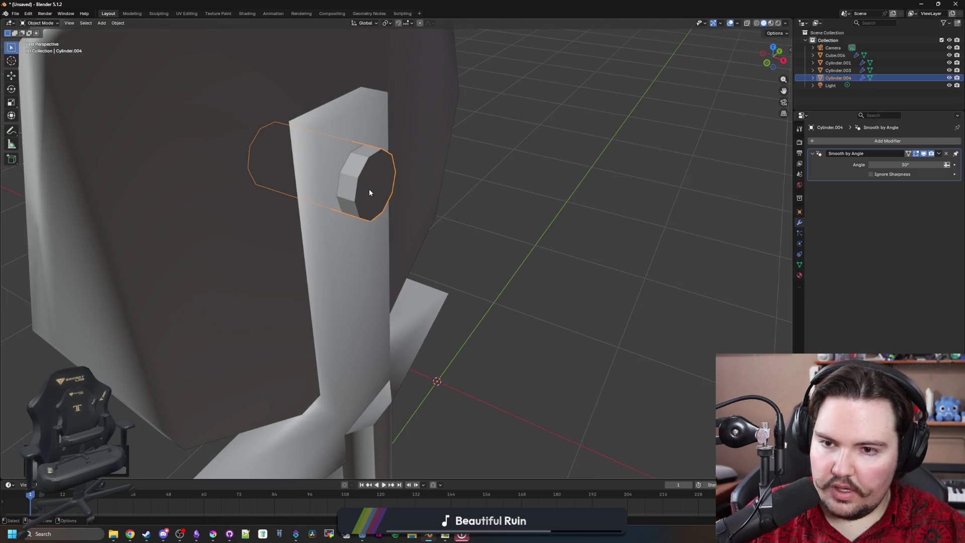
{"action": "left_click_drag", "start_coordinate": [905, 164], "coordinate": [925, 165]}
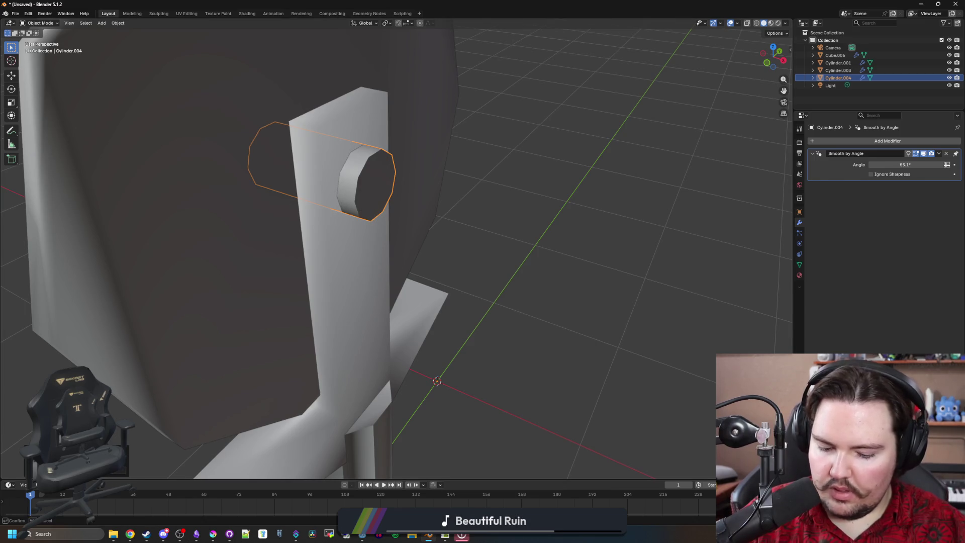
{"action": "key", "text": "Escape"}
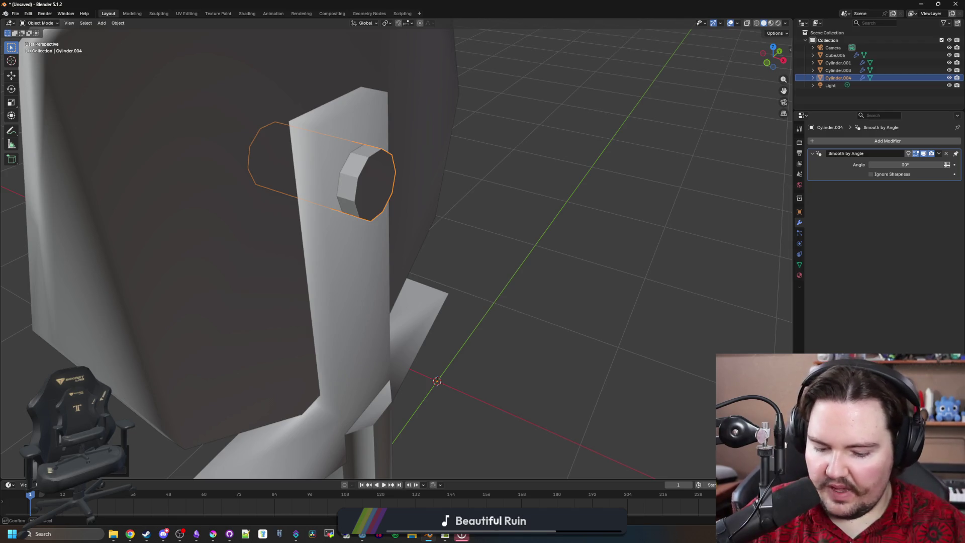
{"action": "left_click_drag", "start_coordinate": [905, 164], "coordinate": [913, 165]}
{"action": "left_click", "coordinate": [602, 210]}
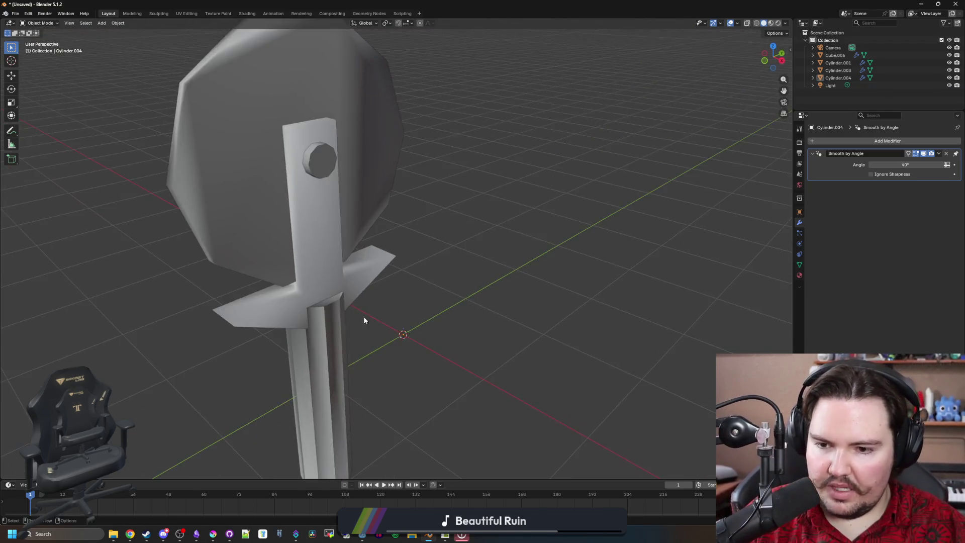
- Reset the custom normals on the handle cylinder's whole mesh
{"action": "left_click", "coordinate": [352, 280]}
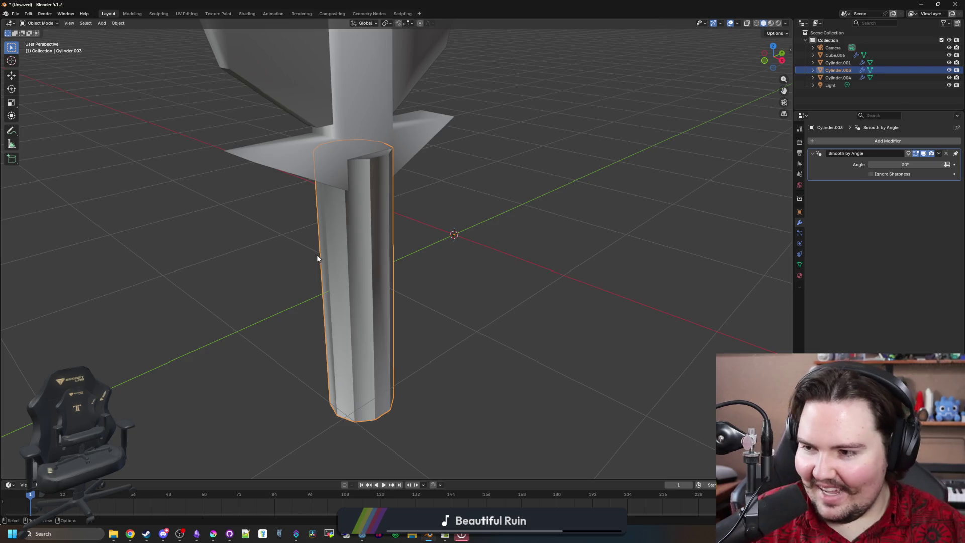
{"action": "key", "text": "Tab"}
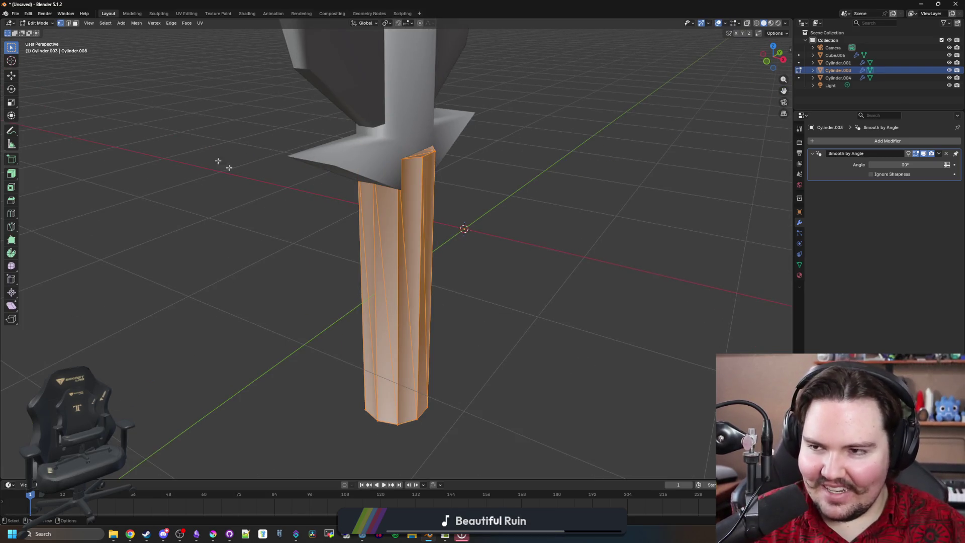
{"action": "left_click", "coordinate": [133, 24]}
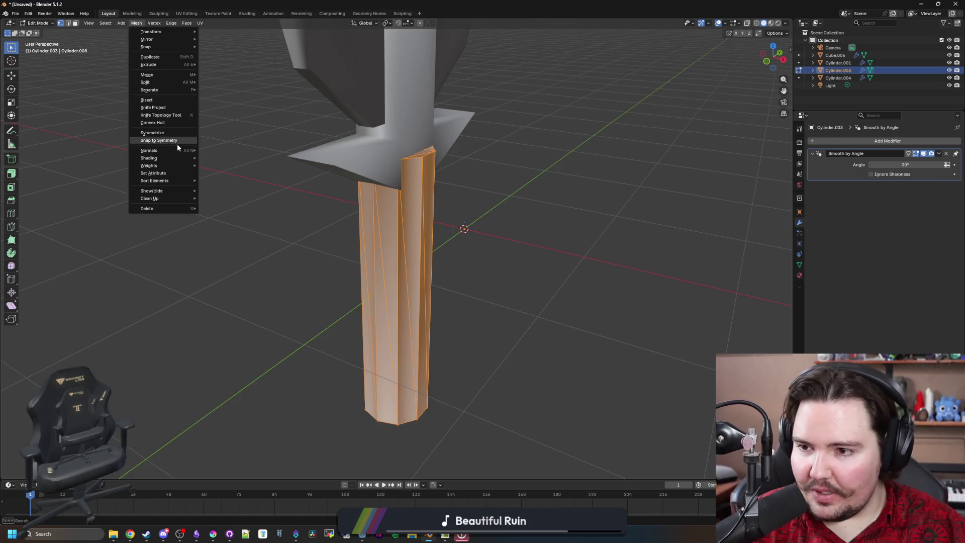
{"action": "mouse_move", "coordinate": [182, 150]}
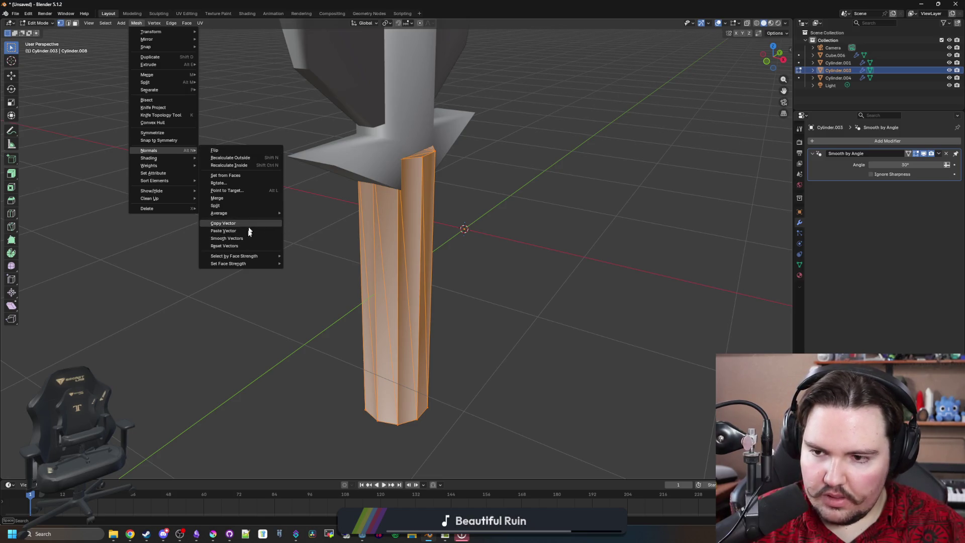
{"action": "left_click", "coordinate": [242, 244]}
{"action": "right_click", "coordinate": [414, 234]}
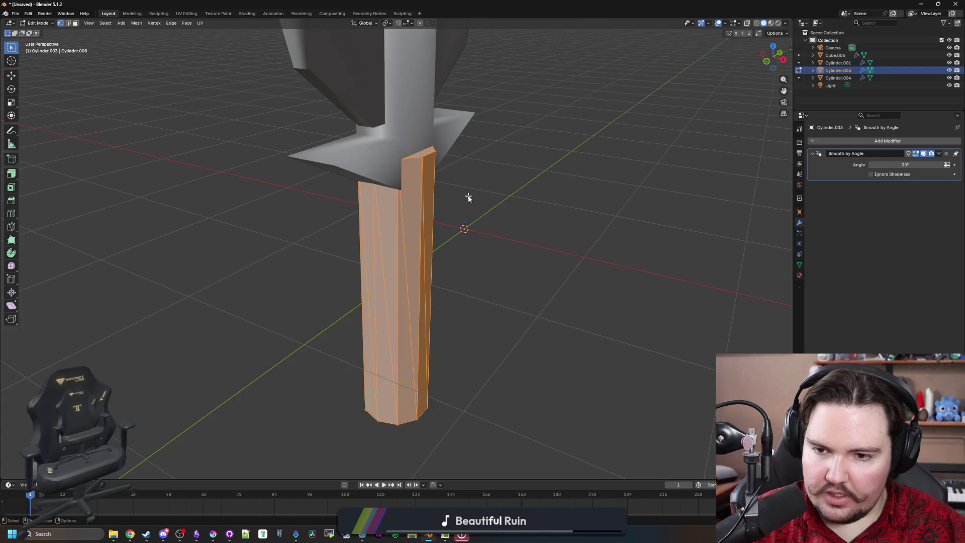
- Apply Shade Auto Smooth to the handle cylinder
{"action": "key", "text": "Tab"}
{"action": "right_click", "coordinate": [411, 235]}
{"action": "left_click", "coordinate": [411, 233]}
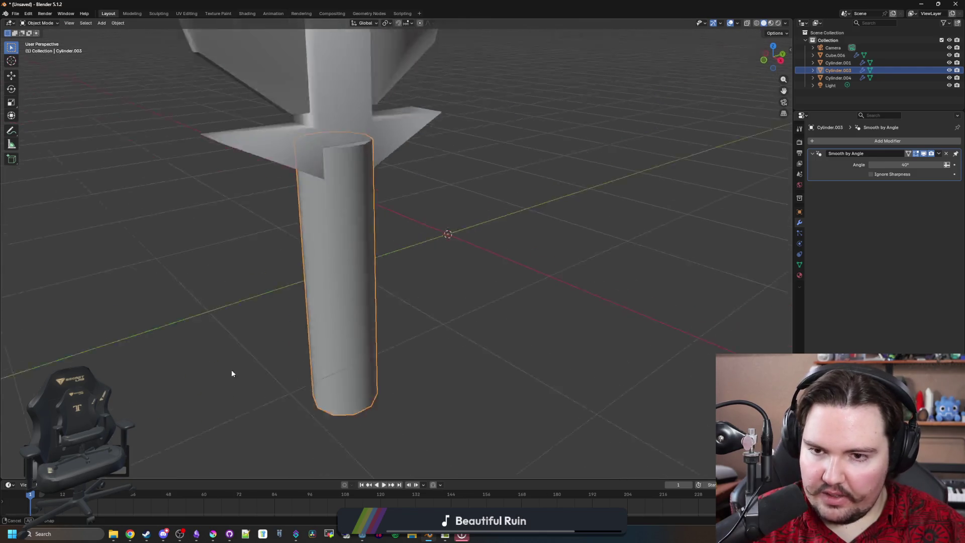
{"action": "scroll", "coordinate": [235, 321], "scroll_direction": "up", "scroll_amount": 4}
- Reset the blade disc's normals and apply Shade Auto Smooth to it
{"action": "left_click", "coordinate": [316, 222]}
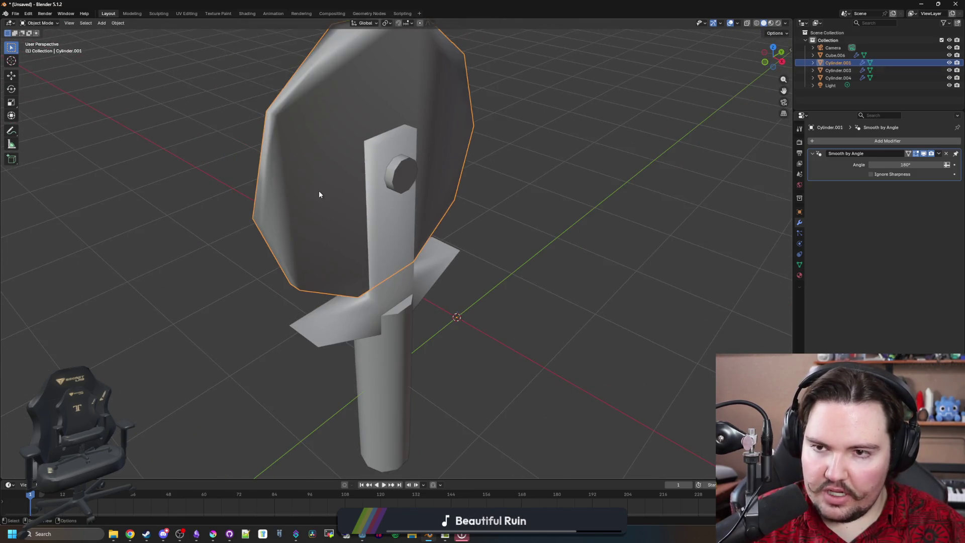
{"action": "key", "text": "Tab"}
{"action": "left_click", "coordinate": [134, 23]}
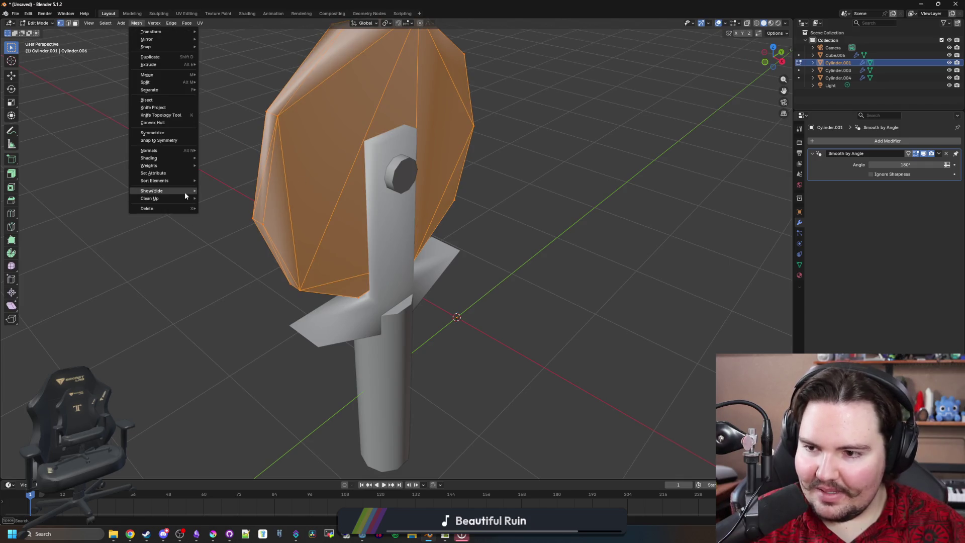
{"action": "mouse_move", "coordinate": [190, 150]}
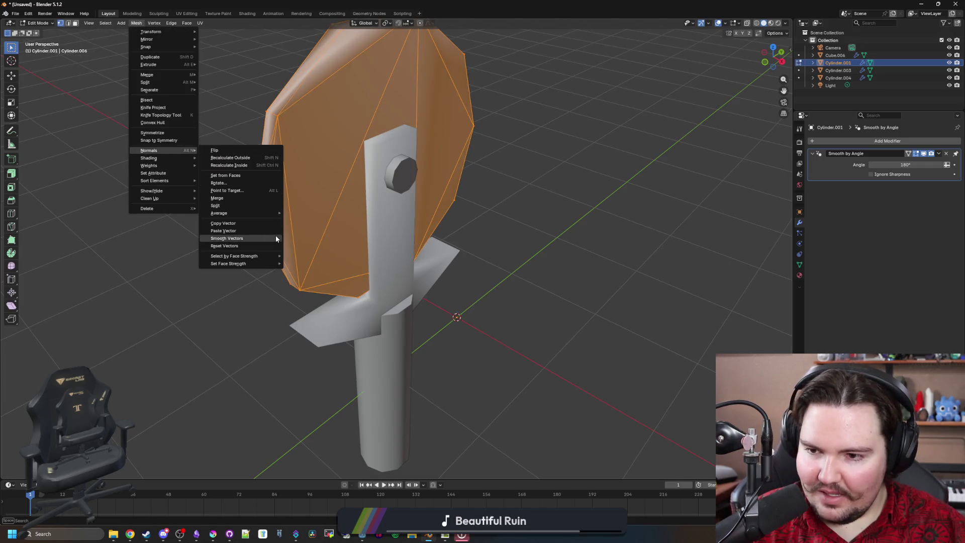
{"action": "left_click", "coordinate": [231, 246]}
{"action": "key", "text": "Tab"}
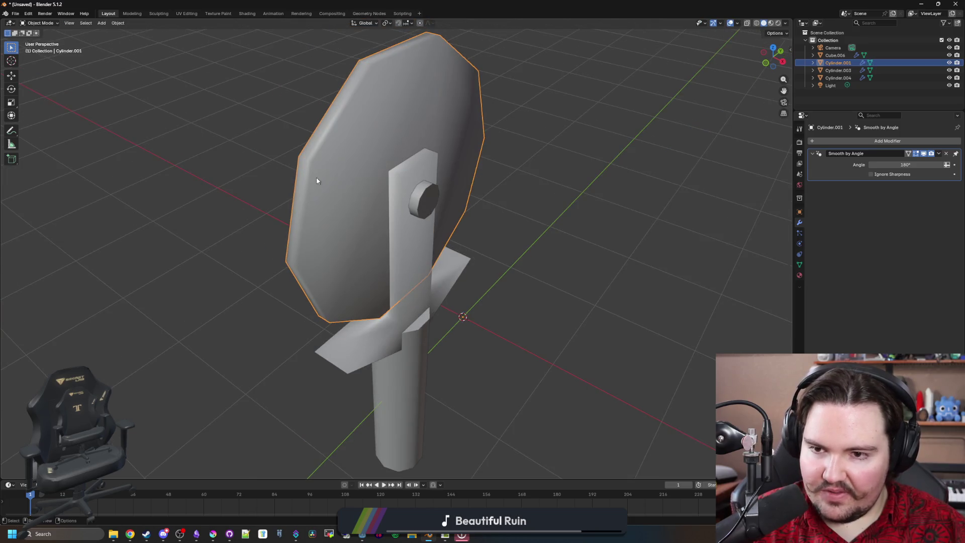
{"action": "right_click", "coordinate": [327, 162]}
{"action": "left_click", "coordinate": [326, 162]}
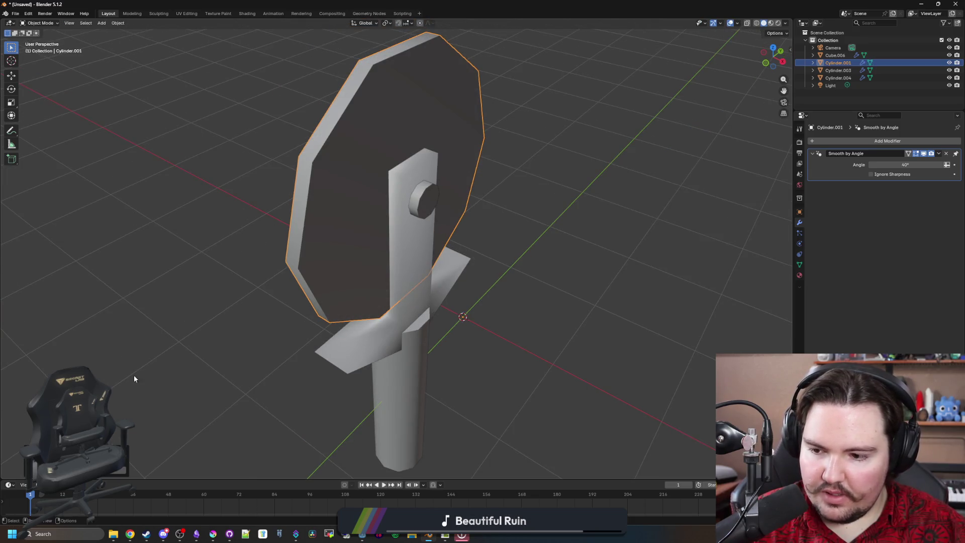
- Reset the crossguard Cube.006's normals and apply Shade Auto Smooth at 40°
{"action": "mouse_move", "coordinate": [134, 378]}
{"action": "left_mouse_down"}
{"action": "mouse_move", "coordinate": [144, 341]}
{"action": "mouse_move", "coordinate": [204, 321]}
{"action": "mouse_move", "coordinate": [309, 336]}
{"action": "left_mouse_up"}
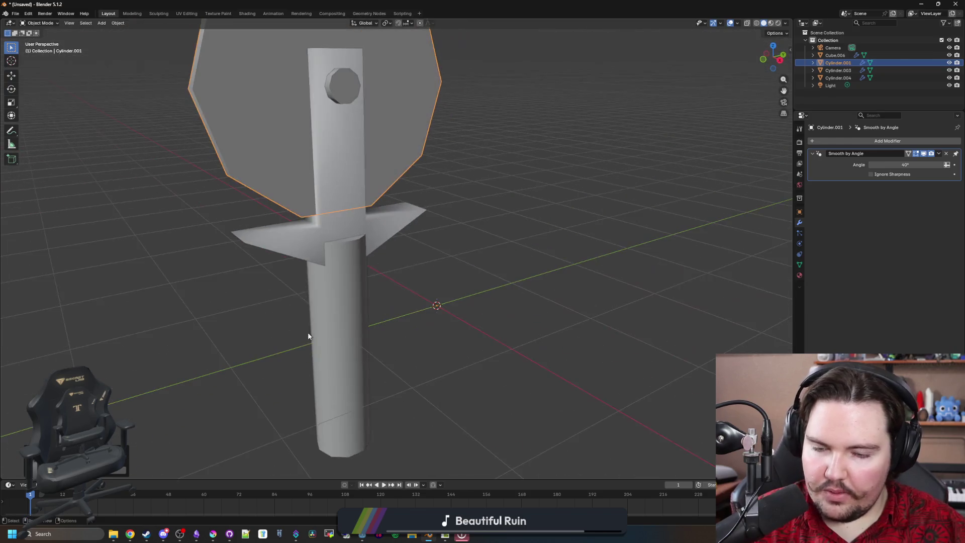
{"action": "left_click", "coordinate": [296, 249]}
{"action": "right_click", "coordinate": [297, 249]}
{"action": "key", "text": "Tab"}
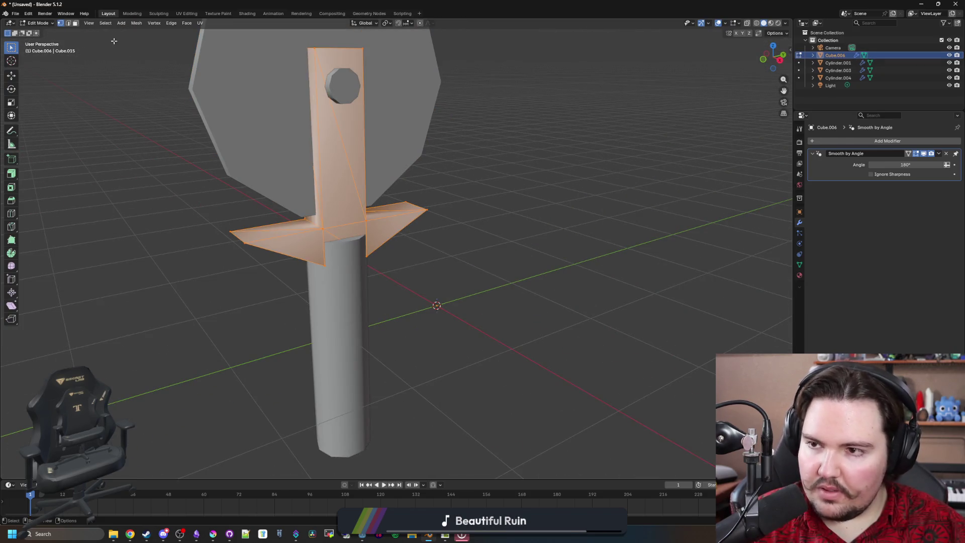
{"action": "left_click", "coordinate": [136, 23]}
{"action": "mouse_move", "coordinate": [170, 150]}
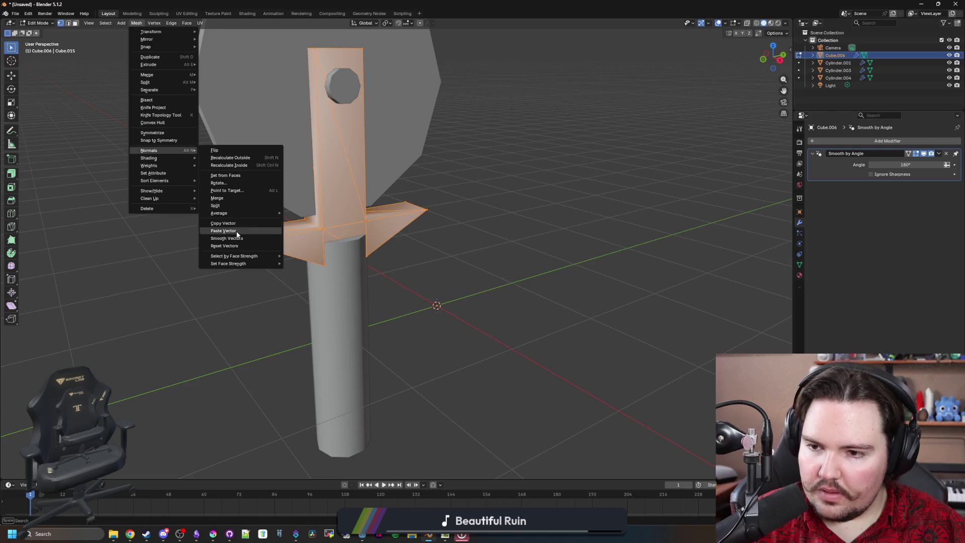
{"action": "left_click", "coordinate": [226, 245]}
{"action": "key", "text": "Tab"}
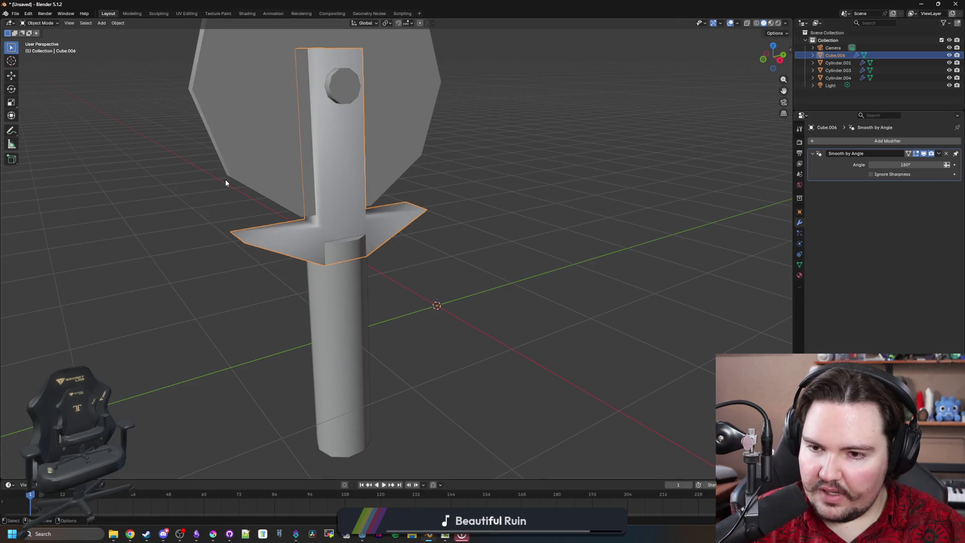
{"action": "right_click", "coordinate": [319, 158]}
{"action": "left_click", "coordinate": [318, 159]}
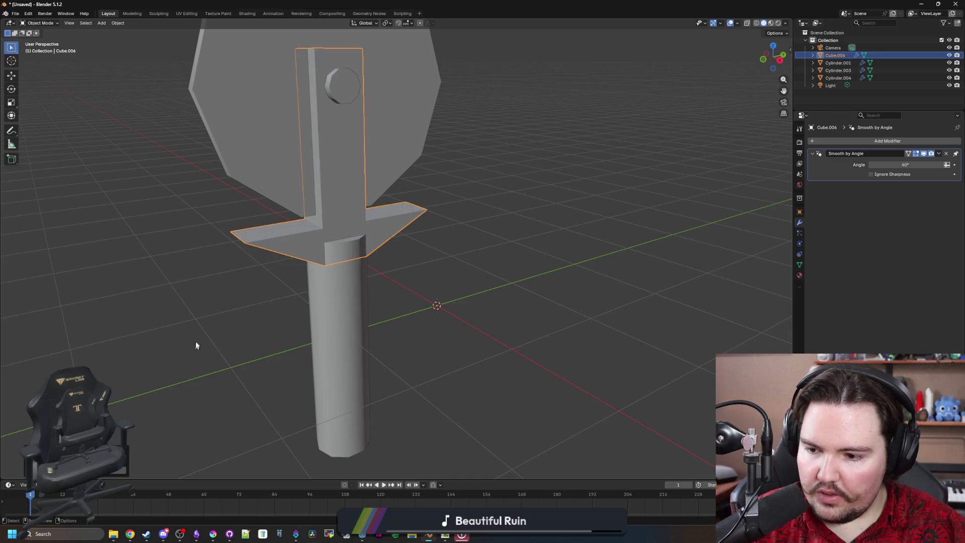
- Orbit and zoom out to see the whole cutter, then select the blade disc
{"action": "left_click", "coordinate": [279, 308]}
{"action": "mouse_move", "coordinate": [279, 309]}
{"action": "left_mouse_down"}
{"action": "mouse_move", "coordinate": [422, 308]}
{"action": "mouse_move", "coordinate": [406, 267]}
{"action": "mouse_move", "coordinate": [309, 318]}
{"action": "left_mouse_up"}
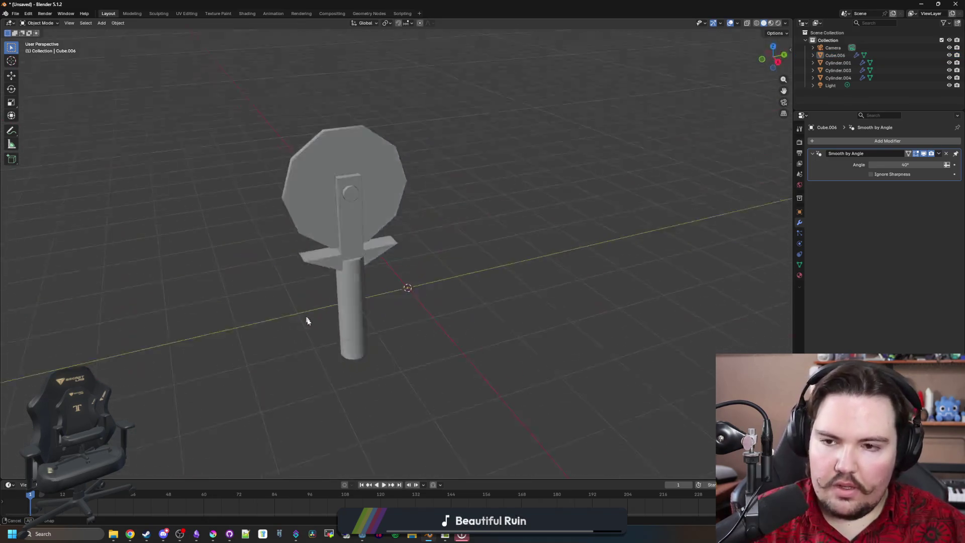
{"action": "scroll", "coordinate": [257, 202], "scroll_direction": "up", "scroll_amount": 5}
{"action": "left_click", "coordinate": [258, 201]}
- Select the blade disc's triangle faces and merge them into one face
{"action": "key", "text": "Tab"}
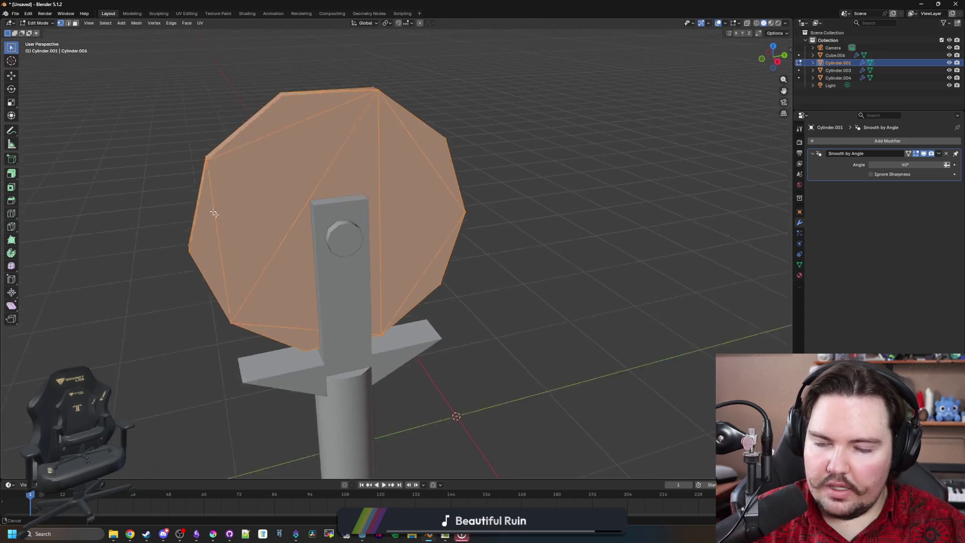
{"action": "key", "text": "alt+a"}
{"action": "left_click", "coordinate": [12, 213]}
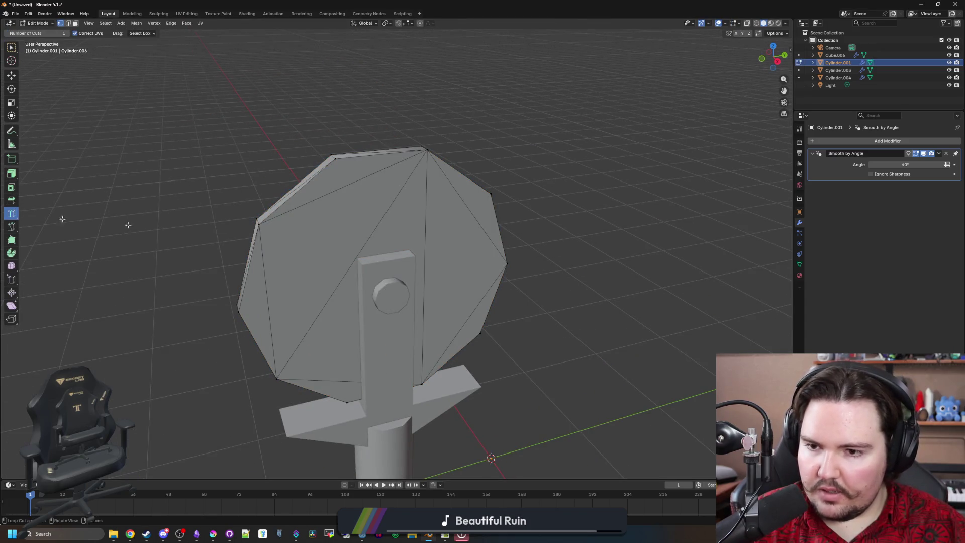
{"action": "left_click_drag", "start_coordinate": [311, 185], "coordinate": [10, 60]}
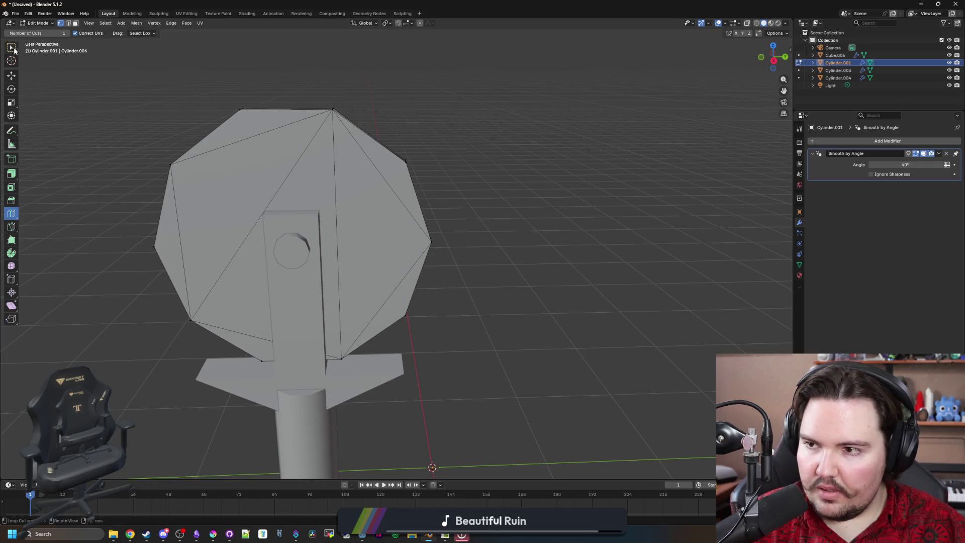
{"action": "left_click", "coordinate": [14, 49]}
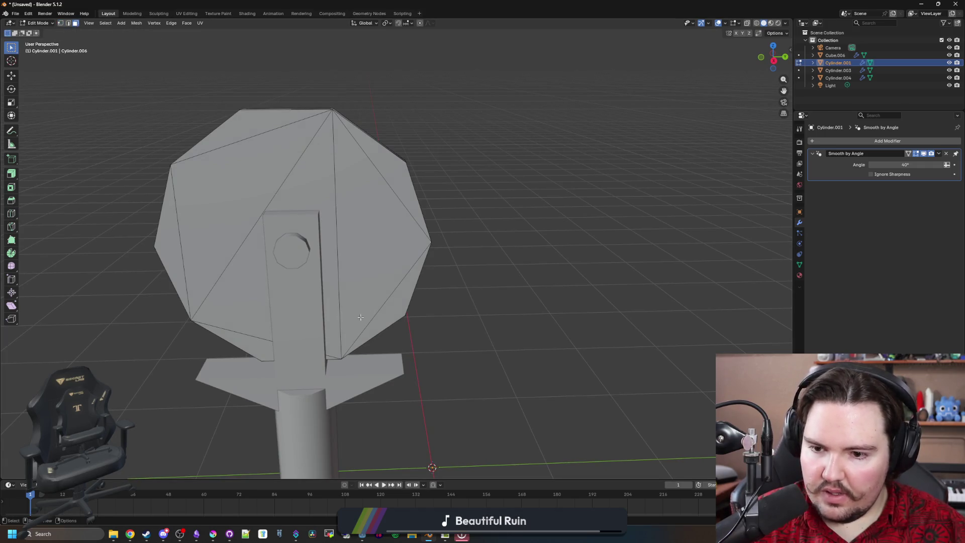
{"action": "mouse_move", "coordinate": [390, 306]}
{"action": "left_mouse_down"}
{"action": "mouse_move", "coordinate": [389, 168]}
{"action": "mouse_move", "coordinate": [206, 146]}
{"action": "mouse_move", "coordinate": [202, 156]}
{"action": "left_mouse_up"}
{"action": "left_click", "coordinate": [224, 143], "text": "shift"}
{"action": "left_click", "coordinate": [201, 227], "text": "shift"}
{"action": "left_click", "coordinate": [259, 272], "text": "shift"}
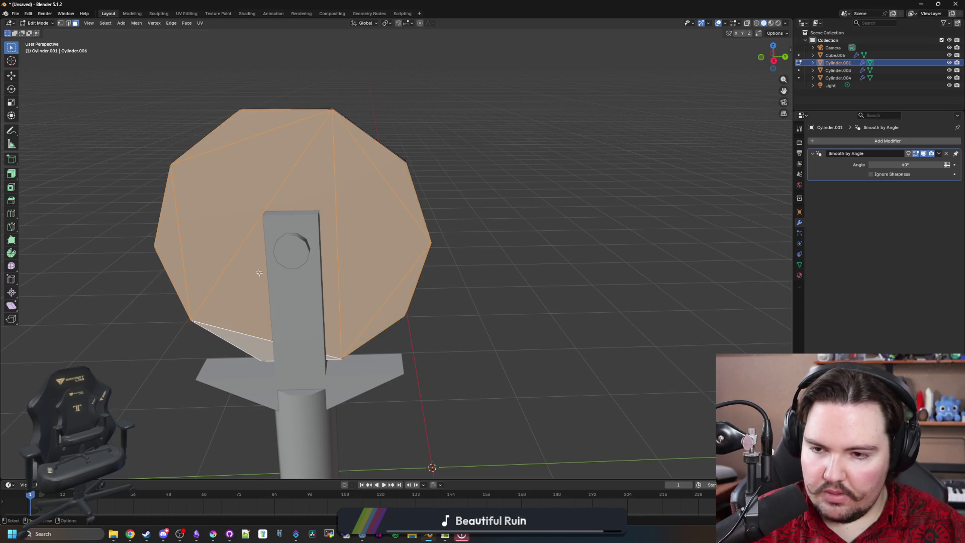
{"action": "right_click", "coordinate": [310, 270]}
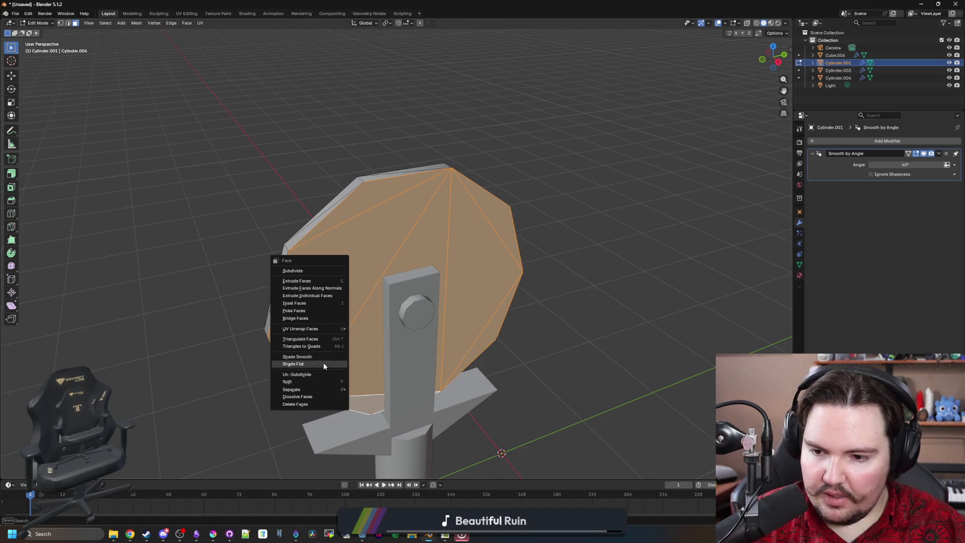
{"action": "left_click", "coordinate": [307, 397]}
- Dissolve the disc's large front face and side faces into plain faces
{"action": "mouse_move", "coordinate": [309, 393]}
{"action": "left_mouse_down"}
{"action": "mouse_move", "coordinate": [369, 362]}
{"action": "mouse_move", "coordinate": [478, 367]}
{"action": "mouse_move", "coordinate": [475, 304]}
{"action": "left_mouse_up"}
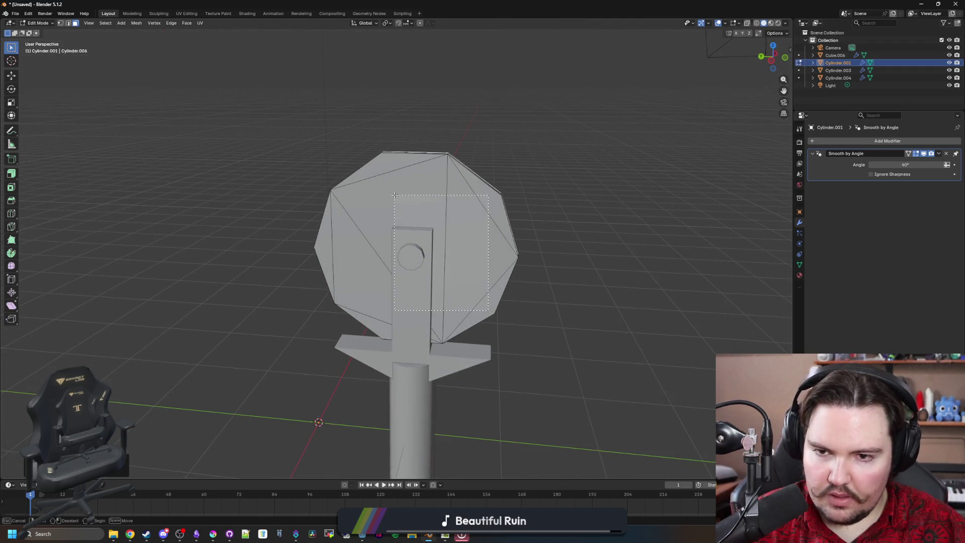
{"action": "left_click", "coordinate": [475, 305], "text": "shift"}
{"action": "left_click", "coordinate": [375, 356], "text": "alt+shift"}
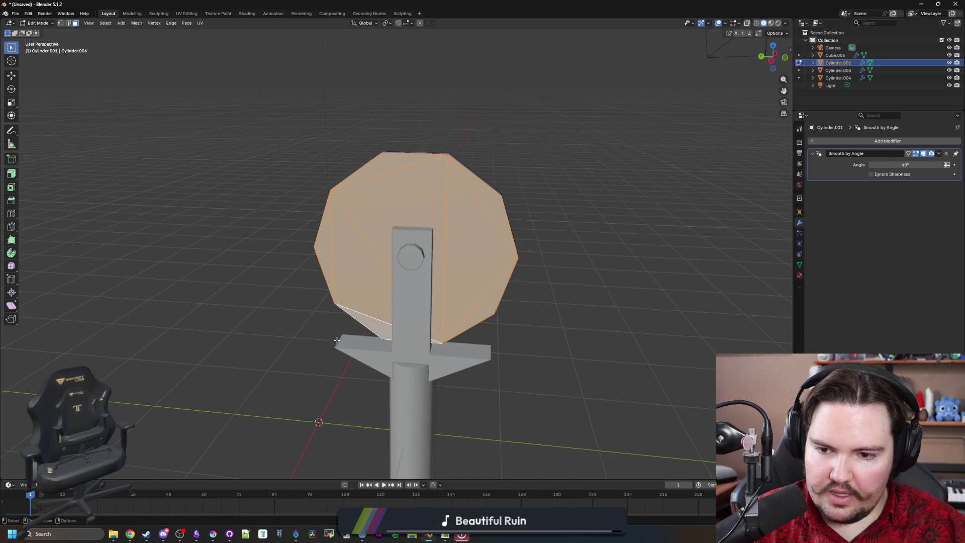
{"action": "left_click_drag", "start_coordinate": [375, 356], "coordinate": [323, 319]}
{"action": "key", "text": "ctrl+f"}
{"action": "left_click", "coordinate": [223, 311]}
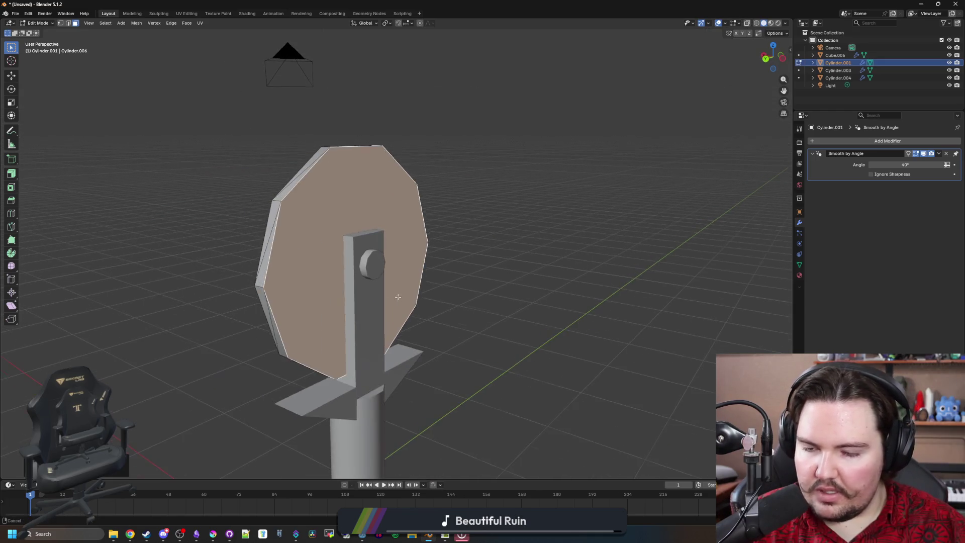
{"action": "scroll", "coordinate": [260, 218], "scroll_direction": "up", "scroll_amount": 3}
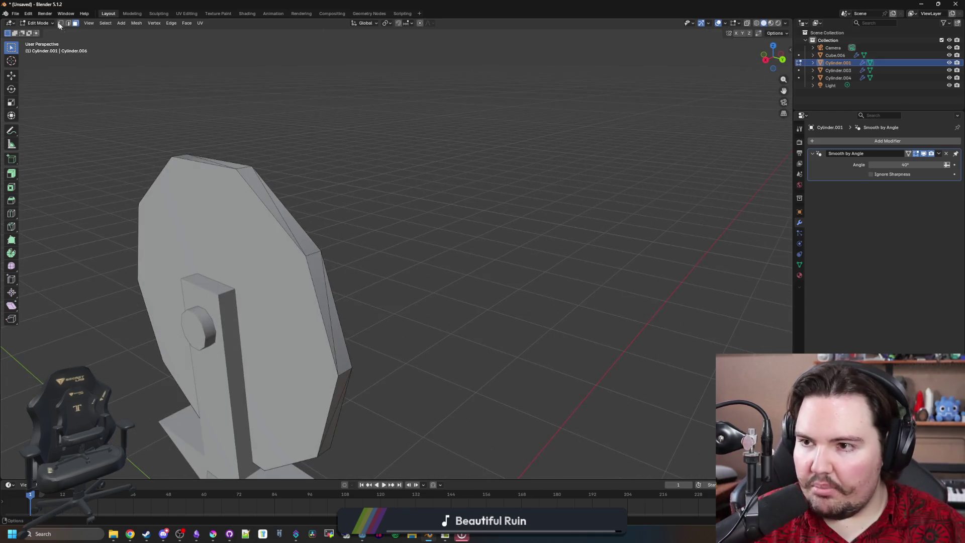
- Inset a ring of faces into the disc's front face from front view
{"action": "key", "text": "KP_1"}
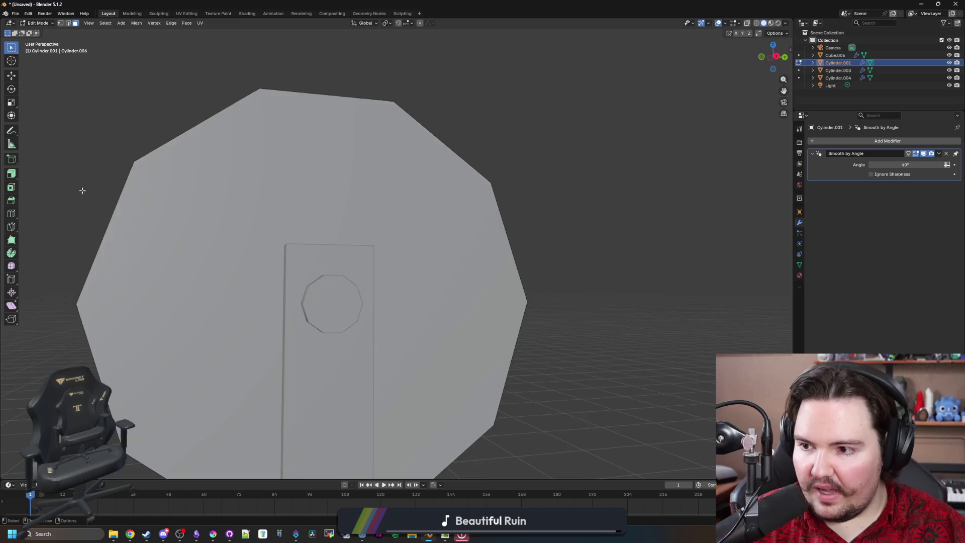
{"action": "scroll", "coordinate": [77, 177], "scroll_direction": "down", "scroll_amount": 2}
{"action": "left_click", "coordinate": [484, 230]}
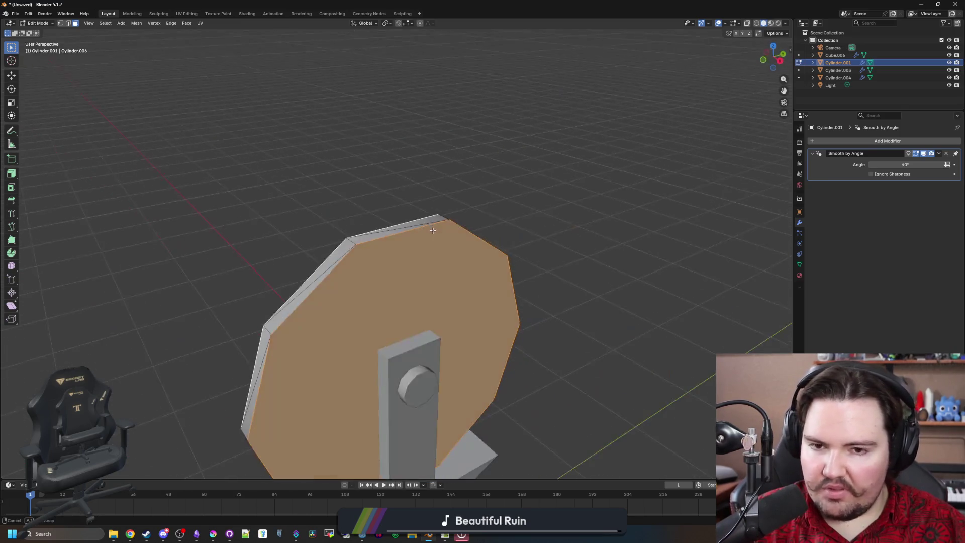
{"action": "key", "text": "KP_1"}
{"action": "left_click", "coordinate": [11, 187]}
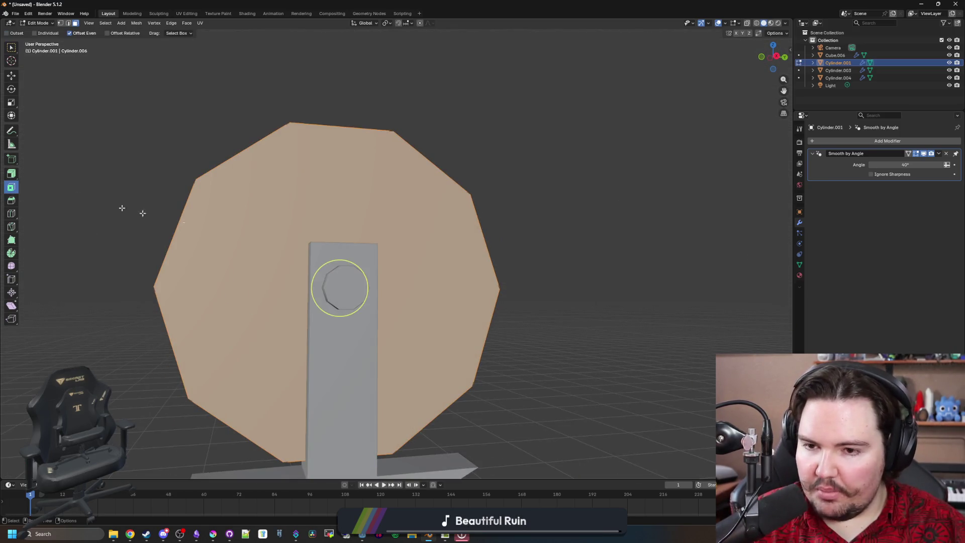
{"action": "mouse_move", "coordinate": [394, 298]}
{"action": "left_mouse_down"}
{"action": "mouse_move", "coordinate": [359, 292]}
{"action": "mouse_move", "coordinate": [375, 275]}
{"action": "mouse_move", "coordinate": [364, 283]}
{"action": "left_mouse_up"}
- Select the rim vertices on both sides and merge them at center
{"action": "left_click", "coordinate": [60, 23]}
{"action": "key", "text": "w"}
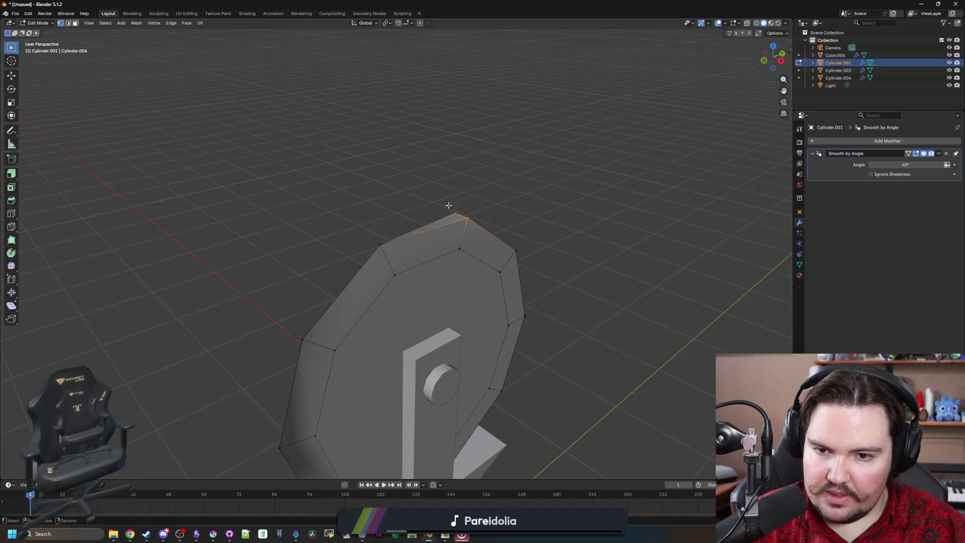
{"action": "left_click_drag", "start_coordinate": [362, 245], "coordinate": [328, 231]}
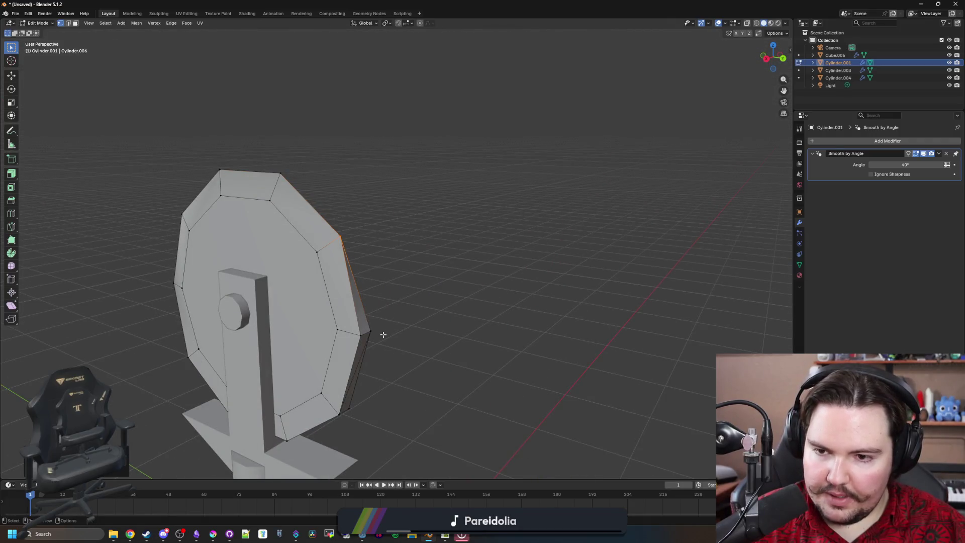
{"action": "left_click_drag", "start_coordinate": [381, 336], "coordinate": [361, 322]}
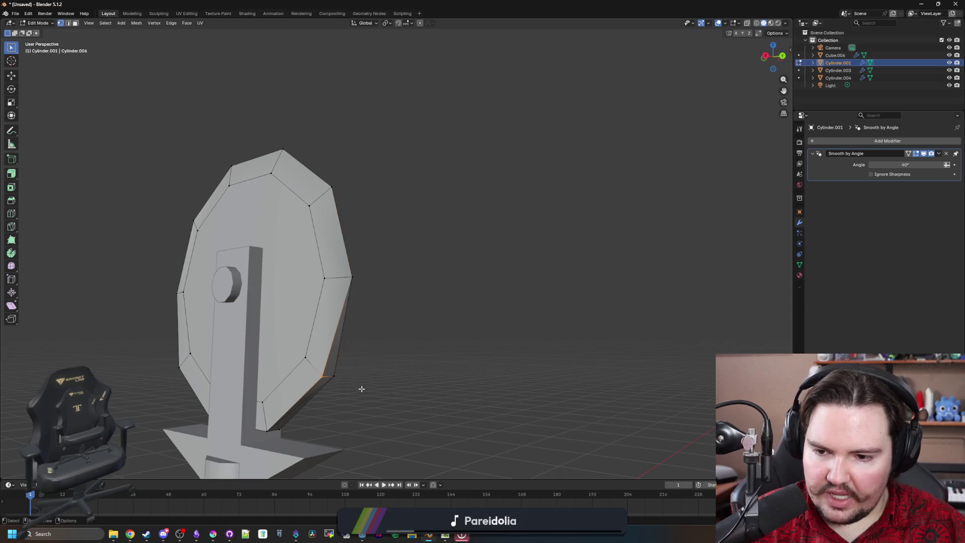
{"action": "left_click_drag", "start_coordinate": [280, 427], "coordinate": [348, 412]}
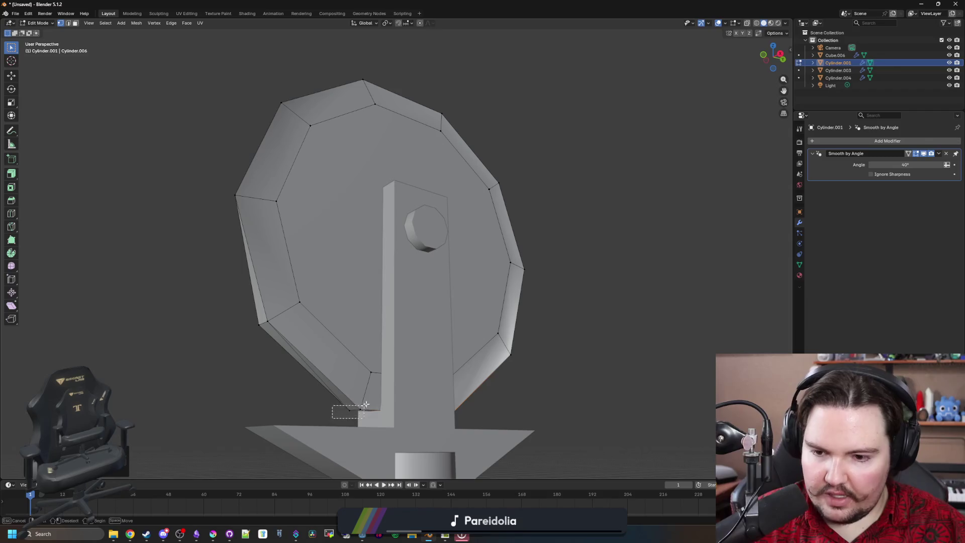
{"action": "key", "text": "m"}
{"action": "left_click_drag", "start_coordinate": [241, 322], "coordinate": [280, 310]}
{"action": "key", "text": "m"}
{"action": "left_click", "coordinate": [279, 310]}
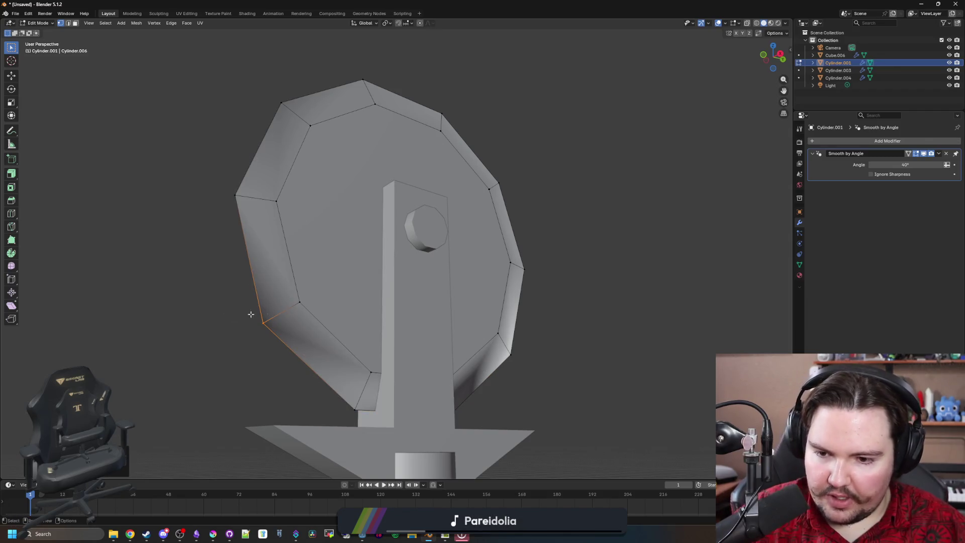
- Return to object mode and select the bracket Cube.006
{"action": "key", "text": "Tab"}
{"action": "left_click_drag", "start_coordinate": [224, 354], "coordinate": [302, 372]}
{"action": "left_click", "coordinate": [495, 352]}
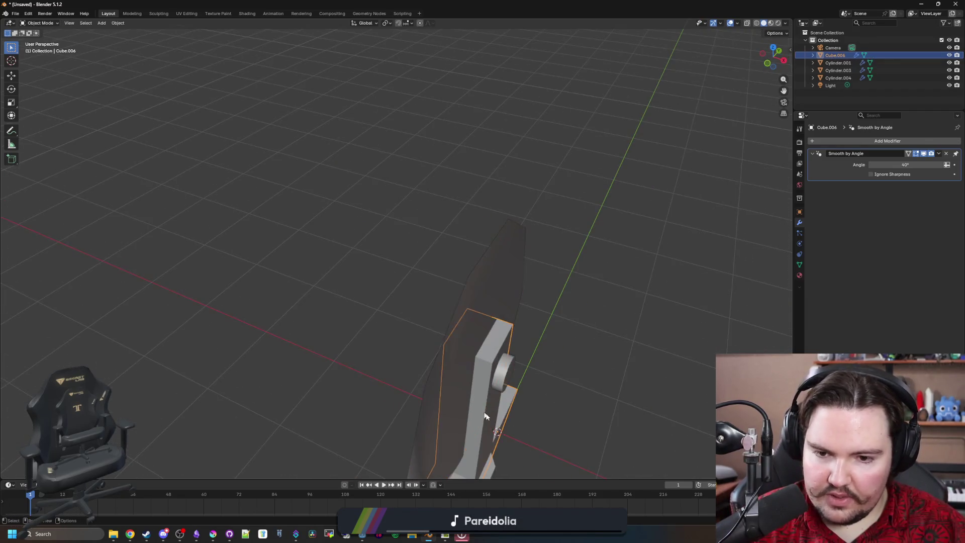
- Enter edit mode on the bracket and select its top face in face mode
{"action": "mouse_move", "coordinate": [495, 352]}
{"action": "left_mouse_down"}
{"action": "mouse_move", "coordinate": [514, 321]}
{"action": "mouse_move", "coordinate": [280, 179]}
{"action": "left_mouse_up"}
{"action": "key", "text": "Tab"}
{"action": "scroll", "coordinate": [82, 74], "scroll_direction": "up", "scroll_amount": 2}
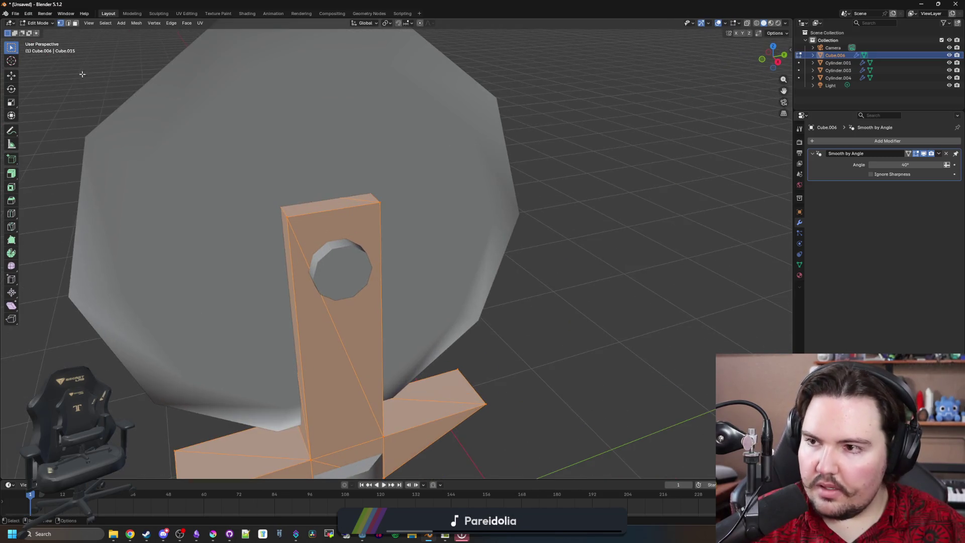
{"action": "left_click", "coordinate": [74, 23]}
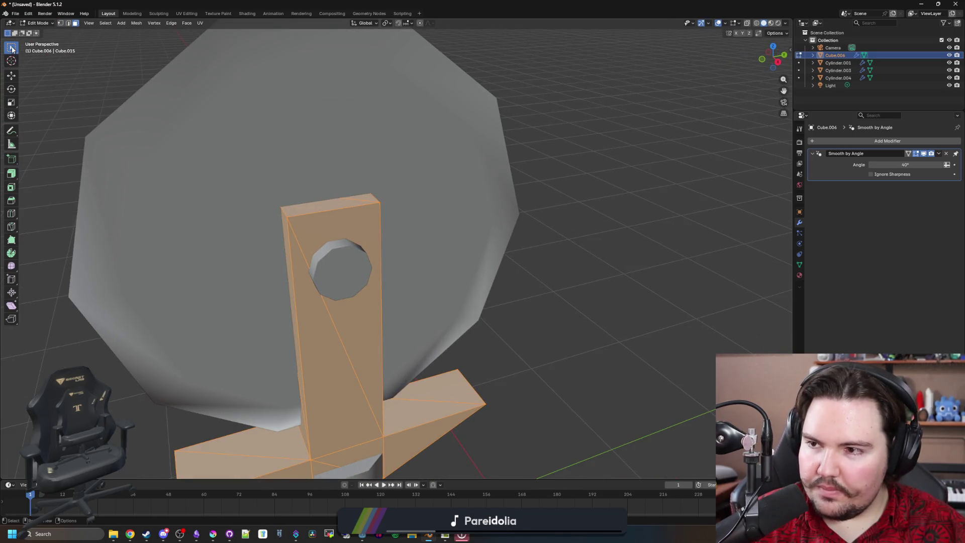
{"action": "left_click", "coordinate": [323, 204]}
{"action": "right_click", "coordinate": [363, 195]}
{"action": "key", "text": "Escape"}
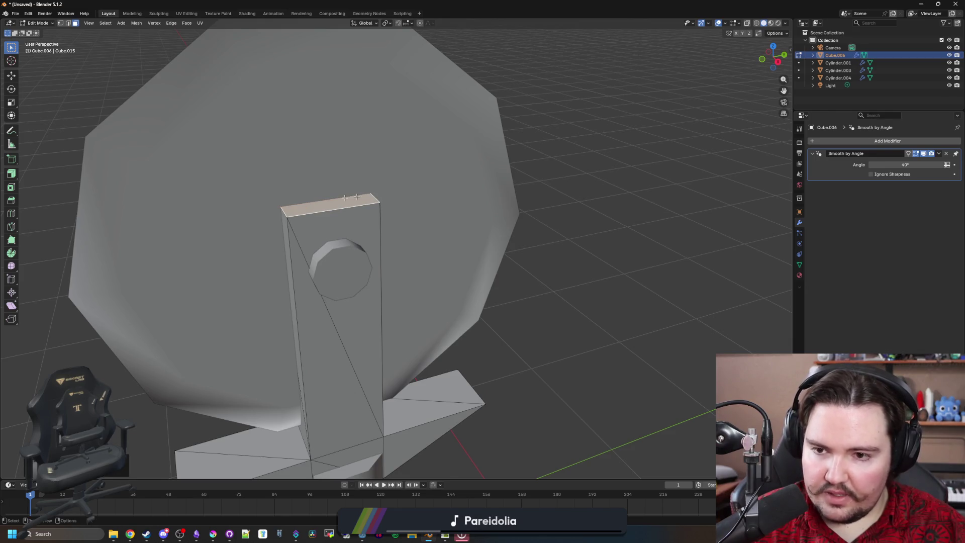
- Bevel a single top edge of the bracket
{"action": "left_click", "coordinate": [68, 23]}
{"action": "left_click", "coordinate": [275, 211]}
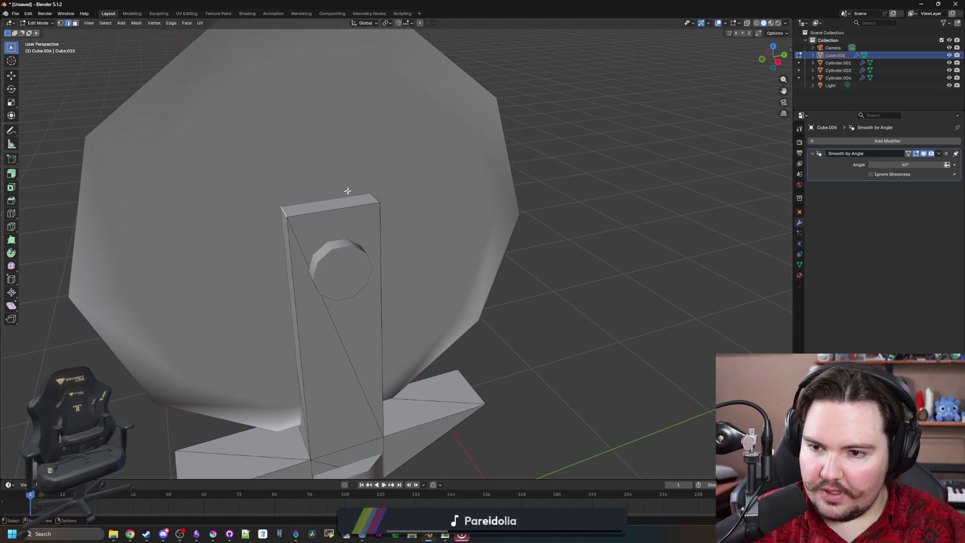
{"action": "left_click", "coordinate": [12, 202]}
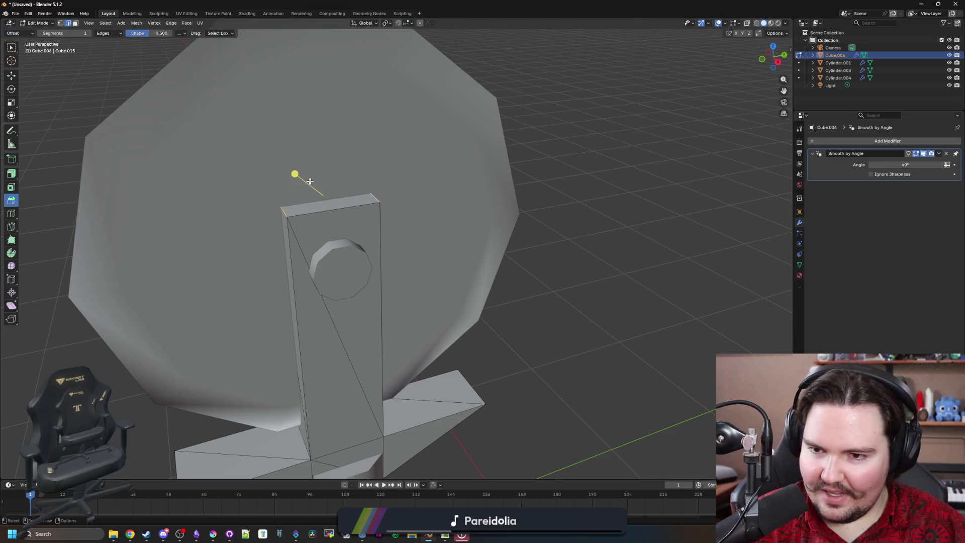
{"action": "left_click_drag", "start_coordinate": [297, 173], "coordinate": [279, 166]}
{"action": "key", "text": "Tab"}
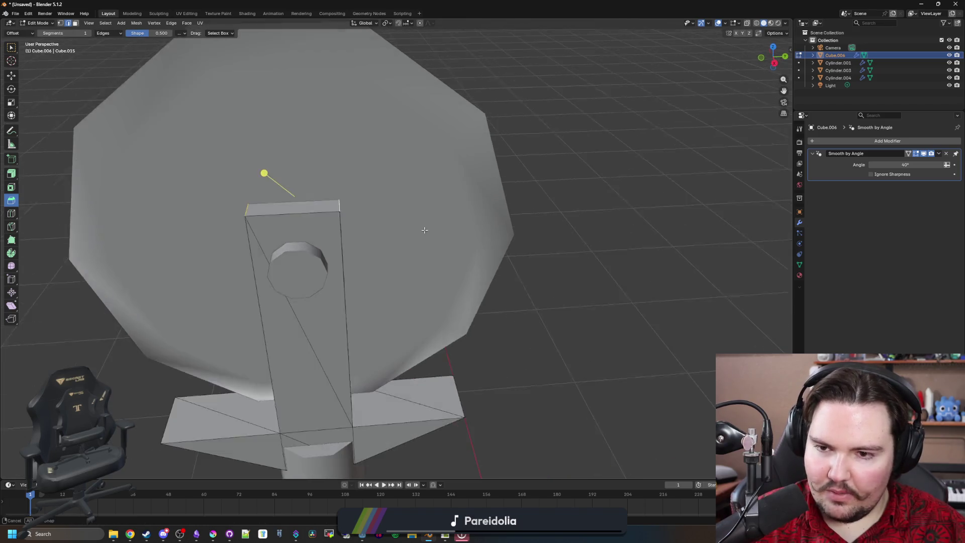
- Run a Clean Up operation on the whole bracket mesh
{"action": "key", "text": "Tab"}
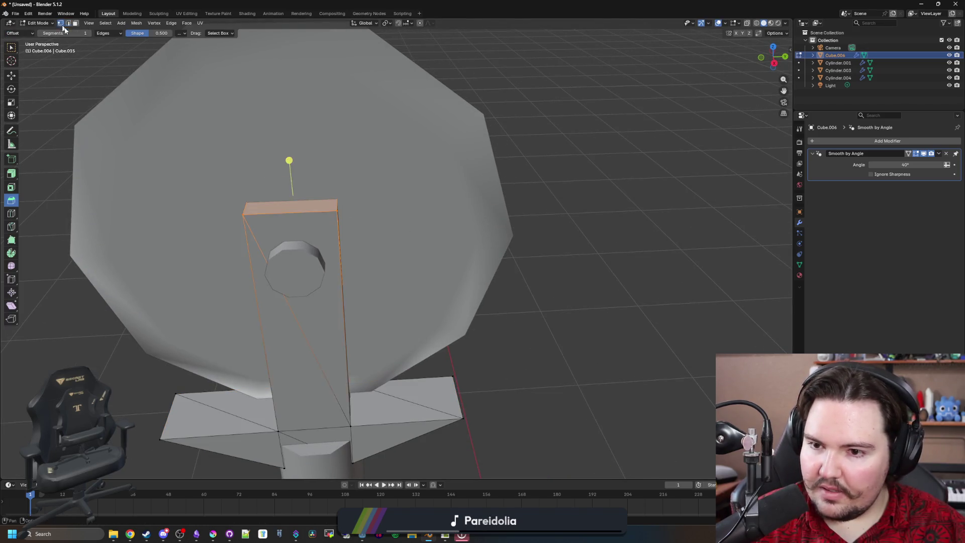
{"action": "key", "text": "a"}
{"action": "left_click", "coordinate": [132, 25]}
{"action": "mouse_move", "coordinate": [193, 201]}
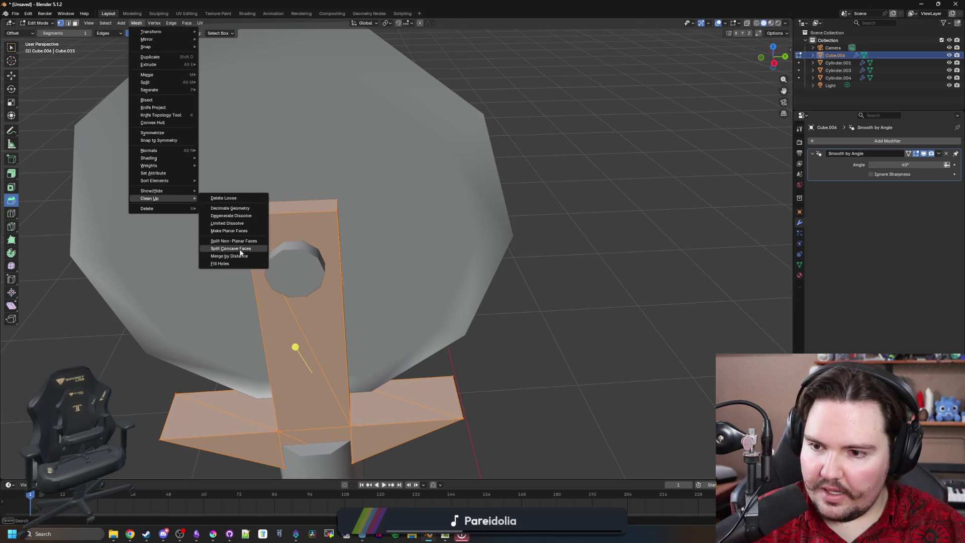
{"action": "left_click", "coordinate": [240, 251]}
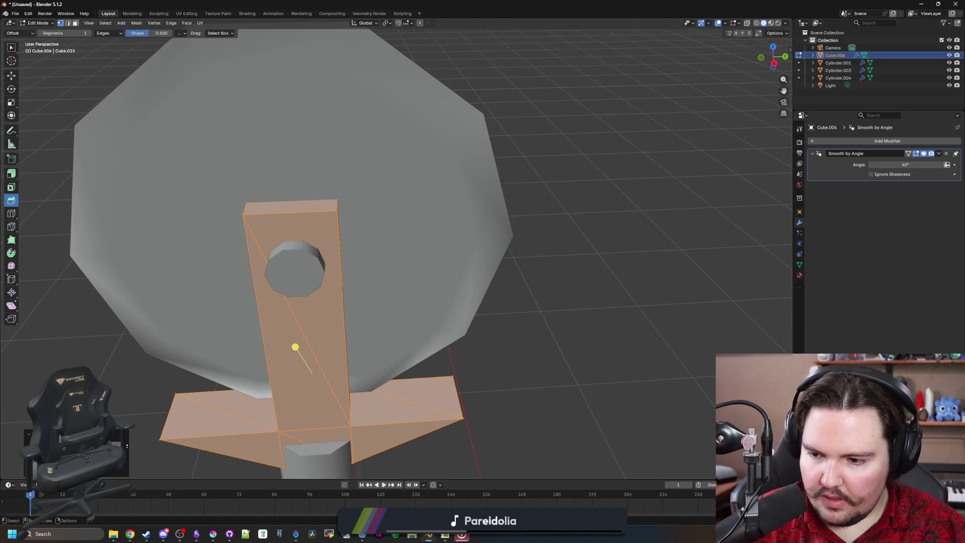
{"action": "key", "text": "Tab"}
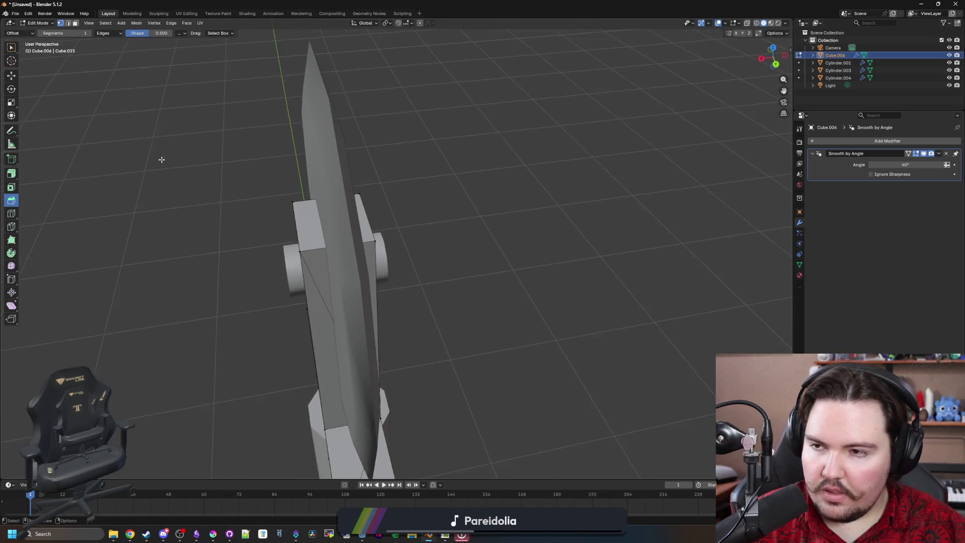
- Select the pillar's front and side faces, then two of its top edges
{"action": "left_click", "coordinate": [295, 370]}
{"action": "right_click", "coordinate": [294, 370]}
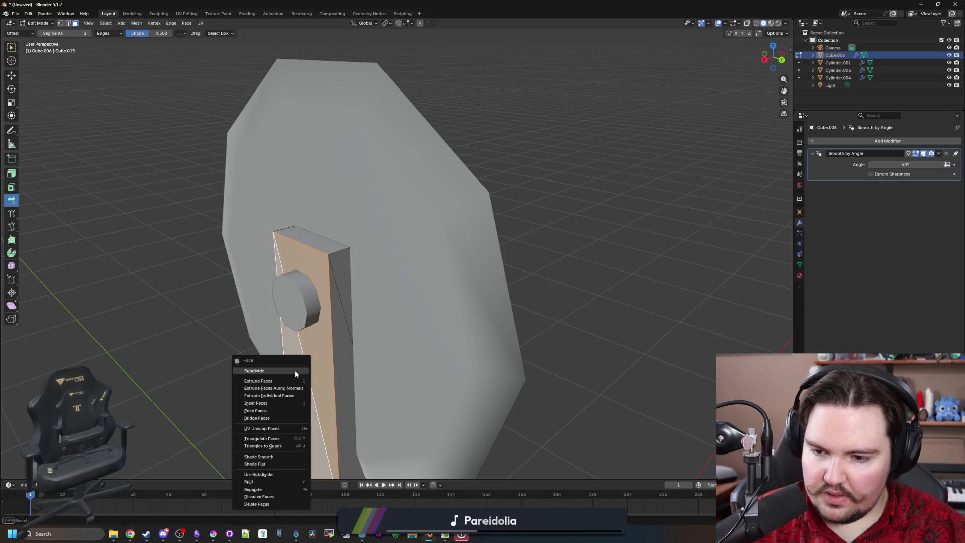
{"action": "left_click", "coordinate": [285, 476]}
{"action": "left_click", "coordinate": [351, 350]}
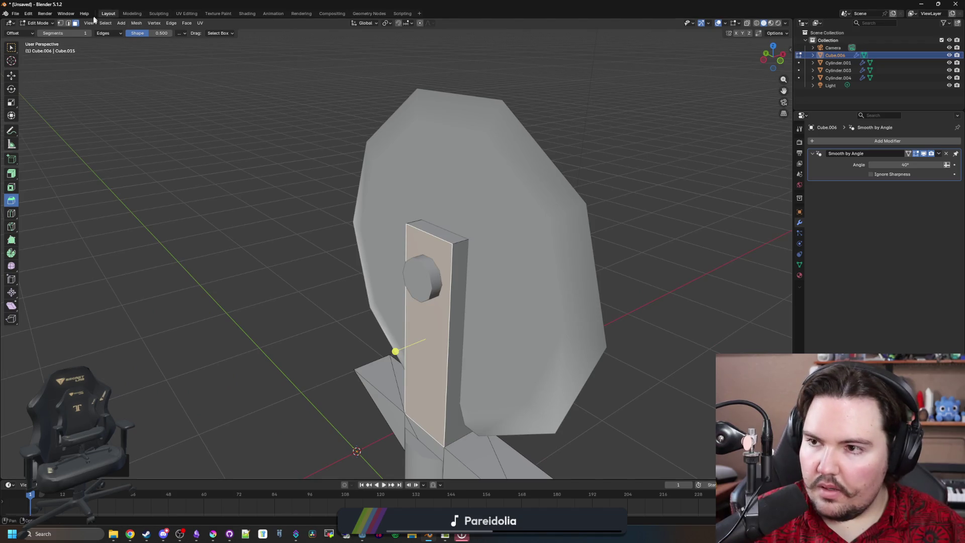
{"action": "left_click", "coordinate": [70, 23]}
{"action": "left_click", "coordinate": [460, 239]}
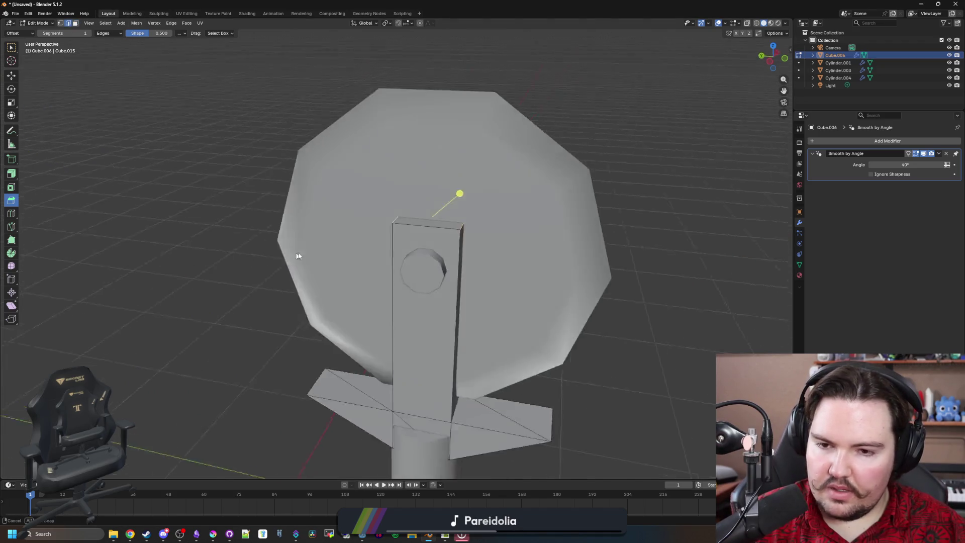
{"action": "left_click", "coordinate": [462, 209], "text": "shift"}
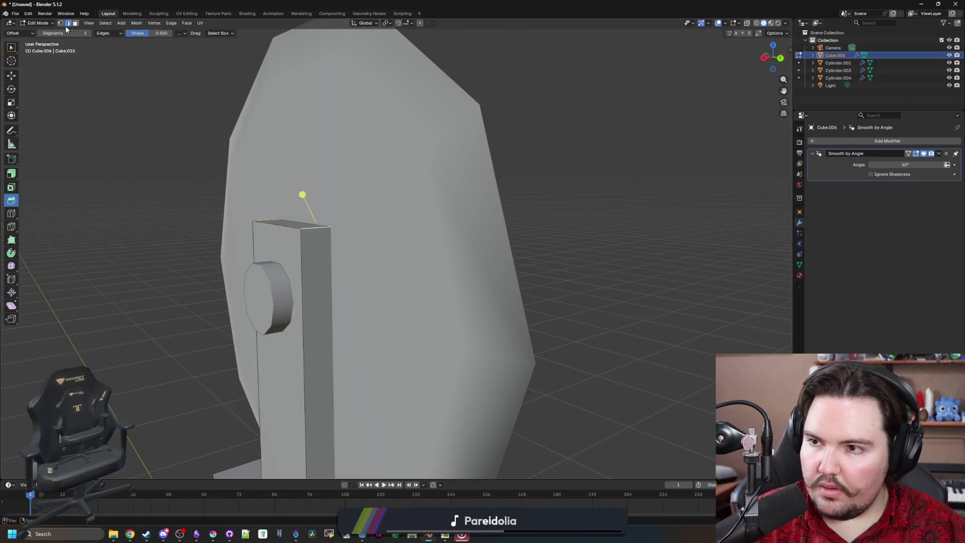
- Merge overlapping vertices by distance across the whole bracket mesh
{"action": "left_click", "coordinate": [14, 48]}
{"action": "key", "text": "a"}
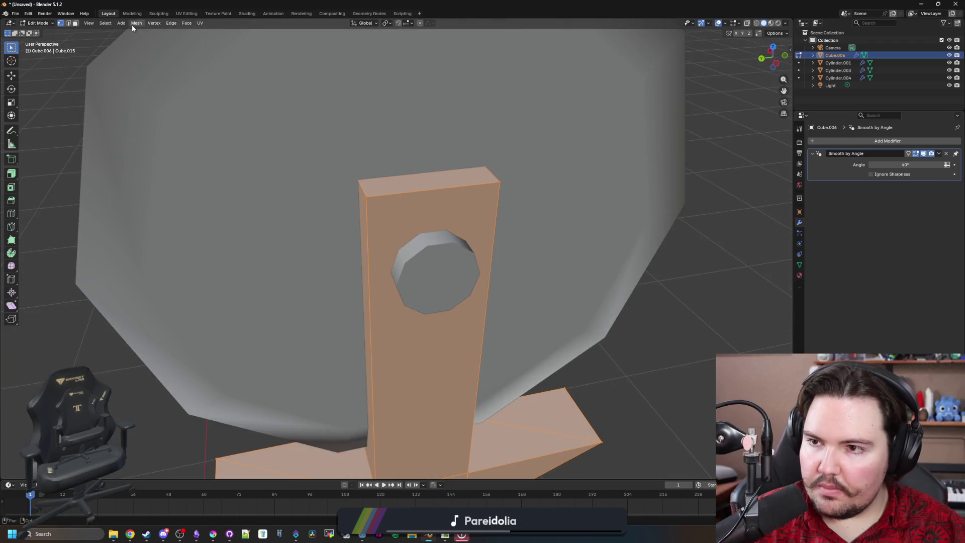
{"action": "left_click", "coordinate": [132, 25]}
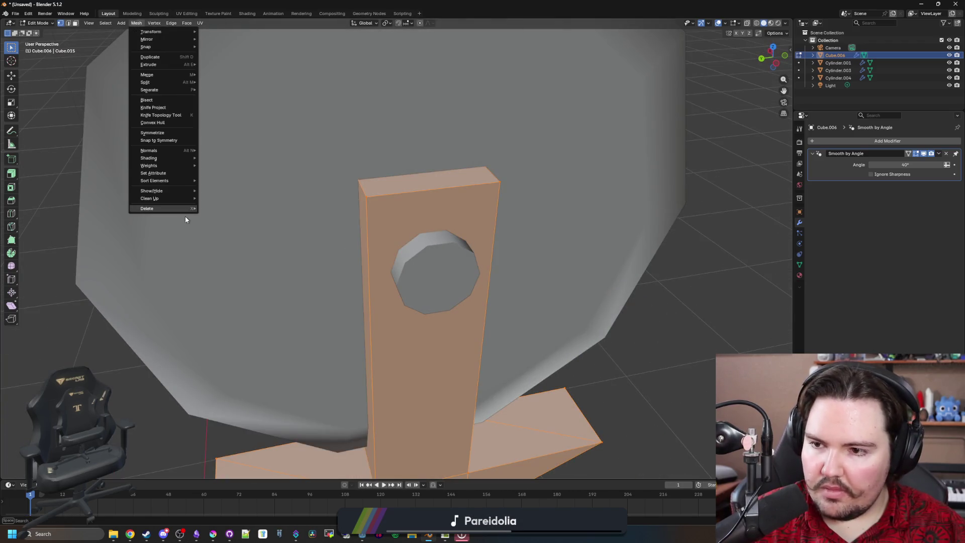
{"action": "mouse_move", "coordinate": [188, 199]}
{"action": "left_click", "coordinate": [236, 256]}
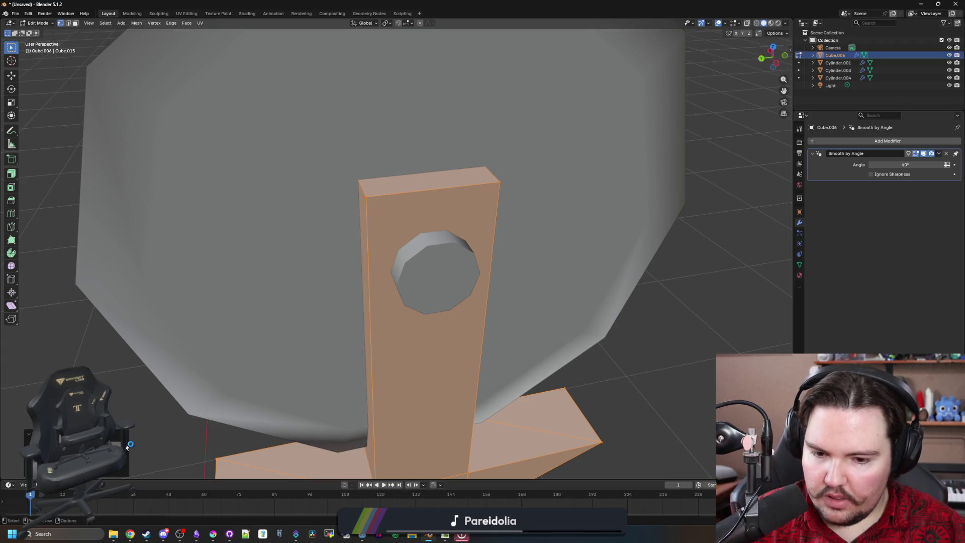
- Recalculate the bracket's normals to face outside with all its mesh selected
{"action": "key", "text": "Tab"}
{"action": "scroll", "coordinate": [342, 339], "scroll_direction": "down", "scroll_amount": 3}
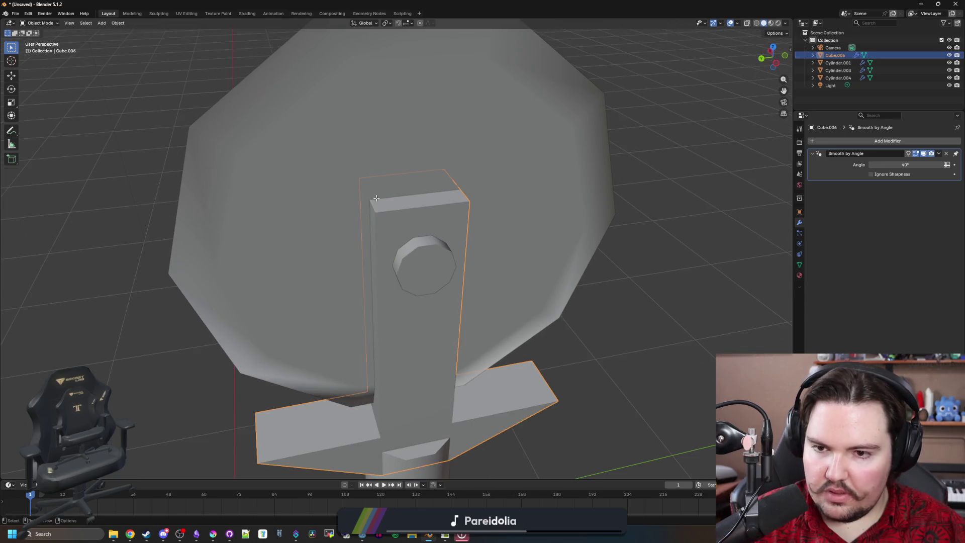
{"action": "key", "text": "a"}
{"action": "key", "text": "Tab"}
{"action": "key", "text": "Tab"}
{"action": "left_click", "coordinate": [426, 221]}
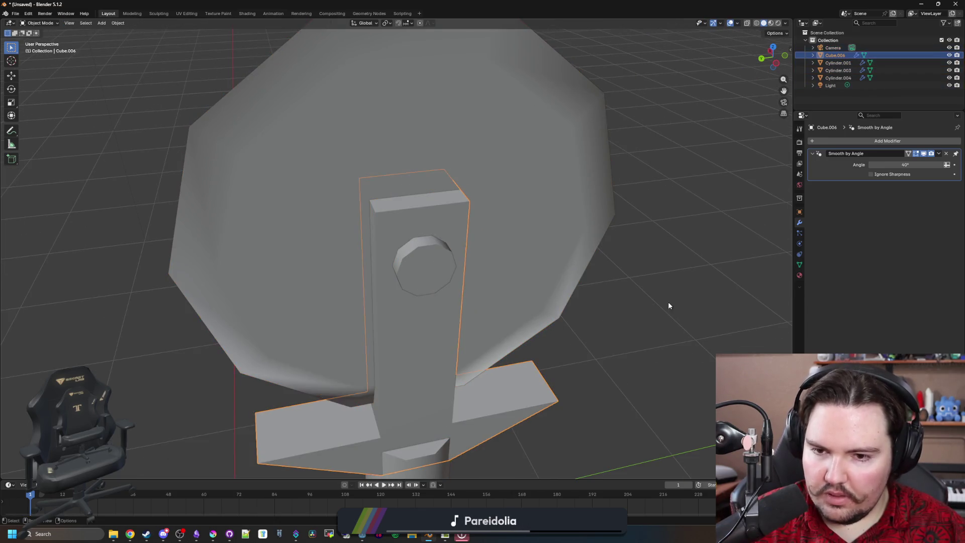
{"action": "key", "text": "Tab"}
{"action": "key", "text": "a"}
{"action": "left_click", "coordinate": [137, 23]}
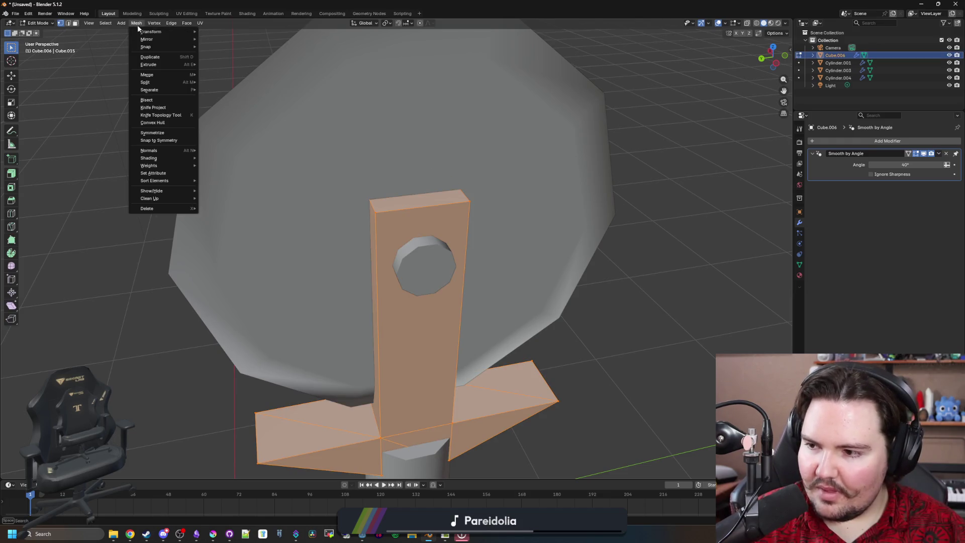
{"action": "mouse_move", "coordinate": [179, 152]}
{"action": "left_click", "coordinate": [219, 157]}
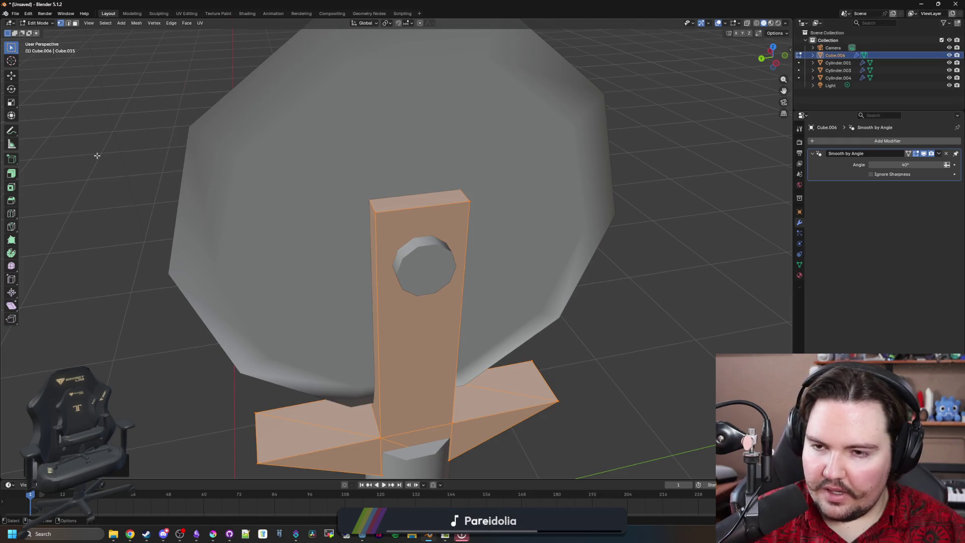
{"action": "key", "text": "Tab"}
{"action": "key", "text": "Tab"}
- Reopen the bracket in edit mode with edge select and nothing selected
{"action": "key", "text": "Tab"}
{"action": "left_click", "coordinate": [632, 273]}
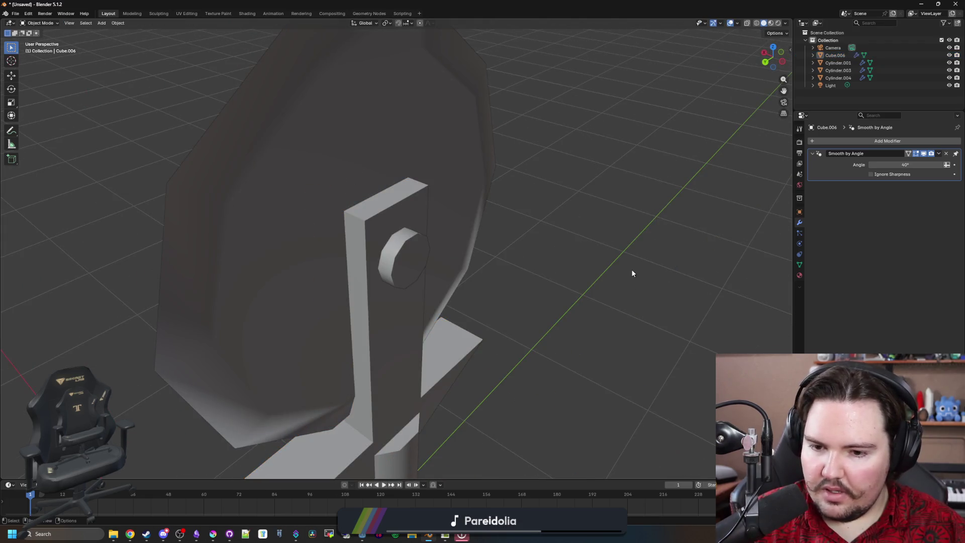
{"action": "left_click", "coordinate": [460, 267]}
{"action": "right_click", "coordinate": [459, 268]}
{"action": "key", "text": "Tab"}
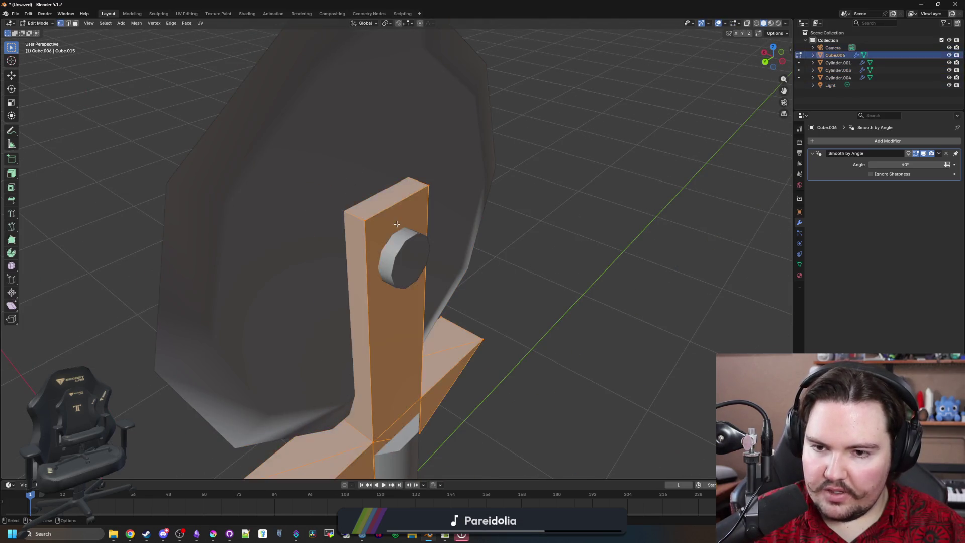
{"action": "left_click", "coordinate": [68, 23]}
{"action": "key", "text": "alt+a"}
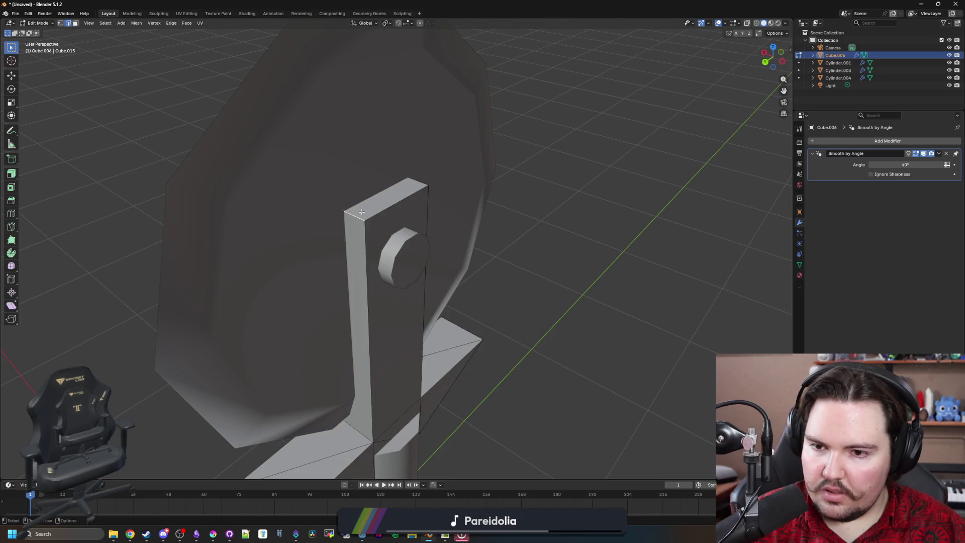
- Bevel the bracket's top edge into a 0.121 m chamfer, then reselect the bracket in Object Mode
{"action": "left_click", "coordinate": [15, 202]}
{"action": "mouse_move", "coordinate": [366, 161]}
{"action": "left_mouse_down"}
{"action": "mouse_move", "coordinate": [368, 142]}
{"action": "mouse_move", "coordinate": [368, 155]}
{"action": "left_mouse_up"}
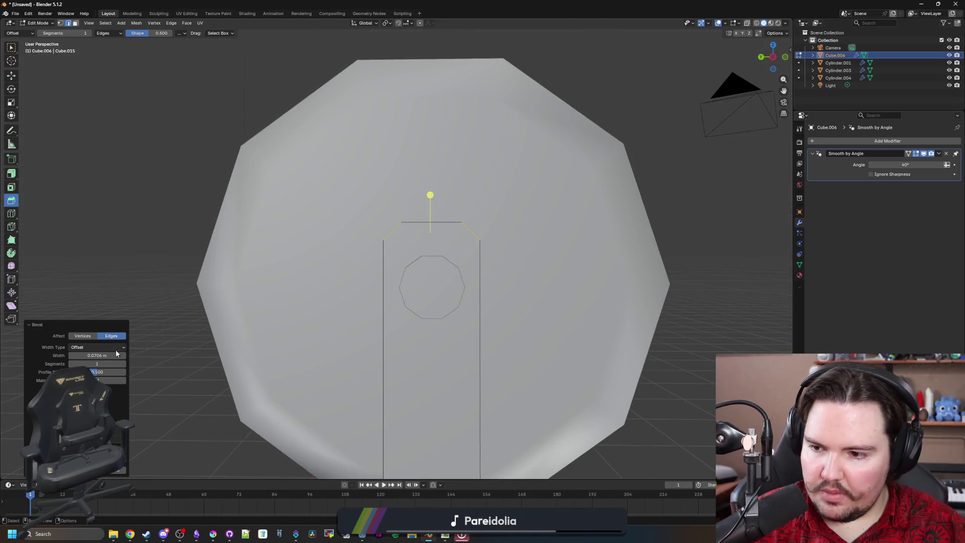
{"action": "left_click_drag", "start_coordinate": [116, 354], "coordinate": [132, 353]}
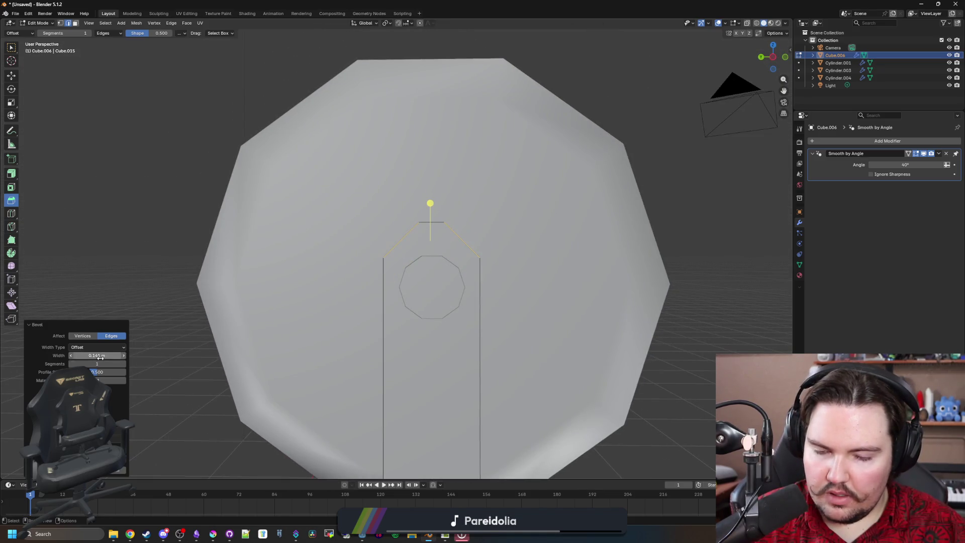
{"action": "mouse_move", "coordinate": [433, 281]}
{"action": "left_mouse_down"}
{"action": "mouse_move", "coordinate": [544, 349]}
{"action": "mouse_move", "coordinate": [425, 302]}
{"action": "mouse_move", "coordinate": [427, 319]}
{"action": "mouse_move", "coordinate": [454, 325]}
{"action": "mouse_move", "coordinate": [383, 390]}
{"action": "mouse_move", "coordinate": [339, 331]}
{"action": "mouse_move", "coordinate": [487, 349]}
{"action": "left_mouse_up"}
{"action": "key", "text": "Tab"}
{"action": "left_click", "coordinate": [545, 349]}
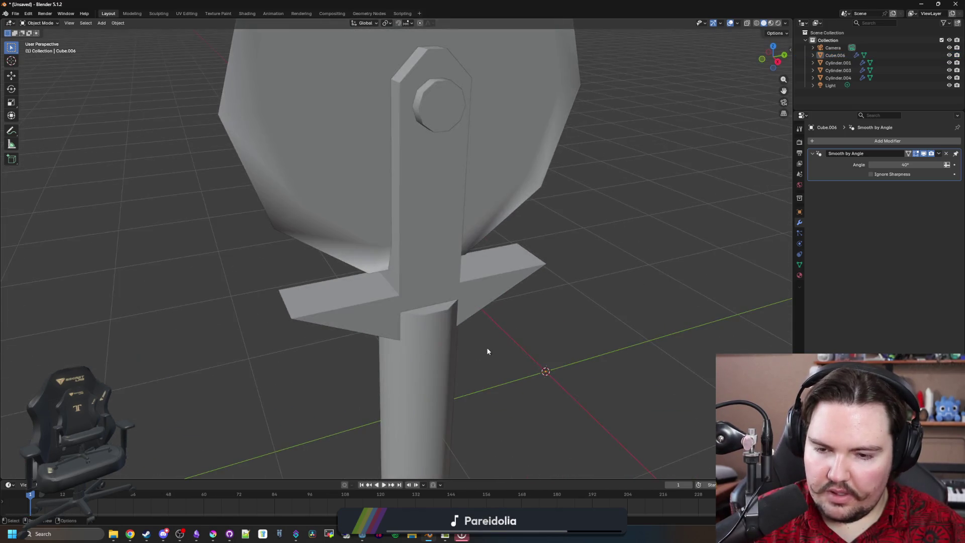
{"action": "left_click", "coordinate": [352, 323]}
{"action": "mouse_move", "coordinate": [351, 323]}
{"action": "left_mouse_down"}
{"action": "mouse_move", "coordinate": [401, 317]}
{"action": "mouse_move", "coordinate": [384, 267]}
{"action": "mouse_move", "coordinate": [400, 282]}
{"action": "mouse_move", "coordinate": [452, 261]}
{"action": "left_mouse_up"}
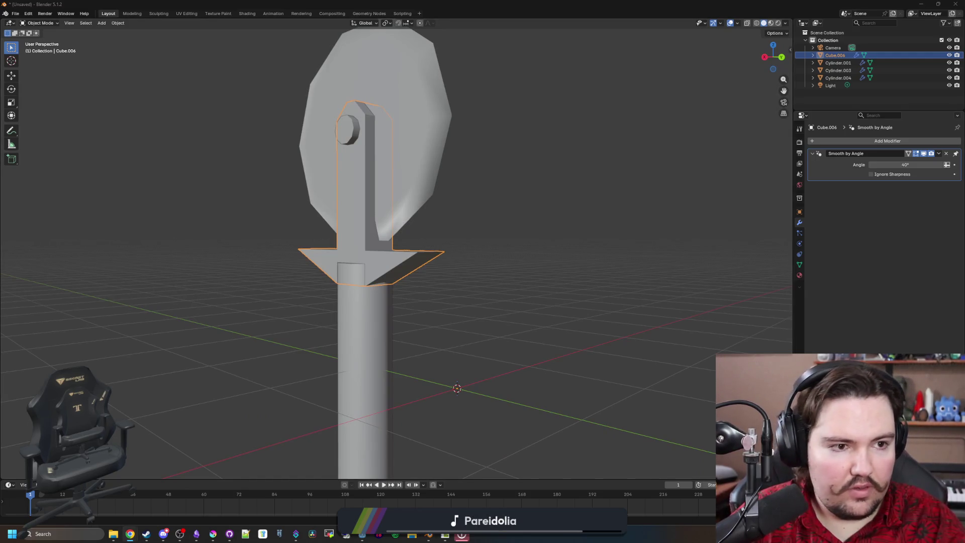
{"action": "key", "text": "alt+Tab"}
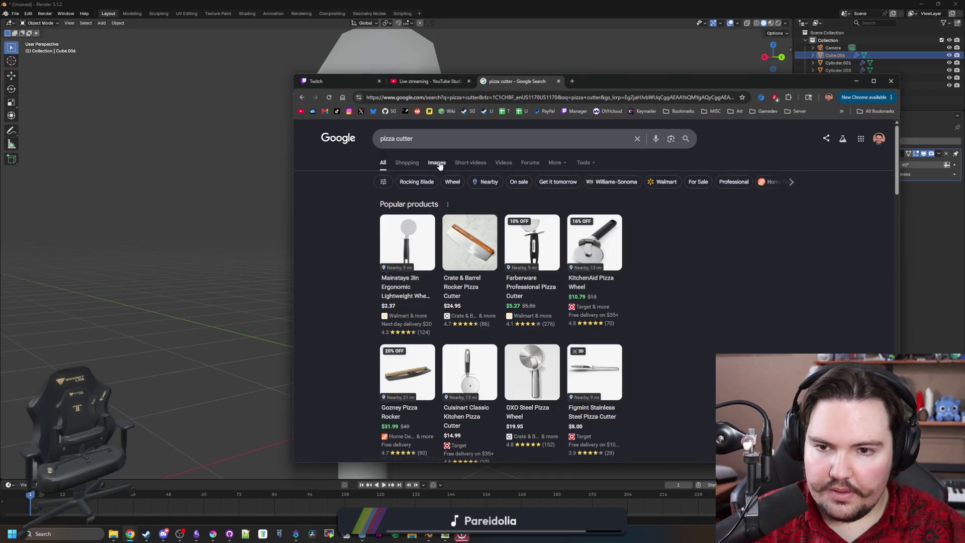
{"action": "left_click", "coordinate": [437, 162]}
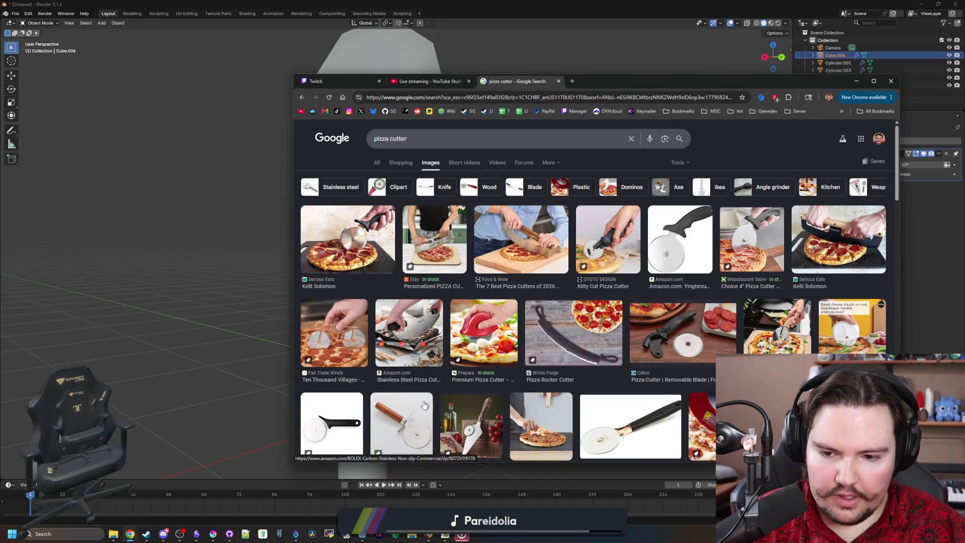
{"action": "left_click", "coordinate": [425, 405]}
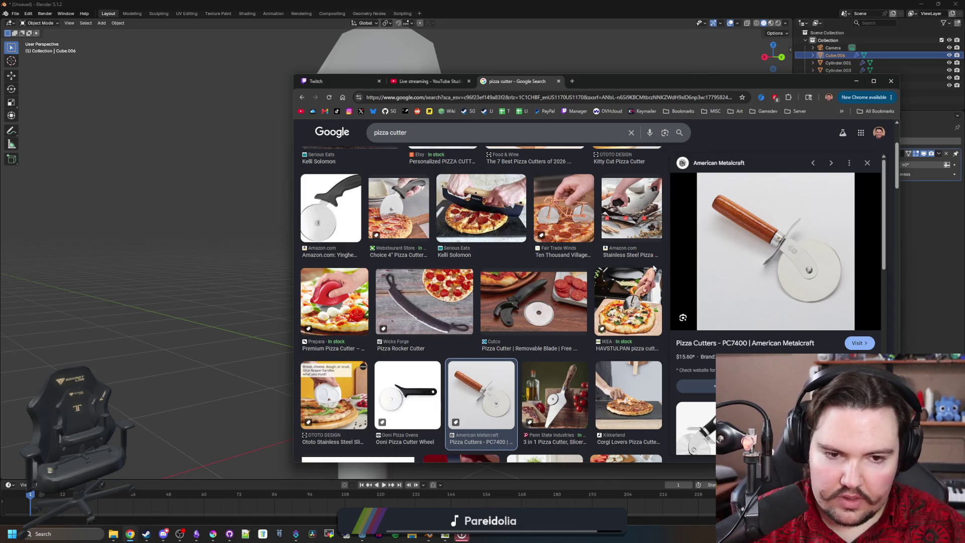
{"action": "scroll", "coordinate": [384, 315], "scroll_direction": "down", "scroll_amount": 5}
{"action": "scroll", "coordinate": [383, 316], "scroll_direction": "down", "scroll_amount": 3}
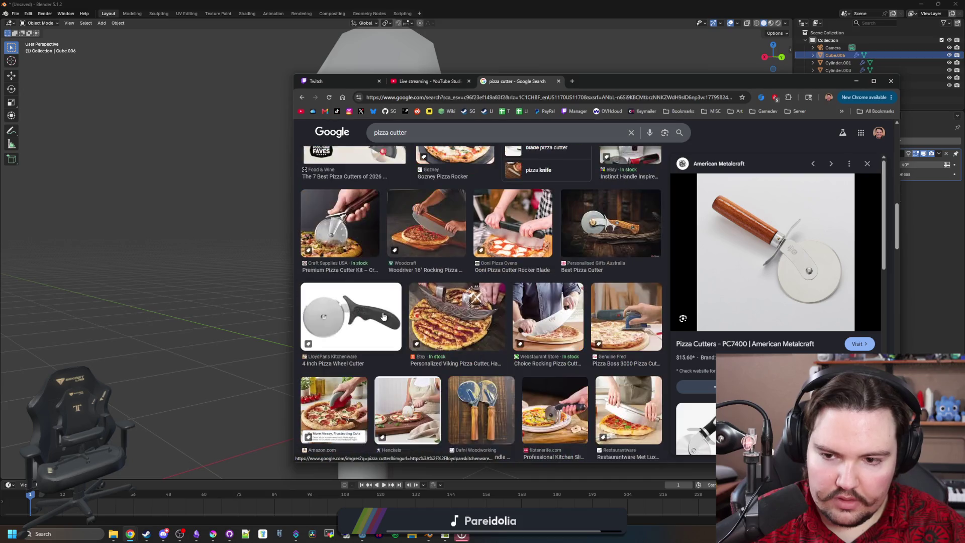
{"action": "scroll", "coordinate": [383, 316], "scroll_direction": "down", "scroll_amount": 5}
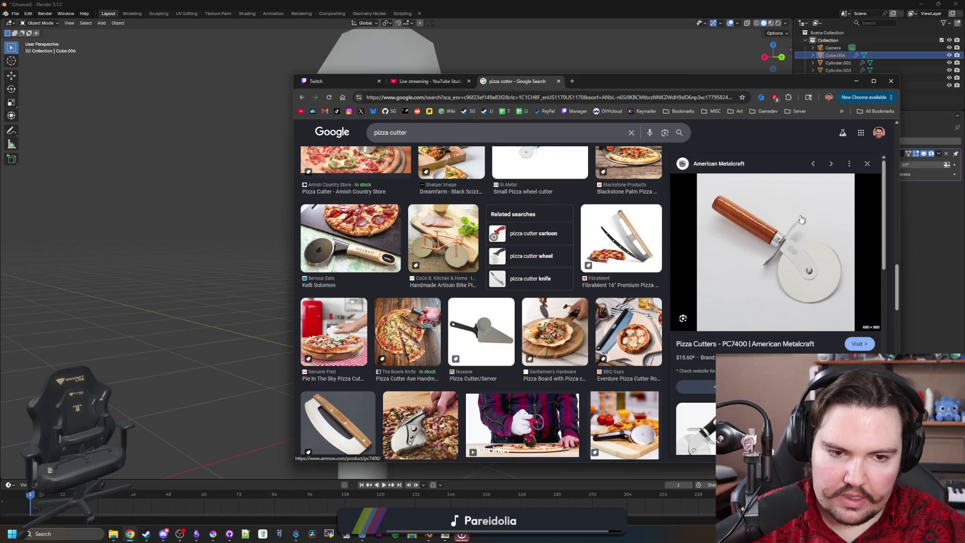
{"action": "left_click", "coordinate": [856, 81]}
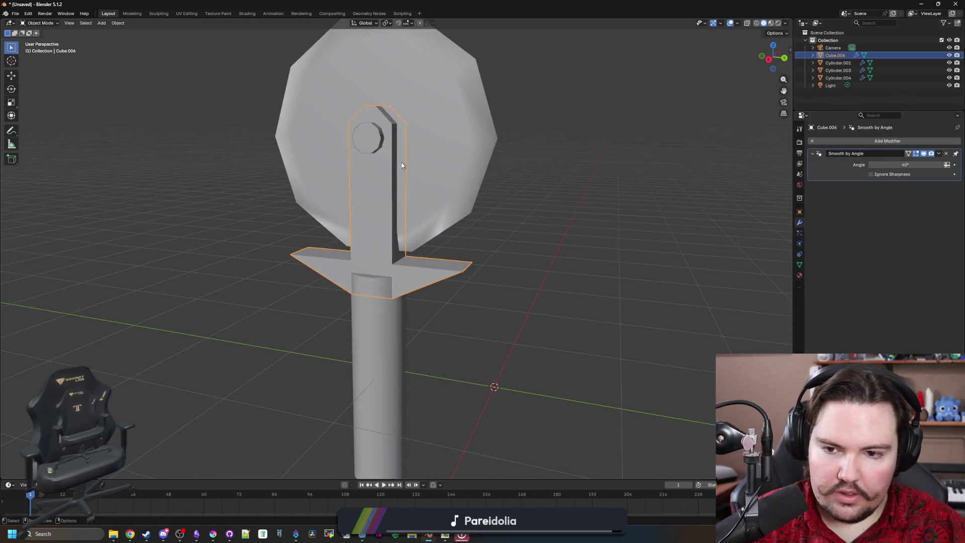
- Select the handle cylinder Cylinder.003 and enter Edit Mode on its mesh
{"action": "mouse_move", "coordinate": [434, 255]}
{"action": "left_mouse_down"}
{"action": "mouse_move", "coordinate": [425, 282]}
{"action": "mouse_move", "coordinate": [502, 306]}
{"action": "mouse_move", "coordinate": [481, 315]}
{"action": "mouse_move", "coordinate": [457, 305]}
{"action": "mouse_move", "coordinate": [478, 312]}
{"action": "mouse_move", "coordinate": [478, 332]}
{"action": "mouse_move", "coordinate": [405, 288]}
{"action": "mouse_move", "coordinate": [319, 273]}
{"action": "mouse_move", "coordinate": [399, 295]}
{"action": "left_mouse_up"}
{"action": "scroll", "coordinate": [462, 339], "scroll_direction": "up", "scroll_amount": 3}
{"action": "key", "text": "Tab"}
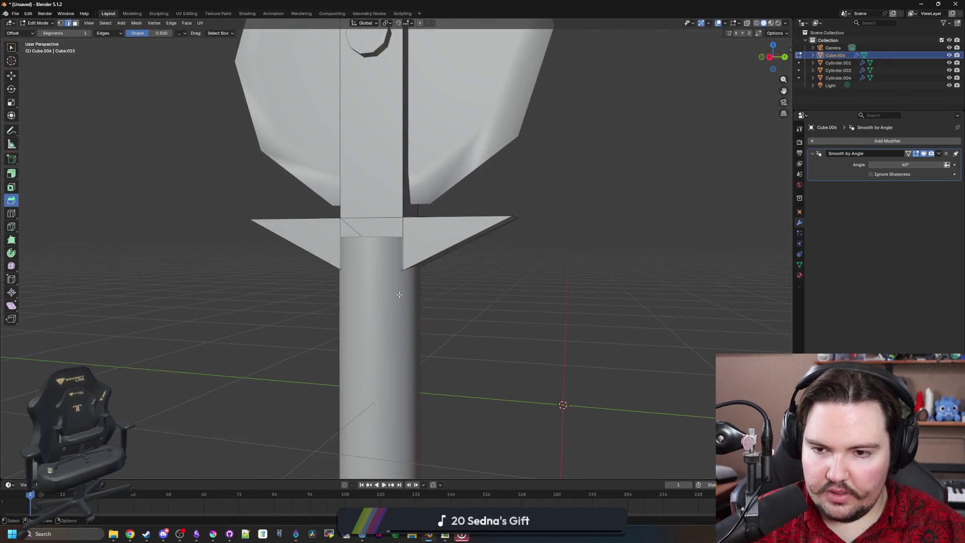
{"action": "key", "text": "Tab"}
{"action": "left_click", "coordinate": [368, 318]}
{"action": "key", "text": "Tab"}
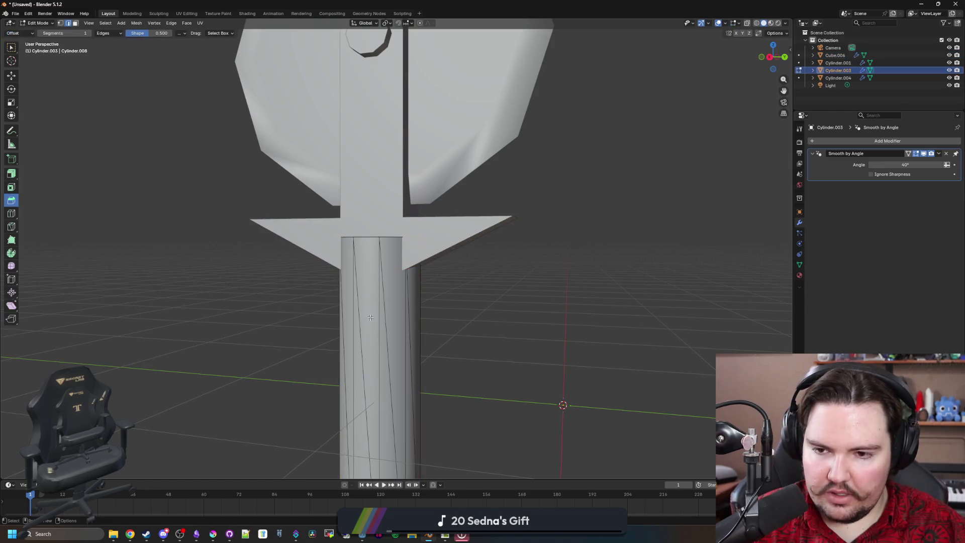
{"action": "left_click_drag", "start_coordinate": [370, 315], "coordinate": [338, 328]}
{"action": "left_click_drag", "start_coordinate": [343, 292], "coordinate": [385, 279]}
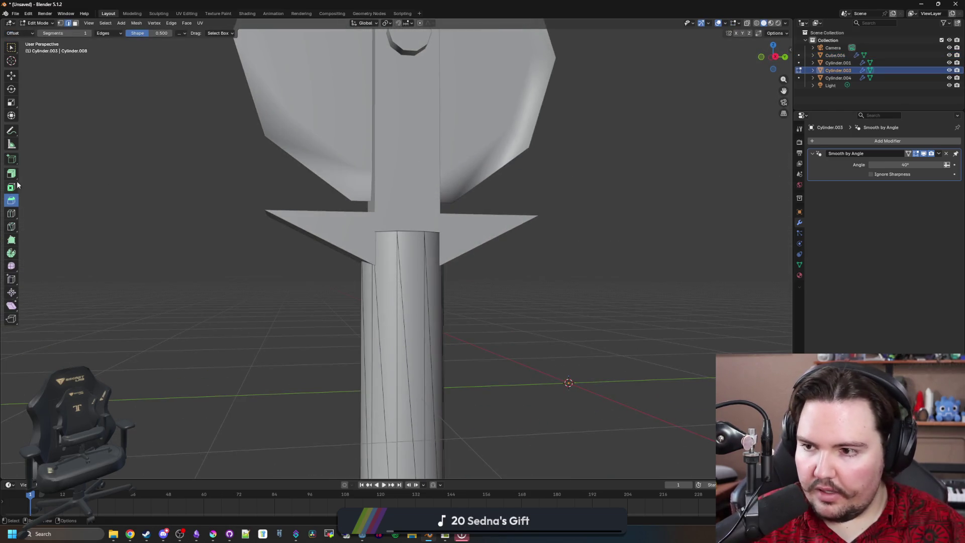
- Merge the first pair of long side triangles on the handle into one face with Dissolve Faces
{"action": "left_click", "coordinate": [12, 217]}
{"action": "scroll", "coordinate": [377, 406], "scroll_direction": "down", "scroll_amount": 3}
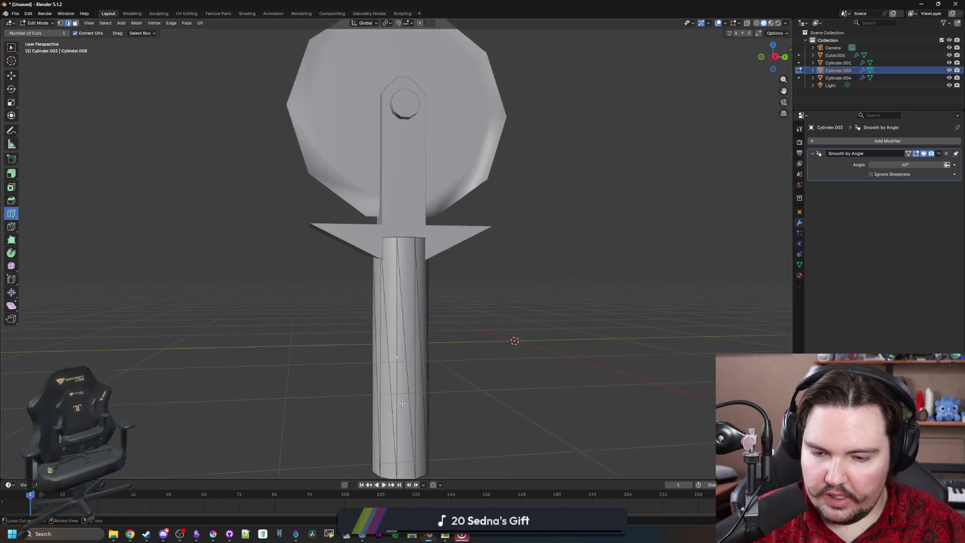
{"action": "left_click_drag", "start_coordinate": [377, 406], "coordinate": [336, 304]}
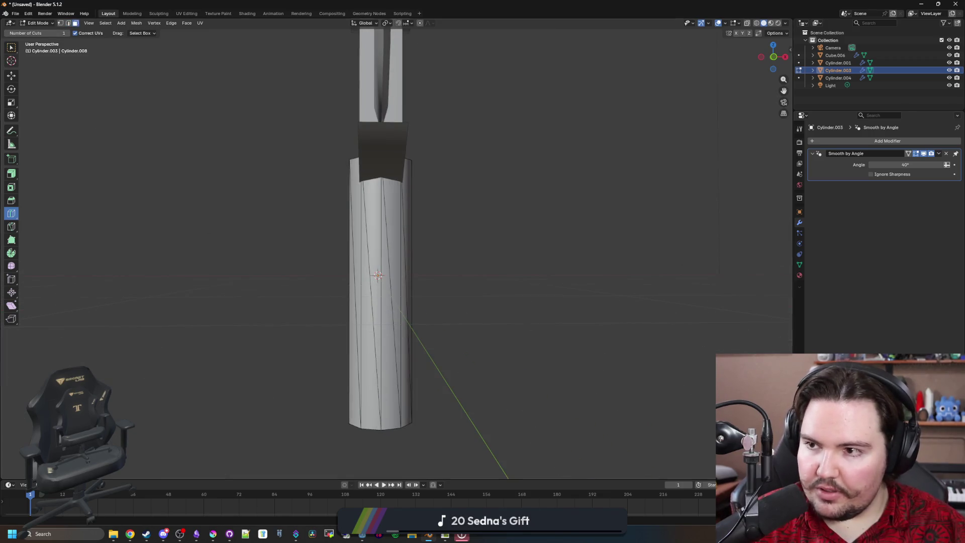
{"action": "key", "text": "w"}
{"action": "left_click_drag", "start_coordinate": [119, 164], "coordinate": [399, 267]}
{"action": "scroll", "coordinate": [408, 254], "scroll_direction": "up", "scroll_amount": 1}
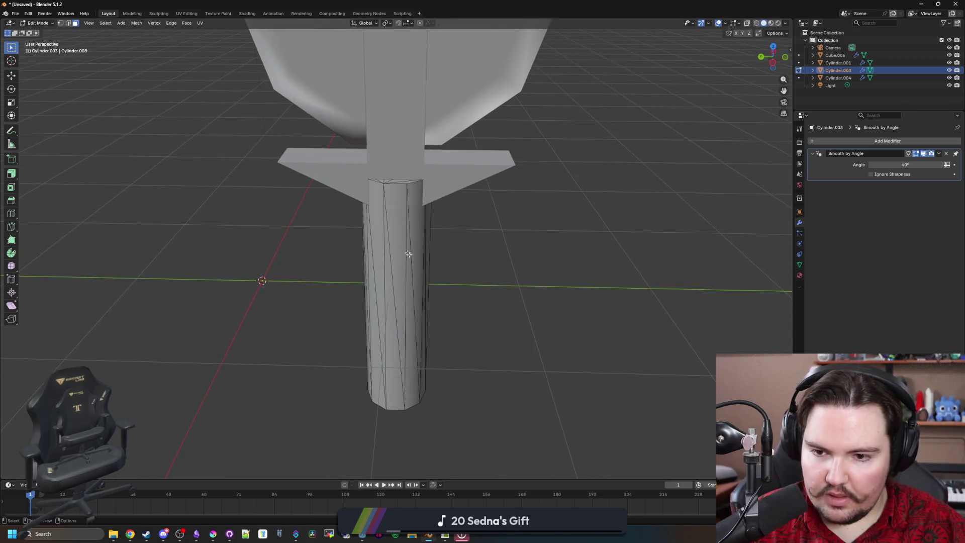
{"action": "left_click", "coordinate": [395, 271]}
{"action": "left_click", "coordinate": [397, 352], "text": "shift"}
{"action": "right_click", "coordinate": [391, 352]}
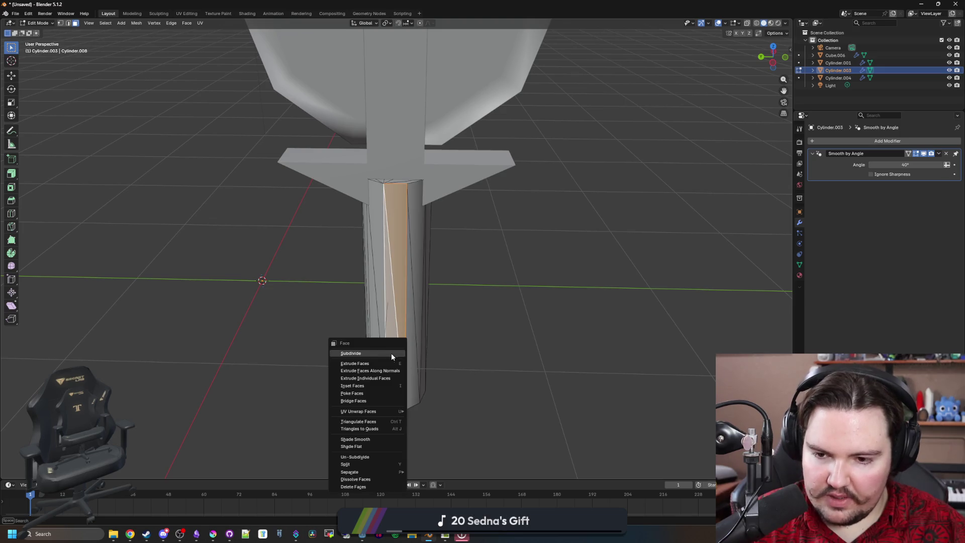
{"action": "left_click", "coordinate": [382, 480]}
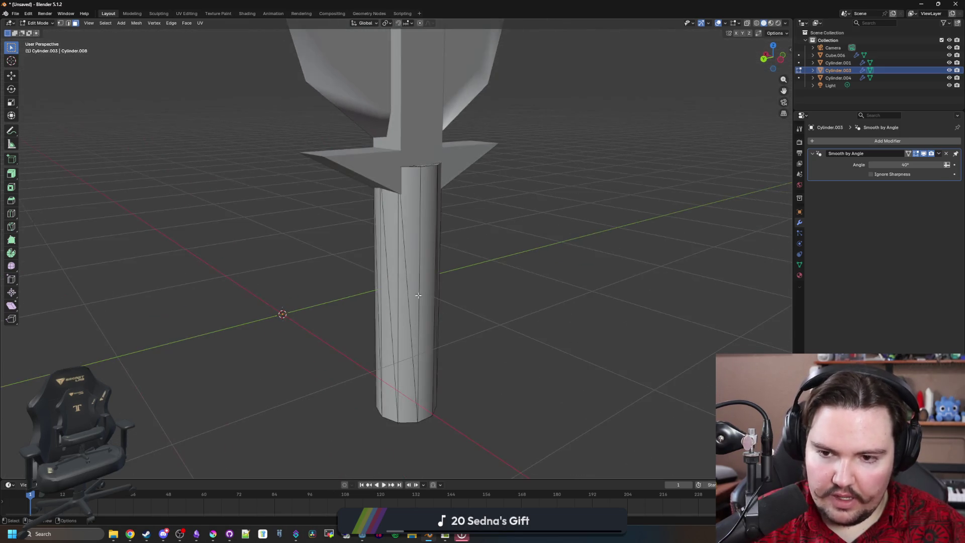
- Dissolve more of the handle's triangulated side faces into single faces
{"action": "left_click", "coordinate": [413, 293]}
{"action": "right_click", "coordinate": [403, 303]}
{"action": "left_click", "coordinate": [403, 302]}
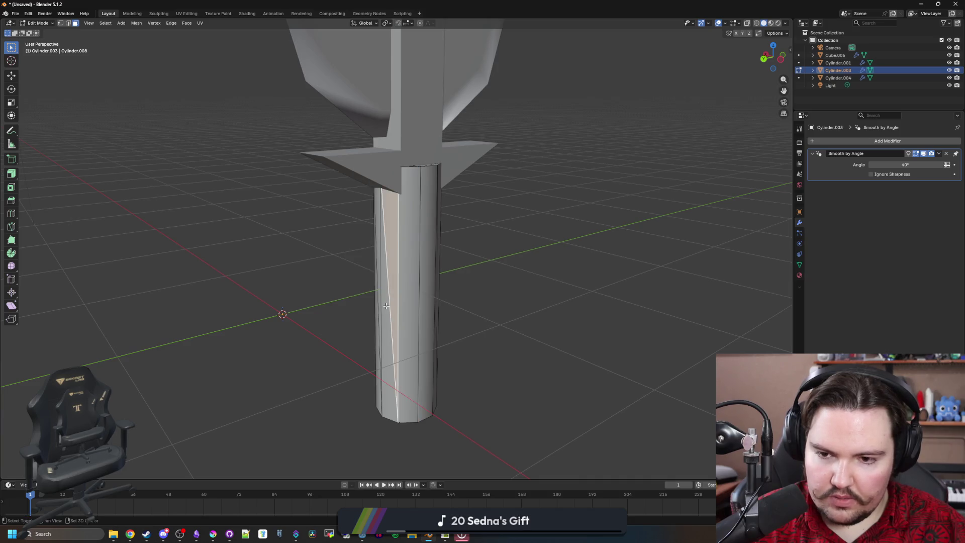
{"action": "right_click", "coordinate": [402, 303]}
{"action": "mouse_move", "coordinate": [402, 302]}
{"action": "left_mouse_down"}
{"action": "mouse_move", "coordinate": [438, 305]}
{"action": "mouse_move", "coordinate": [400, 295]}
{"action": "mouse_move", "coordinate": [407, 272]}
{"action": "mouse_move", "coordinate": [388, 289]}
{"action": "mouse_move", "coordinate": [381, 283]}
{"action": "mouse_move", "coordinate": [420, 280]}
{"action": "mouse_move", "coordinate": [397, 298]}
{"action": "mouse_move", "coordinate": [380, 297]}
{"action": "left_mouse_up"}
{"action": "right_click", "coordinate": [398, 293]}
{"action": "left_click", "coordinate": [398, 293]}
{"action": "left_click", "coordinate": [405, 276]}
{"action": "right_click", "coordinate": [398, 281]}
{"action": "left_click", "coordinate": [397, 282]}
- Dissolve the remaining triangulated side strips of the handle and clear the selection
{"action": "left_click", "coordinate": [396, 298]}
{"action": "right_click", "coordinate": [394, 298]}
{"action": "left_click", "coordinate": [394, 297]}
{"action": "right_click", "coordinate": [376, 306]}
{"action": "left_click", "coordinate": [375, 306]}
{"action": "left_click", "coordinate": [373, 309]}
{"action": "left_click", "coordinate": [319, 297]}
{"action": "left_click_drag", "start_coordinate": [319, 298], "coordinate": [334, 312]}
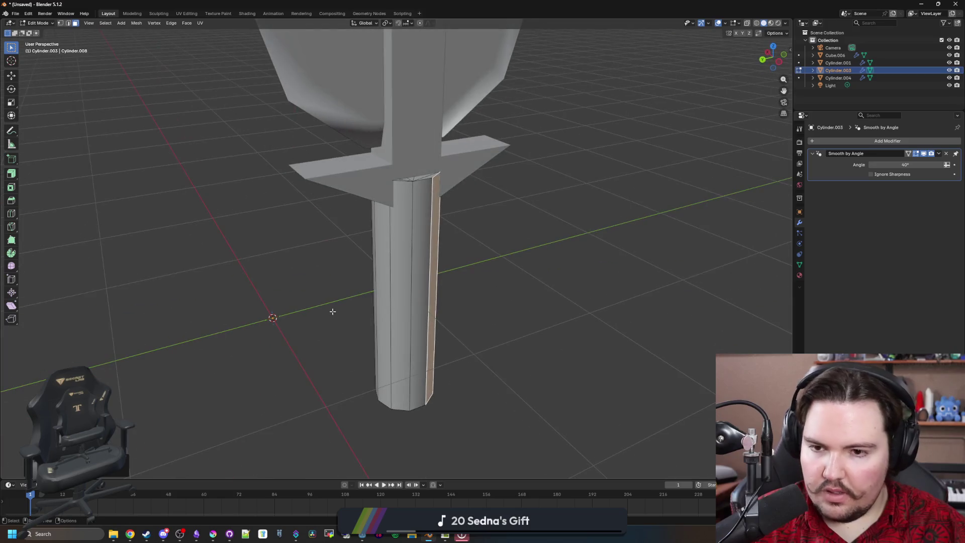
- Add an edge loop near the handle's top and fatten that band of faces into a collar
{"action": "left_click", "coordinate": [11, 213]}
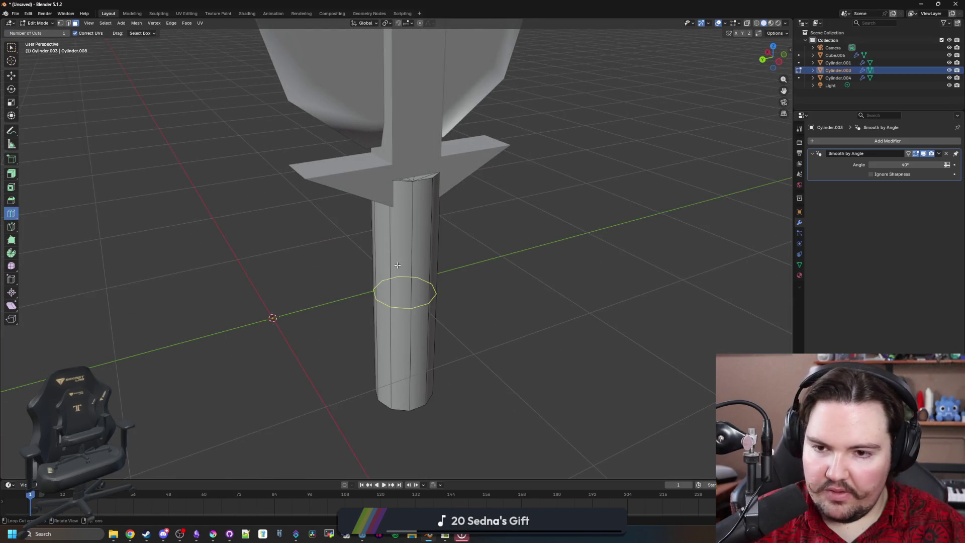
{"action": "mouse_move", "coordinate": [424, 289]}
{"action": "left_mouse_down"}
{"action": "mouse_move", "coordinate": [424, 206]}
{"action": "mouse_move", "coordinate": [422, 221]}
{"action": "mouse_move", "coordinate": [67, 79]}
{"action": "left_mouse_up"}
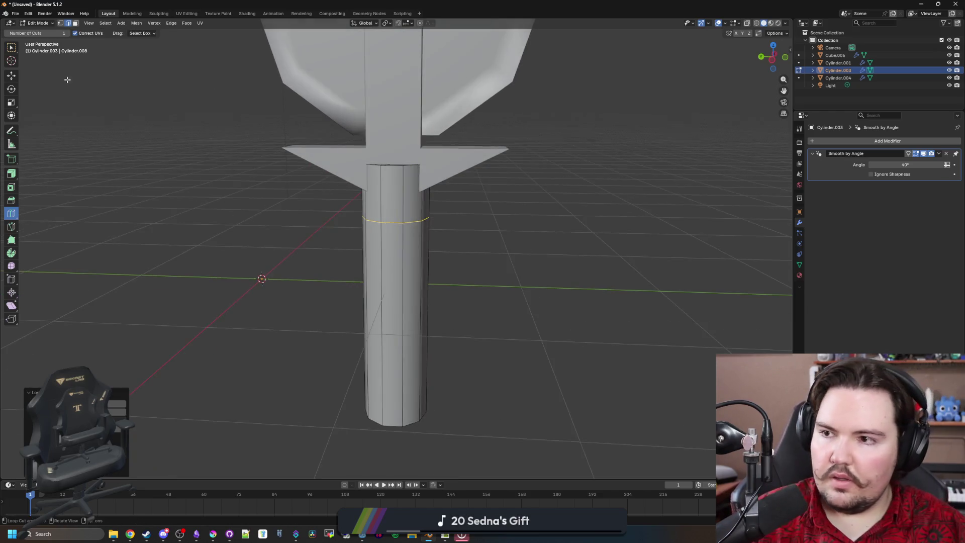
{"action": "left_click", "coordinate": [76, 23]}
{"action": "key", "text": "w"}
{"action": "left_click", "coordinate": [392, 221], "text": "alt"}
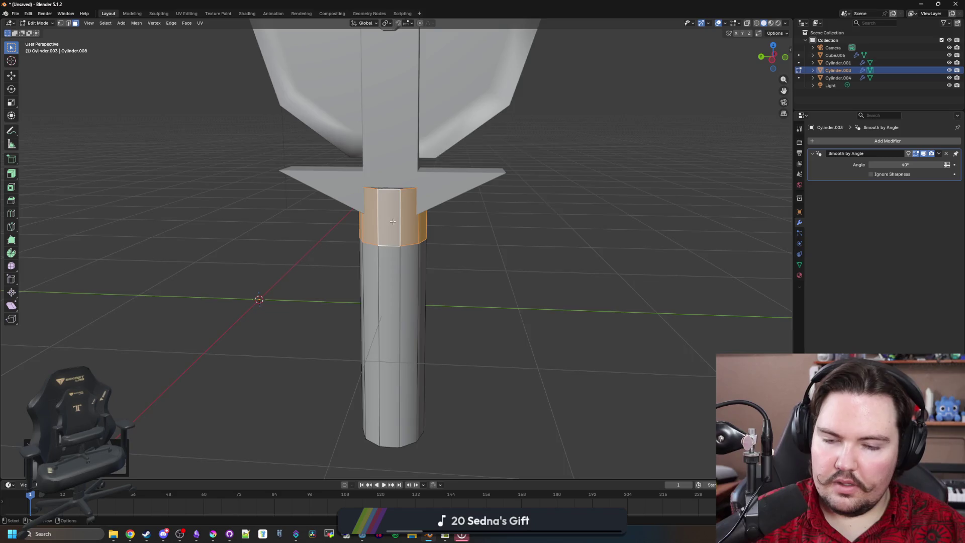
{"action": "scroll", "coordinate": [467, 232], "scroll_direction": "up", "scroll_amount": 2}
{"action": "left_click", "coordinate": [13, 187]}
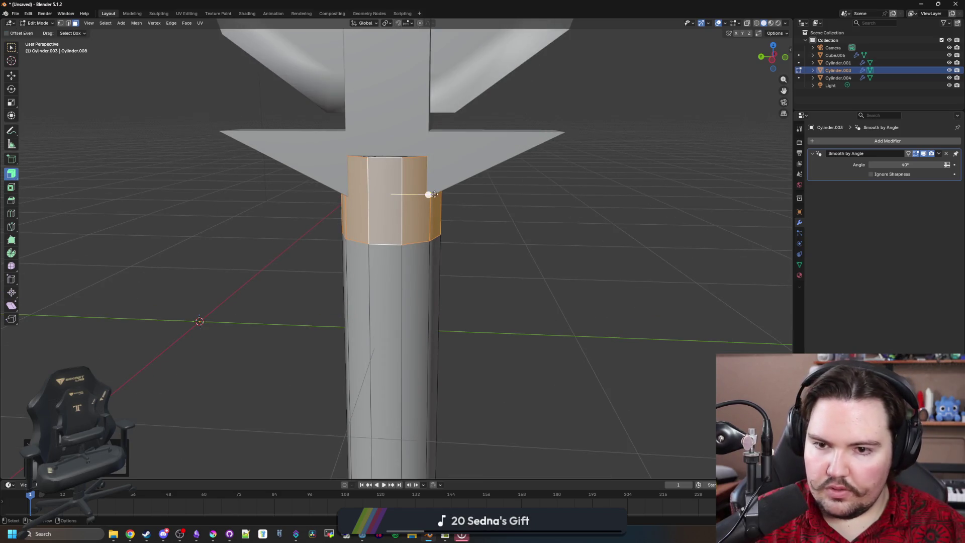
{"action": "left_click_drag", "start_coordinate": [434, 194], "coordinate": [428, 193]}
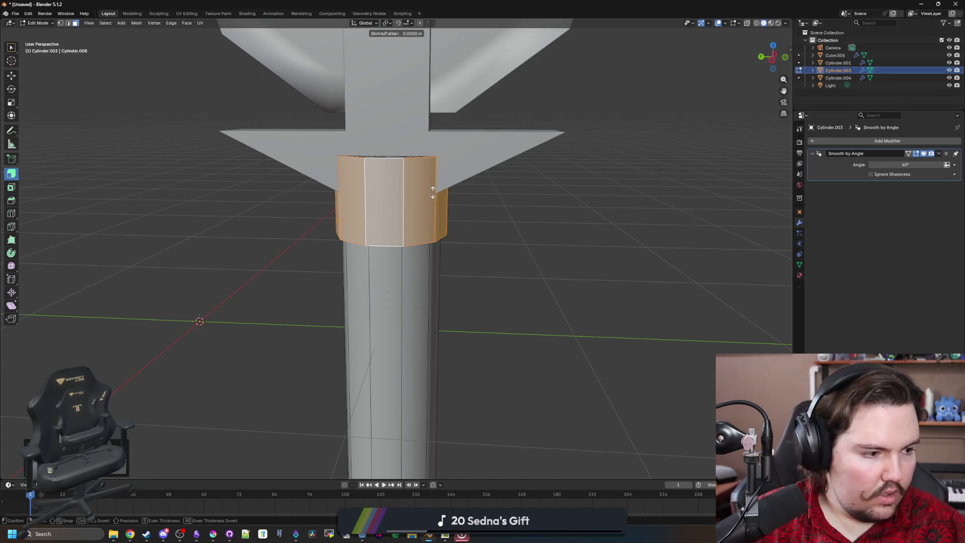
{"action": "mouse_move", "coordinate": [433, 192]}
{"action": "left_mouse_down"}
{"action": "mouse_move", "coordinate": [412, 198]}
{"action": "mouse_move", "coordinate": [427, 195]}
{"action": "left_mouse_up"}
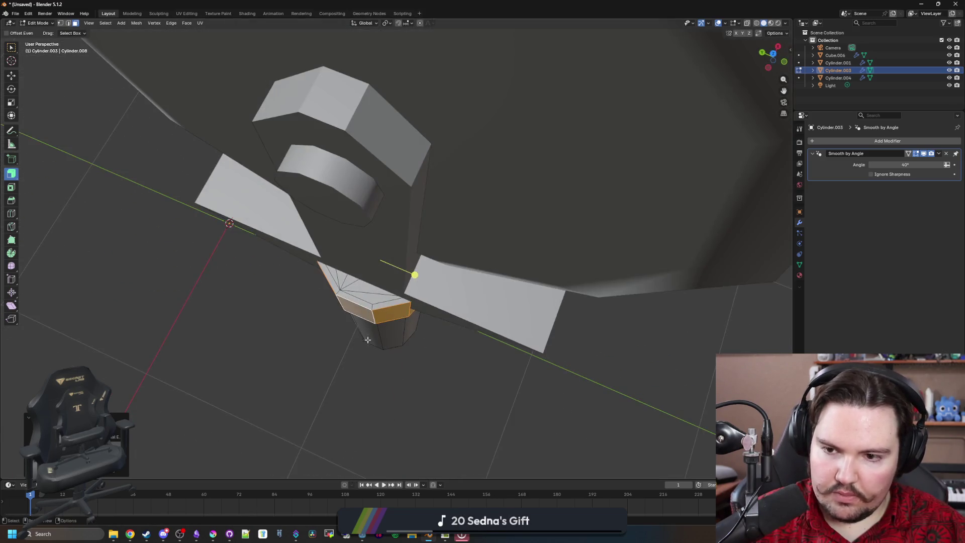
- Switch to Material Preview shading and show the handle's Material Properties
{"action": "left_click", "coordinate": [772, 24]}
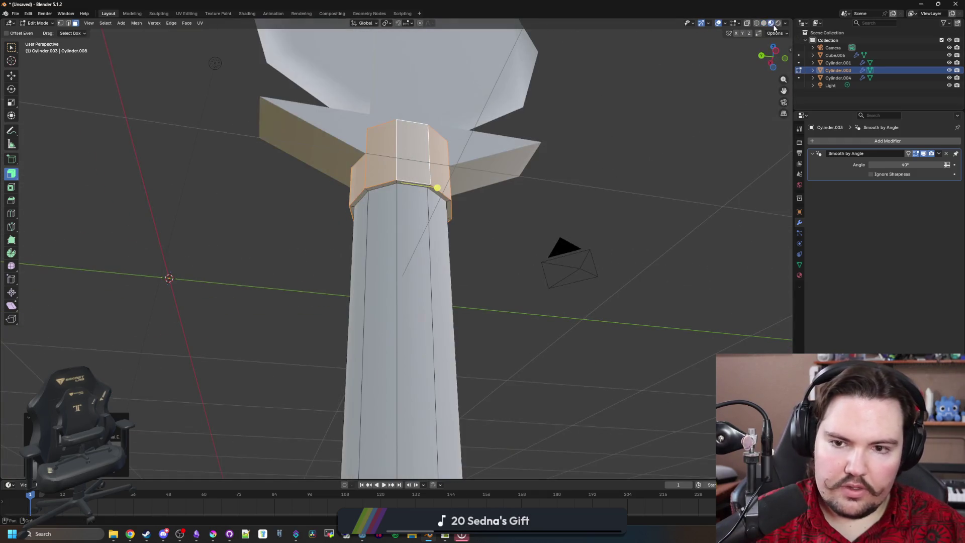
{"action": "left_click", "coordinate": [800, 276]}
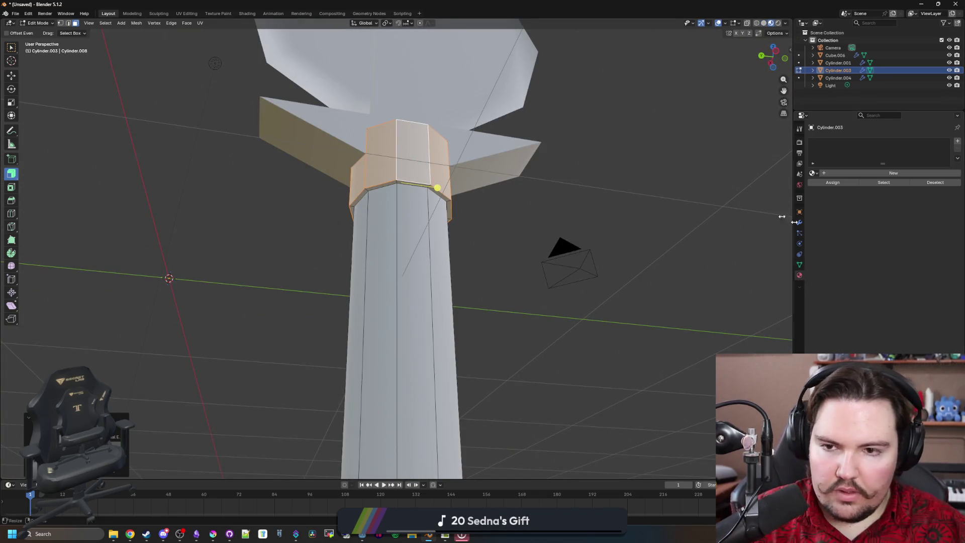
{"action": "mouse_move", "coordinate": [578, 261]}
{"action": "left_mouse_down"}
{"action": "mouse_move", "coordinate": [619, 275]}
{"action": "mouse_move", "coordinate": [611, 265]}
{"action": "left_mouse_up"}
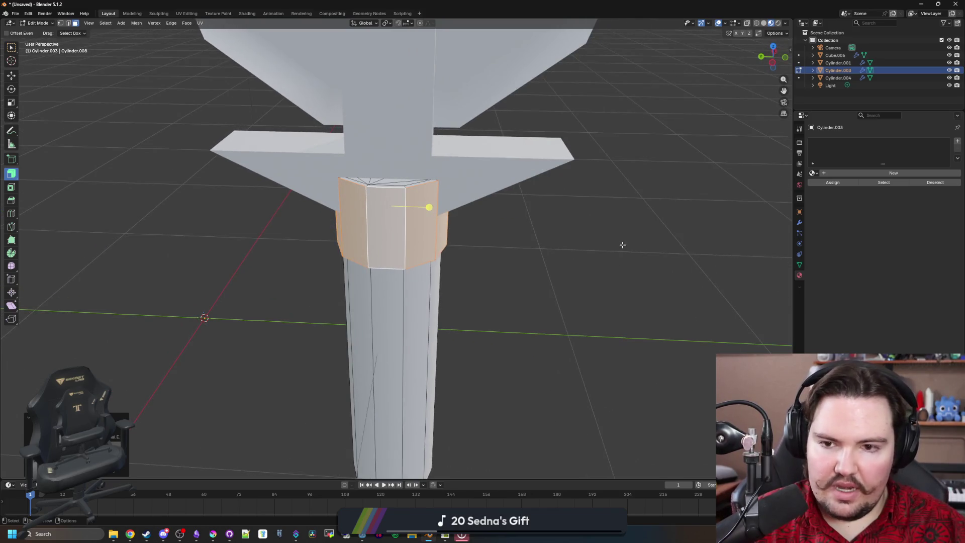
- Create a new material named 'metal' with a mid-grey base colour
{"action": "left_click", "coordinate": [848, 173]}
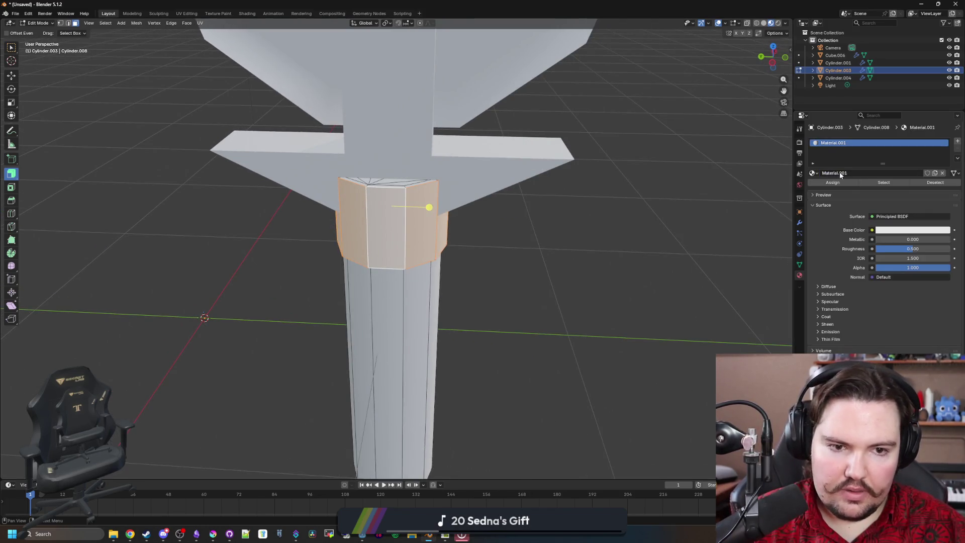
{"action": "double_click", "coordinate": [848, 173]}
{"action": "type", "text": "metal"}
{"action": "key", "text": "Return"}
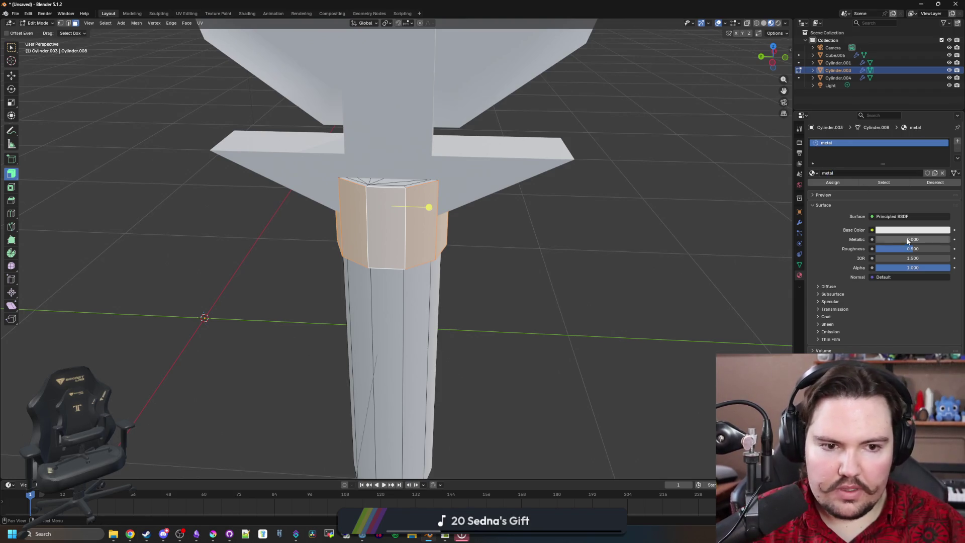
{"action": "left_click", "coordinate": [913, 229]}
{"action": "left_click", "coordinate": [944, 136]}
{"action": "left_click_drag", "start_coordinate": [944, 136], "coordinate": [944, 117]}
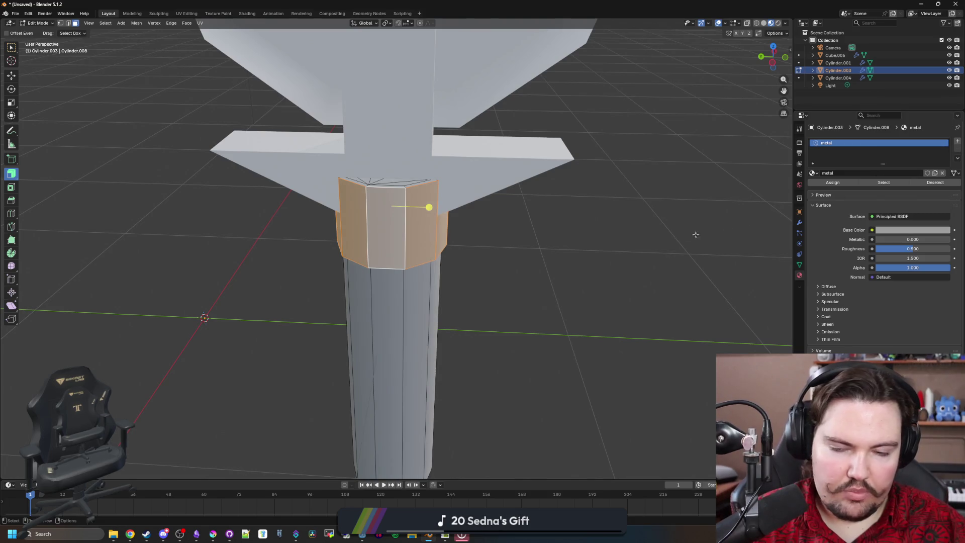
- Select all the handle's bottom cap triangles and dissolve them into one face
{"action": "scroll", "coordinate": [593, 355], "scroll_direction": "down", "scroll_amount": 5}
{"action": "mouse_move", "coordinate": [593, 356]}
{"action": "left_mouse_down"}
{"action": "mouse_move", "coordinate": [427, 367]}
{"action": "mouse_move", "coordinate": [449, 305]}
{"action": "mouse_move", "coordinate": [437, 382]}
{"action": "left_mouse_up"}
{"action": "scroll", "coordinate": [450, 305], "scroll_direction": "up", "scroll_amount": 3}
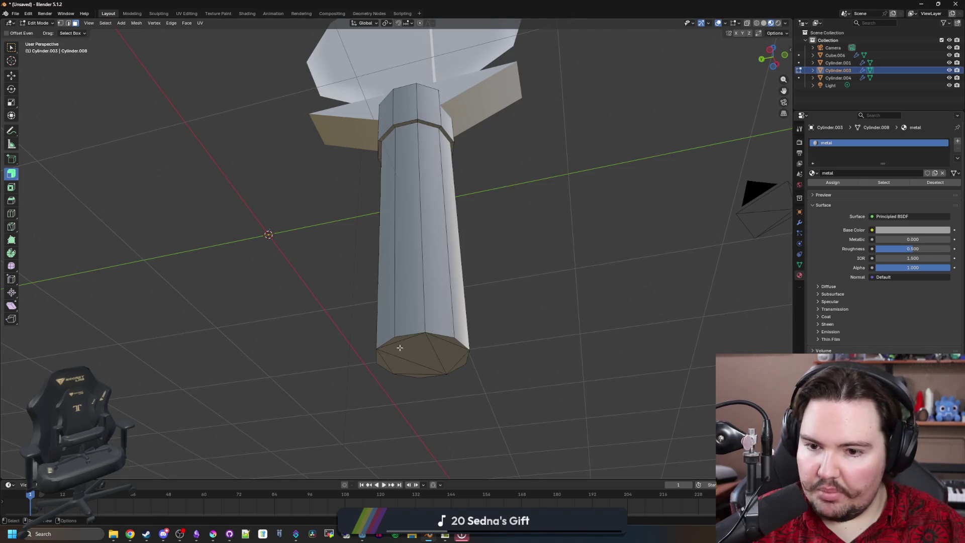
{"action": "left_click_drag", "start_coordinate": [399, 347], "coordinate": [412, 338]}
{"action": "left_click", "coordinate": [373, 315]}
{"action": "left_click", "coordinate": [415, 285], "text": "shift"}
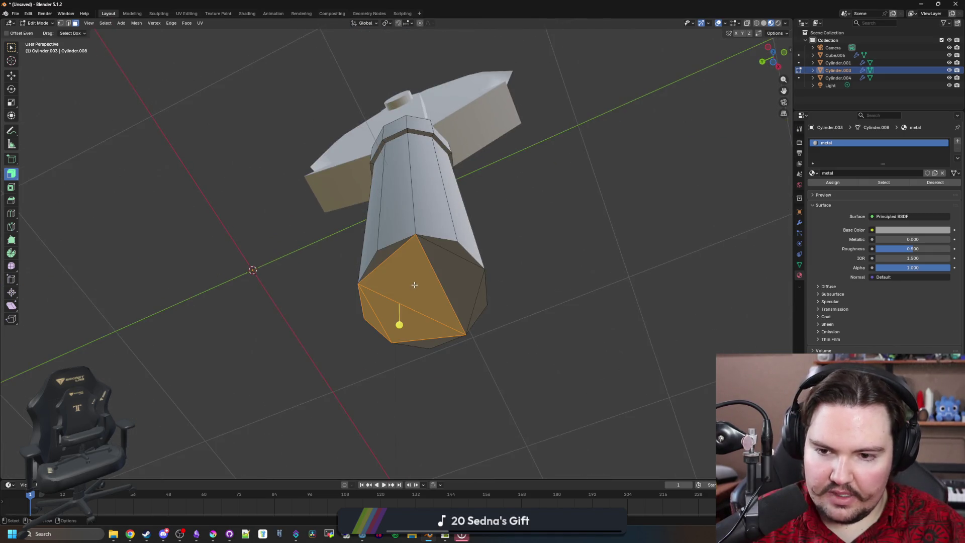
{"action": "left_click", "coordinate": [439, 257], "text": "shift"}
{"action": "left_click", "coordinate": [470, 289], "text": "shift"}
{"action": "left_click", "coordinate": [440, 327], "text": "shift"}
{"action": "key", "text": "ctrl+f"}
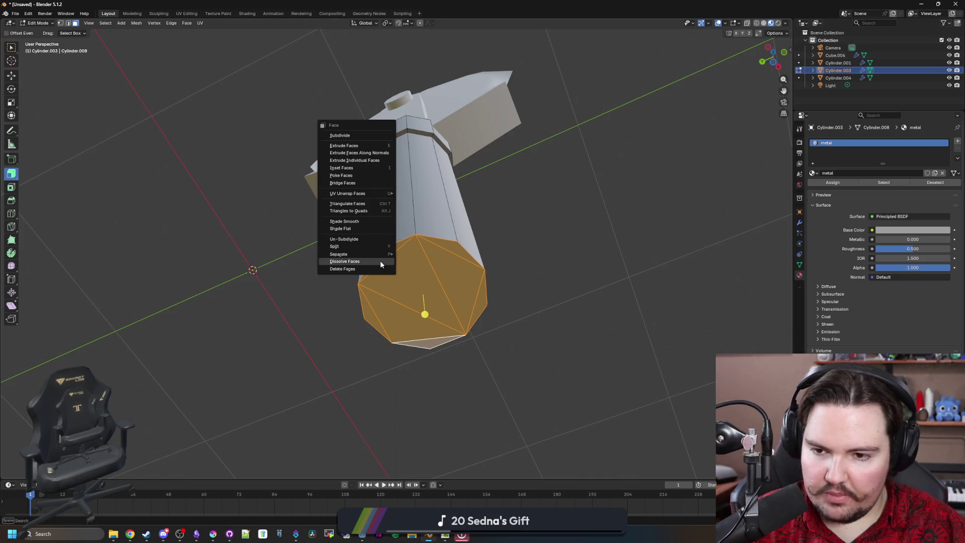
{"action": "left_click", "coordinate": [380, 262]}
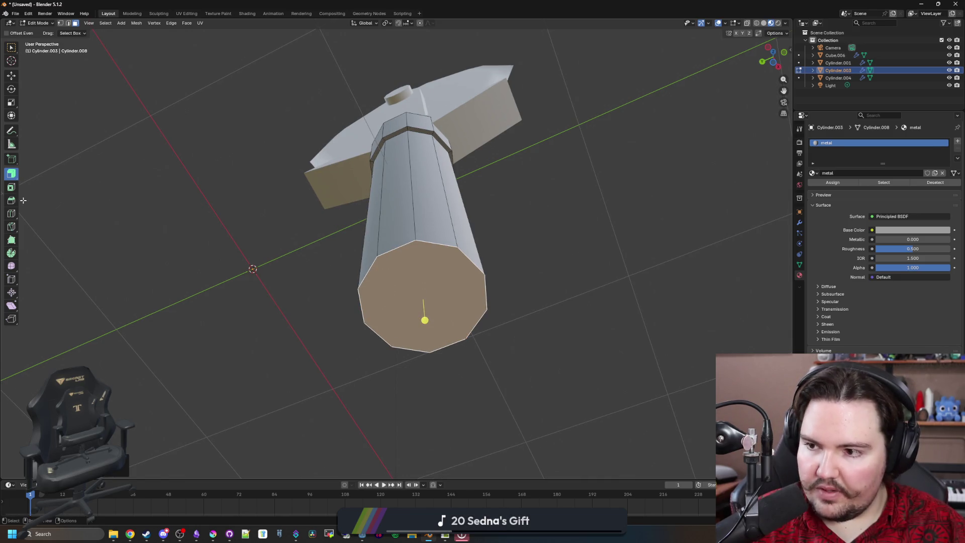
- Bevel the bottom cap's rim by about 0.068 m and return to Object Mode
{"action": "left_click", "coordinate": [12, 200]}
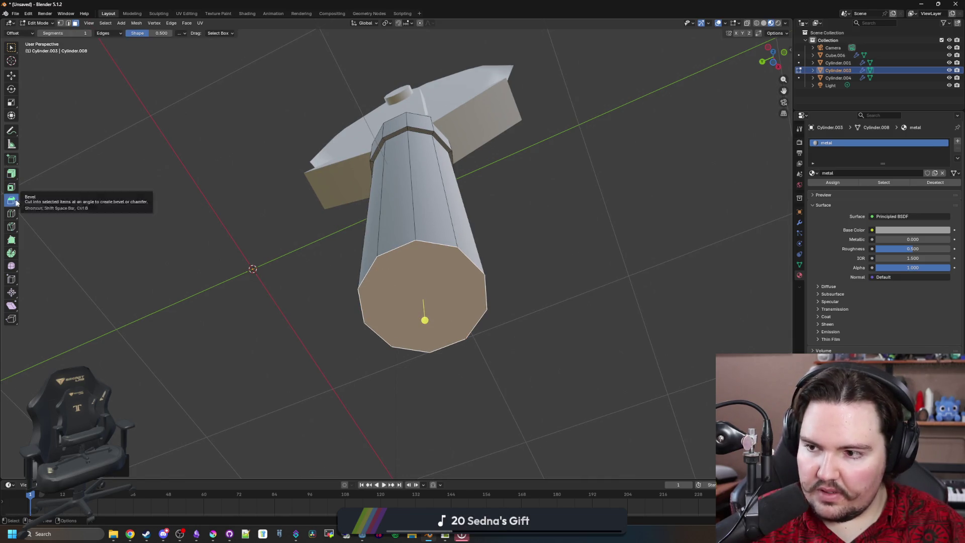
{"action": "left_click_drag", "start_coordinate": [419, 404], "coordinate": [415, 425]}
{"action": "key", "text": "Tab"}
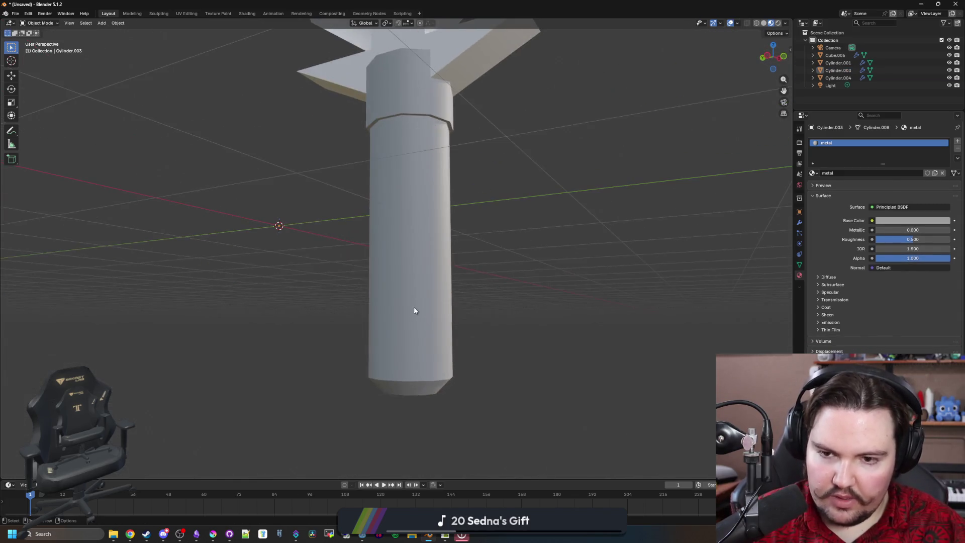
- Add a second material slot to the handle with a new orange-brown material named 'wood'
{"action": "left_click", "coordinate": [958, 143]}
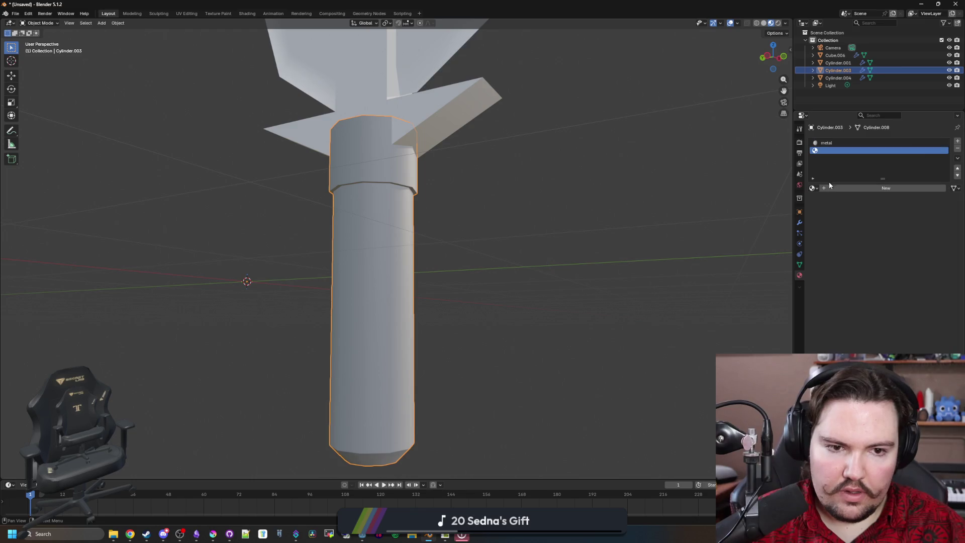
{"action": "left_click", "coordinate": [843, 188]}
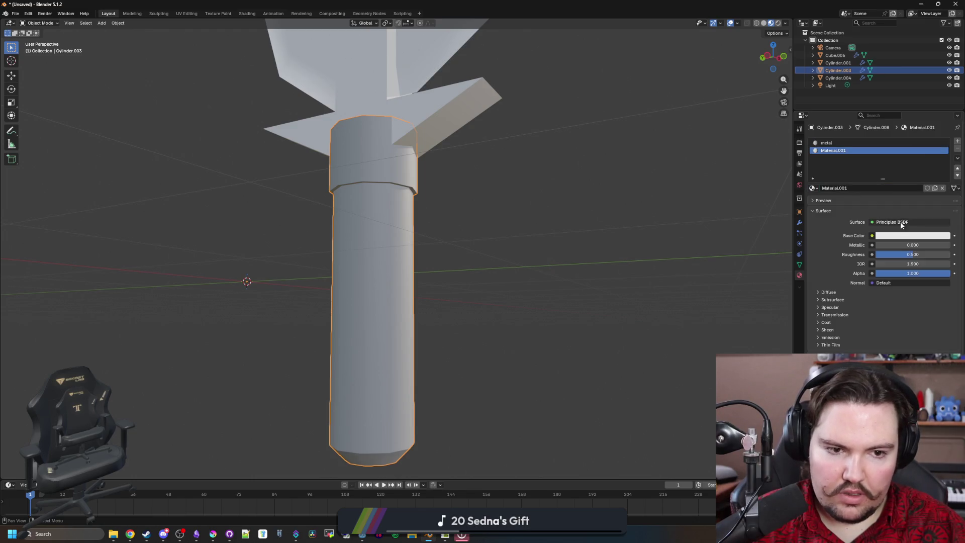
{"action": "type", "text": "wood"}
{"action": "key", "text": "Return"}
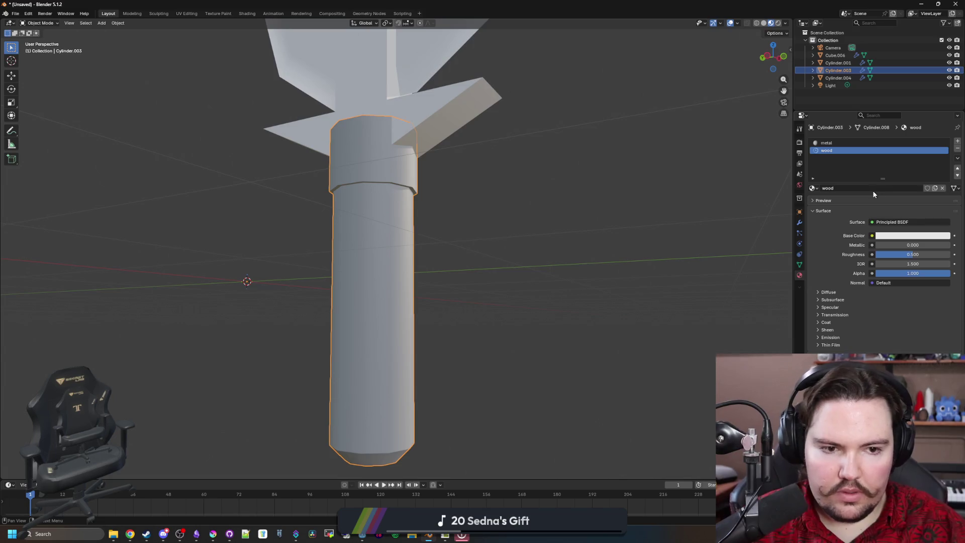
{"action": "left_click", "coordinate": [912, 236]}
{"action": "mouse_move", "coordinate": [909, 151]}
{"action": "left_mouse_down"}
{"action": "mouse_move", "coordinate": [897, 149]}
{"action": "mouse_move", "coordinate": [945, 147]}
{"action": "left_mouse_up"}
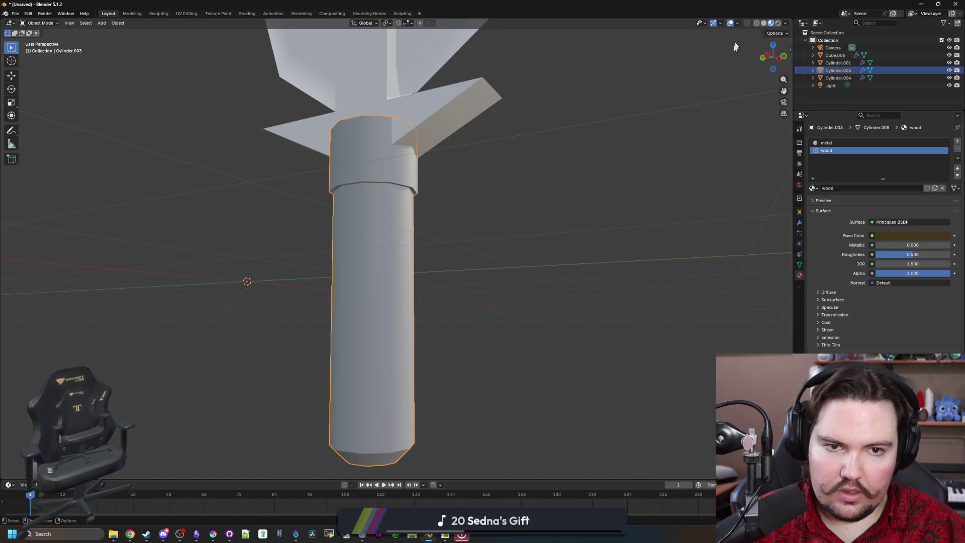
{"action": "key", "text": "Tab"}
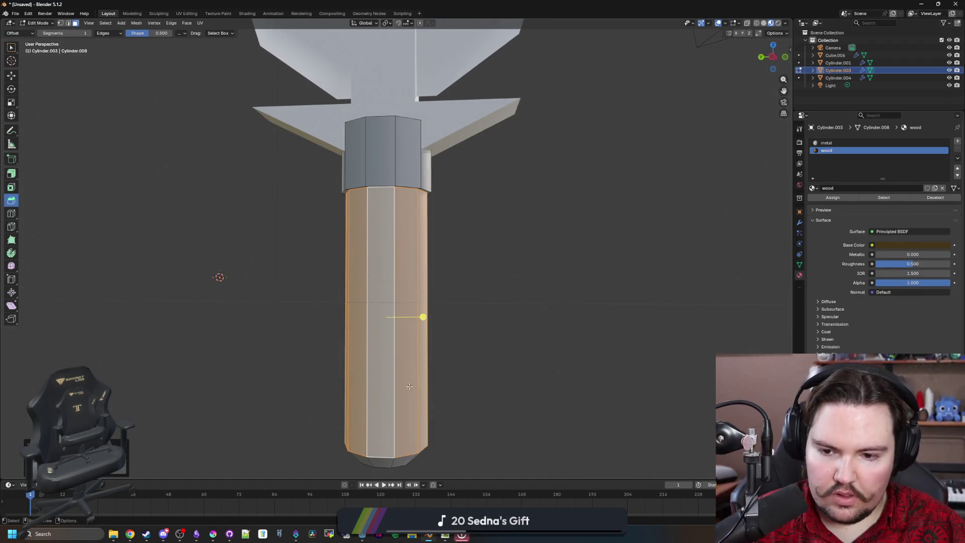
{"action": "left_click_drag", "start_coordinate": [312, 370], "coordinate": [451, 448]}
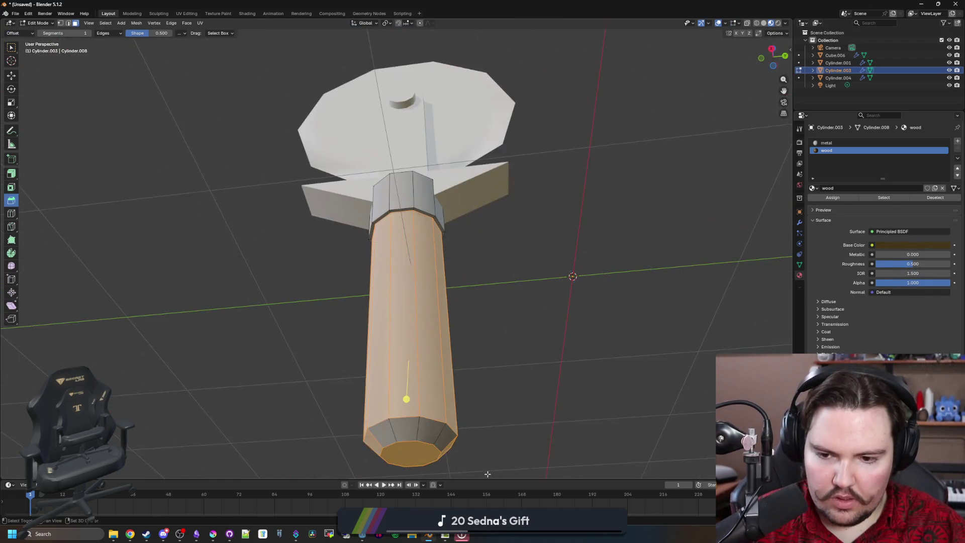
{"action": "left_click_drag", "start_coordinate": [488, 474], "coordinate": [502, 274]}
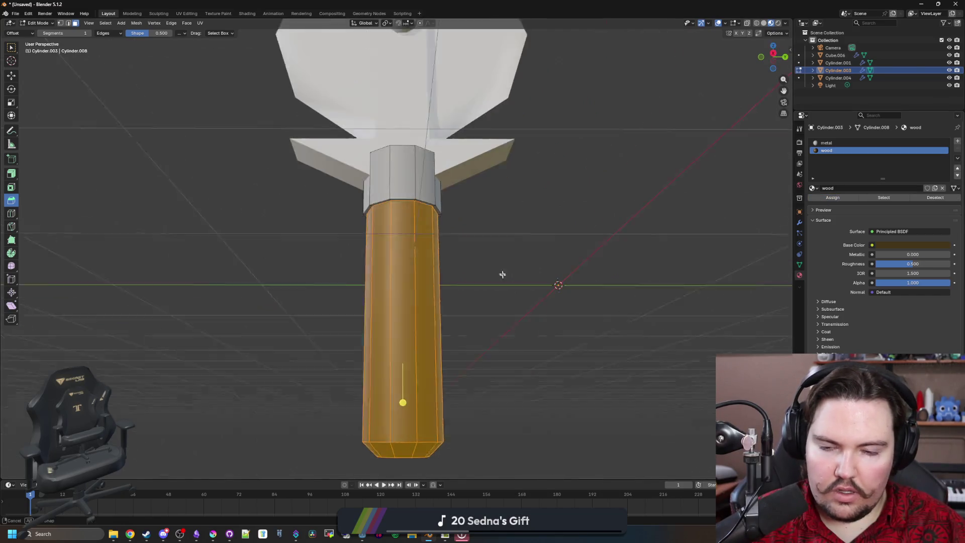
{"action": "key", "text": "Tab"}
- Apply the existing metal material to the guard piece Cube.006
{"action": "left_click_drag", "start_coordinate": [513, 208], "coordinate": [510, 350]}
{"action": "left_click", "coordinate": [482, 200]}
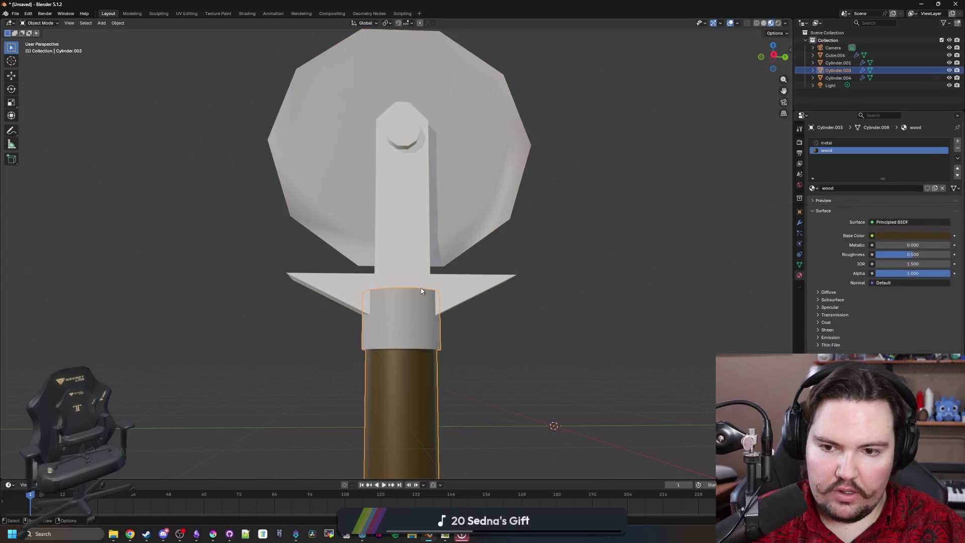
{"action": "left_click", "coordinate": [424, 289]}
{"action": "mouse_move", "coordinate": [424, 289]}
{"action": "left_mouse_down"}
{"action": "mouse_move", "coordinate": [441, 280]}
{"action": "mouse_move", "coordinate": [485, 297]}
{"action": "mouse_move", "coordinate": [577, 294]}
{"action": "left_mouse_up"}
{"action": "left_click", "coordinate": [813, 172]}
{"action": "left_click", "coordinate": [824, 185]}
- Apply the metal material to the small axle disk Cylinder.004, then reselect the guard
{"action": "scroll", "coordinate": [578, 294], "scroll_direction": "down", "scroll_amount": 3}
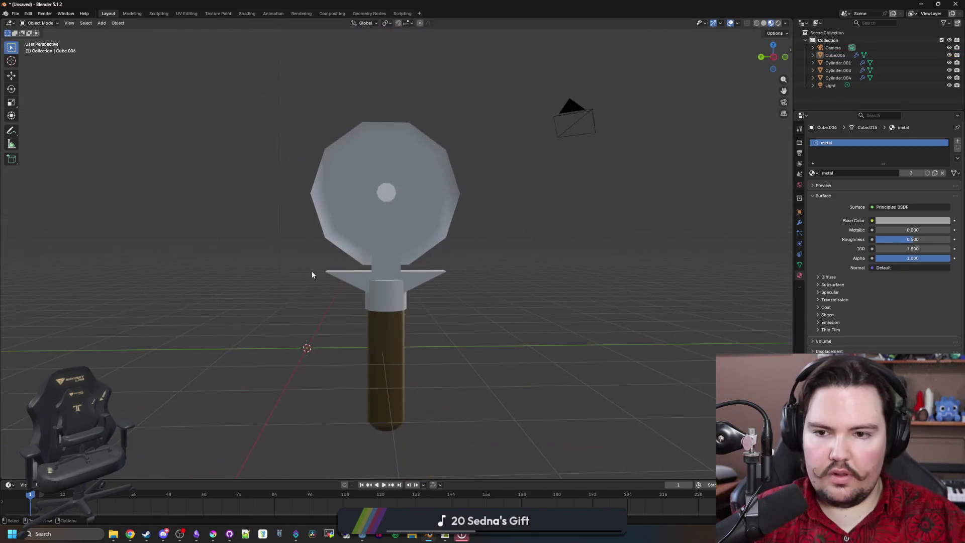
{"action": "mouse_move", "coordinate": [315, 273]}
{"action": "left_mouse_down"}
{"action": "mouse_move", "coordinate": [373, 306]}
{"action": "mouse_move", "coordinate": [392, 212]}
{"action": "left_mouse_up"}
{"action": "left_click", "coordinate": [413, 151]}
{"action": "scroll", "coordinate": [760, 184], "scroll_direction": "up", "scroll_amount": 4}
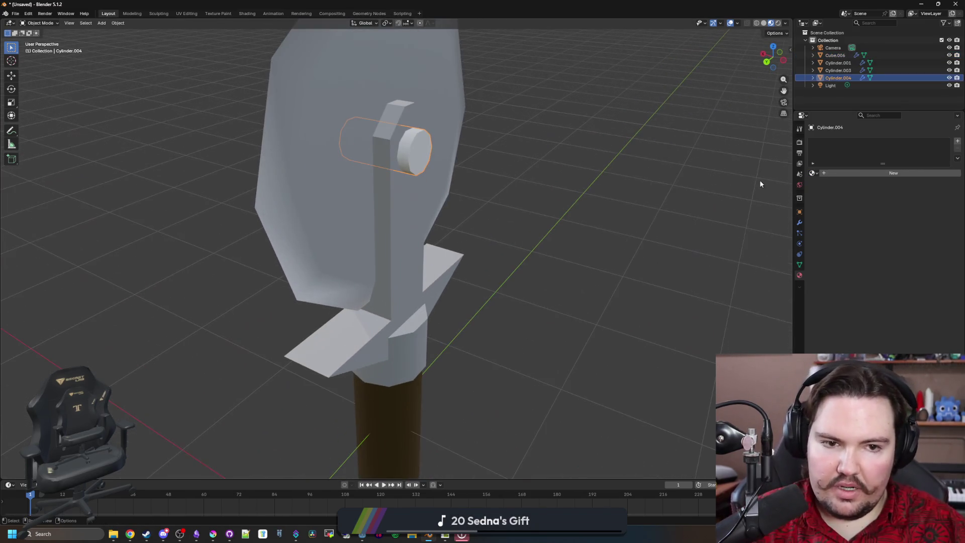
{"action": "left_click", "coordinate": [813, 173]}
{"action": "left_click", "coordinate": [824, 197]}
{"action": "left_click", "coordinate": [525, 230]}
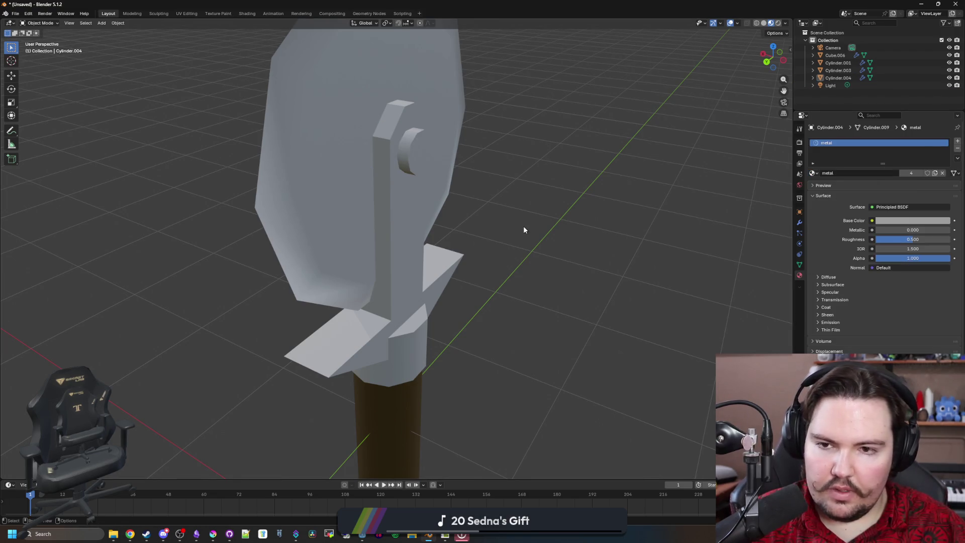
{"action": "left_click_drag", "start_coordinate": [523, 230], "coordinate": [431, 222]}
{"action": "scroll", "coordinate": [394, 104], "scroll_direction": "down", "scroll_amount": 3}
{"action": "mouse_move", "coordinate": [394, 103]}
{"action": "left_mouse_down"}
{"action": "mouse_move", "coordinate": [431, 202]}
{"action": "mouse_move", "coordinate": [505, 188]}
{"action": "left_mouse_up"}
{"action": "scroll", "coordinate": [330, 349], "scroll_direction": "up", "scroll_amount": 4}
{"action": "left_click", "coordinate": [403, 328]}
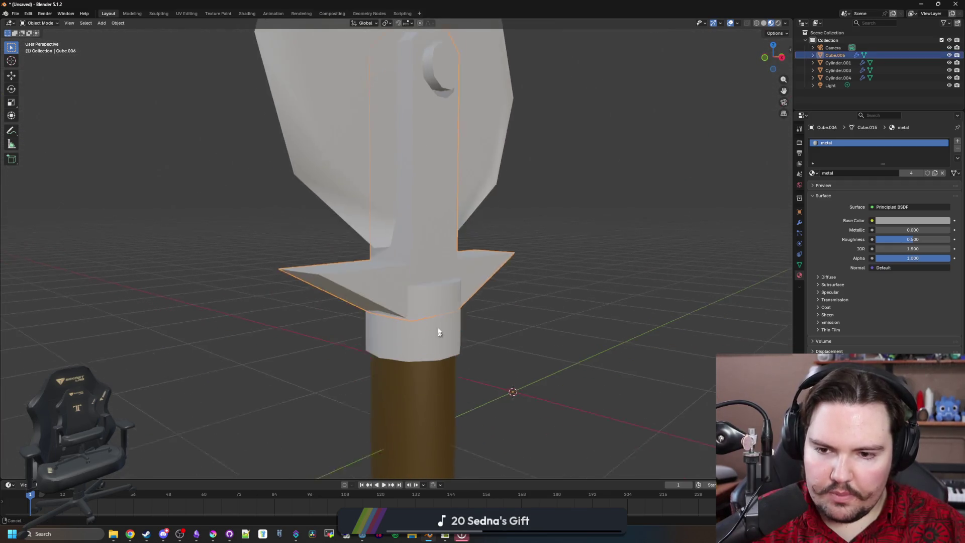
- Inspect the guard's geometry in Edit Mode and box-select the edges on the blade's right side
{"action": "key", "text": "Tab"}
{"action": "left_click_drag", "start_coordinate": [438, 331], "coordinate": [446, 303]}
{"action": "scroll", "coordinate": [445, 303], "scroll_direction": "up", "scroll_amount": 2}
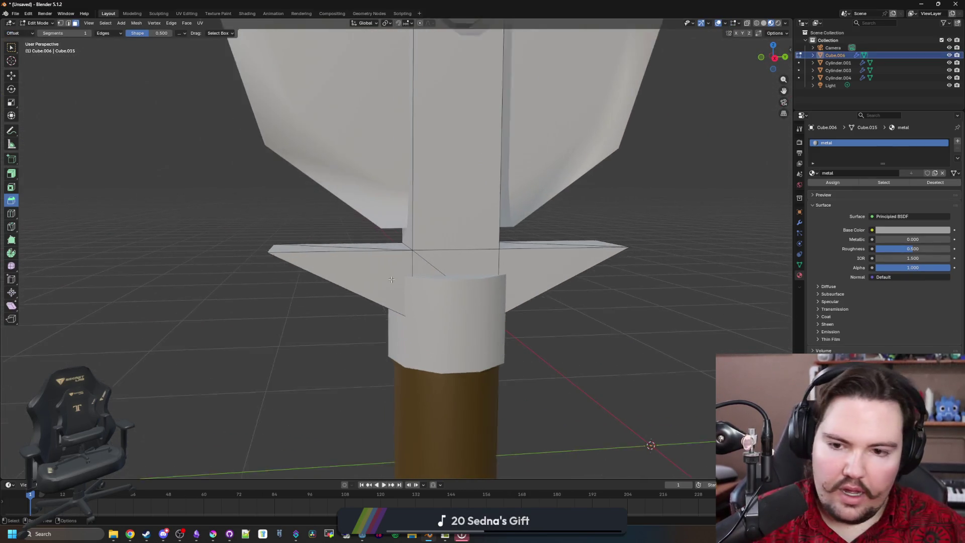
{"action": "left_click", "coordinate": [11, 48]}
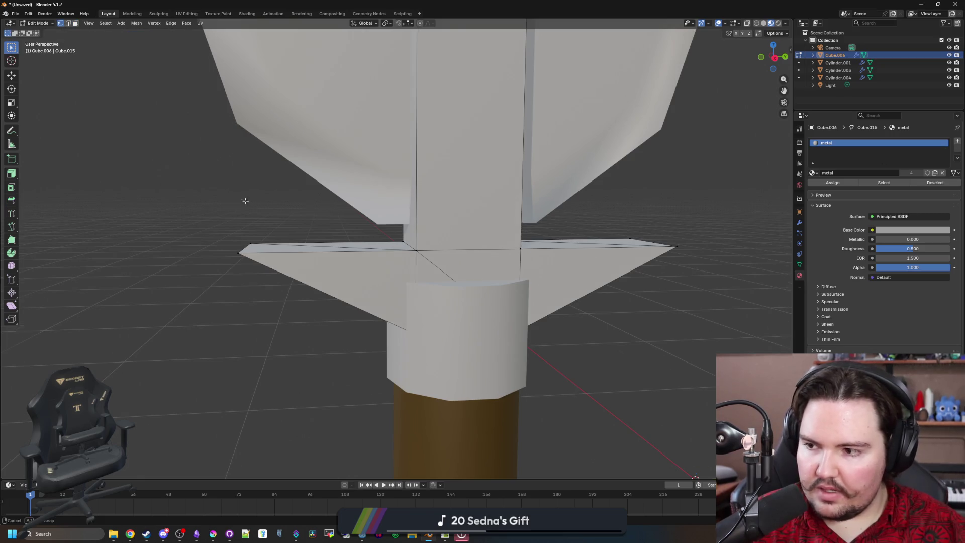
{"action": "mouse_move", "coordinate": [282, 217]}
{"action": "left_mouse_down"}
{"action": "mouse_move", "coordinate": [344, 242]}
{"action": "mouse_move", "coordinate": [489, 211]}
{"action": "mouse_move", "coordinate": [417, 244]}
{"action": "mouse_move", "coordinate": [517, 287]}
{"action": "left_mouse_up"}
{"action": "left_click", "coordinate": [452, 175]}
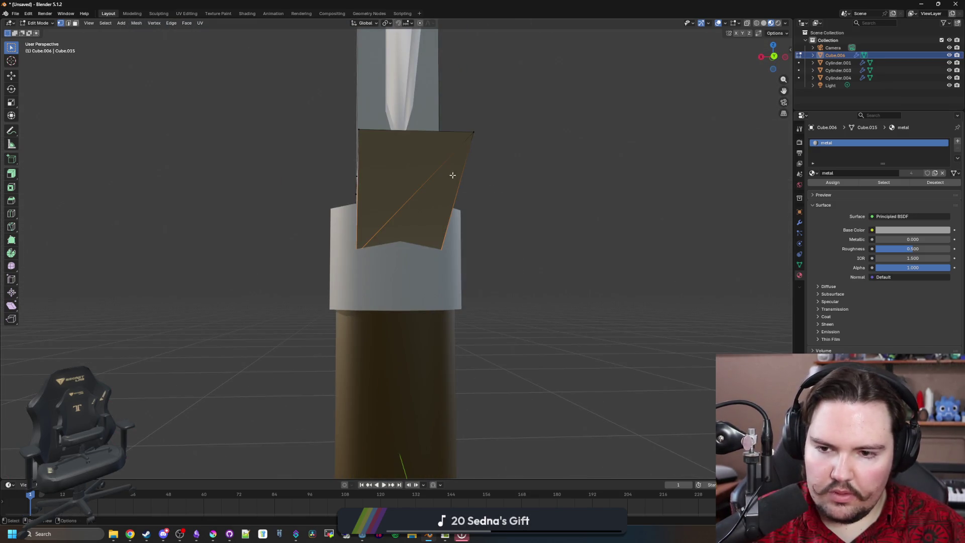
{"action": "key", "text": "alt+a"}
{"action": "mouse_move", "coordinate": [618, 191]}
{"action": "left_mouse_down"}
{"action": "mouse_move", "coordinate": [577, 226]}
{"action": "mouse_move", "coordinate": [502, 243]}
{"action": "mouse_move", "coordinate": [543, 258]}
{"action": "left_mouse_up"}
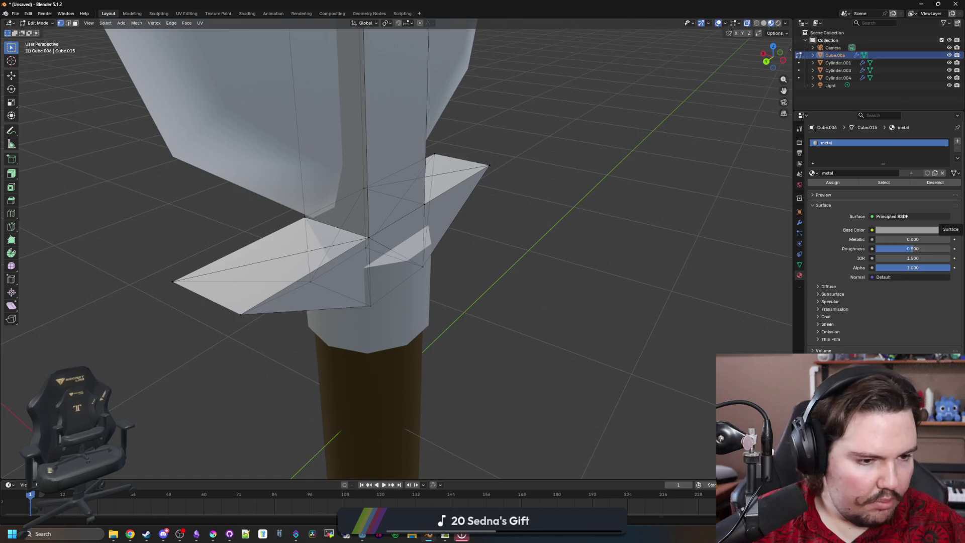
{"action": "mouse_move", "coordinate": [528, 274]}
{"action": "left_mouse_down"}
{"action": "mouse_move", "coordinate": [513, 263]}
{"action": "mouse_move", "coordinate": [238, 270]}
{"action": "mouse_move", "coordinate": [374, 207]}
{"action": "mouse_move", "coordinate": [422, 224]}
{"action": "left_mouse_up"}
{"action": "scroll", "coordinate": [238, 242], "scroll_direction": "down", "scroll_amount": 3}
{"action": "mouse_move", "coordinate": [513, 392]}
{"action": "left_mouse_down"}
{"action": "mouse_move", "coordinate": [495, 304]}
{"action": "mouse_move", "coordinate": [414, 93]}
{"action": "left_mouse_up"}
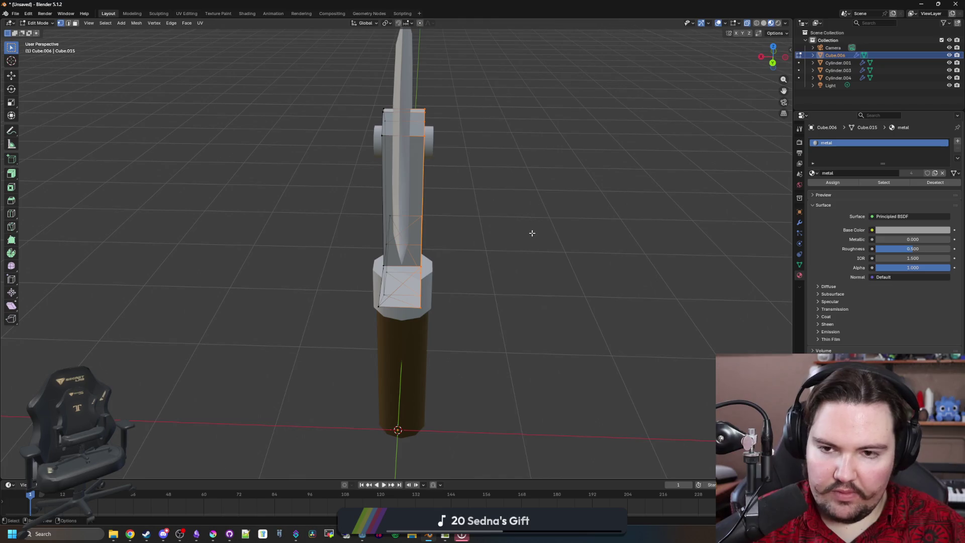
{"action": "key", "text": "Tab"}
- Scale the tang-and-crossguard piece (to about 0.66) and the axle pin thinner along X
{"action": "key", "text": "s"}
{"action": "key", "text": "x"}
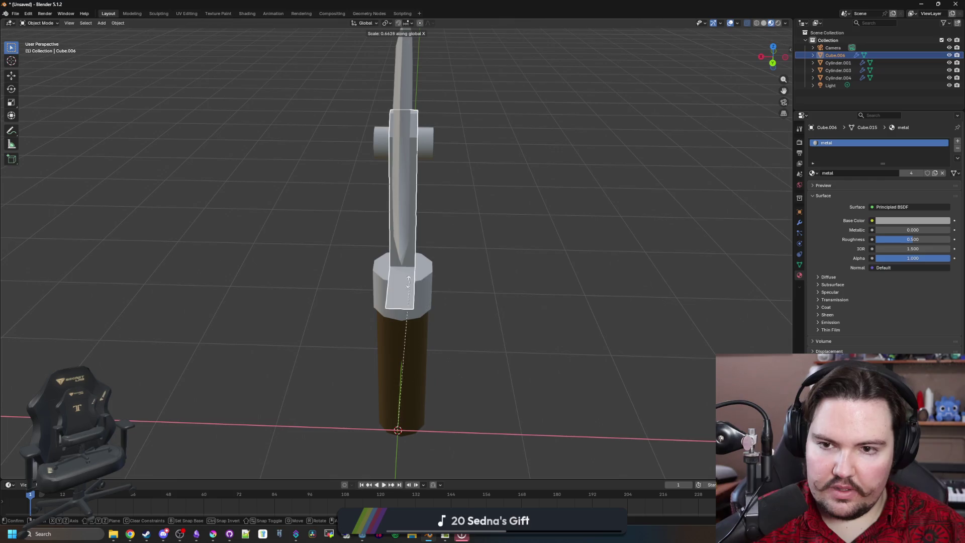
{"action": "left_click", "coordinate": [390, 292]}
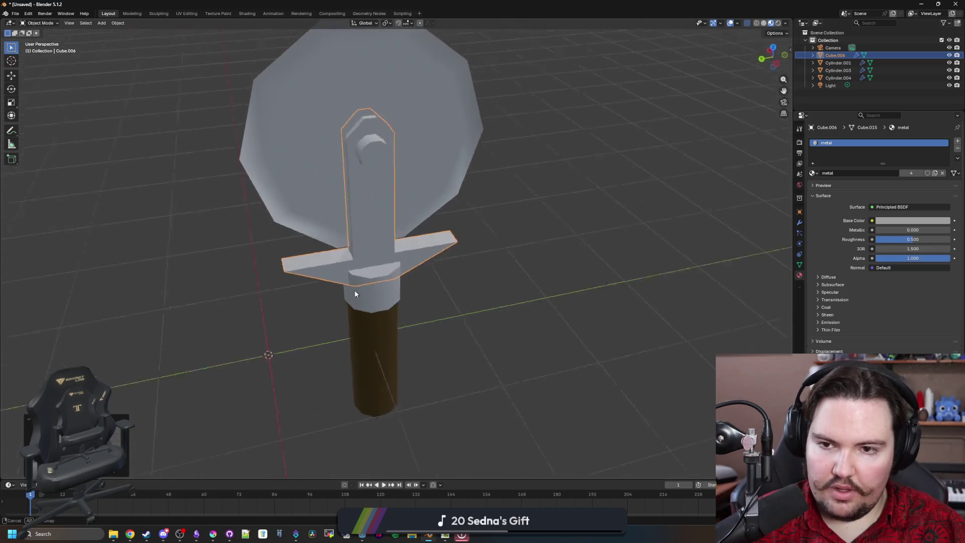
{"action": "left_click", "coordinate": [374, 145]}
{"action": "key", "text": "s"}
{"action": "key", "text": "x"}
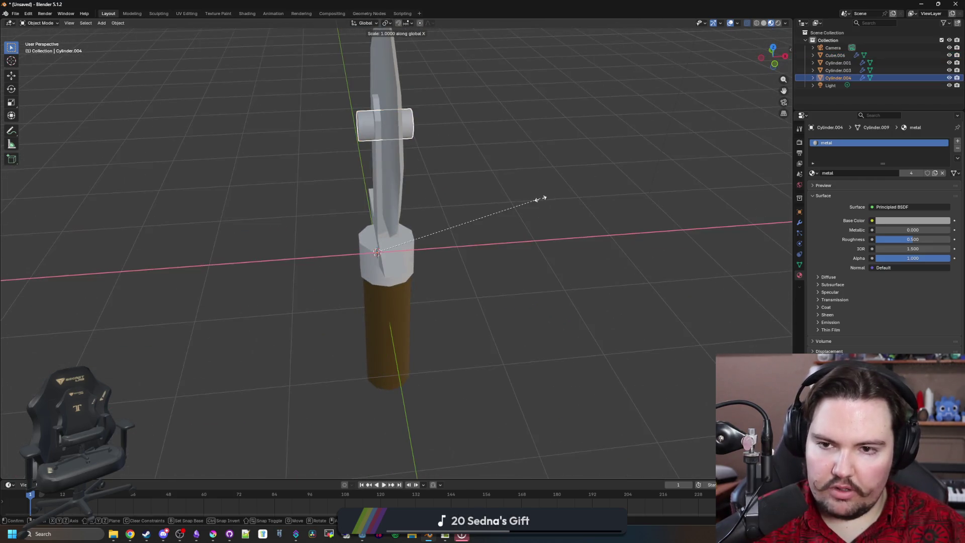
{"action": "left_click", "coordinate": [508, 205]}
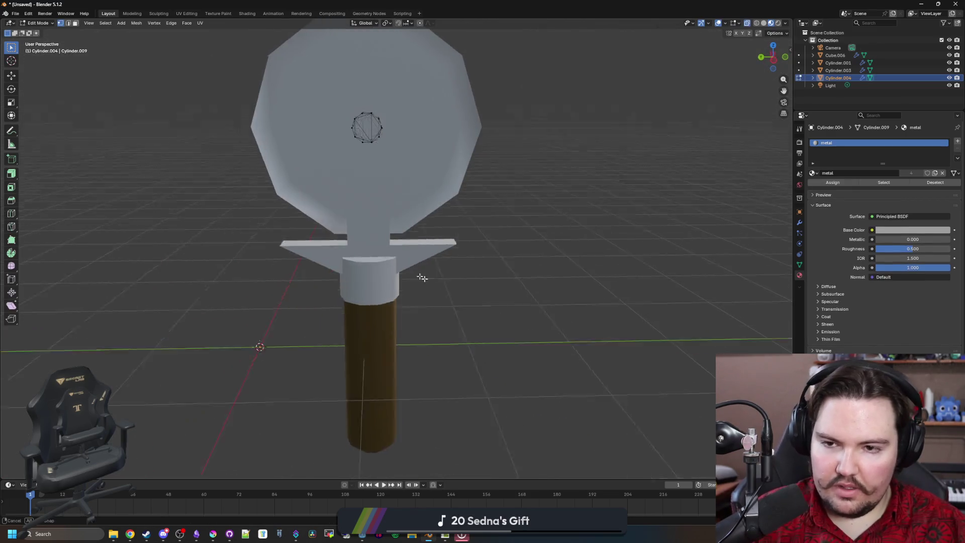
{"action": "left_click", "coordinate": [508, 286]}
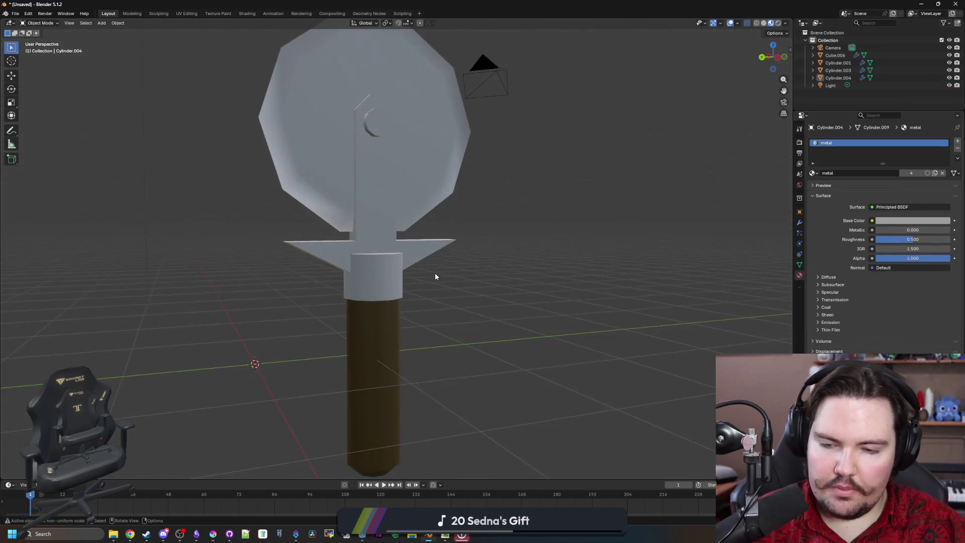
- Select Cube.006 and enter Edit Mode on its geometry
{"action": "left_click", "coordinate": [411, 256]}
{"action": "key", "text": "Tab"}
{"action": "scroll", "coordinate": [293, 295], "scroll_direction": "up", "scroll_amount": 3}
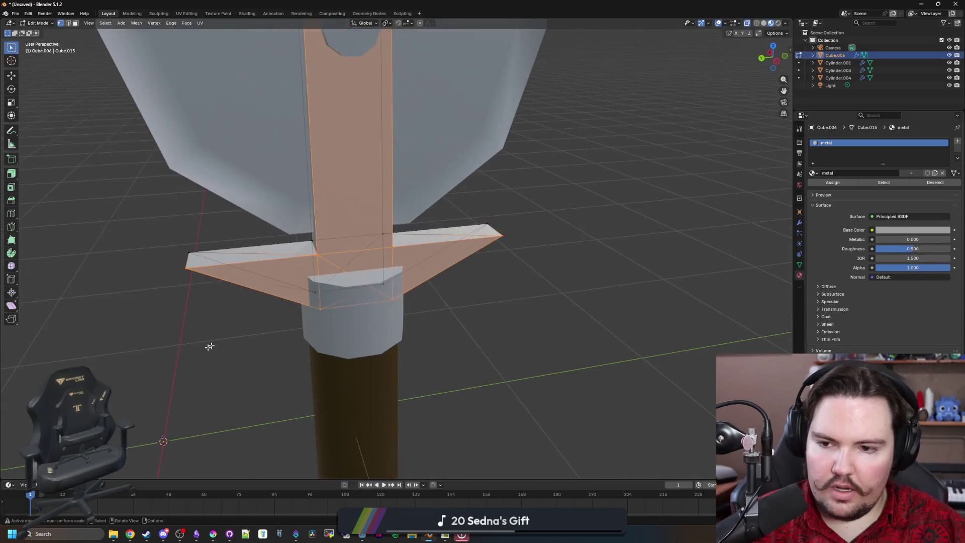
- Collapse the left crossguard wing by merging its vertices into the shaft with M > At Last
{"action": "mouse_move", "coordinate": [142, 317]}
{"action": "left_mouse_down"}
{"action": "mouse_move", "coordinate": [172, 261]}
{"action": "mouse_move", "coordinate": [205, 235]}
{"action": "left_mouse_up"}
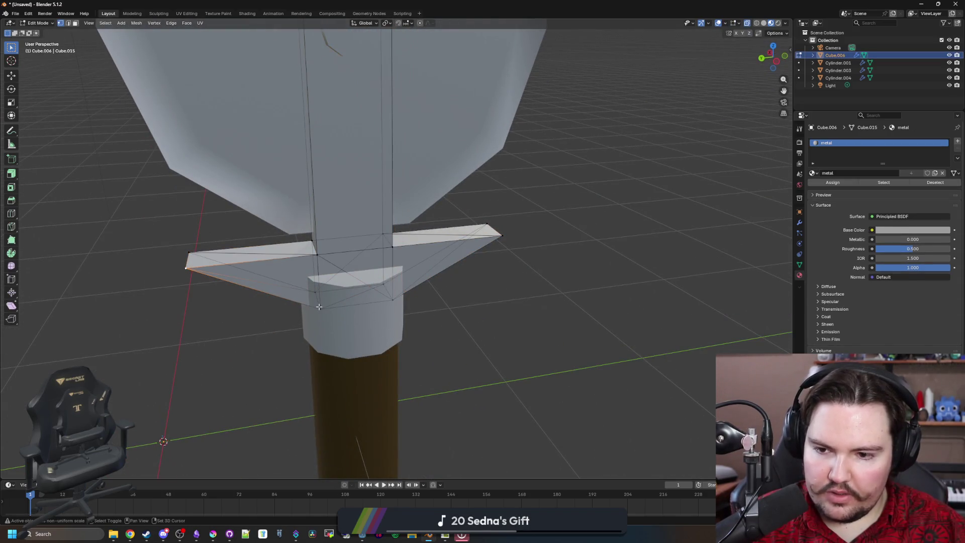
{"action": "key", "text": "m"}
{"action": "left_click", "coordinate": [292, 342]}
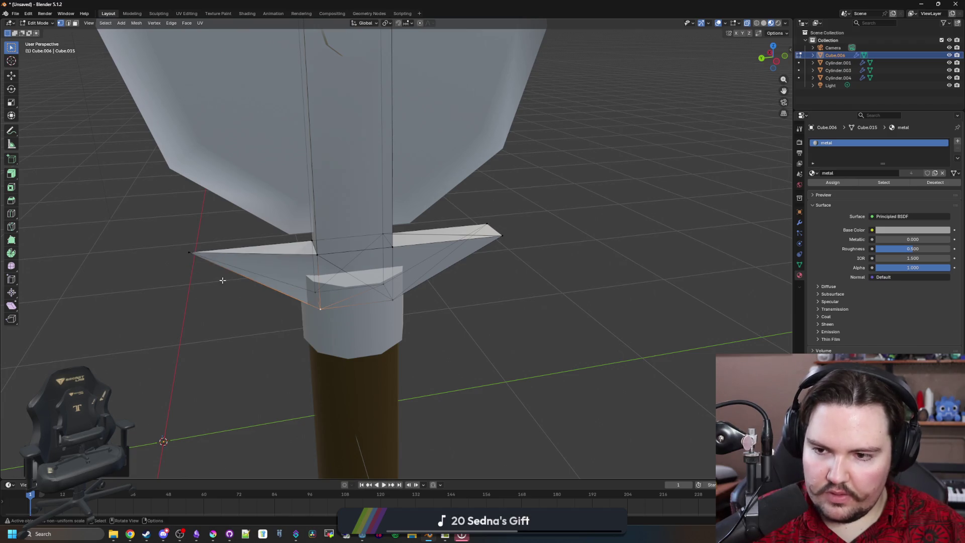
{"action": "key", "text": "m"}
{"action": "left_click", "coordinate": [313, 288]}
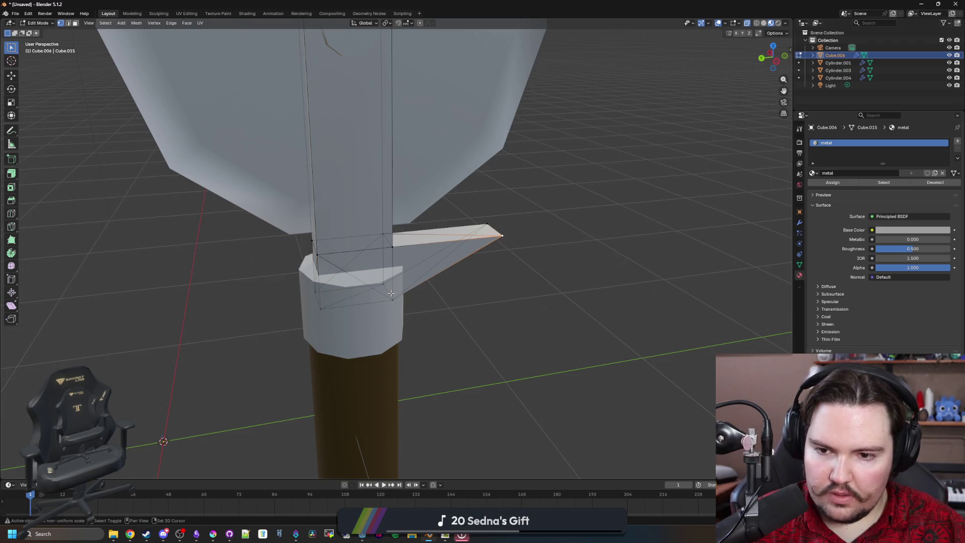
- Collapse the right crossguard wing by merging its tip and leftover vertex into the shaft
{"action": "key", "text": "m"}
{"action": "left_click", "coordinate": [413, 280]}
{"action": "key", "text": "m"}
{"action": "left_click", "coordinate": [384, 284]}
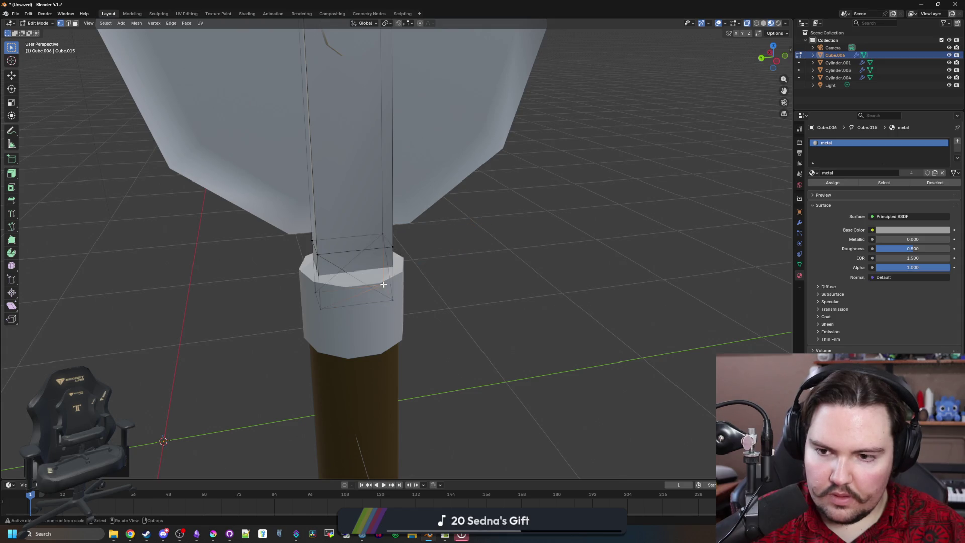
- Merge the remaining vertices above the collar into the shaft vertices, leaving a straight bar
{"action": "left_click", "coordinate": [366, 232]}
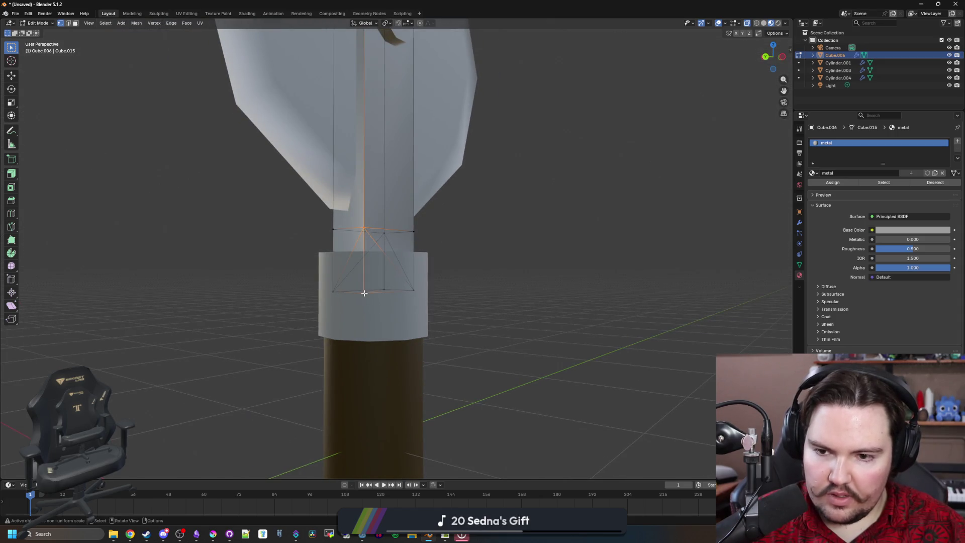
{"action": "key", "text": "n"}
{"action": "key", "text": "m"}
{"action": "left_click", "coordinate": [345, 288]}
{"action": "key", "text": "m"}
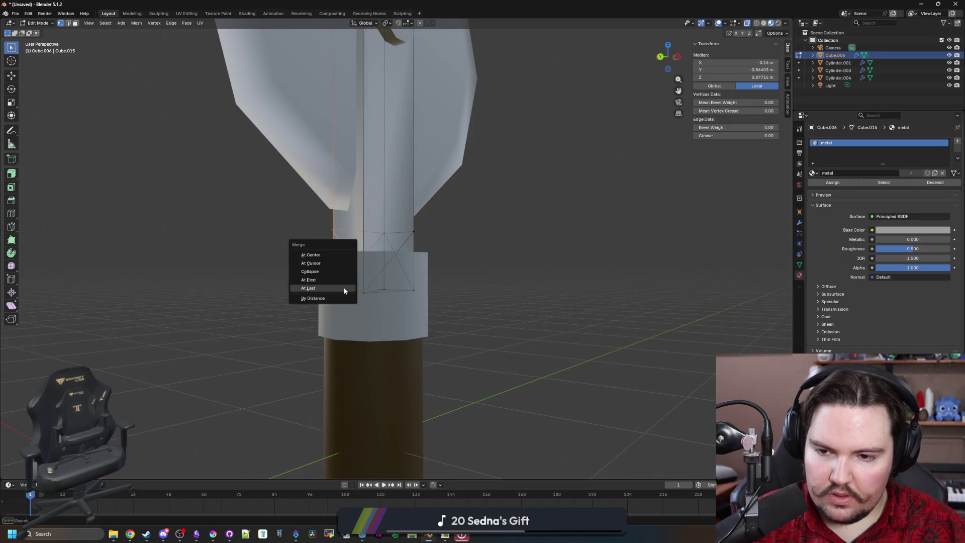
{"action": "left_click", "coordinate": [345, 288]}
{"action": "left_click", "coordinate": [391, 232], "text": "shift"}
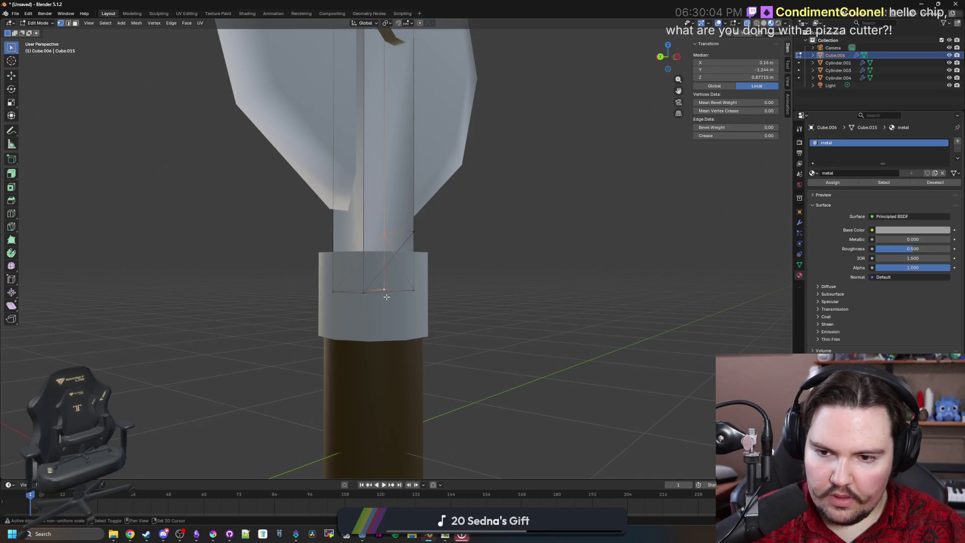
{"action": "key", "text": "m"}
{"action": "left_click", "coordinate": [388, 284]}
{"action": "left_click", "coordinate": [414, 232], "text": "shift"}
{"action": "key", "text": "m"}
{"action": "left_click", "coordinate": [407, 285]}
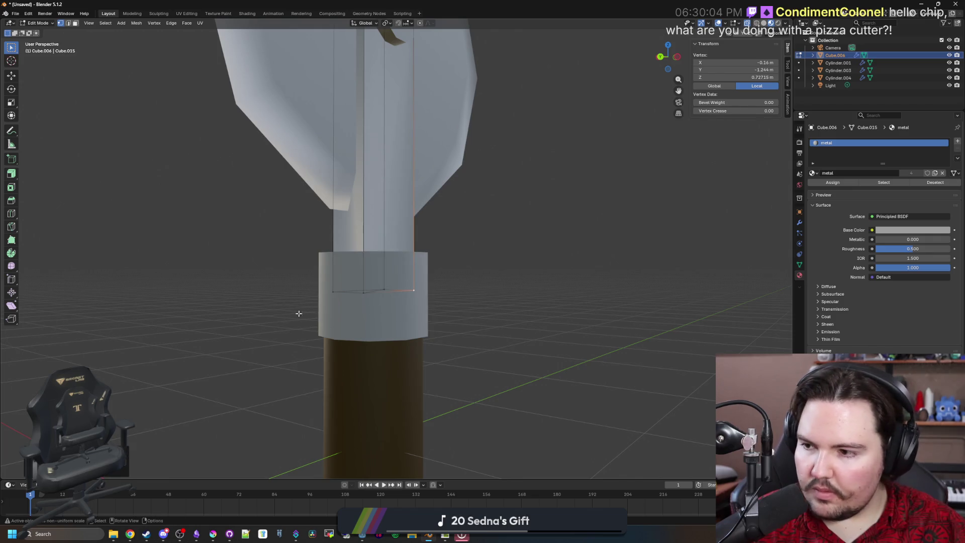
- Return to Object Mode and orbit around the pizza cutter
{"action": "scroll", "coordinate": [260, 329], "scroll_direction": "down", "scroll_amount": 2}
{"action": "key", "text": "Tab"}
{"action": "mouse_move", "coordinate": [261, 329]}
{"action": "left_mouse_down"}
{"action": "mouse_move", "coordinate": [397, 324]}
{"action": "mouse_move", "coordinate": [318, 327]}
{"action": "mouse_move", "coordinate": [395, 315]}
{"action": "mouse_move", "coordinate": [350, 346]}
{"action": "left_mouse_up"}
- Add a 2 m plane and move it to about Z 0.956 m, Y -1.009 m, level with the collar top
{"action": "key", "text": "shift+a"}
{"action": "mouse_move", "coordinate": [326, 320]}
{"action": "left_click", "coordinate": [357, 318]}
{"action": "key", "text": "g"}
{"action": "key", "text": "z"}
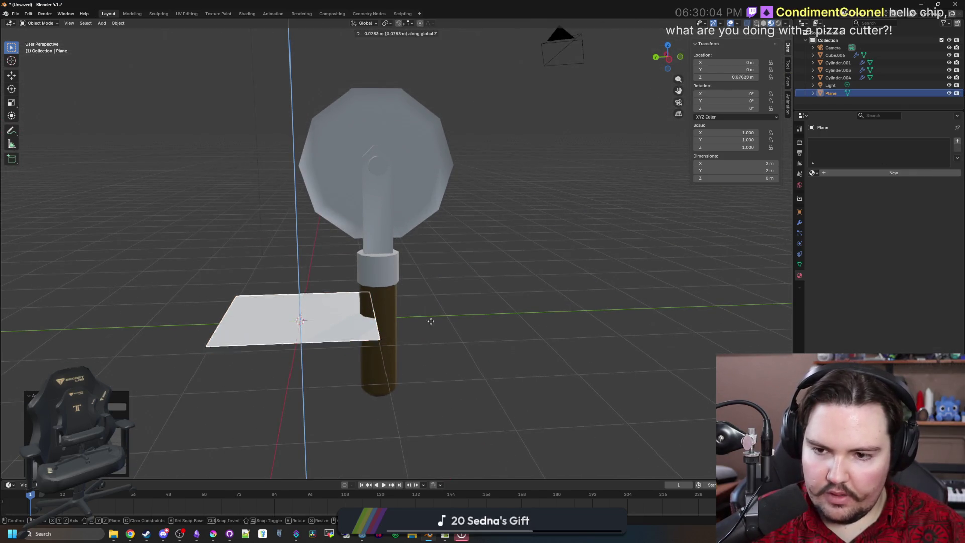
{"action": "key", "text": "y"}
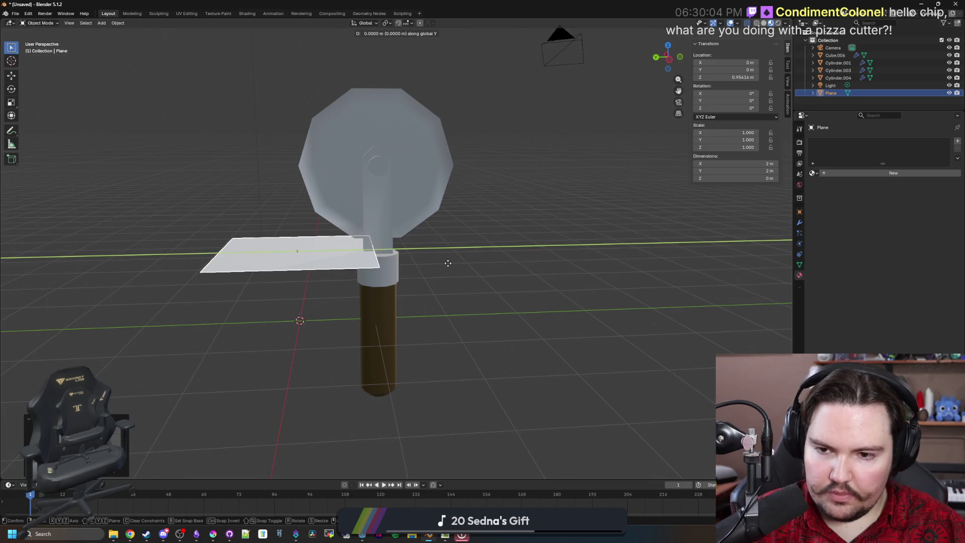
{"action": "left_click", "coordinate": [527, 268]}
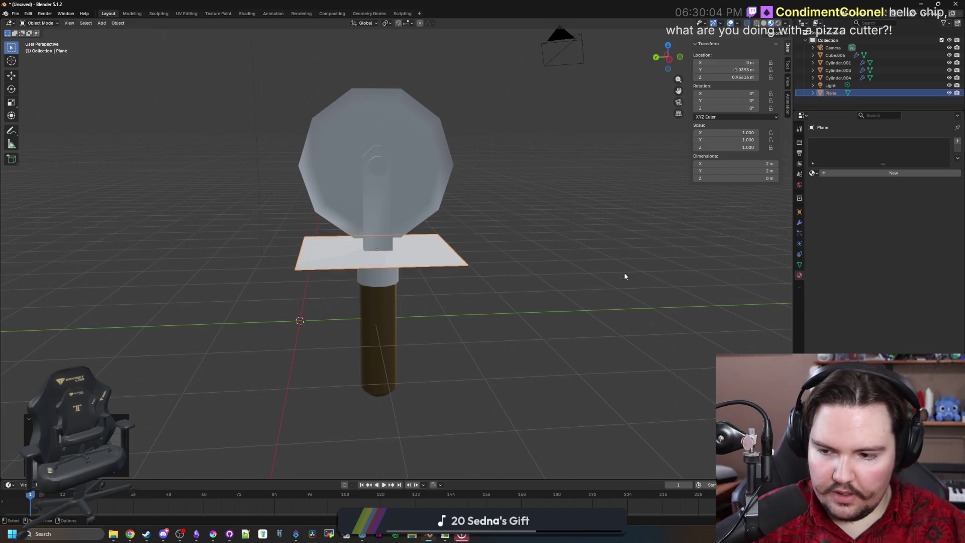
{"action": "left_click", "coordinate": [800, 211]}
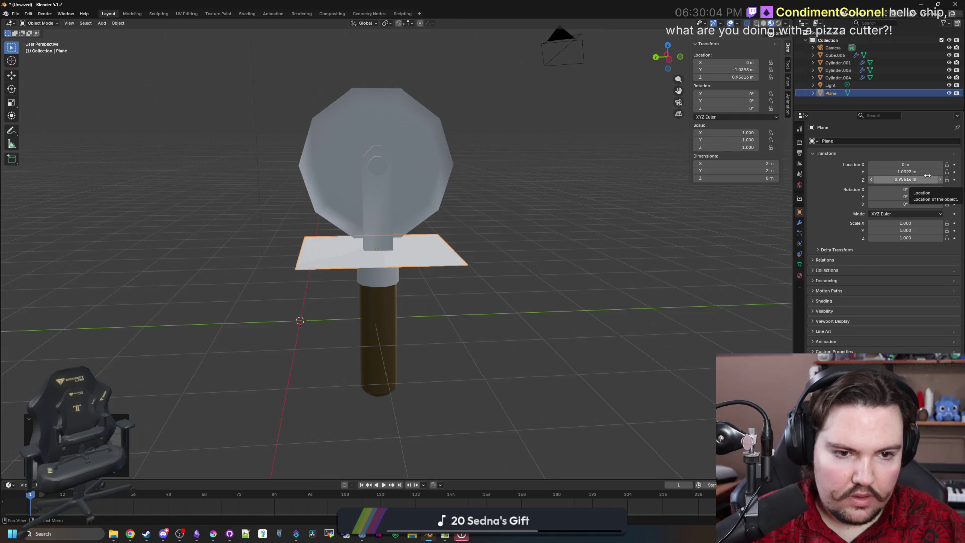
- Orbit around the model, selecting the handle, blade, plane guard and axle pin to inspect them
{"action": "left_click", "coordinate": [374, 327]}
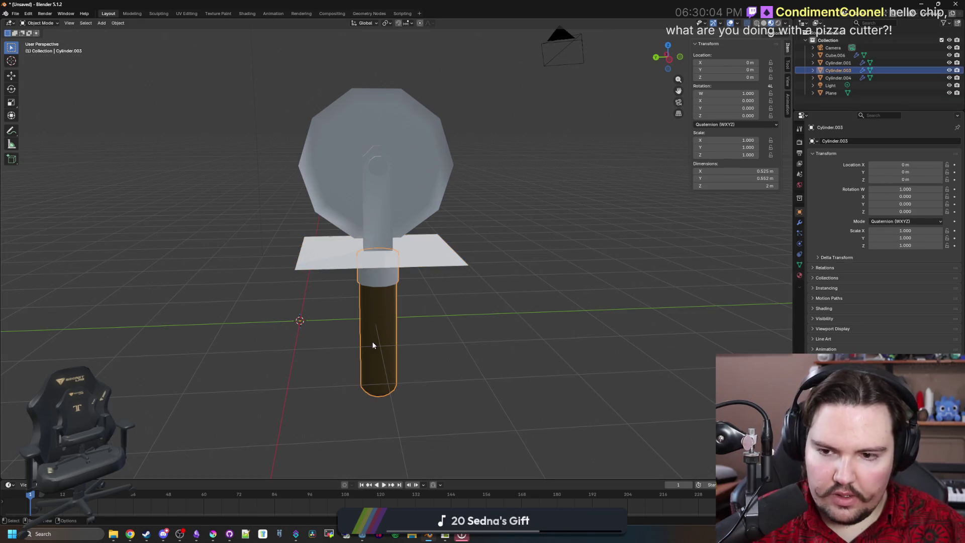
{"action": "right_click", "coordinate": [351, 324]}
{"action": "left_click_drag", "start_coordinate": [435, 337], "coordinate": [378, 352]}
{"action": "left_click", "coordinate": [409, 188]}
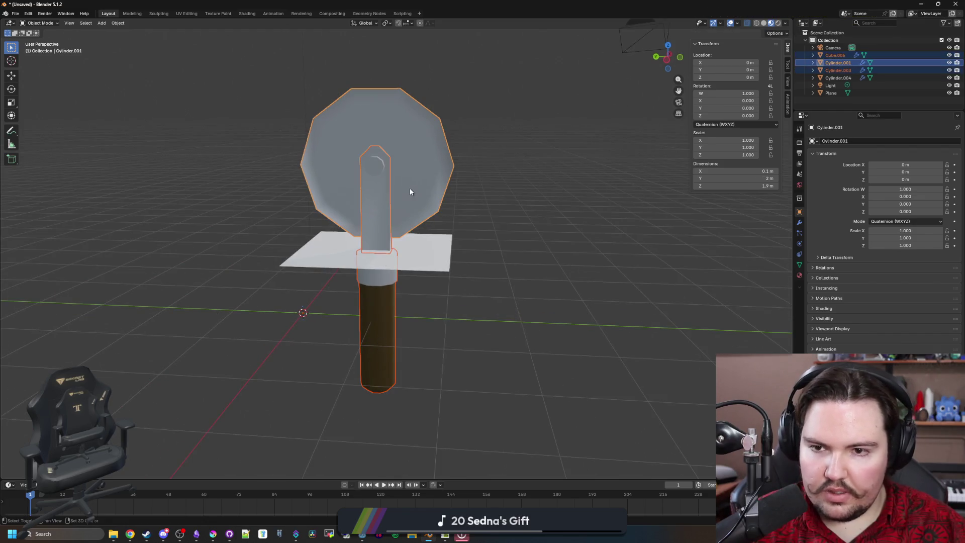
{"action": "left_click", "coordinate": [405, 259]}
{"action": "left_click_drag", "start_coordinate": [413, 321], "coordinate": [400, 212]}
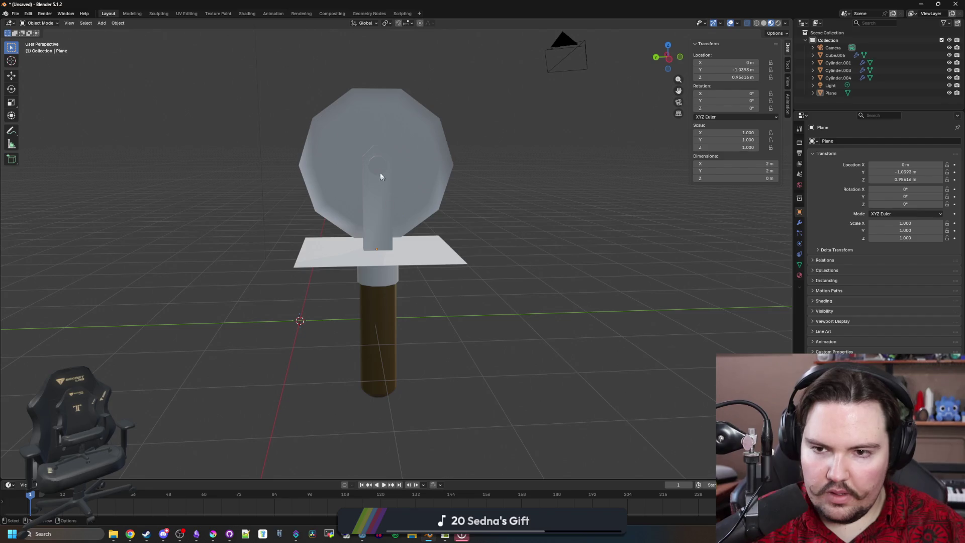
{"action": "left_click", "coordinate": [381, 177]}
{"action": "mouse_move", "coordinate": [381, 176]}
{"action": "left_mouse_down"}
{"action": "mouse_move", "coordinate": [426, 196]}
{"action": "mouse_move", "coordinate": [483, 196]}
{"action": "mouse_move", "coordinate": [451, 205]}
{"action": "mouse_move", "coordinate": [399, 198]}
{"action": "mouse_move", "coordinate": [445, 173]}
{"action": "mouse_move", "coordinate": [485, 185]}
{"action": "mouse_move", "coordinate": [400, 288]}
{"action": "left_mouse_up"}
{"action": "left_click", "coordinate": [399, 197]}
{"action": "left_click", "coordinate": [432, 191]}
- Parent the shaft Cube.006 to the handle collar Cylinder.003
{"action": "left_click", "coordinate": [400, 292]}
{"action": "left_click", "coordinate": [377, 315]}
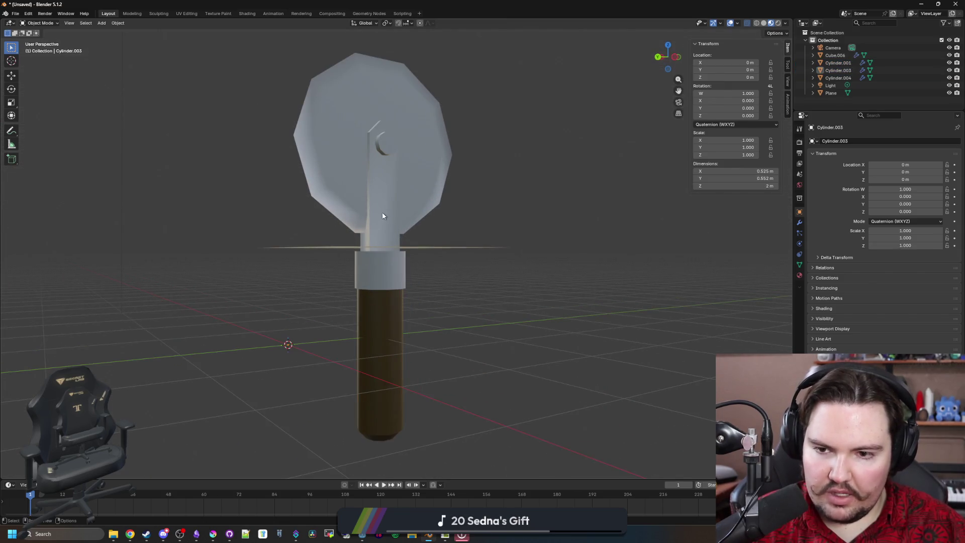
{"action": "left_click", "coordinate": [377, 315], "text": "shift"}
{"action": "key", "text": "ctrl+p"}
{"action": "left_click", "coordinate": [377, 315]}
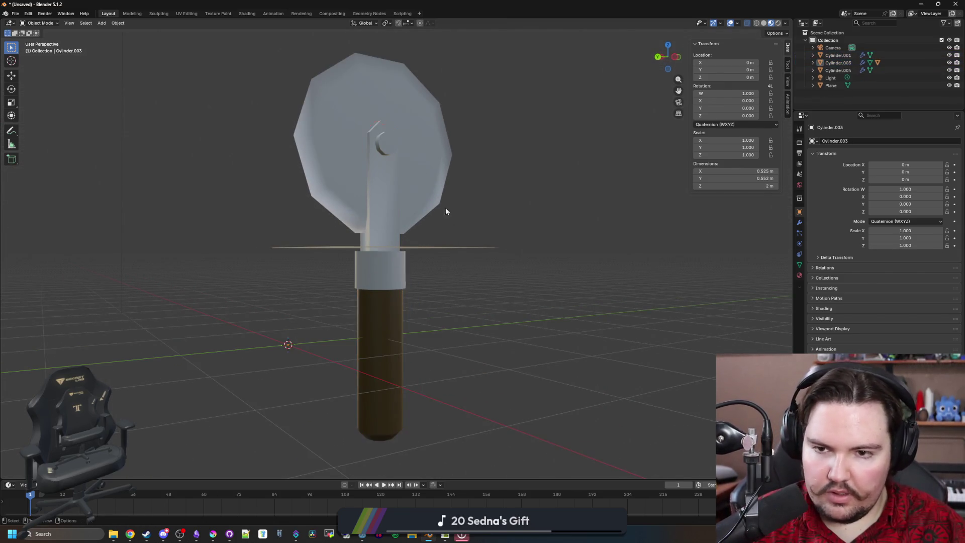
- Parent the axle pin and the disc blade to the shaft Cube.006
{"action": "left_click", "coordinate": [445, 207]}
{"action": "left_click", "coordinate": [395, 145]}
{"action": "left_click", "coordinate": [380, 176], "text": "shift"}
{"action": "key", "text": "ctrl+p"}
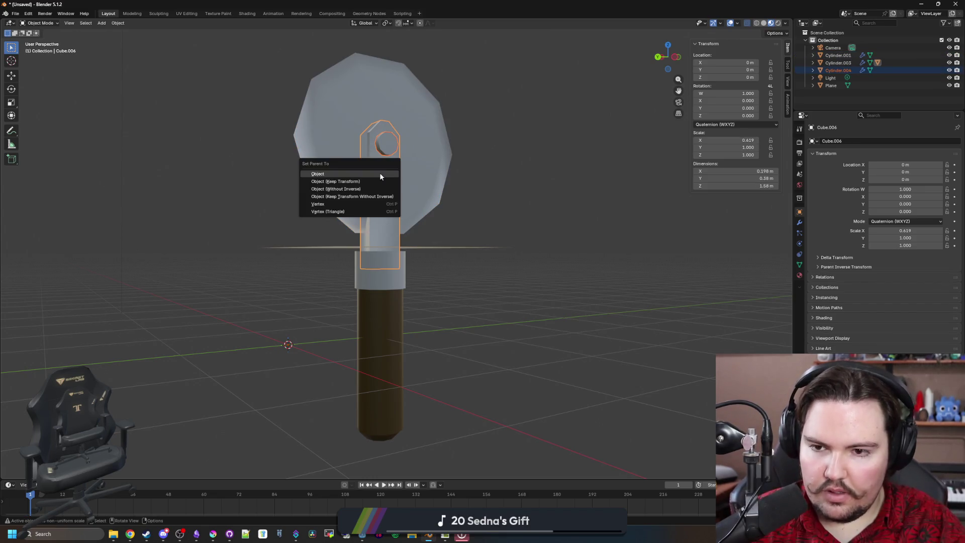
{"action": "left_click", "coordinate": [379, 173]}
{"action": "left_click", "coordinate": [383, 166]}
{"action": "left_click", "coordinate": [384, 147], "text": "shift"}
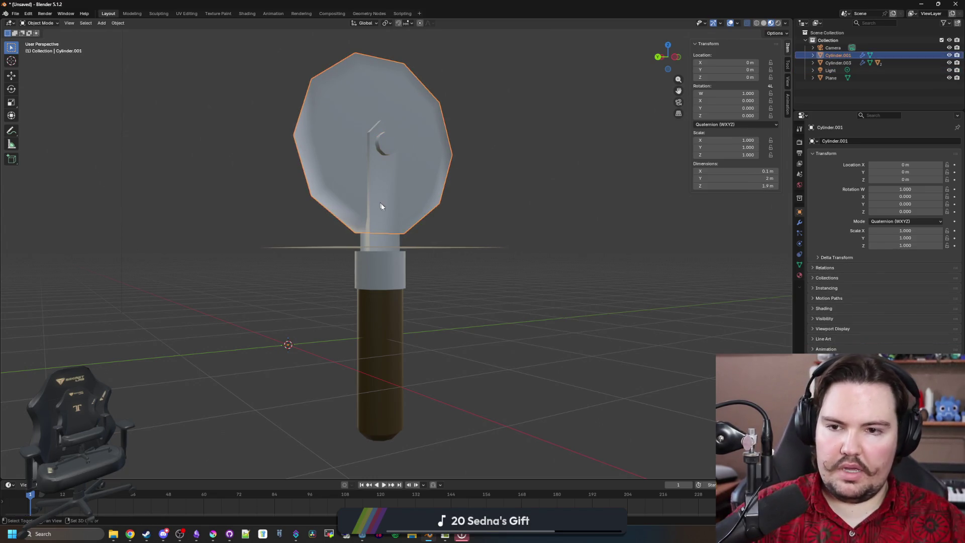
{"action": "left_click", "coordinate": [383, 201], "text": "shift"}
{"action": "key", "text": "ctrl+p"}
{"action": "left_click", "coordinate": [382, 203]}
- Move the handle Cylinder.003 along Y, then set its Y location to 0
{"action": "left_click", "coordinate": [230, 265]}
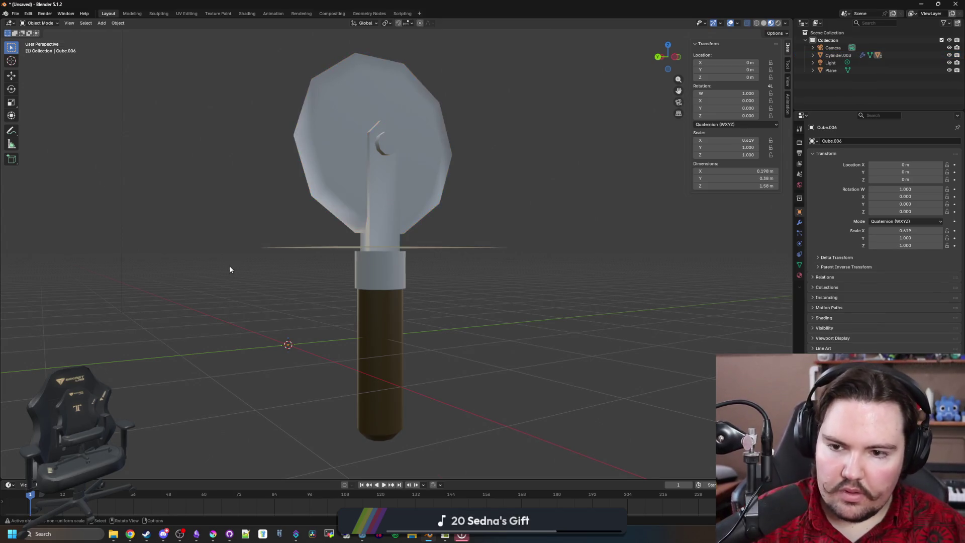
{"action": "left_click", "coordinate": [402, 342]}
{"action": "key", "text": "g"}
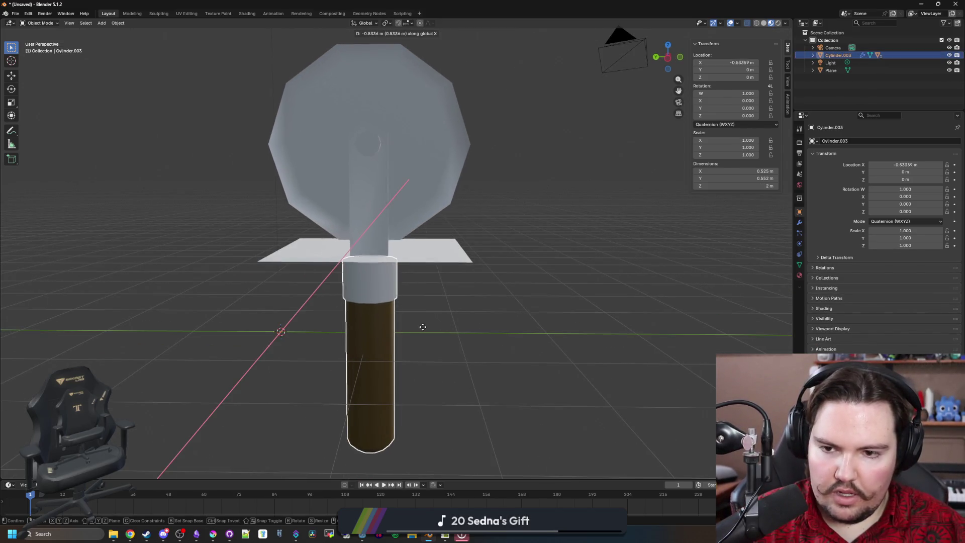
{"action": "key", "text": "y"}
{"action": "left_click", "coordinate": [388, 324]}
{"action": "left_click", "coordinate": [926, 172]}
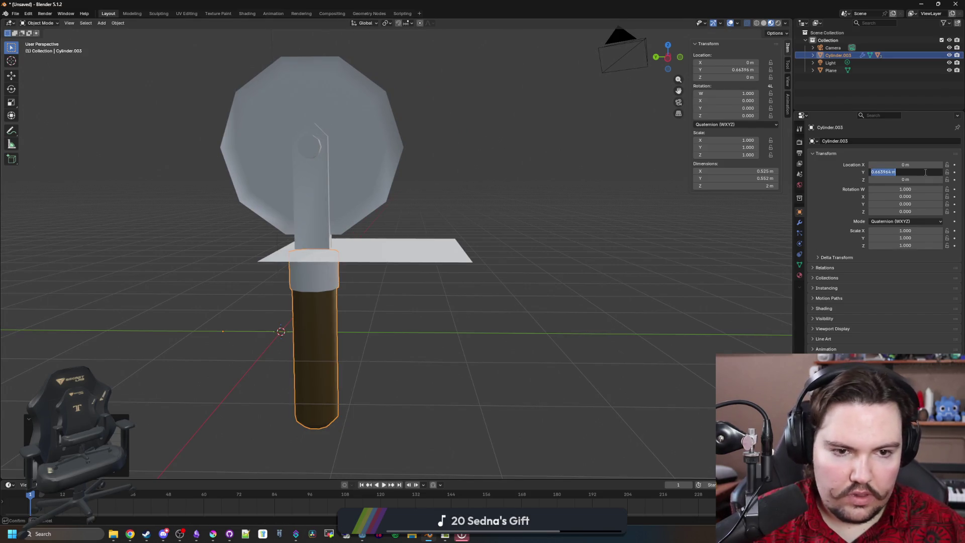
{"action": "type", "text": "0"}
{"action": "key", "text": "Return"}
- Set the handle's origin to Center of Mass (Surface) and zero its Y and Z location
{"action": "right_click", "coordinate": [372, 325]}
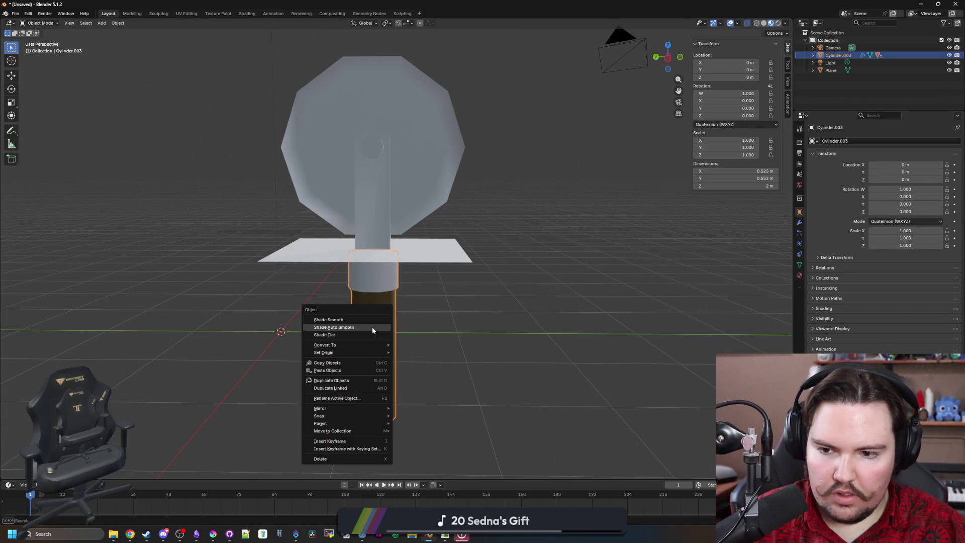
{"action": "mouse_move", "coordinate": [375, 352]}
{"action": "left_click", "coordinate": [434, 378]}
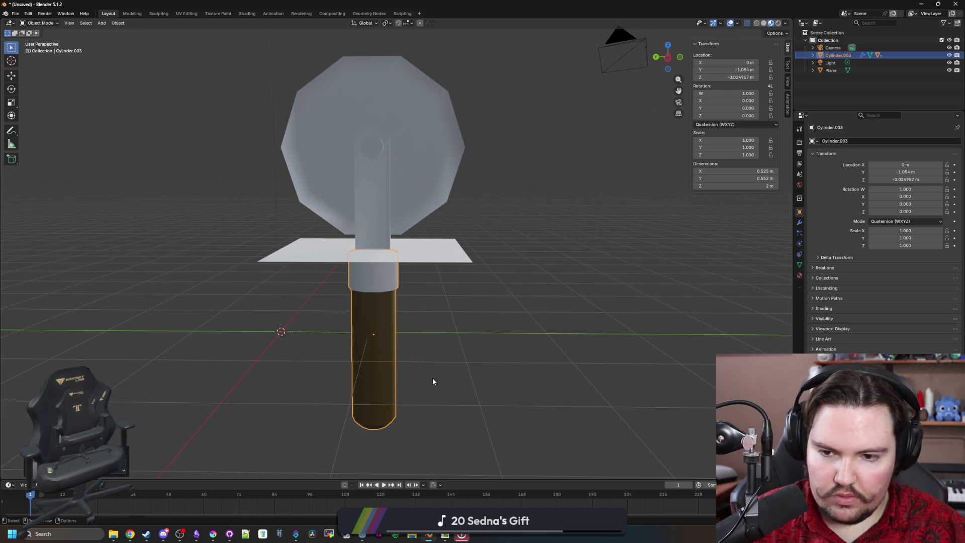
{"action": "left_click", "coordinate": [920, 173]}
{"action": "type", "text": "0"}
{"action": "key", "text": "Return"}
{"action": "key", "text": "BackSpace"}
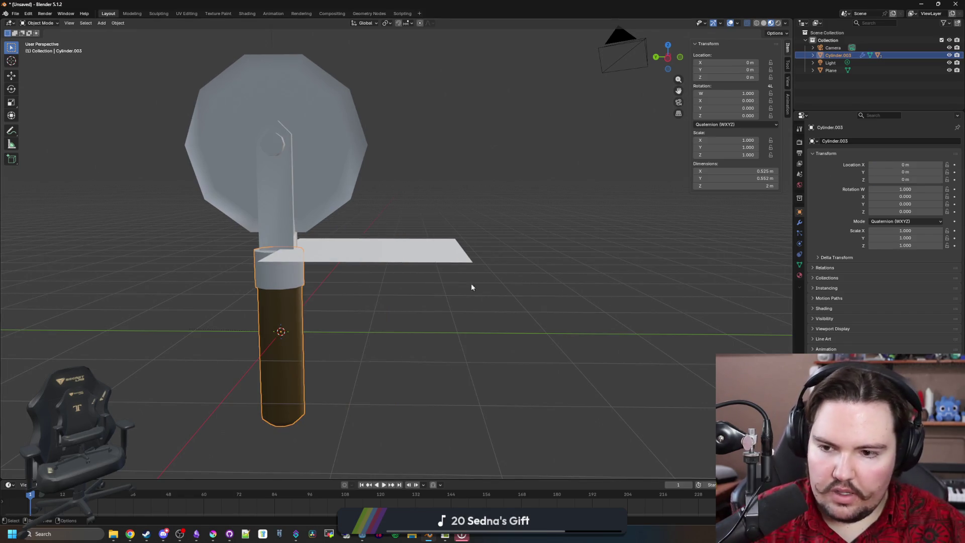
- Orbit the view and select the flat plane
{"action": "mouse_move", "coordinate": [472, 283]}
{"action": "left_mouse_down"}
{"action": "mouse_move", "coordinate": [446, 308]}
{"action": "mouse_move", "coordinate": [428, 249]}
{"action": "left_mouse_up"}
{"action": "left_click", "coordinate": [427, 249]}
{"action": "scroll", "coordinate": [433, 318], "scroll_direction": "up", "scroll_amount": 3}
{"action": "left_click_drag", "start_coordinate": [434, 318], "coordinate": [515, 317]}
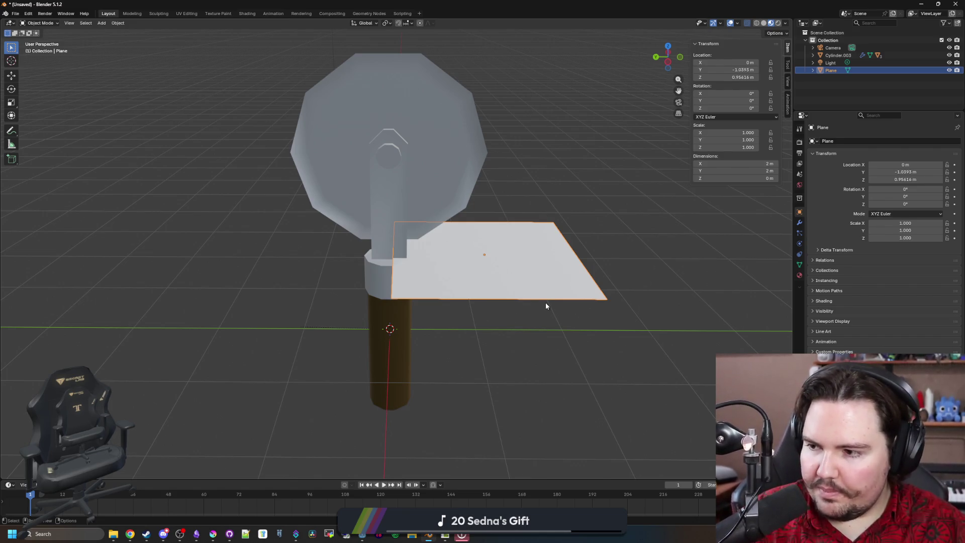
- Centre the plane on the shaft by setting its Y location to 0
{"action": "key", "text": "g"}
{"action": "key", "text": "y"}
{"action": "left_click", "coordinate": [437, 309]}
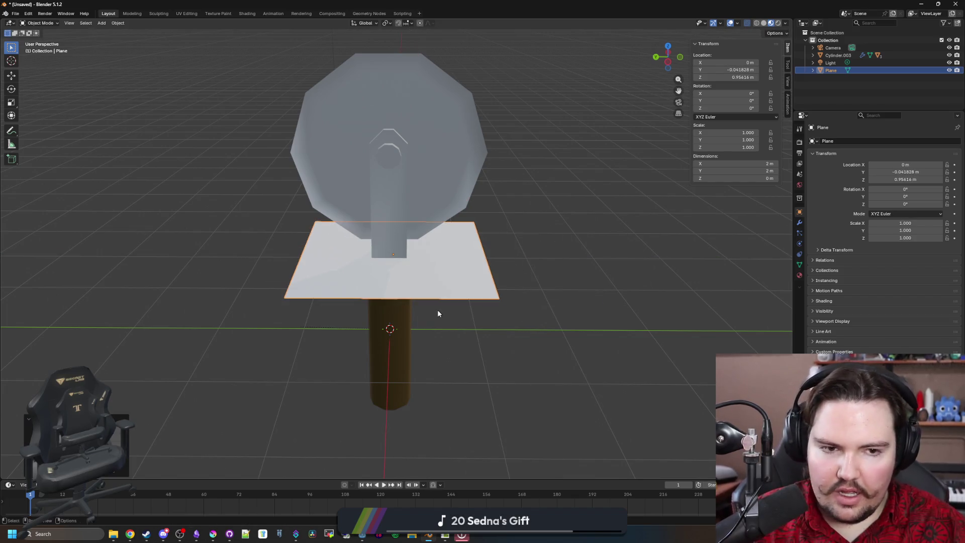
{"action": "left_click", "coordinate": [905, 172]}
{"action": "type", "text": "0"}
{"action": "key", "text": "Return"}
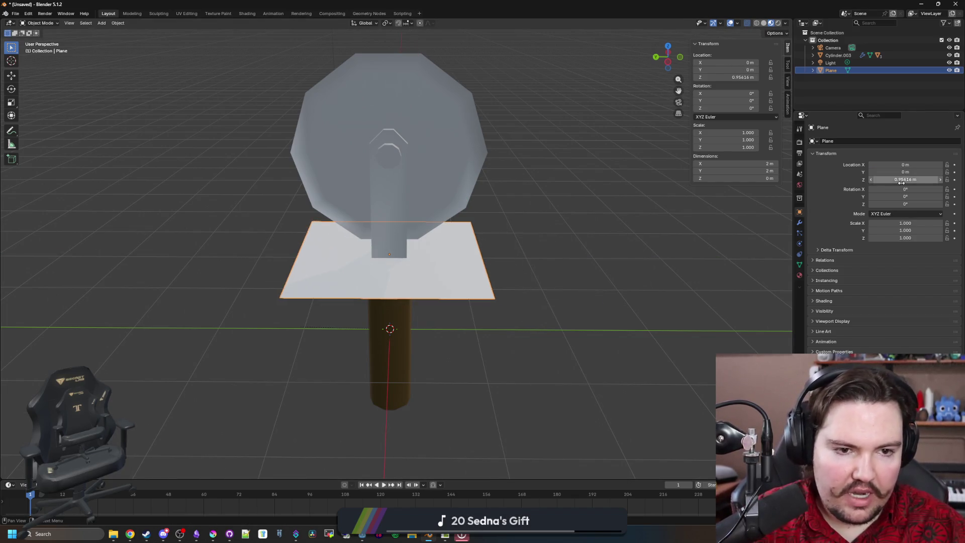
{"action": "mouse_move", "coordinate": [754, 231]}
{"action": "left_mouse_down"}
{"action": "mouse_move", "coordinate": [663, 263]}
{"action": "mouse_move", "coordinate": [446, 268]}
{"action": "mouse_move", "coordinate": [440, 244]}
{"action": "mouse_move", "coordinate": [516, 300]}
{"action": "mouse_move", "coordinate": [501, 306]}
{"action": "left_mouse_up"}
{"action": "scroll", "coordinate": [426, 272], "scroll_direction": "up", "scroll_amount": 5}
{"action": "scroll", "coordinate": [426, 272], "scroll_direction": "down", "scroll_amount": 3}
- Scale the plane along X to 0.295
{"action": "key", "text": "s"}
{"action": "key", "text": "x"}
{"action": "mouse_move", "coordinate": [414, 297]}
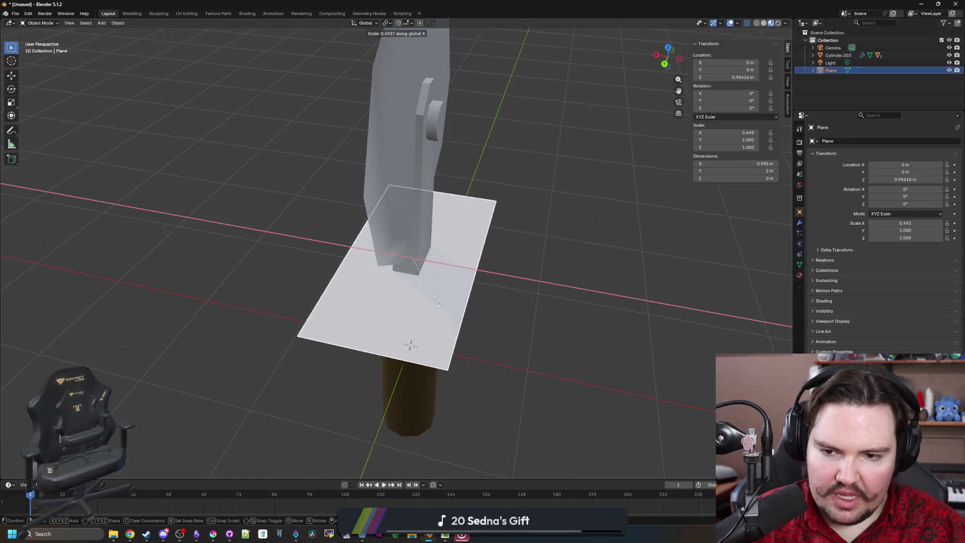
{"action": "mouse_move", "coordinate": [419, 274]}
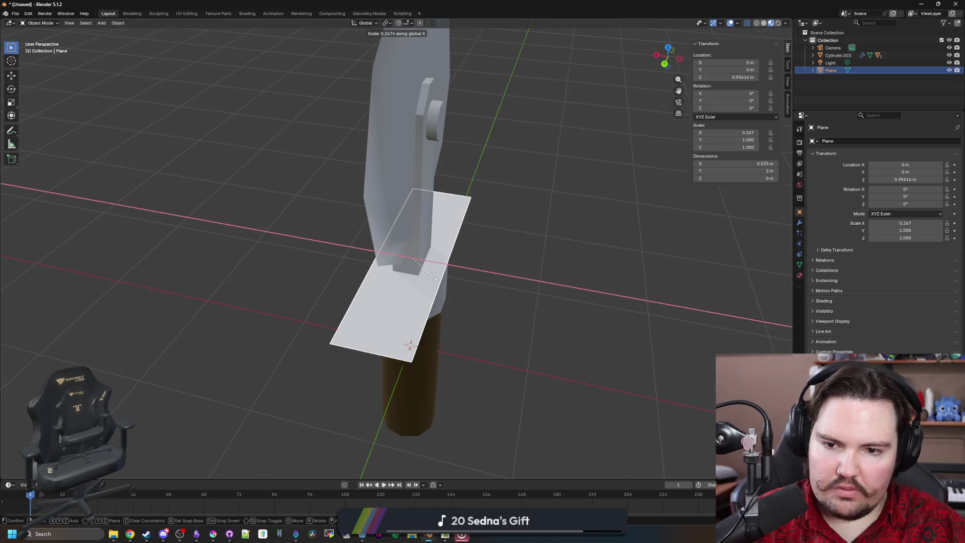
{"action": "left_click", "coordinate": [428, 231]}
{"action": "left_click_drag", "start_coordinate": [428, 231], "coordinate": [432, 309]}
{"action": "key", "text": "Tab"}
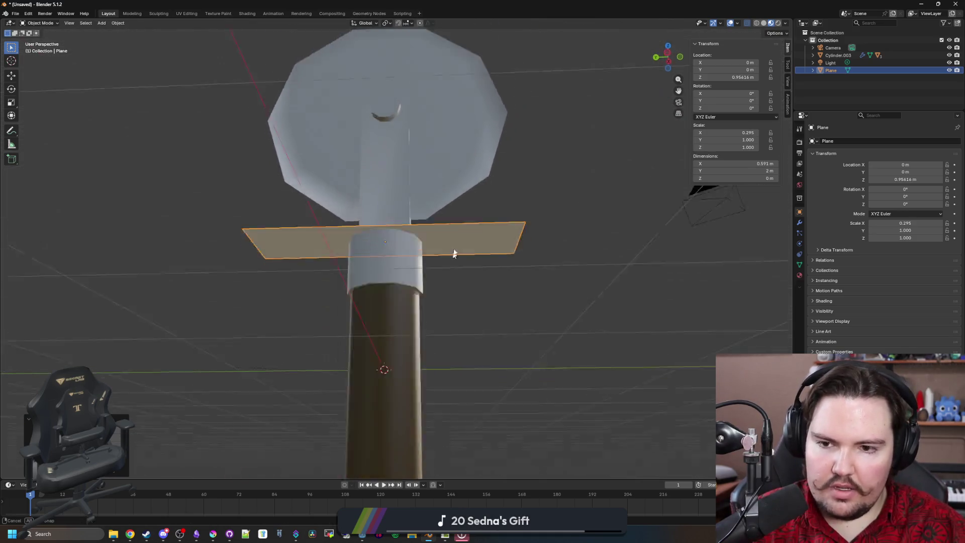
{"action": "key", "text": "alt+a"}
{"action": "key", "text": "Tab"}
{"action": "mouse_move", "coordinate": [525, 233]}
{"action": "left_mouse_down"}
{"action": "mouse_move", "coordinate": [502, 317]}
{"action": "mouse_move", "coordinate": [456, 324]}
{"action": "mouse_move", "coordinate": [445, 336]}
{"action": "left_mouse_up"}
- Scale the plane along Y to 0.653
{"action": "key", "text": "s"}
{"action": "key", "text": "y"}
{"action": "left_click", "coordinate": [455, 308]}
{"action": "key", "text": "Tab"}
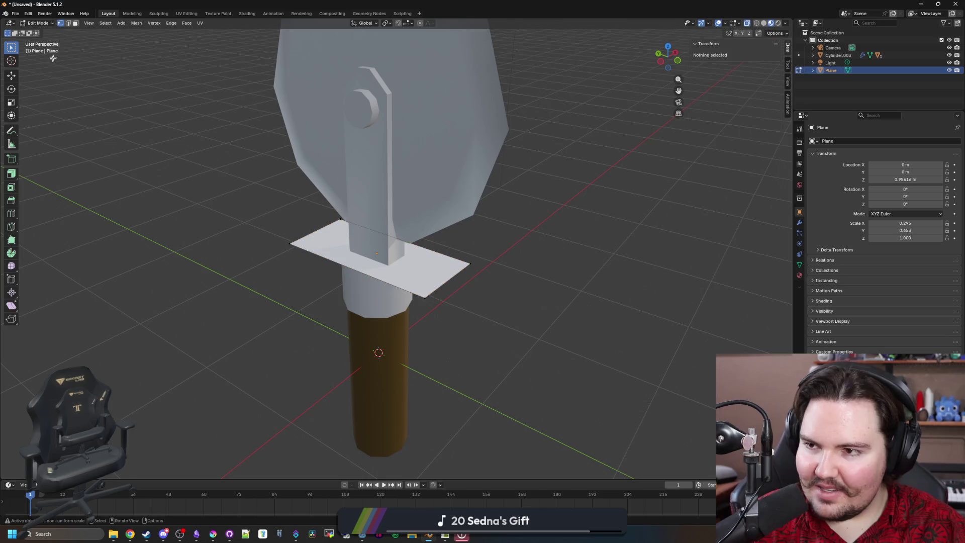
- Vertex-bevel the plane's corners with a width of about 0.417 m
{"action": "left_click_drag", "start_coordinate": [508, 317], "coordinate": [296, 226]}
{"action": "left_click", "coordinate": [11, 200]}
{"action": "left_click_drag", "start_coordinate": [376, 220], "coordinate": [380, 204]}
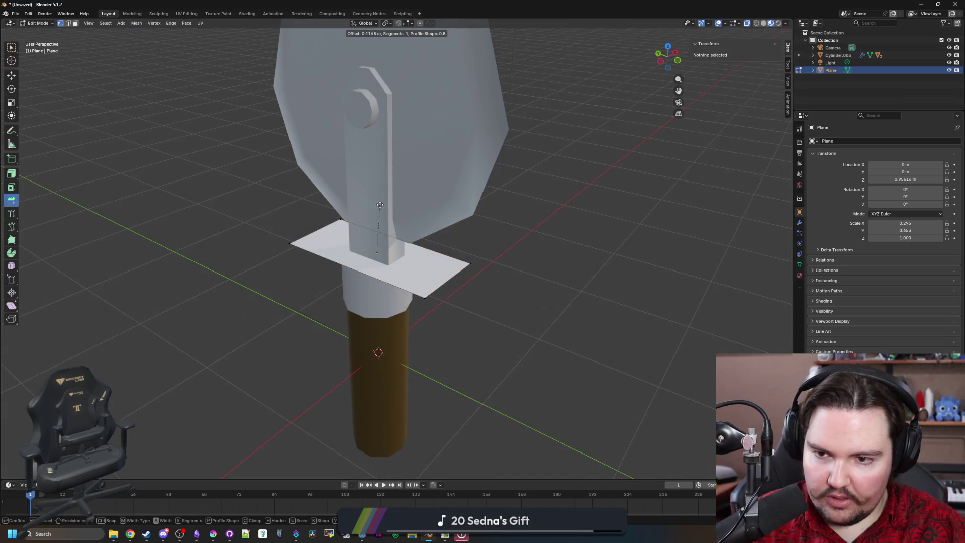
{"action": "left_click_drag", "start_coordinate": [410, 164], "coordinate": [407, 209]}
{"action": "left_click", "coordinate": [82, 336]}
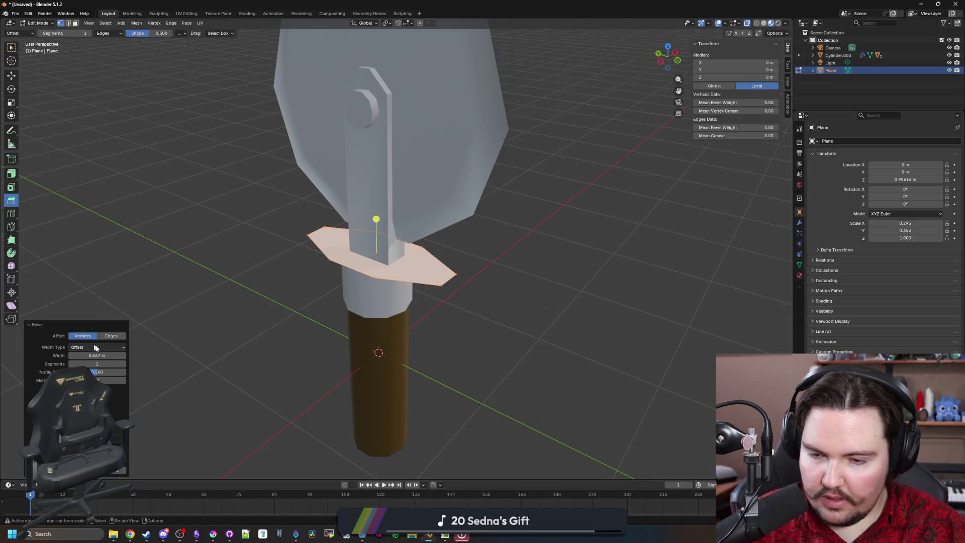
{"action": "mouse_move", "coordinate": [94, 353]}
{"action": "left_mouse_down"}
{"action": "mouse_move", "coordinate": [75, 352]}
{"action": "mouse_move", "coordinate": [100, 355]}
{"action": "left_mouse_up"}
- Stretch the guard along Y to scale 0.829
{"action": "key", "text": "Tab"}
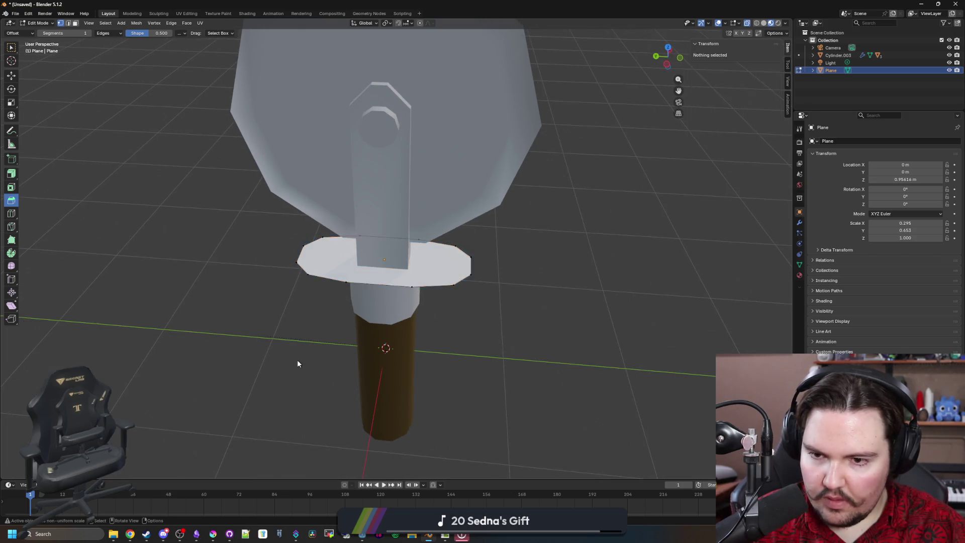
{"action": "mouse_move", "coordinate": [297, 360]}
{"action": "left_mouse_down"}
{"action": "mouse_move", "coordinate": [383, 366]}
{"action": "mouse_move", "coordinate": [560, 277]}
{"action": "mouse_move", "coordinate": [598, 307]}
{"action": "mouse_move", "coordinate": [602, 338]}
{"action": "mouse_move", "coordinate": [512, 342]}
{"action": "mouse_move", "coordinate": [465, 304]}
{"action": "mouse_move", "coordinate": [464, 256]}
{"action": "mouse_move", "coordinate": [445, 291]}
{"action": "mouse_move", "coordinate": [503, 330]}
{"action": "mouse_move", "coordinate": [517, 276]}
{"action": "mouse_move", "coordinate": [474, 265]}
{"action": "left_mouse_up"}
{"action": "key", "text": "Tab"}
{"action": "key", "text": "Tab"}
{"action": "key", "text": "s"}
{"action": "key", "text": "y"}
{"action": "left_click", "coordinate": [541, 313]}
{"action": "scroll", "coordinate": [517, 276], "scroll_direction": "up", "scroll_amount": 3}
{"action": "key", "text": "Tab"}
- Bevel the guard's corners again with Ctrl+B and return to Object Mode
{"action": "key", "text": "ctrl+b"}
{"action": "left_click", "coordinate": [517, 296]}
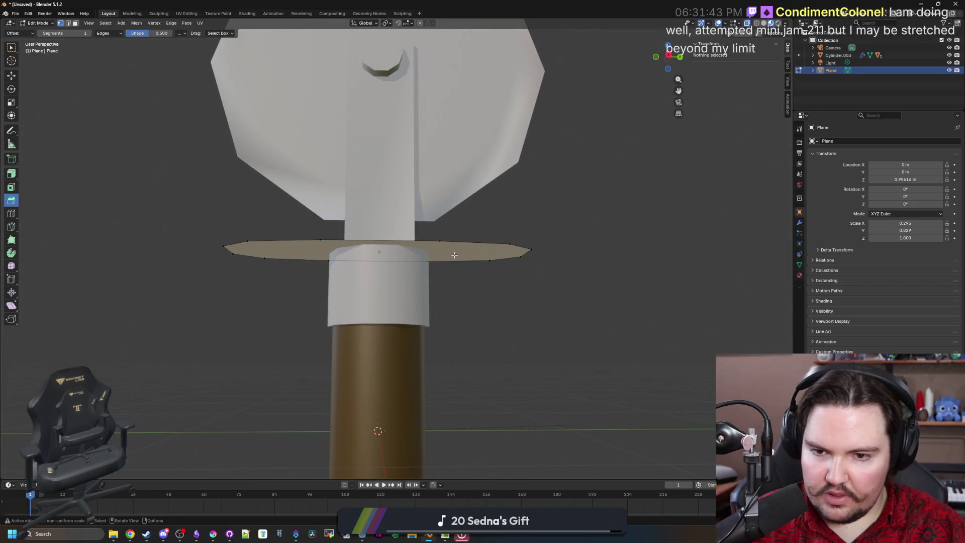
{"action": "scroll", "coordinate": [272, 281], "scroll_direction": "down", "scroll_amount": 3}
{"action": "key", "text": "Tab"}
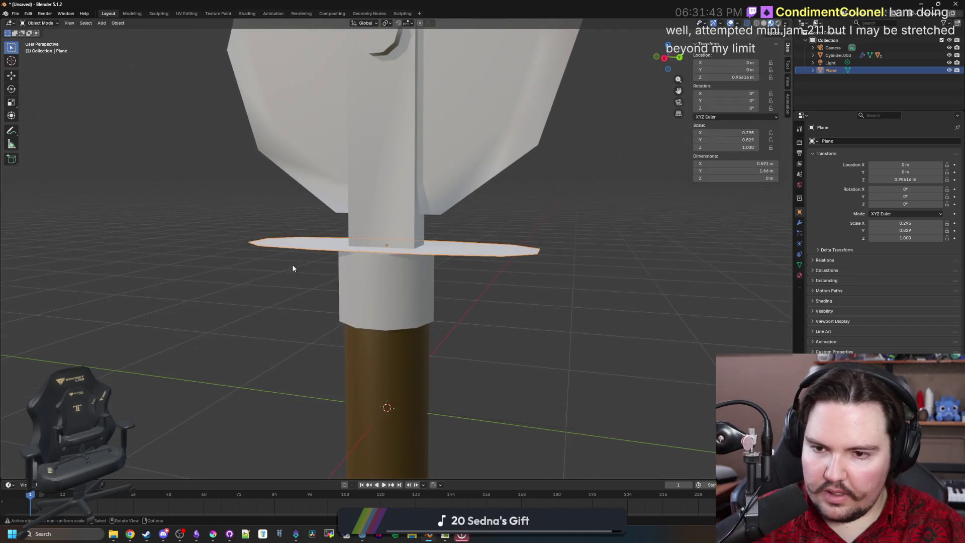
{"action": "mouse_move", "coordinate": [271, 280]}
{"action": "left_mouse_down"}
{"action": "mouse_move", "coordinate": [505, 322]}
{"action": "mouse_move", "coordinate": [463, 351]}
{"action": "mouse_move", "coordinate": [442, 332]}
{"action": "mouse_move", "coordinate": [533, 281]}
{"action": "left_mouse_up"}
{"action": "scroll", "coordinate": [463, 351], "scroll_direction": "down", "scroll_amount": 2}
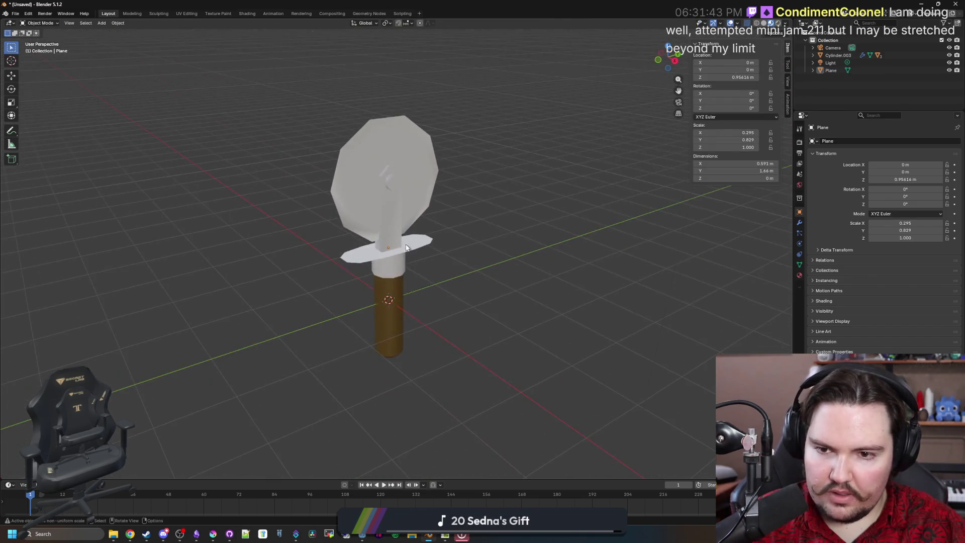
- Assign the grey metal material to the guard and check it from the front view
{"action": "left_click", "coordinate": [801, 274]}
{"action": "left_click", "coordinate": [814, 172]}
{"action": "left_click", "coordinate": [826, 190]}
{"action": "left_click", "coordinate": [519, 275]}
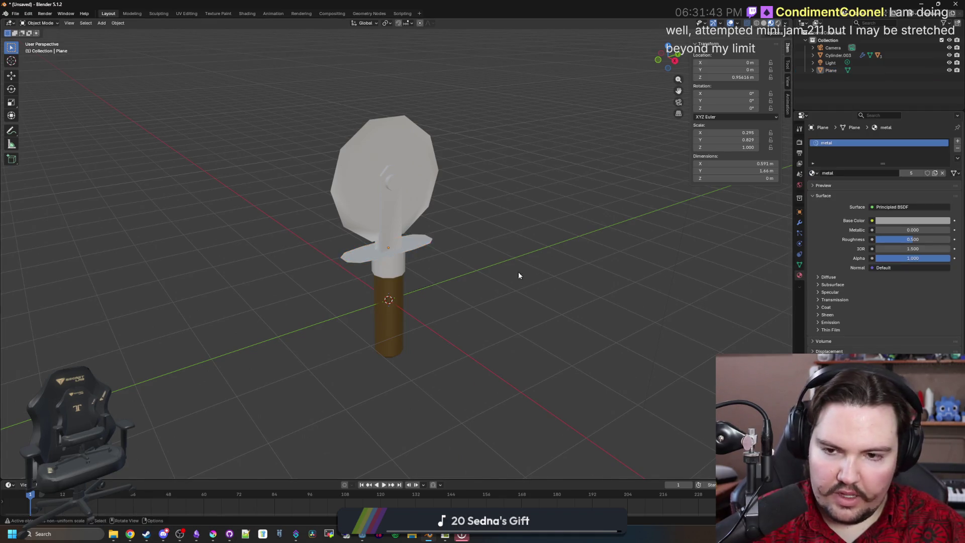
{"action": "key", "text": "KP_1"}
{"action": "scroll", "coordinate": [566, 249], "scroll_direction": "up", "scroll_amount": 3}
{"action": "left_click", "coordinate": [15, 13]}
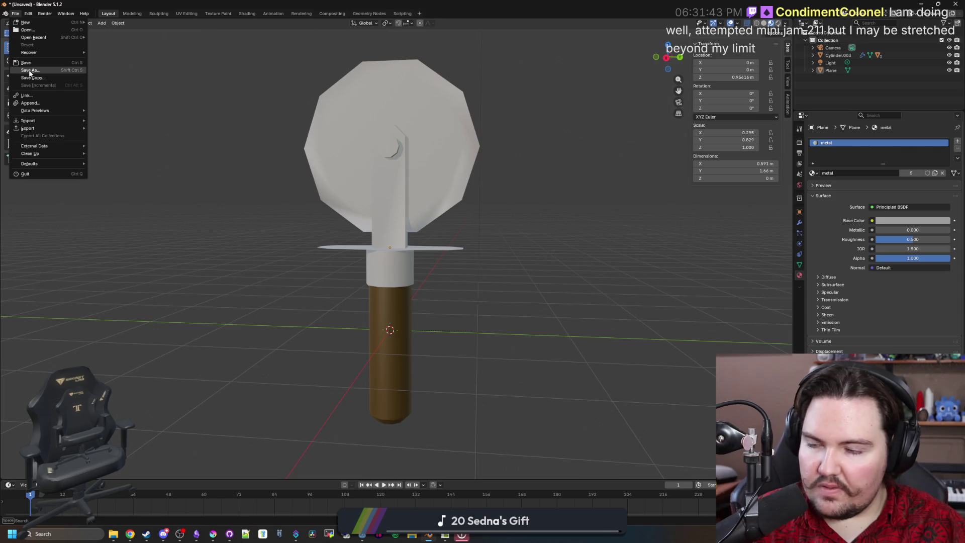
- In the Save As browser, create a new Models folder inside the Demonos project and enter it
{"action": "left_click", "coordinate": [30, 72]}
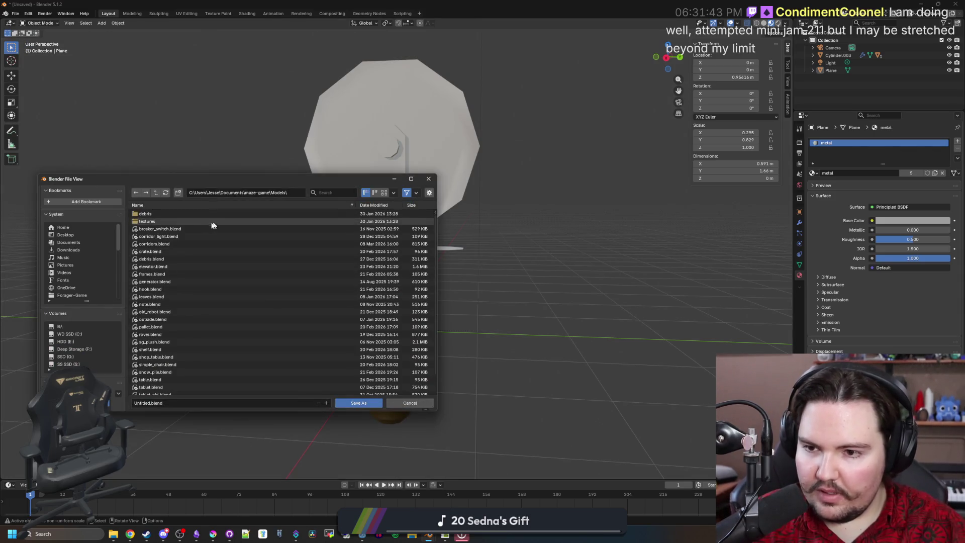
{"action": "scroll", "coordinate": [83, 352], "scroll_direction": "down", "scroll_amount": 1}
{"action": "left_click", "coordinate": [100, 382]}
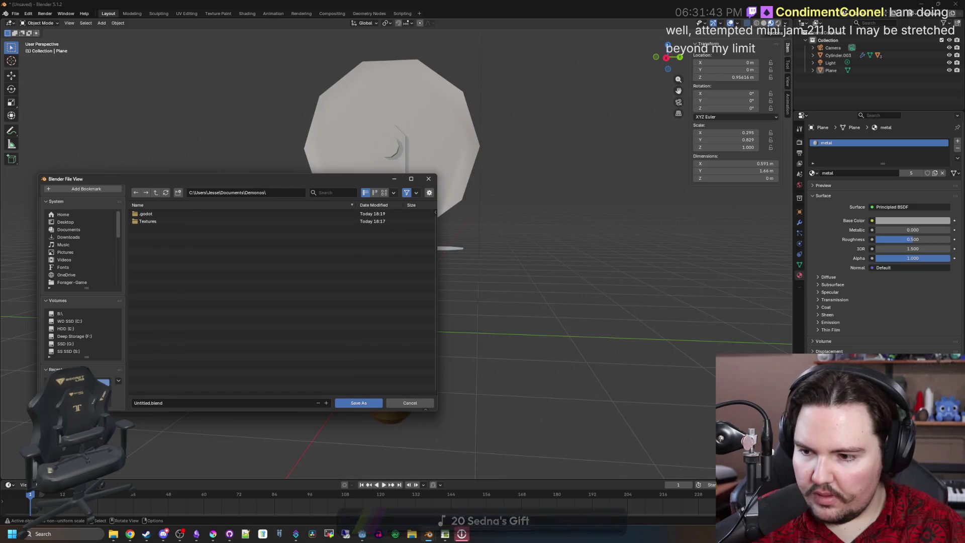
{"action": "right_click", "coordinate": [153, 234]}
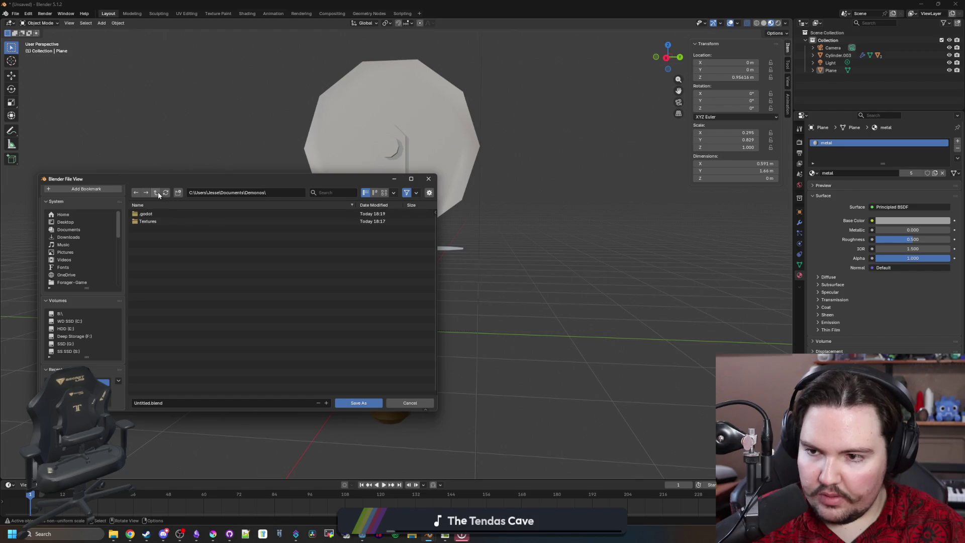
{"action": "right_click", "coordinate": [176, 268]}
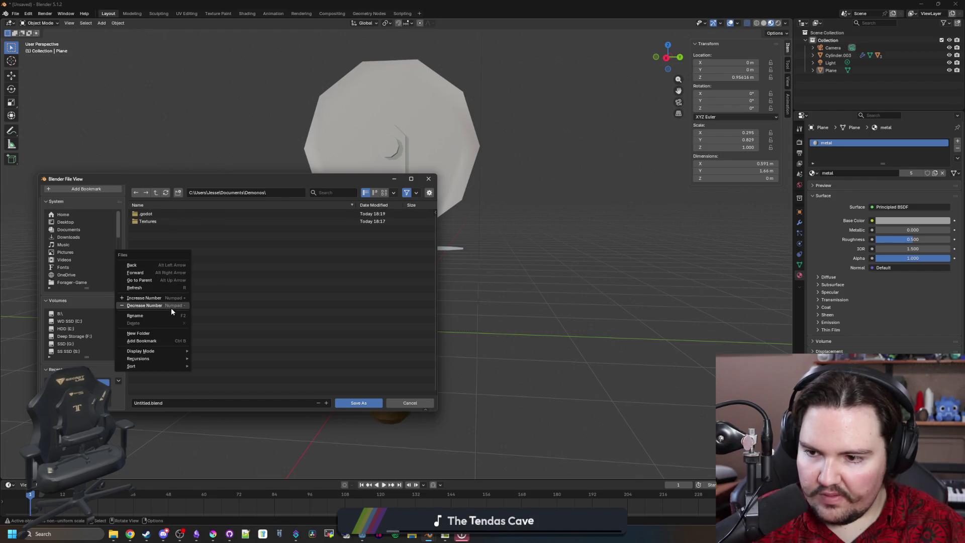
{"action": "left_click", "coordinate": [169, 333]}
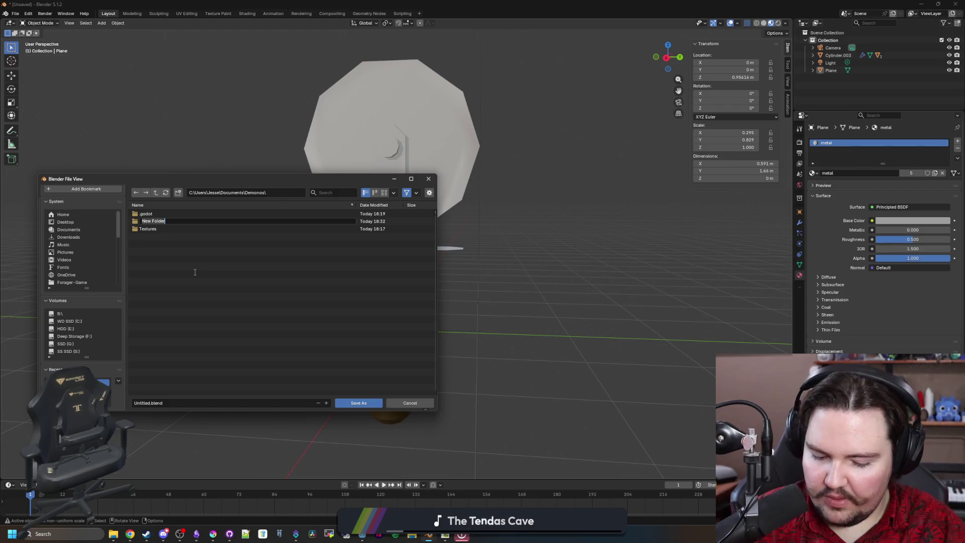
{"action": "type", "text": "Models"}
{"action": "key", "text": "Return"}
{"action": "double_click", "coordinate": [158, 222]}
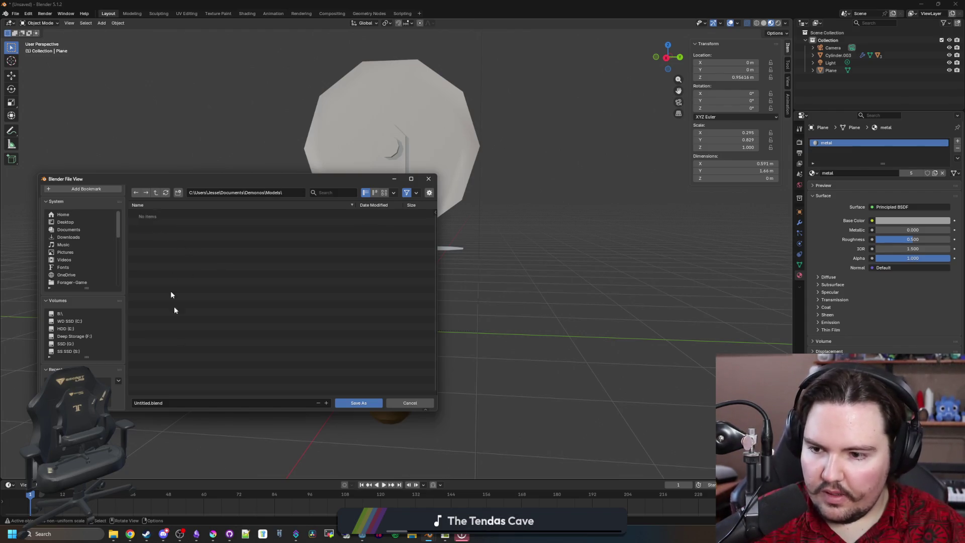
- Save the file there as pizza_cutter.blend, then bring the Godot window forward
{"action": "left_click", "coordinate": [181, 403]}
{"action": "type", "text": "P"}
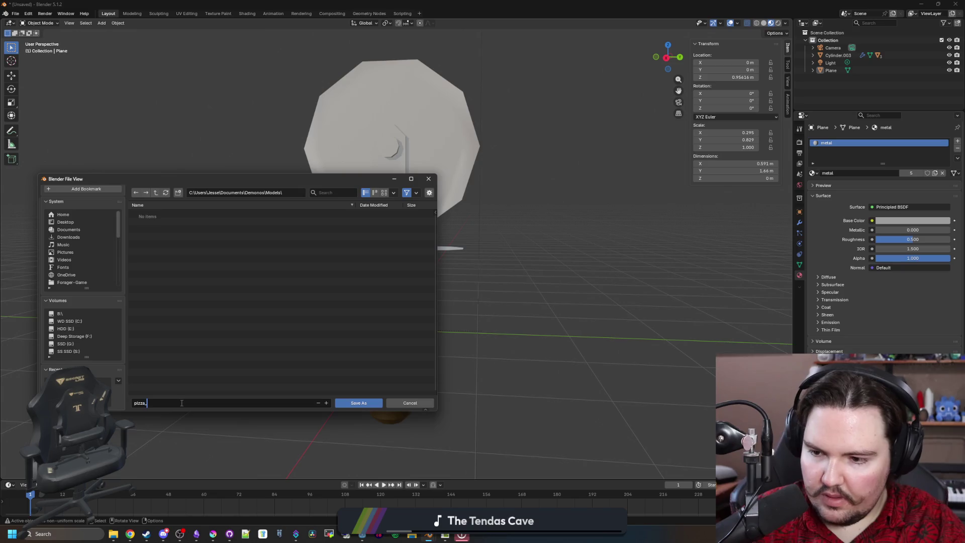
{"action": "type", "text": "er"}
{"action": "key", "text": "Return"}
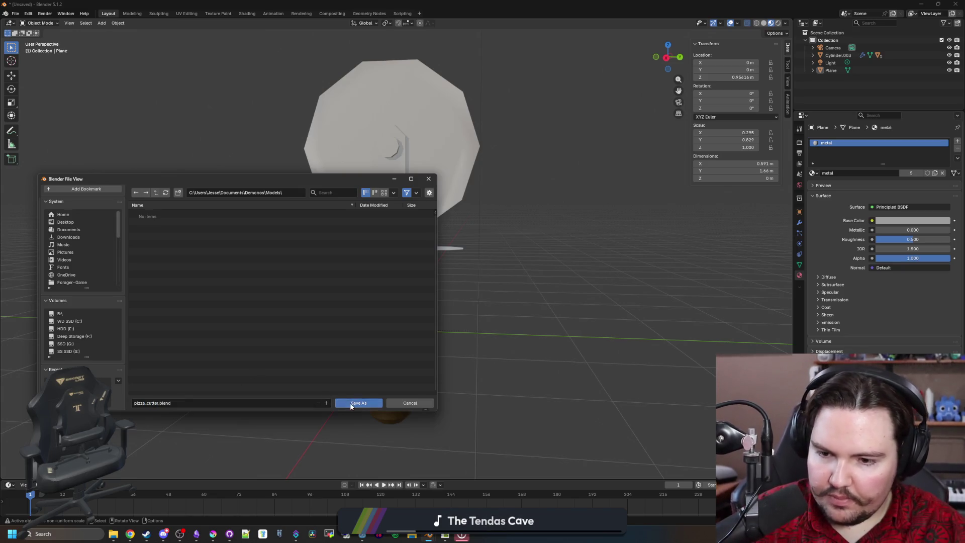
{"action": "left_click", "coordinate": [350, 405]}
{"action": "key", "text": "super+Down"}
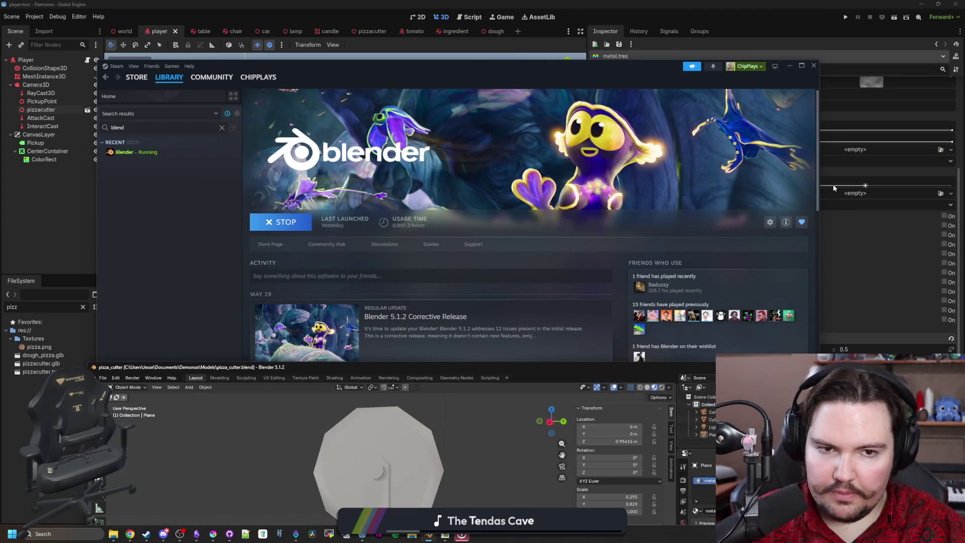
{"action": "left_click", "coordinate": [854, 231]}
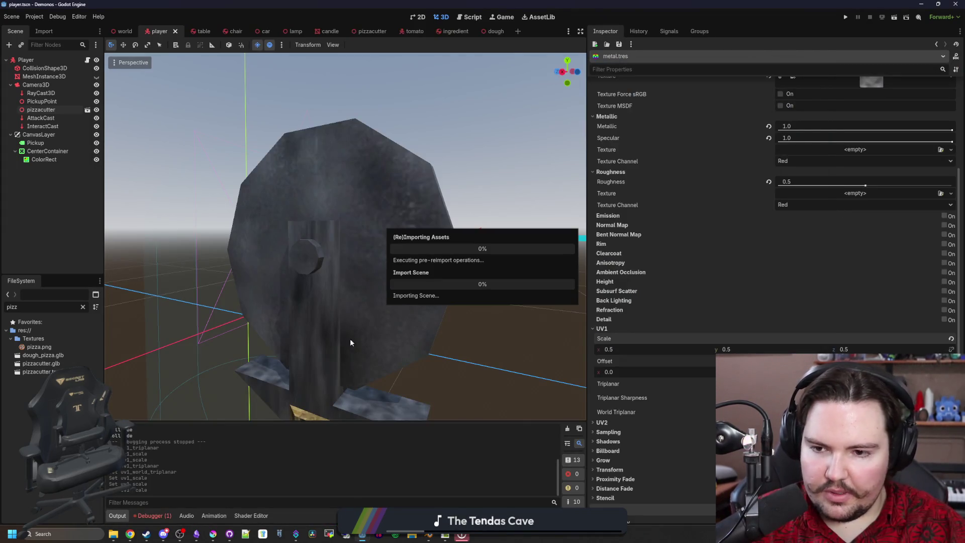
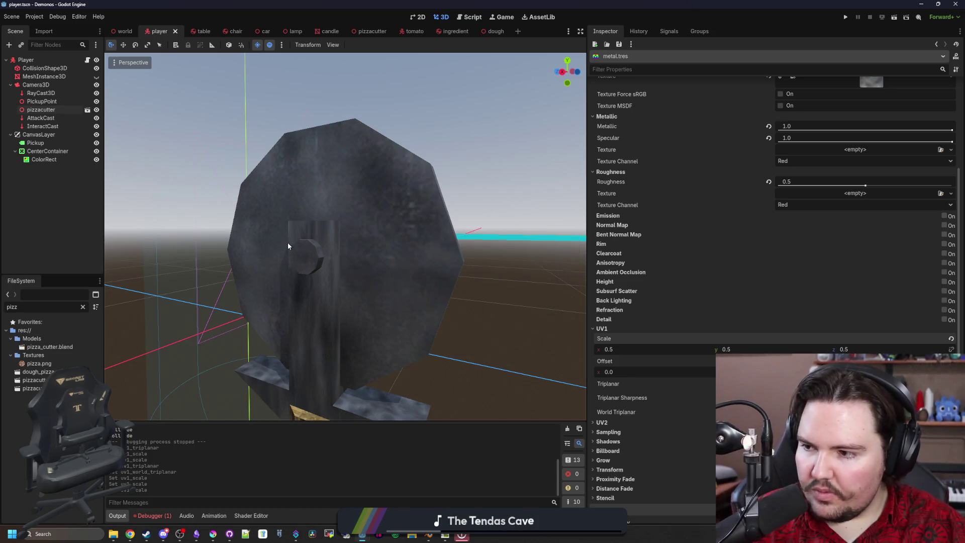
- Zoom in and back out on the reimported metal-bladed pizza cutter in the viewport
{"action": "scroll", "coordinate": [317, 297], "scroll_direction": "down", "scroll_amount": 5}
{"action": "scroll", "coordinate": [364, 340], "scroll_direction": "up", "scroll_amount": 2}
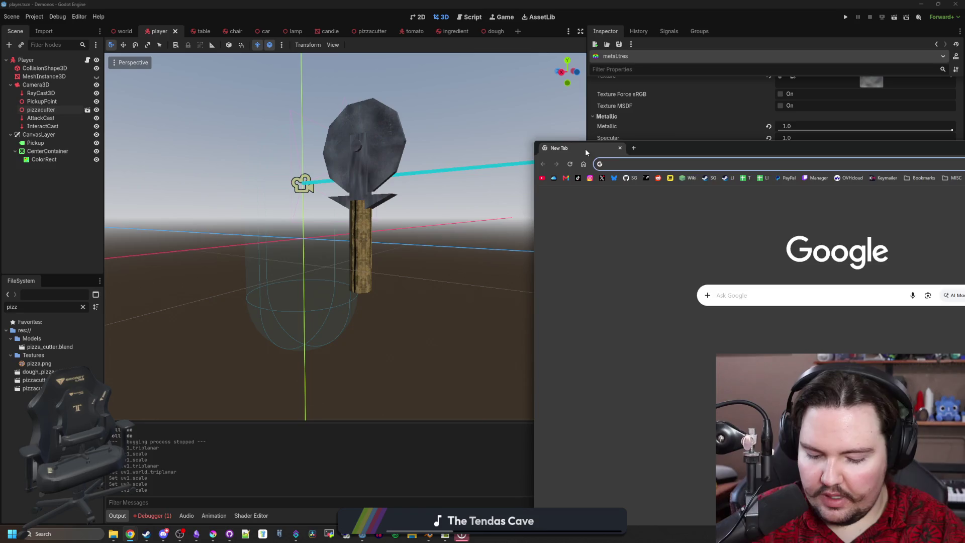
- Search Google for 'minijam 211' and open the itch.io jam page
{"action": "type", "text": "minijam 211"}
{"action": "key", "text": "Return"}
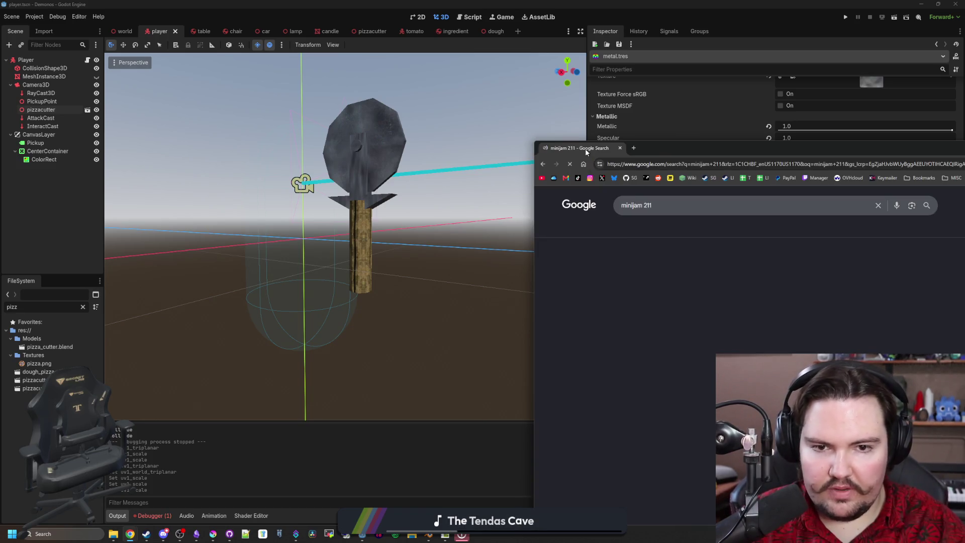
{"action": "left_click_drag", "start_coordinate": [655, 154], "coordinate": [521, 140]}
{"action": "left_click", "coordinate": [528, 257]}
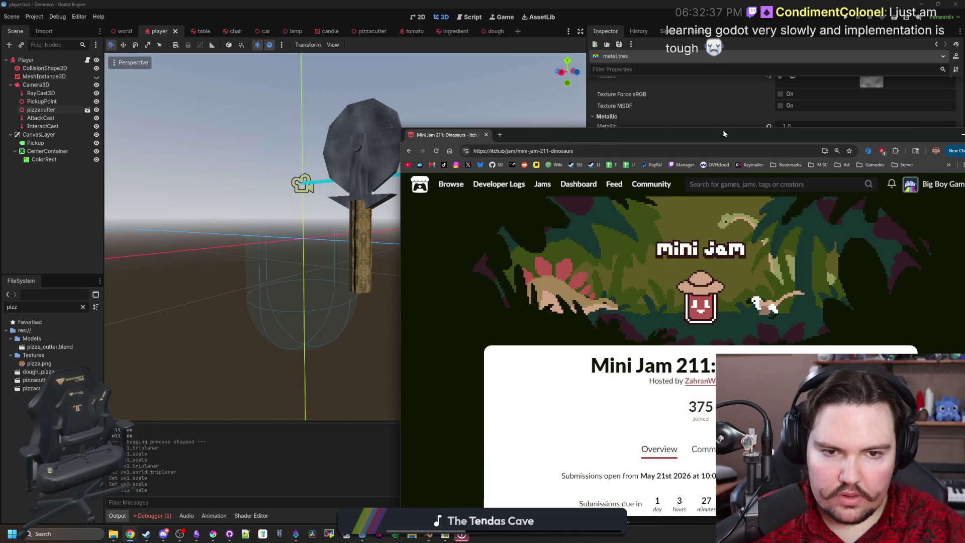
- Maximize the browser, read the jam's 'On a budget' limitation and rules, then restore it
{"action": "left_click_drag", "start_coordinate": [724, 134], "coordinate": [545, 4]}
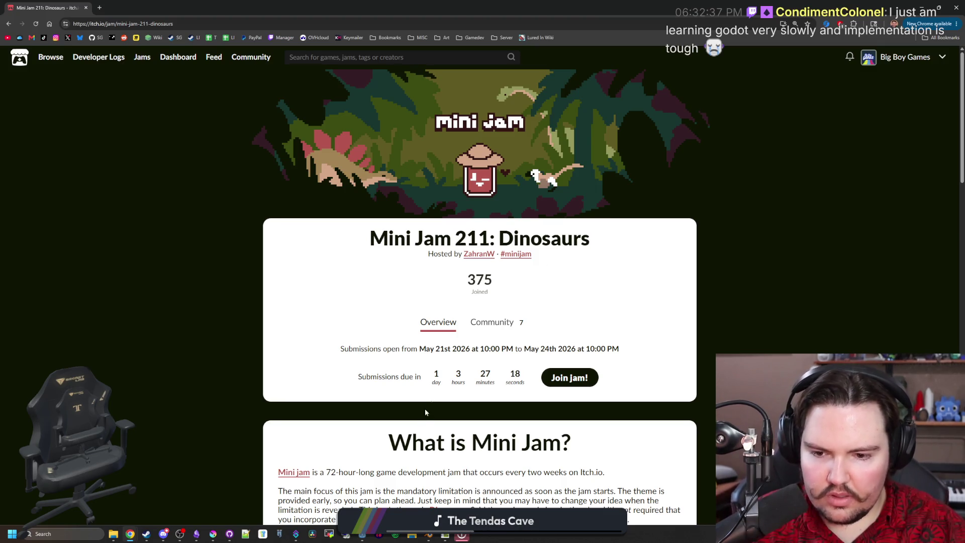
{"action": "scroll", "coordinate": [795, 290], "scroll_direction": "down", "scroll_amount": 7}
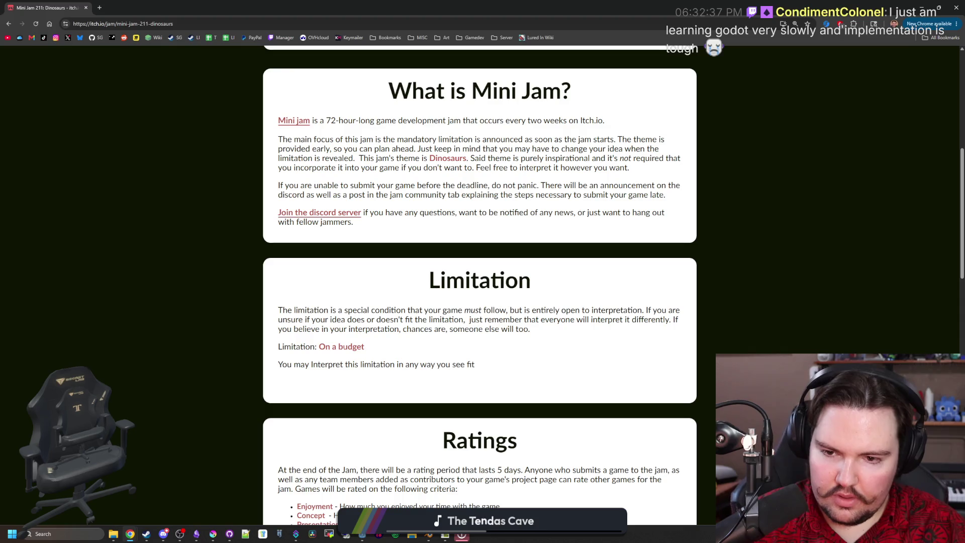
{"action": "scroll", "coordinate": [345, 346], "scroll_direction": "down", "scroll_amount": 5}
{"action": "scroll", "coordinate": [345, 346], "scroll_direction": "down", "scroll_amount": 6}
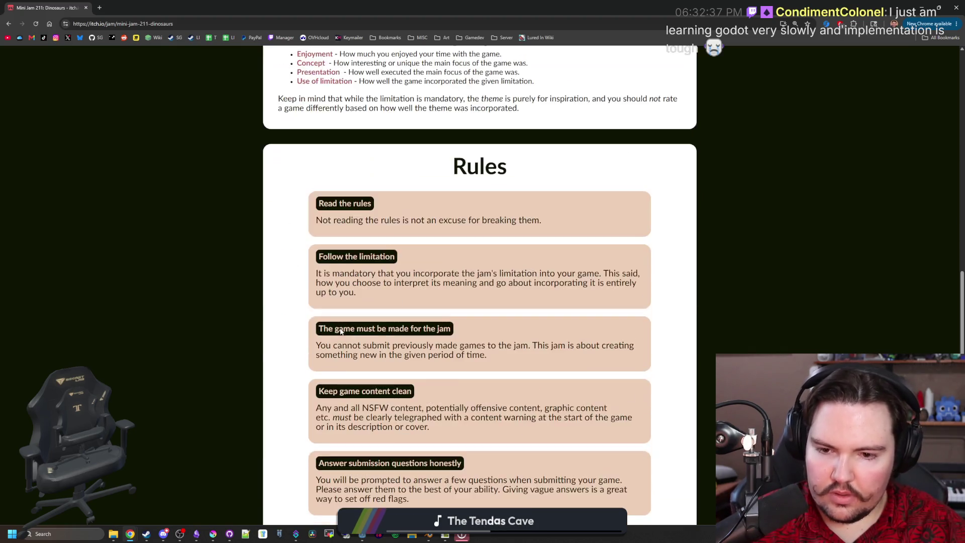
{"action": "scroll", "coordinate": [347, 319], "scroll_direction": "up", "scroll_amount": 18}
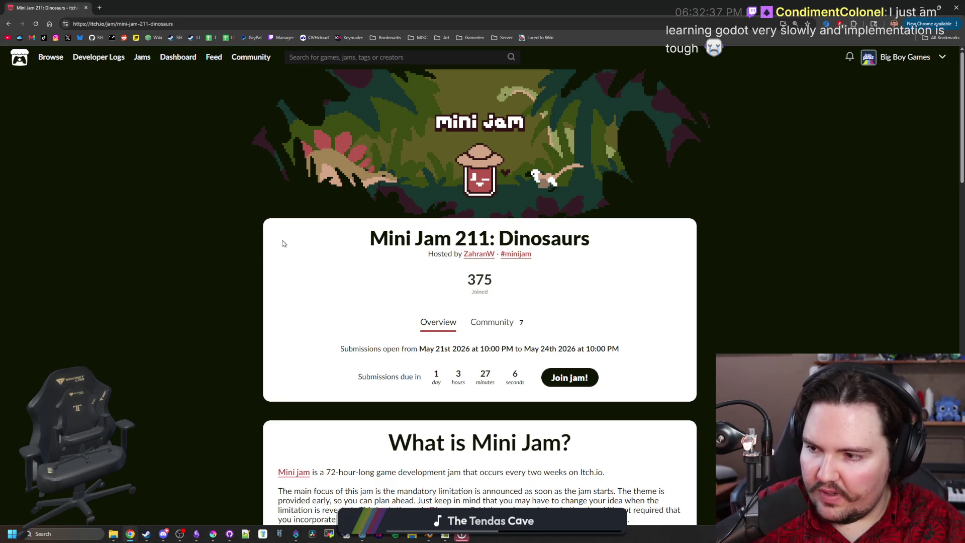
{"action": "left_click_drag", "start_coordinate": [327, 7], "coordinate": [424, 253]}
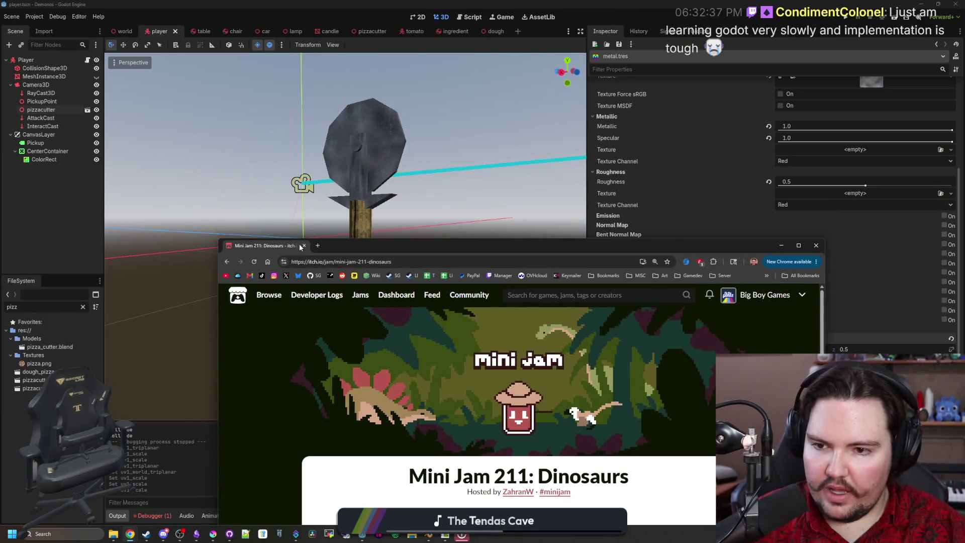
- In the Blender cutter file, apply all transforms to every object and save
{"action": "left_click", "coordinate": [304, 246]}
{"action": "mouse_move", "coordinate": [322, 285]}
{"action": "left_mouse_down"}
{"action": "mouse_move", "coordinate": [341, 297]}
{"action": "mouse_move", "coordinate": [327, 297]}
{"action": "mouse_move", "coordinate": [324, 287]}
{"action": "mouse_move", "coordinate": [356, 291]}
{"action": "mouse_move", "coordinate": [214, 234]}
{"action": "left_mouse_up"}
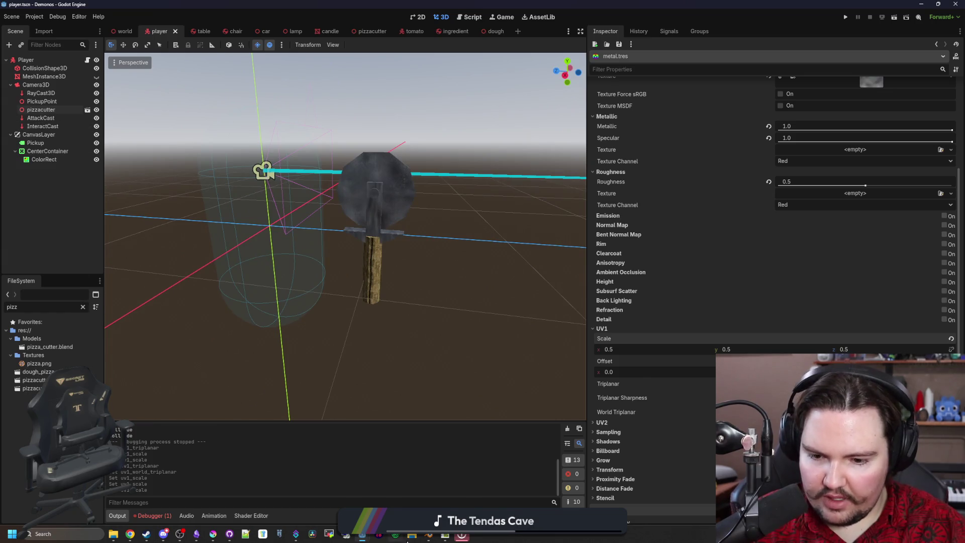
{"action": "left_click", "coordinate": [426, 537]}
{"action": "left_click_drag", "start_coordinate": [453, 367], "coordinate": [452, 104]}
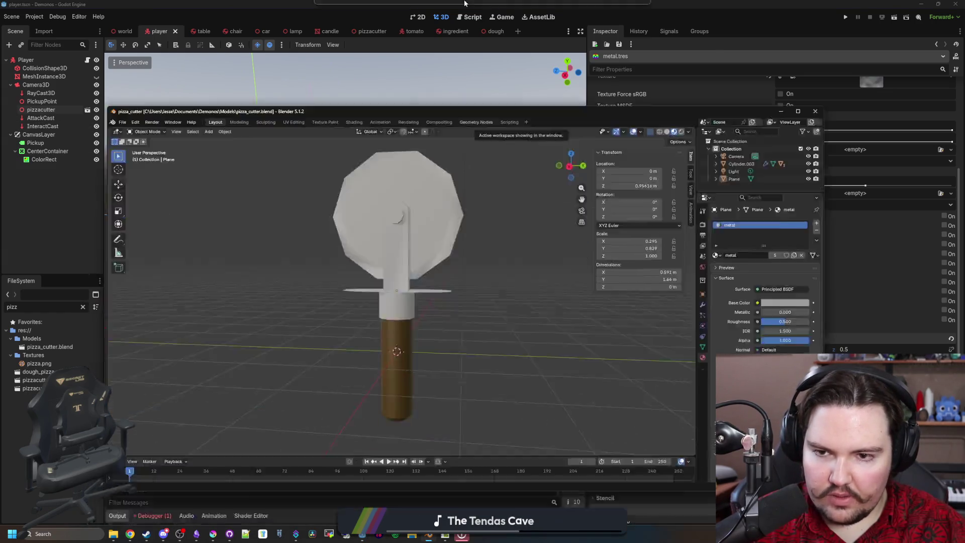
{"action": "double_click", "coordinate": [452, 104]}
{"action": "key", "text": "a"}
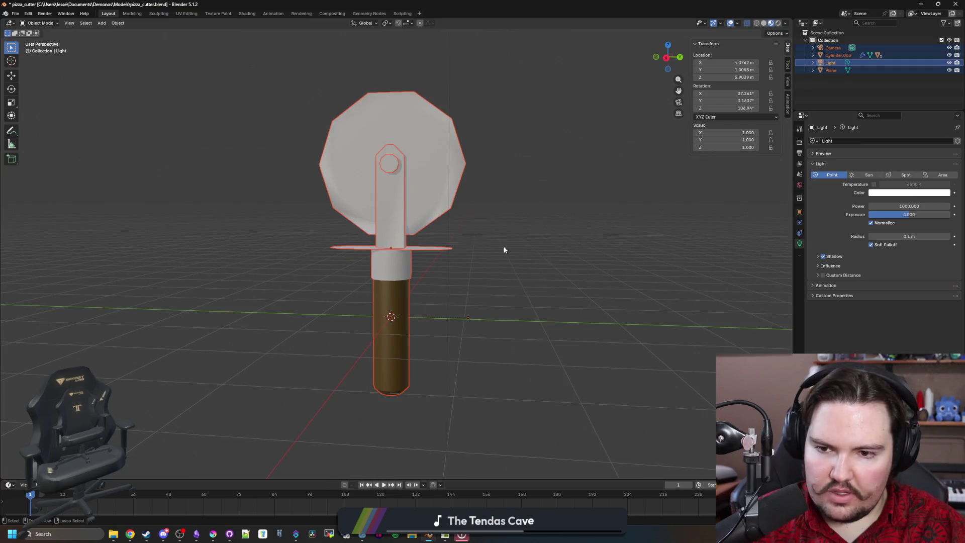
{"action": "key", "text": "ctrl+a"}
{"action": "left_click", "coordinate": [493, 242]}
{"action": "key", "text": "ctrl+s"}
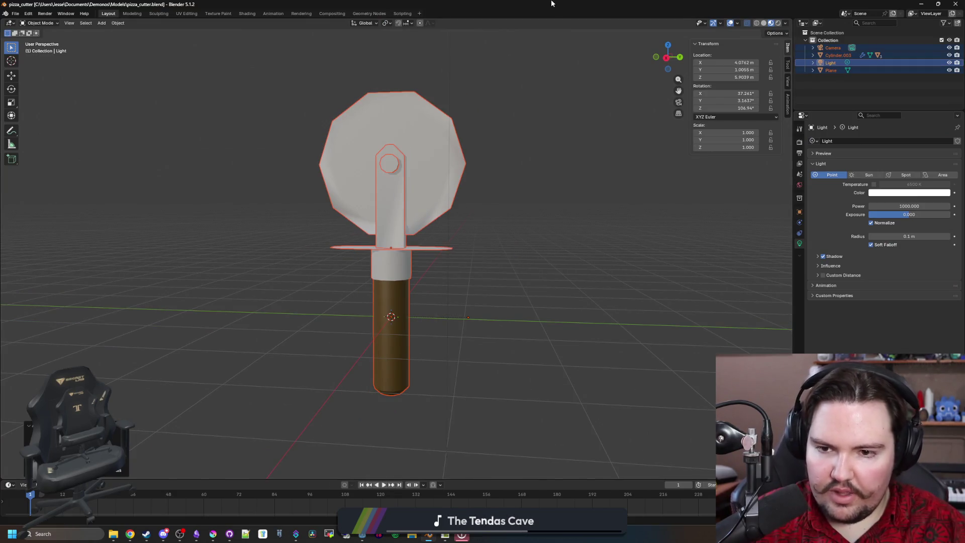
- Back in Godot, filter FileSystem for 'pizza' and add the cutter scene under Camera3D
{"action": "left_click_drag", "start_coordinate": [520, 4], "coordinate": [517, 381]}
{"action": "left_click", "coordinate": [616, 270]}
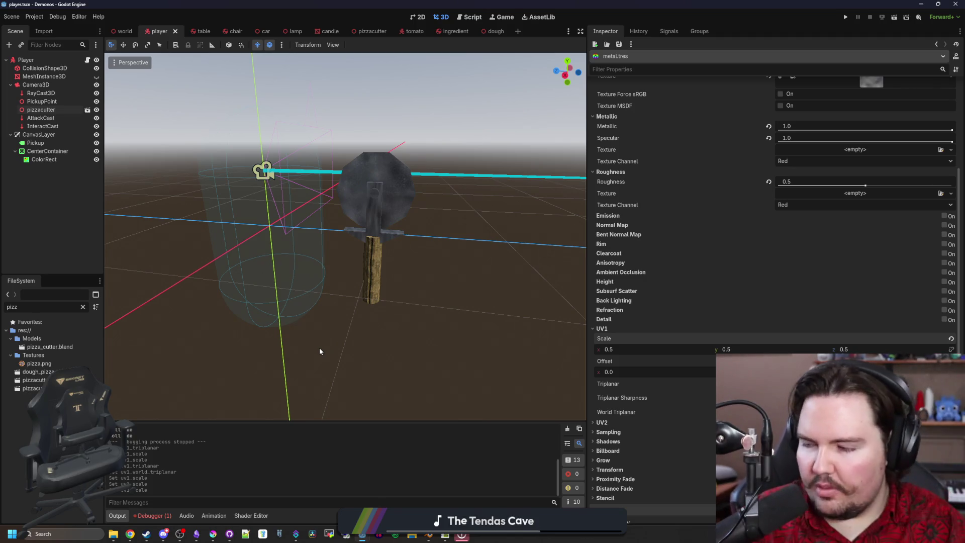
{"action": "left_click", "coordinate": [83, 306]}
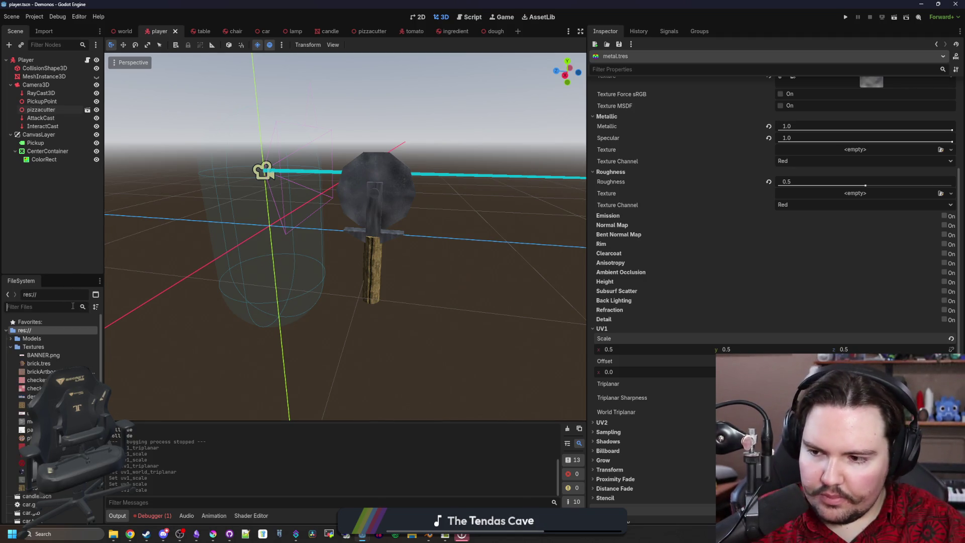
{"action": "type", "text": "pizza"}
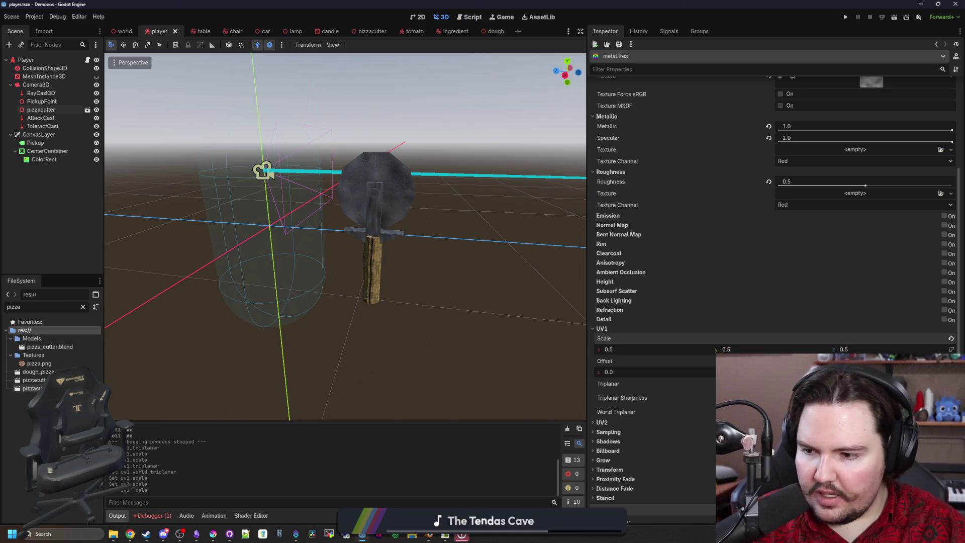
{"action": "mouse_move", "coordinate": [33, 388]}
{"action": "left_mouse_down"}
{"action": "mouse_move", "coordinate": [50, 148]}
{"action": "mouse_move", "coordinate": [41, 85]}
{"action": "left_mouse_up"}
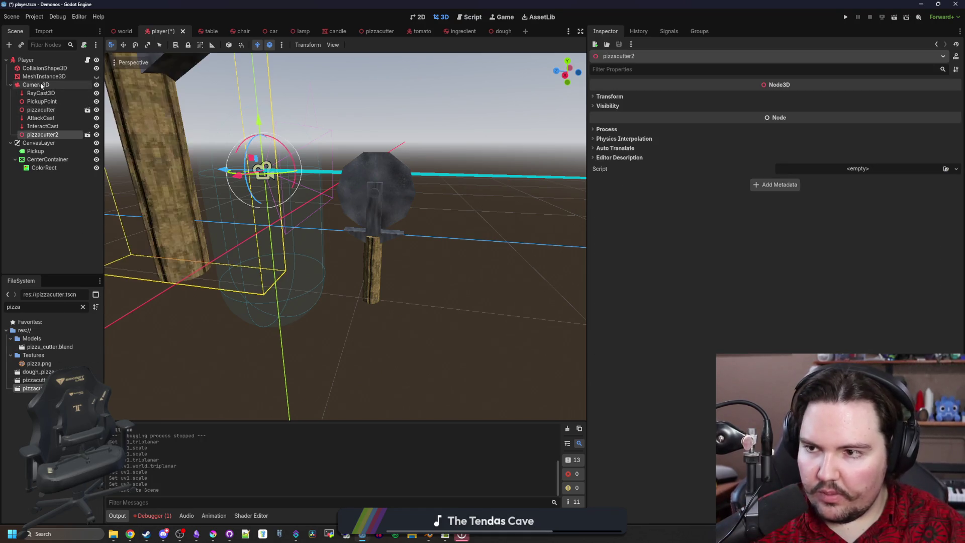
{"action": "key", "text": "f"}
- Orbit the viewport to compare the new cutter instance with the original one
{"action": "scroll", "coordinate": [343, 278], "scroll_direction": "up", "scroll_amount": 3}
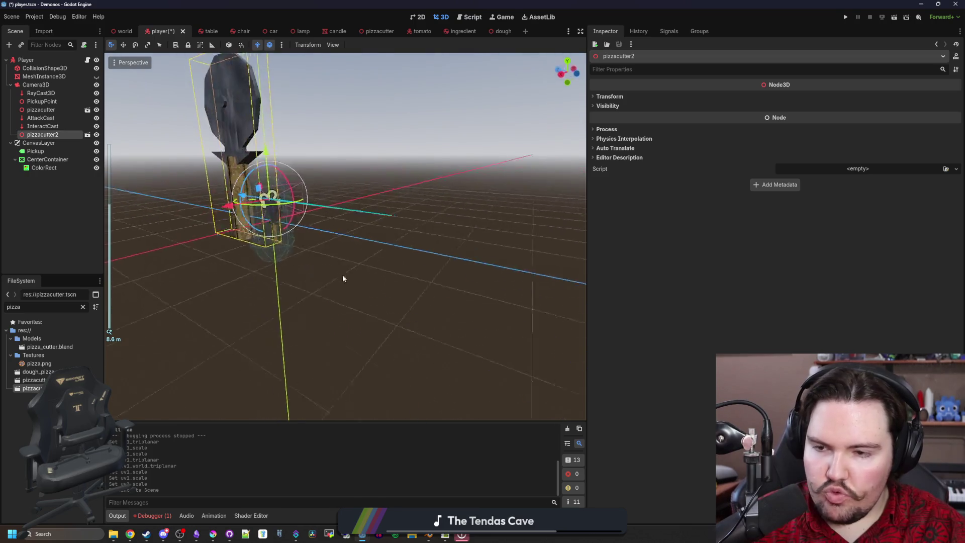
{"action": "left_click_drag", "start_coordinate": [342, 278], "coordinate": [393, 264]}
{"action": "scroll", "coordinate": [397, 261], "scroll_direction": "down", "scroll_amount": 1}
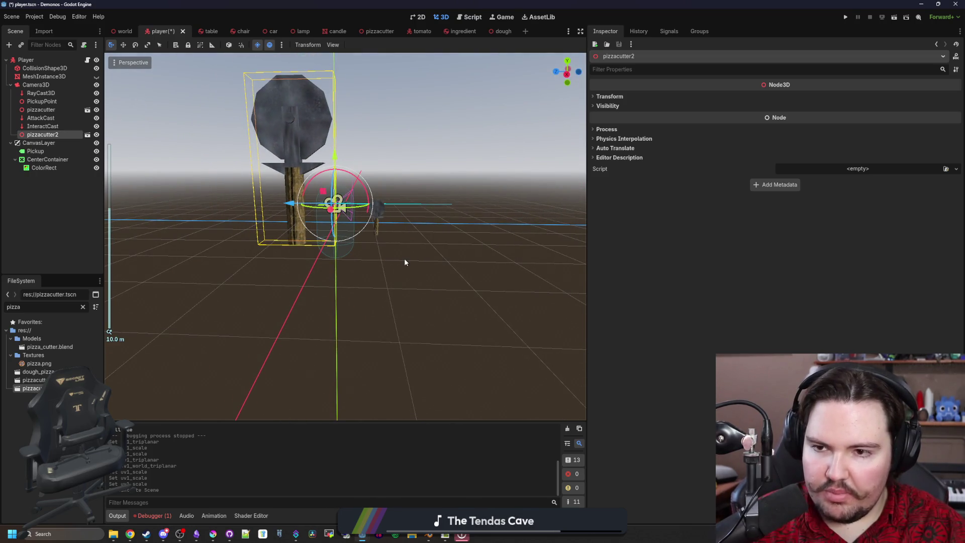
{"action": "scroll", "coordinate": [404, 258], "scroll_direction": "up", "scroll_amount": 2}
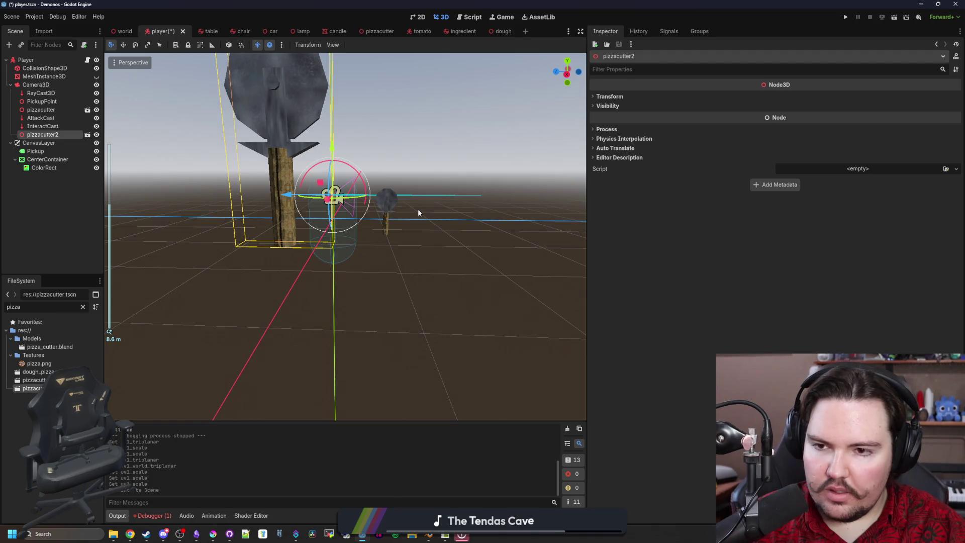
{"action": "left_click_drag", "start_coordinate": [415, 211], "coordinate": [450, 259]}
{"action": "scroll", "coordinate": [343, 209], "scroll_direction": "up", "scroll_amount": 6}
{"action": "scroll", "coordinate": [338, 206], "scroll_direction": "down", "scroll_amount": 3}
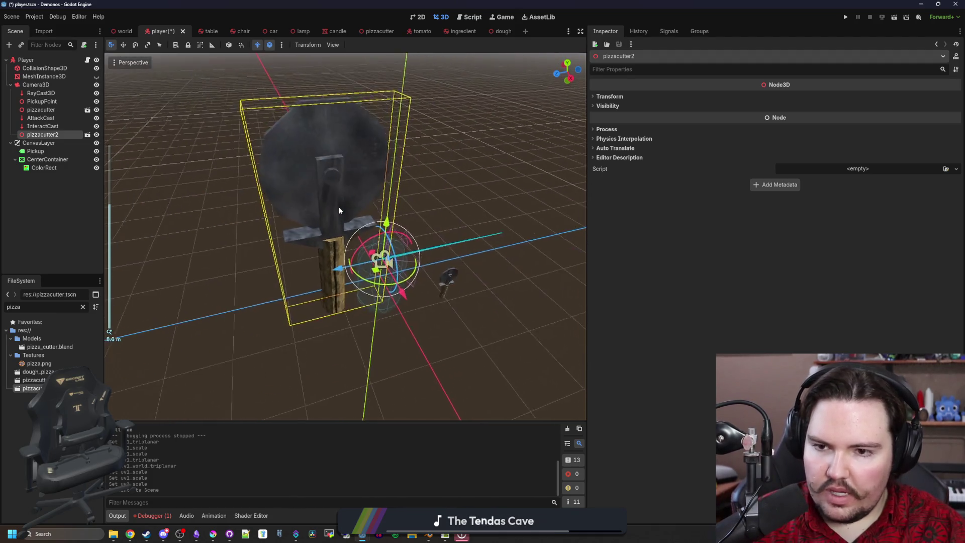
{"action": "mouse_move", "coordinate": [339, 206]}
{"action": "left_mouse_down"}
{"action": "mouse_move", "coordinate": [406, 358]}
{"action": "mouse_move", "coordinate": [421, 492]}
{"action": "left_mouse_up"}
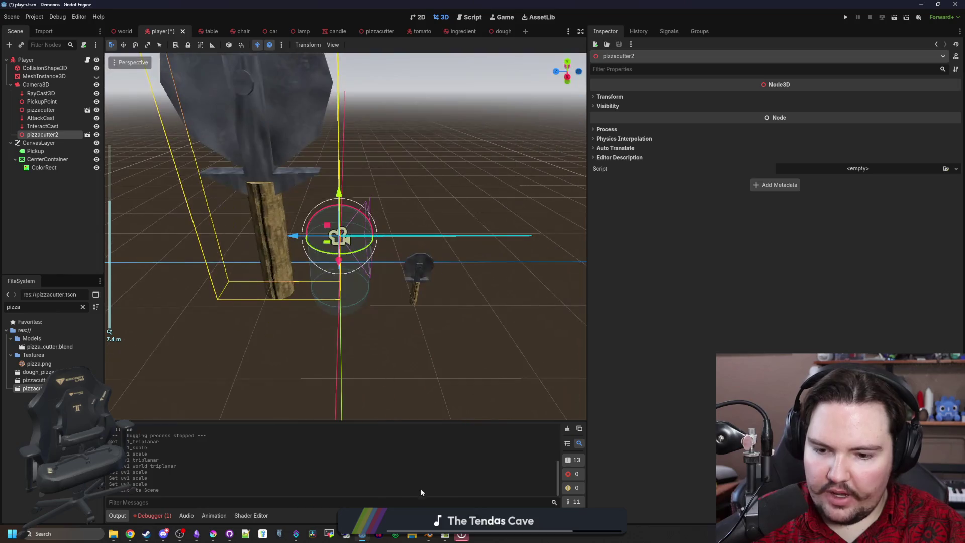
{"action": "left_click", "coordinate": [436, 539]}
{"action": "double_click", "coordinate": [462, 381]}
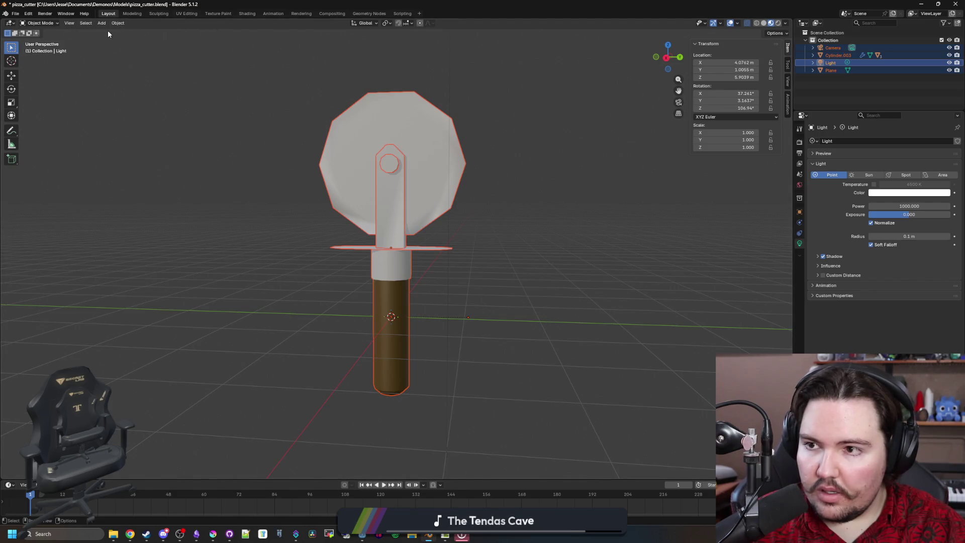
- Select the cutter's blade arm and inspect its whole mesh in Edit Mode
{"action": "left_click", "coordinate": [213, 161]}
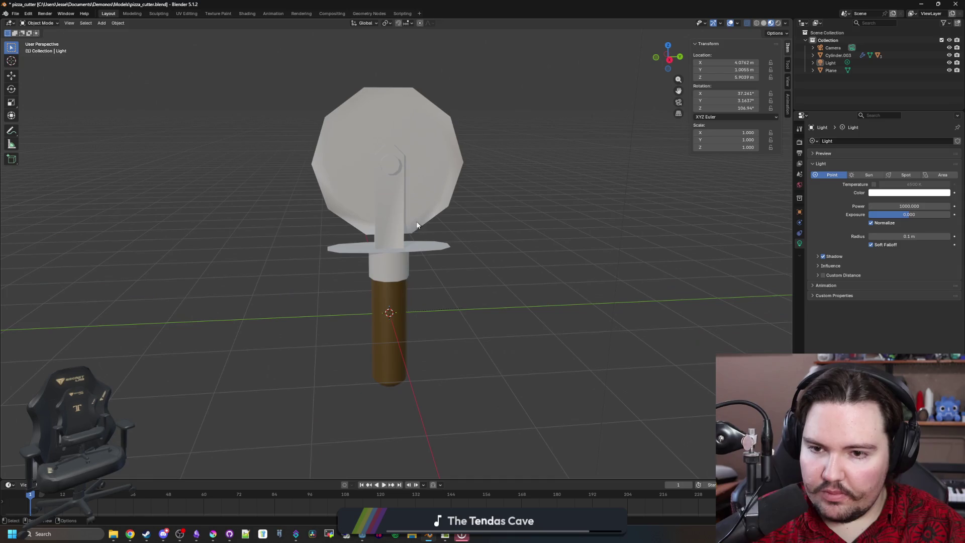
{"action": "left_click", "coordinate": [379, 224]}
{"action": "key", "text": "Tab"}
{"action": "key", "text": "a"}
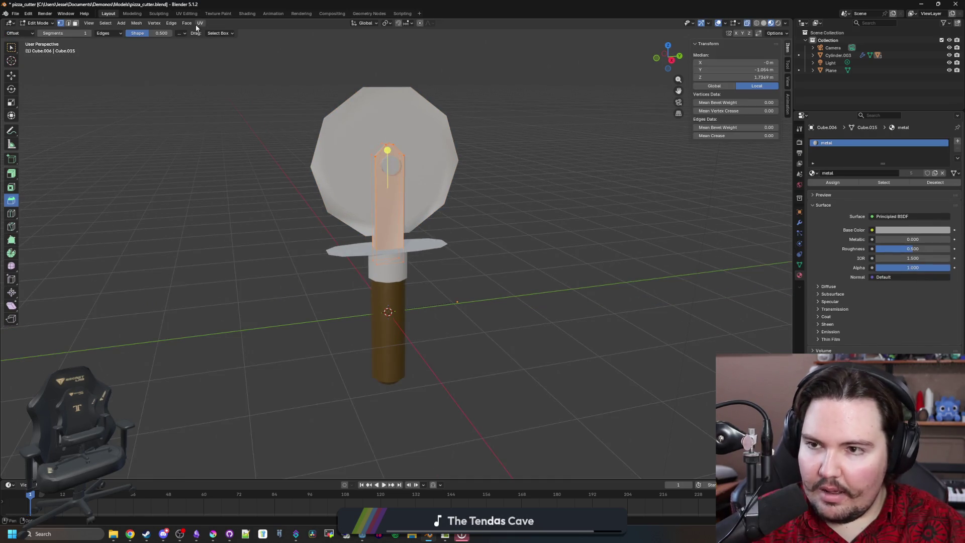
{"action": "mouse_move", "coordinate": [196, 4]}
{"action": "left_mouse_down"}
{"action": "mouse_move", "coordinate": [228, 6]}
{"action": "mouse_move", "coordinate": [723, 209]}
{"action": "mouse_move", "coordinate": [400, 408]}
{"action": "mouse_move", "coordinate": [354, 3]}
{"action": "left_mouse_up"}
{"action": "left_click", "coordinate": [596, 231]}
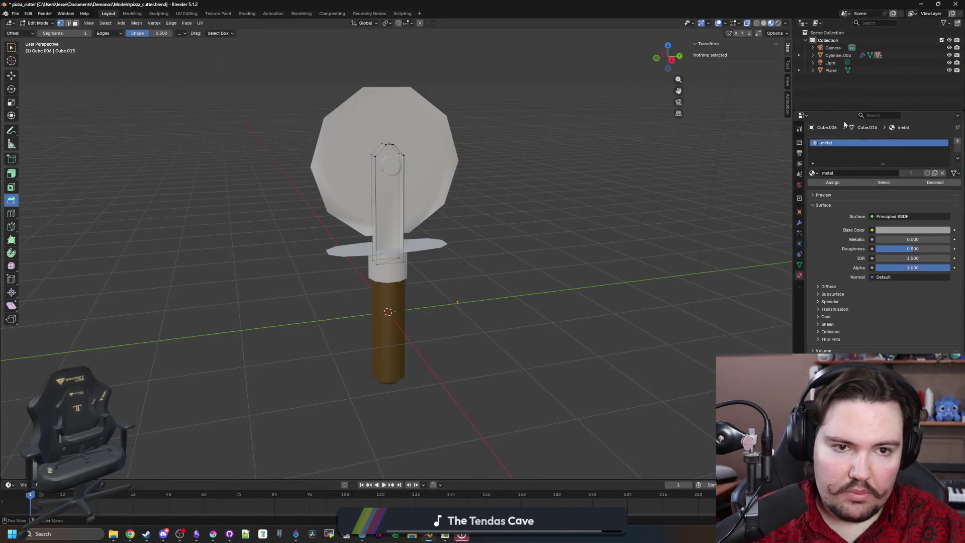
- Delete the camera and light from the Outliner, save the blend file, and return to Godot
{"action": "left_click", "coordinate": [832, 63]}
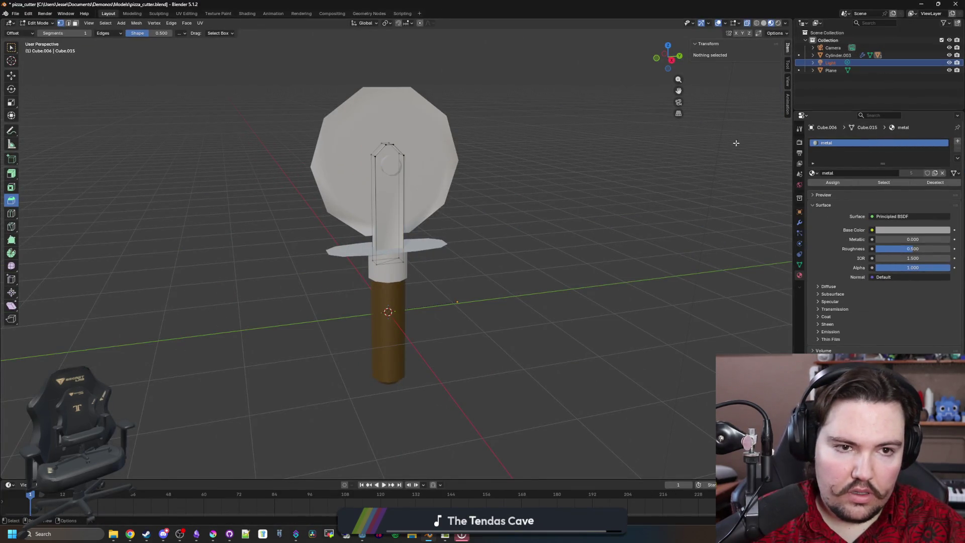
{"action": "scroll", "coordinate": [690, 156], "scroll_direction": "down", "scroll_amount": 1}
{"action": "key", "text": "Delete"}
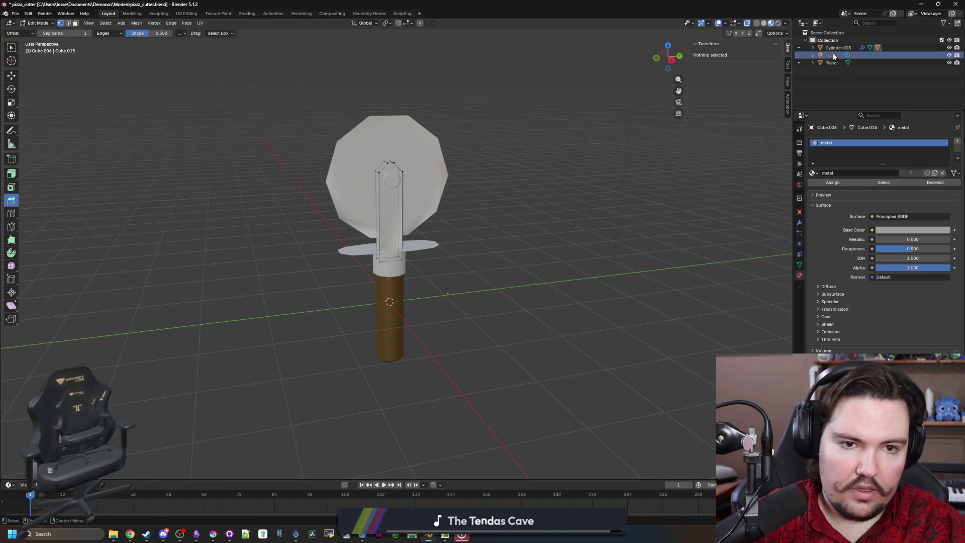
{"action": "key", "text": "ctrl+s"}
{"action": "key", "text": "alt+Tab"}
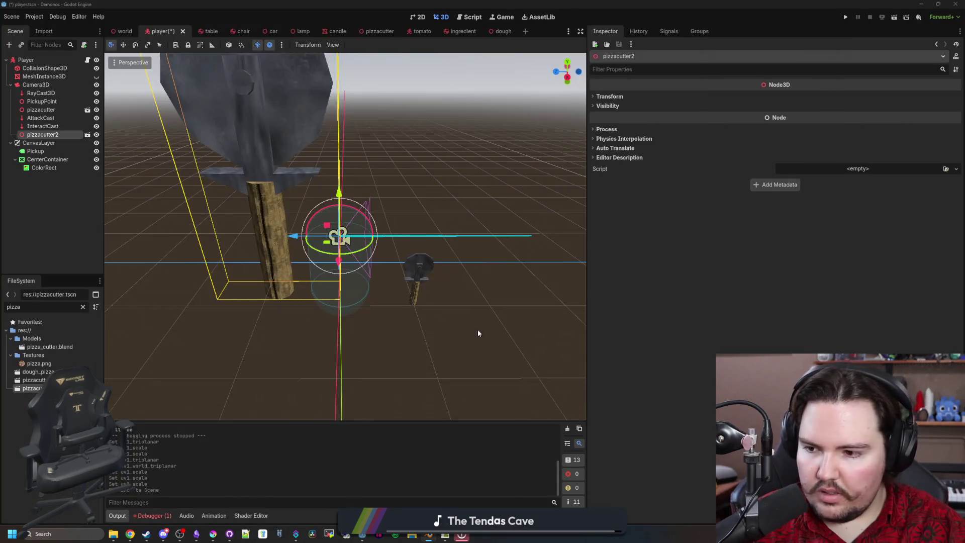
- Delete the pizzacutter2 node and drop pizza_cutter.blend into the player scene
{"action": "left_click", "coordinate": [52, 140]}
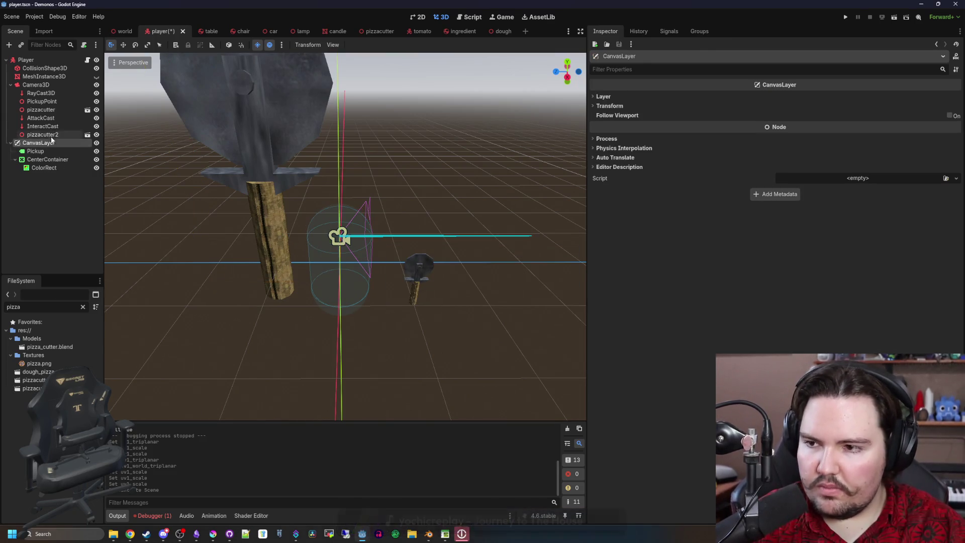
{"action": "left_click", "coordinate": [52, 136]}
{"action": "key", "text": "Delete"}
{"action": "left_click", "coordinate": [459, 276]}
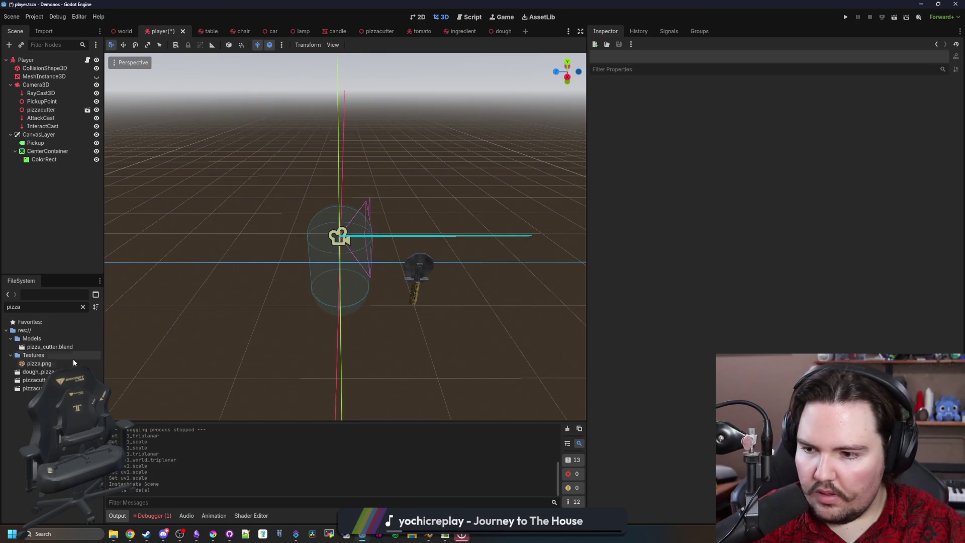
{"action": "mouse_move", "coordinate": [71, 346]}
{"action": "left_mouse_down"}
{"action": "mouse_move", "coordinate": [402, 259]}
{"action": "mouse_move", "coordinate": [388, 292]}
{"action": "mouse_move", "coordinate": [390, 267]}
{"action": "left_mouse_up"}
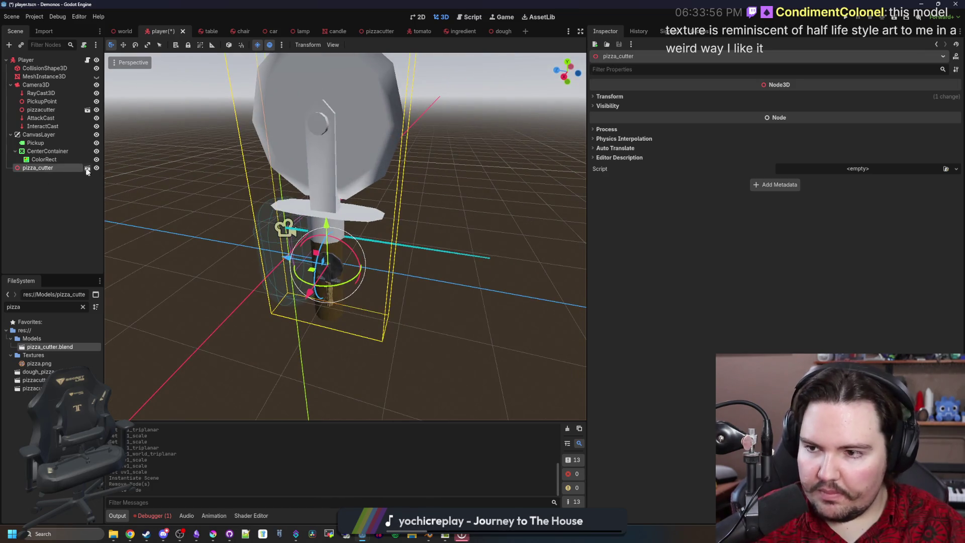
- Create a New Inherited scene from the model and save it as pizza_cutter.tscn
{"action": "left_click", "coordinate": [88, 169]}
{"action": "left_click", "coordinate": [435, 283]}
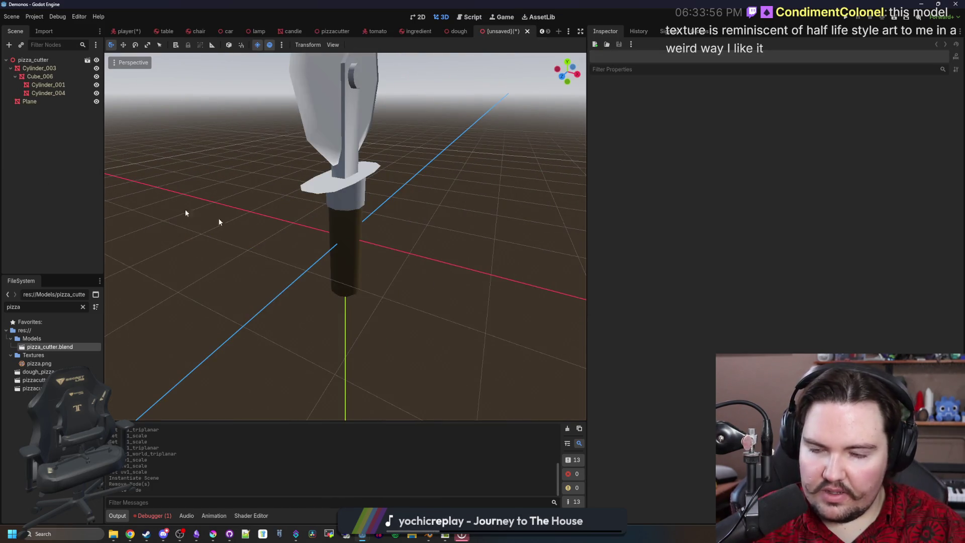
{"action": "key", "text": "ctrl+s"}
{"action": "left_click", "coordinate": [415, 396]}
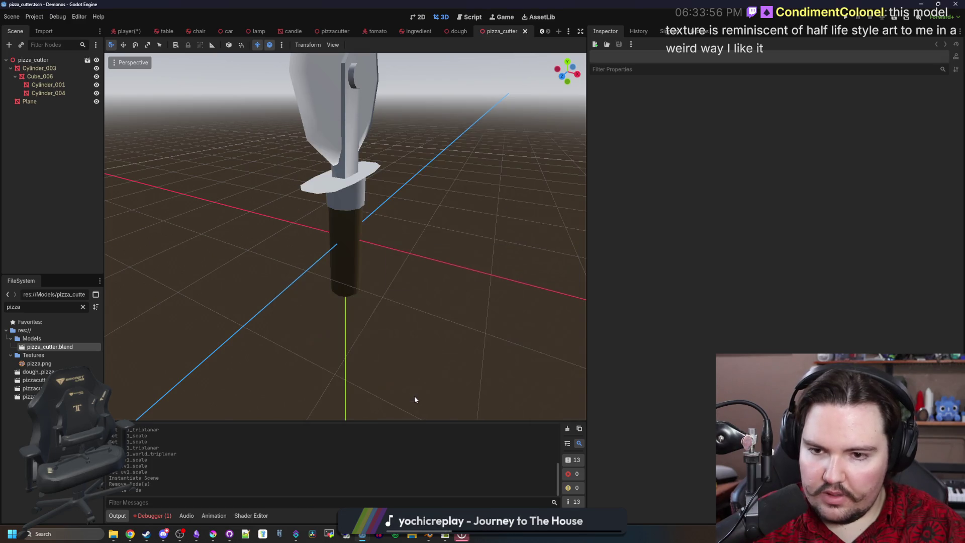
{"action": "left_click", "coordinate": [527, 32]}
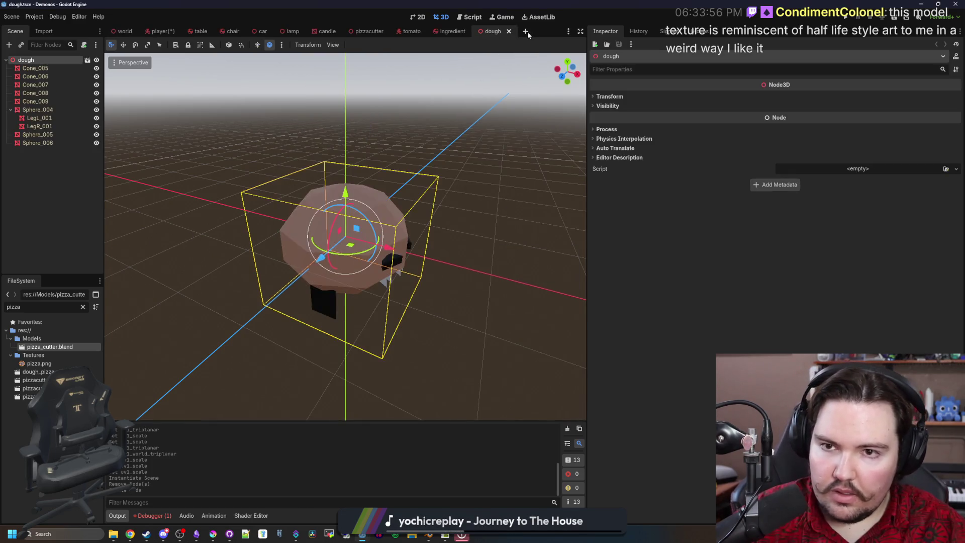
{"action": "left_click", "coordinate": [161, 31]}
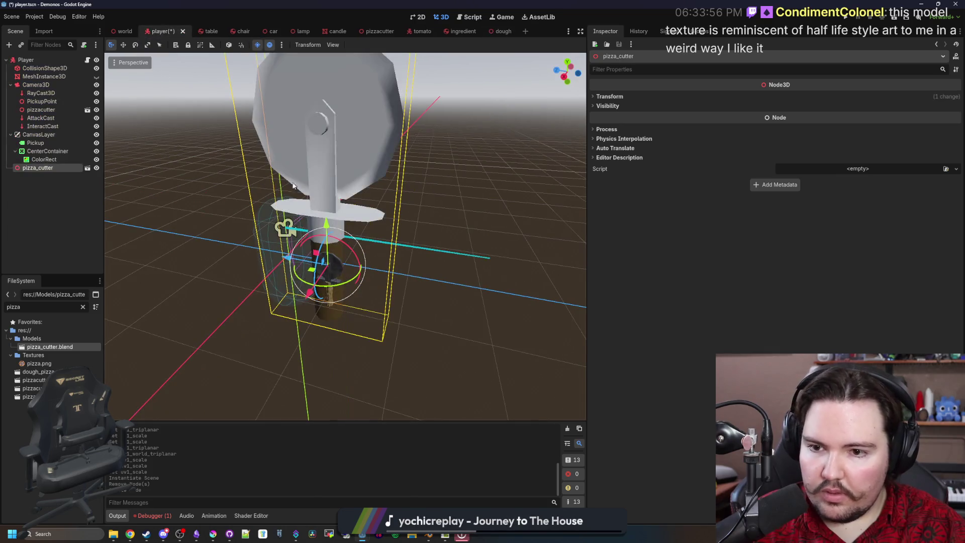
- Keep the old pizzacutter node, select the new pizza_cutter node, and switch to Blender's Object Mode
{"action": "left_click", "coordinate": [56, 109]}
{"action": "key", "text": "Delete"}
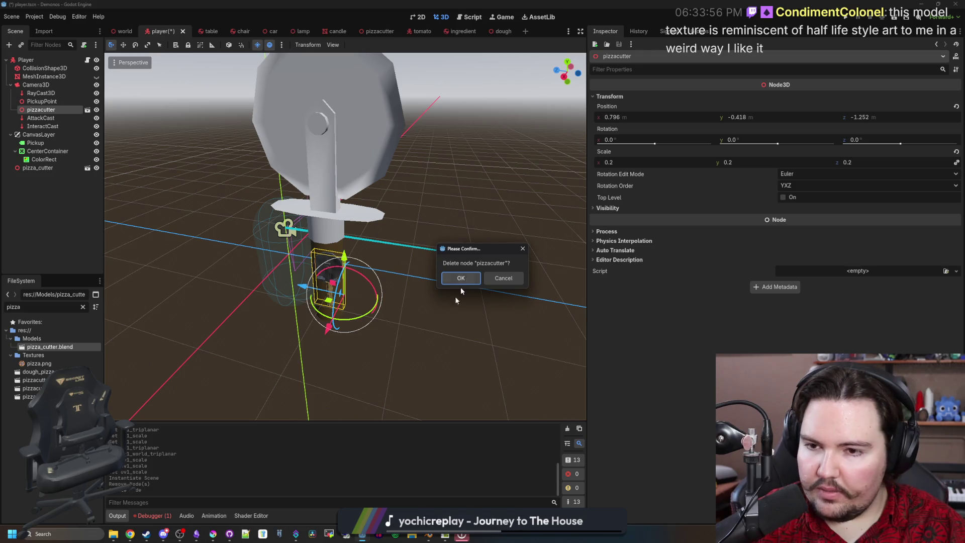
{"action": "left_click", "coordinate": [498, 279]}
{"action": "left_click", "coordinate": [38, 167]}
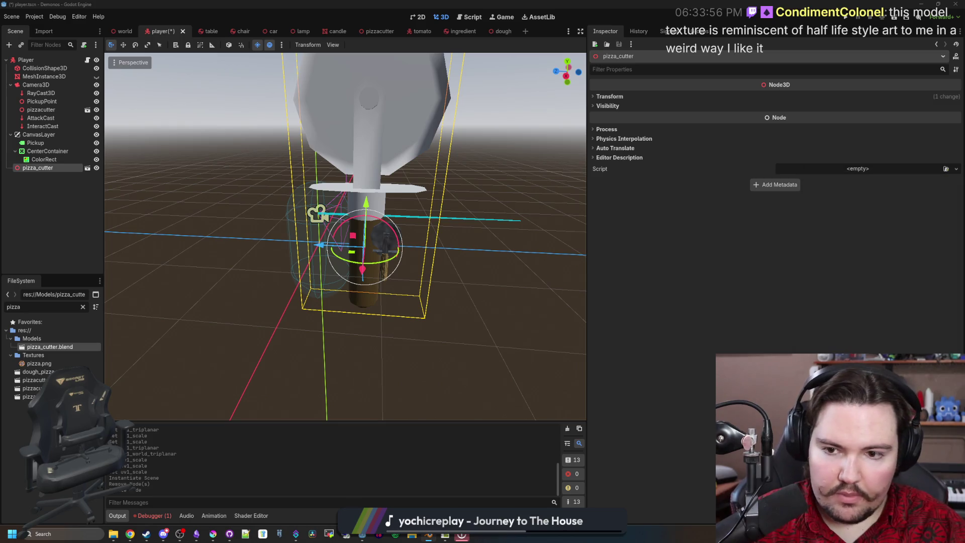
{"action": "key", "text": "alt+Tab"}
{"action": "key", "text": "Tab"}
{"action": "scroll", "coordinate": [840, 239], "scroll_direction": "down", "scroll_amount": 2}
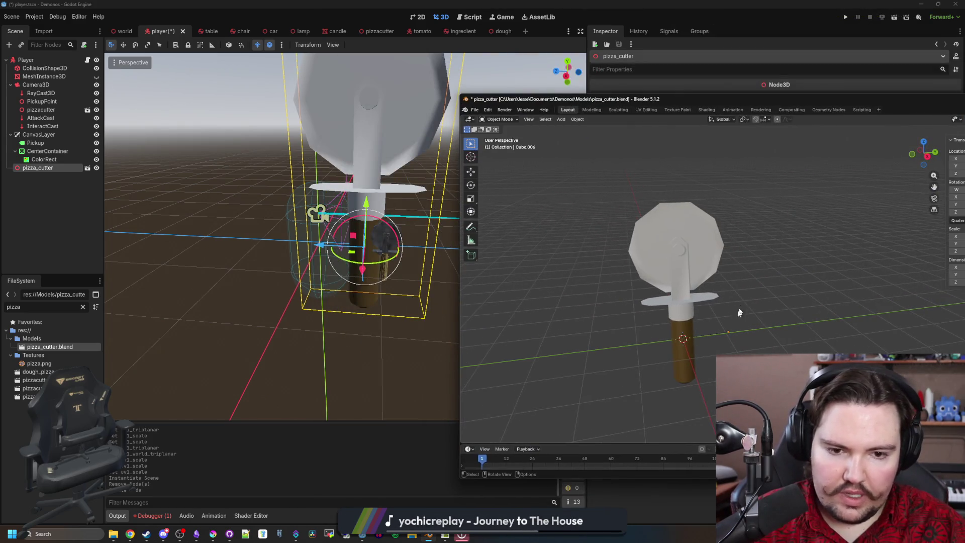
- Parent the cutter's handle to its guard using Ctrl+P > Object
{"action": "left_click", "coordinate": [679, 347]}
{"action": "key", "text": "s"}
{"action": "left_click", "coordinate": [811, 348]}
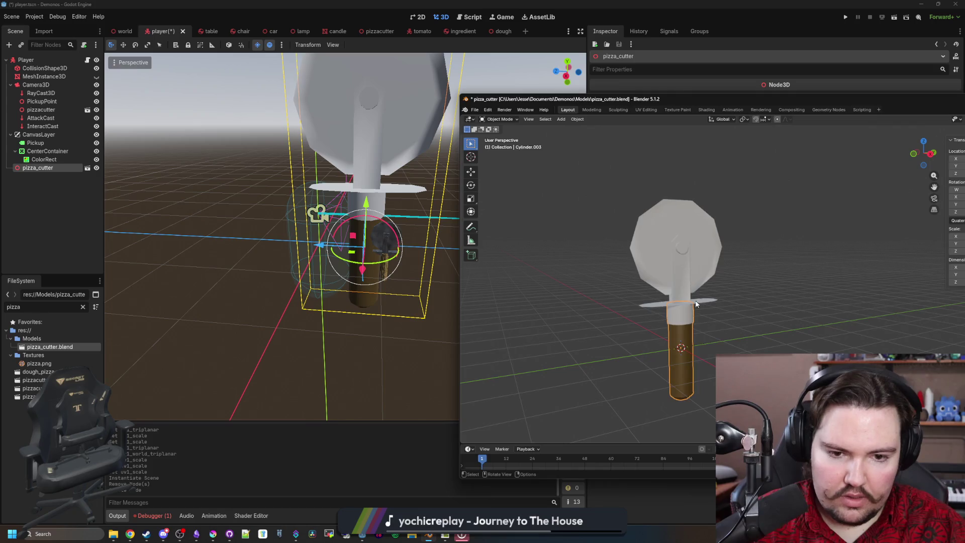
{"action": "scroll", "coordinate": [733, 323], "scroll_direction": "up", "scroll_amount": 4}
{"action": "left_click", "coordinate": [686, 313]}
{"action": "left_click", "coordinate": [632, 340], "text": "shift"}
{"action": "key", "text": "ctrl+p"}
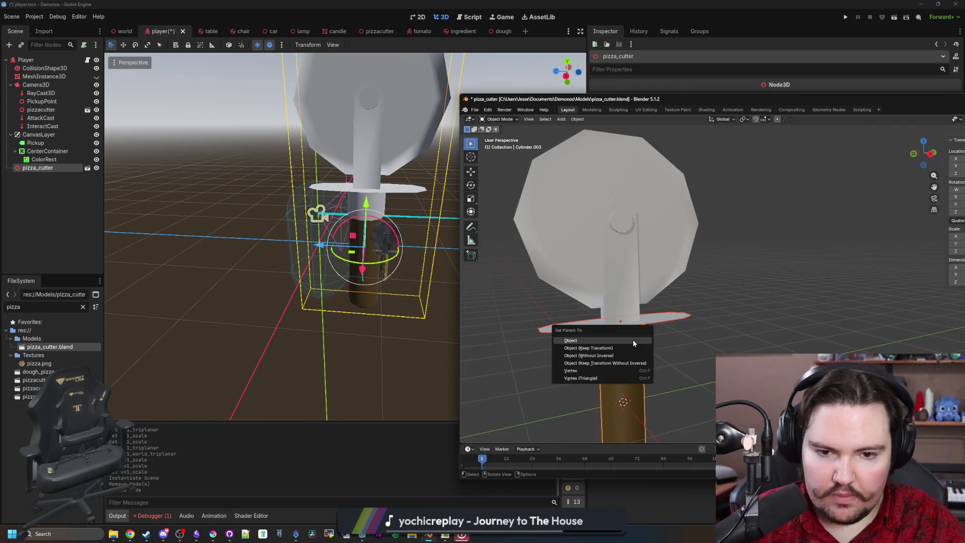
{"action": "left_click", "coordinate": [633, 340]}
{"action": "scroll", "coordinate": [723, 338], "scroll_direction": "down", "scroll_amount": 2}
- Scale the whole cutter to 0.5 on all axes in the Resize panel and save
{"action": "mouse_move", "coordinate": [777, 104]}
{"action": "left_mouse_down"}
{"action": "mouse_move", "coordinate": [738, 90]}
{"action": "mouse_move", "coordinate": [750, 71]}
{"action": "left_mouse_up"}
{"action": "key", "text": "s"}
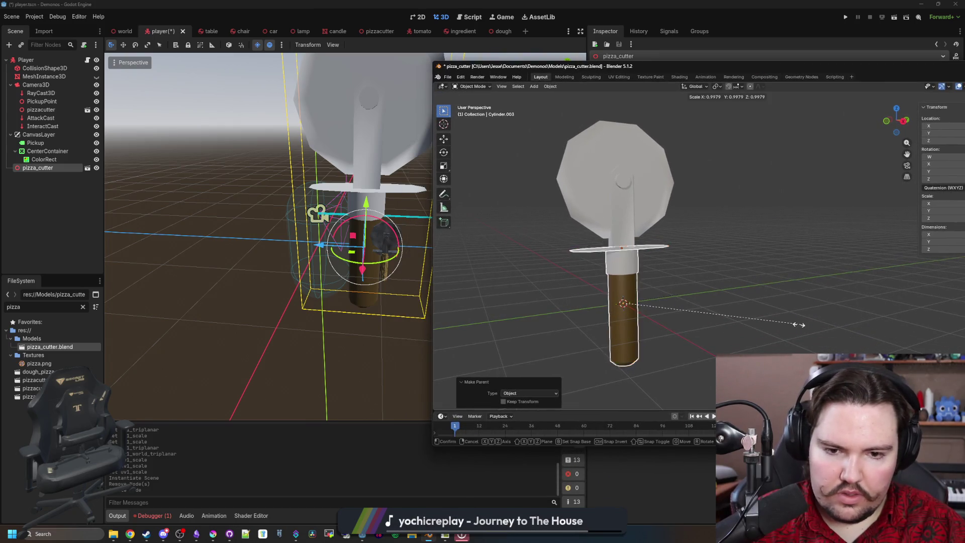
{"action": "left_click", "coordinate": [723, 319]}
{"action": "double_click", "coordinate": [525, 362]}
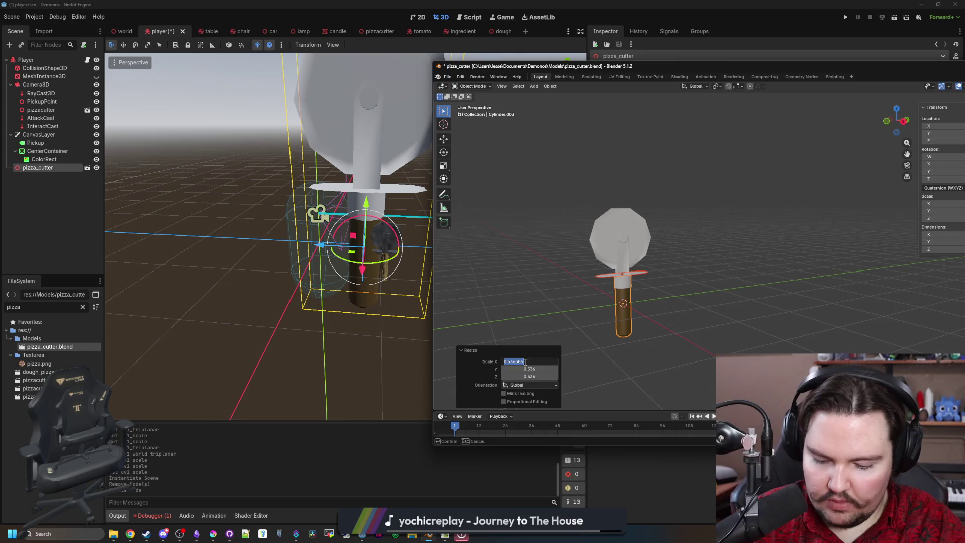
{"action": "type", "text": "0.5"}
{"action": "key", "text": "Tab"}
{"action": "type", "text": "0.5"}
{"action": "key", "text": "Return"}
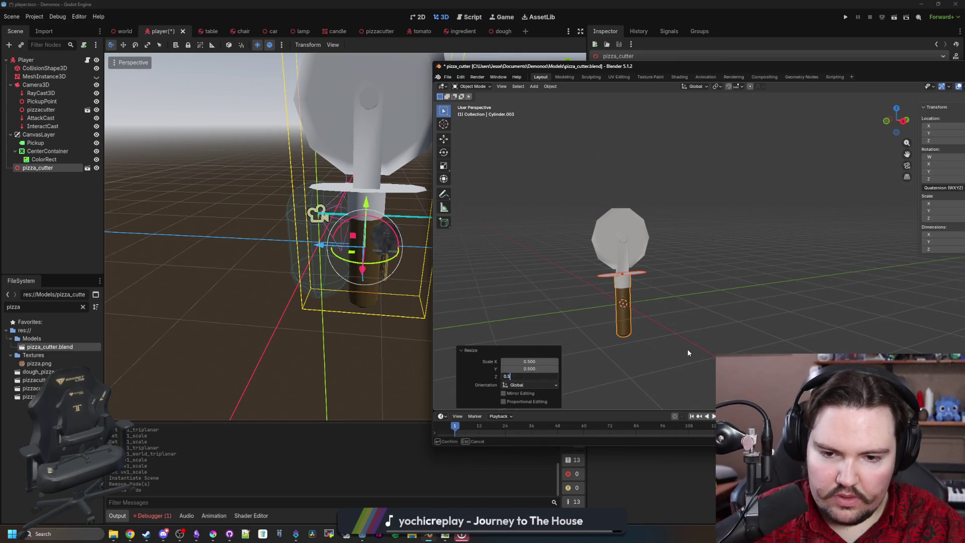
{"action": "left_click", "coordinate": [704, 332]}
{"action": "right_click", "coordinate": [704, 331]}
{"action": "key", "text": "ctrl+s"}
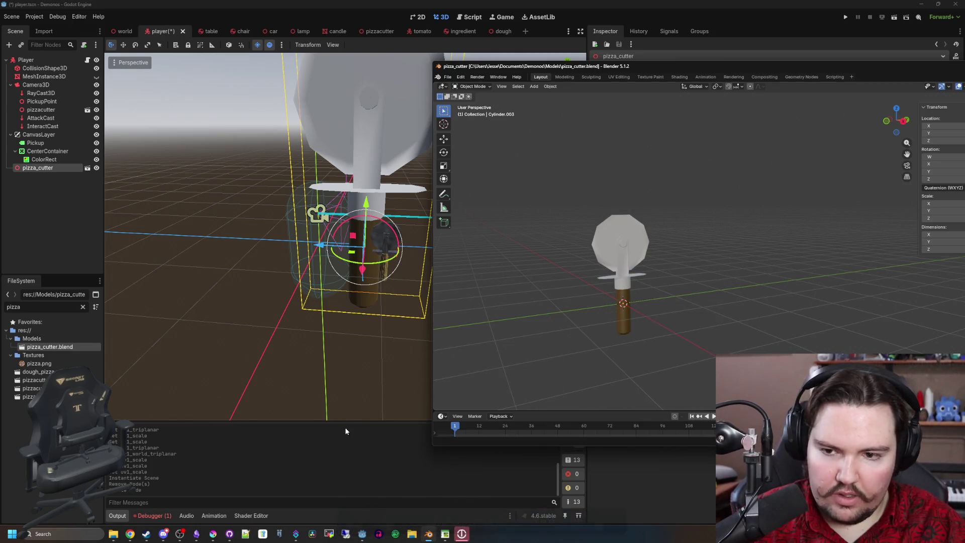
- View the half-size cutter up close in Godot's player scene
{"action": "key", "text": "alt+Tab"}
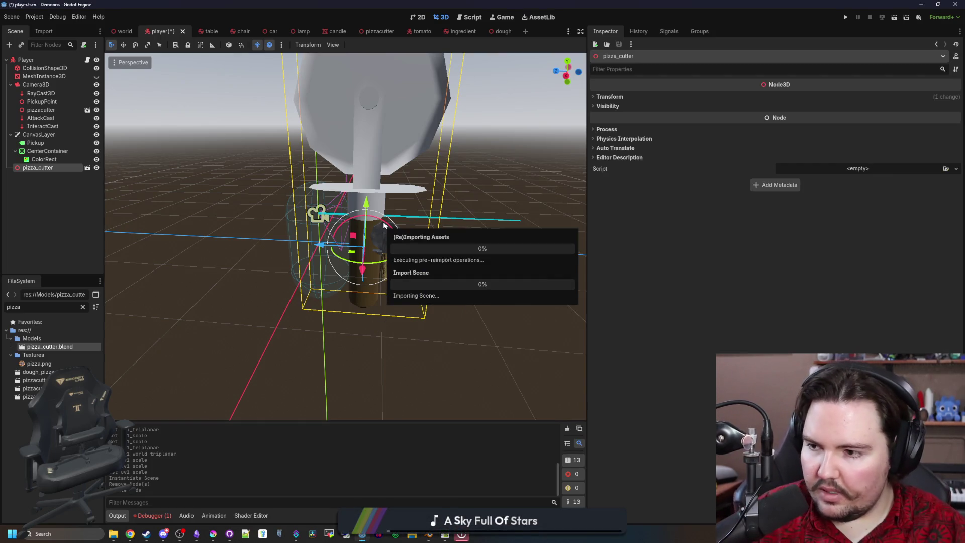
{"action": "scroll", "coordinate": [417, 268], "scroll_direction": "up", "scroll_amount": 2}
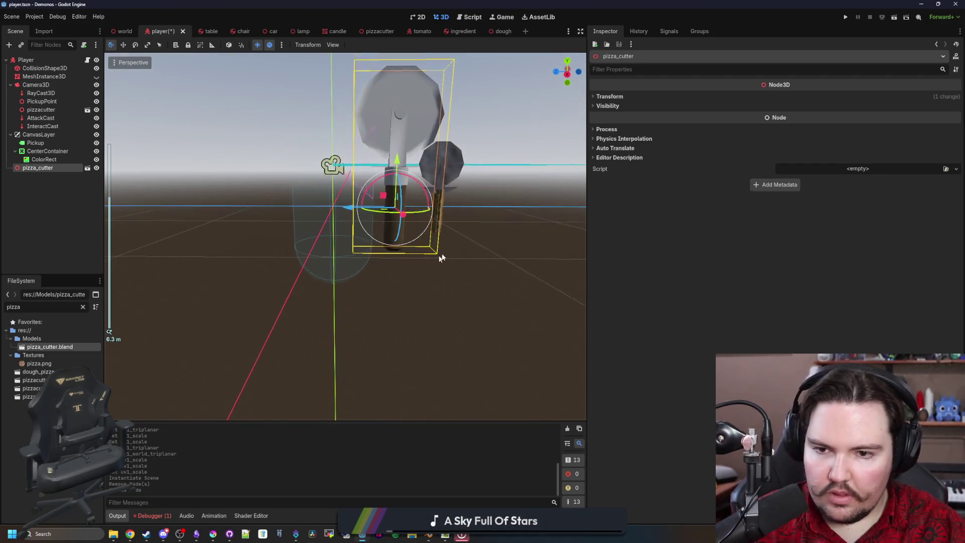
{"action": "left_click_drag", "start_coordinate": [126, 448], "coordinate": [240, 519]}
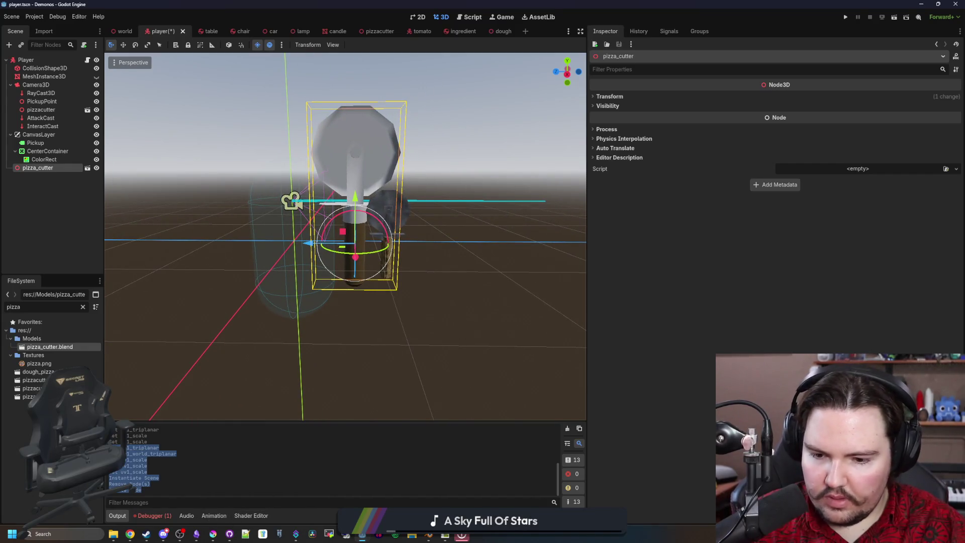
- Scale the cutter to a uniform 0.6, save, and check it in Godot
{"action": "left_click", "coordinate": [424, 537]}
{"action": "left_click", "coordinate": [573, 341]}
{"action": "key", "text": "s"}
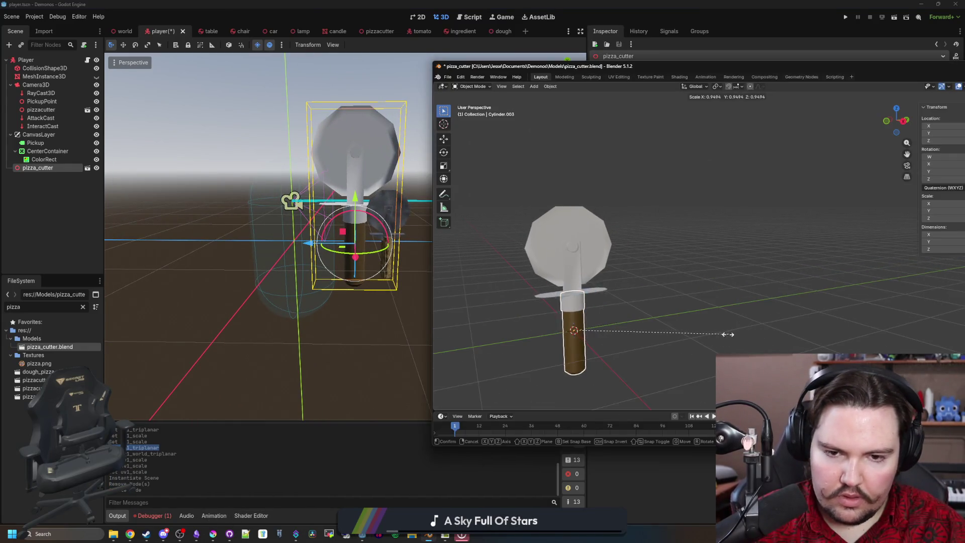
{"action": "left_click", "coordinate": [703, 335]}
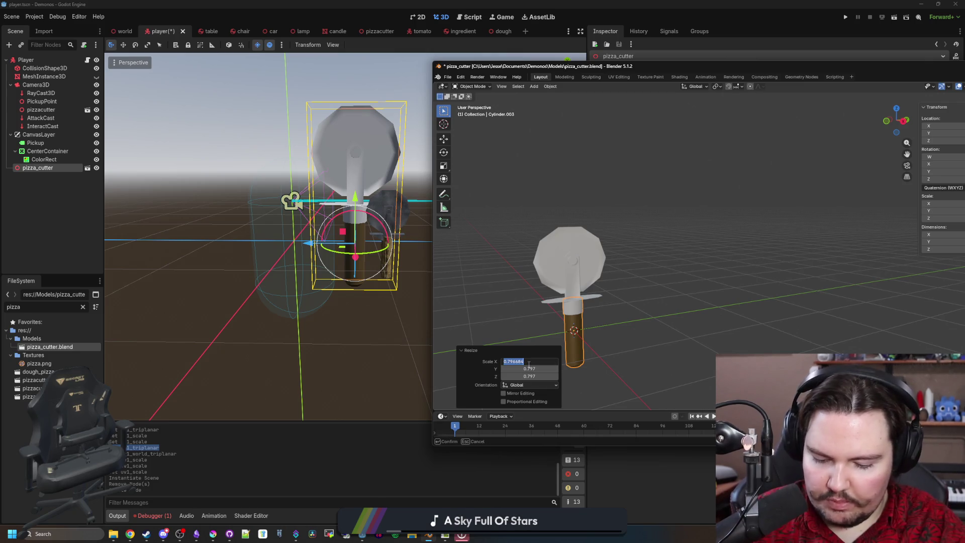
{"action": "type", "text": "0.57"}
{"action": "key", "text": "Return"}
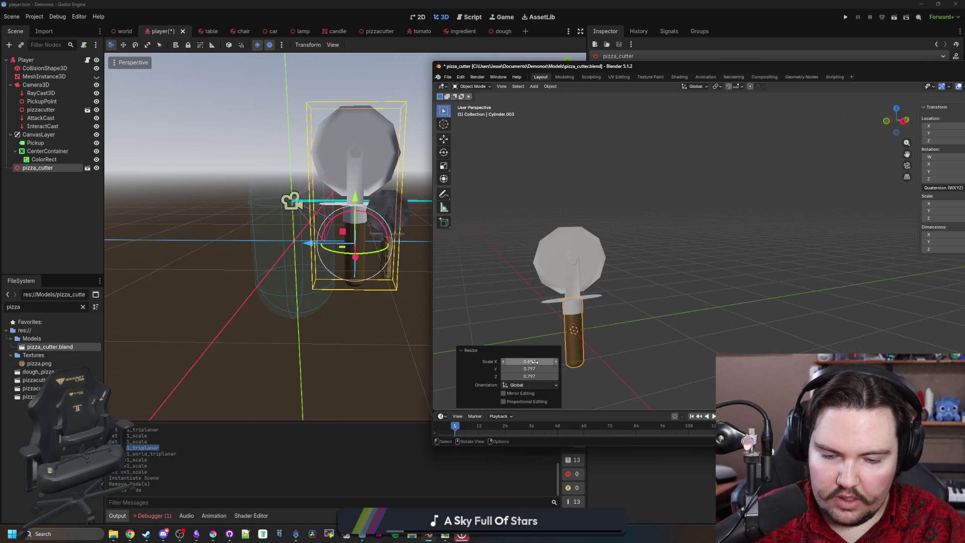
{"action": "left_click_drag", "start_coordinate": [534, 378], "coordinate": [535, 379]}
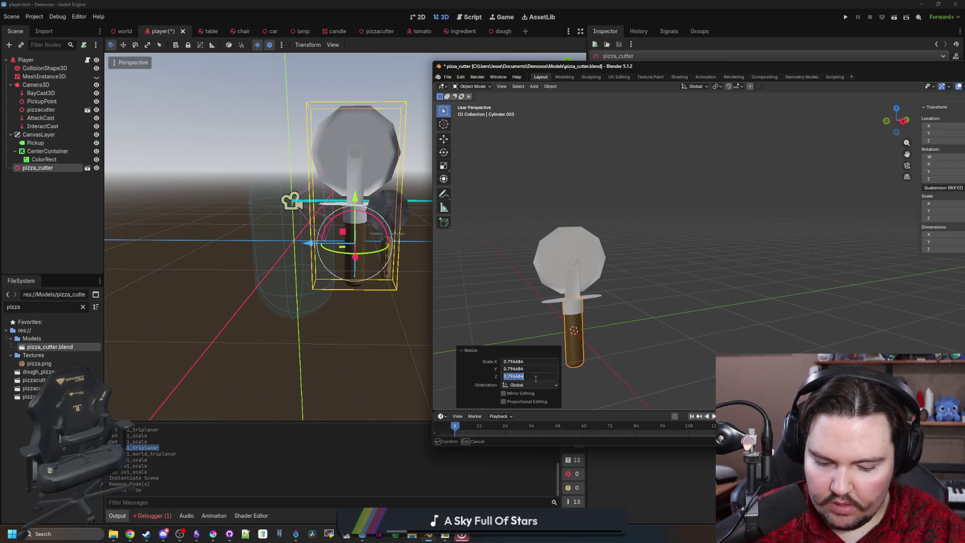
{"action": "key", "text": "Return"}
{"action": "key", "text": "ctrl+s"}
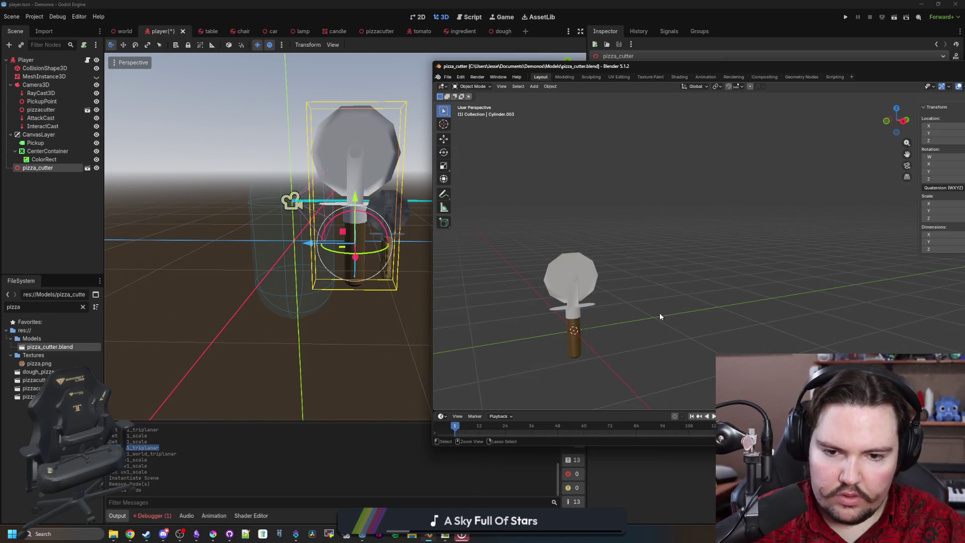
{"action": "key", "text": "alt+Tab"}
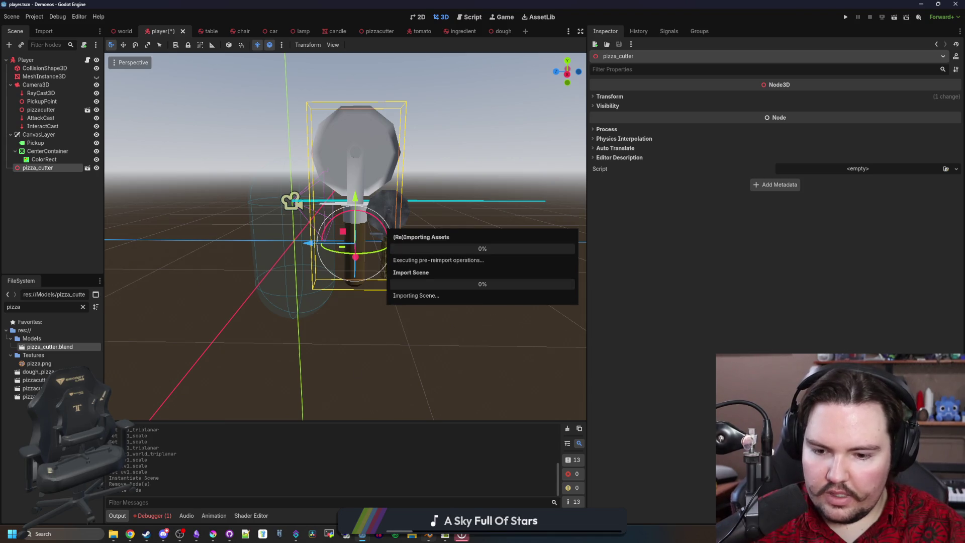
- Scale the cutter by 0.8 on X, Y and Z, apply transforms, save, and recheck in Godot
{"action": "left_click", "coordinate": [429, 535]}
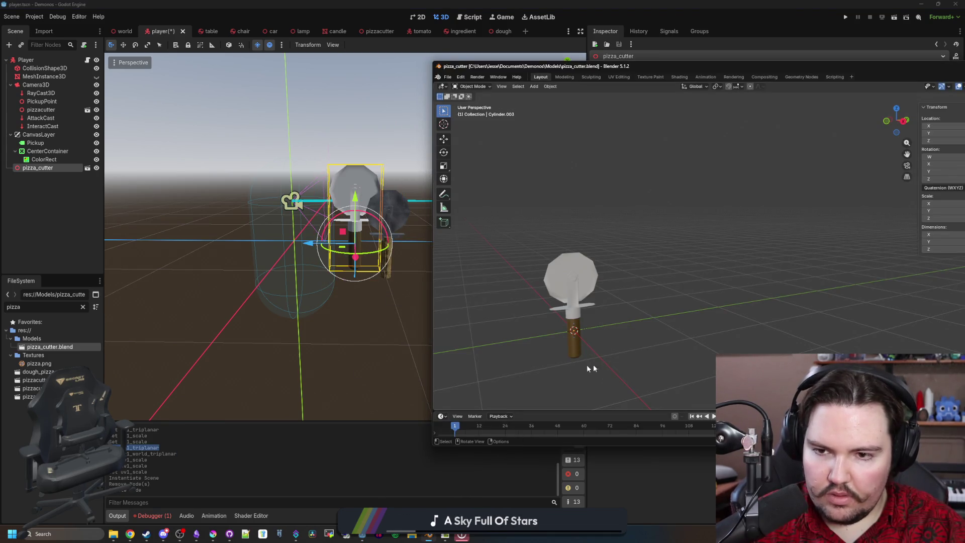
{"action": "left_click", "coordinate": [574, 358]}
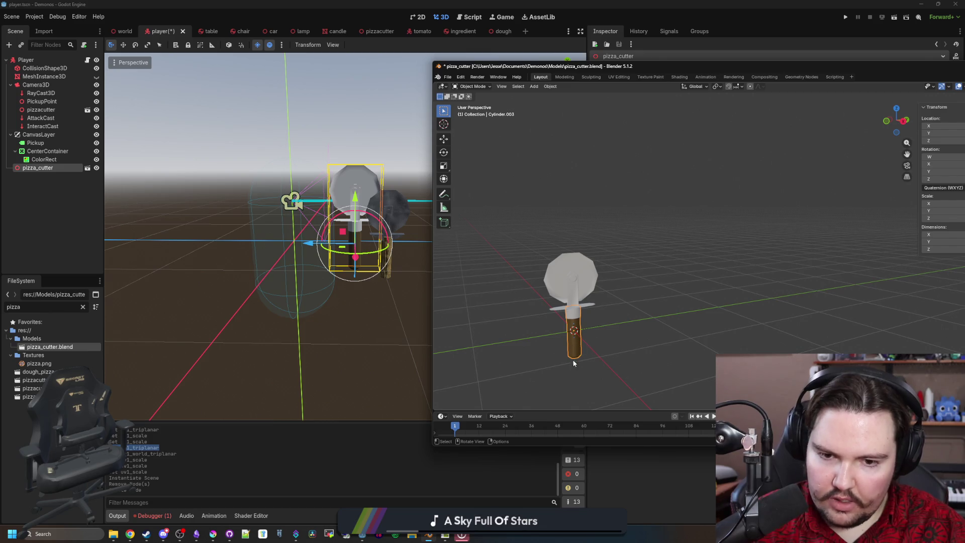
{"action": "key", "text": "s"}
{"action": "left_click", "coordinate": [639, 357]}
{"action": "left_click", "coordinate": [539, 366]}
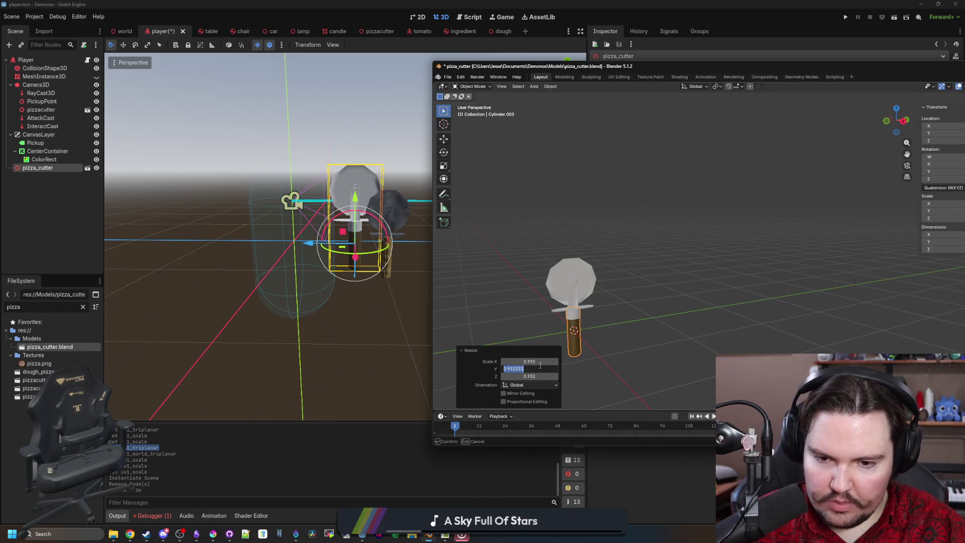
{"action": "type", "text": "0.8"}
{"action": "key", "text": "shift+Tab"}
{"action": "type", "text": "0.8"}
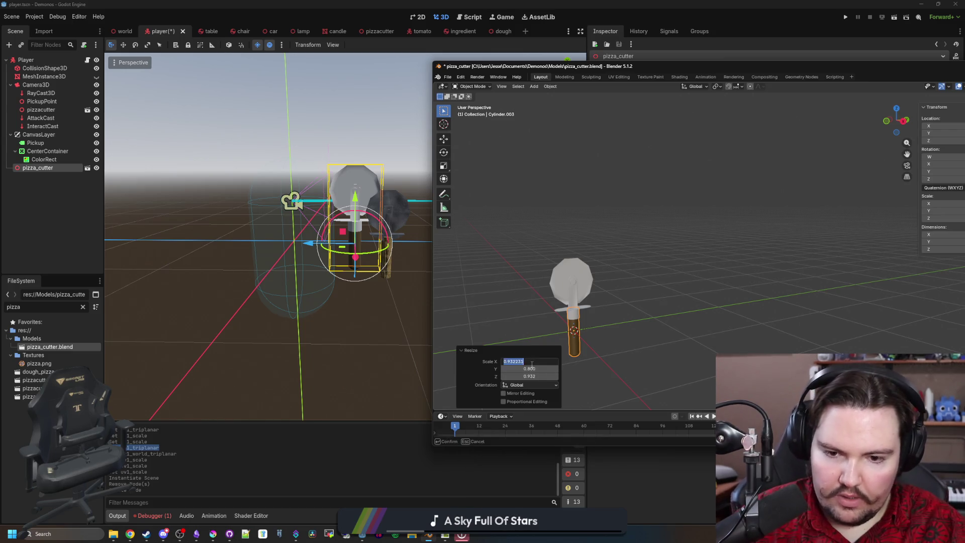
{"action": "key", "text": "Tab"}
{"action": "key", "text": "Tab"}
{"action": "type", "text": "0.8"}
{"action": "key", "text": "Return"}
{"action": "right_click", "coordinate": [640, 336]}
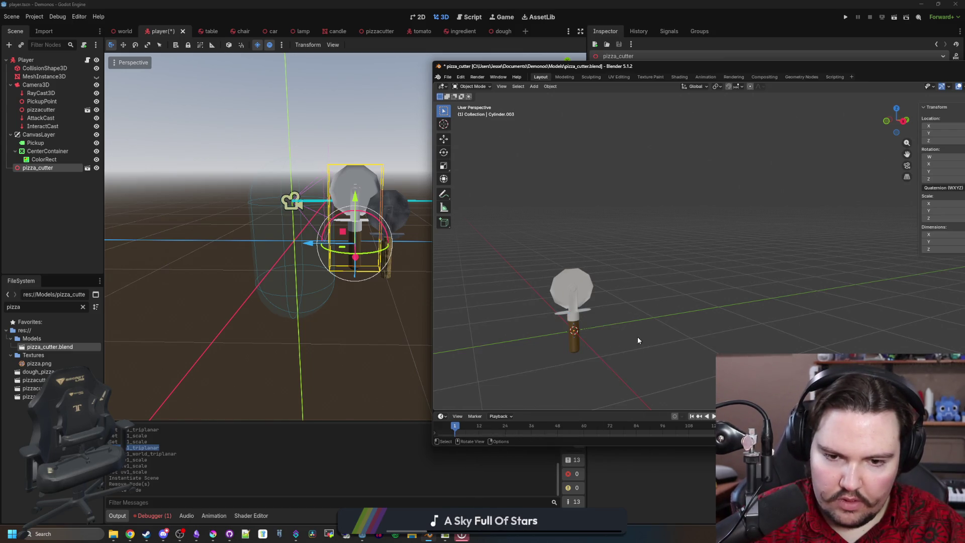
{"action": "left_click", "coordinate": [637, 336]}
{"action": "key", "text": "ctrl+a"}
{"action": "left_click", "coordinate": [616, 347]}
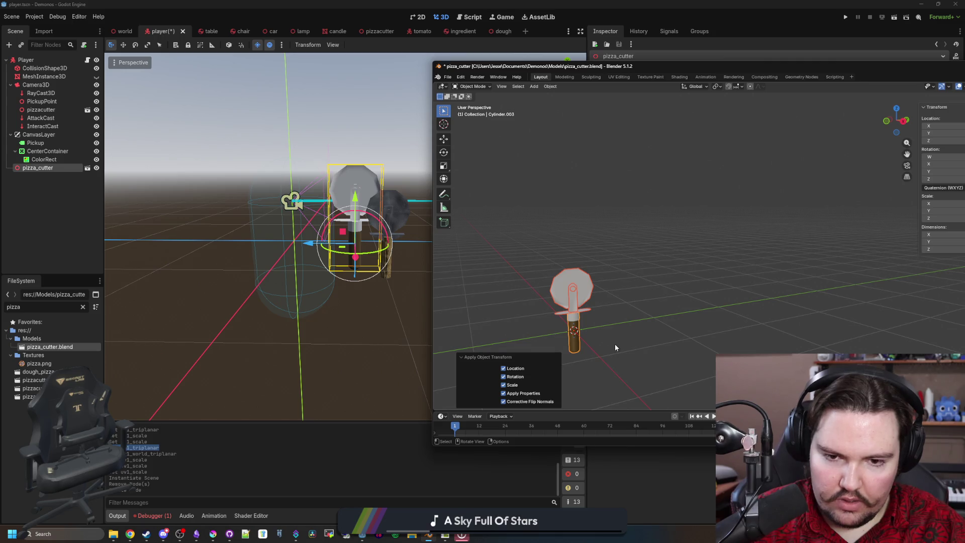
{"action": "key", "text": "ctrl+s"}
{"action": "left_click", "coordinate": [318, 454]}
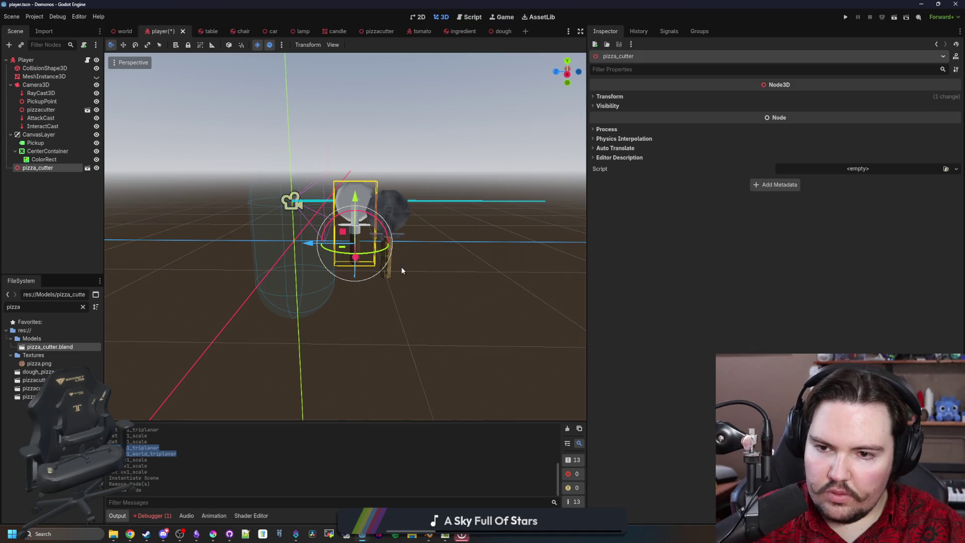
- Scale the cutter by 0.9 on X, Y and Z, save, and apply the scale
{"action": "scroll", "coordinate": [419, 287], "scroll_direction": "up", "scroll_amount": 3}
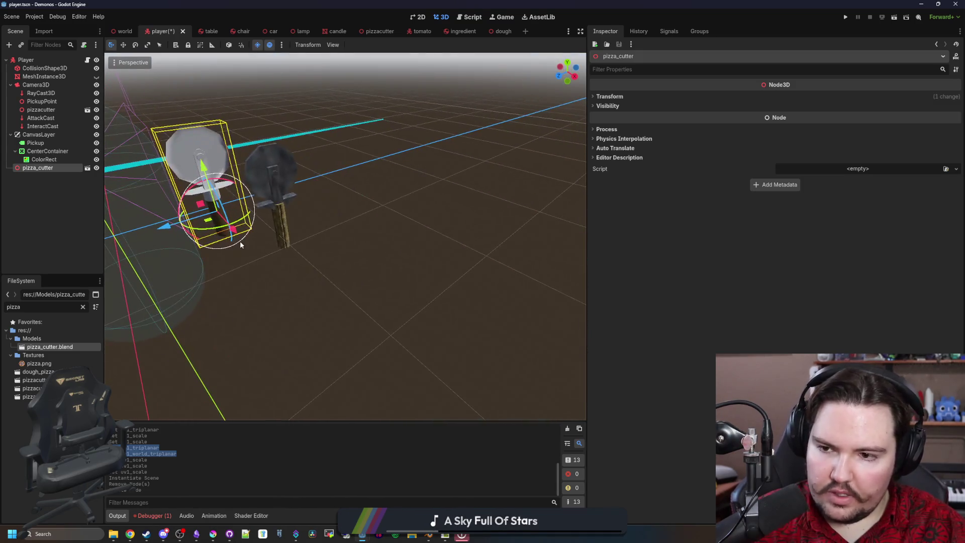
{"action": "left_click_drag", "start_coordinate": [238, 233], "coordinate": [293, 264]}
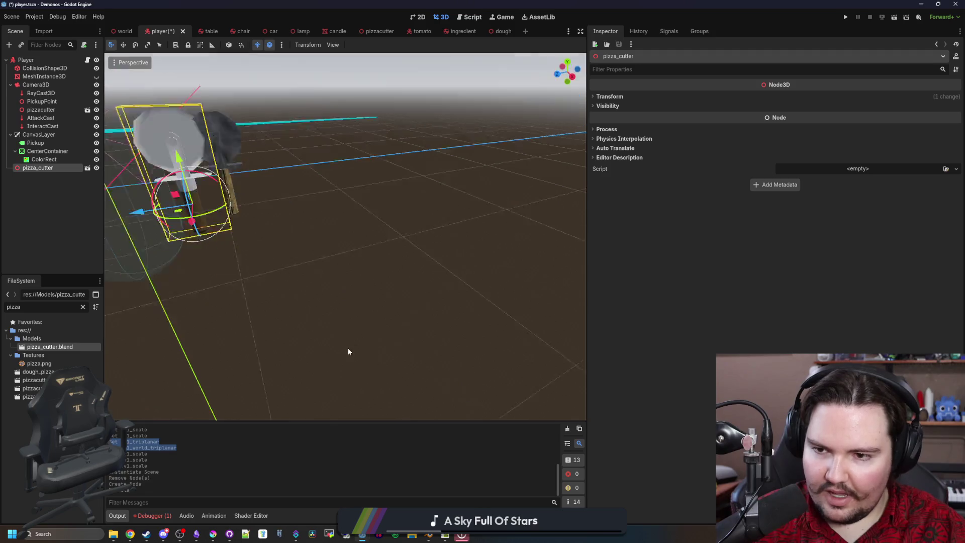
{"action": "scroll", "coordinate": [371, 302], "scroll_direction": "up", "scroll_amount": 5}
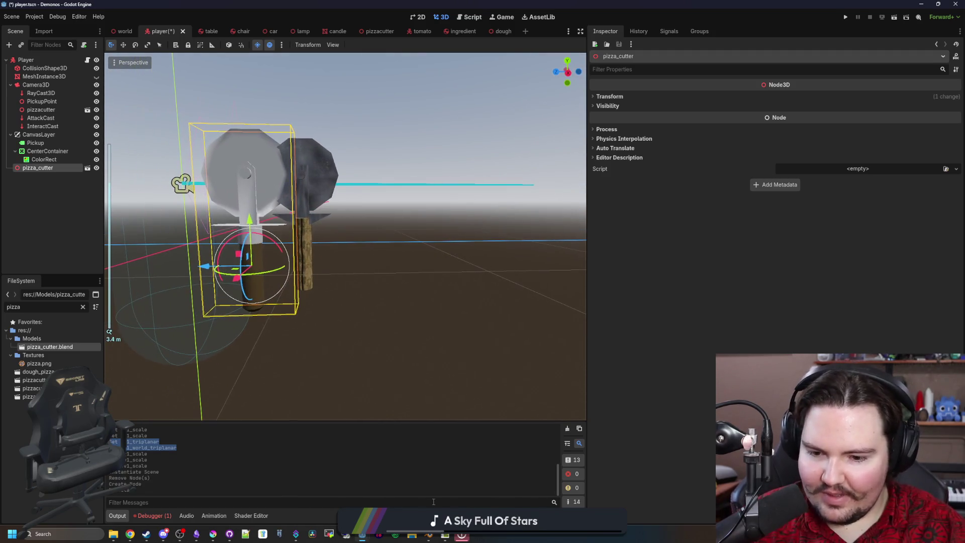
{"action": "key", "text": "s"}
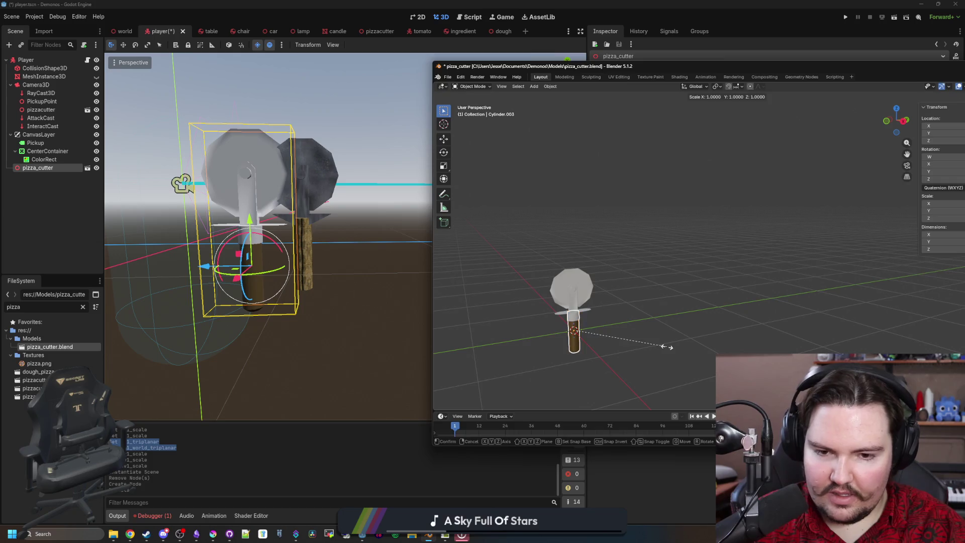
{"action": "left_click", "coordinate": [662, 350]}
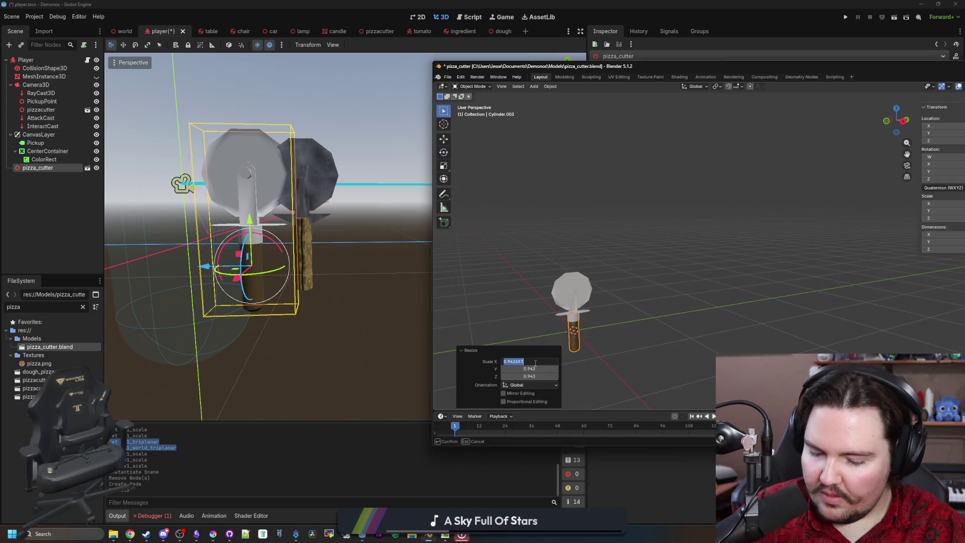
{"action": "type", "text": "0.9"}
{"action": "key", "text": "Return"}
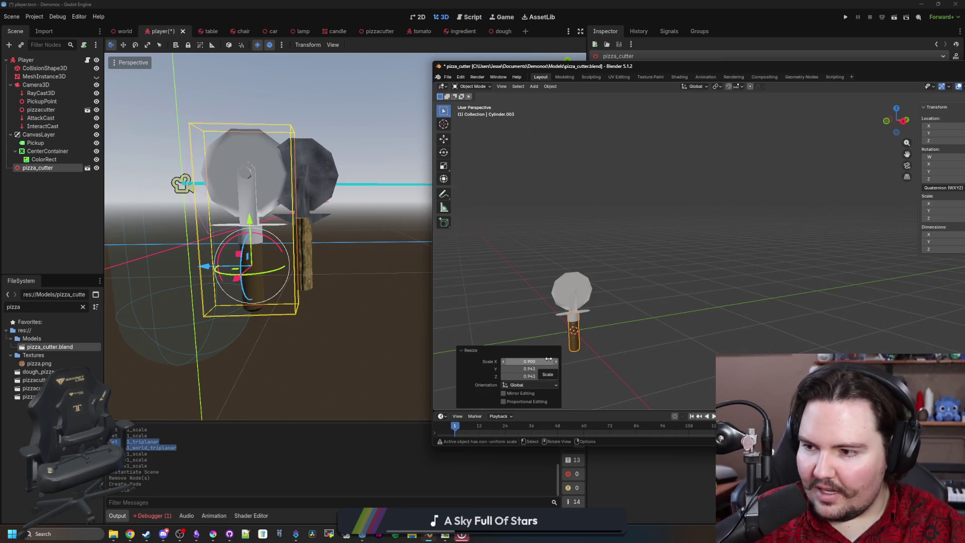
{"action": "left_click", "coordinate": [543, 368]}
{"action": "type", "text": "0.9"}
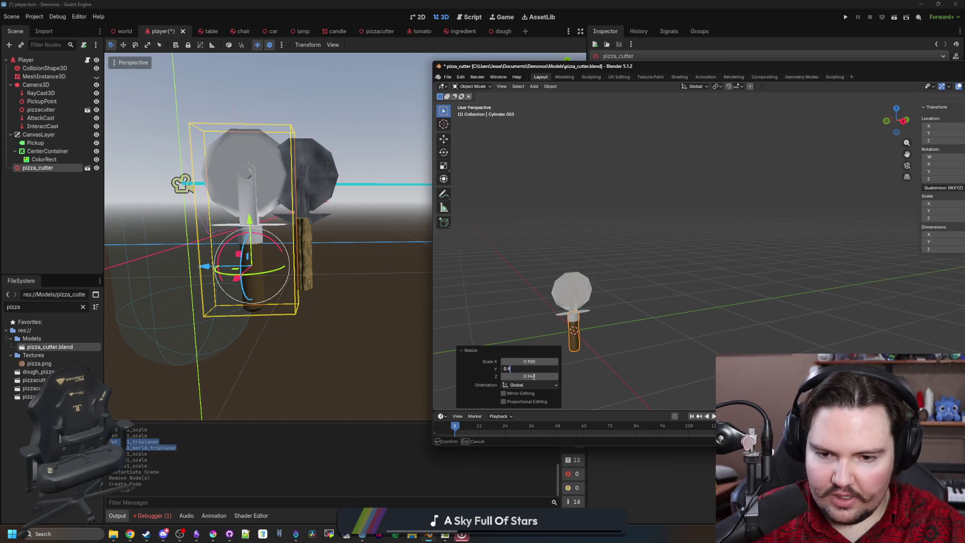
{"action": "key", "text": "Tab"}
{"action": "type", "text": "0.9"}
{"action": "key", "text": "Return"}
{"action": "key", "text": "ctrl+s"}
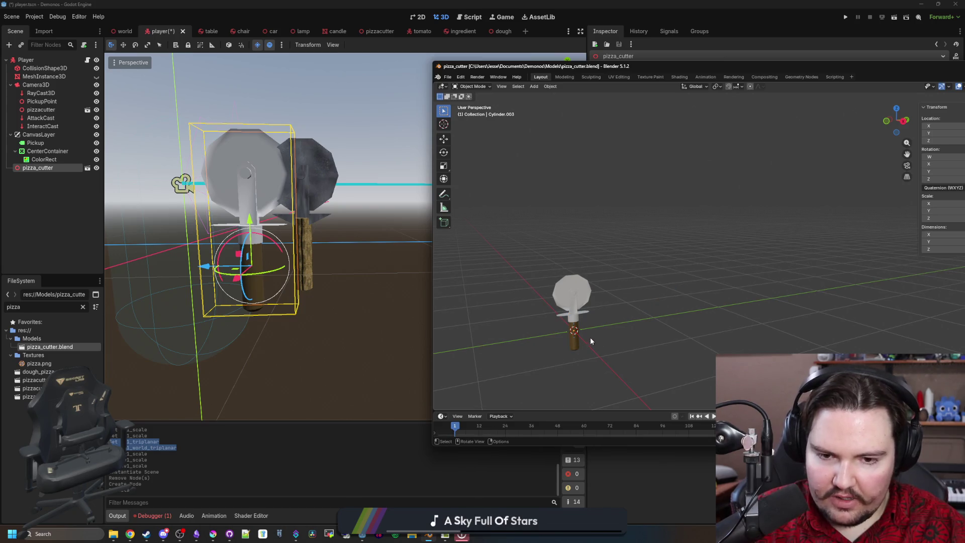
{"action": "key", "text": "ctrl+a"}
{"action": "left_click", "coordinate": [591, 339]}
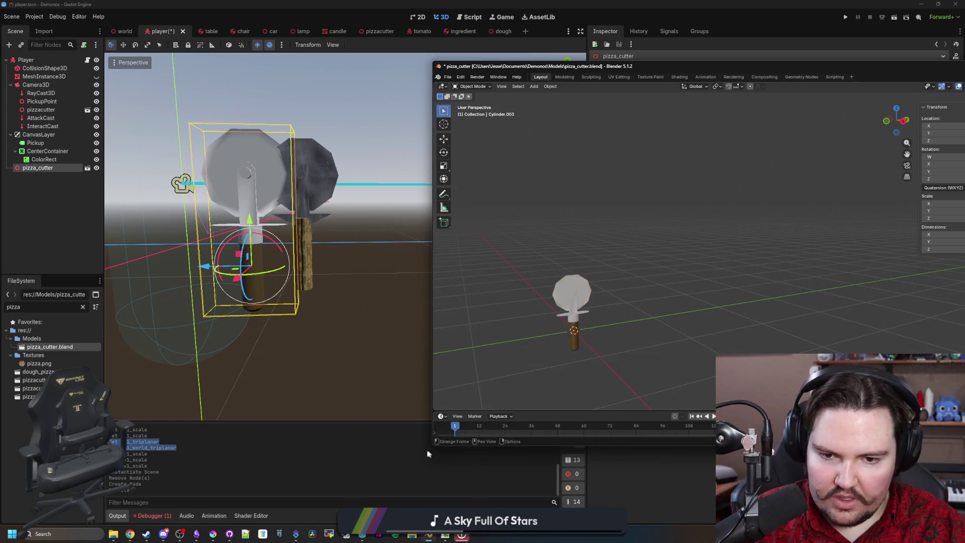
{"action": "left_click", "coordinate": [428, 454]}
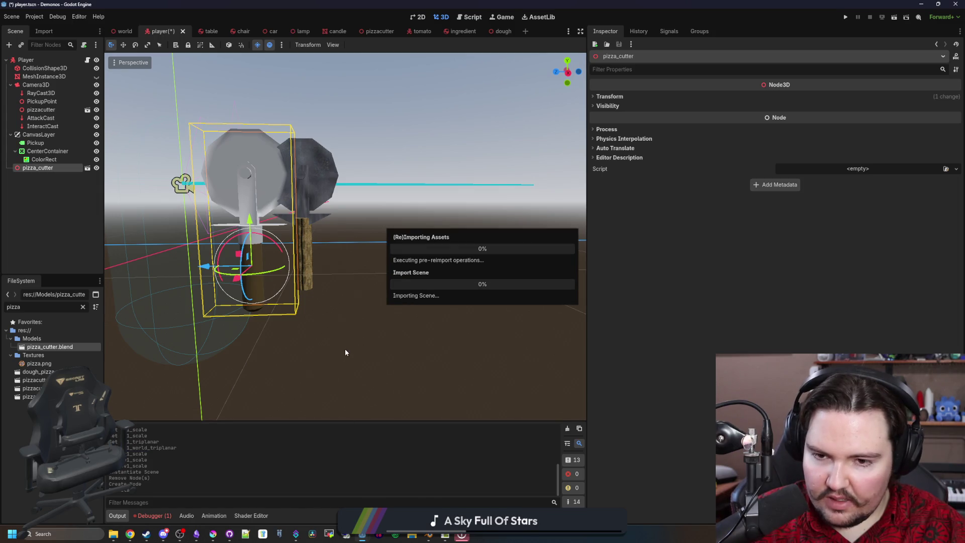
- Nudge the pizza cutter into a slightly lower position and save the player scene
{"action": "mouse_move", "coordinate": [344, 348]}
{"action": "left_mouse_down"}
{"action": "mouse_move", "coordinate": [336, 297]}
{"action": "mouse_move", "coordinate": [376, 311]}
{"action": "mouse_move", "coordinate": [378, 223]}
{"action": "mouse_move", "coordinate": [303, 256]}
{"action": "left_mouse_up"}
{"action": "left_click_drag", "start_coordinate": [214, 260], "coordinate": [266, 259]}
{"action": "left_click_drag", "start_coordinate": [312, 211], "coordinate": [313, 215]}
{"action": "key", "text": "ctrl+s"}
- Create a new inherited scene from pizza_cutter.blend and save it over pizza_cutter.tscn
{"action": "left_click", "coordinate": [87, 168]}
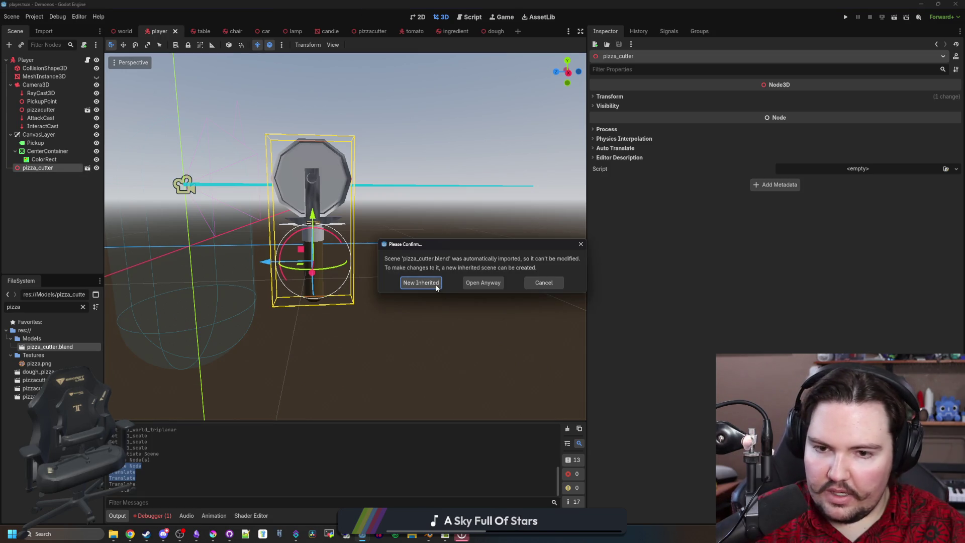
{"action": "left_click", "coordinate": [437, 285]}
{"action": "key", "text": "ctrl+s"}
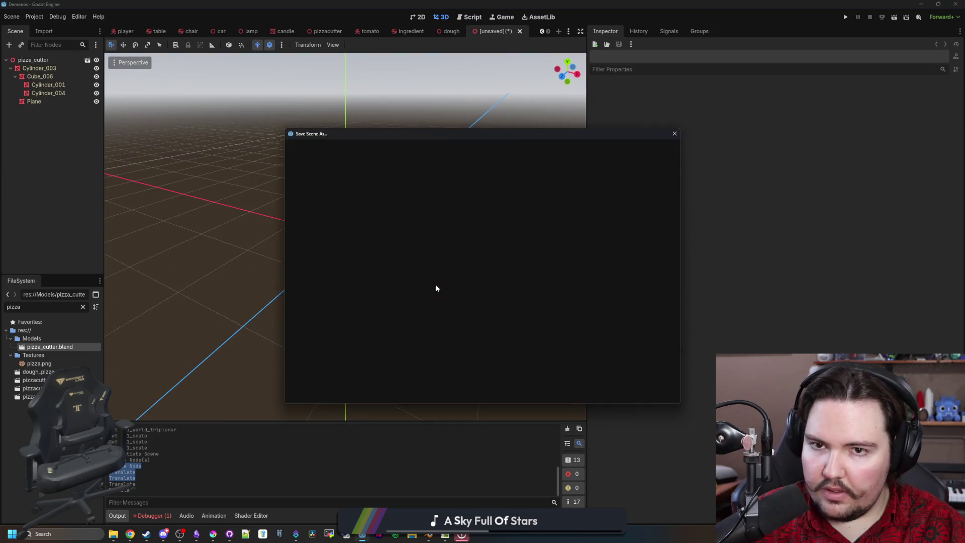
{"action": "left_click", "coordinate": [413, 244]}
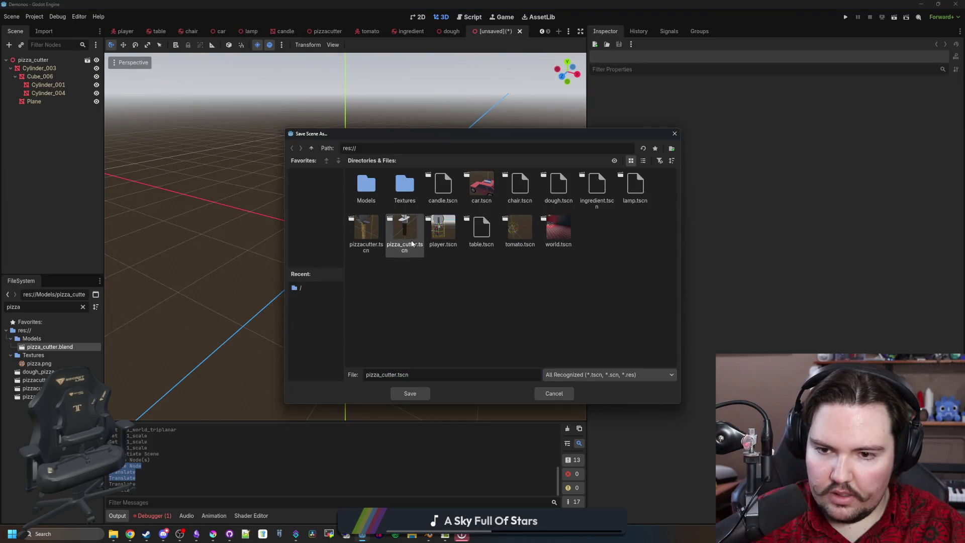
{"action": "left_click", "coordinate": [410, 394]}
{"action": "left_click", "coordinate": [474, 284]}
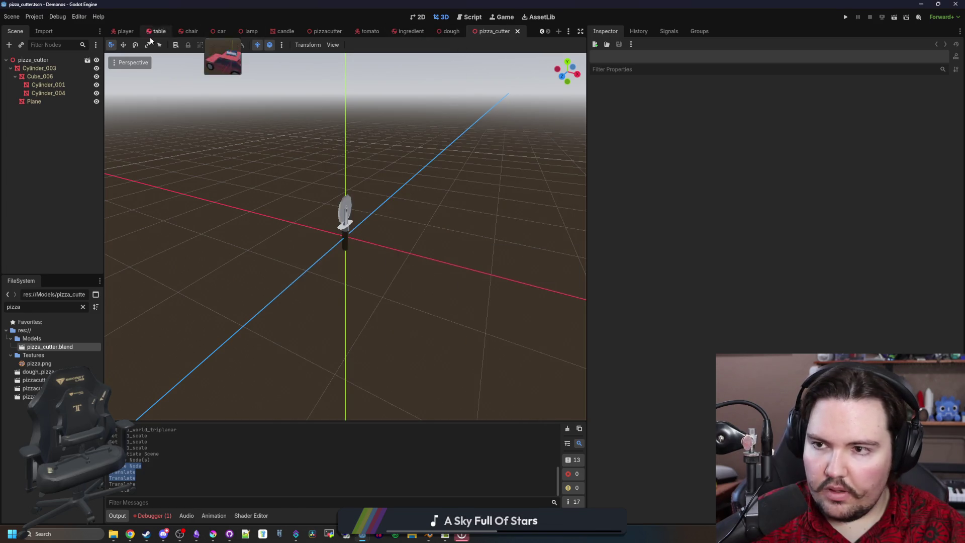
- Back in the player scene, delete the old pizza_cutter node
{"action": "left_click", "coordinate": [123, 31]}
{"action": "left_click", "coordinate": [37, 168]}
{"action": "key", "text": "Delete"}
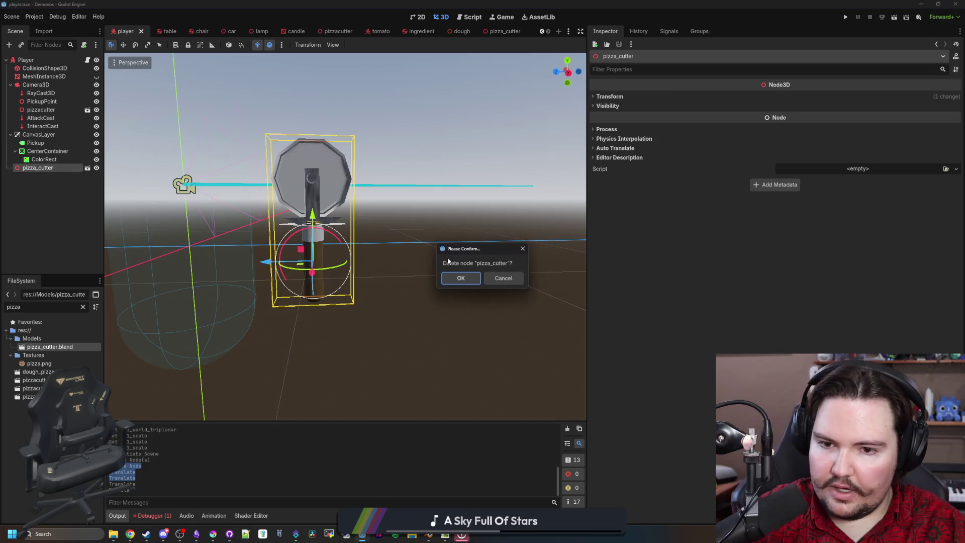
- Replace the old cutter with a pizza_cutter.tscn instance, position it by the camera, and save
{"action": "left_click", "coordinate": [468, 278]}
{"action": "left_click", "coordinate": [30, 396]}
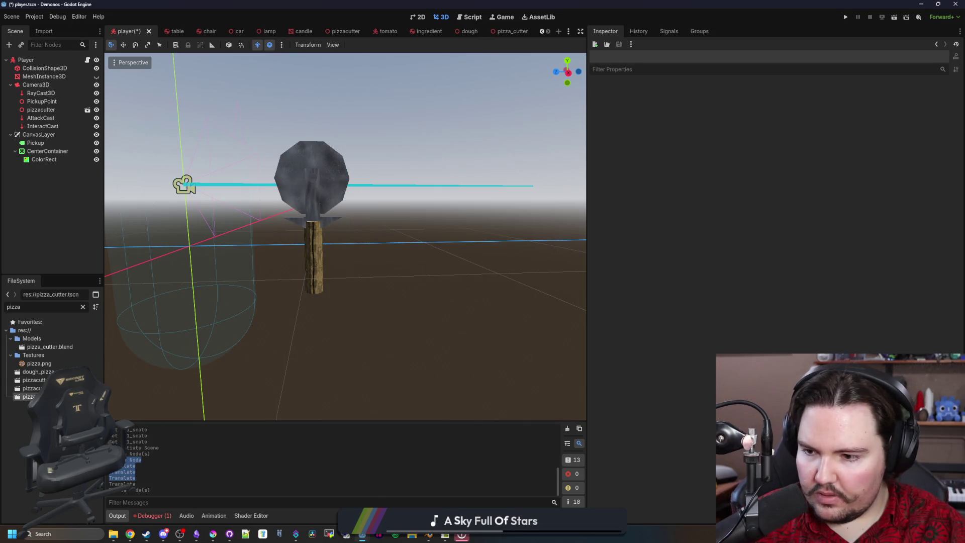
{"action": "mouse_move", "coordinate": [30, 396]}
{"action": "left_mouse_down"}
{"action": "mouse_move", "coordinate": [329, 288]}
{"action": "mouse_move", "coordinate": [313, 262]}
{"action": "mouse_move", "coordinate": [327, 278]}
{"action": "left_mouse_up"}
{"action": "left_click", "coordinate": [609, 96]}
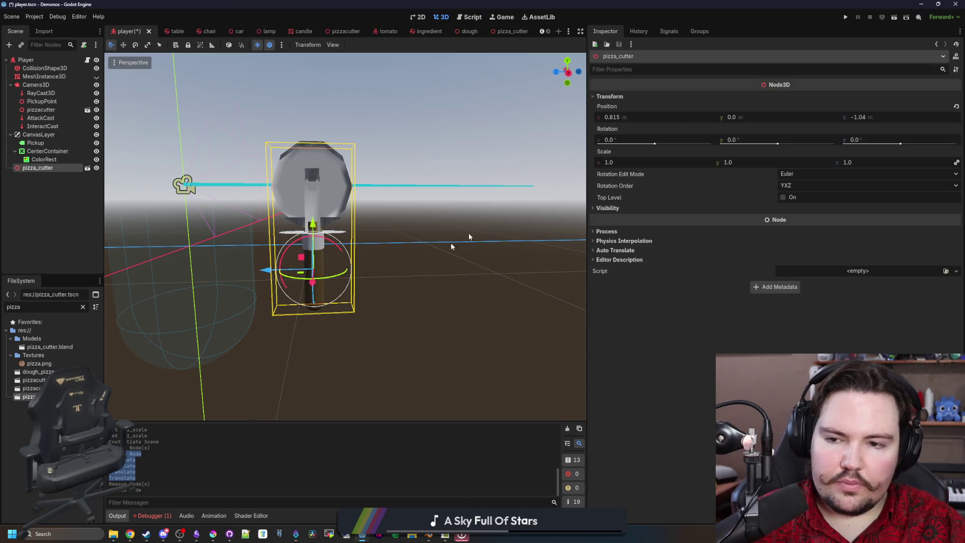
{"action": "scroll", "coordinate": [439, 255], "scroll_direction": "up", "scroll_amount": 3}
{"action": "mouse_move", "coordinate": [318, 247]}
{"action": "left_mouse_down"}
{"action": "mouse_move", "coordinate": [320, 235]}
{"action": "mouse_move", "coordinate": [487, 308]}
{"action": "left_mouse_up"}
{"action": "left_click_drag", "start_coordinate": [572, 350], "coordinate": [566, 343]}
{"action": "key", "text": "ctrl+s"}
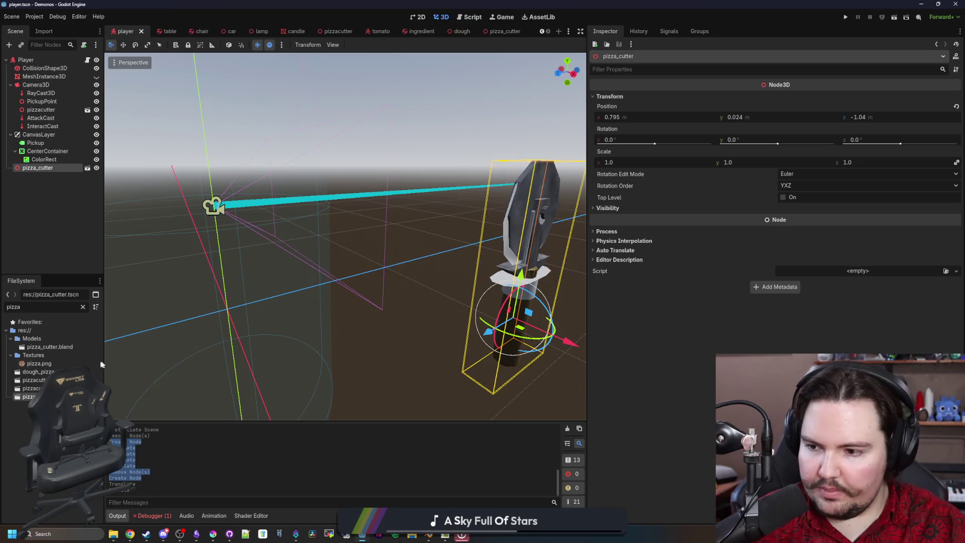
- Open the pizza_cutter scene with the Cylinder_003 handle mesh selected
{"action": "left_click", "coordinate": [87, 167]}
{"action": "left_click", "coordinate": [45, 68]}
{"action": "scroll", "coordinate": [414, 154], "scroll_direction": "up", "scroll_amount": 5}
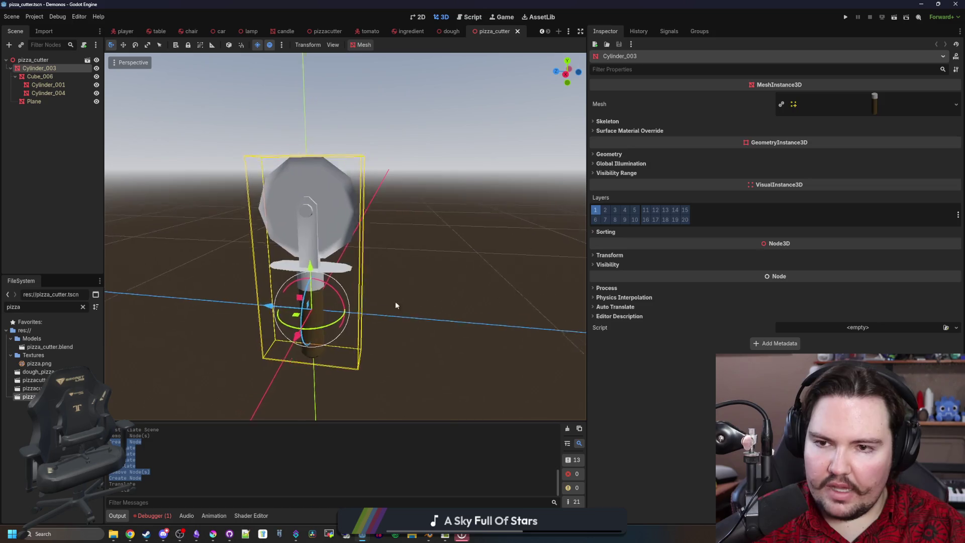
- Apply metal.tres to the Plane, Cylinder_001 blade disc, Cube_006 and Cylinder_004 meshes
{"action": "left_click", "coordinate": [41, 104]}
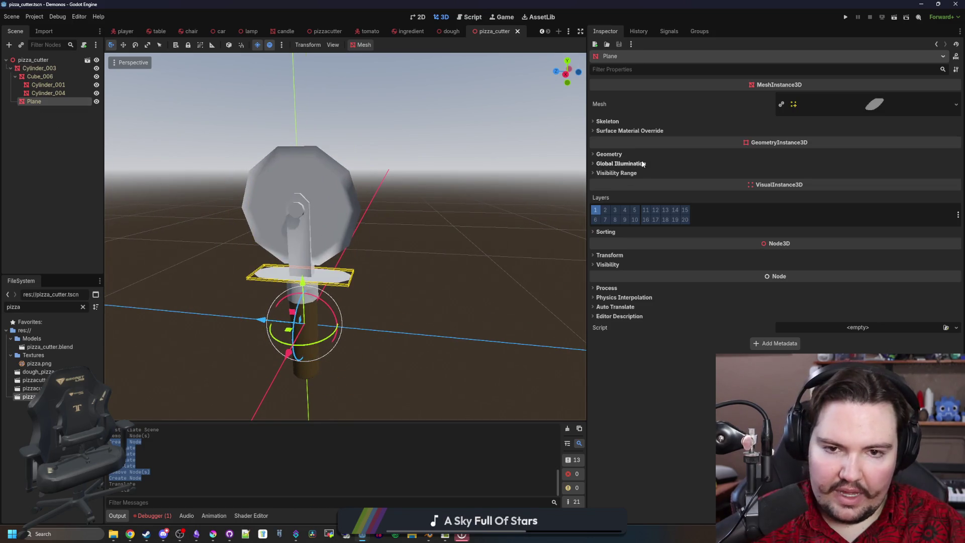
{"action": "left_click", "coordinate": [621, 131]}
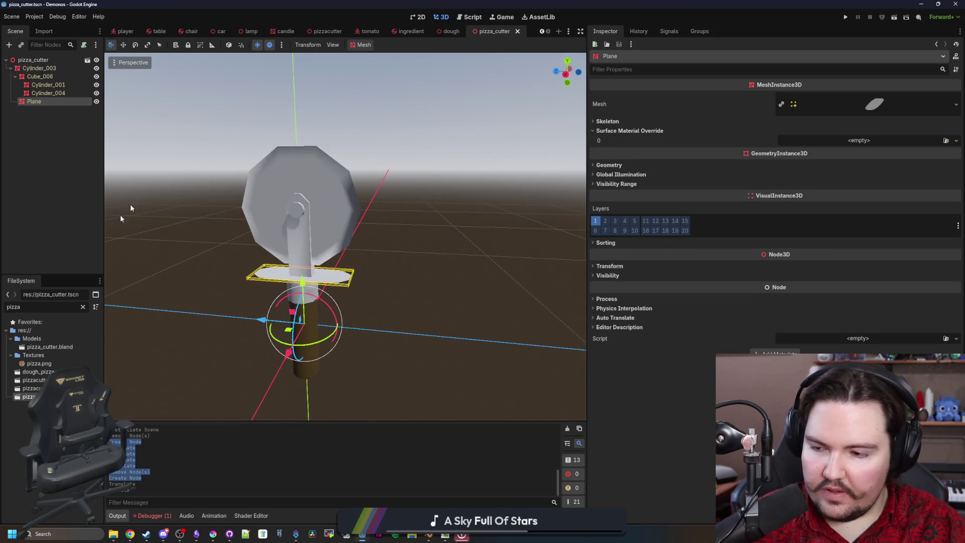
{"action": "left_click", "coordinate": [83, 307]}
{"action": "type", "text": "metal"}
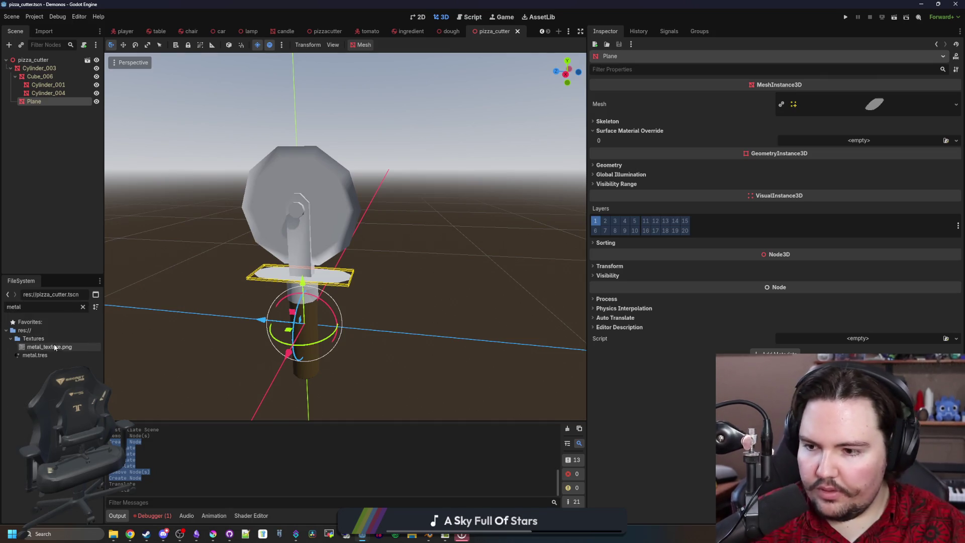
{"action": "left_click_drag", "start_coordinate": [36, 355], "coordinate": [800, 149]}
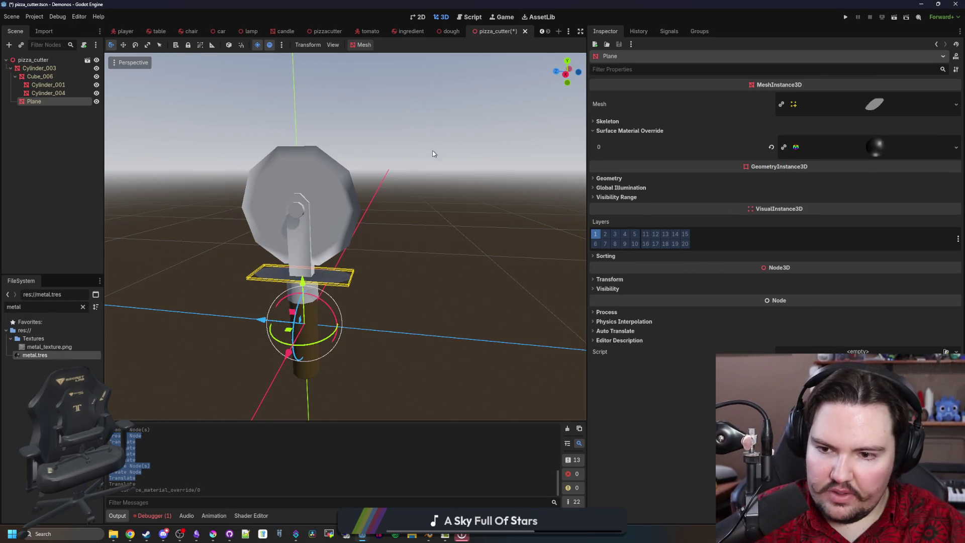
{"action": "scroll", "coordinate": [433, 151], "scroll_direction": "up", "scroll_amount": 3}
{"action": "left_click", "coordinate": [302, 211]}
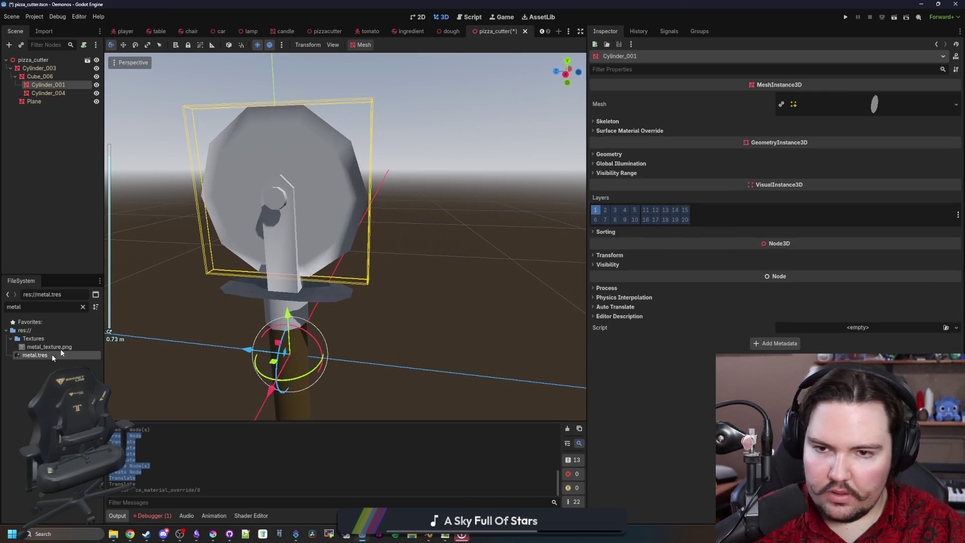
{"action": "mouse_move", "coordinate": [52, 357]}
{"action": "left_mouse_down"}
{"action": "mouse_move", "coordinate": [674, 130]}
{"action": "mouse_move", "coordinate": [656, 131]}
{"action": "mouse_move", "coordinate": [831, 145]}
{"action": "left_mouse_up"}
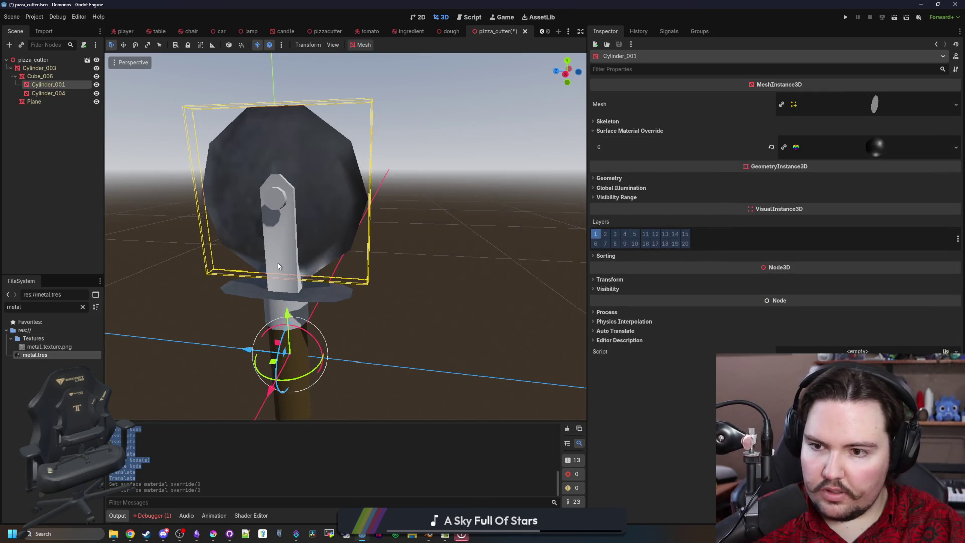
{"action": "left_click", "coordinate": [279, 267]}
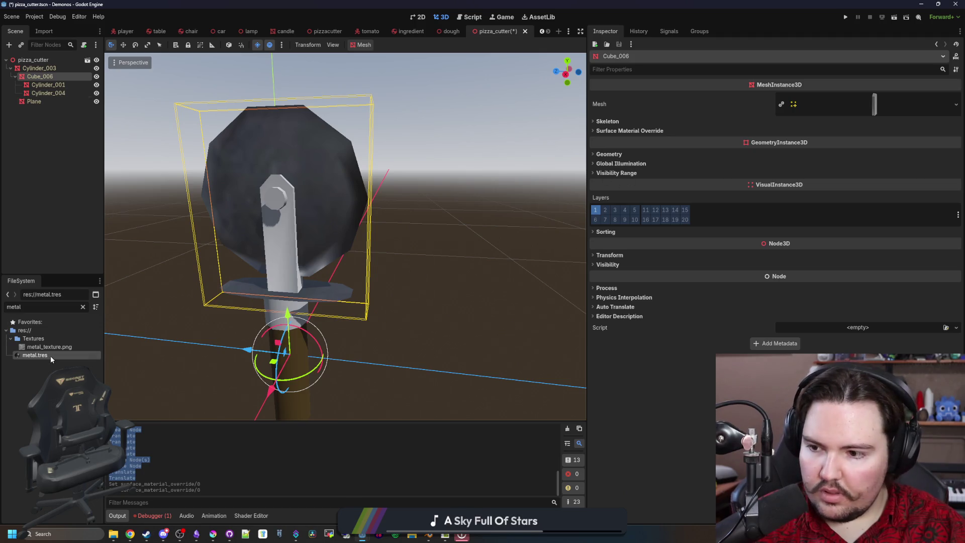
{"action": "left_click_drag", "start_coordinate": [660, 129], "coordinate": [831, 146]}
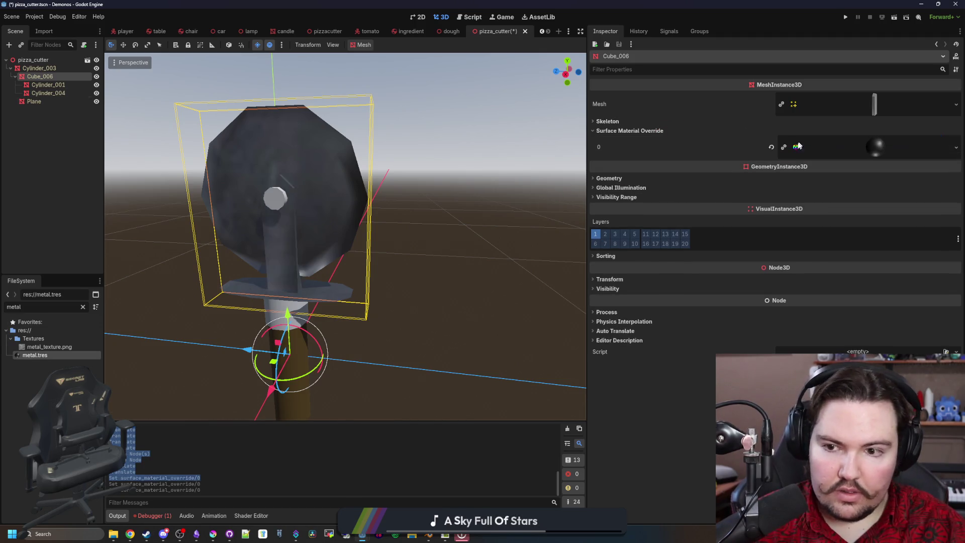
{"action": "left_click", "coordinate": [48, 93]}
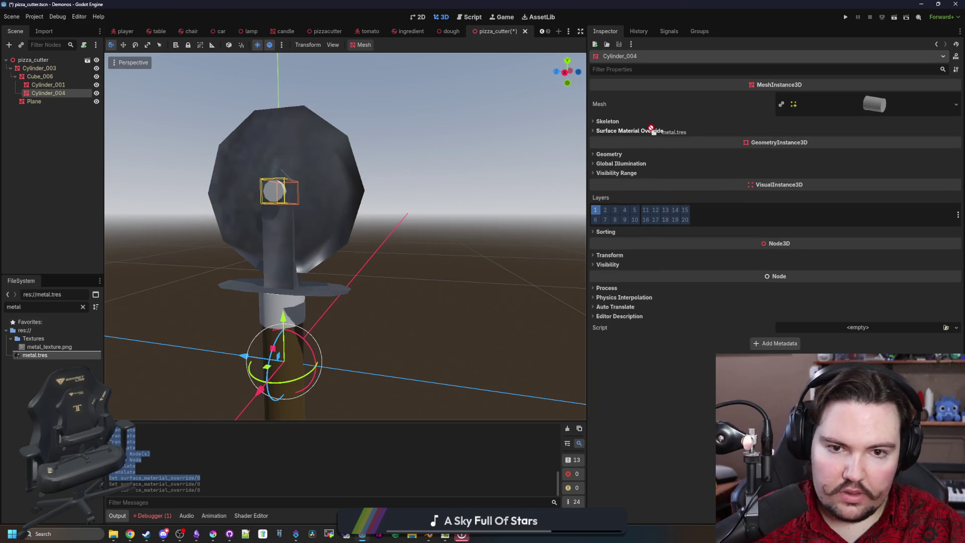
{"action": "left_click_drag", "start_coordinate": [652, 130], "coordinate": [831, 147]}
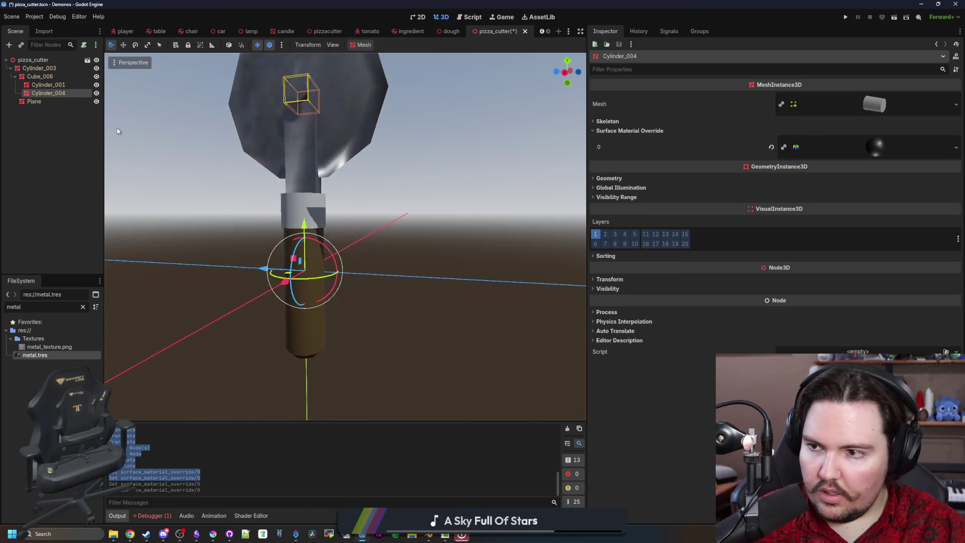
- Give the Cylinder_003 handle metal.tres on surface 0 and wood.tres on surface 1, then save
{"action": "left_click", "coordinate": [42, 101]}
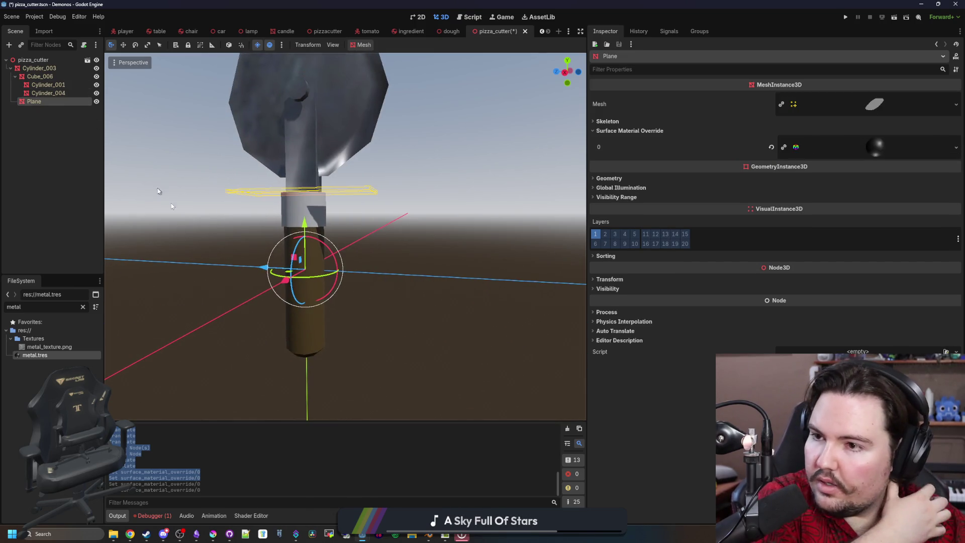
{"action": "left_click", "coordinate": [40, 68]}
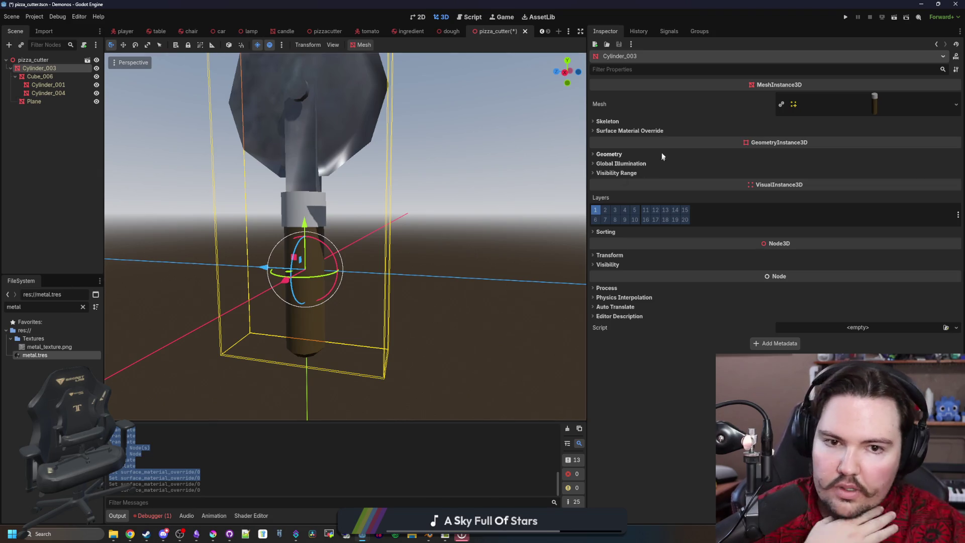
{"action": "left_click", "coordinate": [654, 131]}
{"action": "left_click_drag", "start_coordinate": [35, 354], "coordinate": [793, 140]}
{"action": "left_click", "coordinate": [83, 307]}
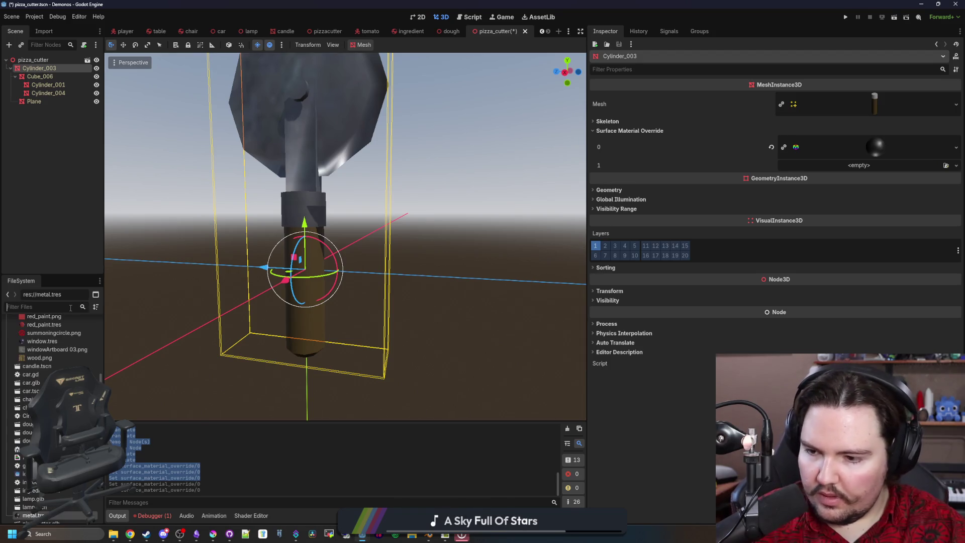
{"action": "type", "text": "wood"}
{"action": "mouse_move", "coordinate": [35, 355]}
{"action": "left_mouse_down"}
{"action": "mouse_move", "coordinate": [355, 301]}
{"action": "mouse_move", "coordinate": [846, 173]}
{"action": "left_mouse_up"}
{"action": "left_click", "coordinate": [475, 207]}
{"action": "key", "text": "ctrl+s"}
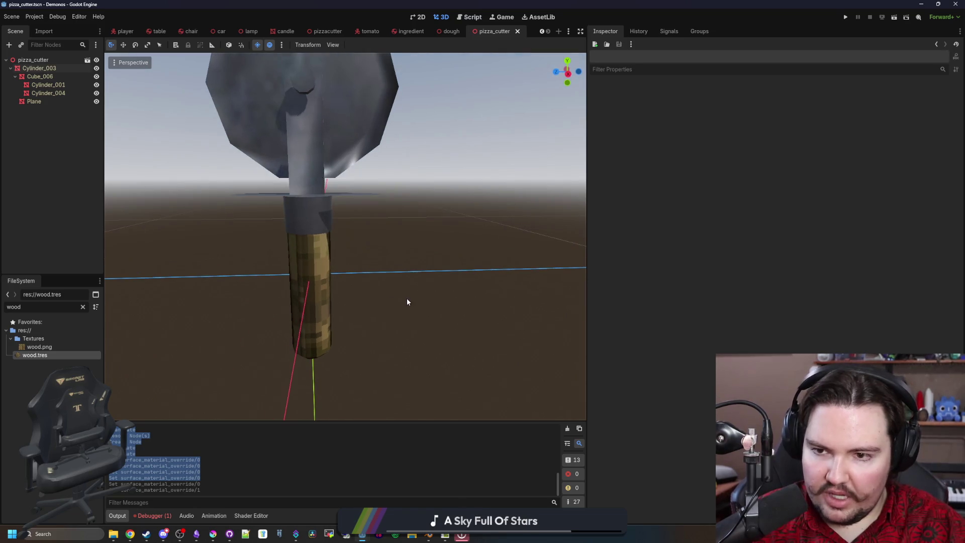
{"action": "left_click", "coordinate": [83, 307]}
- Enable World Triplanar and change the texture filter on metal.tres, then save
{"action": "type", "text": "meta"}
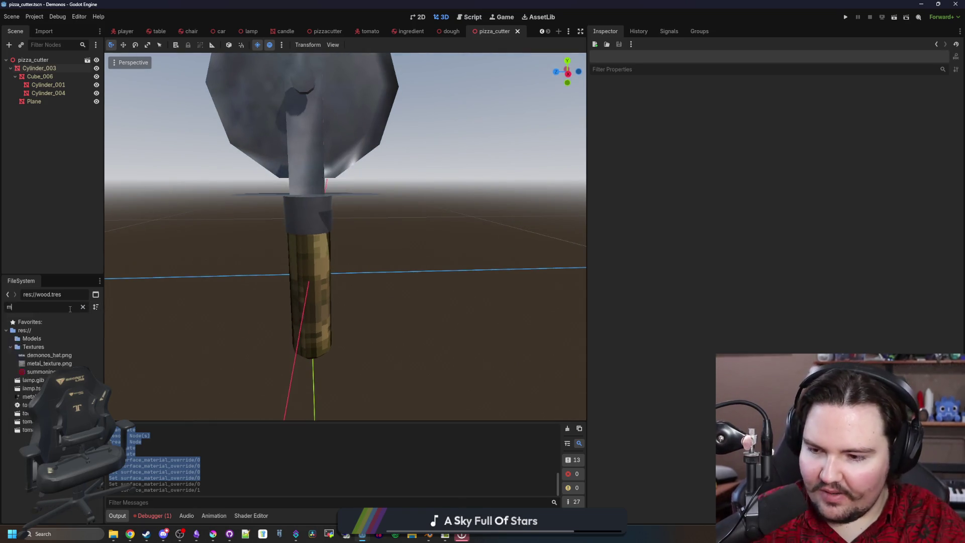
{"action": "left_click", "coordinate": [46, 355]}
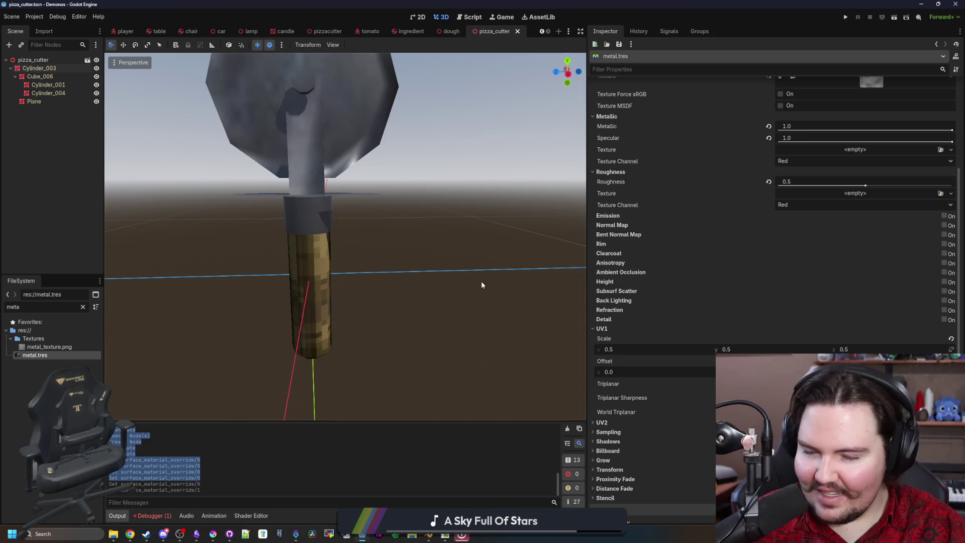
{"action": "scroll", "coordinate": [667, 334], "scroll_direction": "down", "scroll_amount": 3}
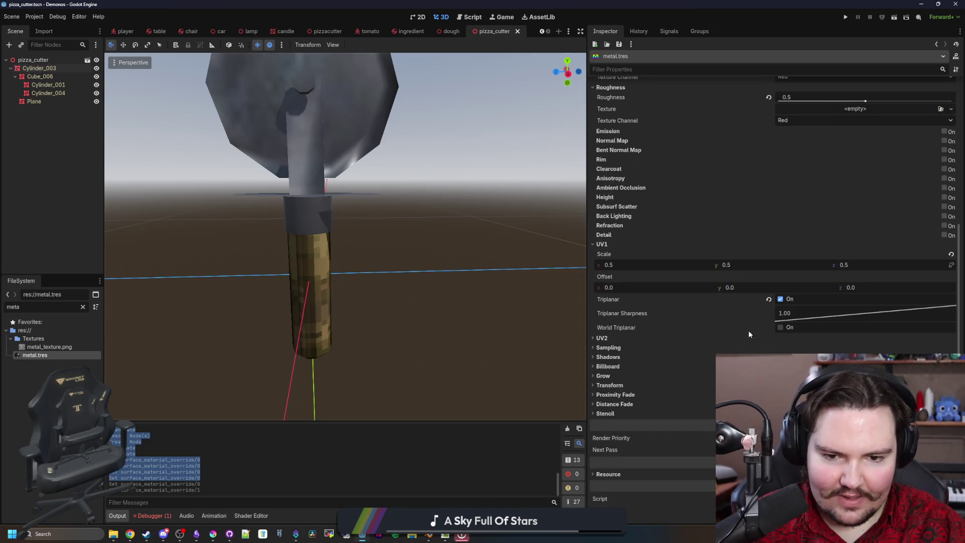
{"action": "left_click", "coordinate": [780, 327]}
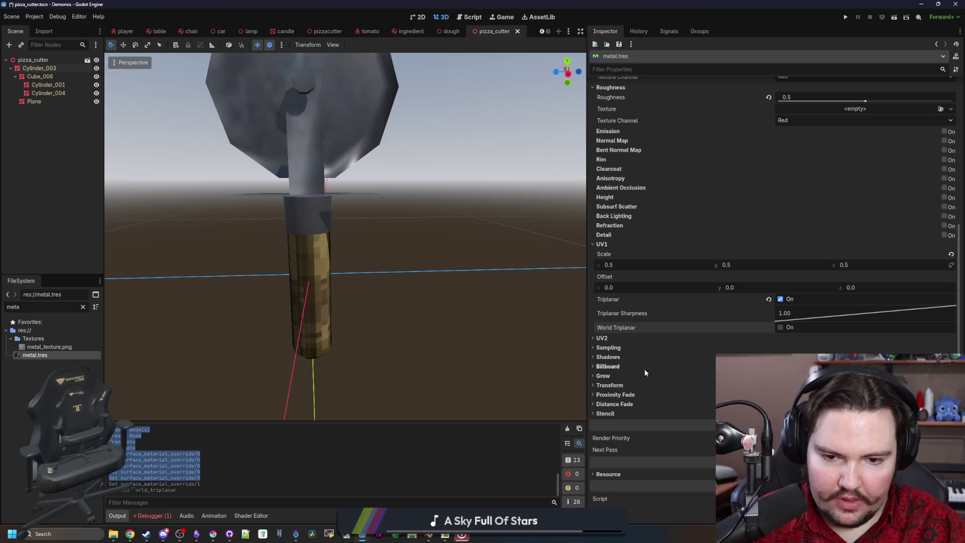
{"action": "left_click", "coordinate": [618, 348]}
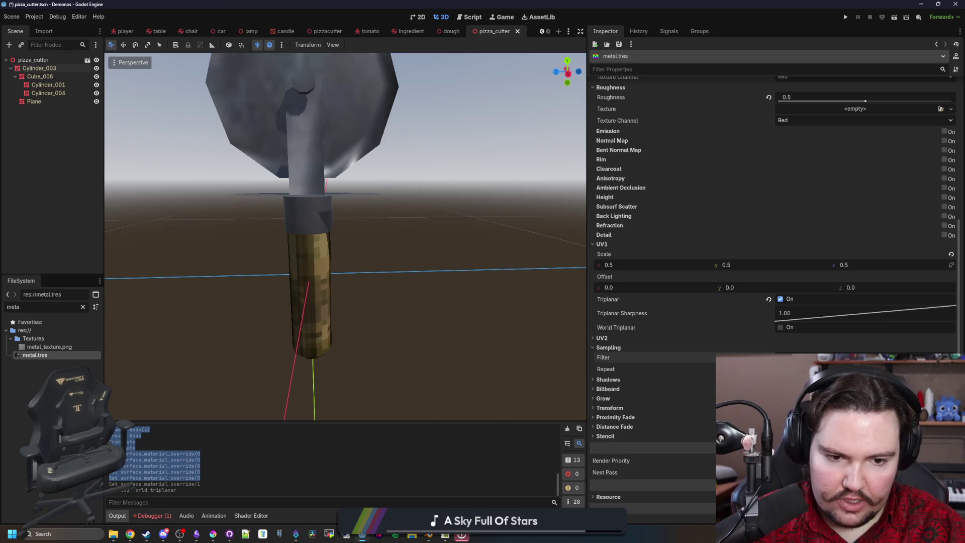
{"action": "left_click", "coordinate": [804, 375]}
{"action": "mouse_move", "coordinate": [386, 218]}
{"action": "left_mouse_down"}
{"action": "mouse_move", "coordinate": [439, 315]}
{"action": "mouse_move", "coordinate": [379, 323]}
{"action": "mouse_move", "coordinate": [457, 287]}
{"action": "mouse_move", "coordinate": [327, 304]}
{"action": "mouse_move", "coordinate": [231, 282]}
{"action": "mouse_move", "coordinate": [422, 280]}
{"action": "left_mouse_up"}
{"action": "key", "text": "ctrl+s"}
- Test-run the game, stop it, and return to the player scene
{"action": "key", "text": "F5"}
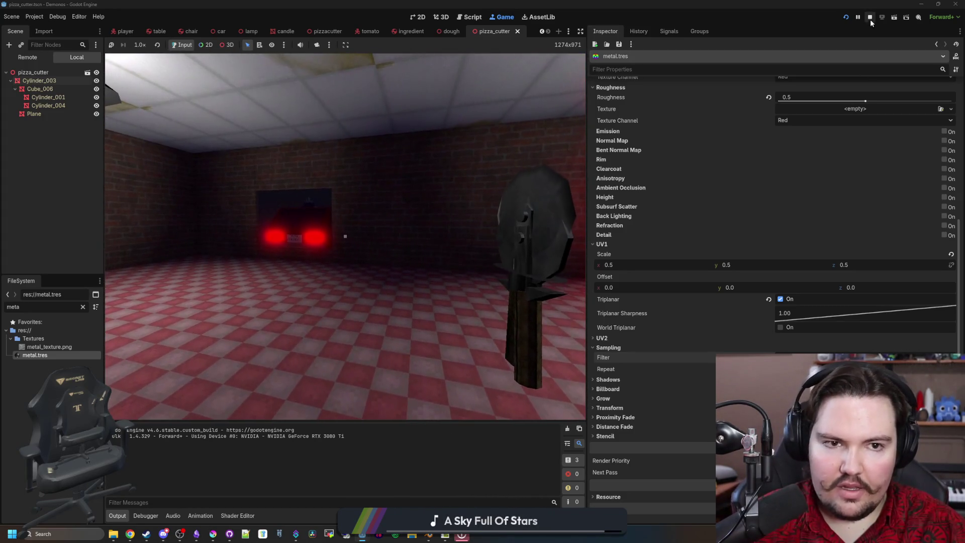
{"action": "left_click", "coordinate": [870, 17]}
{"action": "left_click", "coordinate": [126, 31]}
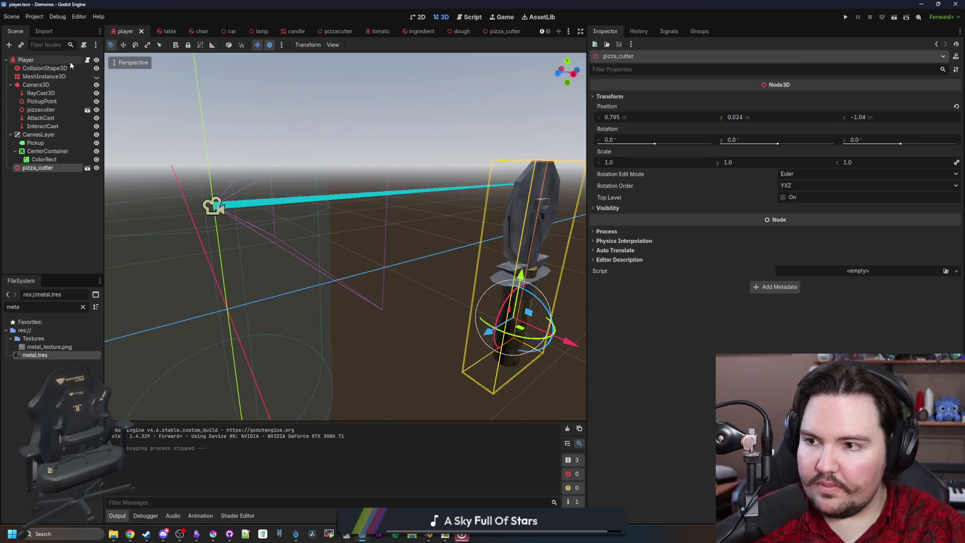
{"action": "left_click", "coordinate": [88, 60]}
{"action": "left_click_drag", "start_coordinate": [587, 284], "coordinate": [894, 297]}
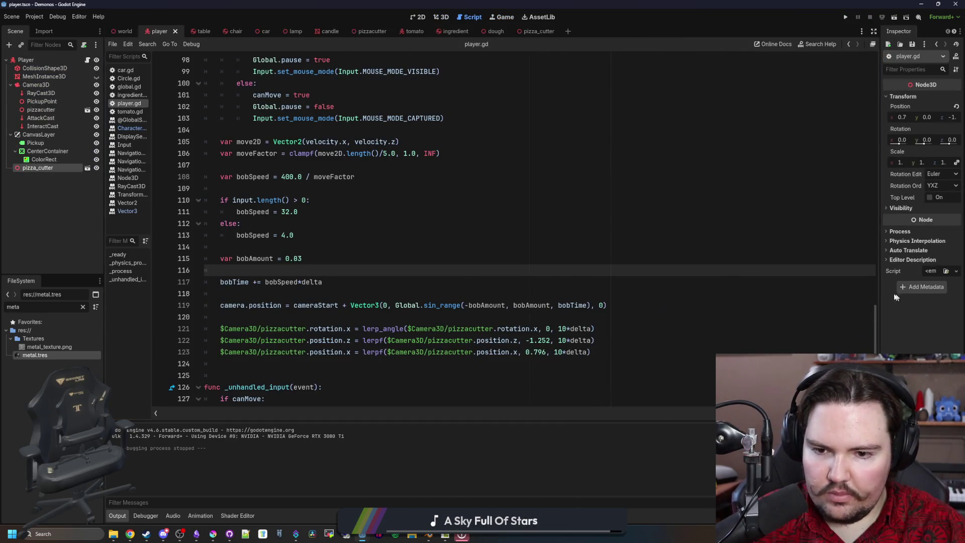
{"action": "scroll", "coordinate": [457, 328], "scroll_direction": "up", "scroll_amount": 20}
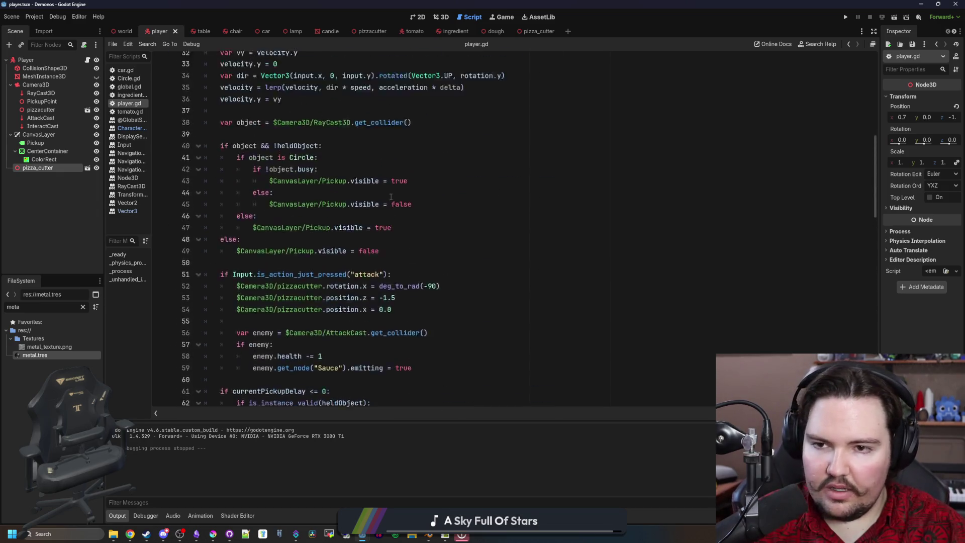
{"action": "left_click", "coordinate": [296, 95]}
{"action": "key", "text": "Return"}
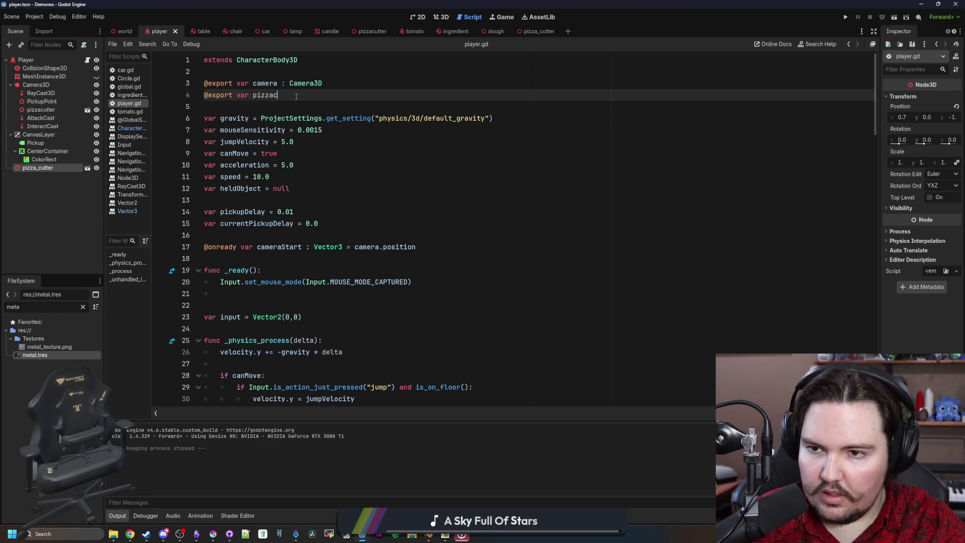
{"action": "type", "text": ": N"}
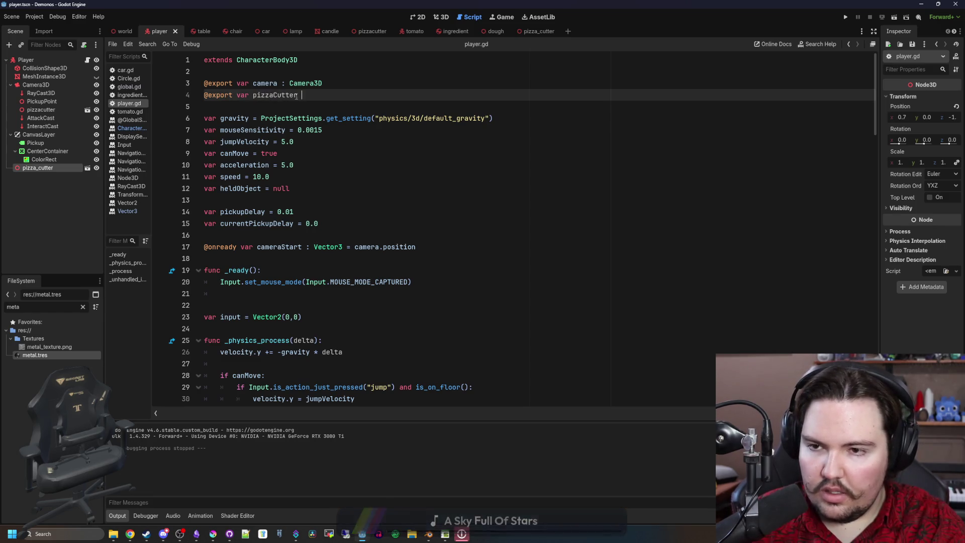
{"action": "type", "text": "ode3D"}
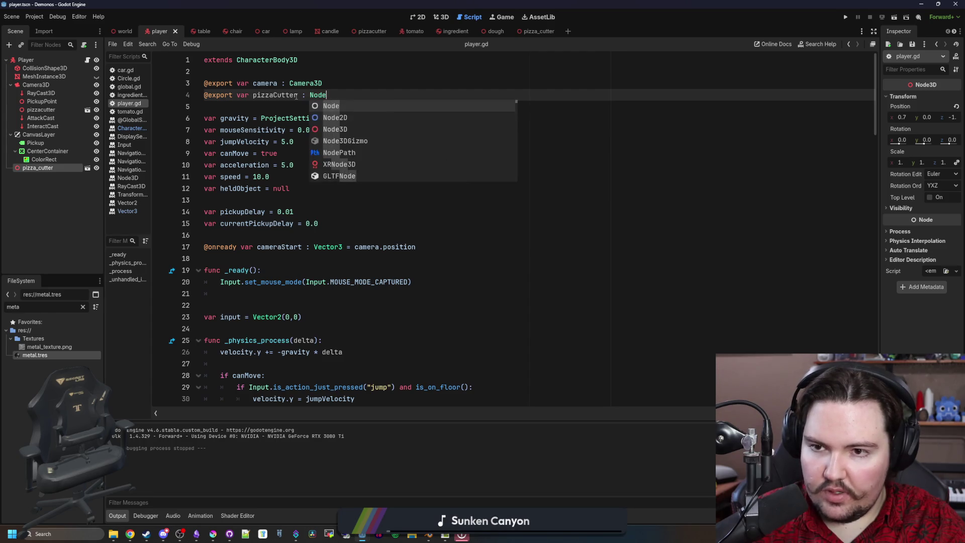
{"action": "key", "text": "Return"}
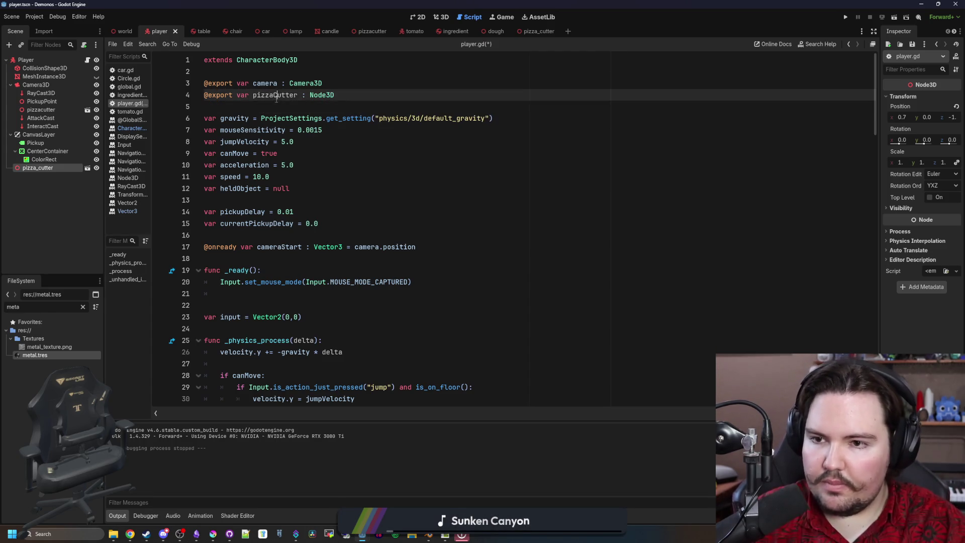
- Replace the cutter node references on lines 53-55 with pizzaCutter
{"action": "scroll", "coordinate": [410, 200], "scroll_direction": "down", "scroll_amount": 5}
{"action": "left_click", "coordinate": [418, 270]}
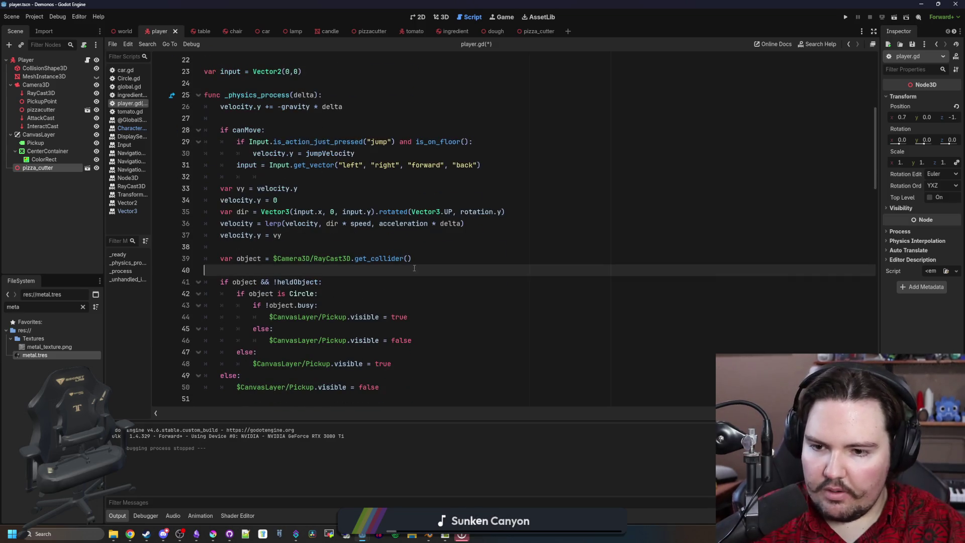
{"action": "key", "text": "ctrl+f"}
{"action": "type", "text": "pizza"}
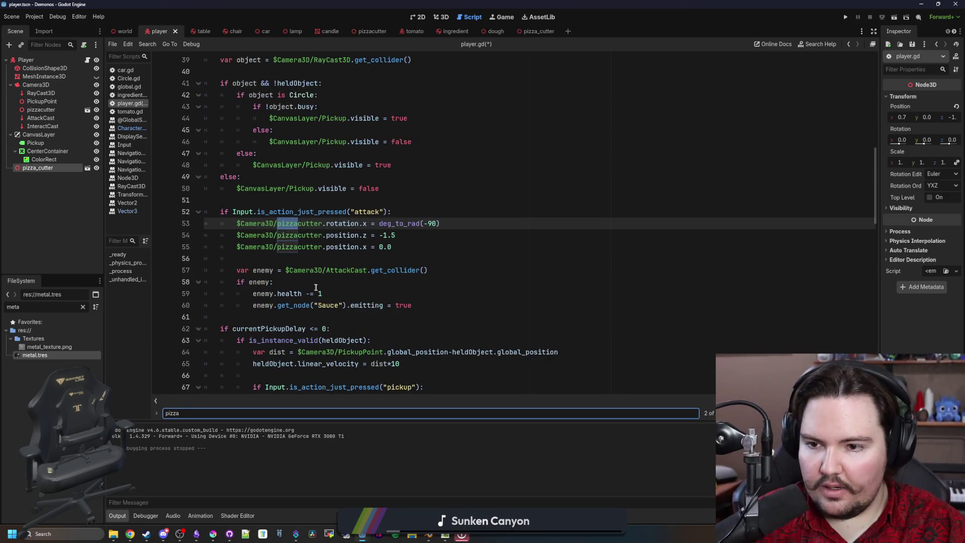
{"action": "left_click_drag", "start_coordinate": [322, 223], "coordinate": [236, 223]}
{"action": "type", "text": "pizzaCutter"}
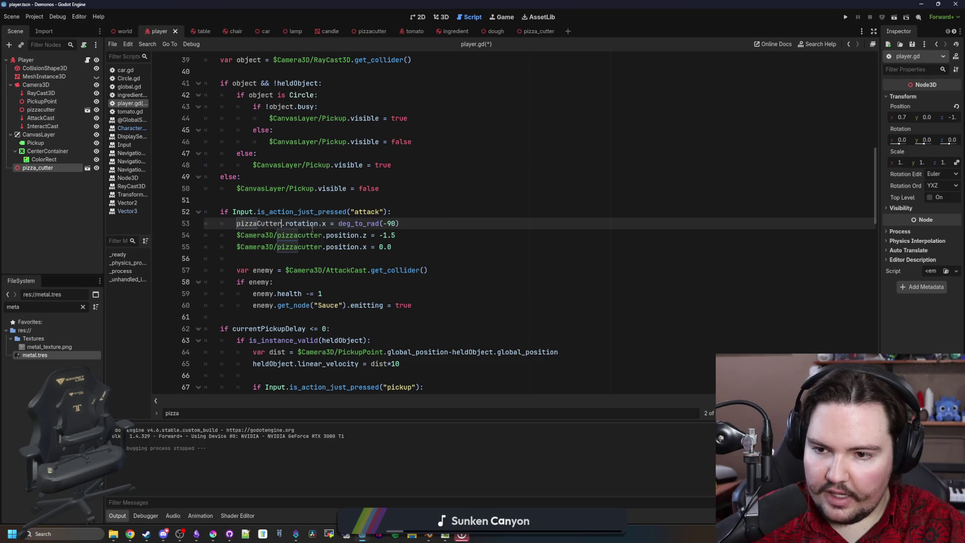
{"action": "left_click_drag", "start_coordinate": [322, 235], "coordinate": [237, 235]}
{"action": "type", "text": "pizzaCutter"}
{"action": "left_click_drag", "start_coordinate": [322, 247], "coordinate": [237, 247]}
{"action": "type", "text": "pizzaCutter"}
{"action": "scroll", "coordinate": [354, 313], "scroll_direction": "down", "scroll_amount": 10}
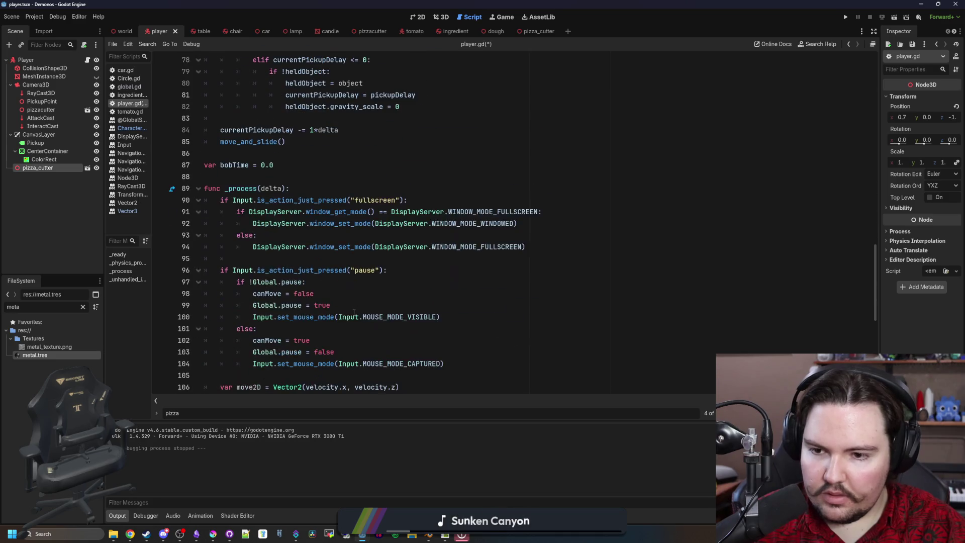
{"action": "scroll", "coordinate": [354, 312], "scroll_direction": "down", "scroll_amount": 7}
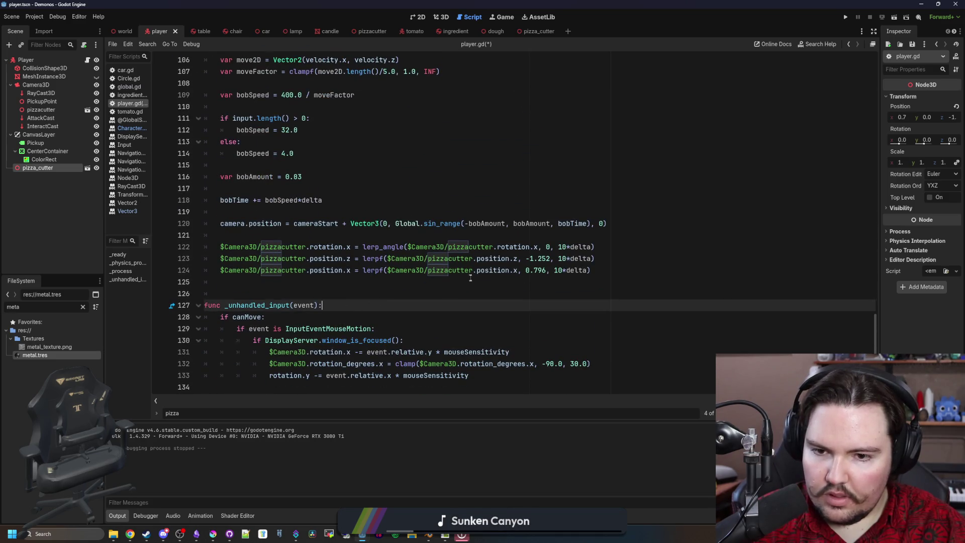
- Replace the cutter references in the lerp lines 123-124 with pizzaCutter and save the script
{"action": "left_click_drag", "start_coordinate": [473, 270], "coordinate": [387, 270]}
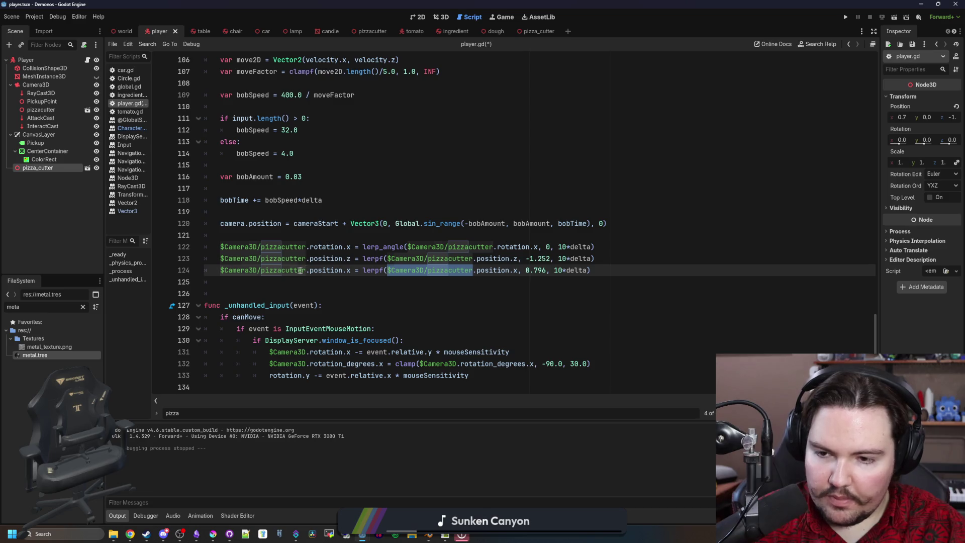
{"action": "type", "text": "pizzaCutter"}
{"action": "left_click_drag", "start_coordinate": [305, 270], "coordinate": [220, 270]}
{"action": "type", "text": "pizzaCutter"}
{"action": "double_click", "coordinate": [235, 259]}
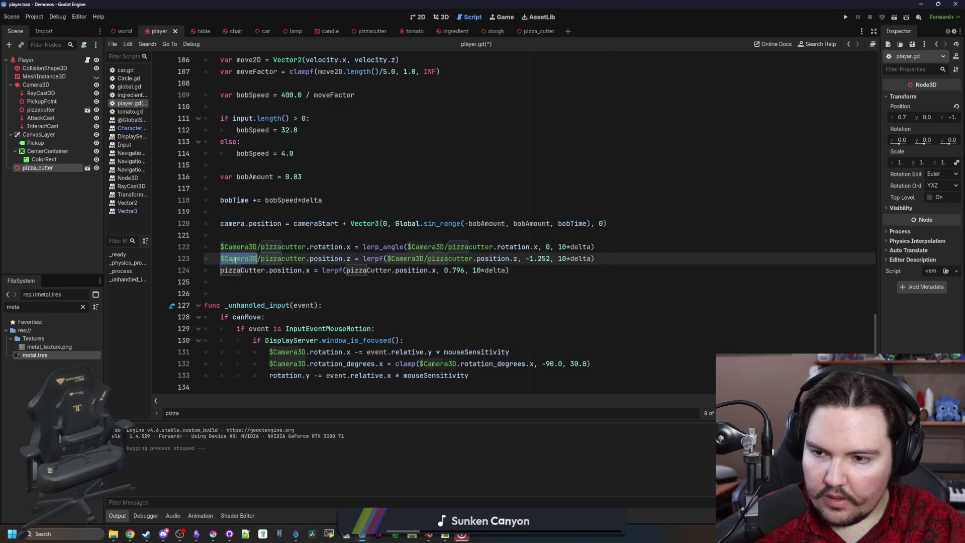
{"action": "left_click", "coordinate": [298, 291]}
{"action": "mouse_move", "coordinate": [306, 258]}
{"action": "left_mouse_down"}
{"action": "mouse_move", "coordinate": [221, 259]}
{"action": "mouse_move", "coordinate": [291, 247]}
{"action": "mouse_move", "coordinate": [453, 247]}
{"action": "mouse_move", "coordinate": [360, 258]}
{"action": "mouse_move", "coordinate": [352, 270]}
{"action": "mouse_move", "coordinate": [347, 260]}
{"action": "left_mouse_up"}
{"action": "type", "text": "pizzaCutter"}
{"action": "type", "text": "pizzaCutter"}
{"action": "type", "text": "pizzaCutter"}
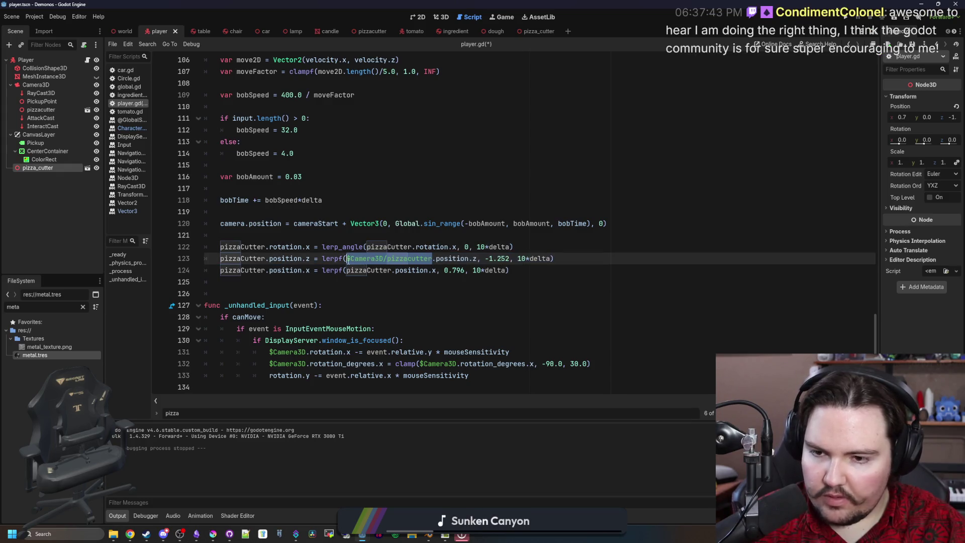
{"action": "type", "text": "pizzaCutter.position.z = lerpf(pizzaCutte"}
{"action": "left_click", "coordinate": [313, 238]}
{"action": "key", "text": "ctrl+s"}
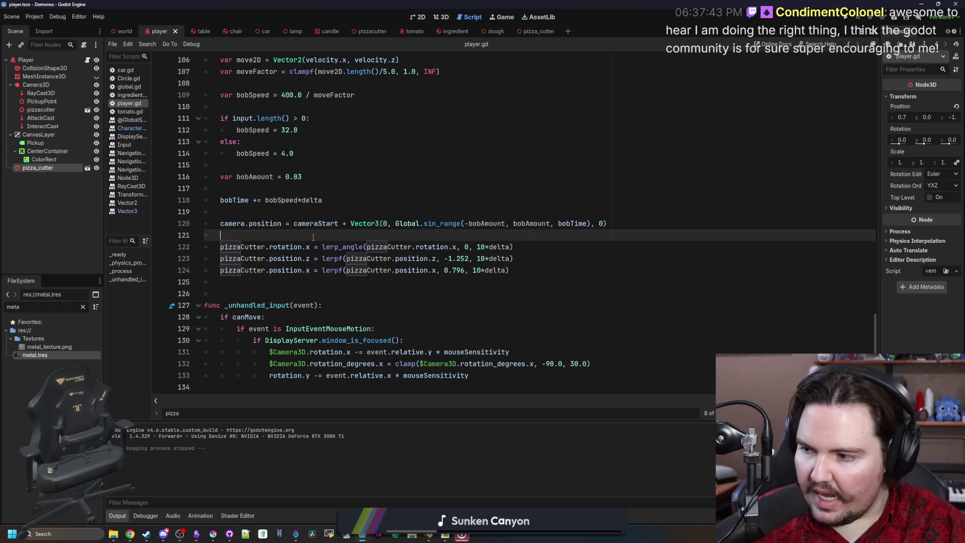
{"action": "key", "text": "Up"}
{"action": "key", "text": "Up"}
{"action": "key", "text": "Page_Up"}
{"action": "key", "text": "Page_Up"}
{"action": "key", "text": "Page_Up"}
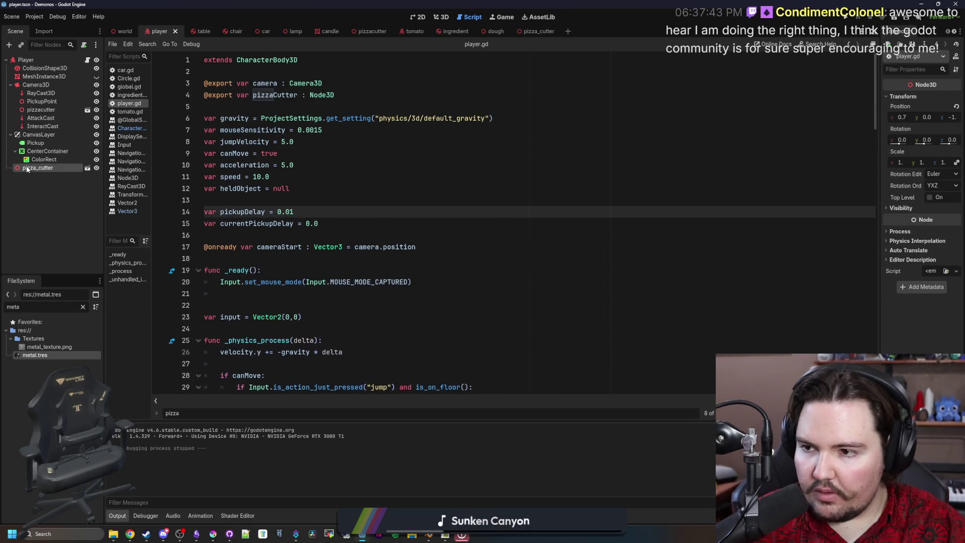
- Place pizza_cutter under Camera3D below PickupPoint, delete the old pizzacutter node, and run the game
{"action": "left_click_drag", "start_coordinate": [39, 106], "coordinate": [39, 107]}
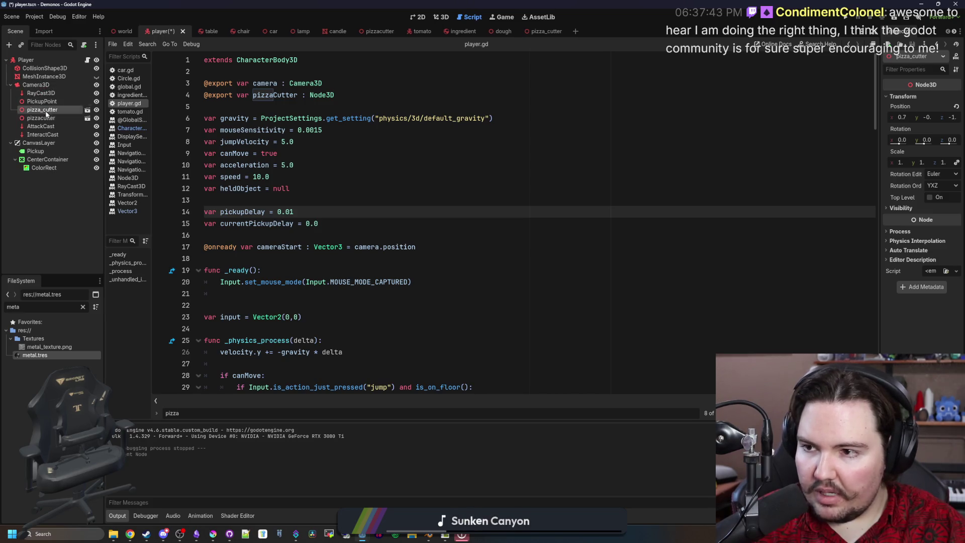
{"action": "key", "text": "Delete"}
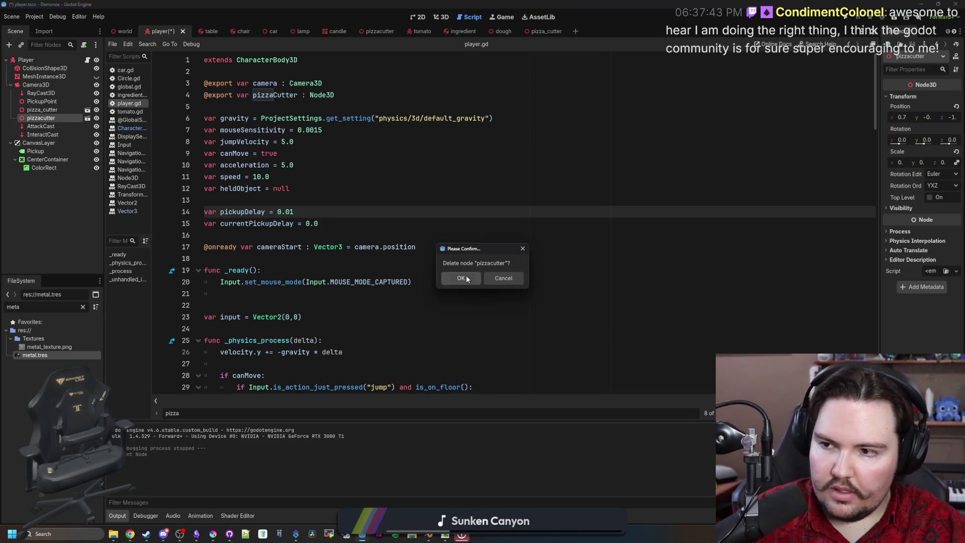
{"action": "left_click", "coordinate": [461, 278]}
{"action": "key", "text": "F5"}
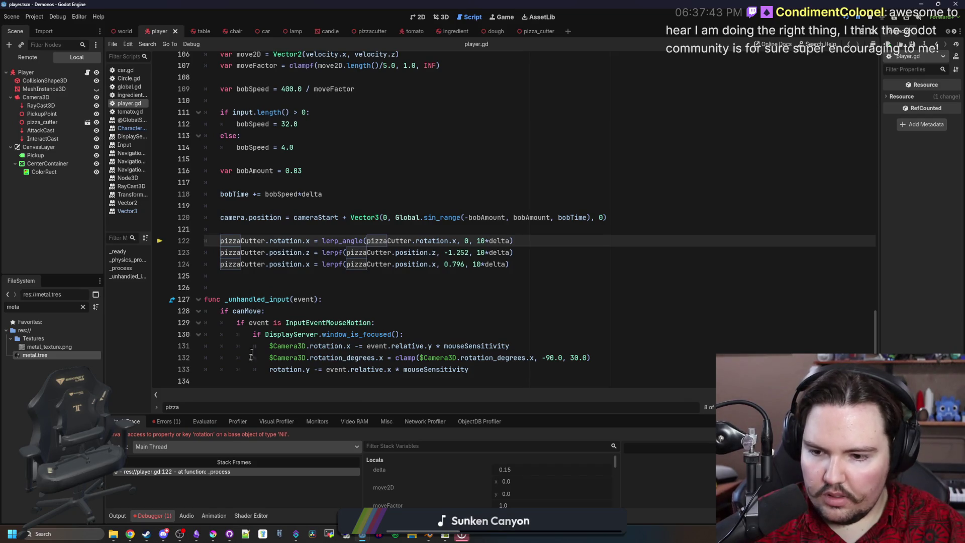
- Assign the pizza_cutter node to the Player's Pizza Cutter export and restart the game
{"action": "scroll", "coordinate": [276, 329], "scroll_direction": "up", "scroll_amount": 6}
{"action": "scroll", "coordinate": [276, 329], "scroll_direction": "down", "scroll_amount": 3}
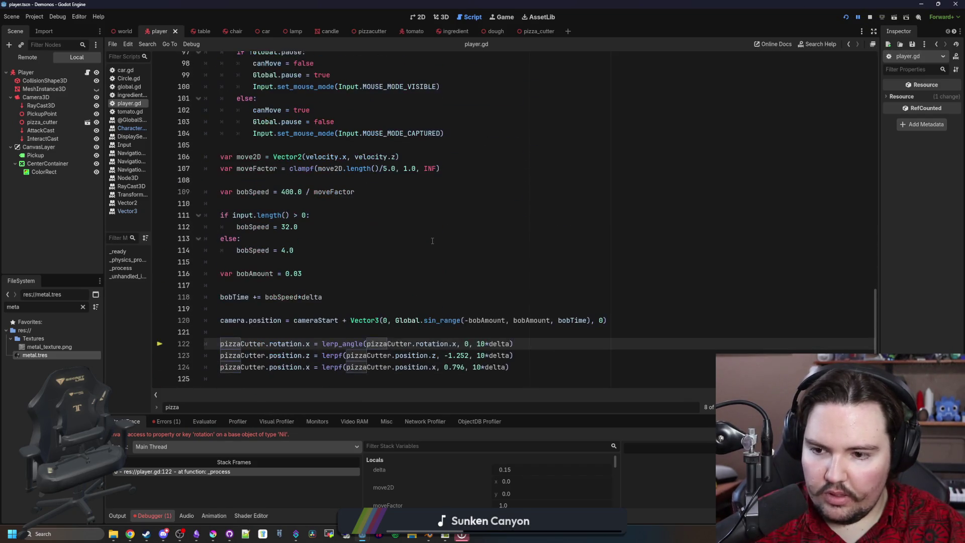
{"action": "left_click", "coordinate": [252, 345], "text": "ctrl"}
{"action": "left_click", "coordinate": [451, 143]}
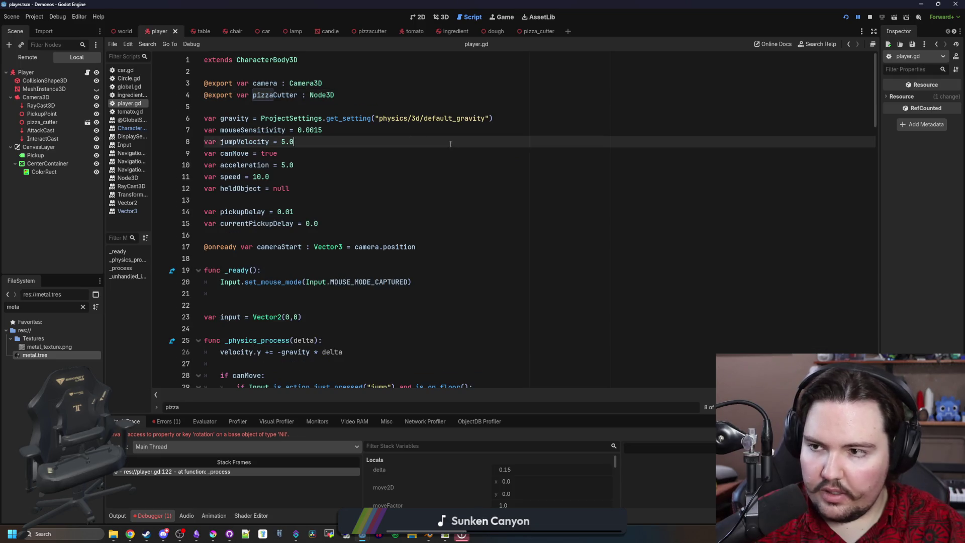
{"action": "left_click", "coordinate": [54, 72]}
{"action": "left_click_drag", "start_coordinate": [42, 122], "coordinate": [938, 109]}
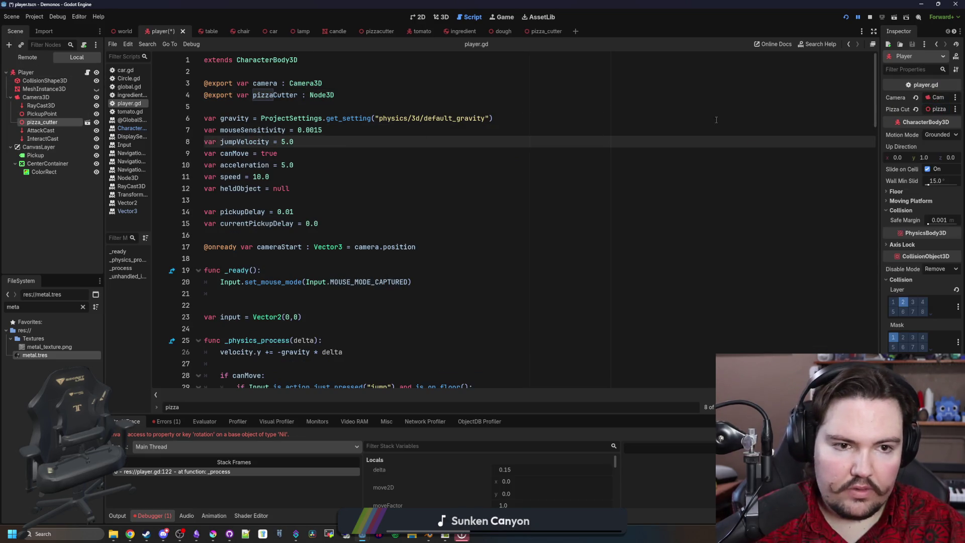
{"action": "left_click", "coordinate": [846, 18]}
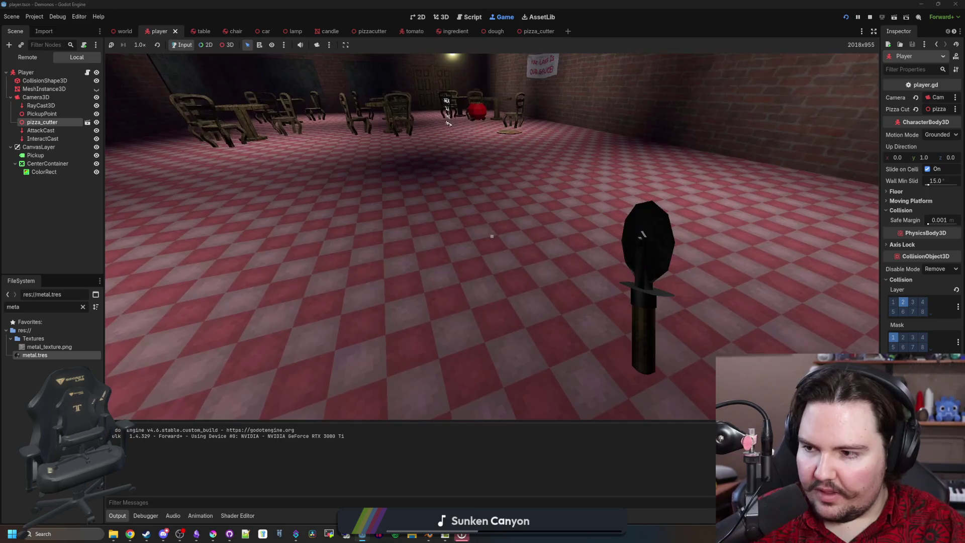
- Walk past the chairs, back-wall car, doors and tables in the running game, then stop it
{"action": "mouse_move", "coordinate": [492, 236]}
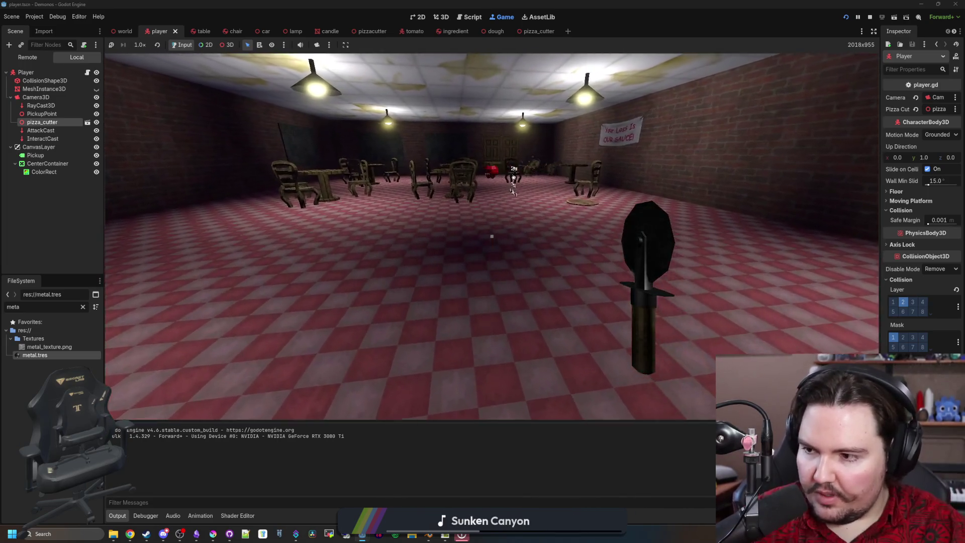
{"action": "key", "text": "w"}
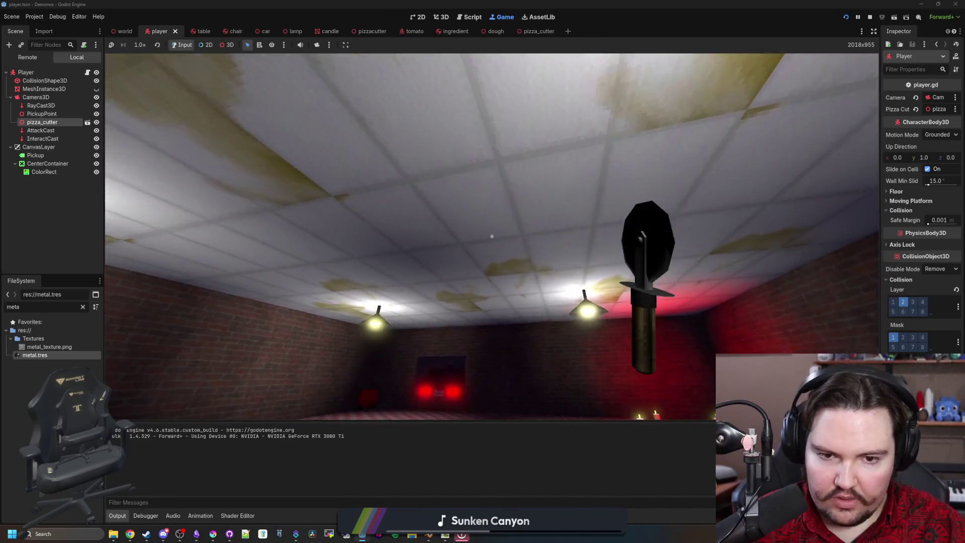
{"action": "key", "text": "w"}
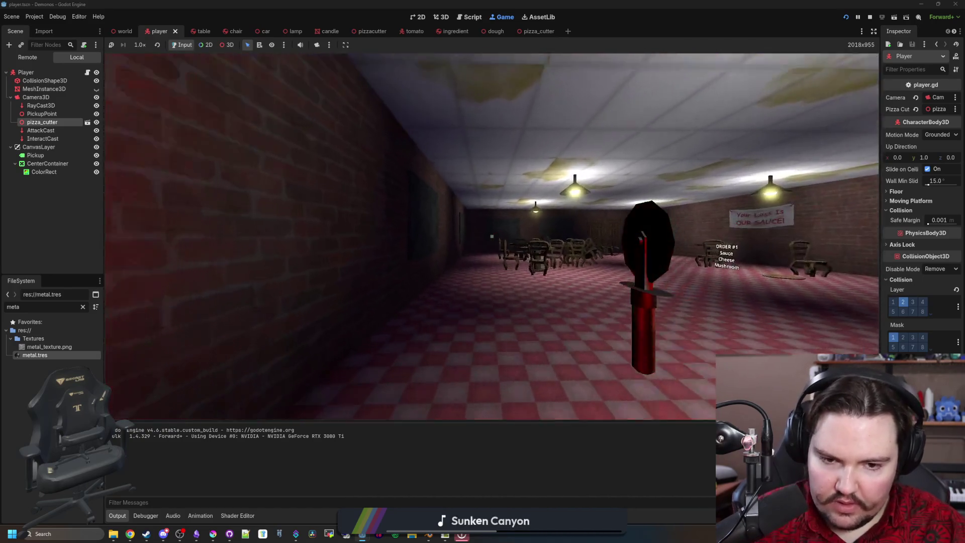
{"action": "key", "text": "w"}
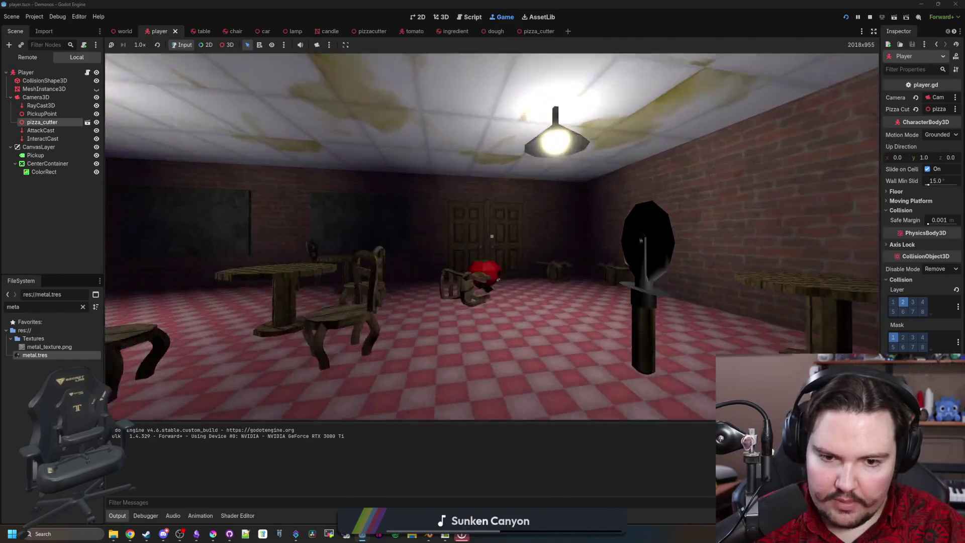
{"action": "key", "text": "w"}
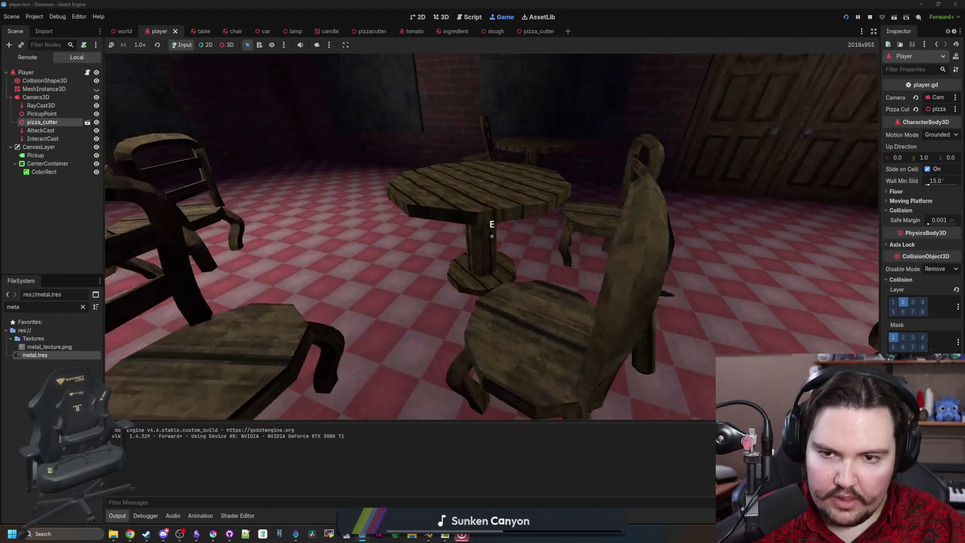
{"action": "key", "text": "w"}
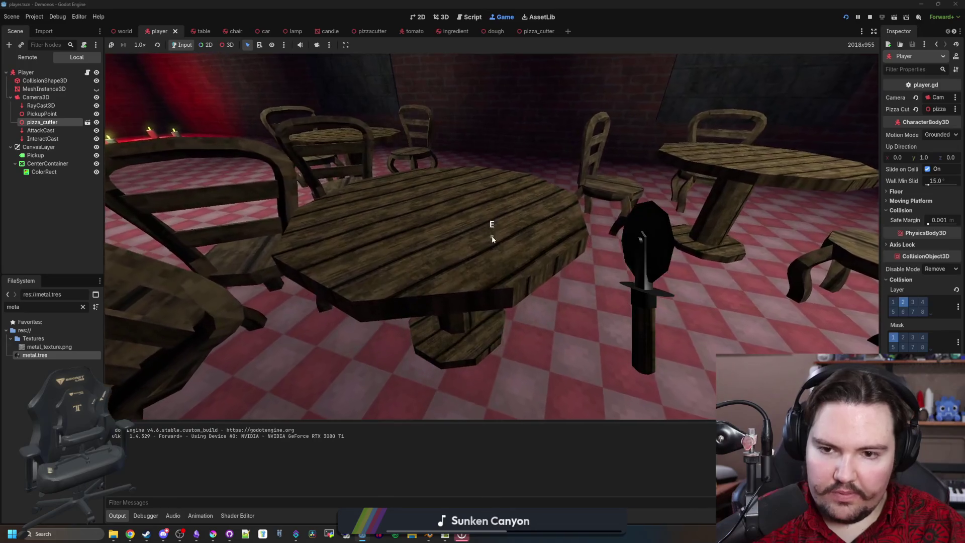
{"action": "key", "text": "F8"}
- Move the script caret up to line 13 and bring the Blender pizza cutter window forward
{"action": "left_click", "coordinate": [333, 217]}
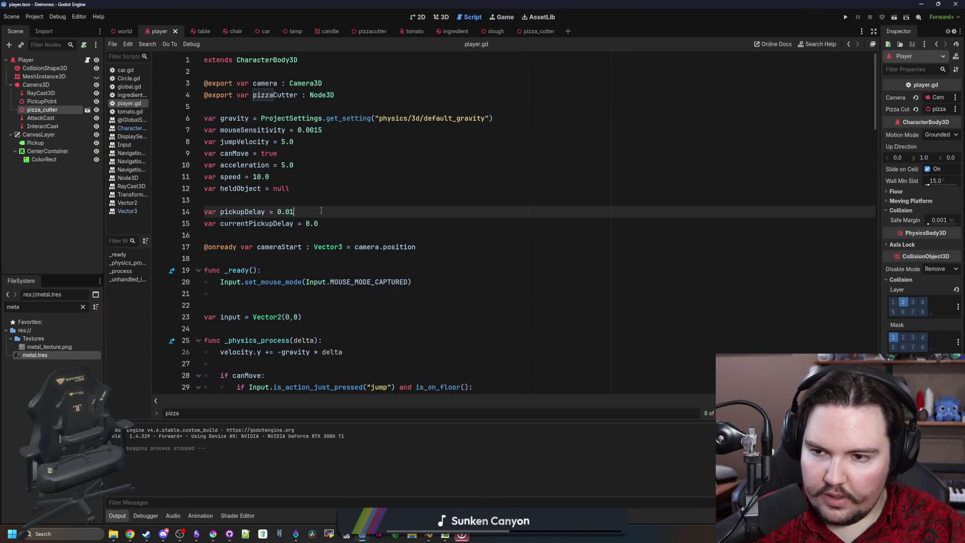
{"action": "key", "text": "Up"}
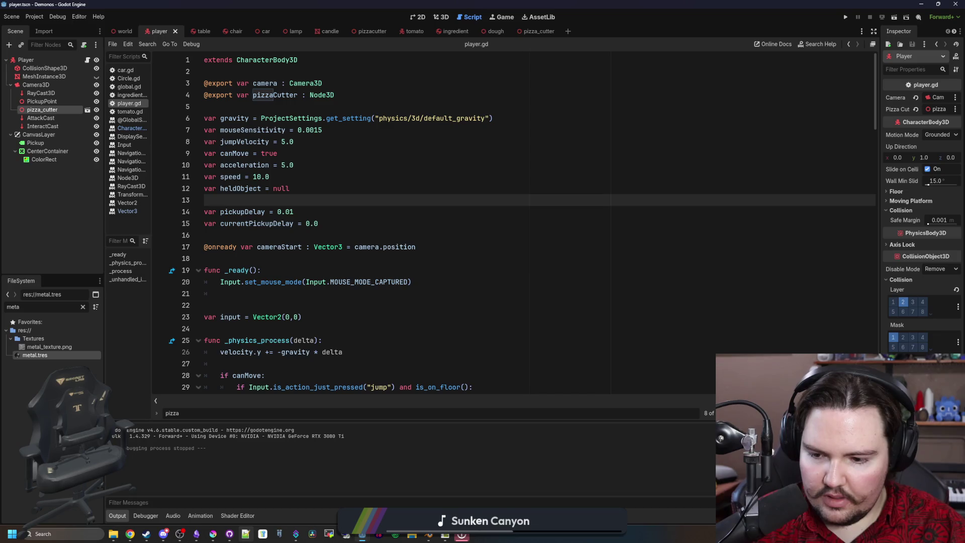
{"action": "left_click", "coordinate": [429, 536]}
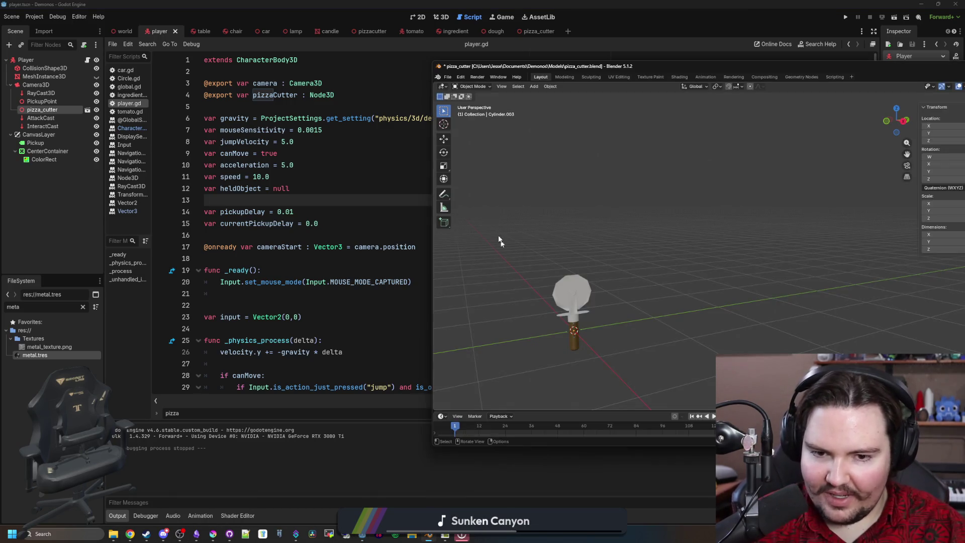
- Save the pizza cutter .blend and filter Godot's FileSystem for 'tab' to find the table
{"action": "key", "text": "ctrl+s"}
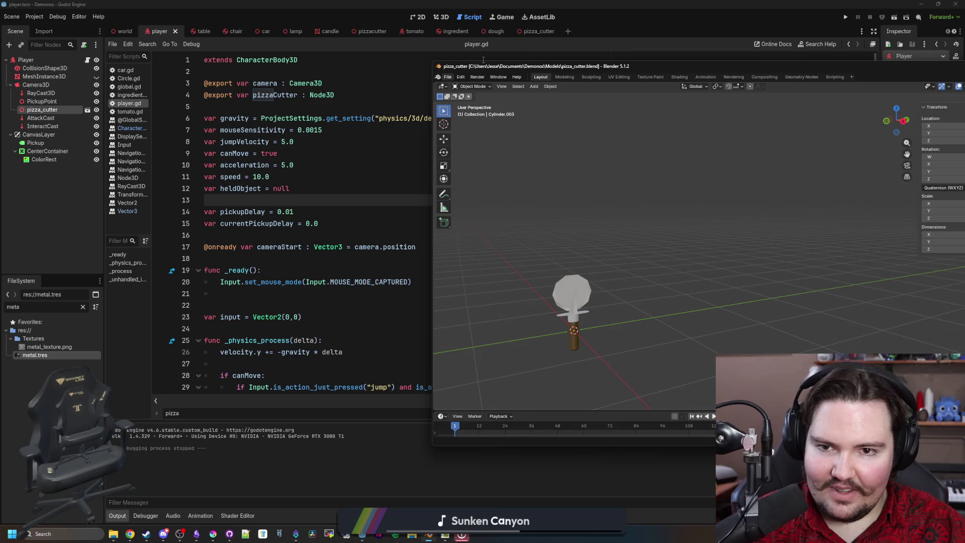
{"action": "left_click", "coordinate": [84, 303]}
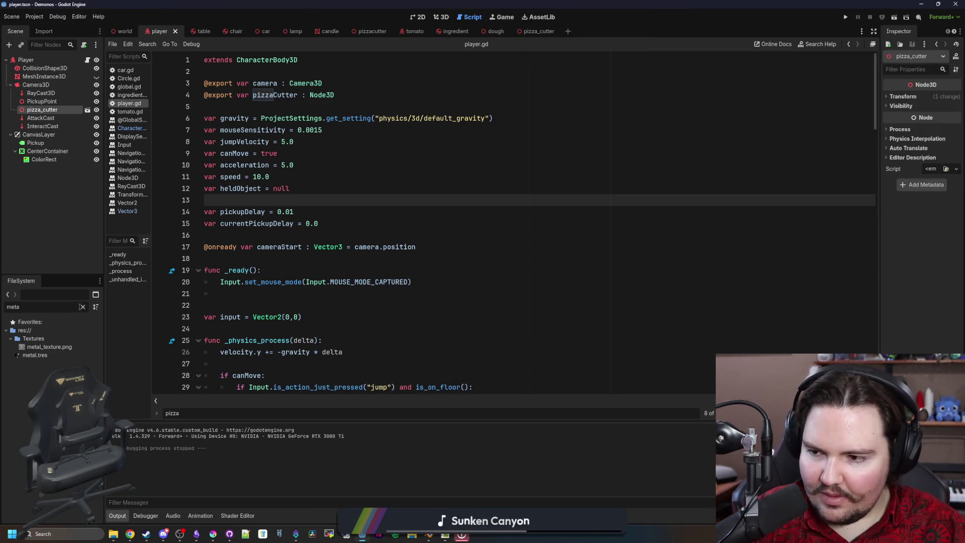
{"action": "left_click", "coordinate": [83, 306]}
{"action": "type", "text": "tab"}
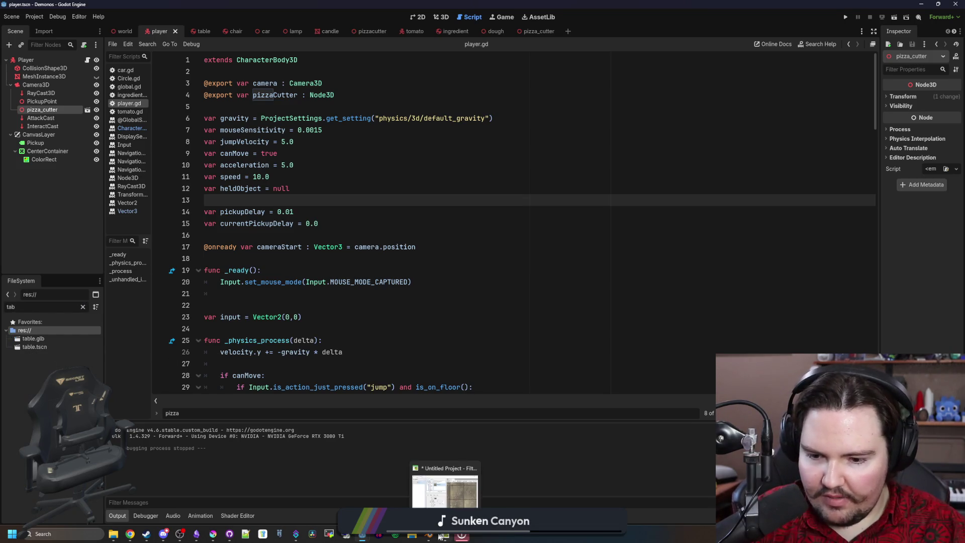
- Start a new General Blender file and delete the default cube and camera
{"action": "left_click", "coordinate": [436, 536]}
{"action": "left_click", "coordinate": [296, 89]}
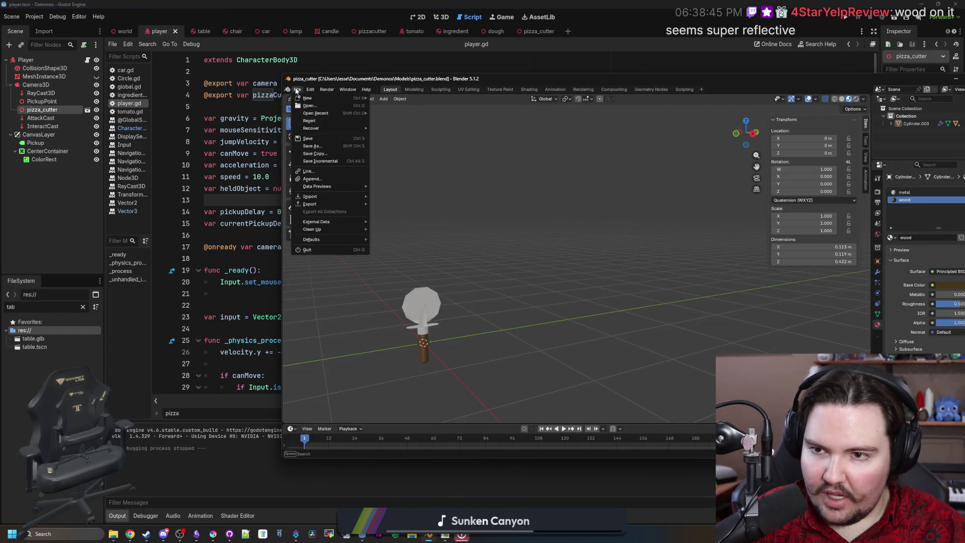
{"action": "left_click", "coordinate": [296, 89]}
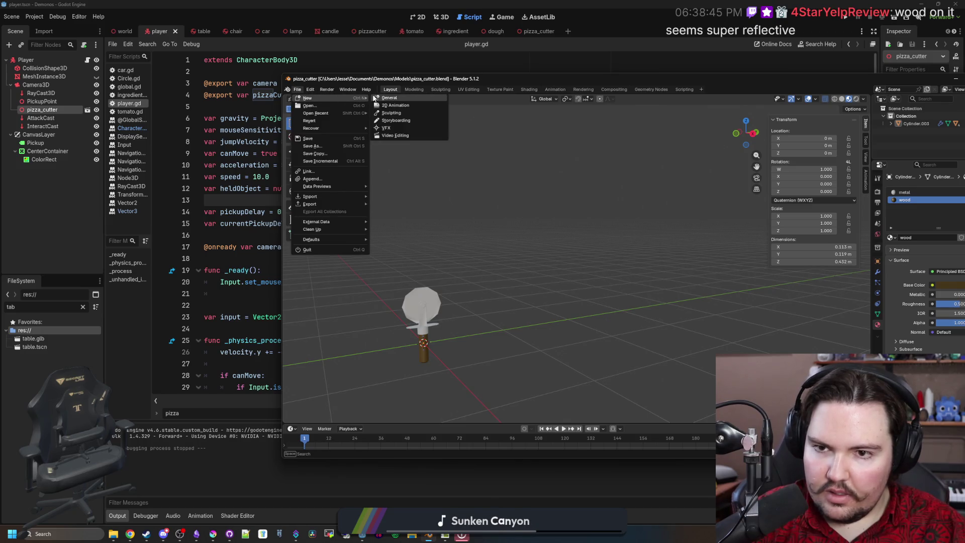
{"action": "left_click", "coordinate": [378, 98]}
{"action": "key", "text": "Delete"}
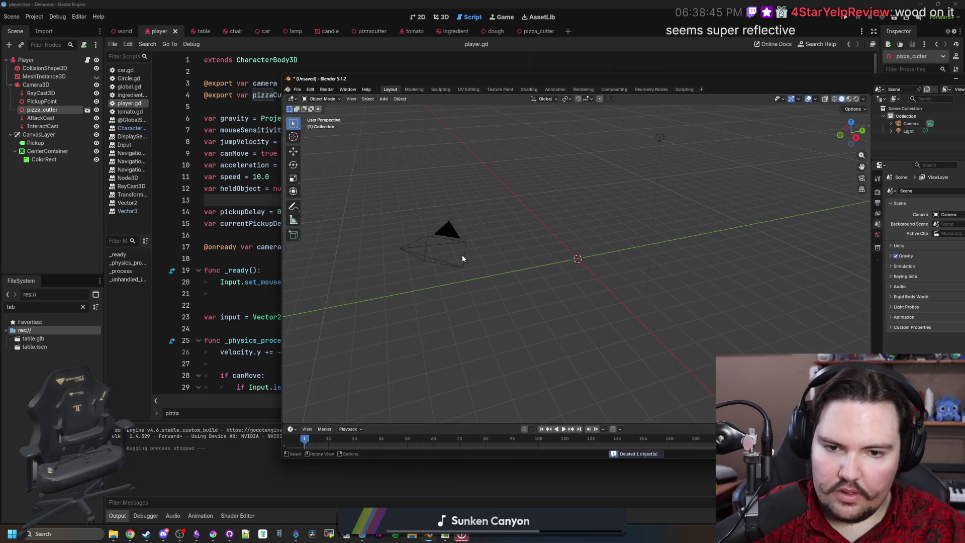
{"action": "left_click", "coordinate": [455, 251]}
{"action": "key", "text": "Delete"}
{"action": "key", "text": "Delete"}
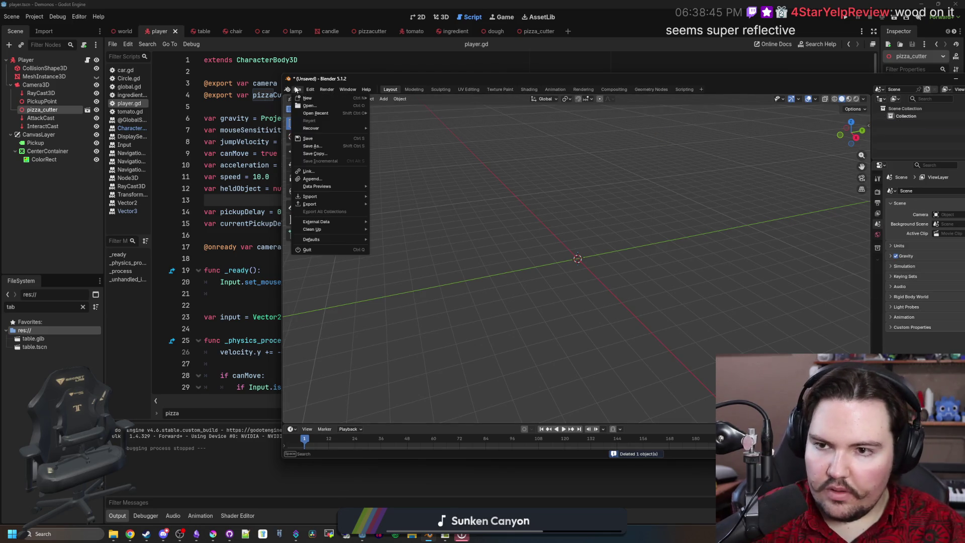
- Import table.glb from the Demonos folder as glTF 2.0 and maximise the Blender window
{"action": "left_click", "coordinate": [297, 88]}
{"action": "mouse_move", "coordinate": [332, 197]}
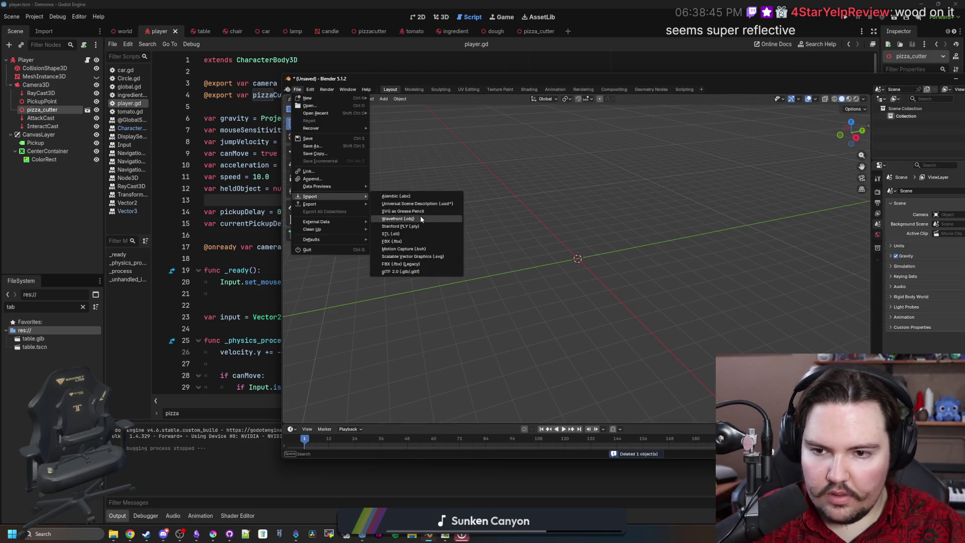
{"action": "left_click", "coordinate": [400, 270]}
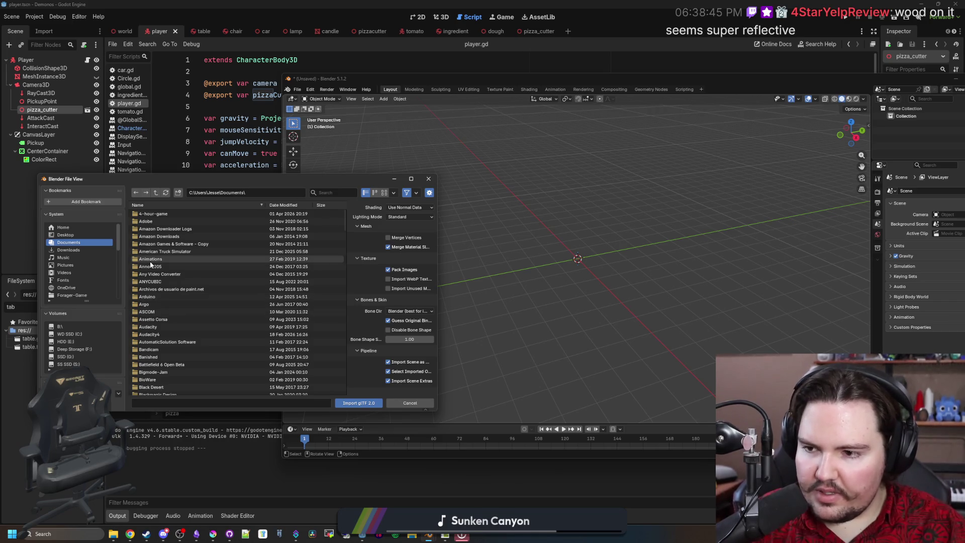
{"action": "scroll", "coordinate": [166, 265], "scroll_direction": "down", "scroll_amount": 4}
{"action": "scroll", "coordinate": [167, 265], "scroll_direction": "down", "scroll_amount": 6}
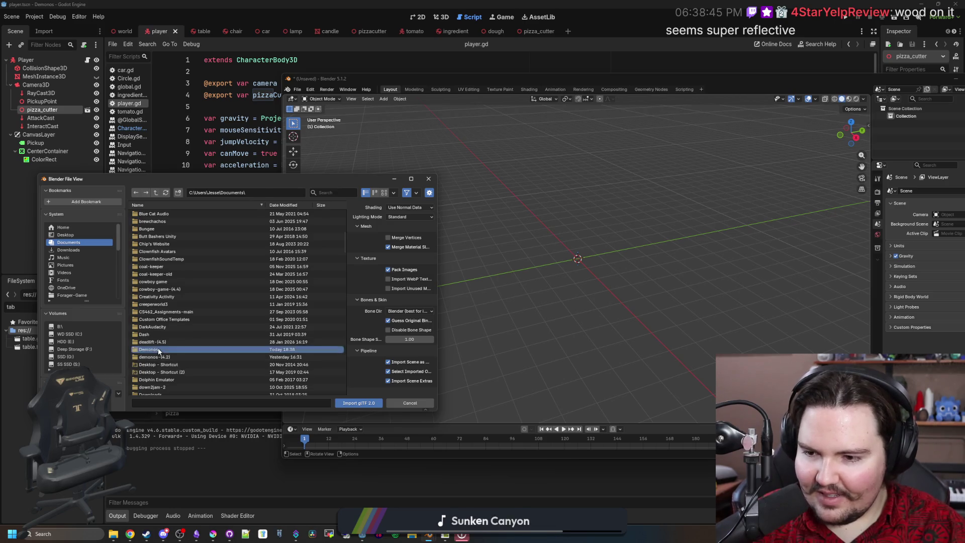
{"action": "double_click", "coordinate": [148, 350]}
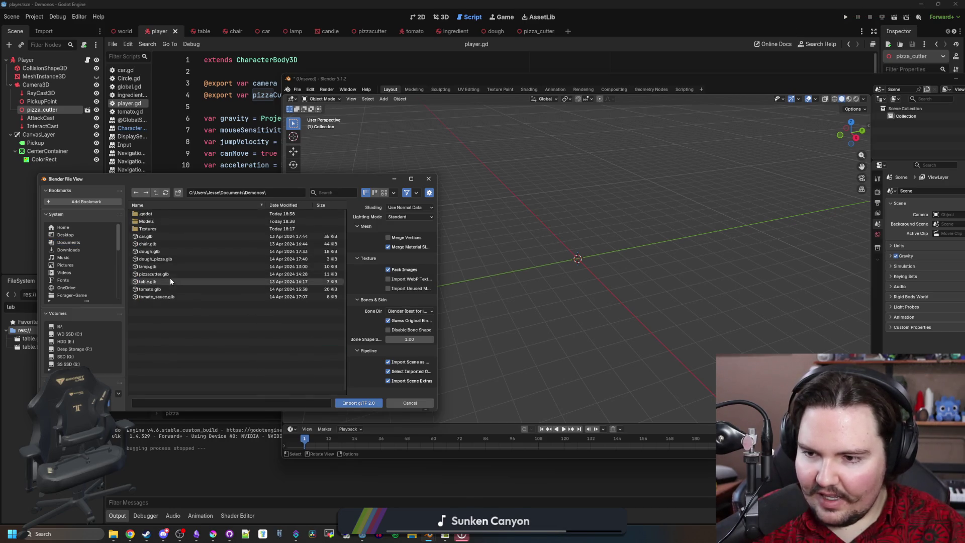
{"action": "double_click", "coordinate": [166, 281]}
{"action": "double_click", "coordinate": [686, 80]}
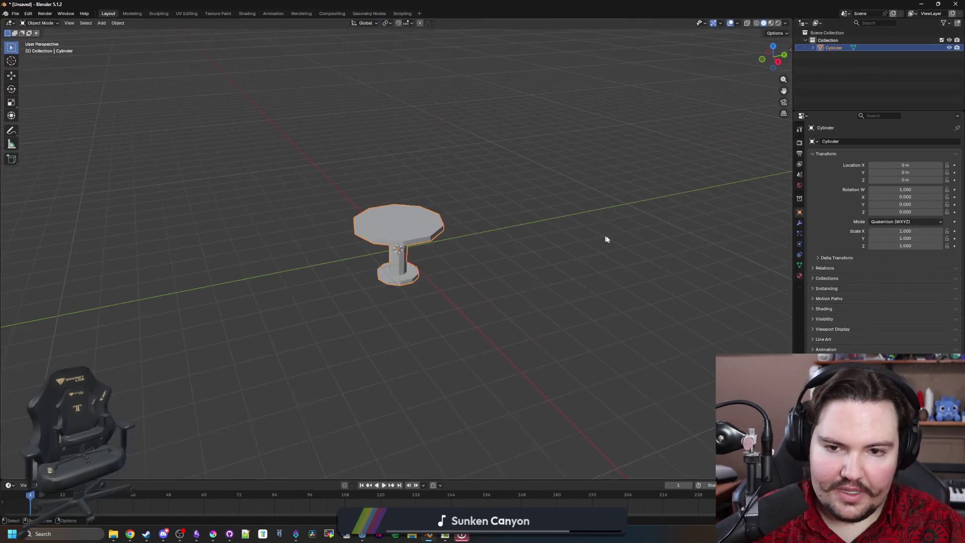
- Orbit to inspect the imported table from below and the side, then enter Edit Mode on its mesh
{"action": "scroll", "coordinate": [578, 261], "scroll_direction": "up", "scroll_amount": 4}
{"action": "mouse_move", "coordinate": [494, 319]}
{"action": "left_mouse_down"}
{"action": "mouse_move", "coordinate": [457, 291]}
{"action": "mouse_move", "coordinate": [463, 252]}
{"action": "mouse_move", "coordinate": [463, 338]}
{"action": "mouse_move", "coordinate": [459, 300]}
{"action": "left_mouse_up"}
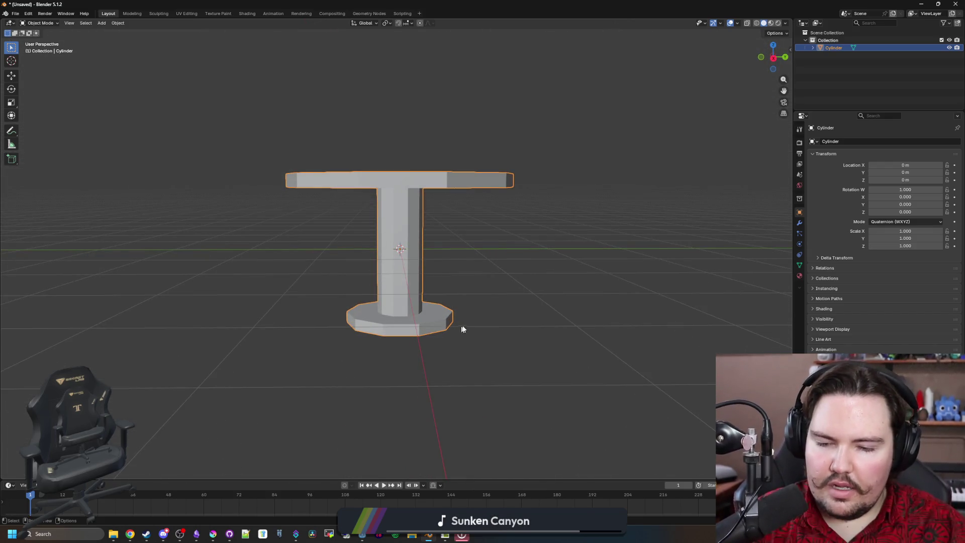
{"action": "mouse_move", "coordinate": [590, 307]}
{"action": "left_mouse_down"}
{"action": "mouse_move", "coordinate": [455, 309]}
{"action": "mouse_move", "coordinate": [461, 339]}
{"action": "mouse_move", "coordinate": [511, 292]}
{"action": "mouse_move", "coordinate": [472, 280]}
{"action": "mouse_move", "coordinate": [487, 267]}
{"action": "mouse_move", "coordinate": [475, 235]}
{"action": "mouse_move", "coordinate": [516, 289]}
{"action": "mouse_move", "coordinate": [519, 353]}
{"action": "mouse_move", "coordinate": [485, 285]}
{"action": "left_mouse_up"}
{"action": "key", "text": "Tab"}
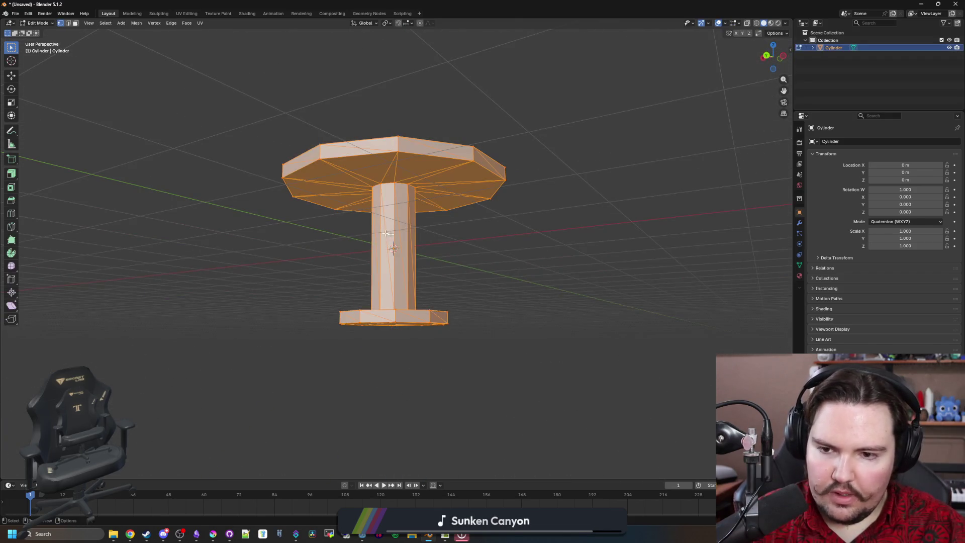
{"action": "left_click", "coordinate": [121, 23]}
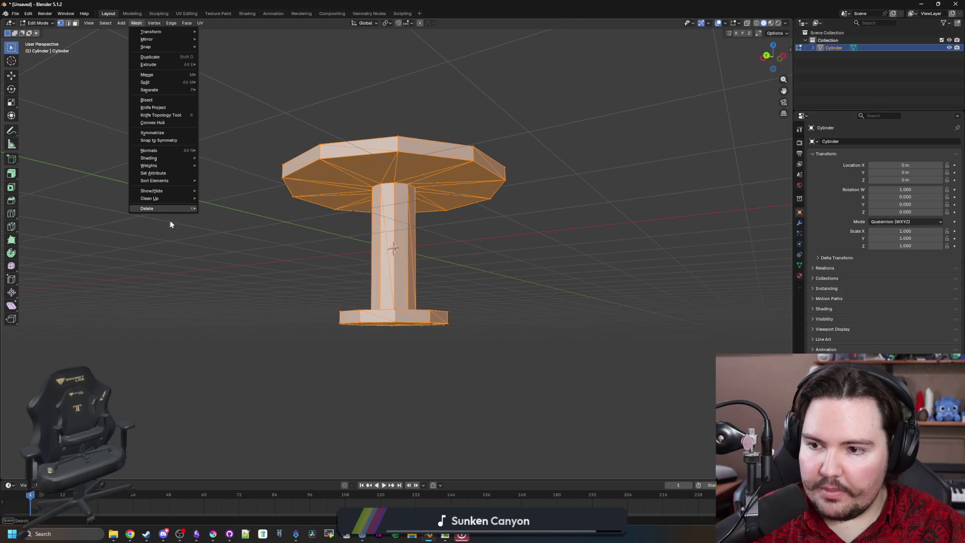
{"action": "mouse_move", "coordinate": [178, 204]}
{"action": "left_click", "coordinate": [235, 255]}
{"action": "left_click_drag", "start_coordinate": [235, 255], "coordinate": [243, 282]}
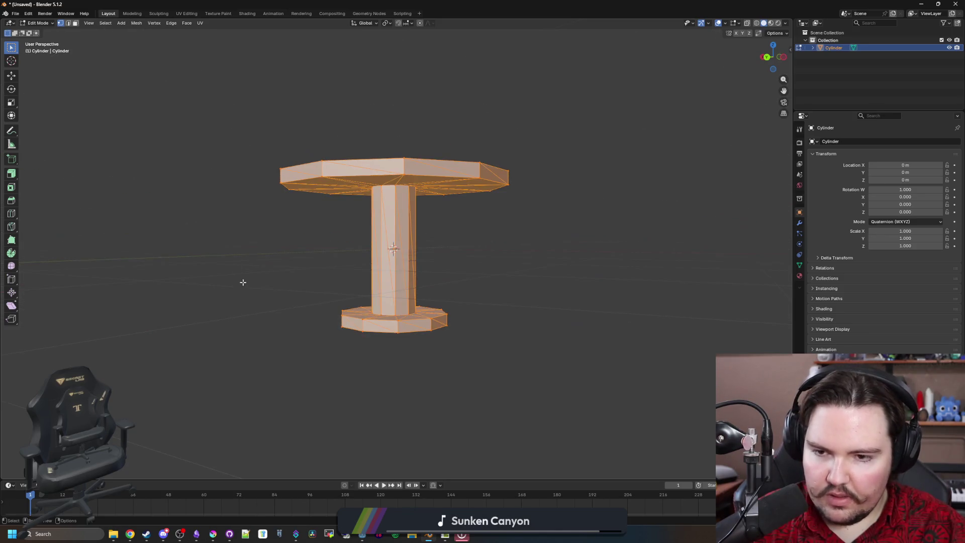
- Reset the table mesh's custom normals with Mesh > Normals > Reset Vectors
{"action": "left_click", "coordinate": [136, 24]}
{"action": "left_click", "coordinate": [137, 23]}
{"action": "left_click", "coordinate": [137, 23]}
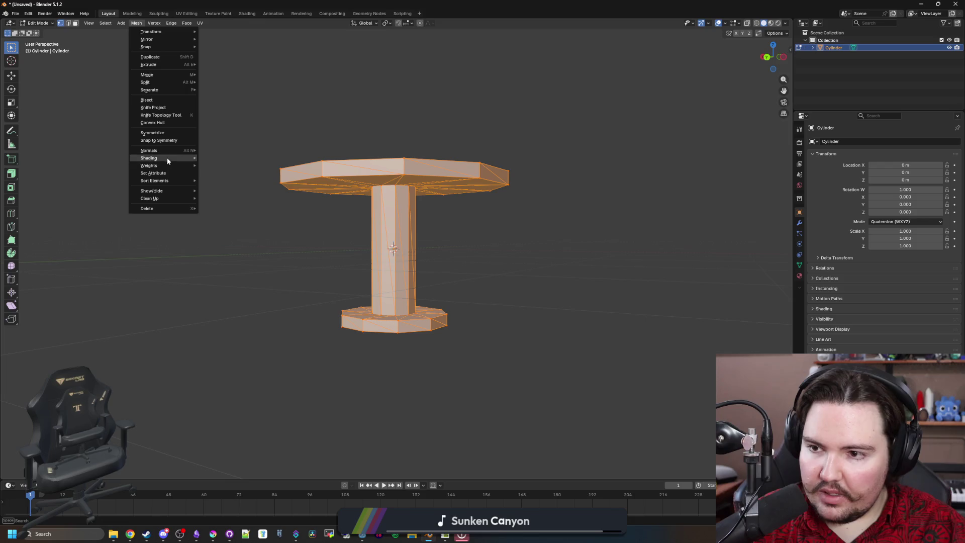
{"action": "mouse_move", "coordinate": [179, 151]}
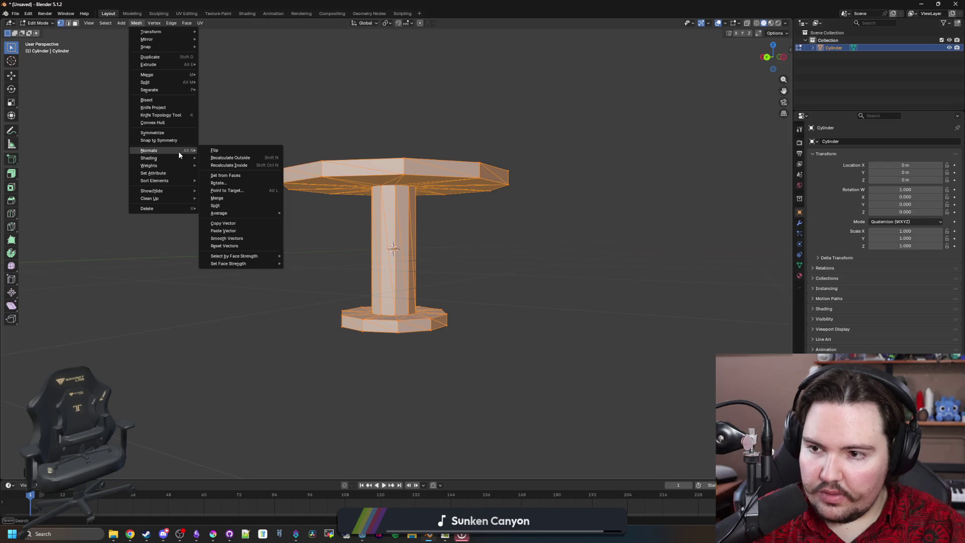
{"action": "left_click", "coordinate": [224, 246]}
{"action": "left_click", "coordinate": [137, 23]}
{"action": "mouse_move", "coordinate": [180, 152]}
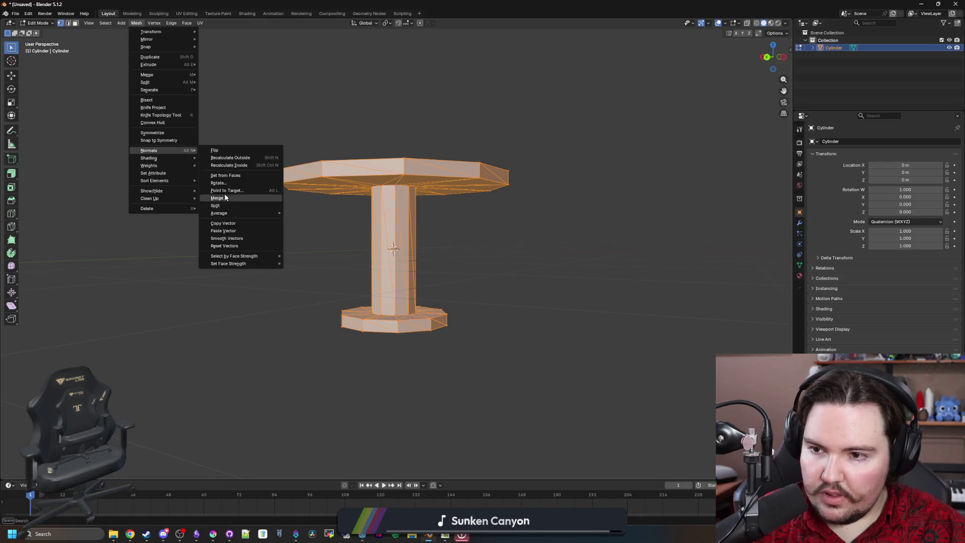
{"action": "left_click", "coordinate": [245, 158]}
- Return to Object Mode and orbit side-on to check the table's corrected shading
{"action": "key", "text": "Tab"}
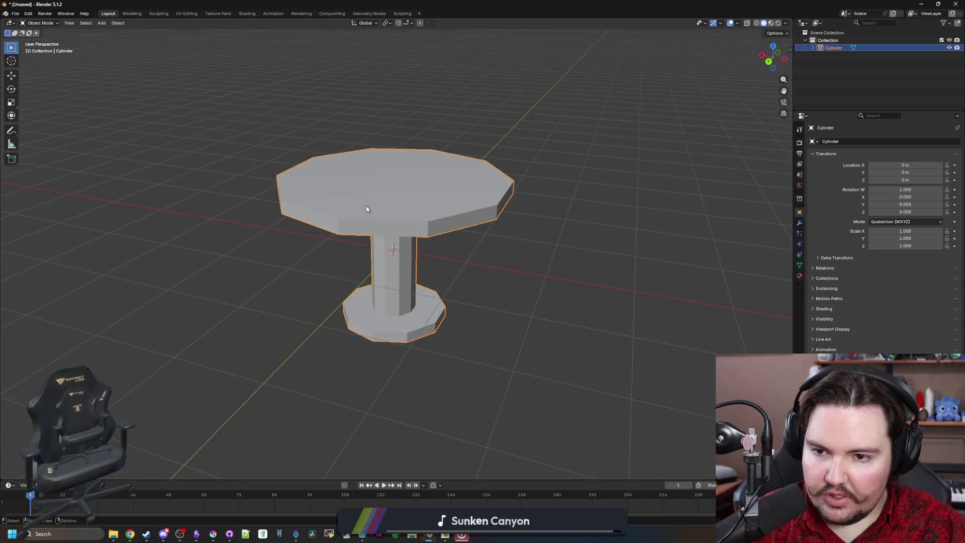
{"action": "right_click", "coordinate": [366, 207]}
{"action": "left_click", "coordinate": [363, 183]}
{"action": "left_click_drag", "start_coordinate": [409, 291], "coordinate": [504, 291]}
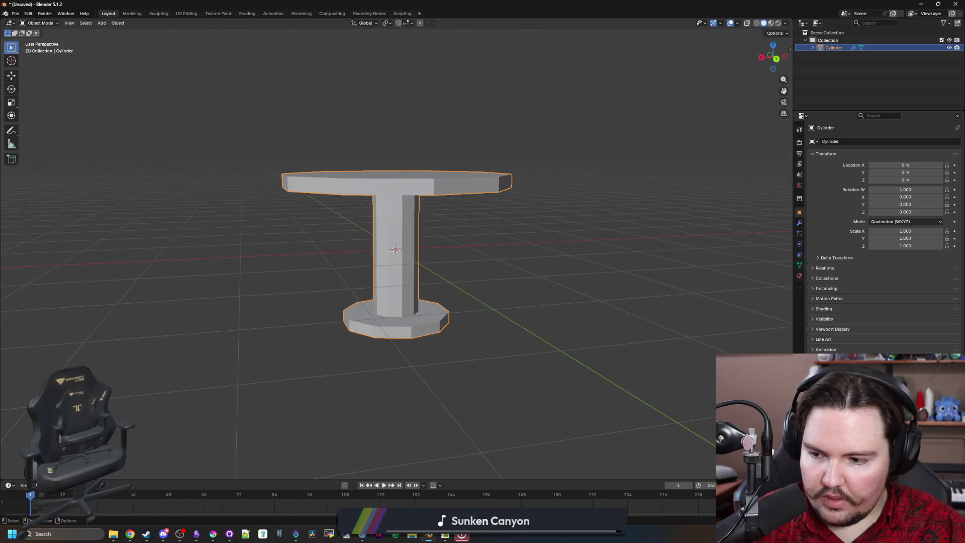
{"action": "left_click", "coordinate": [338, 351]}
{"action": "left_click", "coordinate": [430, 311]}
- Inspect the table's underside in Edit Mode, then go back to Object Mode with nothing selected
{"action": "key", "text": "Tab"}
{"action": "scroll", "coordinate": [501, 297], "scroll_direction": "up", "scroll_amount": 4}
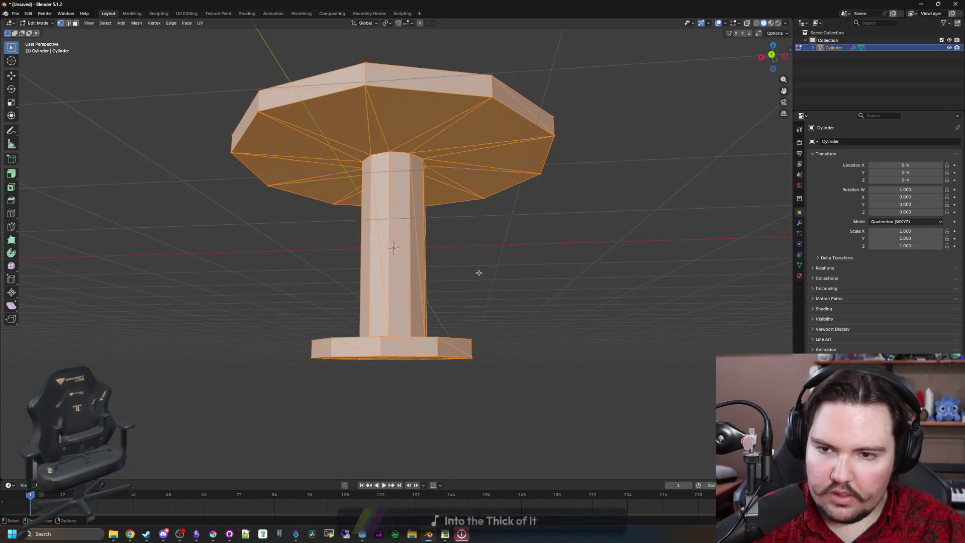
{"action": "mouse_move", "coordinate": [479, 273]}
{"action": "left_mouse_down"}
{"action": "mouse_move", "coordinate": [467, 249]}
{"action": "mouse_move", "coordinate": [511, 319]}
{"action": "left_mouse_up"}
{"action": "left_click", "coordinate": [478, 307]}
{"action": "key", "text": "Tab"}
{"action": "left_click", "coordinate": [563, 344]}
{"action": "scroll", "coordinate": [563, 344], "scroll_direction": "up", "scroll_amount": 2}
{"action": "key", "text": "shift+a"}
{"action": "mouse_move", "coordinate": [487, 312]}
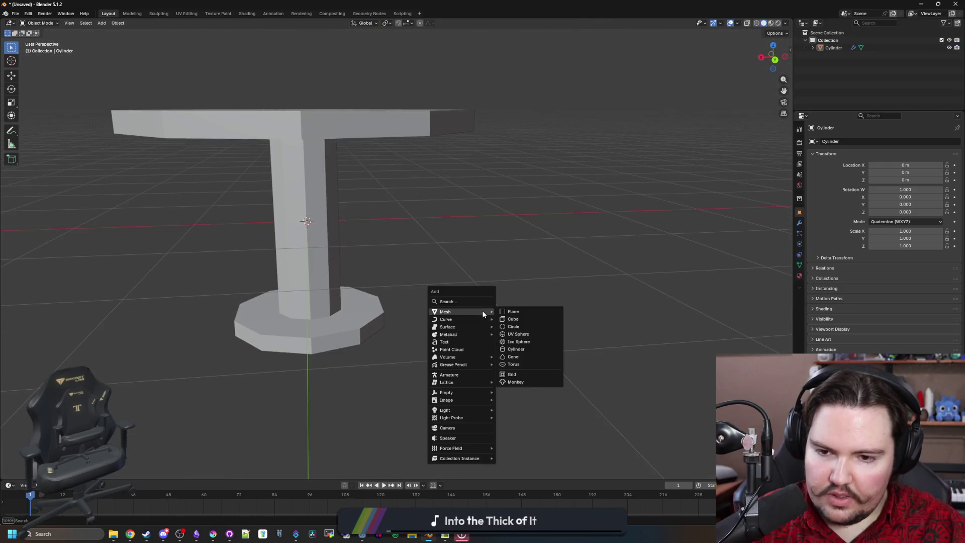
- Add a new cylinder and set its side count to about 12
{"action": "left_click", "coordinate": [523, 349]}
{"action": "left_click_drag", "start_coordinate": [101, 382], "coordinate": [75, 382]}
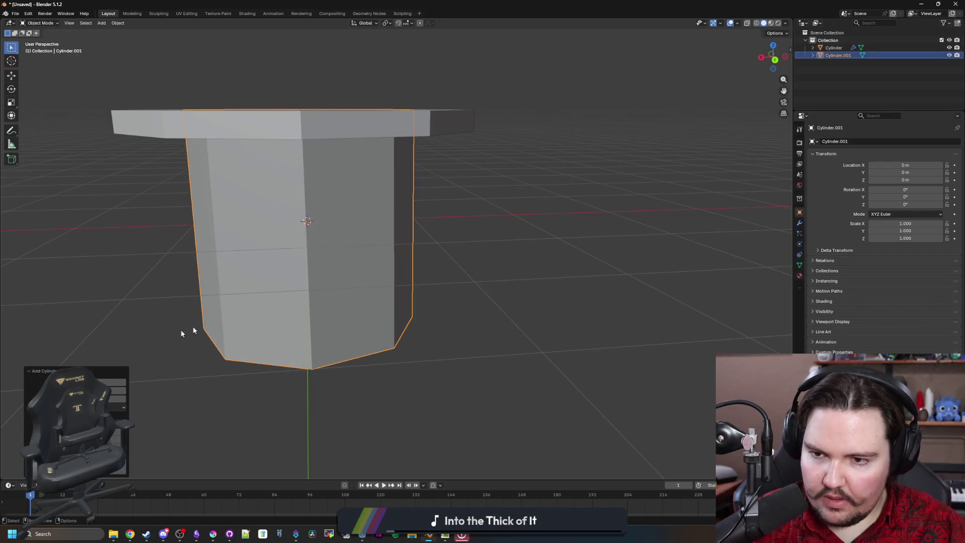
{"action": "mouse_move", "coordinate": [425, 301]}
{"action": "left_mouse_down"}
{"action": "mouse_move", "coordinate": [427, 338]}
{"action": "mouse_move", "coordinate": [411, 375]}
{"action": "left_mouse_up"}
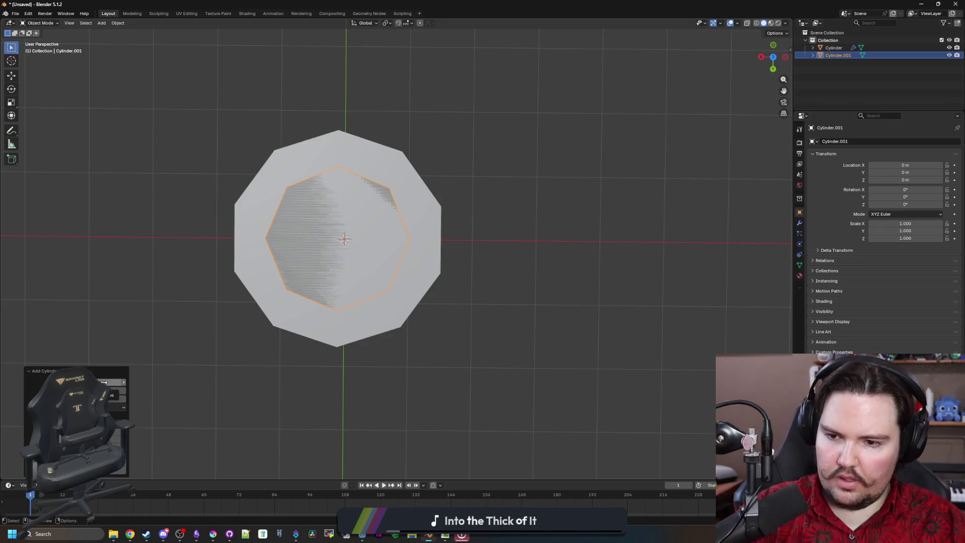
{"action": "left_click_drag", "start_coordinate": [109, 381], "coordinate": [121, 381]}
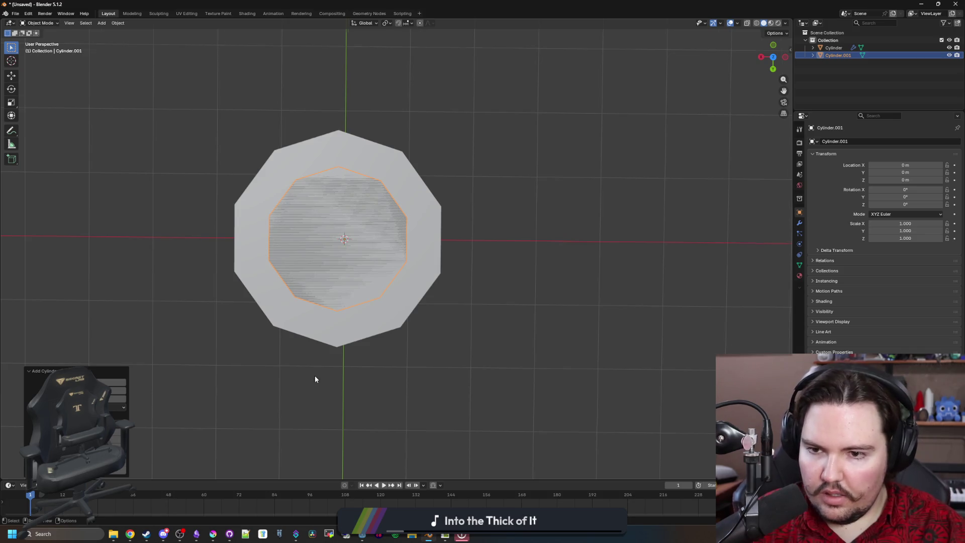
{"action": "left_click_drag", "start_coordinate": [315, 379], "coordinate": [319, 312]}
{"action": "mouse_move", "coordinate": [414, 334]}
{"action": "left_mouse_down"}
{"action": "mouse_move", "coordinate": [440, 287]}
{"action": "mouse_move", "coordinate": [174, 422]}
{"action": "left_mouse_up"}
{"action": "mouse_move", "coordinate": [252, 362]}
{"action": "left_mouse_down"}
{"action": "mouse_move", "coordinate": [394, 338]}
{"action": "mouse_move", "coordinate": [402, 316]}
{"action": "mouse_move", "coordinate": [412, 328]}
{"action": "mouse_move", "coordinate": [391, 315]}
{"action": "mouse_move", "coordinate": [458, 266]}
{"action": "mouse_move", "coordinate": [601, 318]}
{"action": "left_mouse_up"}
- Scale the cylinder to 0.313 on X and Y, keeping its height, to form a slim pillar
{"action": "scroll", "coordinate": [600, 317], "scroll_direction": "up", "scroll_amount": 2}
{"action": "key", "text": "s"}
{"action": "key", "text": "shift+z"}
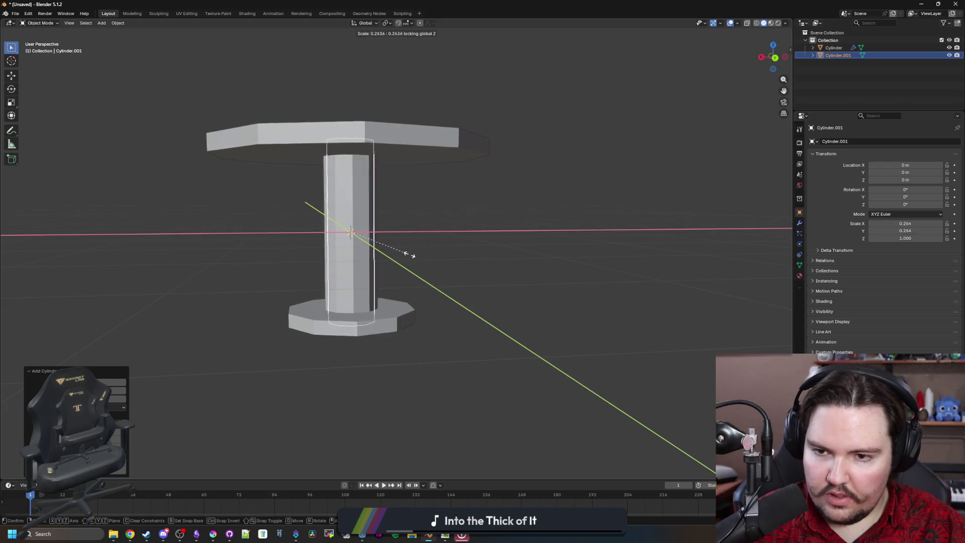
{"action": "left_click", "coordinate": [422, 258]}
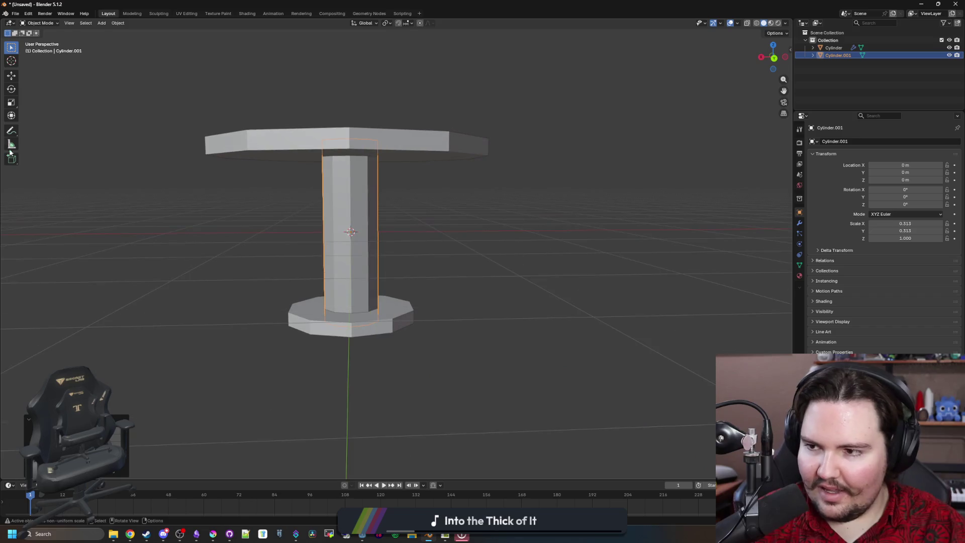
- Add a loop cut around the pillar, then re-enter its Edit Mode in face select
{"action": "key", "text": "Tab"}
{"action": "scroll", "coordinate": [48, 216], "scroll_direction": "up", "scroll_amount": 1}
{"action": "left_click", "coordinate": [11, 214]}
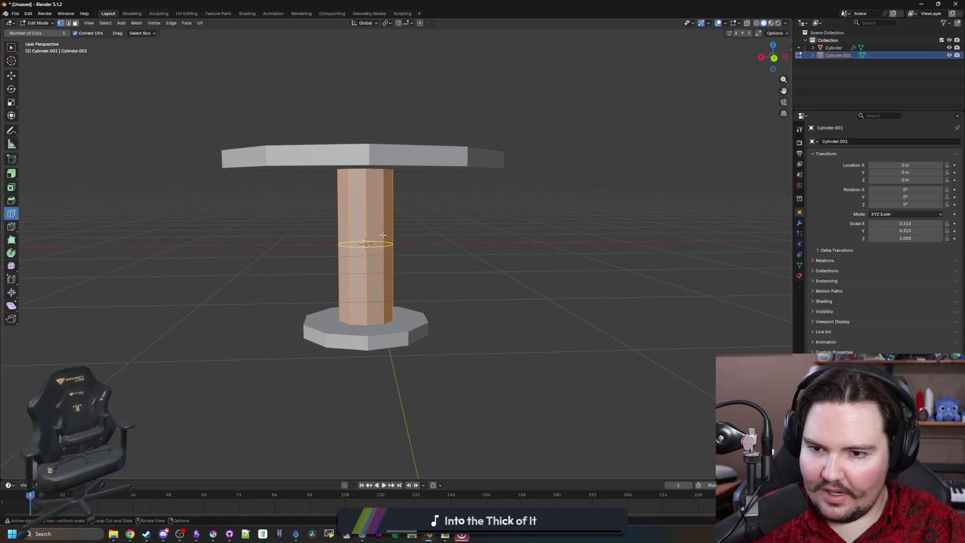
{"action": "left_click_drag", "start_coordinate": [383, 235], "coordinate": [399, 160]}
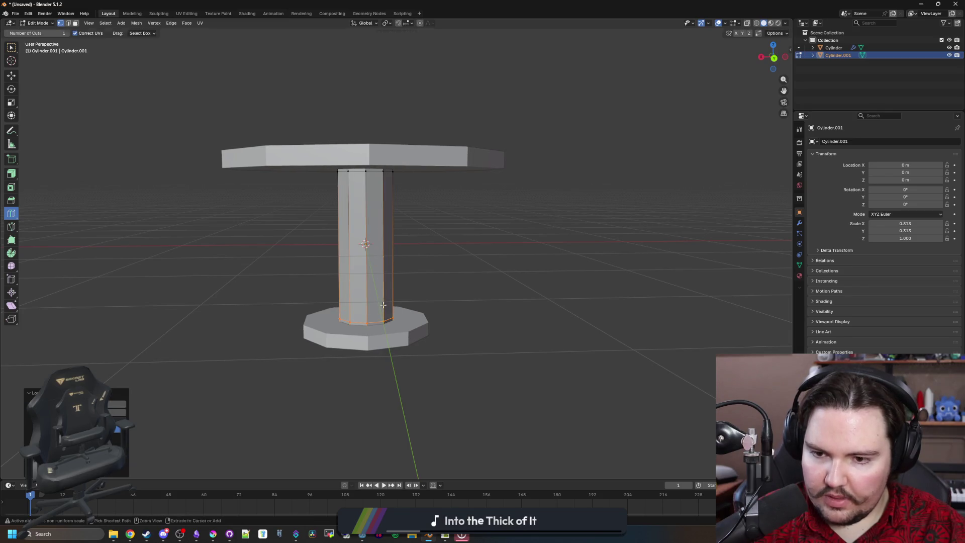
{"action": "key", "text": "Tab"}
{"action": "left_click", "coordinate": [455, 167]}
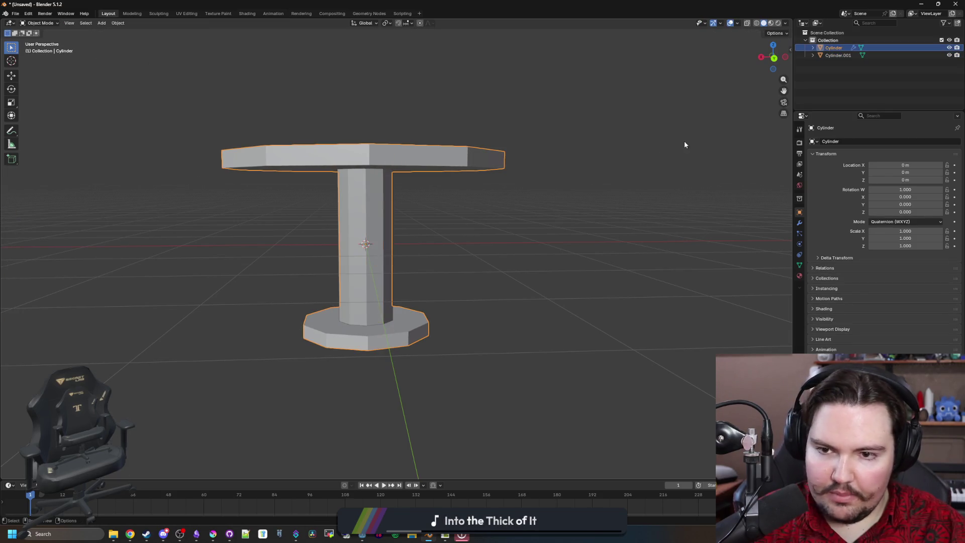
{"action": "left_click", "coordinate": [375, 224]}
{"action": "key", "text": "Tab"}
{"action": "left_click", "coordinate": [75, 23]}
- Extrude the pillar's top faces outward into a wide tabletop
{"action": "key", "text": "w"}
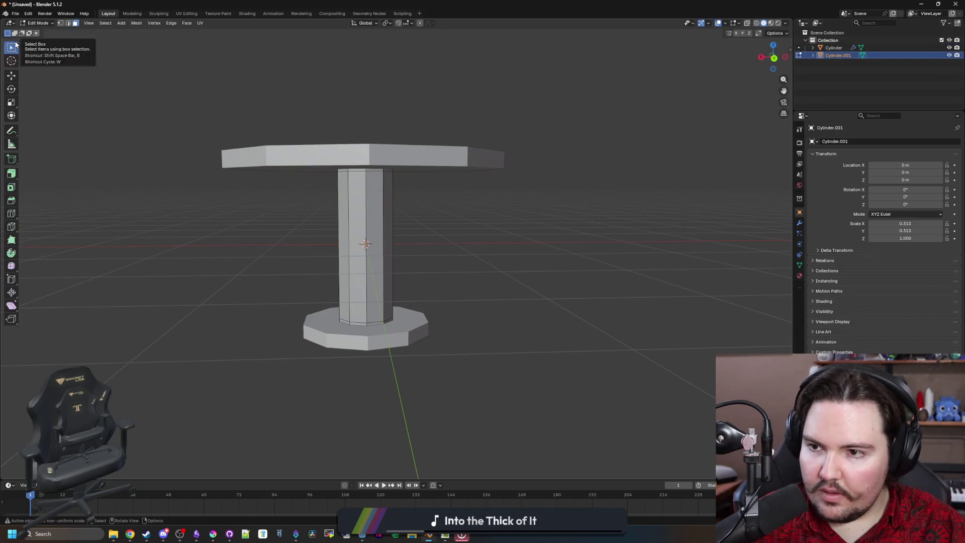
{"action": "left_click_drag", "start_coordinate": [363, 167], "coordinate": [468, 212]}
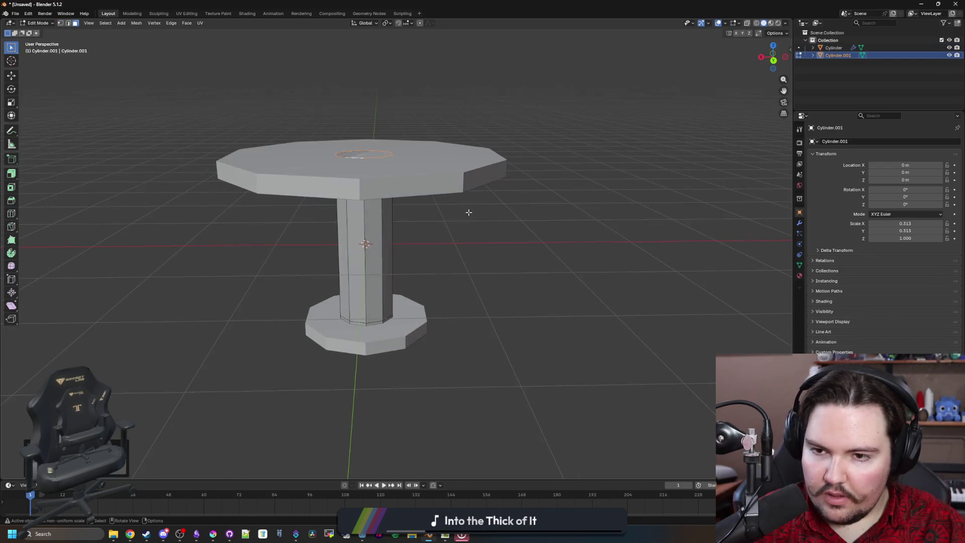
{"action": "left_click", "coordinate": [12, 177]}
{"action": "left_click_drag", "start_coordinate": [399, 160], "coordinate": [422, 161]}
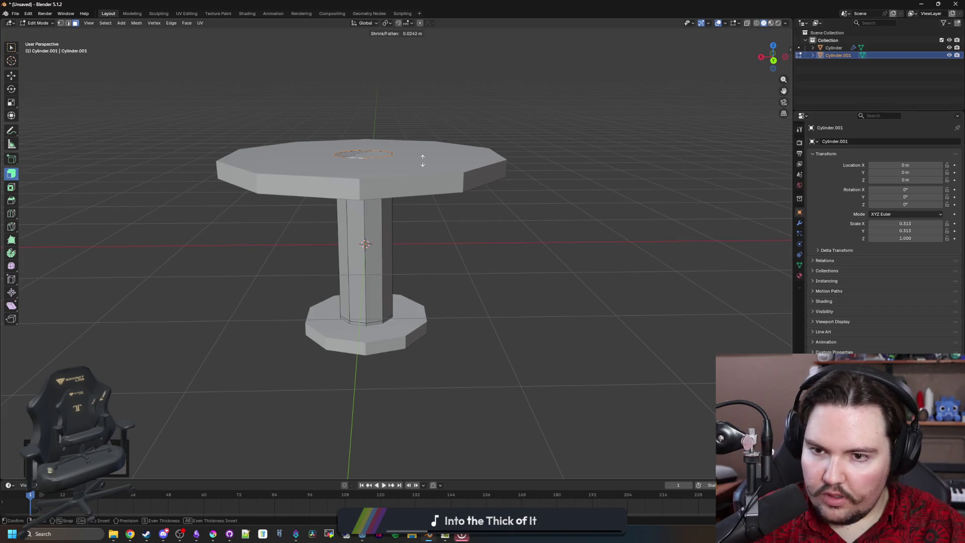
{"action": "left_click_drag", "start_coordinate": [444, 121], "coordinate": [409, 67]}
{"action": "key", "text": "Escape"}
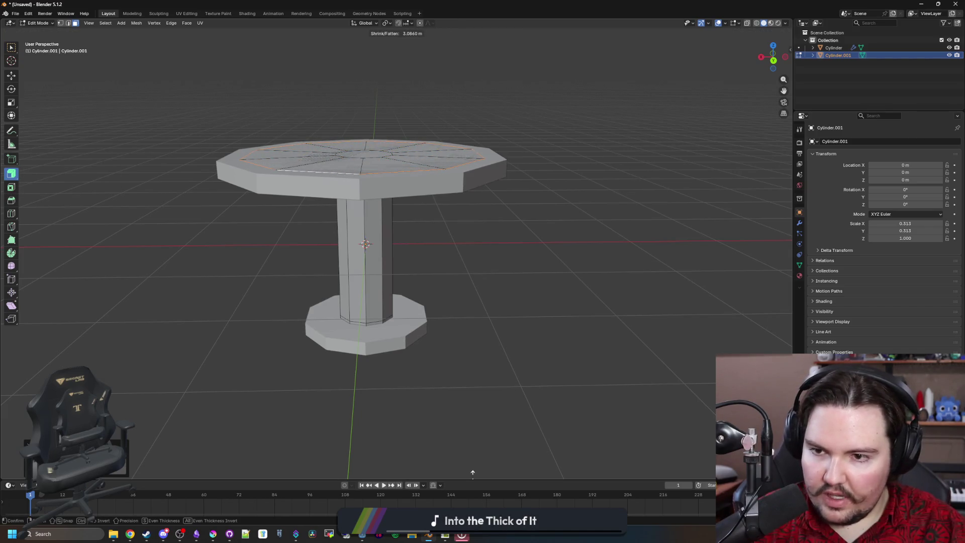
- Widen the pillar's bottom edge loop into a flared base with Shrink/Fatten, and hide the original Cylinder
{"action": "key", "text": "ctrl+KP_Add"}
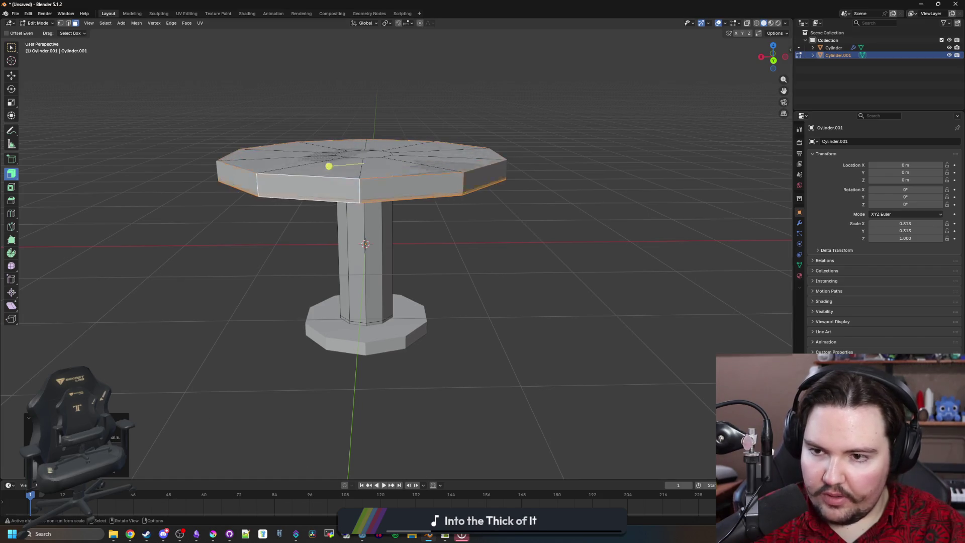
{"action": "left_click", "coordinate": [367, 337]}
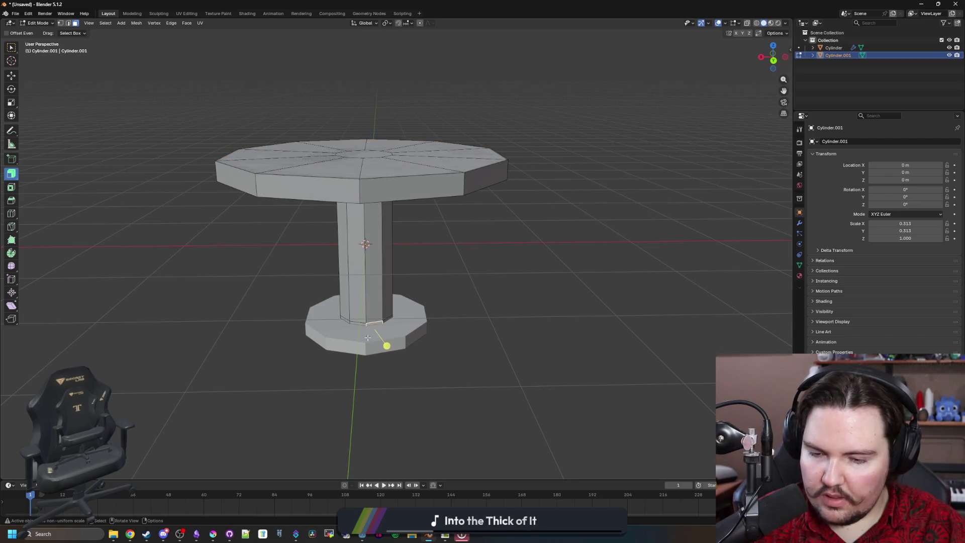
{"action": "left_click", "coordinate": [369, 328], "text": "alt"}
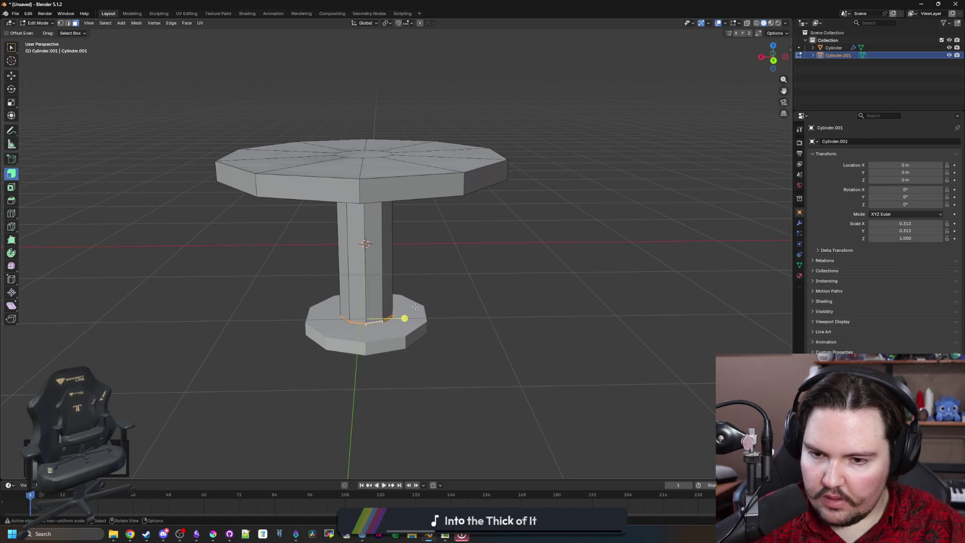
{"action": "key", "text": "alt+s"}
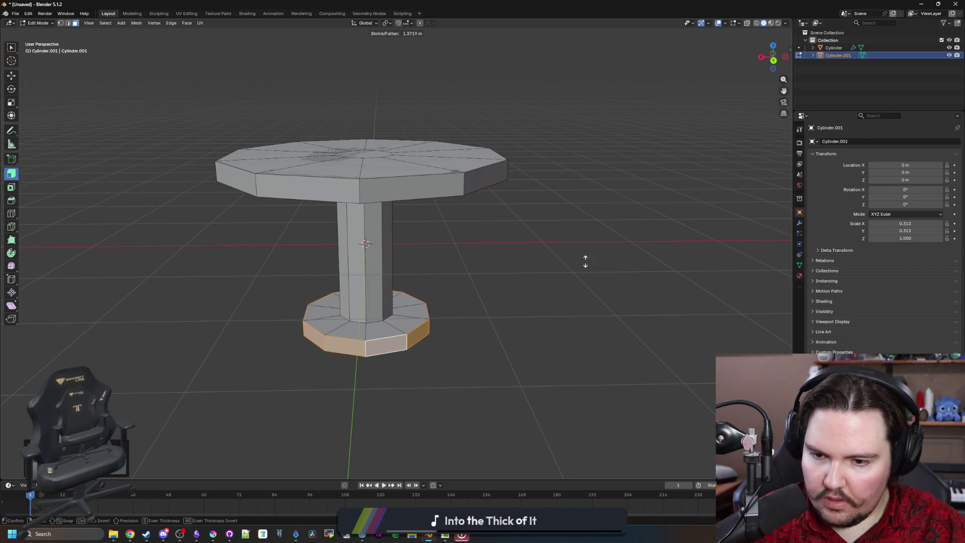
{"action": "left_click", "coordinate": [578, 266]}
{"action": "left_click", "coordinate": [548, 252]}
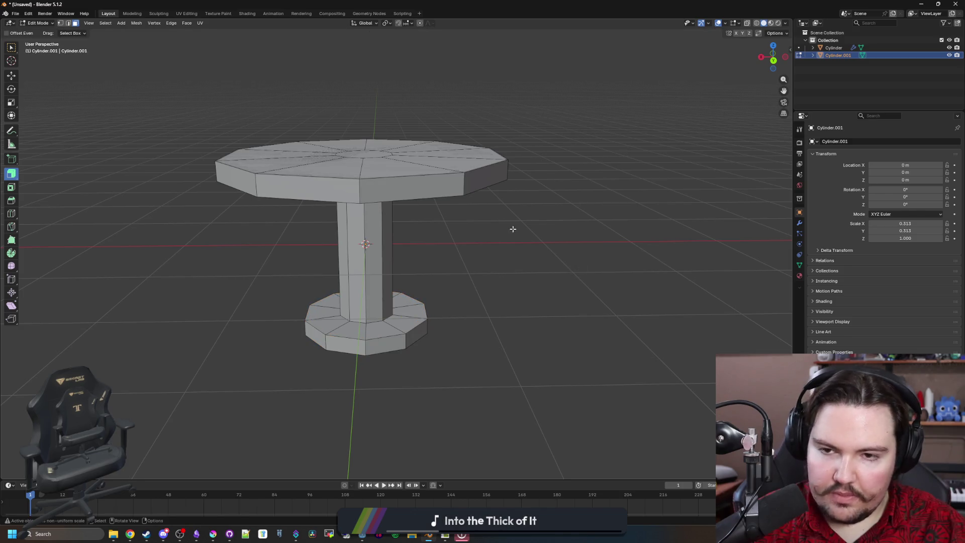
{"action": "left_click", "coordinate": [950, 47]}
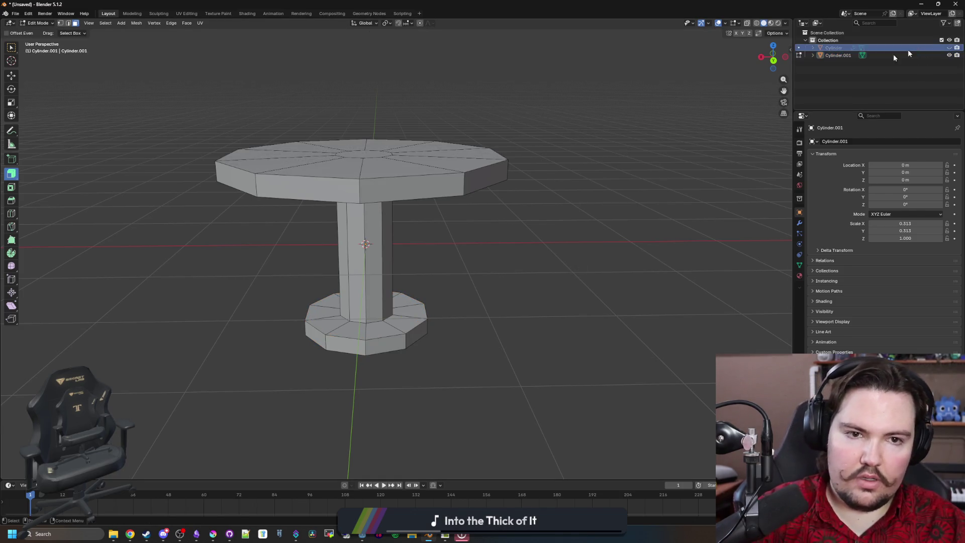
- Delete the original table and rename the pillar object to 'Table'
{"action": "key", "text": "x"}
{"action": "key", "text": "x"}
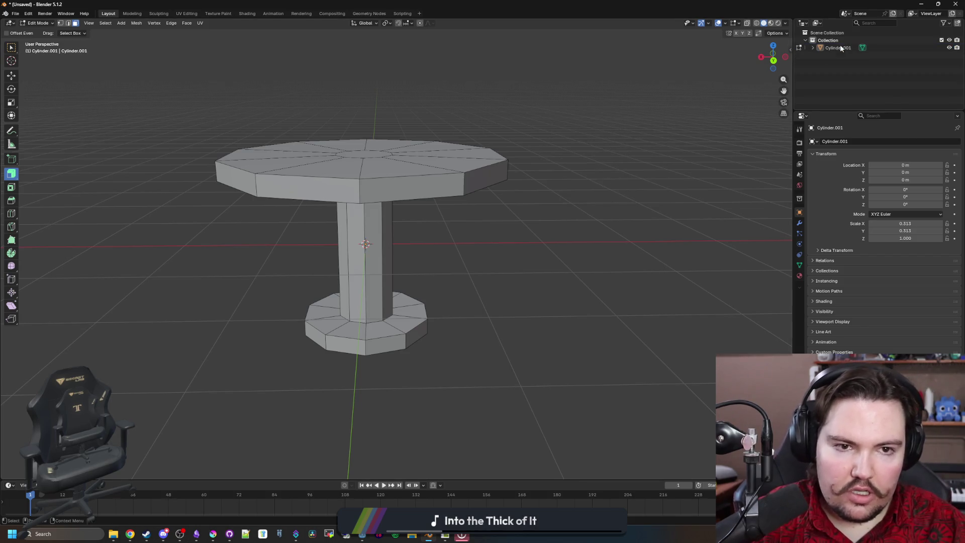
{"action": "double_click", "coordinate": [835, 47]}
{"action": "type", "text": "Table"}
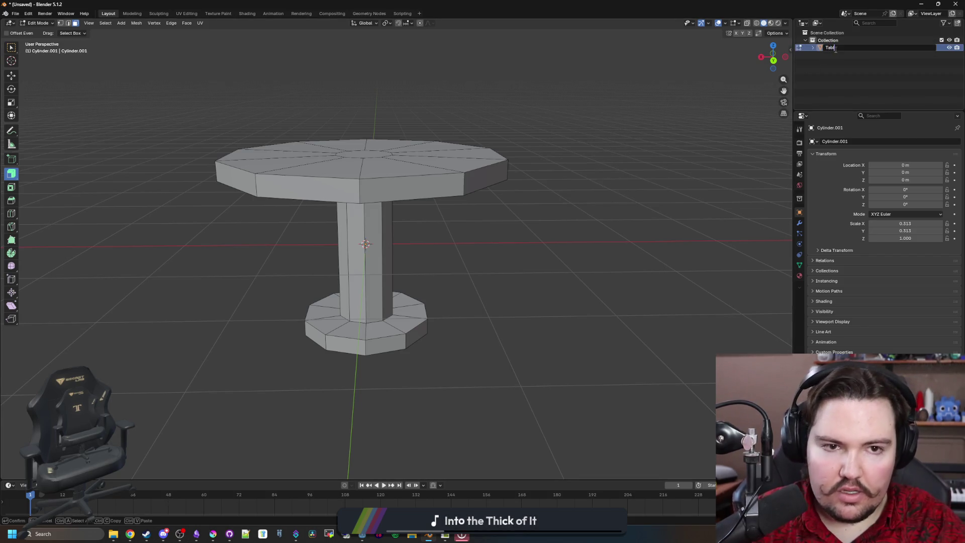
{"action": "key", "text": "Return"}
- Return to Object Mode and orbit around the Table to inspect it from below and side-on
{"action": "left_click_drag", "start_coordinate": [606, 272], "coordinate": [459, 216]}
{"action": "key", "text": "Tab"}
{"action": "left_click", "coordinate": [524, 273]}
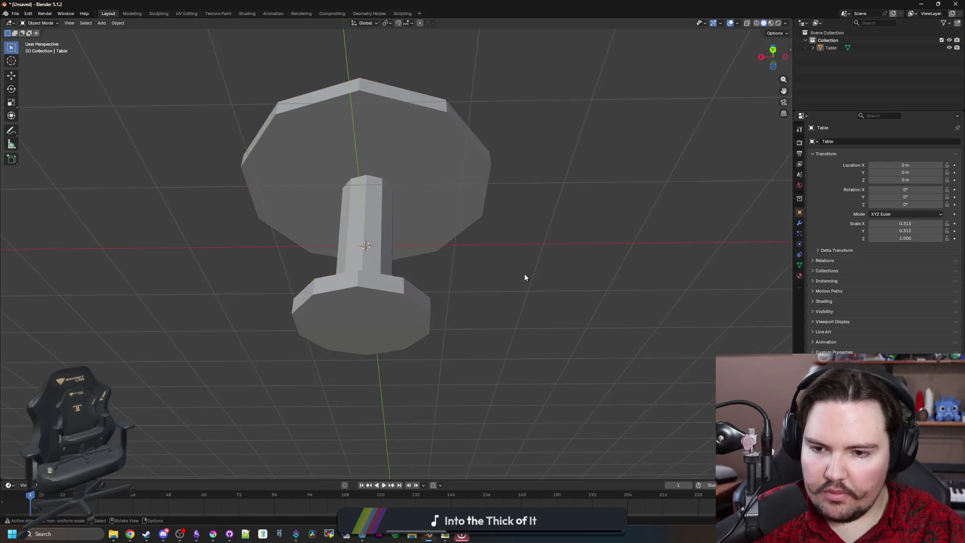
{"action": "mouse_move", "coordinate": [524, 274]}
{"action": "left_mouse_down"}
{"action": "mouse_move", "coordinate": [397, 290]}
{"action": "mouse_move", "coordinate": [332, 266]}
{"action": "mouse_move", "coordinate": [118, 470]}
{"action": "mouse_move", "coordinate": [151, 470]}
{"action": "left_mouse_up"}
{"action": "left_click", "coordinate": [397, 290]}
{"action": "right_click", "coordinate": [397, 290]}
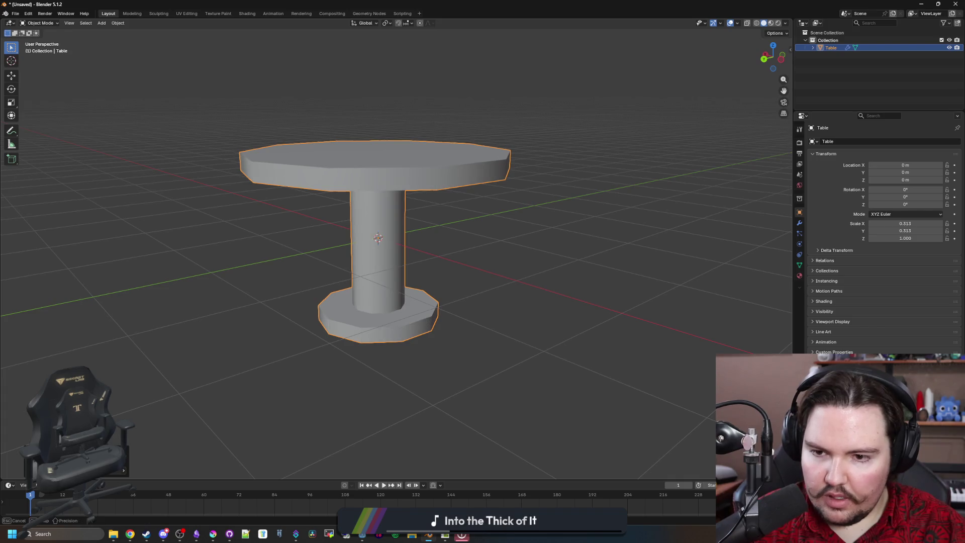
{"action": "left_click", "coordinate": [142, 435]}
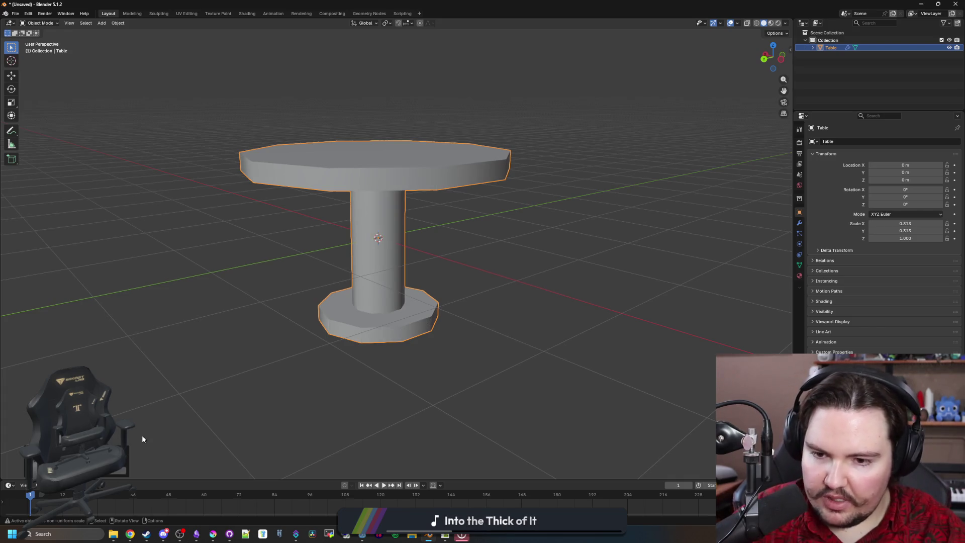
{"action": "left_click", "coordinate": [291, 274]}
{"action": "mouse_move", "coordinate": [291, 274]}
{"action": "left_mouse_down"}
{"action": "mouse_move", "coordinate": [263, 333]}
{"action": "mouse_move", "coordinate": [508, 297]}
{"action": "mouse_move", "coordinate": [575, 209]}
{"action": "mouse_move", "coordinate": [469, 198]}
{"action": "mouse_move", "coordinate": [545, 267]}
{"action": "mouse_move", "coordinate": [526, 289]}
{"action": "mouse_move", "coordinate": [373, 279]}
{"action": "left_mouse_up"}
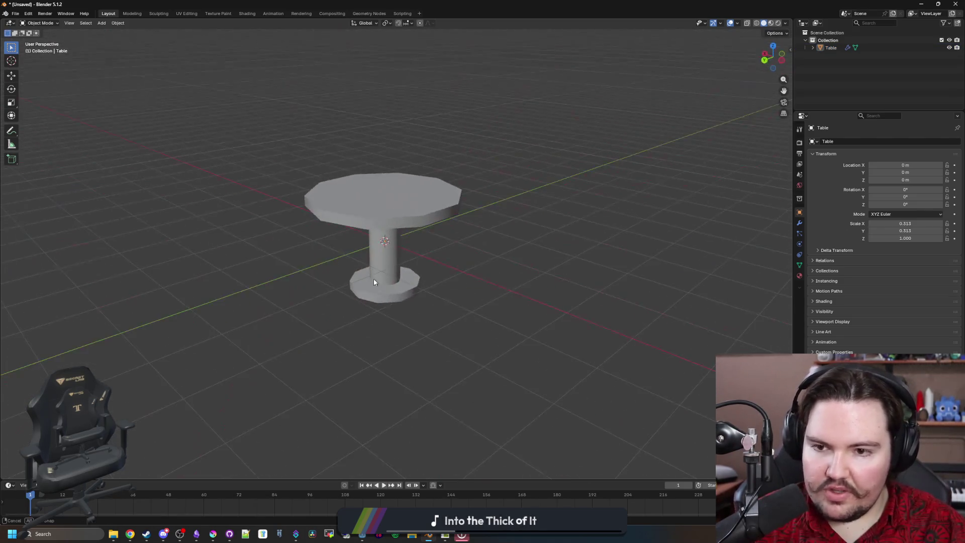
{"action": "left_click", "coordinate": [384, 216]}
{"action": "mouse_move", "coordinate": [384, 215]}
{"action": "left_mouse_down"}
{"action": "mouse_move", "coordinate": [423, 237]}
{"action": "mouse_move", "coordinate": [446, 226]}
{"action": "left_mouse_up"}
- Save the model as table.blend in the Models folder
{"action": "key", "text": "ctrl+s"}
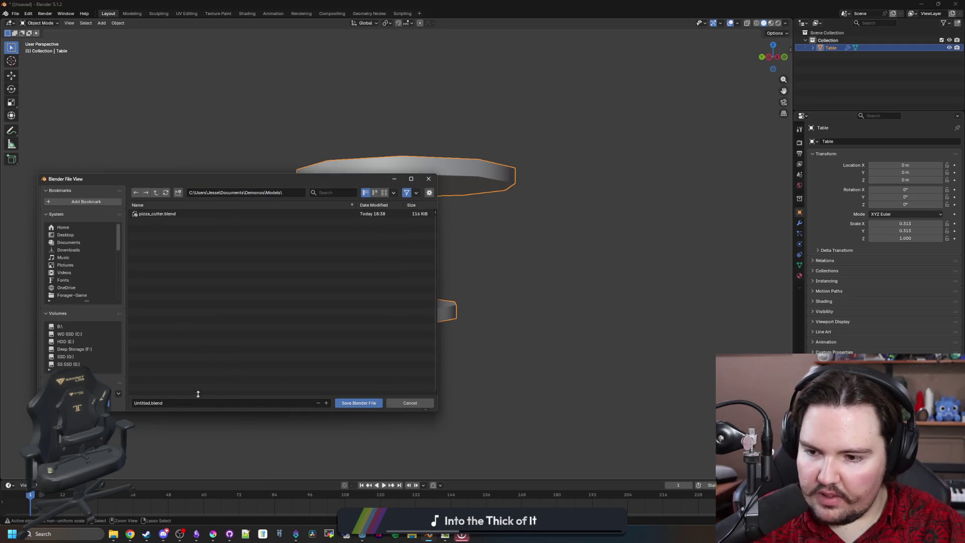
{"action": "type", "text": "table"}
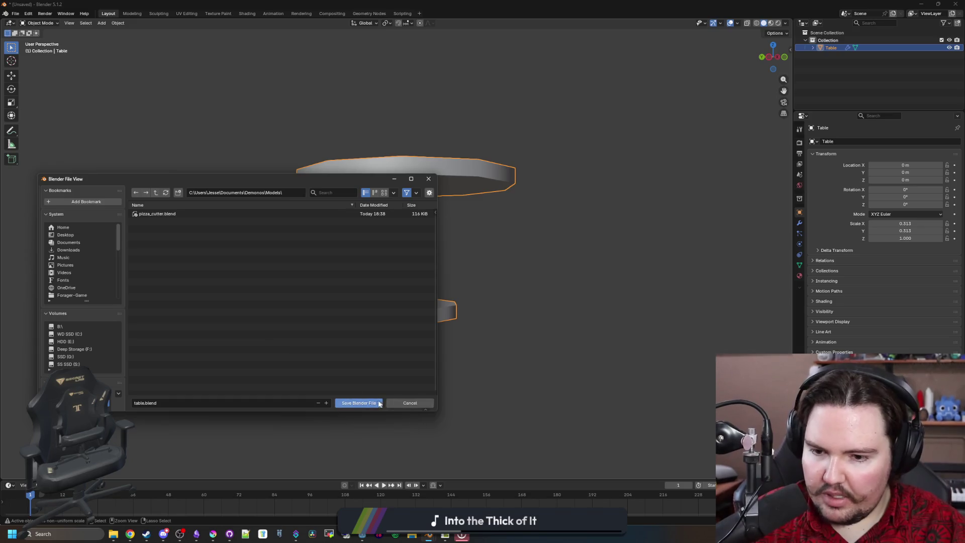
{"action": "left_click", "coordinate": [358, 403]}
{"action": "left_click", "coordinate": [546, 255]}
{"action": "key", "text": "super+Down"}
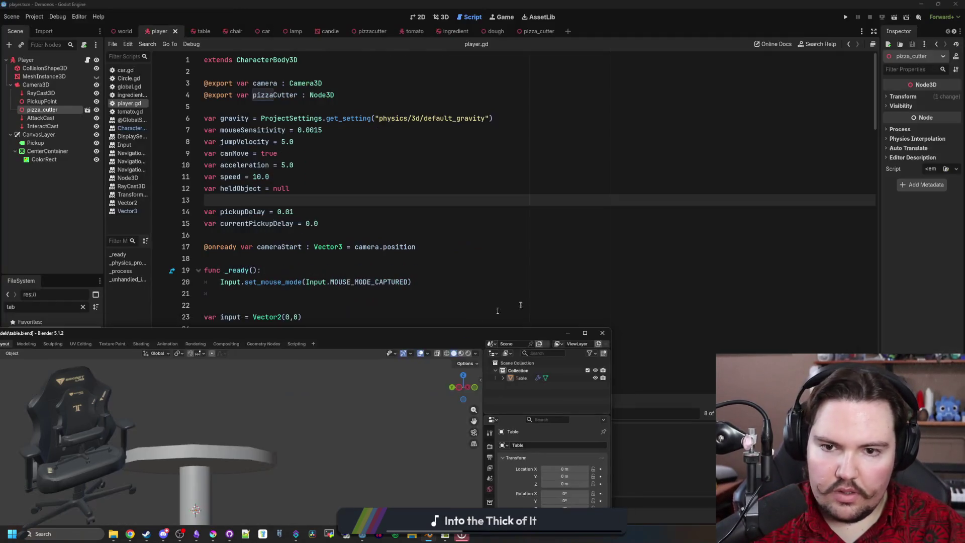
- Back in Godot, select res://Models/table.blend and open the world scene in the 3D view
{"action": "left_click", "coordinate": [569, 333]}
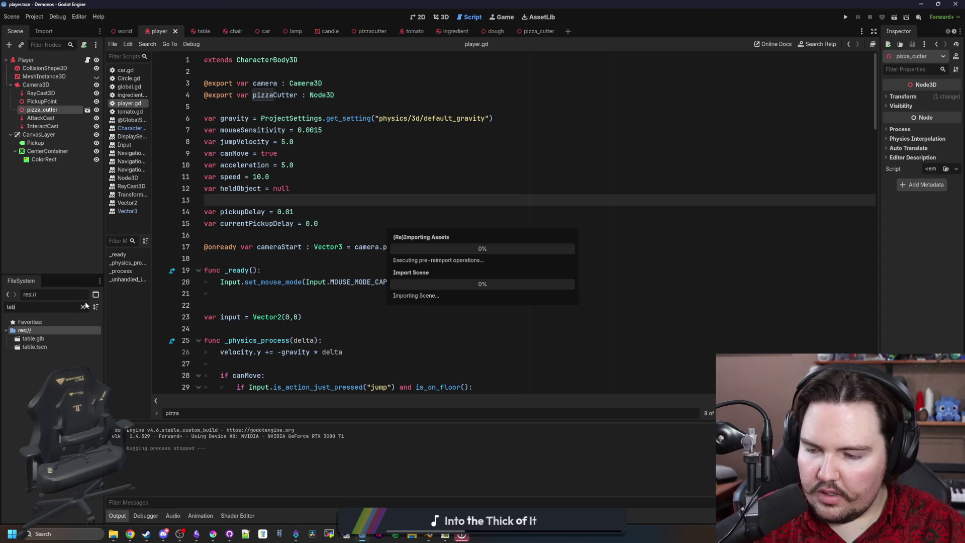
{"action": "left_click", "coordinate": [275, 265]}
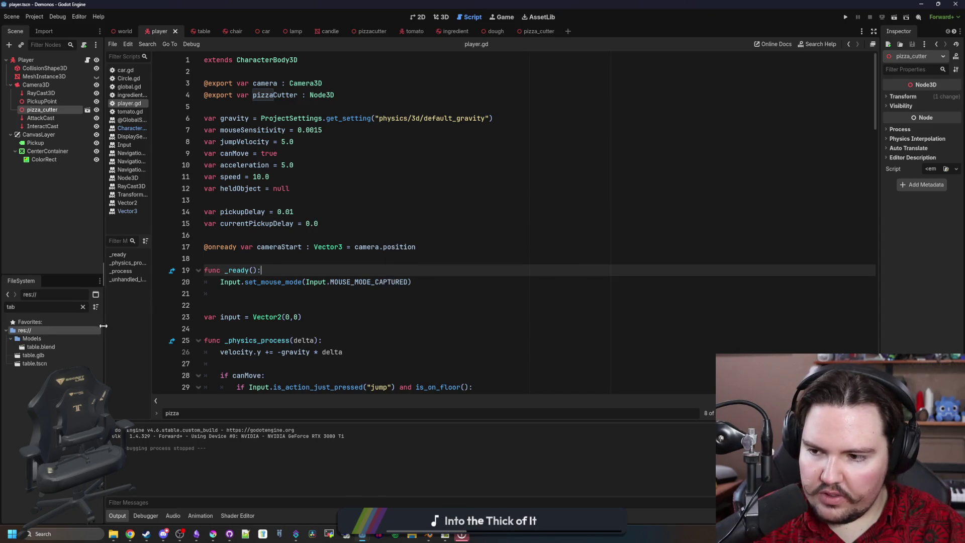
{"action": "left_click", "coordinate": [51, 347]}
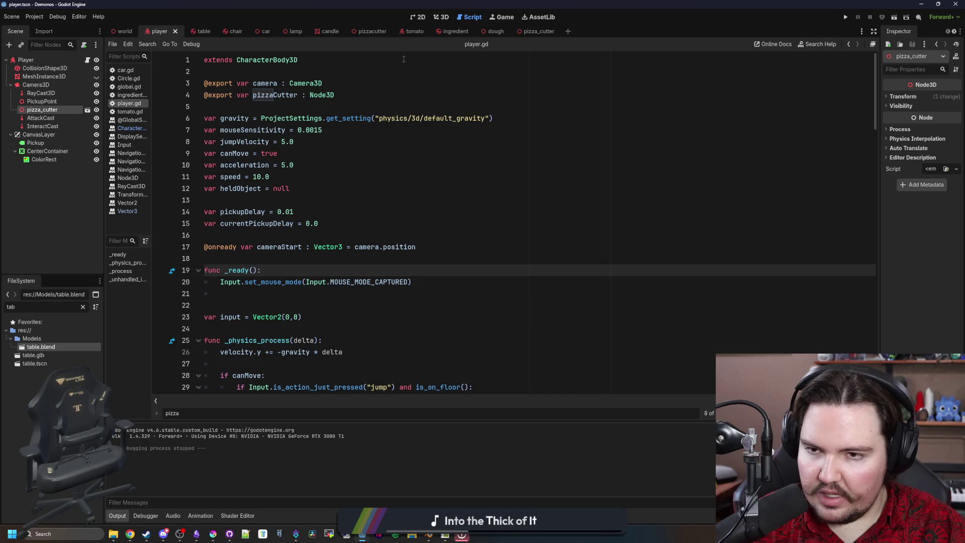
{"action": "left_click", "coordinate": [419, 17]}
{"action": "left_click", "coordinate": [442, 17]}
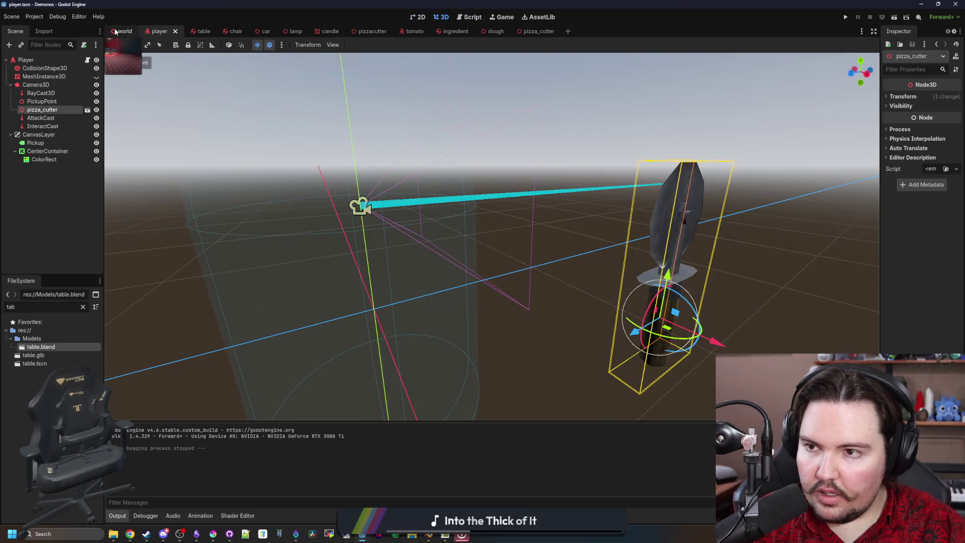
{"action": "left_click", "coordinate": [124, 31]}
- Drop table.blend into the world scene as table7 and navigate to view it among the tables
{"action": "left_click_drag", "start_coordinate": [31, 347], "coordinate": [625, 125]}
{"action": "key", "text": "f"}
{"action": "key", "text": "w"}
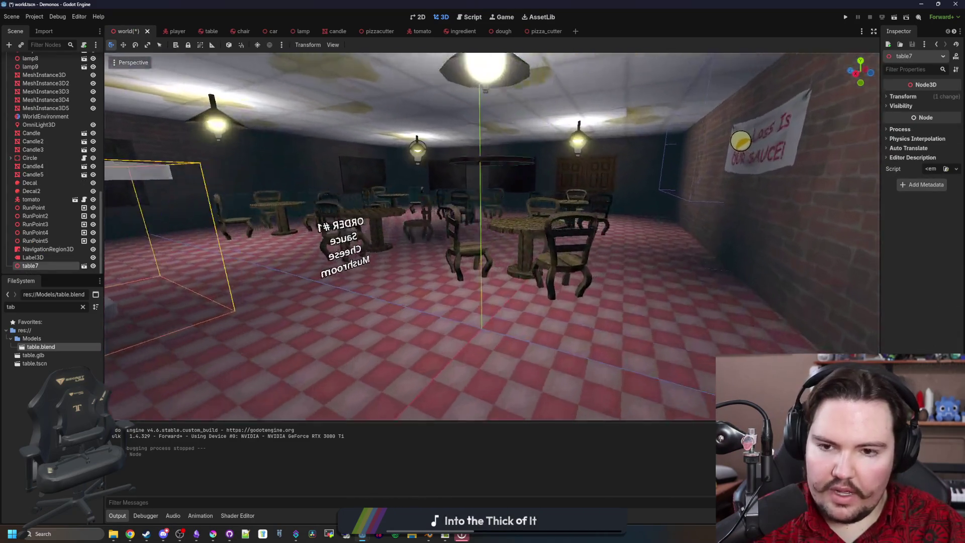
{"action": "key", "text": "s"}
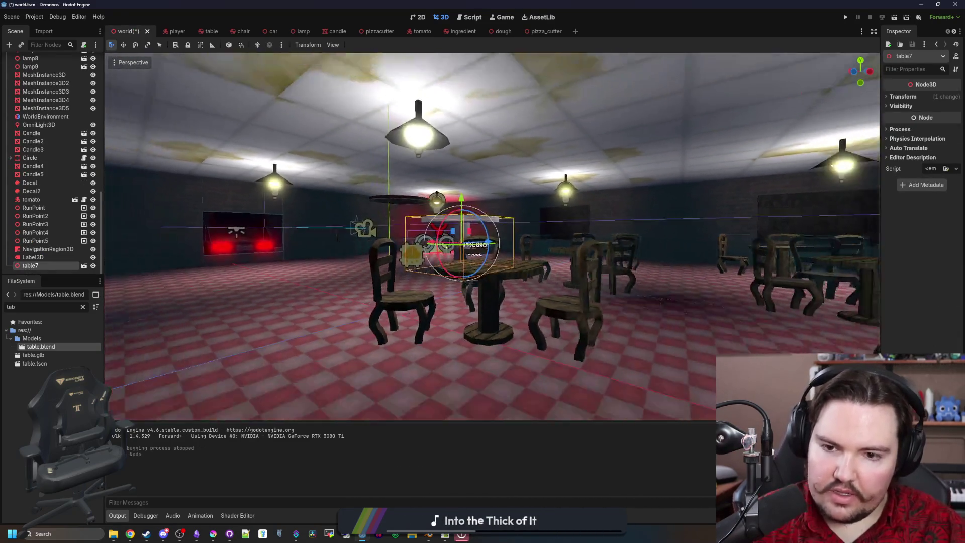
{"action": "key", "text": "s"}
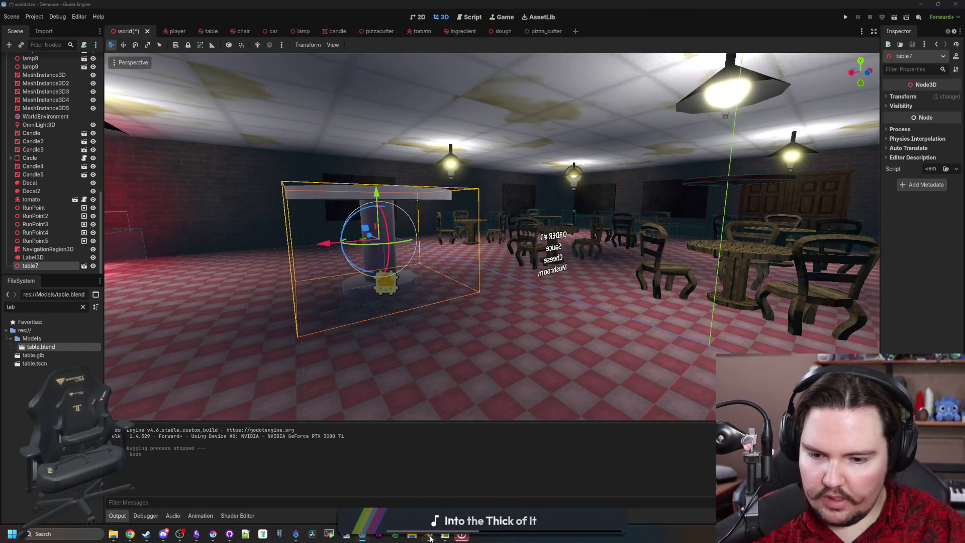
{"action": "left_click", "coordinate": [430, 537]}
{"action": "double_click", "coordinate": [408, 335]}
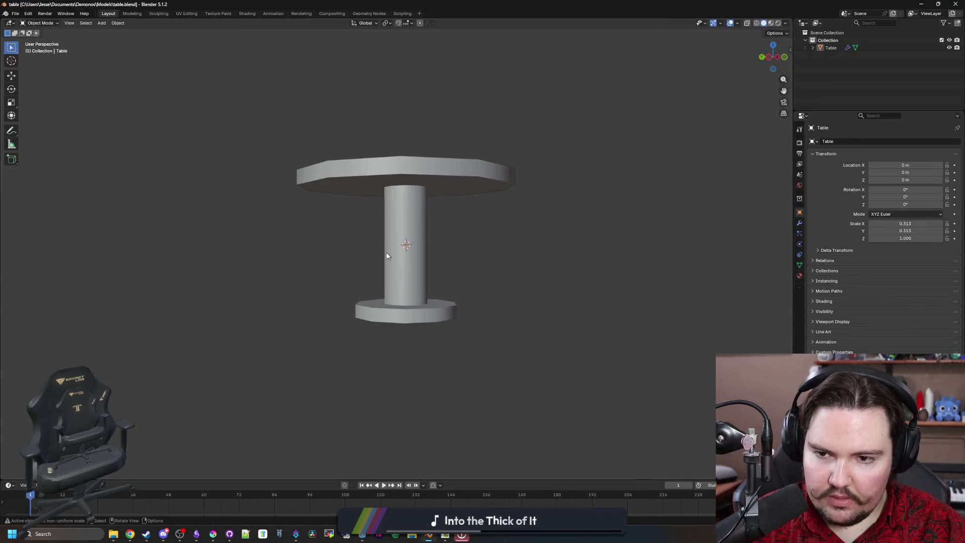
- Scale the Blender table down uniformly, apply all transforms, and save table.blend
{"action": "left_click", "coordinate": [426, 260]}
{"action": "key", "text": "s"}
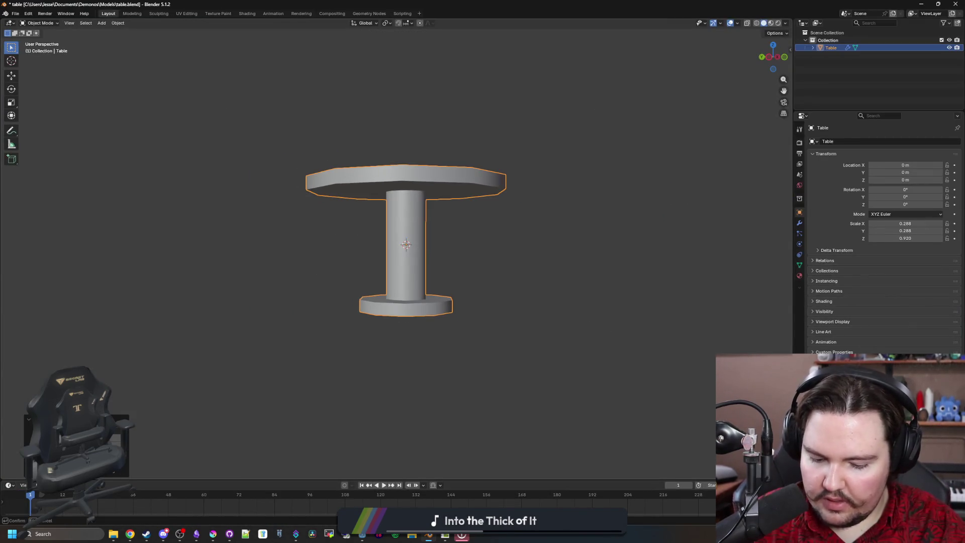
{"action": "key", "text": "x"}
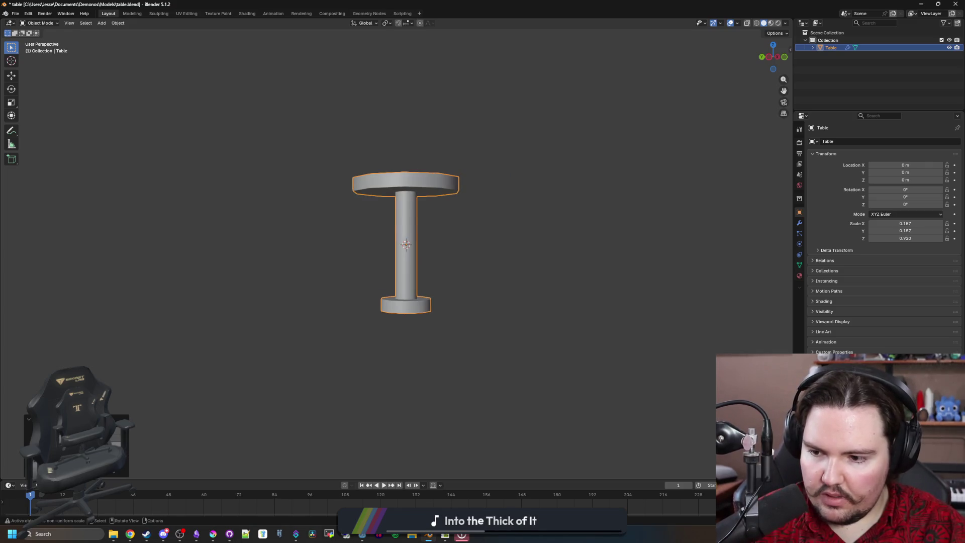
{"action": "key", "text": "x"}
{"action": "key", "text": "x"}
{"action": "key", "text": "Return"}
{"action": "key", "text": "ctrl+a"}
{"action": "left_click", "coordinate": [410, 262]}
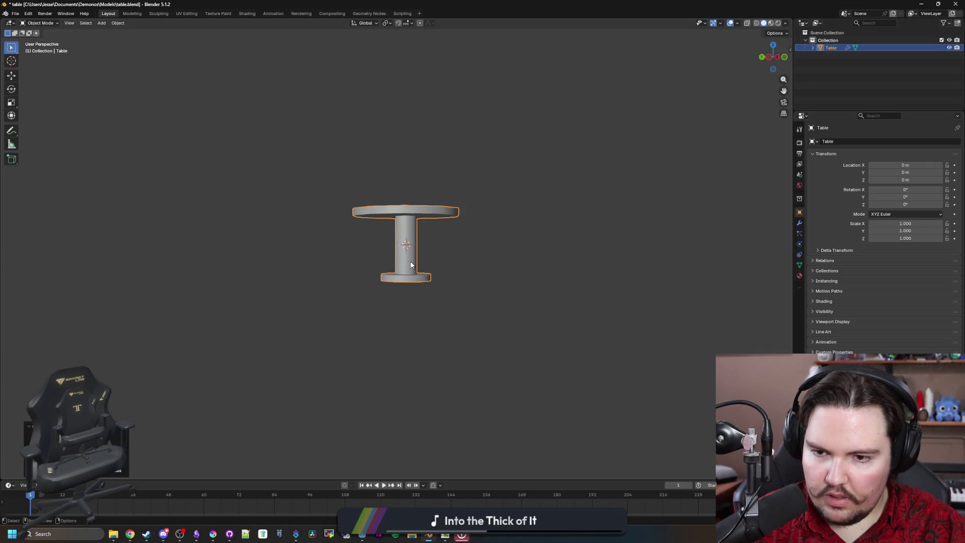
{"action": "key", "text": "ctrl+s"}
{"action": "key", "text": "alt+Tab"}
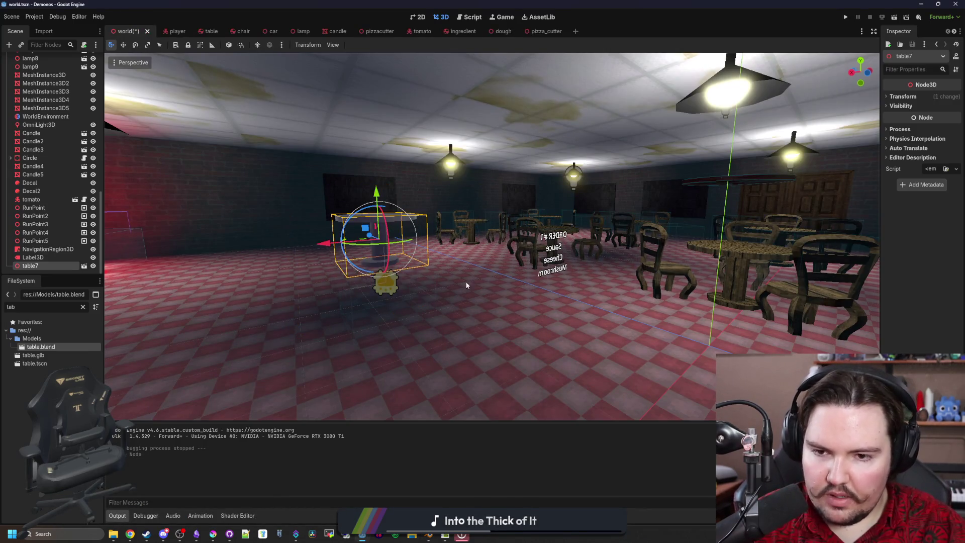
- Create a new inherited scene from table7's table.blend model
{"action": "scroll", "coordinate": [299, 273], "scroll_direction": "down", "scroll_amount": 3}
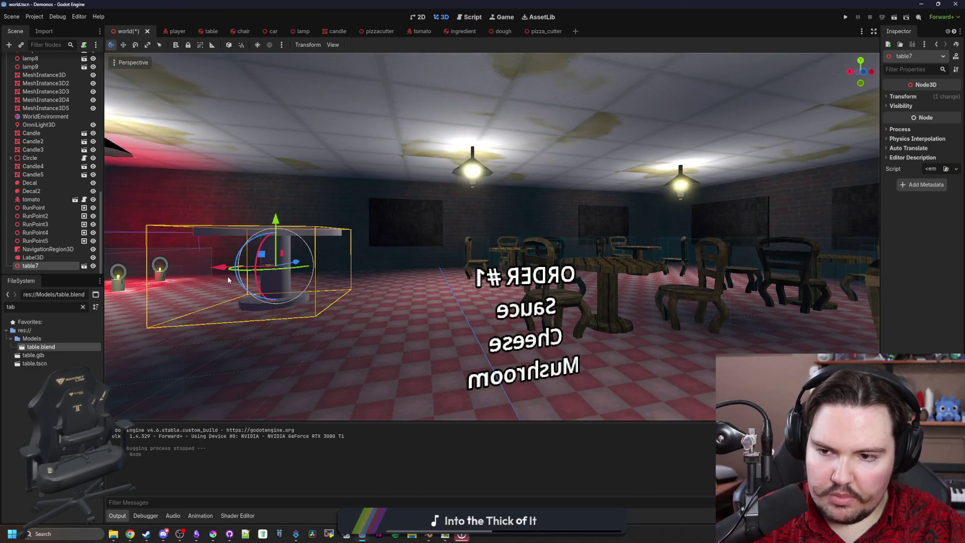
{"action": "left_click", "coordinate": [228, 280]}
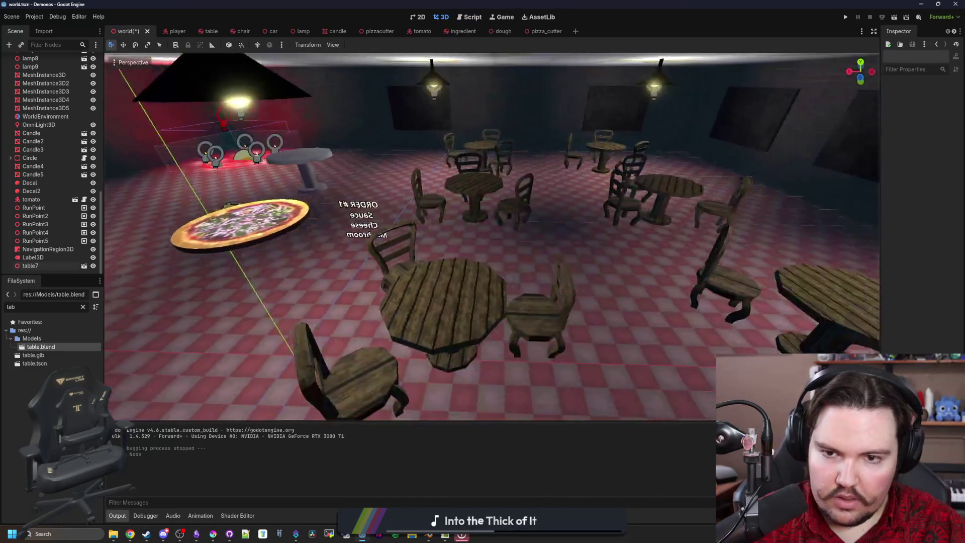
{"action": "left_click", "coordinate": [30, 266]}
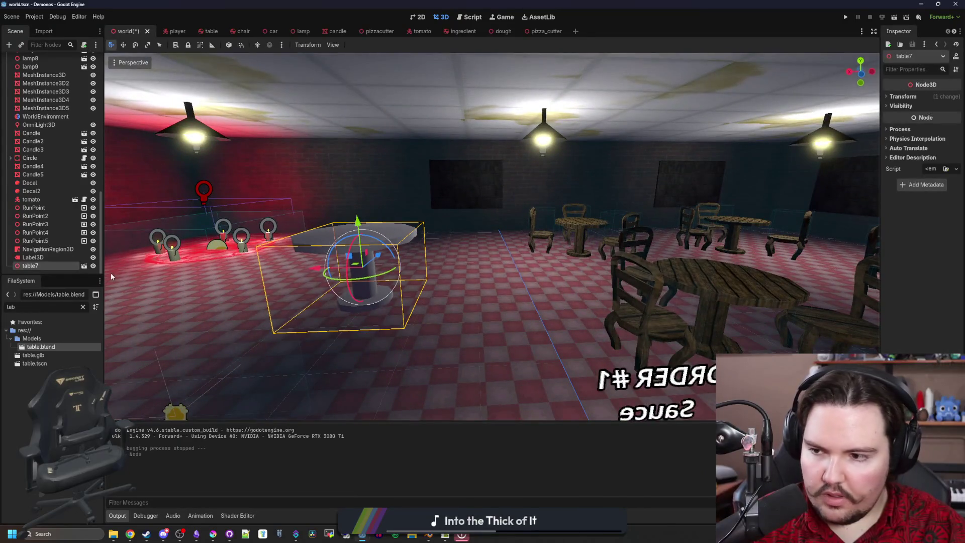
{"action": "left_click", "coordinate": [84, 266]}
{"action": "left_click", "coordinate": [429, 283]}
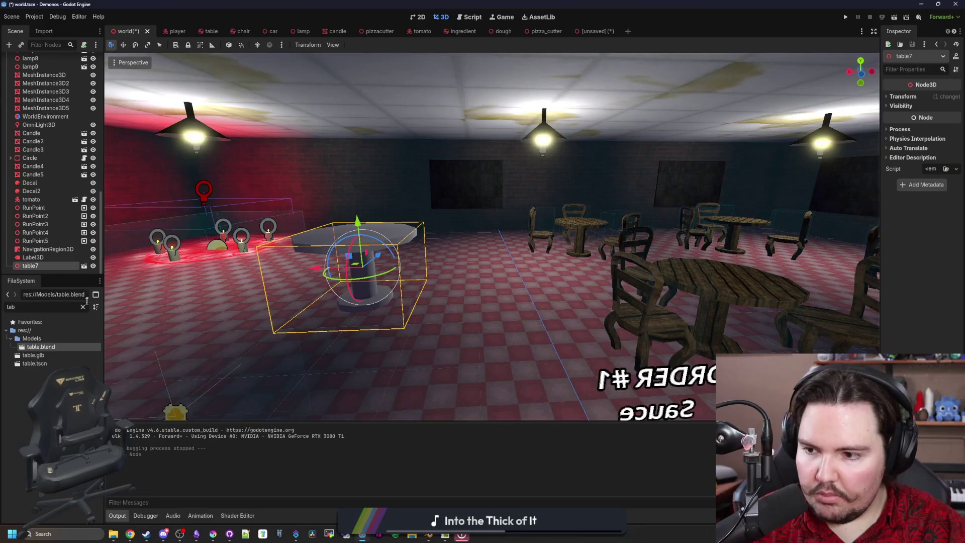
- Filter the FileSystem for 'tab' and open the existing table.tscn scene
{"action": "left_click", "coordinate": [71, 305]}
{"action": "key", "text": "BackSpace"}
{"action": "key", "text": "BackSpace"}
{"action": "type", "text": "ab"}
{"action": "double_click", "coordinate": [50, 363]}
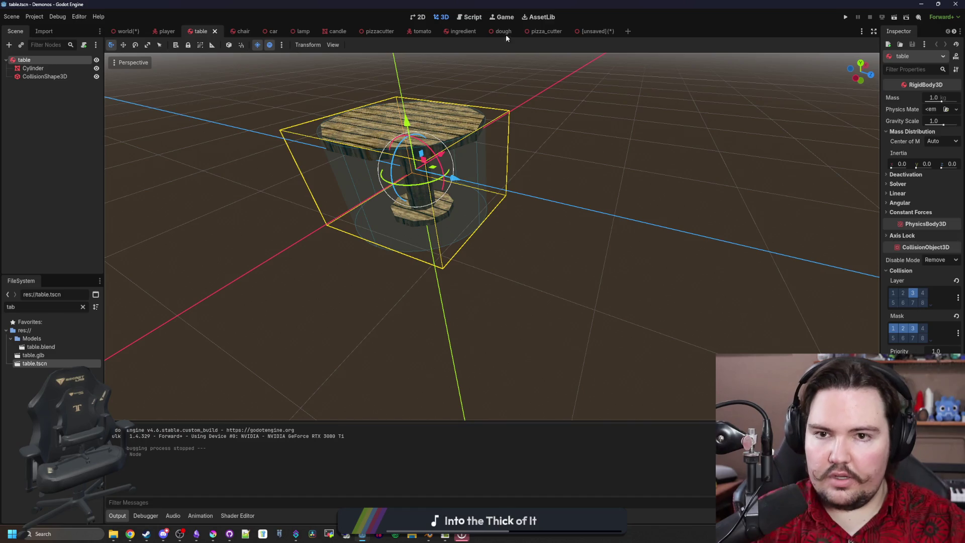
- Save the new inherited table scene as pizza_table.tscn after table.tscn can't be overwritten
{"action": "left_click", "coordinate": [593, 31]}
{"action": "key", "text": "ctrl+s"}
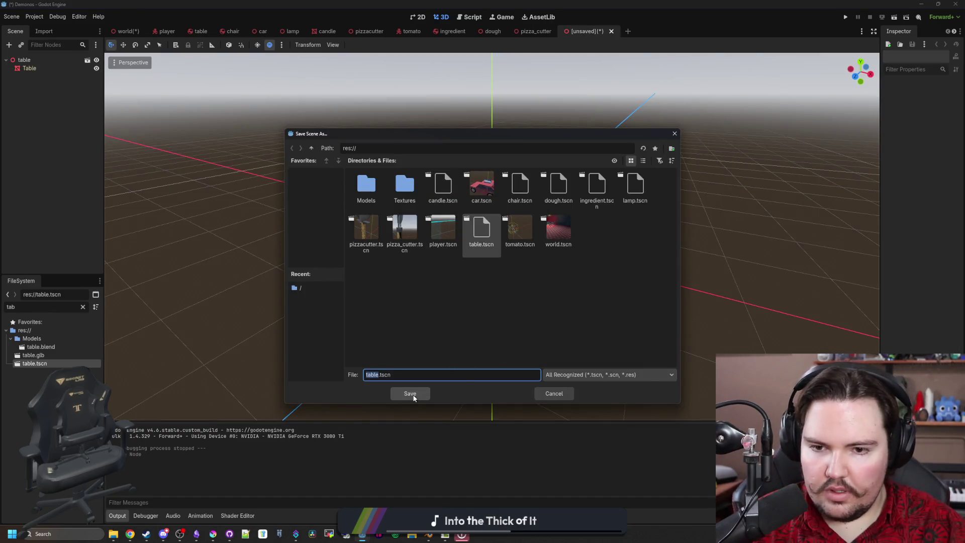
{"action": "left_click", "coordinate": [412, 393]}
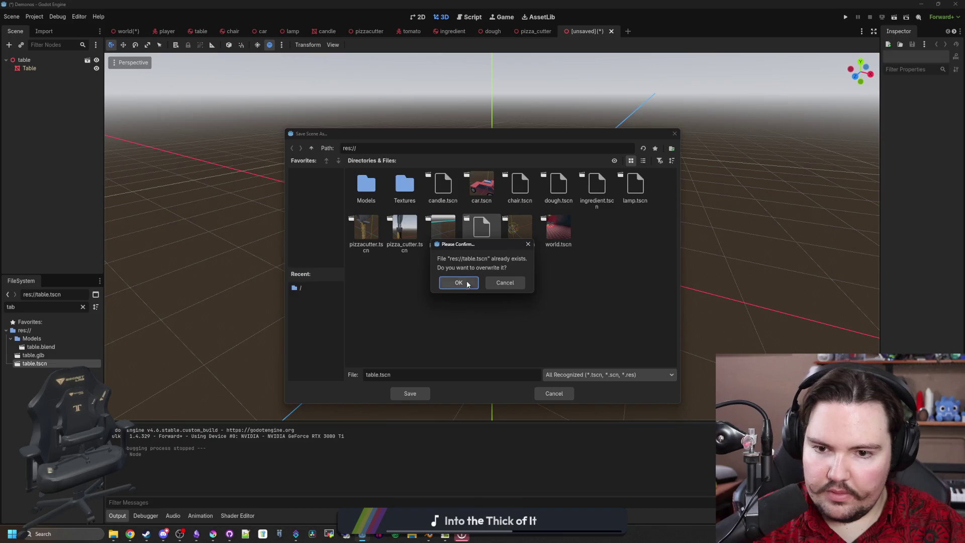
{"action": "left_click", "coordinate": [467, 285]}
{"action": "left_click", "coordinate": [468, 282]}
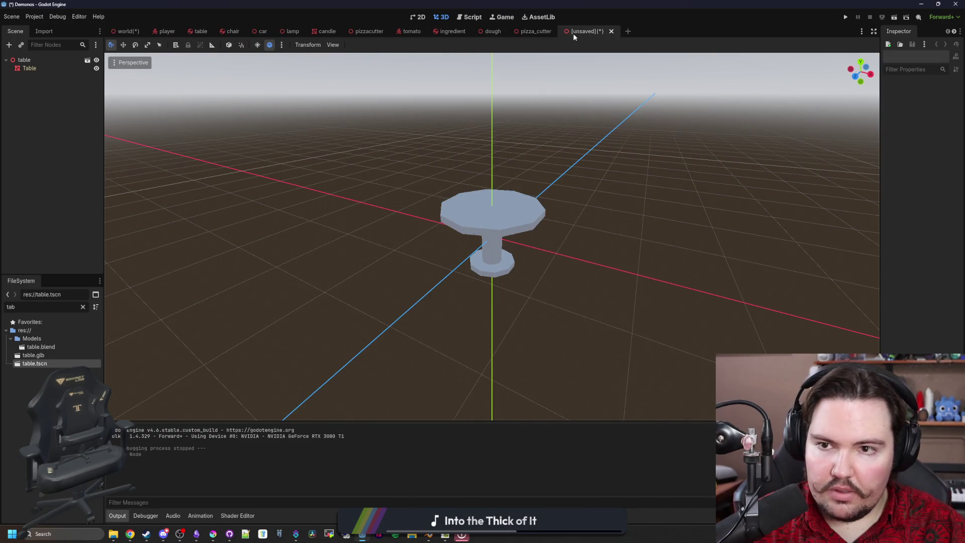
{"action": "key", "text": "ctrl+s"}
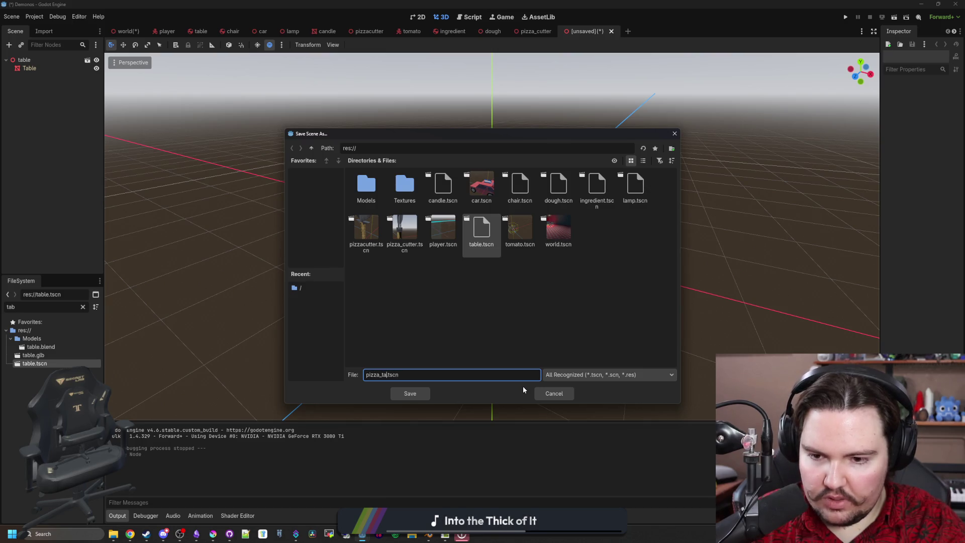
{"action": "left_click", "coordinate": [418, 393]}
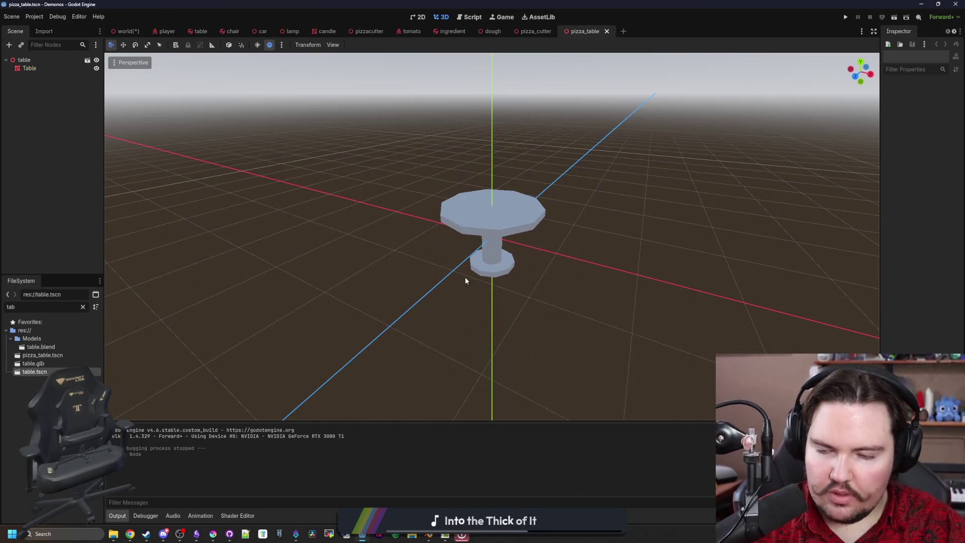
- Delete the table7 instance from the world scene
{"action": "left_click", "coordinate": [125, 31]}
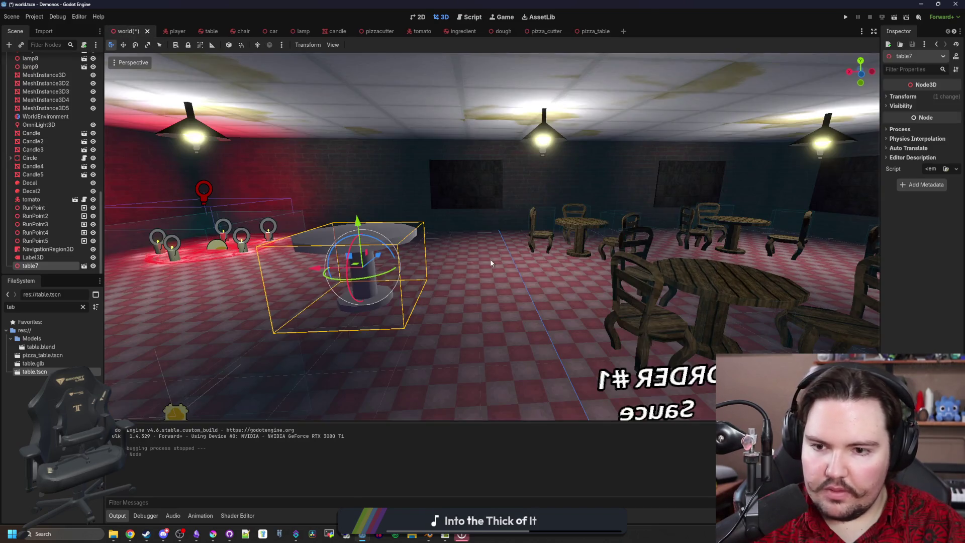
{"action": "right_click", "coordinate": [75, 266]}
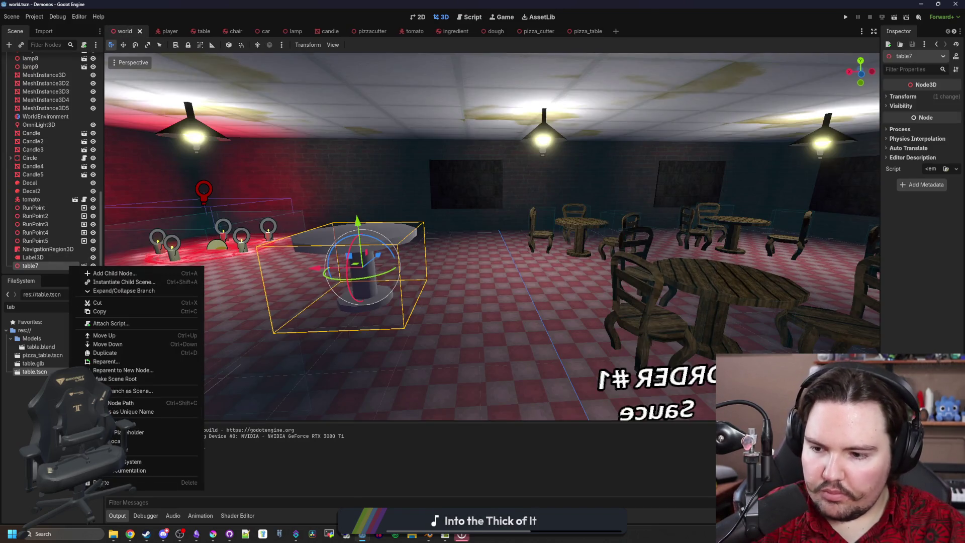
{"action": "left_click", "coordinate": [136, 481]}
{"action": "left_click", "coordinate": [477, 276]}
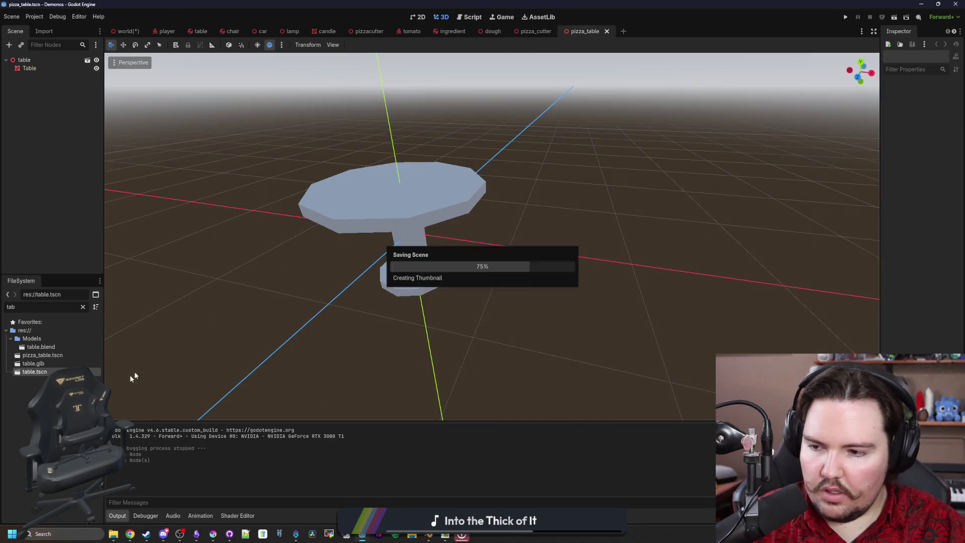
- Filter FileSystem for 'wood', drag wood.tres onto the table, and frame the Table node
{"action": "left_click", "coordinate": [82, 307]}
{"action": "type", "text": "wood"}
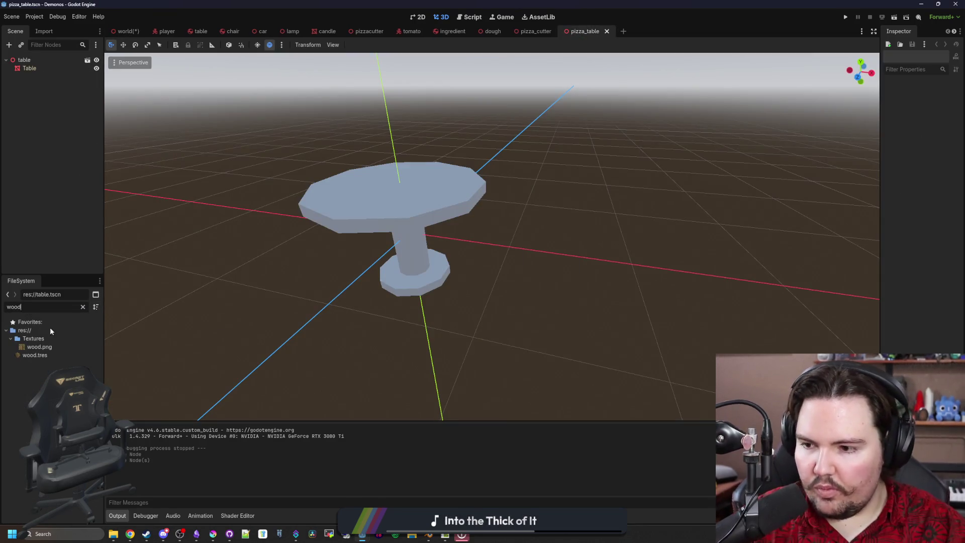
{"action": "left_click_drag", "start_coordinate": [37, 356], "coordinate": [444, 209]}
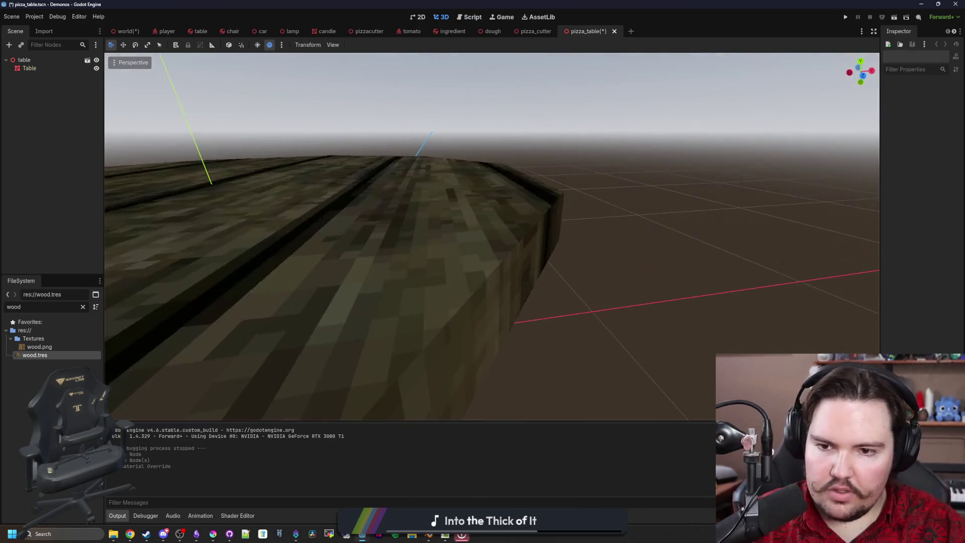
{"action": "left_click", "coordinate": [507, 330]}
{"action": "key", "text": "f"}
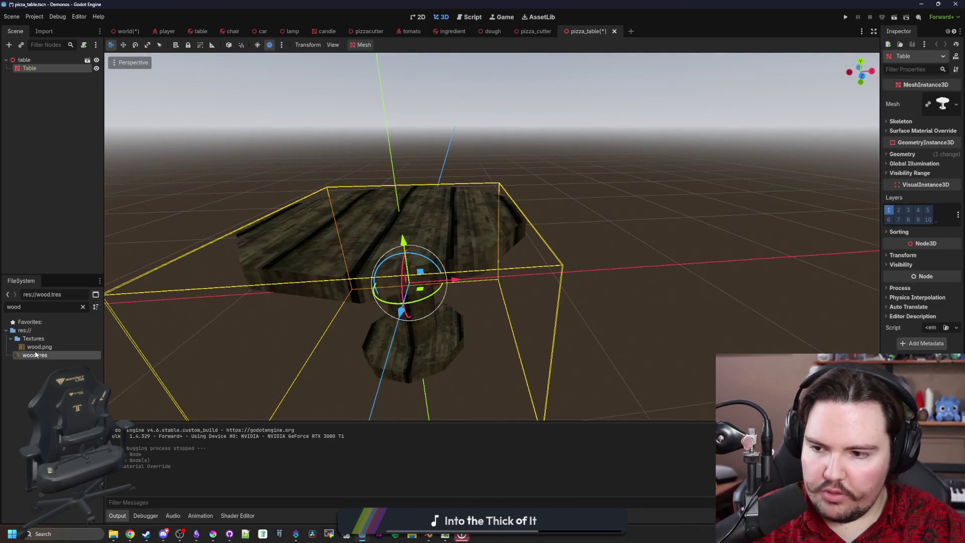
- Show wood.tres in a widened Inspector and expand its Roughness settings
{"action": "left_click", "coordinate": [36, 355]}
{"action": "left_click_drag", "start_coordinate": [931, 213], "coordinate": [528, 240]}
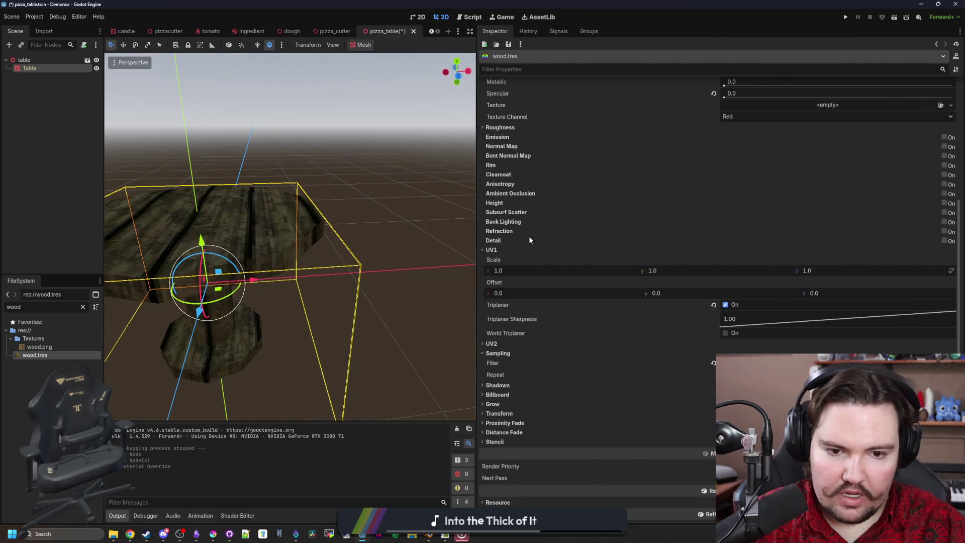
{"action": "scroll", "coordinate": [556, 306], "scroll_direction": "up", "scroll_amount": 5}
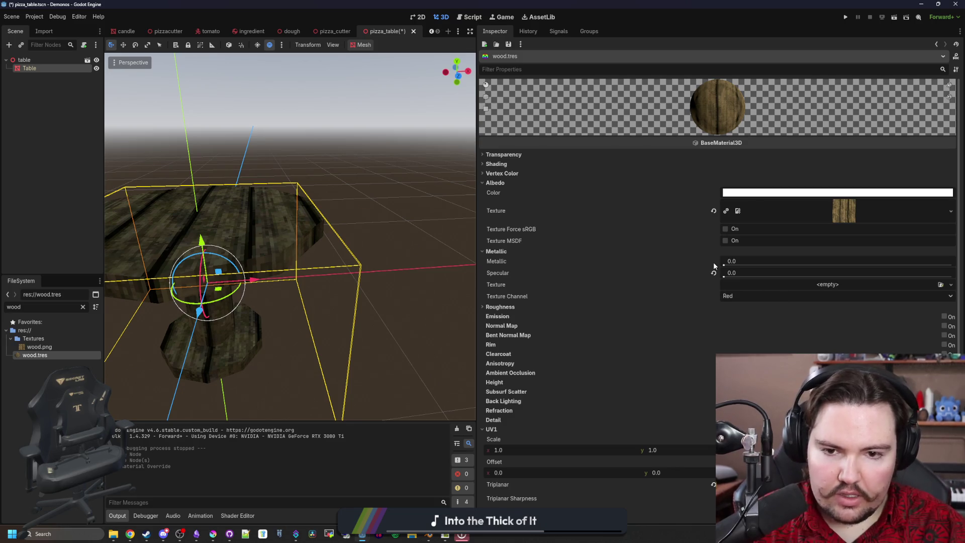
{"action": "left_click", "coordinate": [500, 308]}
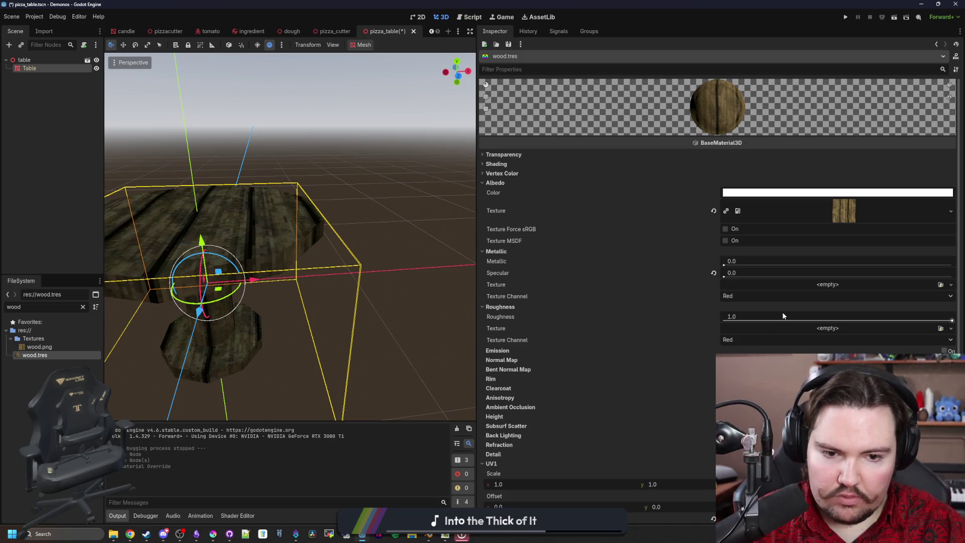
{"action": "mouse_move", "coordinate": [517, 341]}
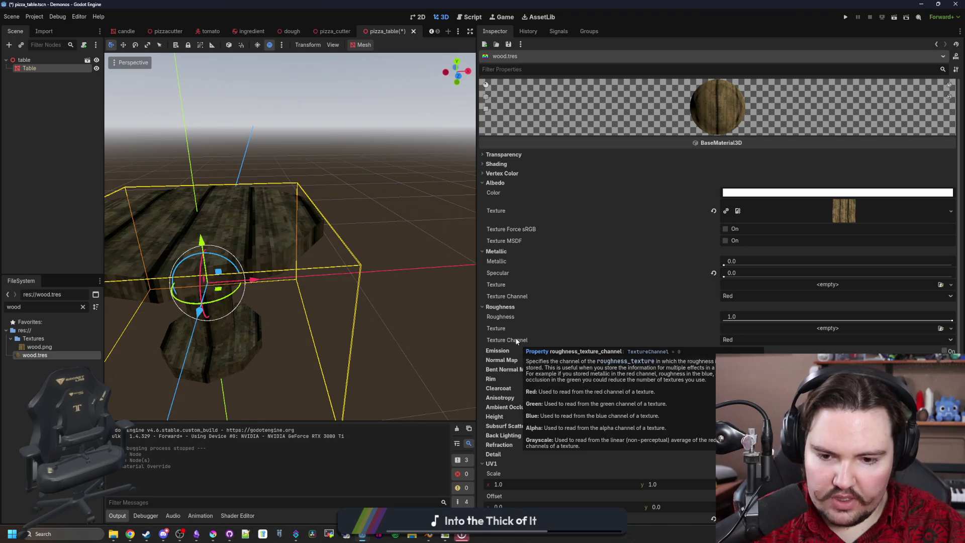
{"action": "scroll", "coordinate": [281, 150], "scroll_direction": "up", "scroll_amount": 4}
- Save the pizza_table scene, preview it under sunlight, then switch to pizza_cutter
{"action": "left_click", "coordinate": [284, 60]}
{"action": "key", "text": "ctrl+s"}
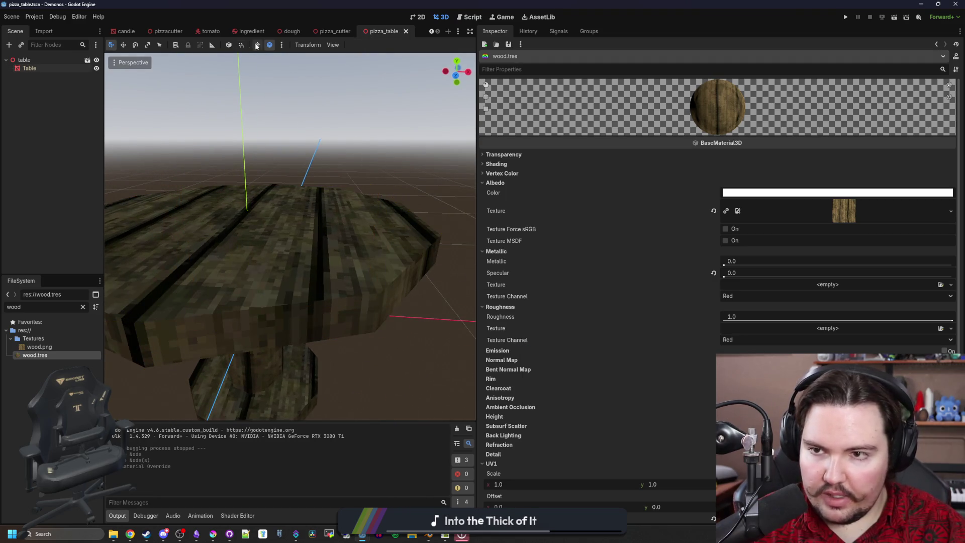
{"action": "left_click", "coordinate": [257, 46]}
{"action": "scroll", "coordinate": [290, 236], "scroll_direction": "down", "scroll_amount": 5}
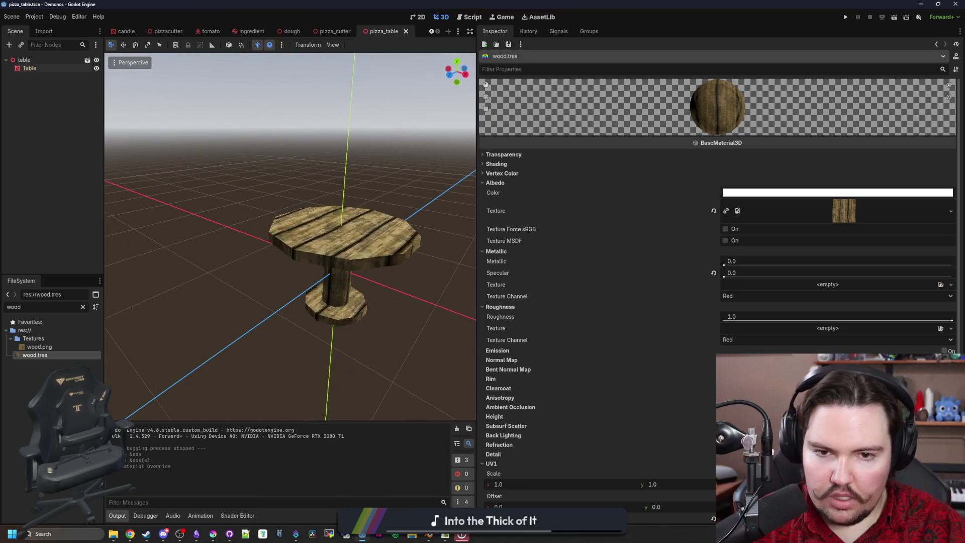
{"action": "scroll", "coordinate": [243, 110], "scroll_direction": "up", "scroll_amount": 3}
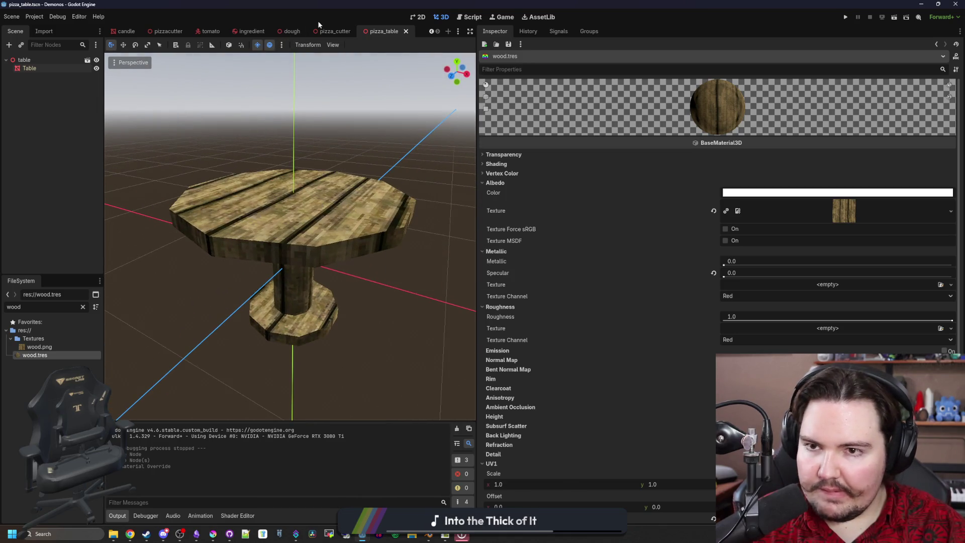
{"action": "left_click", "coordinate": [329, 31]}
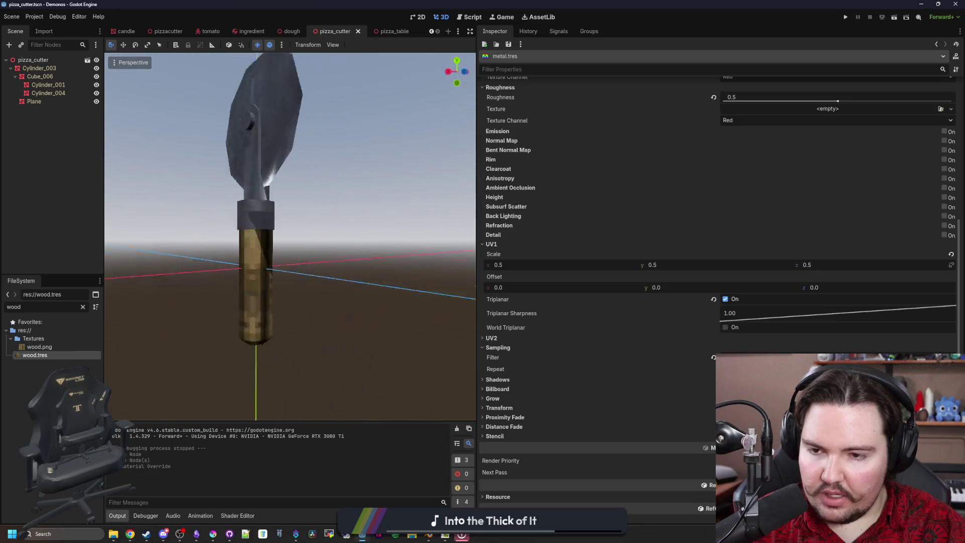
- Inspect the pizza cutter handle, Cylinder_003, toggling its selection to view its texture
{"action": "left_click", "coordinate": [251, 281]}
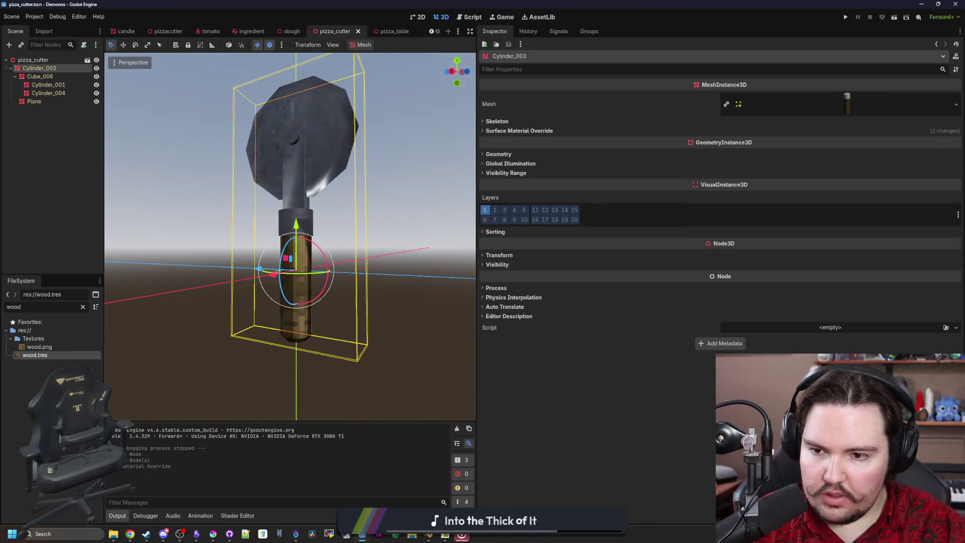
{"action": "left_click", "coordinate": [366, 377]}
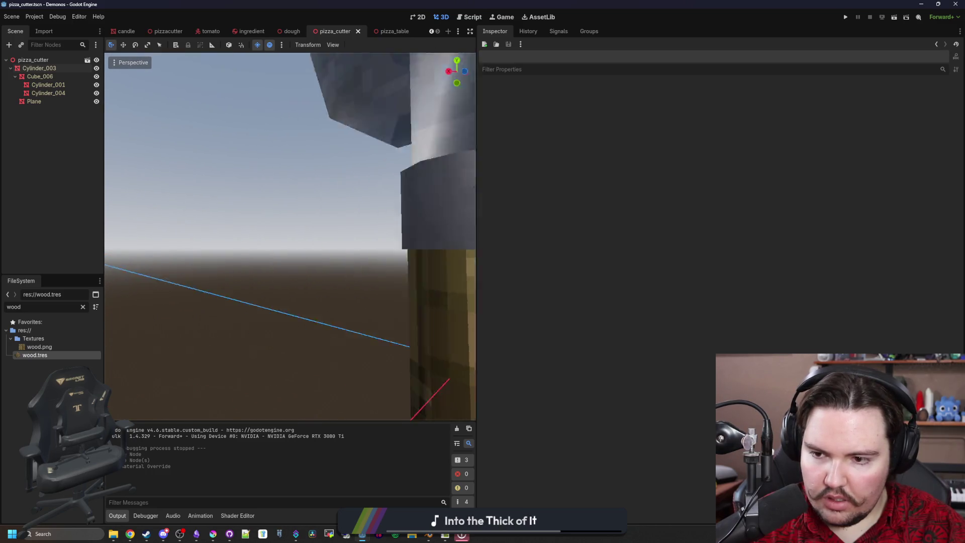
{"action": "left_click", "coordinate": [312, 315]}
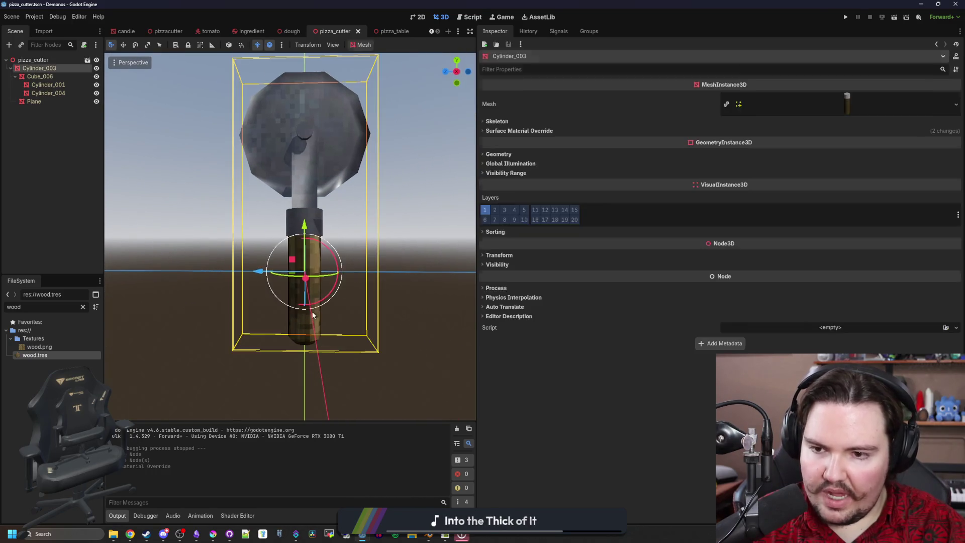
{"action": "left_click", "coordinate": [187, 257]}
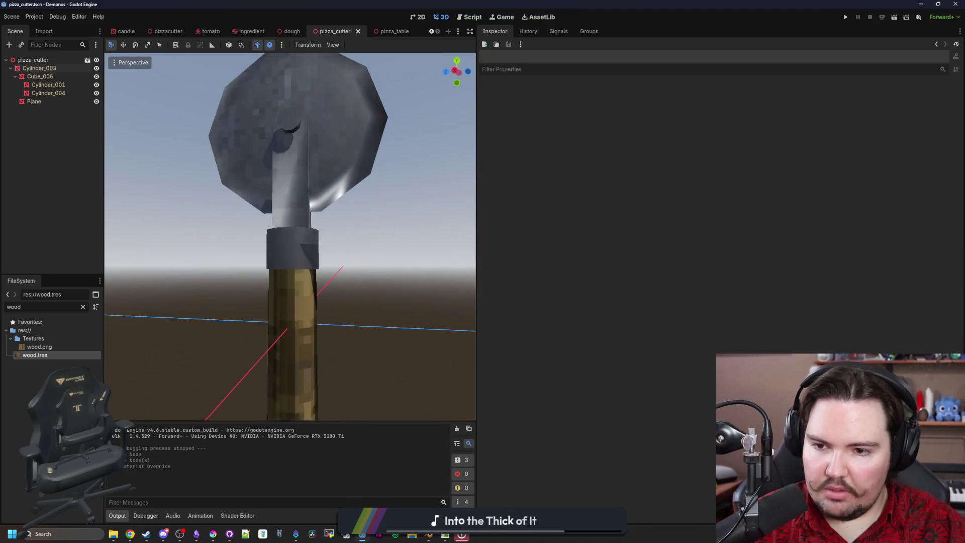
{"action": "left_click", "coordinate": [285, 316]}
- Confirm the handle's surface 1 override uses the wood material, then save pizza_cutter
{"action": "scroll", "coordinate": [324, 235], "scroll_direction": "down", "scroll_amount": 3}
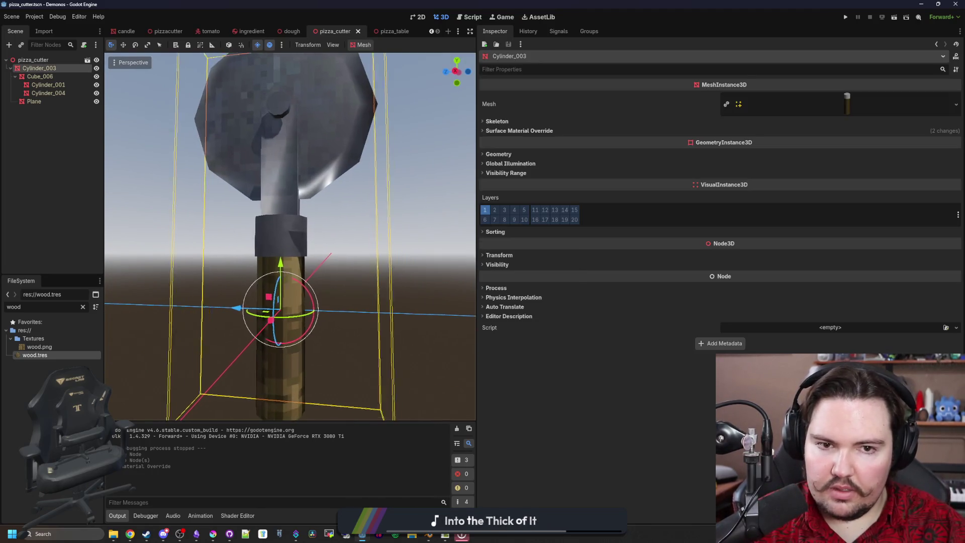
{"action": "left_click", "coordinate": [566, 135]}
{"action": "left_click", "coordinate": [810, 175]}
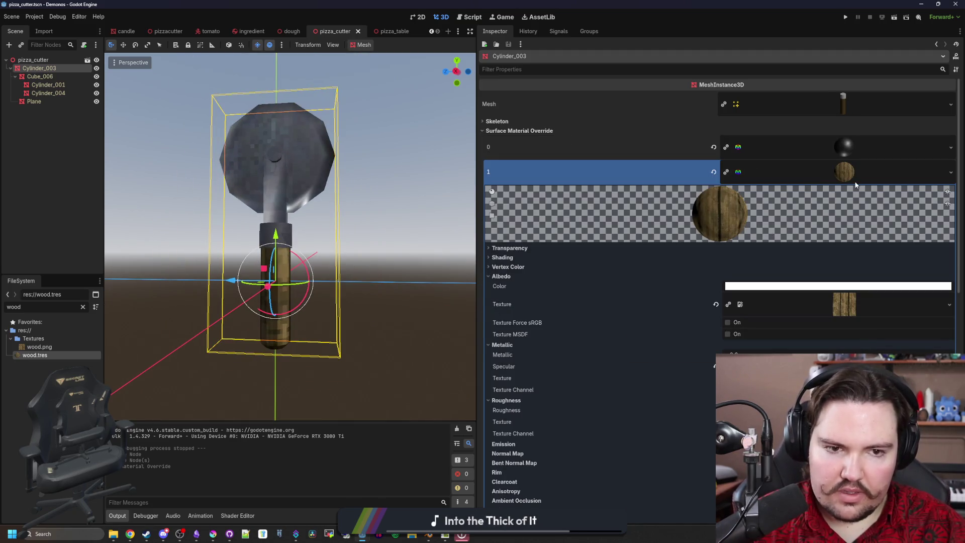
{"action": "left_click", "coordinate": [845, 171]}
{"action": "left_click", "coordinate": [156, 203]}
{"action": "key", "text": "ctrl+s"}
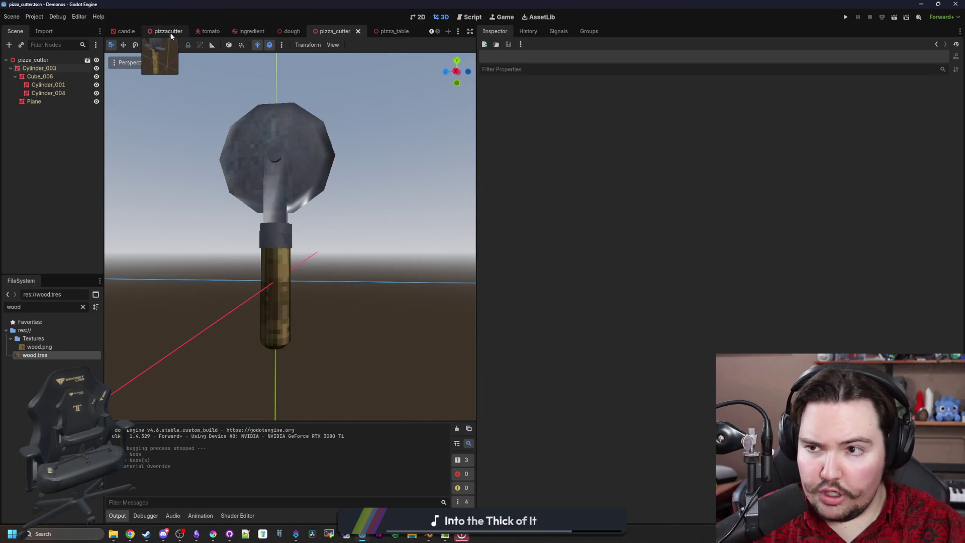
- Filter FileSystem for 'world' and select world.tscn
{"action": "left_click", "coordinate": [83, 307]}
{"action": "type", "text": "world"}
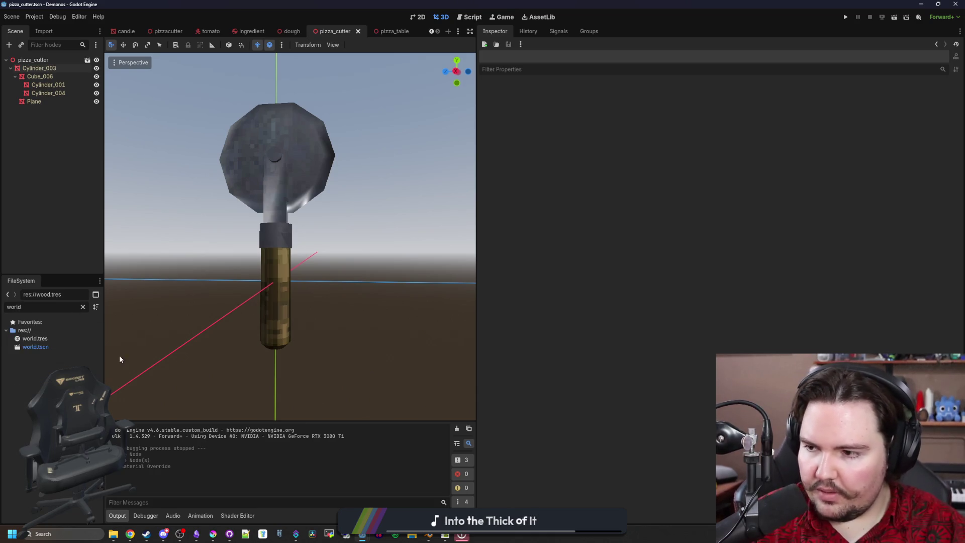
{"action": "left_click", "coordinate": [35, 347]}
- Open world.tscn with an enlarged 3D view and fly around the restaurant
{"action": "double_click", "coordinate": [49, 348]}
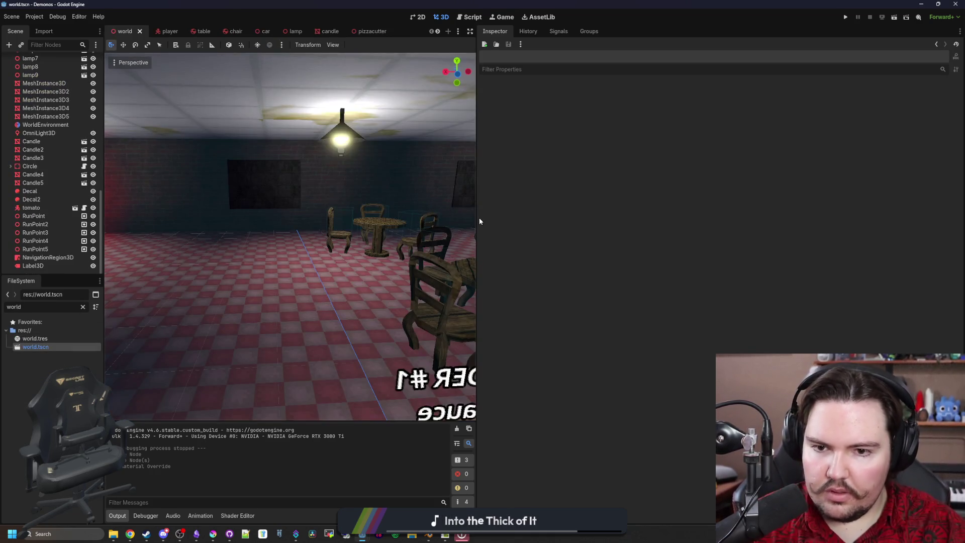
{"action": "left_click_drag", "start_coordinate": [475, 220], "coordinate": [880, 219]}
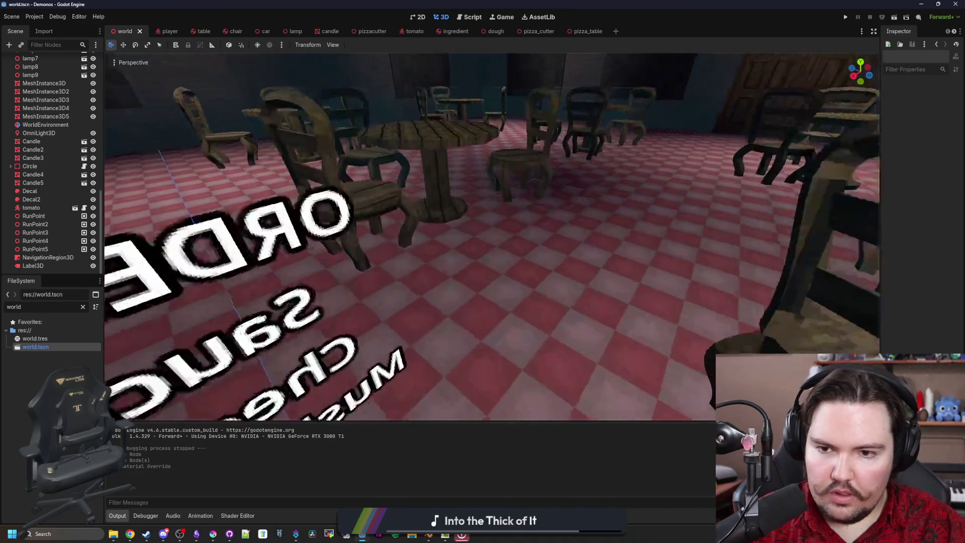
{"action": "key", "text": "w"}
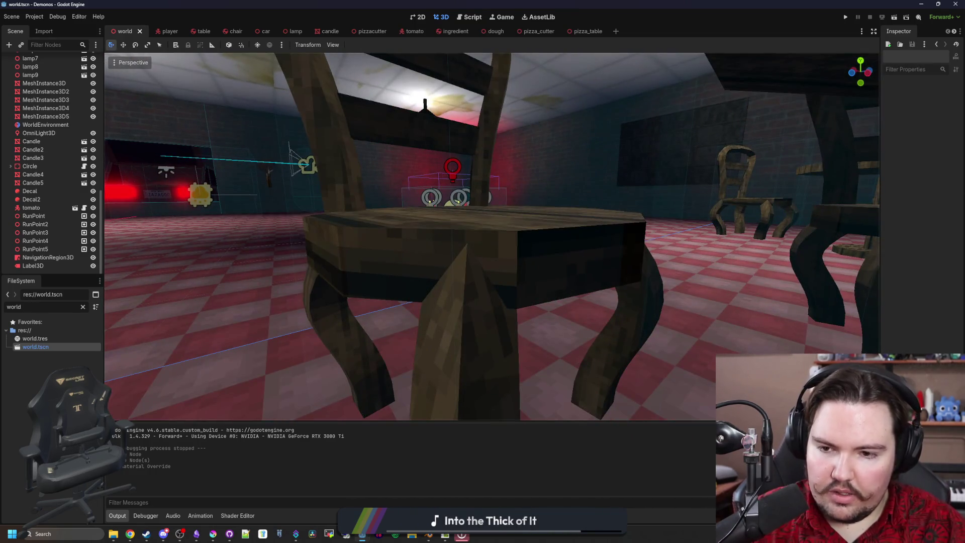
{"action": "key", "text": "s"}
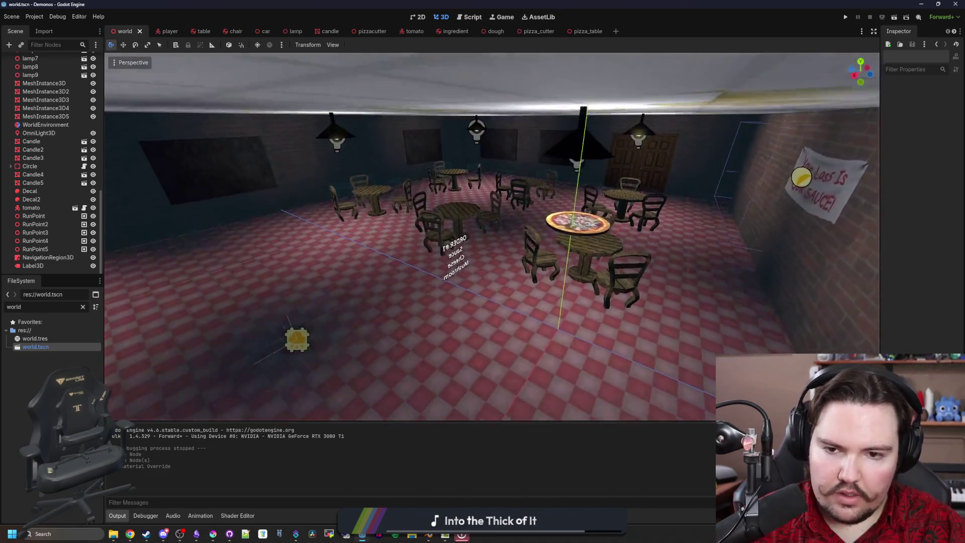
{"action": "key", "text": "w"}
- Select table5 and centre the view on it
{"action": "left_click", "coordinate": [451, 226]}
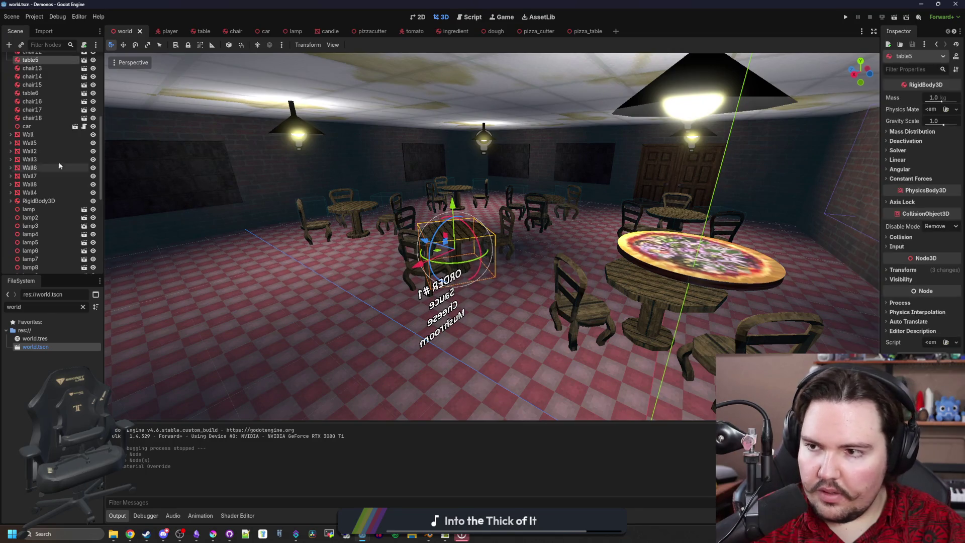
{"action": "scroll", "coordinate": [57, 164], "scroll_direction": "up", "scroll_amount": 5}
{"action": "key", "text": "f"}
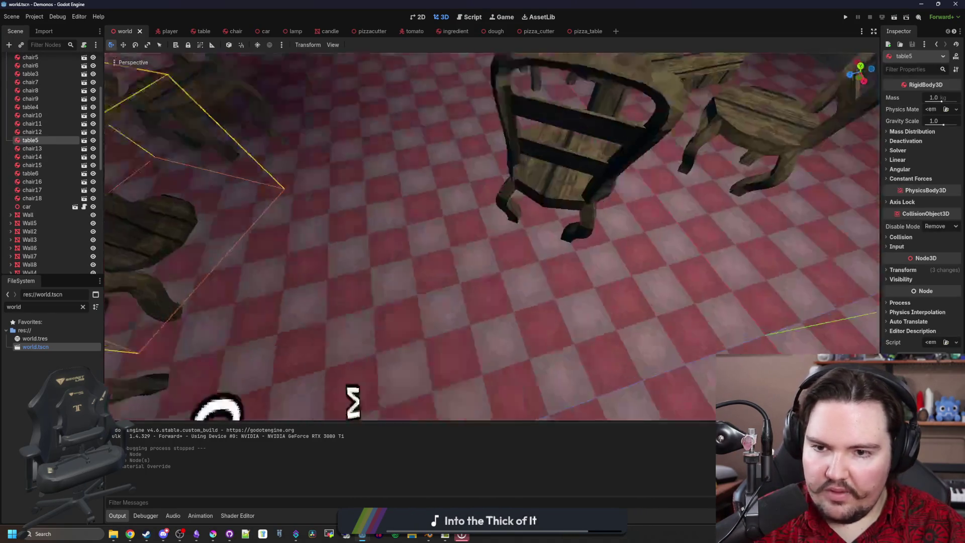
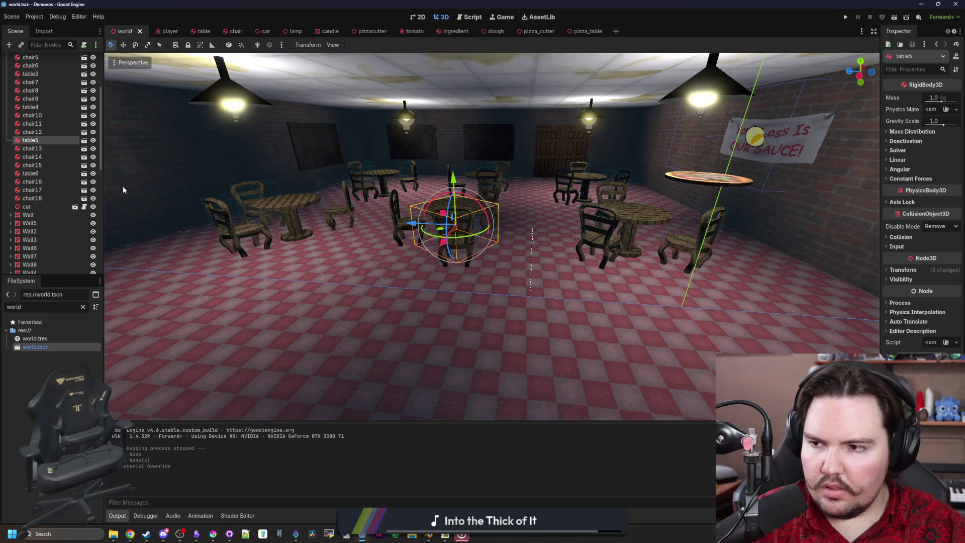
- Select all 23 chairs and tables in the Scene dock, from the first chair down to chair18
{"action": "left_click", "coordinate": [46, 198]}
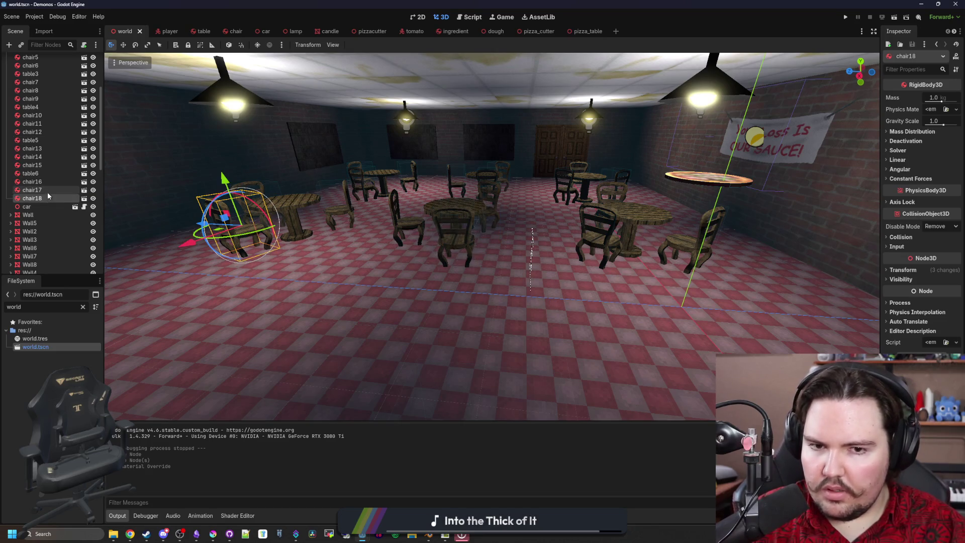
{"action": "key", "text": "Down"}
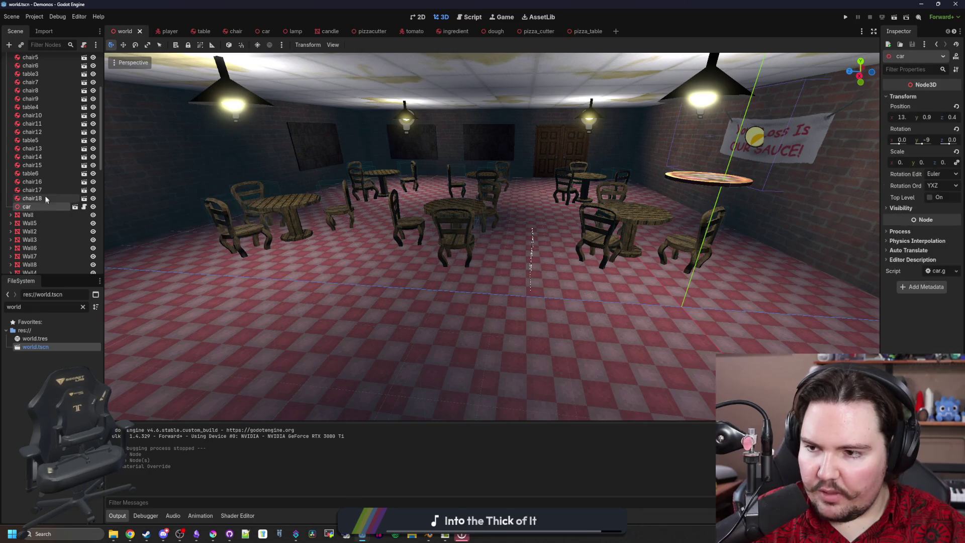
{"action": "left_click", "coordinate": [44, 198]}
{"action": "scroll", "coordinate": [44, 195], "scroll_direction": "up", "scroll_amount": 5}
{"action": "left_click", "coordinate": [40, 110], "text": "shift"}
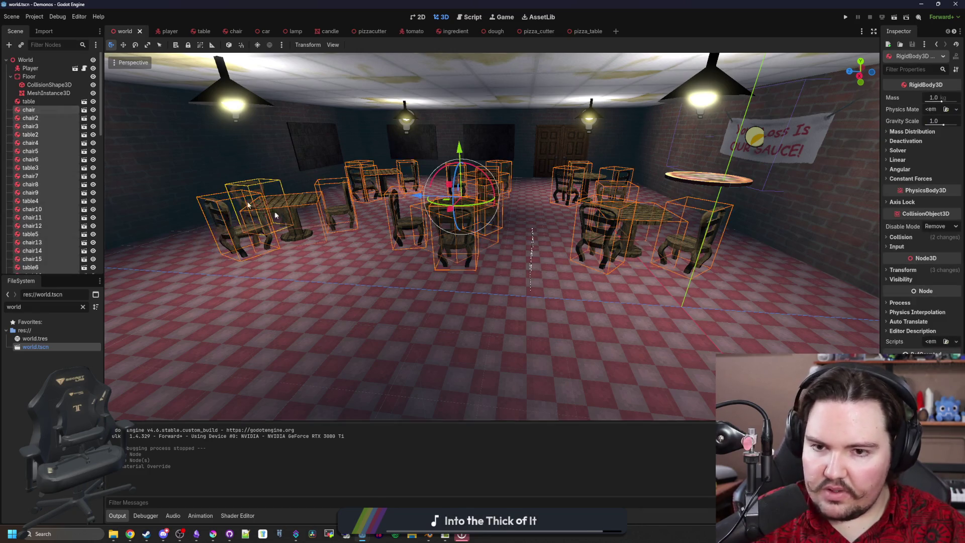
- Frame and delete the 23 selected nodes, then filter project files by 'table'
{"action": "left_click_drag", "start_coordinate": [275, 215], "coordinate": [391, 418]}
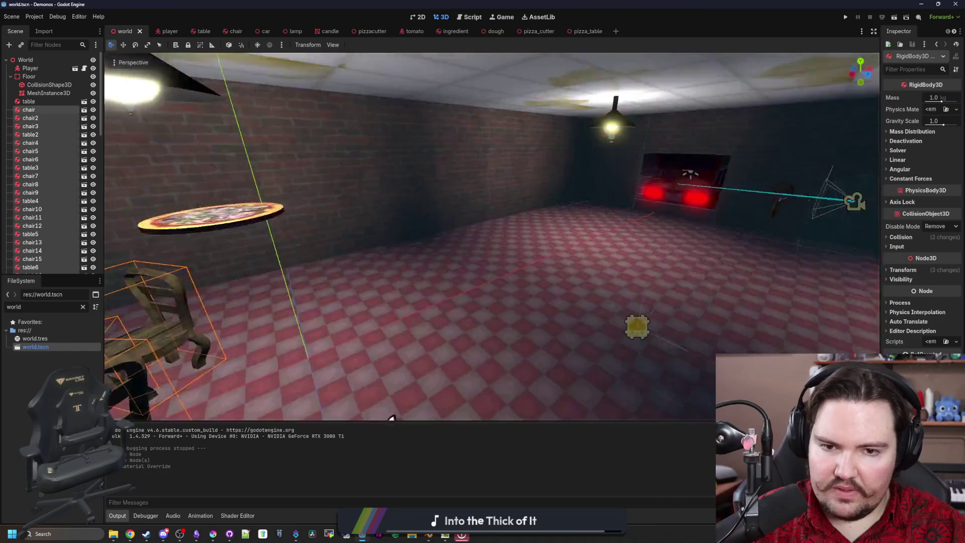
{"action": "key", "text": "f"}
{"action": "scroll", "coordinate": [83, 189], "scroll_direction": "down", "scroll_amount": 5}
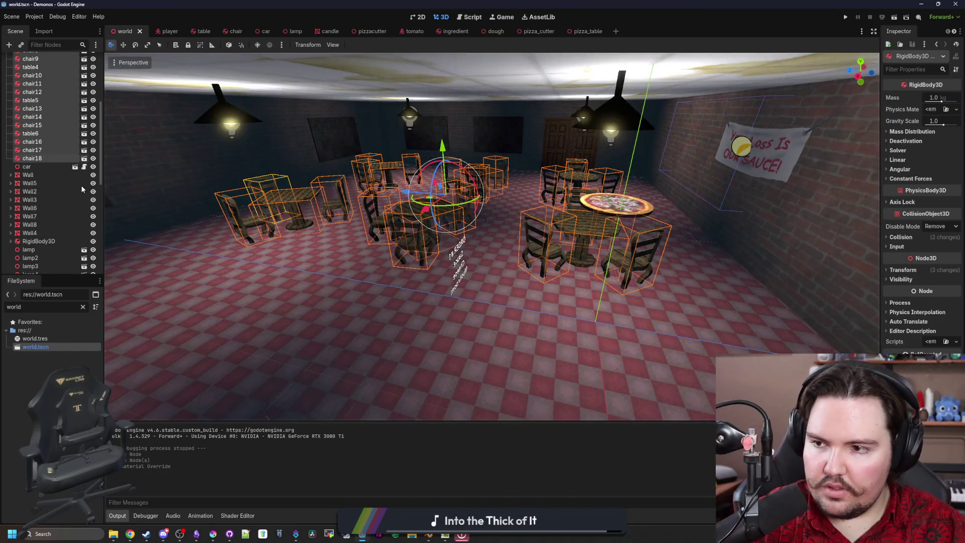
{"action": "key", "text": "Delete"}
{"action": "left_click", "coordinate": [459, 278]}
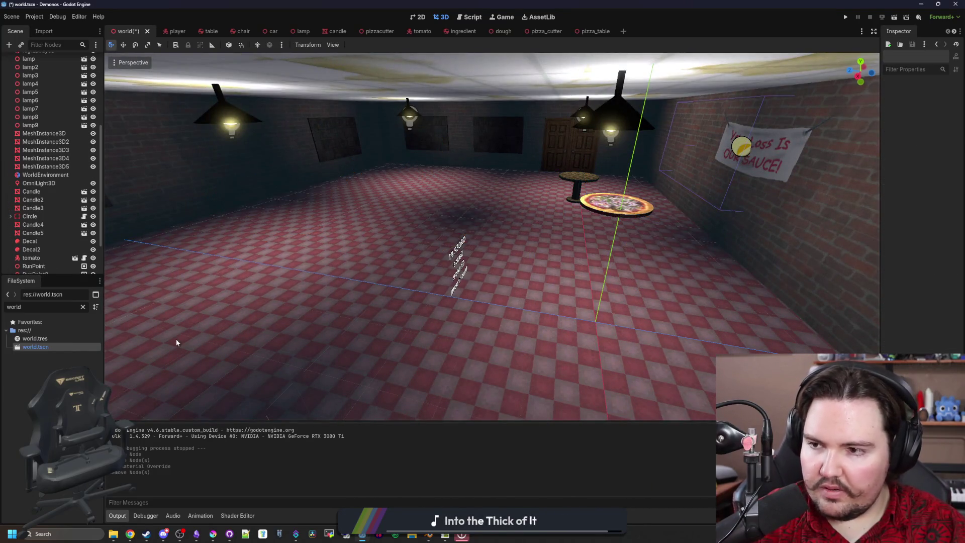
{"action": "left_click", "coordinate": [82, 307]}
{"action": "type", "text": "table"}
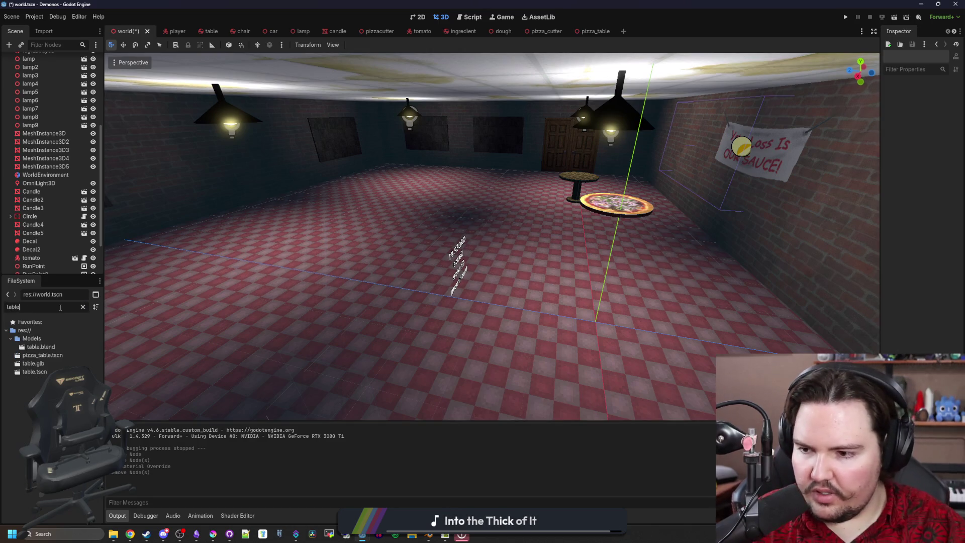
- Open the pizza_table scene and the import settings for table.blend
{"action": "double_click", "coordinate": [62, 357]}
{"action": "left_click", "coordinate": [59, 347]}
{"action": "double_click", "coordinate": [60, 347]}
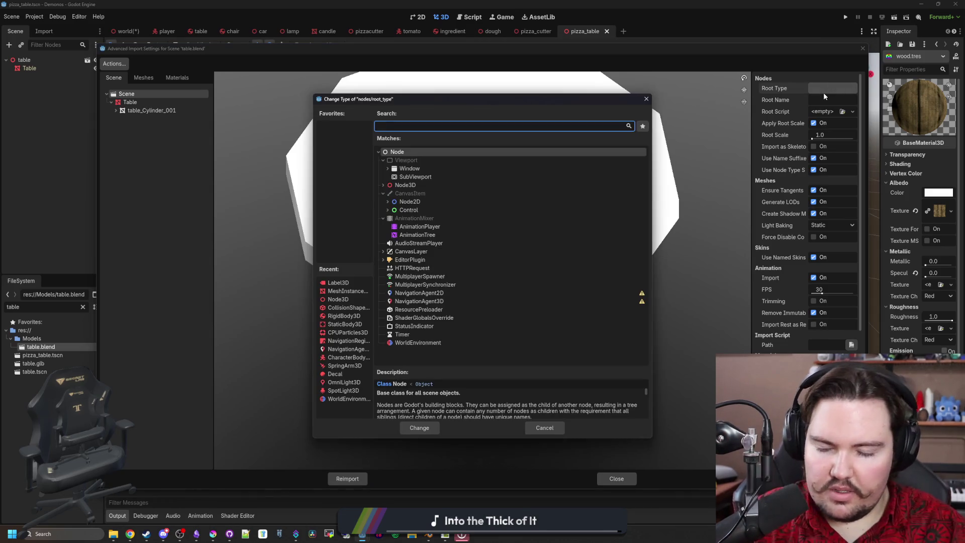
- Set table.blend's root type to RigidBody3D and reimport it
{"action": "type", "text": "physic"}
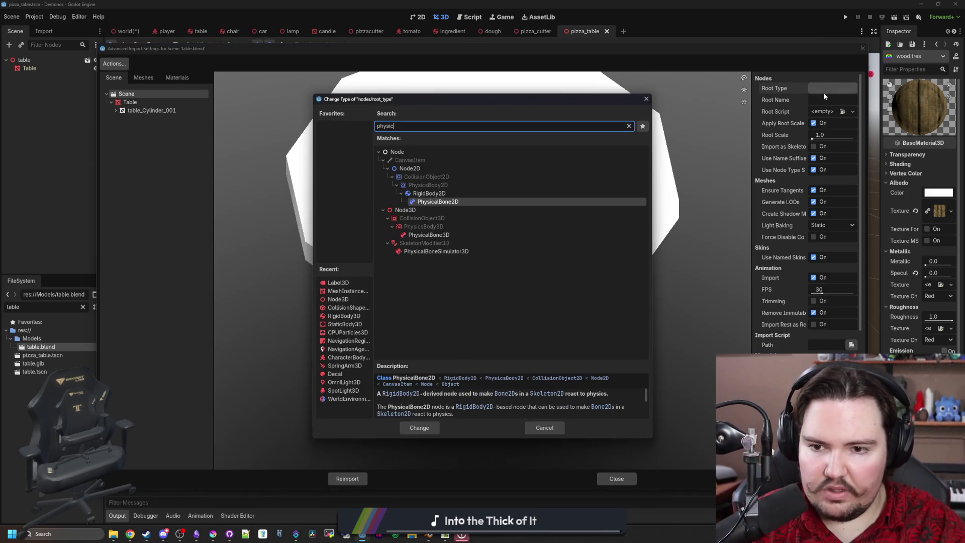
{"action": "key", "text": "BackSpace"}
{"action": "key", "text": "BackSpace"}
{"action": "key", "text": "BackSpace"}
{"action": "type", "text": "r"}
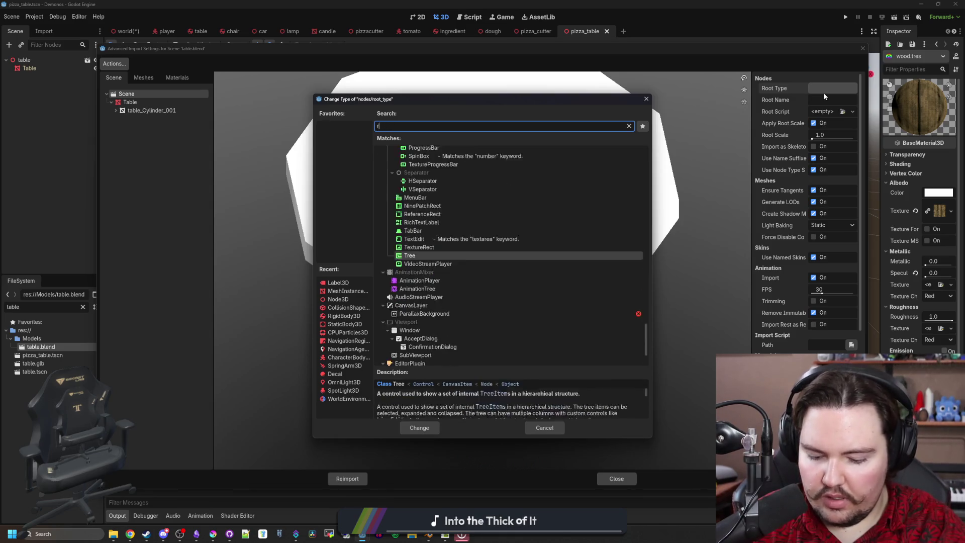
{"action": "type", "text": "igid"}
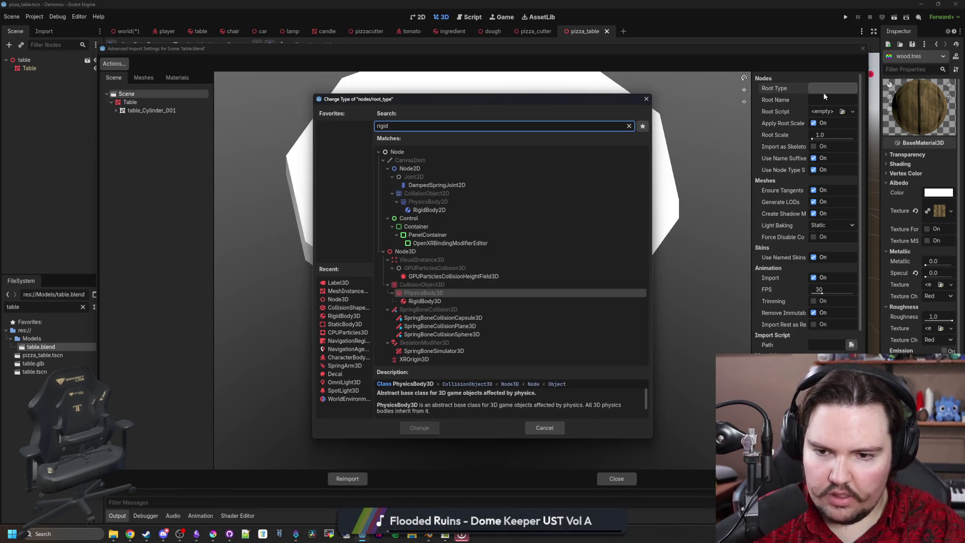
{"action": "key", "text": "Down"}
{"action": "key", "text": "Return"}
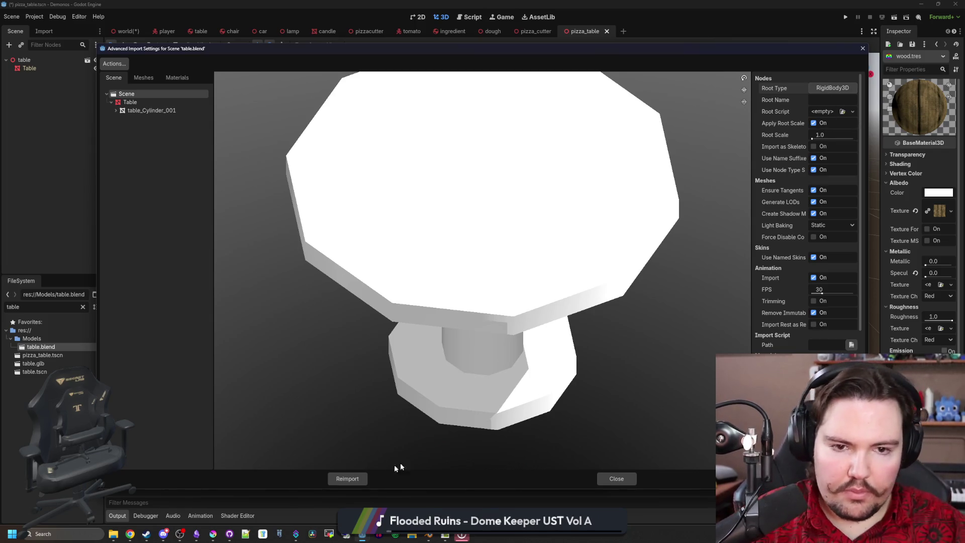
{"action": "left_click", "coordinate": [348, 479]}
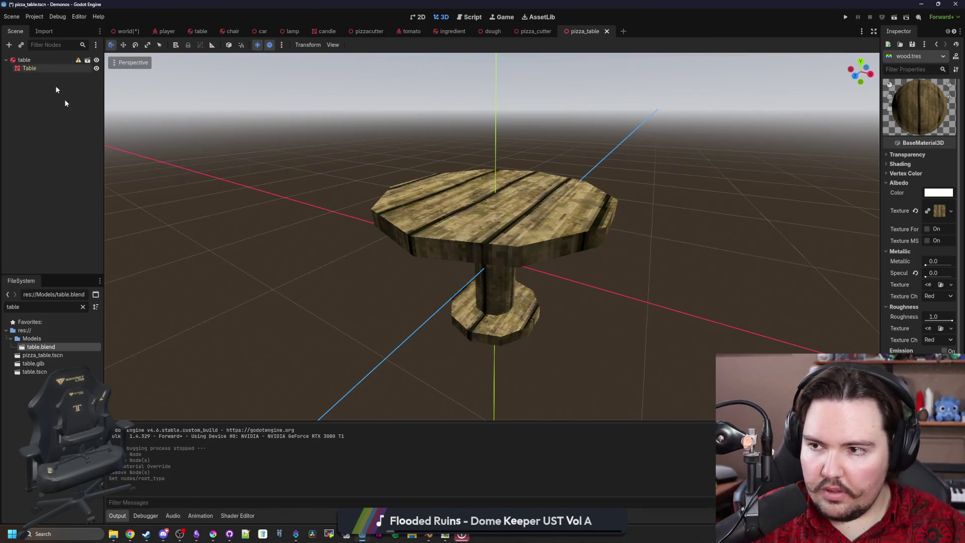
- Enable Generate Physics on the Table mesh in table.blend, reimport, and run the project
{"action": "double_click", "coordinate": [41, 346]}
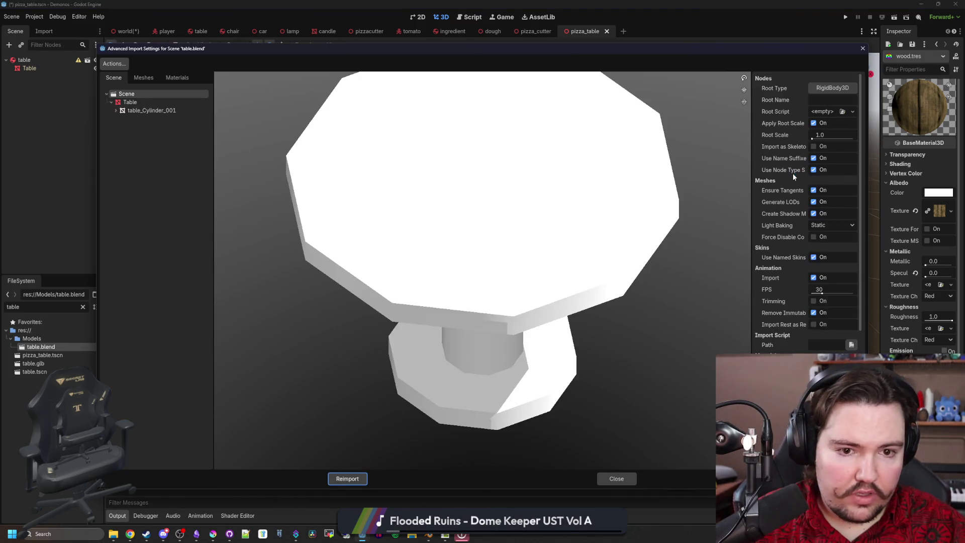
{"action": "scroll", "coordinate": [782, 277], "scroll_direction": "down", "scroll_amount": 3}
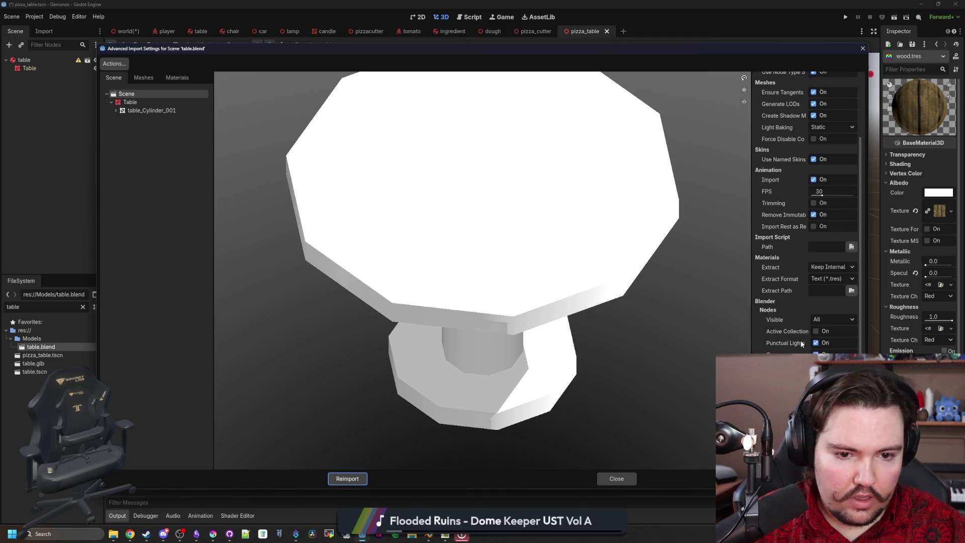
{"action": "scroll", "coordinate": [783, 302], "scroll_direction": "up", "scroll_amount": 3}
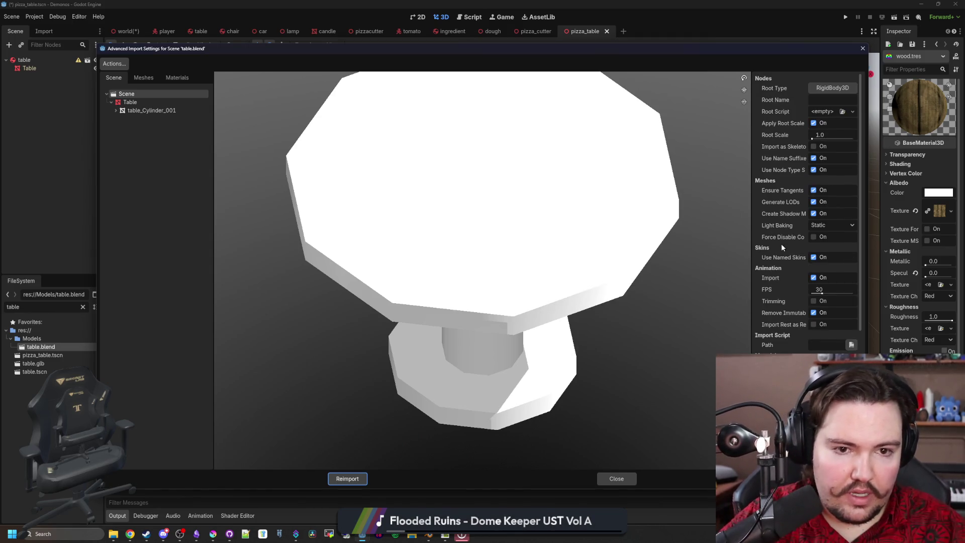
{"action": "left_click", "coordinate": [138, 102]}
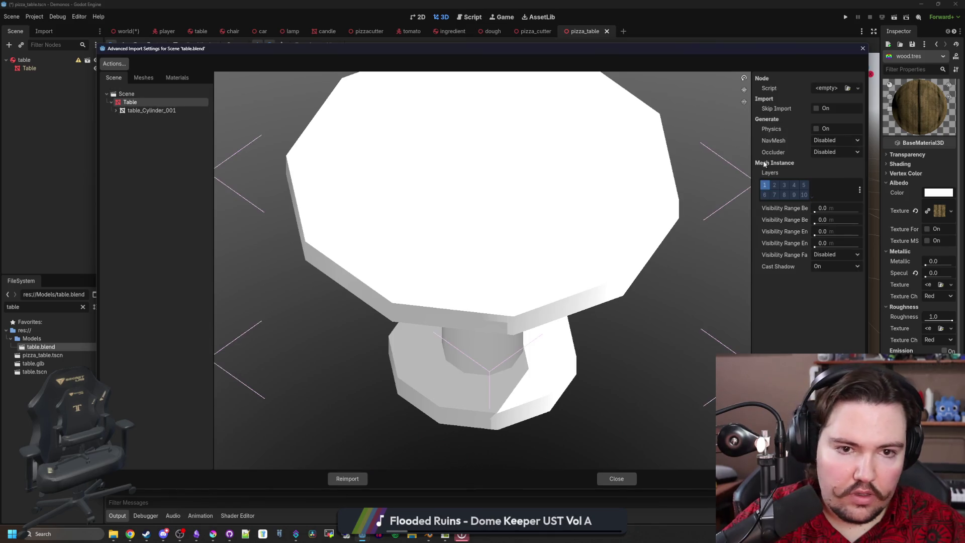
{"action": "left_click", "coordinate": [819, 129]}
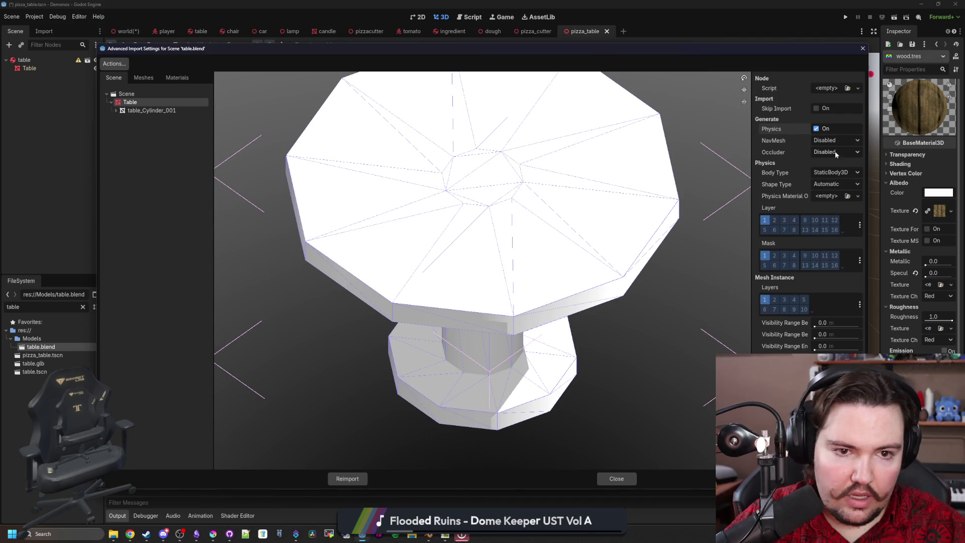
{"action": "left_click", "coordinate": [340, 482]}
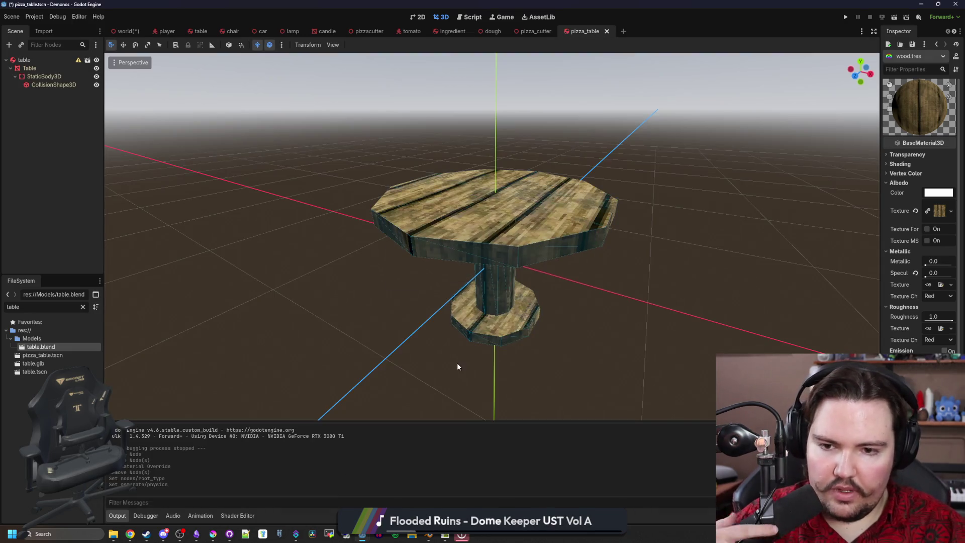
{"action": "left_click", "coordinate": [845, 19]}
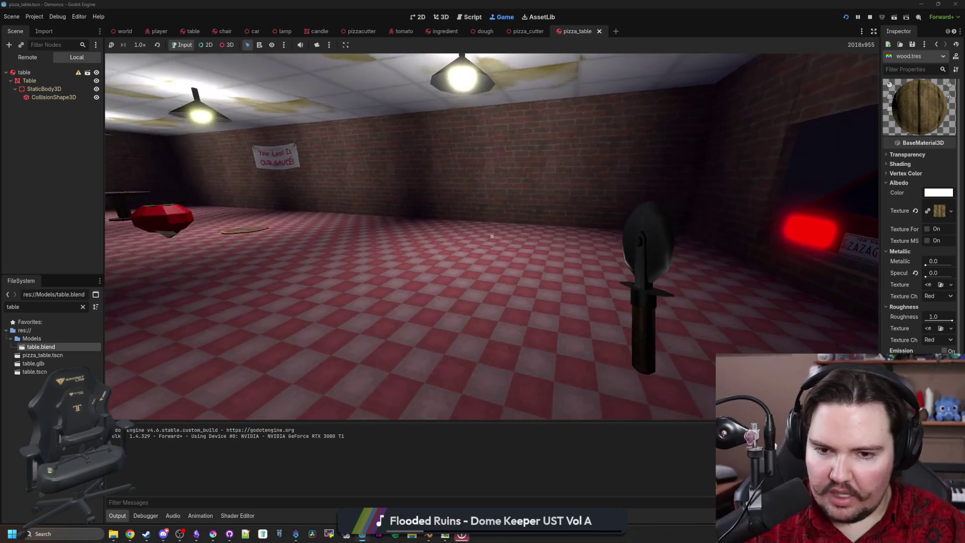
- Walk toward and back from the wooden table twice in the game, then stop it with F5
{"action": "key", "text": "w"}
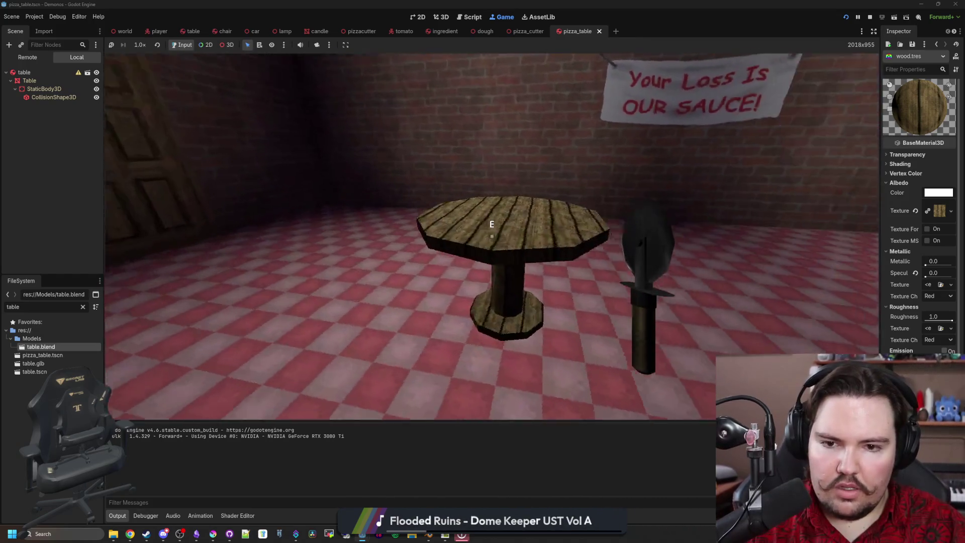
{"action": "key", "text": "s"}
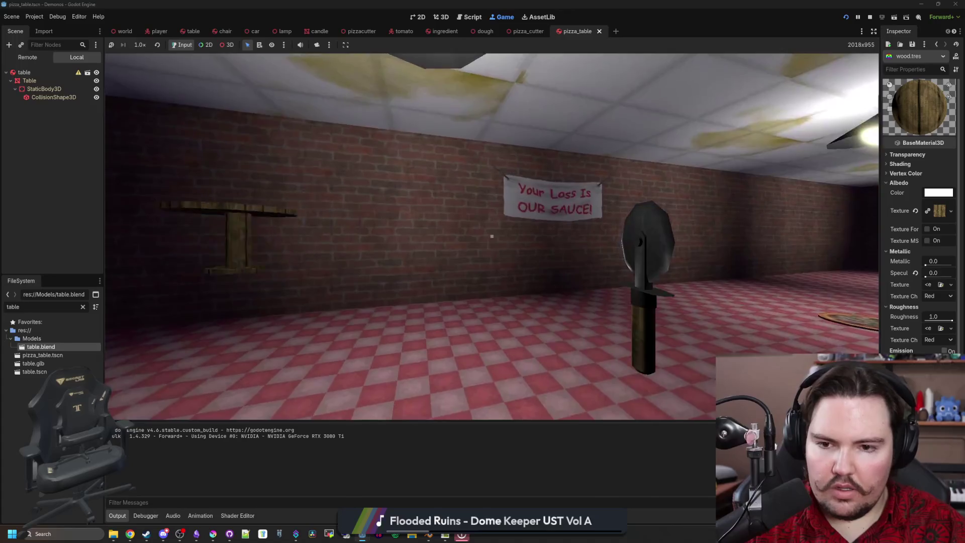
{"action": "key", "text": "w"}
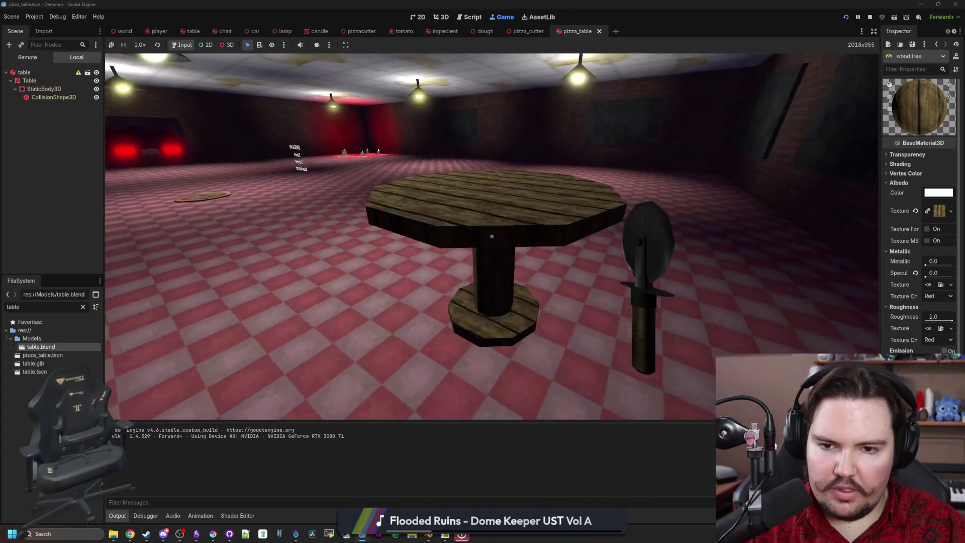
{"action": "key", "text": "s"}
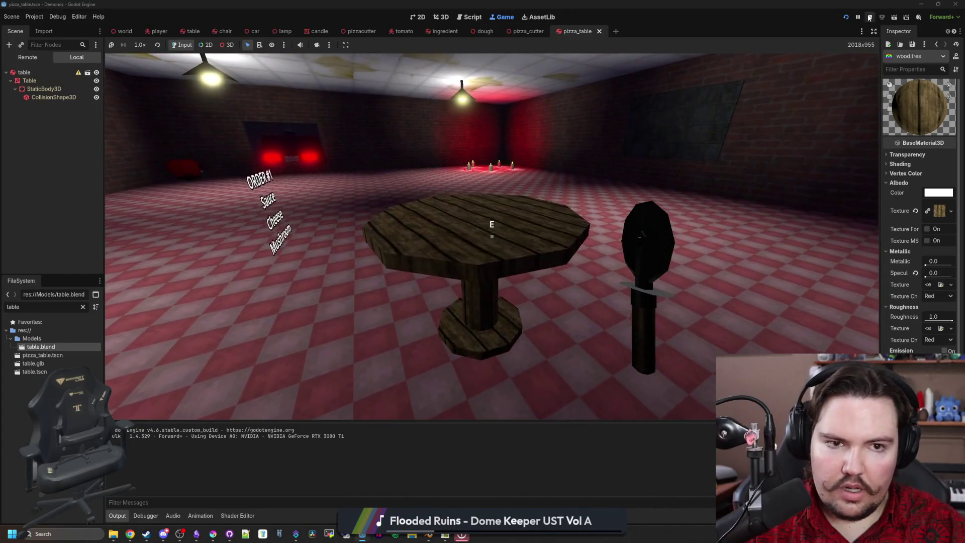
{"action": "key", "text": "F5"}
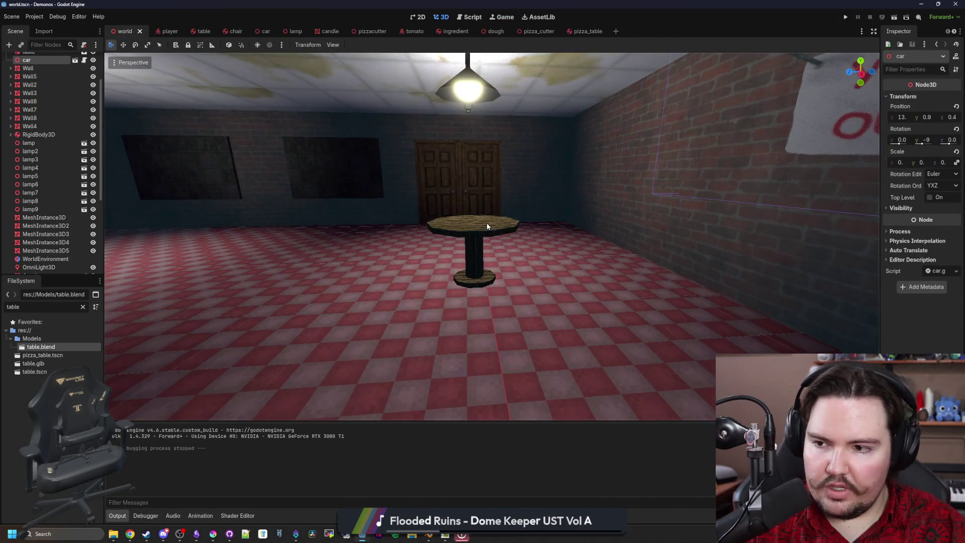
- Delete the wooden table from the world scene and save it
{"action": "left_click", "coordinate": [486, 223]}
{"action": "scroll", "coordinate": [53, 132], "scroll_direction": "up", "scroll_amount": 2}
{"action": "key", "text": "Delete"}
{"action": "key", "text": "Return"}
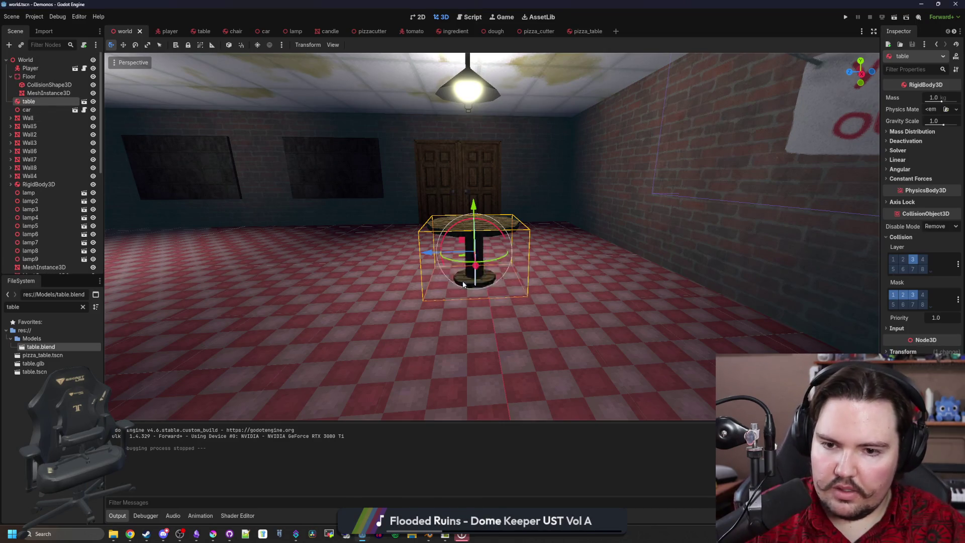
{"action": "key", "text": "ctrl+s"}
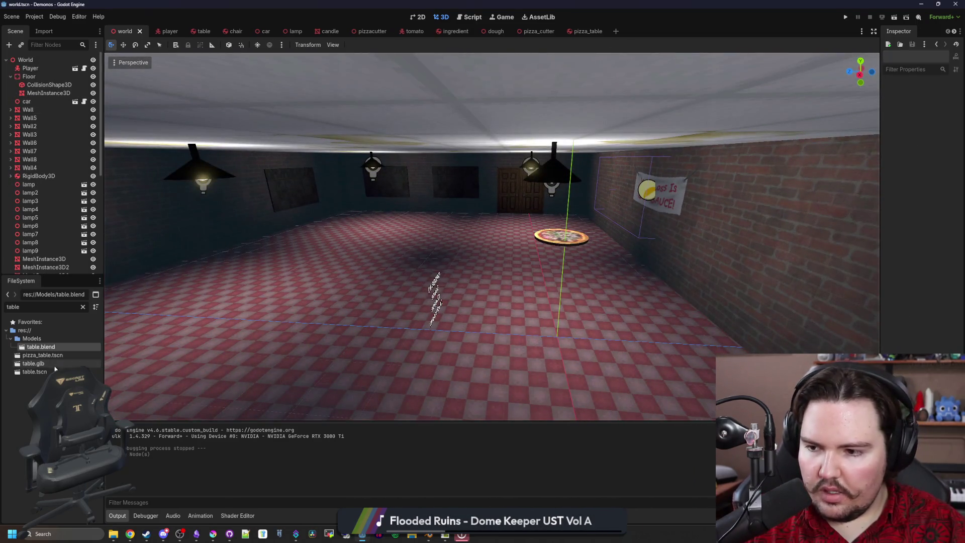
- Remove table.tscn and table.glb from the project and clear the 'table' file filter
{"action": "left_click", "coordinate": [34, 371]}
{"action": "right_click", "coordinate": [52, 372]}
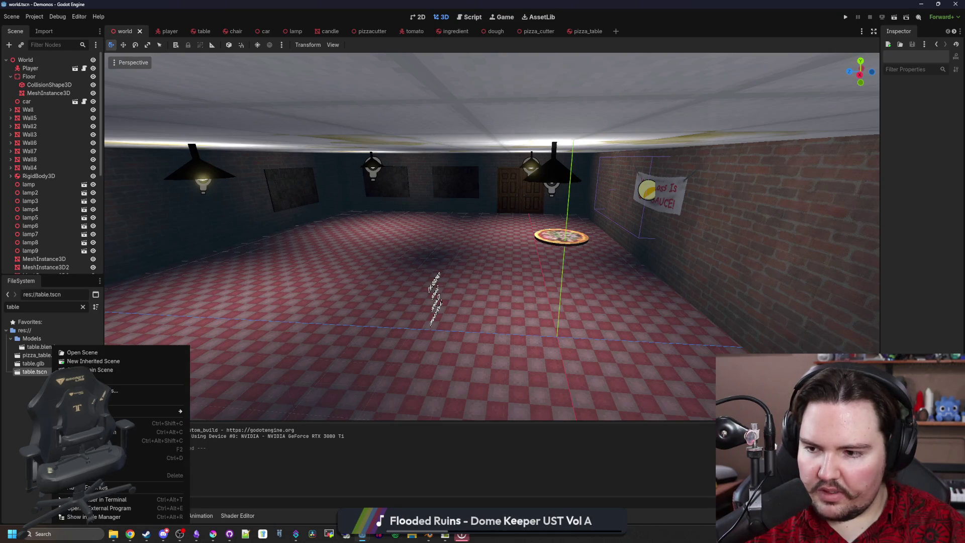
{"action": "left_click", "coordinate": [146, 475]}
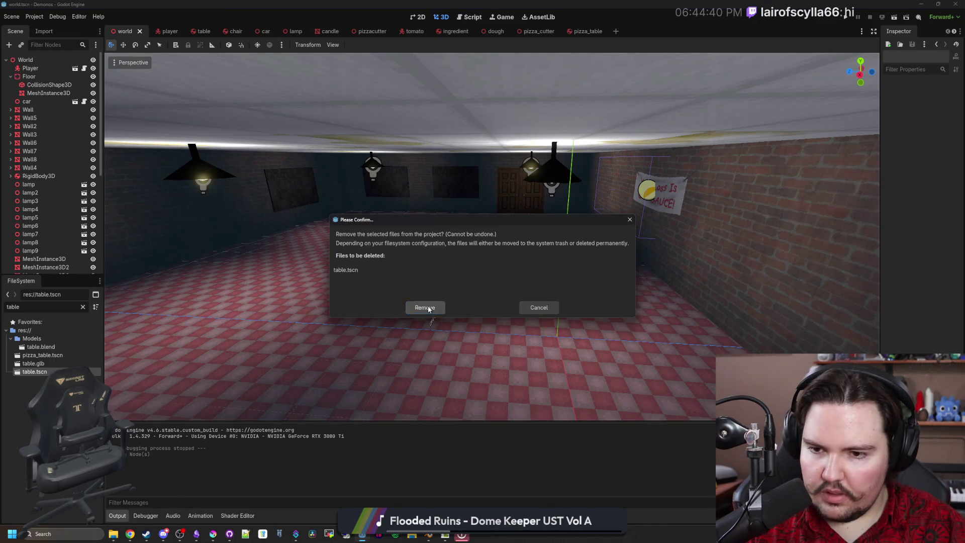
{"action": "left_click", "coordinate": [425, 307]}
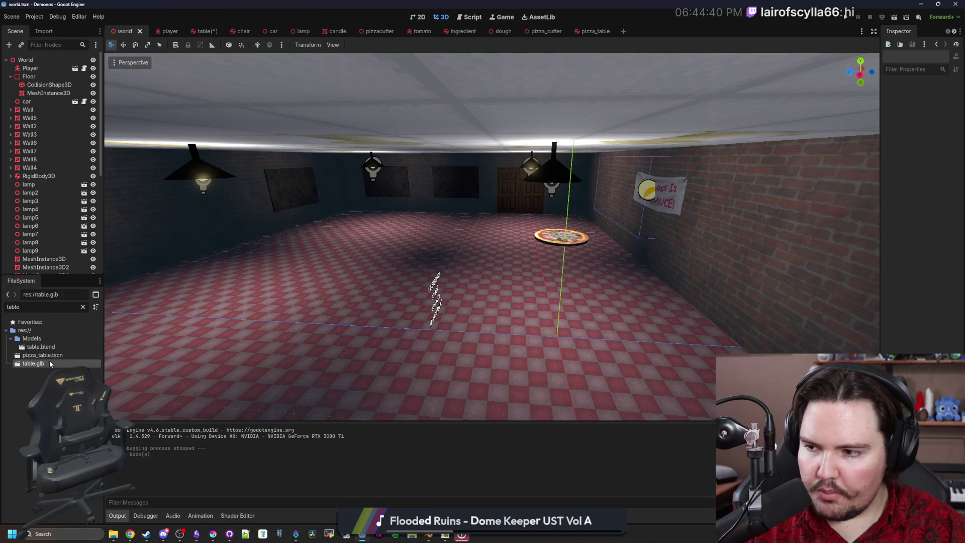
{"action": "right_click", "coordinate": [51, 364]}
{"action": "left_click", "coordinate": [145, 466]}
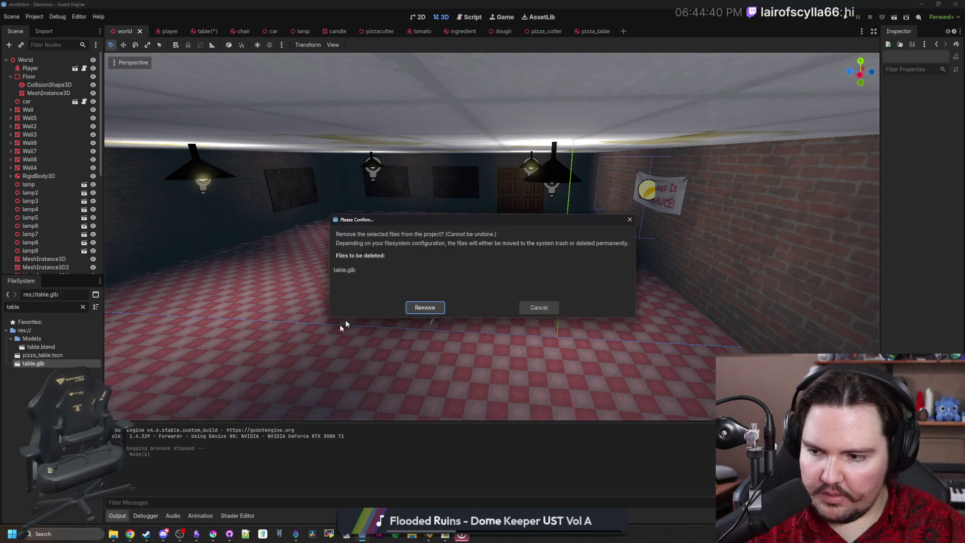
{"action": "left_click", "coordinate": [413, 307]}
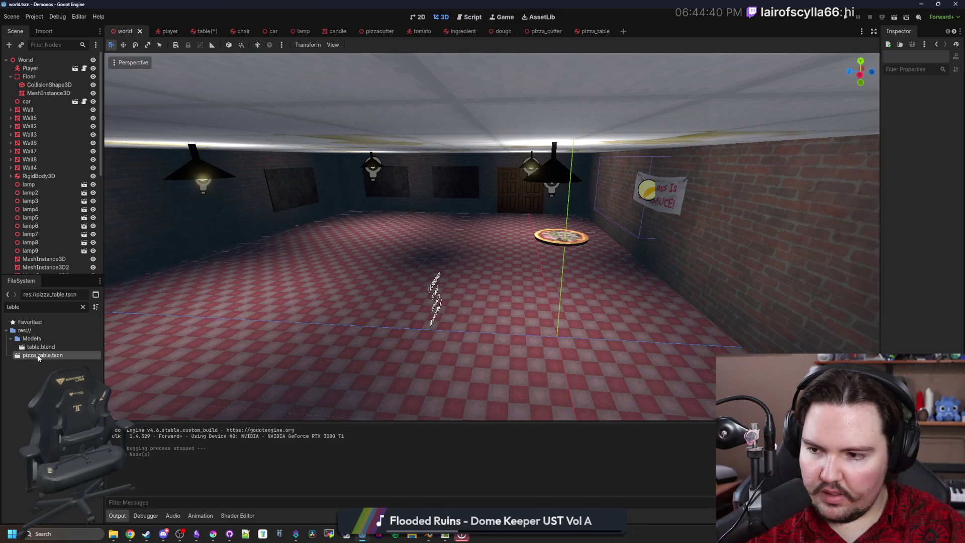
{"action": "left_click", "coordinate": [83, 307]}
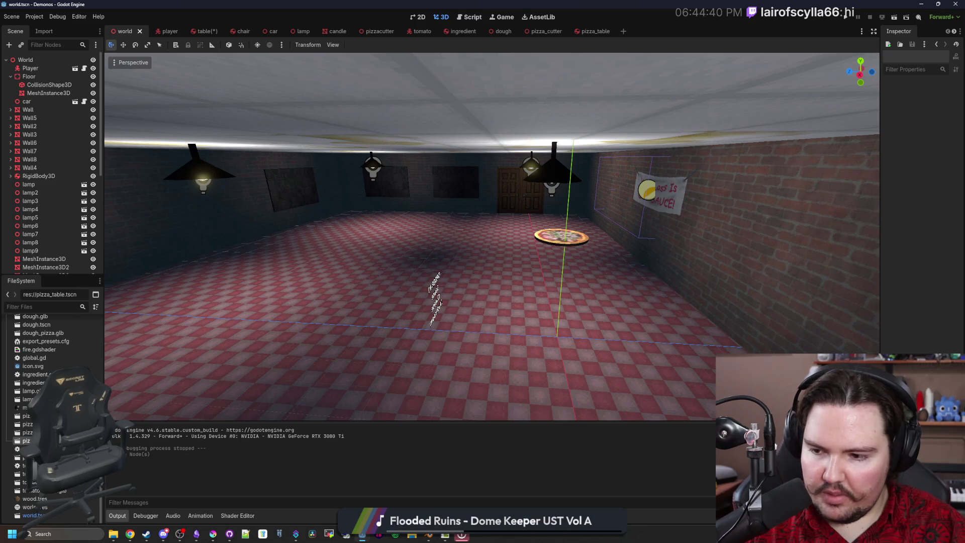
- Place a pizza_table instance in the dining room and save the world scene
{"action": "left_click_drag", "start_coordinate": [25, 441], "coordinate": [405, 284]}
{"action": "key", "text": "f"}
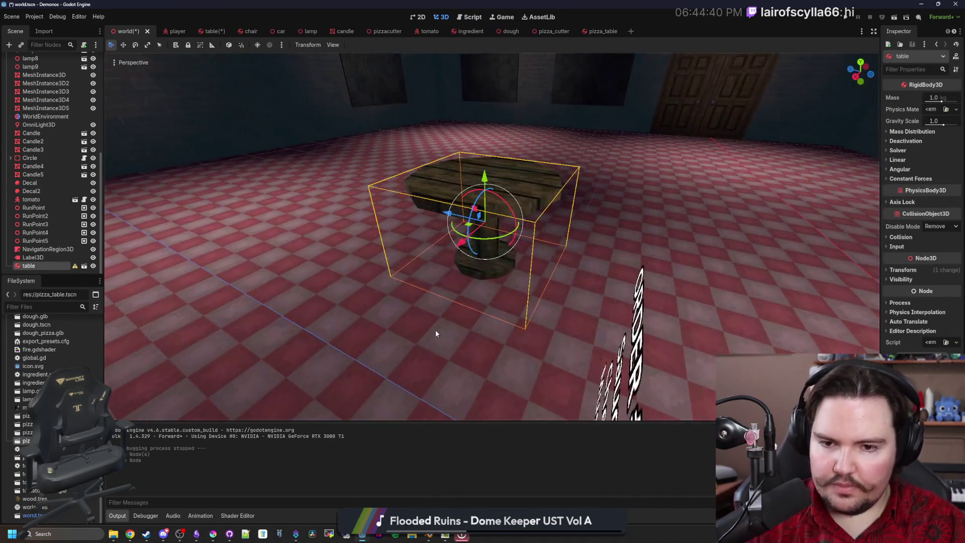
{"action": "key", "text": "ctrl+s"}
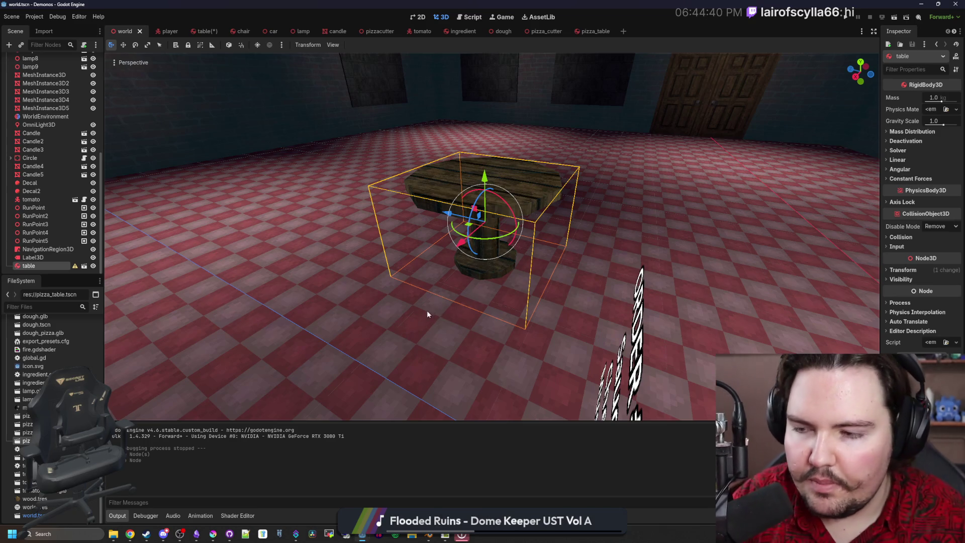
{"action": "left_click_drag", "start_coordinate": [427, 309], "coordinate": [149, 309]}
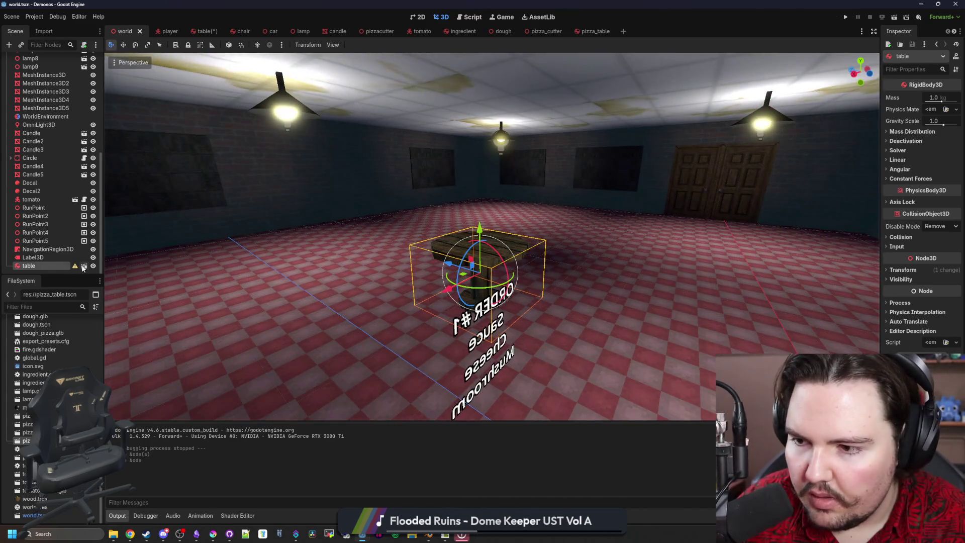
- Inspect the pizza_table scene's root and child nodes, then reopen table.blend's import settings
{"action": "left_click", "coordinate": [83, 266]}
{"action": "left_click", "coordinate": [53, 59]}
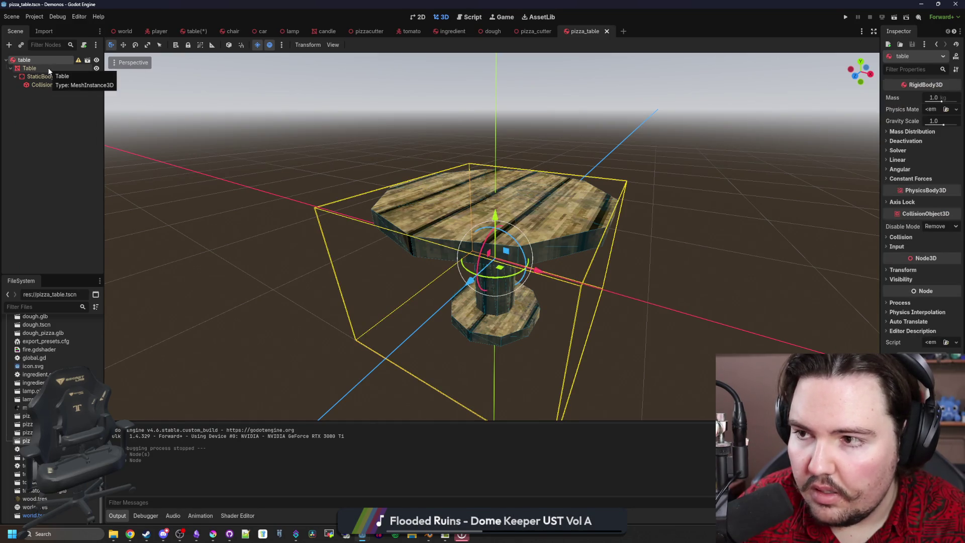
{"action": "left_click", "coordinate": [48, 69]}
{"action": "key", "text": "Down"}
{"action": "key", "text": "Down"}
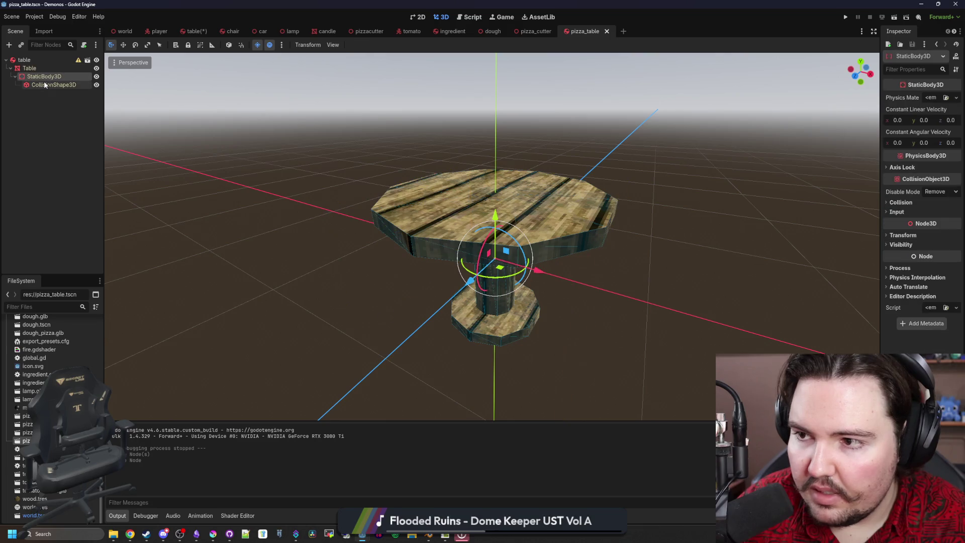
{"action": "left_click", "coordinate": [59, 77]}
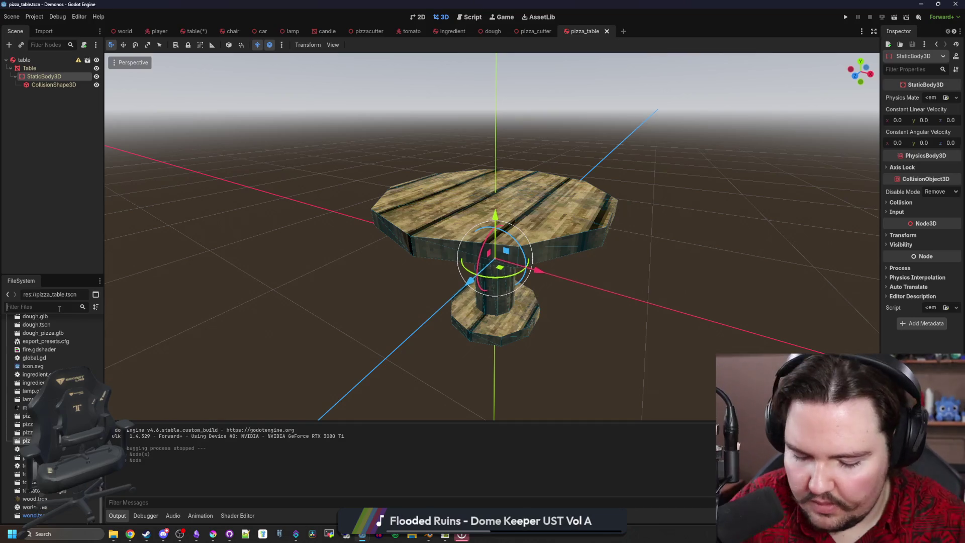
{"action": "type", "text": "table"}
{"action": "double_click", "coordinate": [51, 347]}
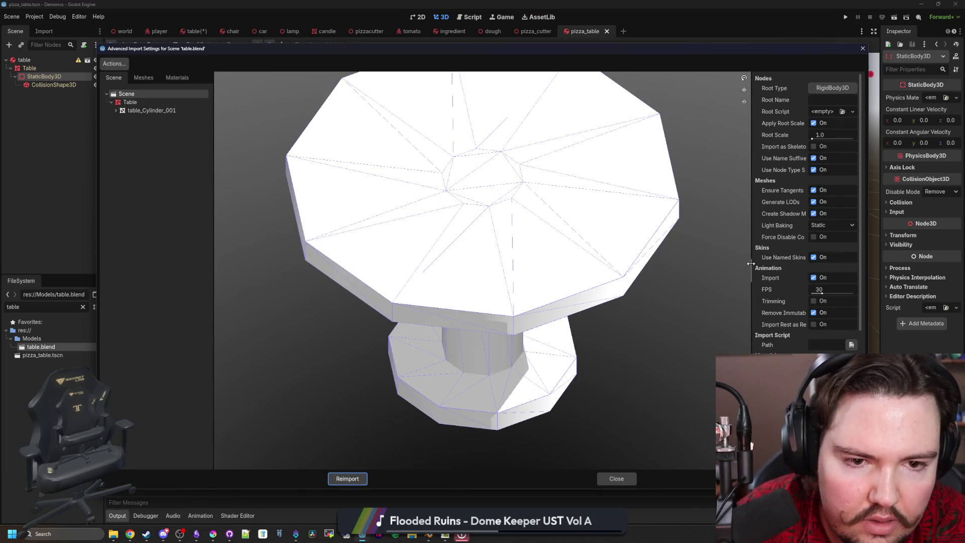
- Set the Table mesh's physics body type to RigidBody3D, keeping the collision shape Automatic
{"action": "left_click_drag", "start_coordinate": [753, 269], "coordinate": [616, 269]}
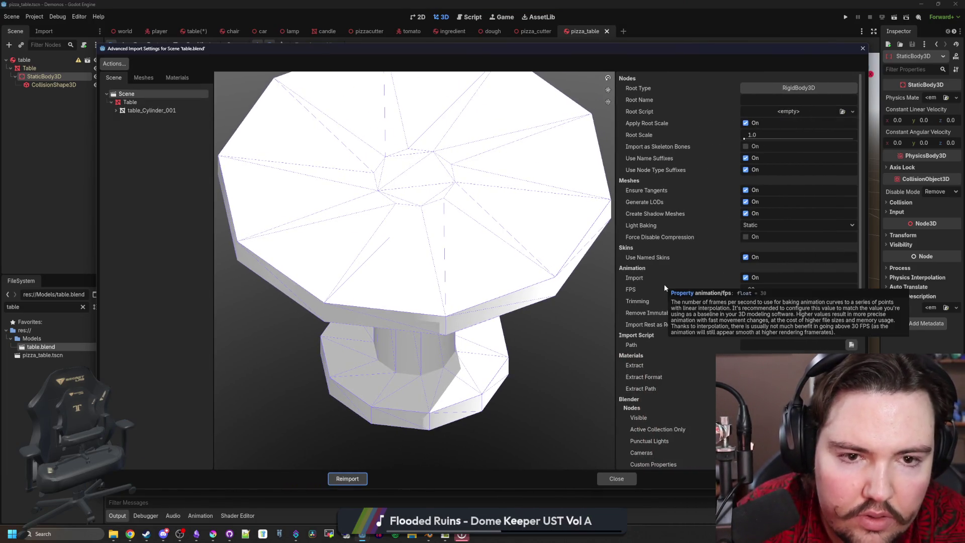
{"action": "scroll", "coordinate": [665, 284], "scroll_direction": "down", "scroll_amount": 5}
{"action": "scroll", "coordinate": [664, 285], "scroll_direction": "down", "scroll_amount": 3}
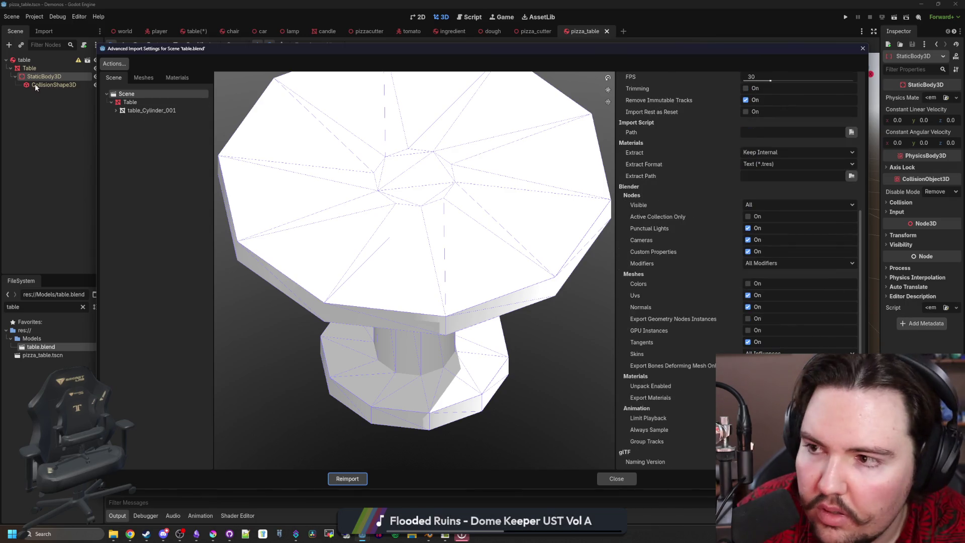
{"action": "left_click", "coordinate": [145, 104]}
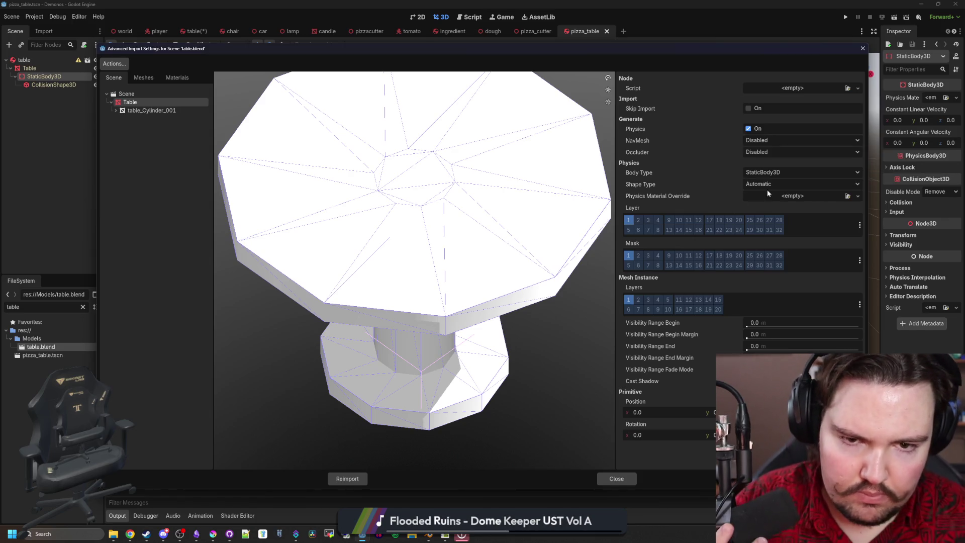
{"action": "left_click", "coordinate": [793, 174]}
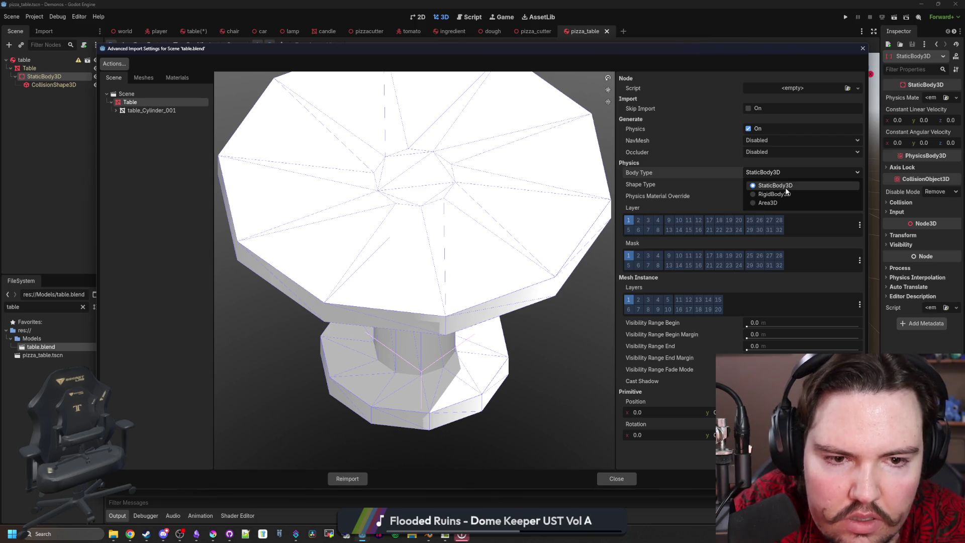
{"action": "left_click", "coordinate": [774, 194]}
{"action": "left_click", "coordinate": [776, 185]}
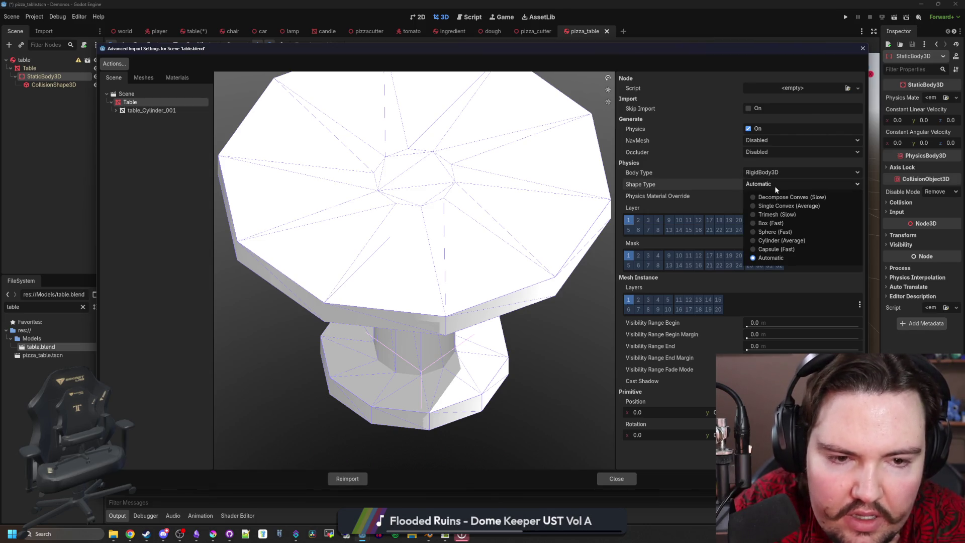
{"action": "left_click", "coordinate": [776, 187]}
{"action": "left_click", "coordinate": [787, 171]}
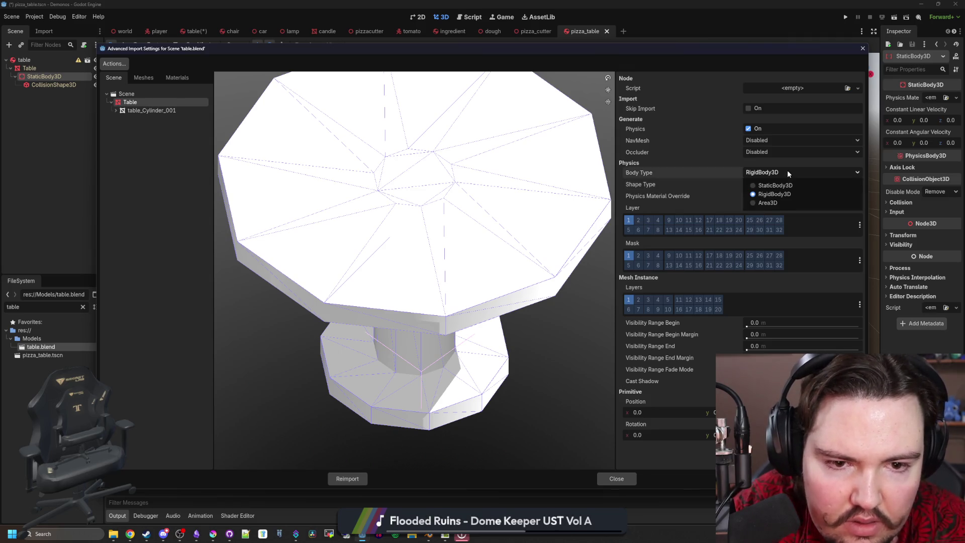
{"action": "left_click", "coordinate": [787, 170]}
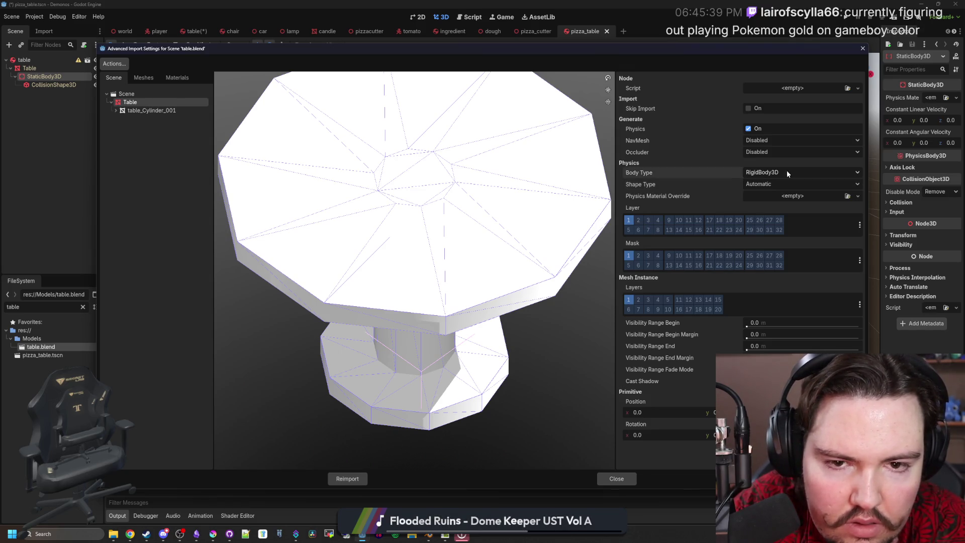
- Turn off physics generation for the Table mesh and reimport table.blend
{"action": "left_click", "coordinate": [749, 130]}
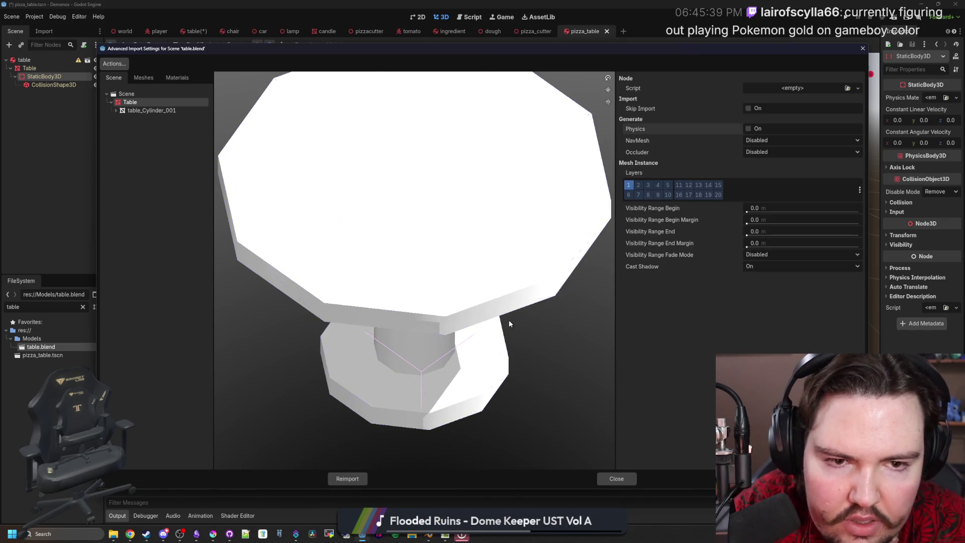
{"action": "left_click", "coordinate": [334, 481]}
{"action": "left_click", "coordinate": [32, 68]}
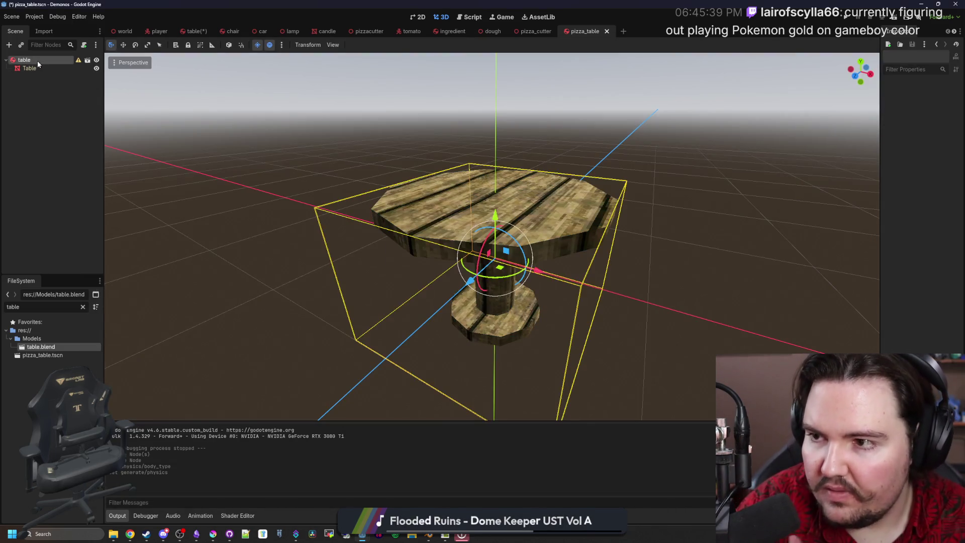
- Create a trimesh collision shape for the Table, read its warning, then delete it
{"action": "left_click", "coordinate": [361, 45]}
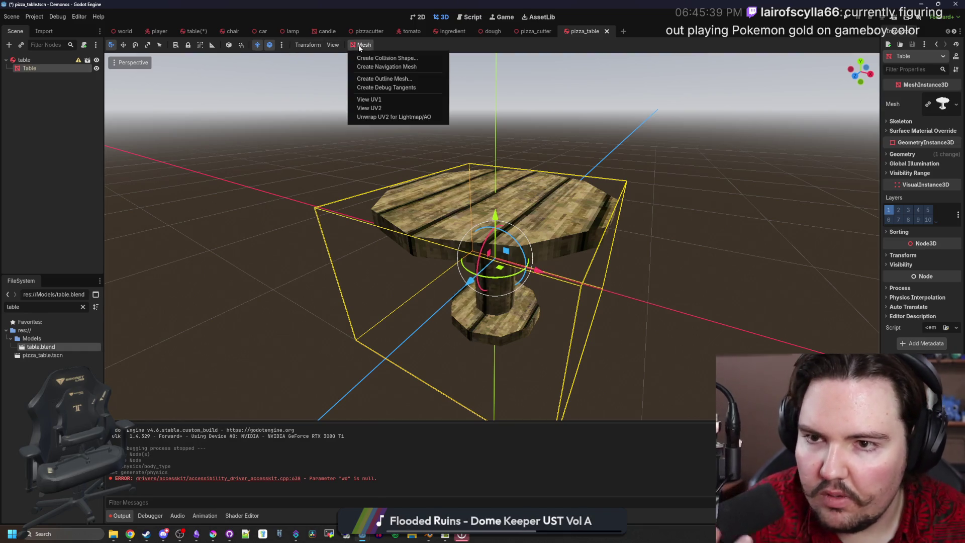
{"action": "left_click", "coordinate": [427, 58]}
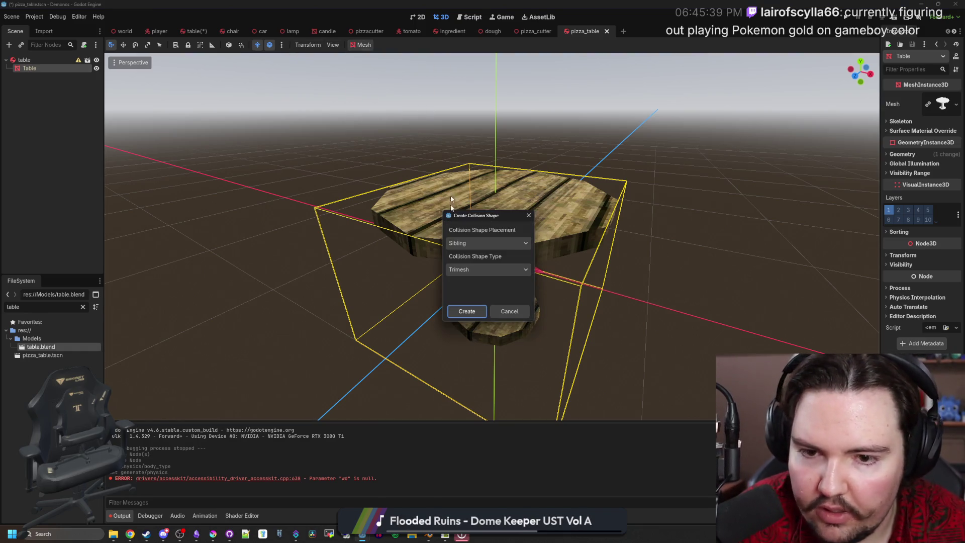
{"action": "left_click", "coordinate": [467, 311]}
{"action": "left_click", "coordinate": [54, 78]}
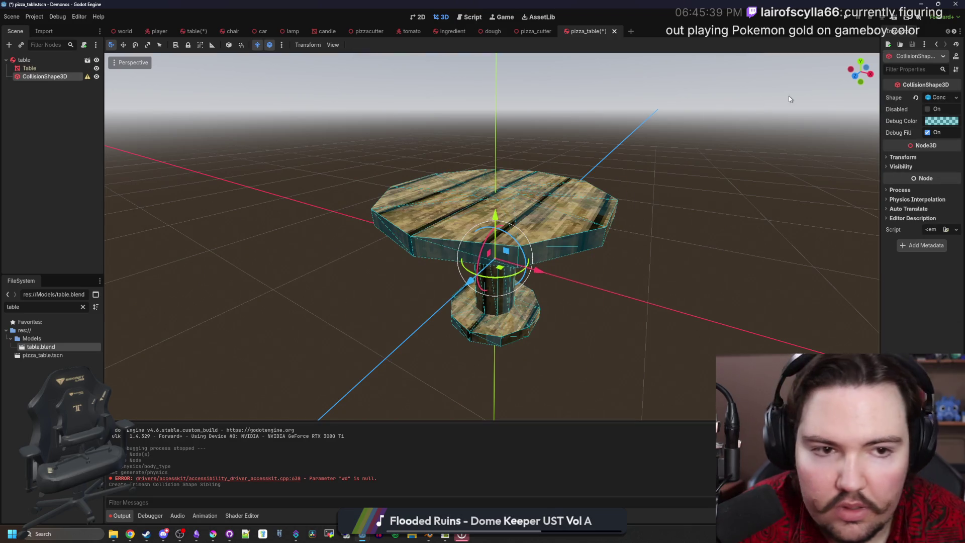
{"action": "left_click", "coordinate": [86, 77]}
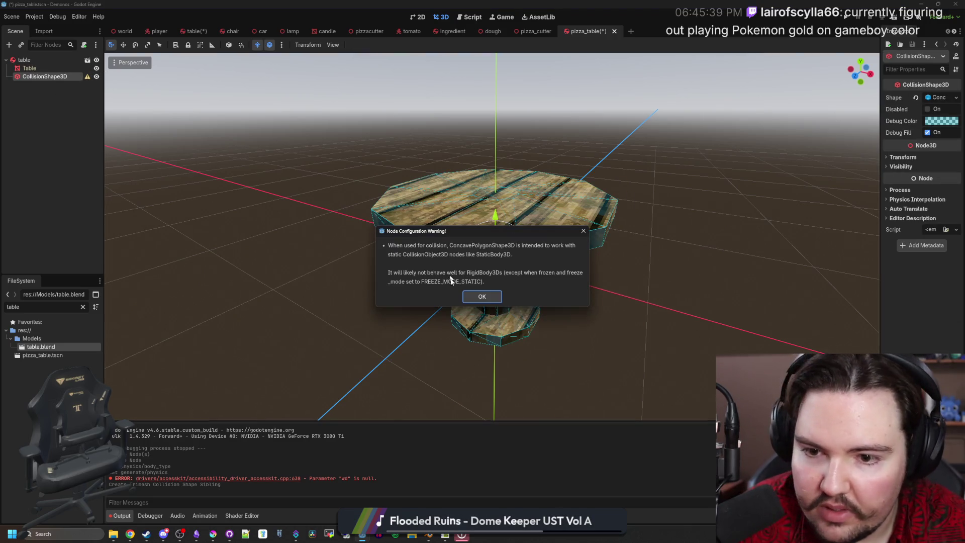
{"action": "left_click", "coordinate": [471, 298]}
{"action": "left_click", "coordinate": [46, 85]}
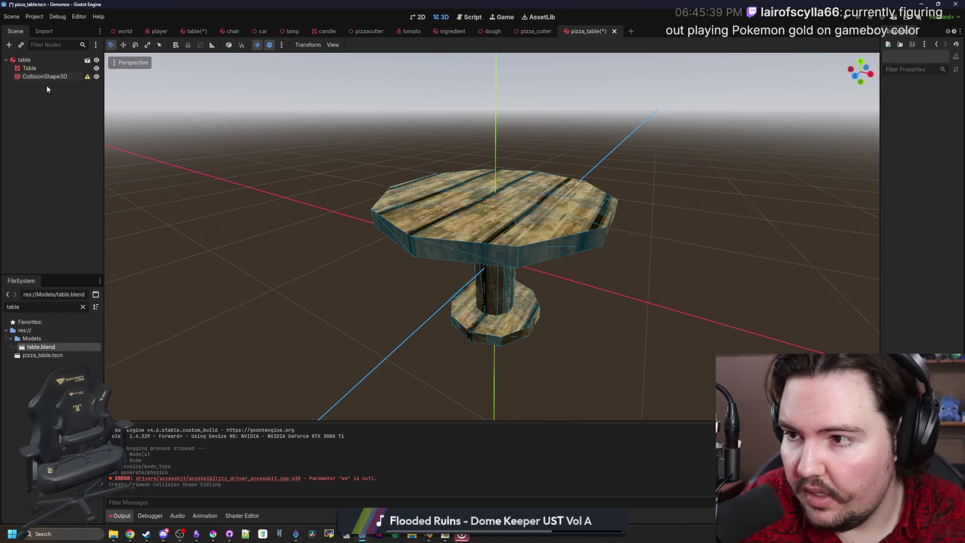
{"action": "left_click", "coordinate": [50, 80]}
{"action": "key", "text": "Delete"}
{"action": "left_click", "coordinate": [459, 278]}
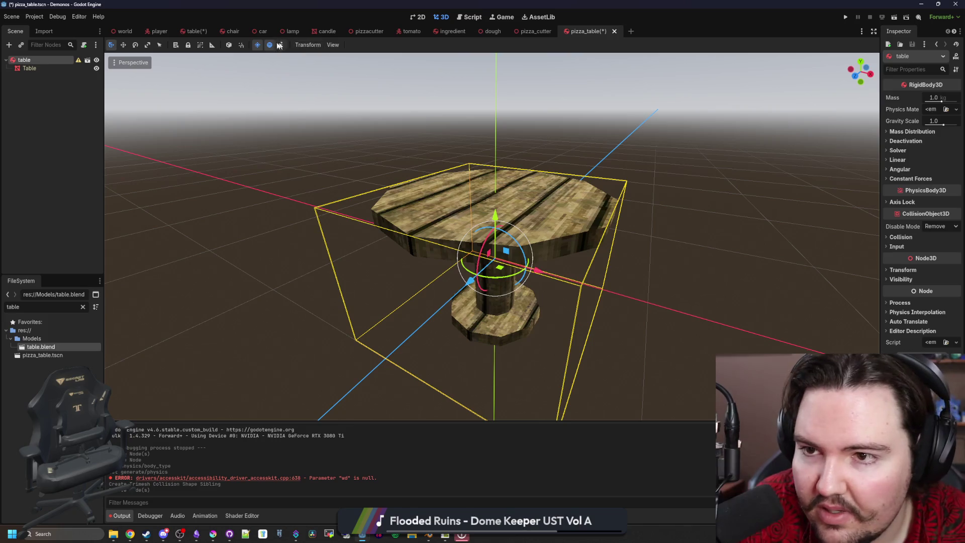
- Create a Single Convex collision shape from the Table mesh and save the pizza_table scene
{"action": "left_click", "coordinate": [41, 71]}
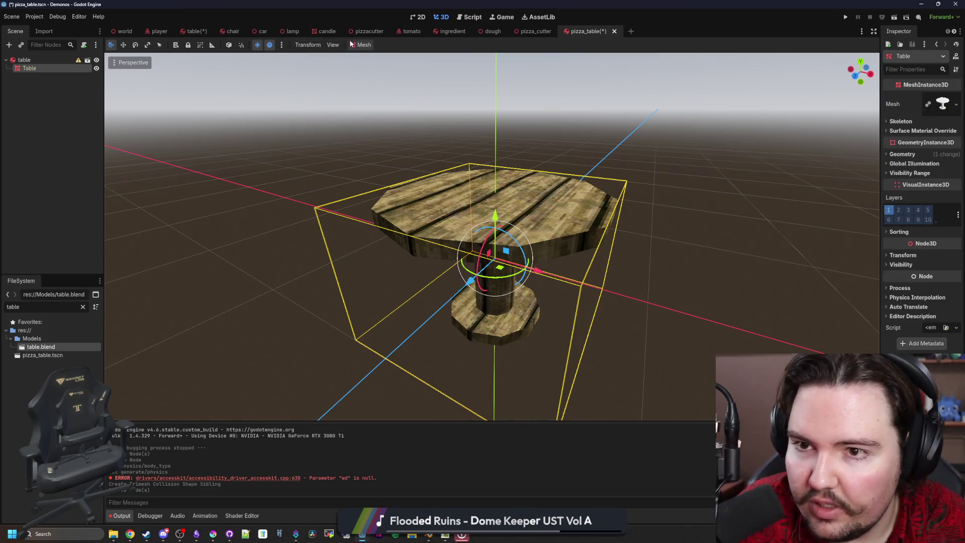
{"action": "left_click", "coordinate": [361, 44]}
{"action": "left_click", "coordinate": [390, 58]}
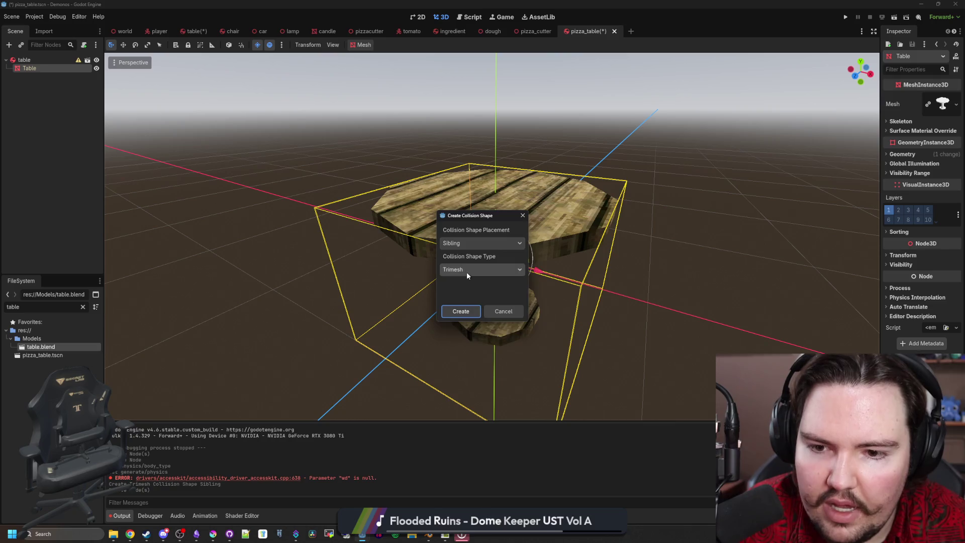
{"action": "left_click", "coordinate": [467, 272]}
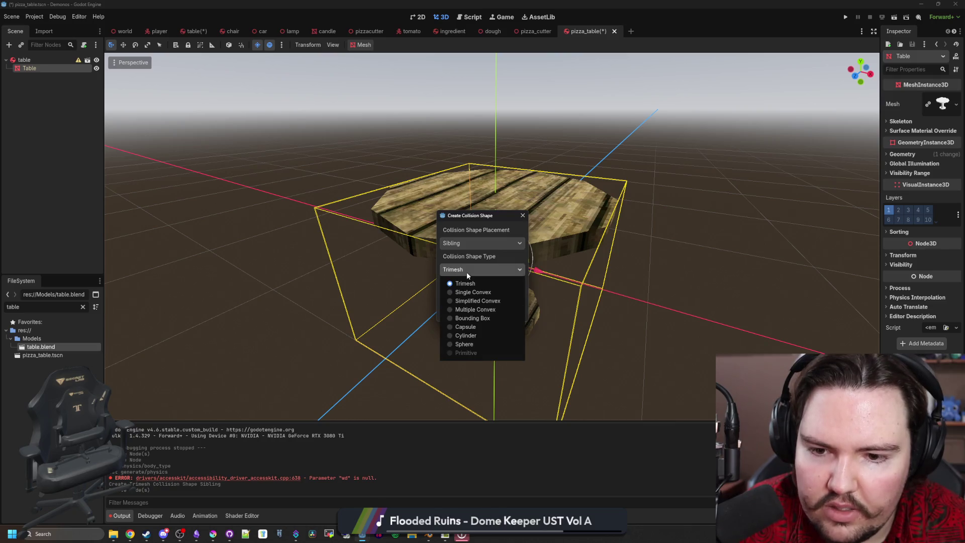
{"action": "left_click", "coordinate": [497, 291]}
{"action": "left_click", "coordinate": [472, 309]}
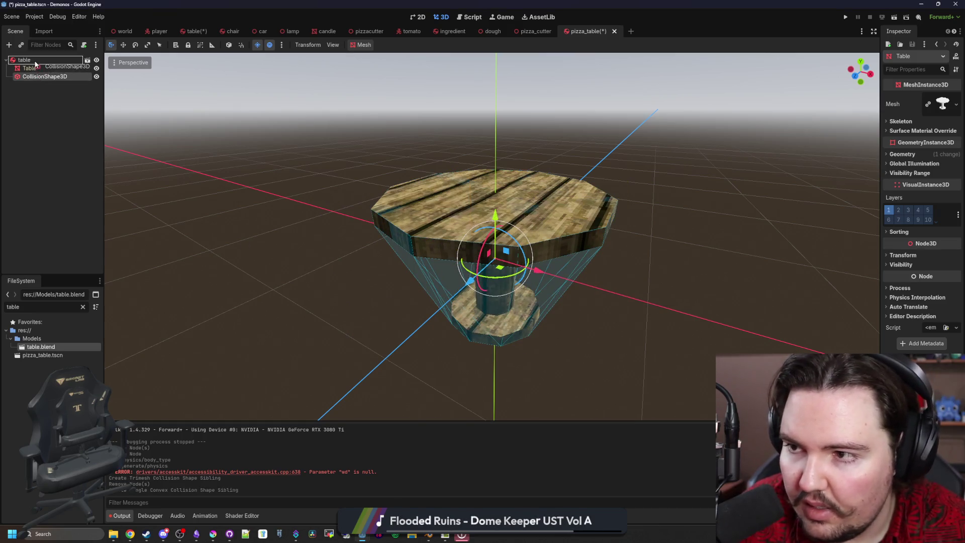
{"action": "left_click", "coordinate": [153, 165]}
{"action": "key", "text": "ctrl+s"}
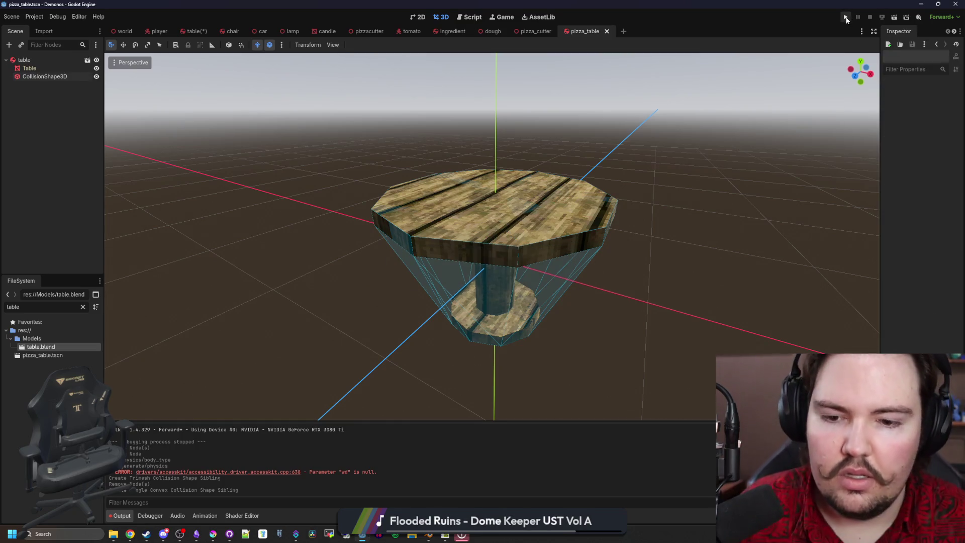
- Close the unsaved table scene without saving its changes
{"action": "left_click_drag", "start_coordinate": [378, 169], "coordinate": [387, 141]}
{"action": "scroll", "coordinate": [191, 64], "scroll_direction": "down", "scroll_amount": 5}
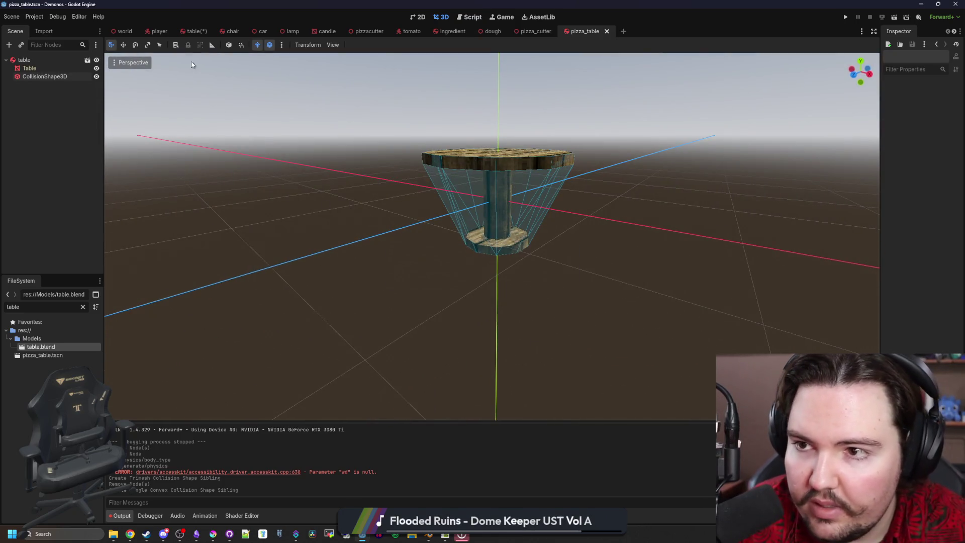
{"action": "left_click", "coordinate": [188, 31]}
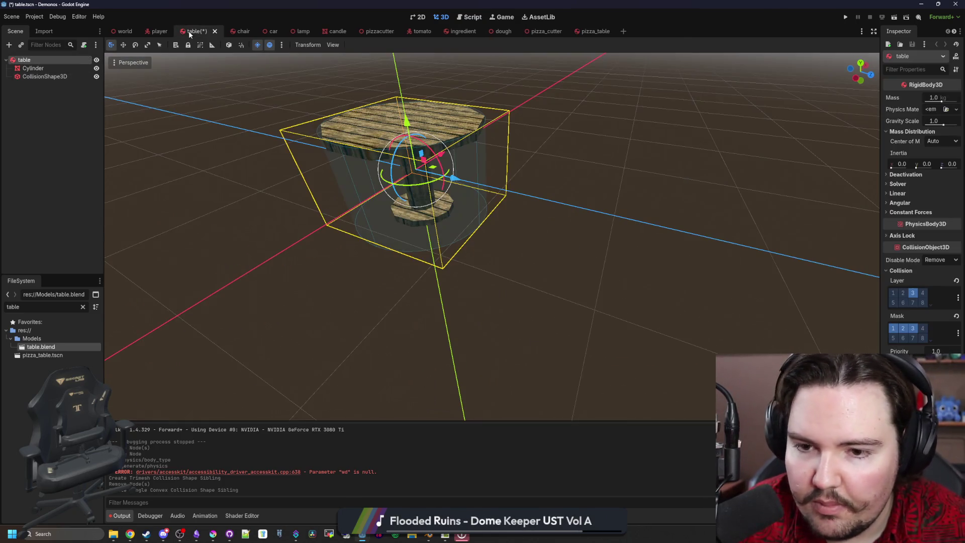
{"action": "left_click", "coordinate": [215, 31]}
{"action": "left_click", "coordinate": [532, 294]}
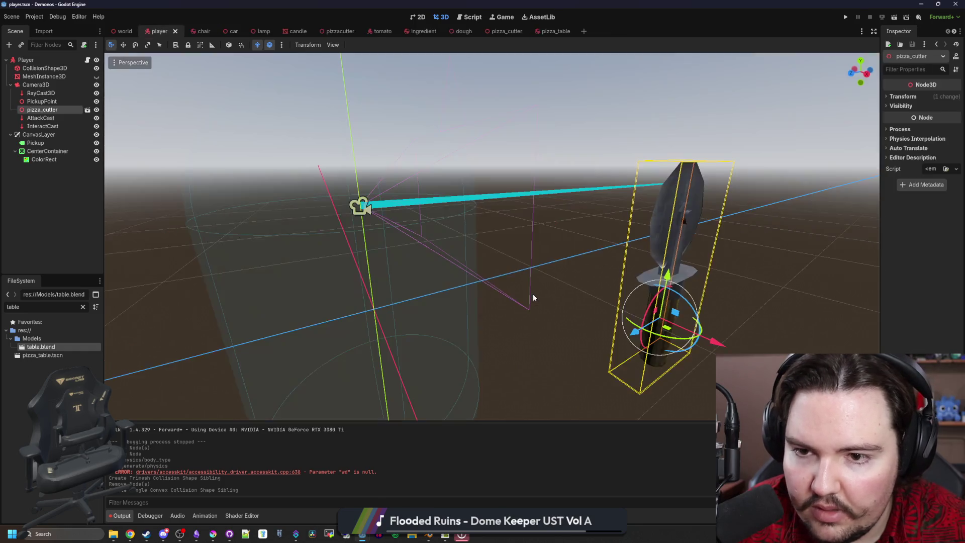
- Save the current scene, then deselect everything in pizza_table and save it
{"action": "left_click", "coordinate": [565, 88]}
{"action": "key", "text": "ctrl+s"}
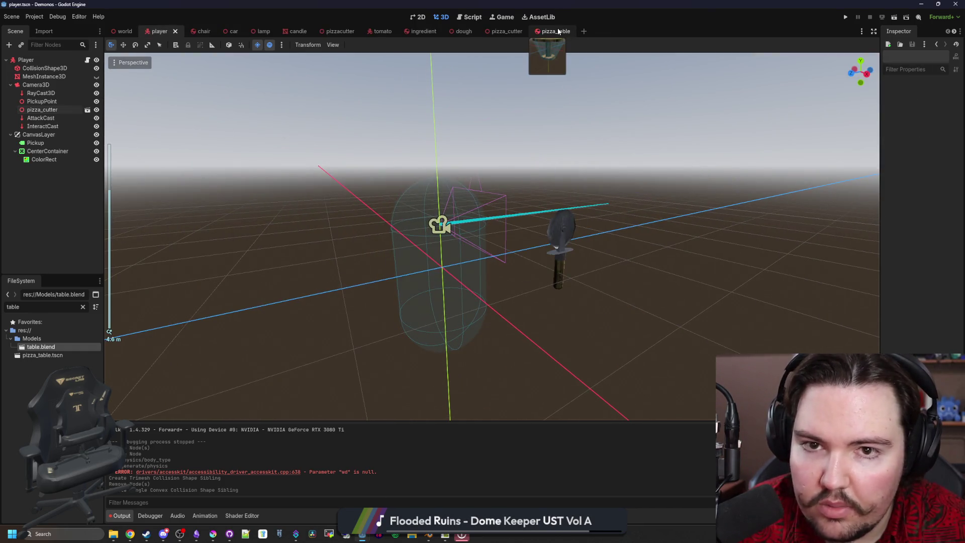
{"action": "left_click", "coordinate": [558, 31]}
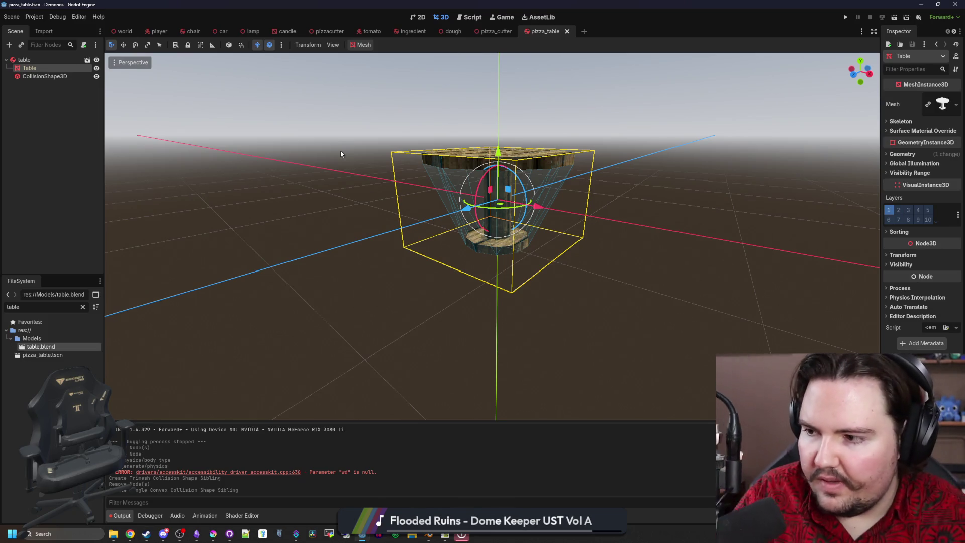
{"action": "left_click", "coordinate": [34, 212]}
{"action": "key", "text": "ctrl+s"}
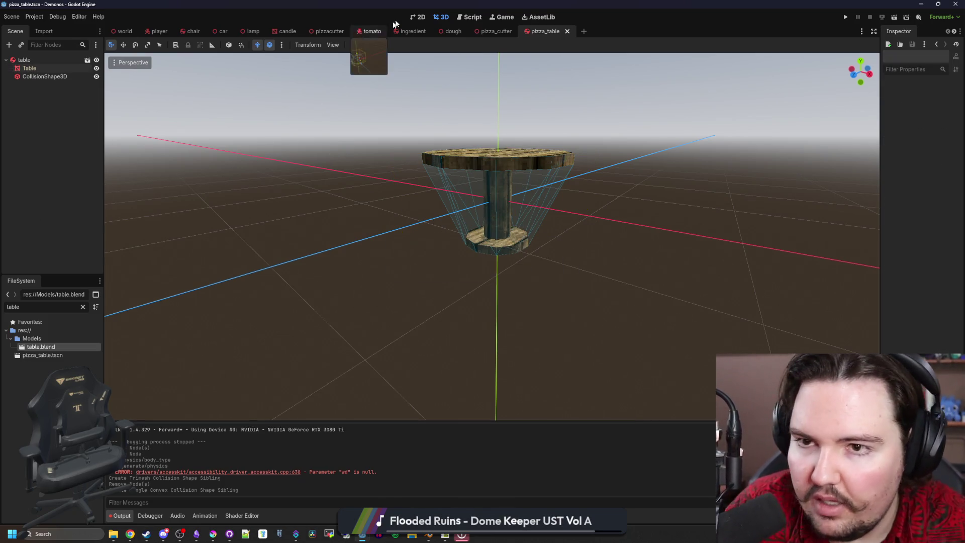
{"action": "key", "text": "ctrl+s"}
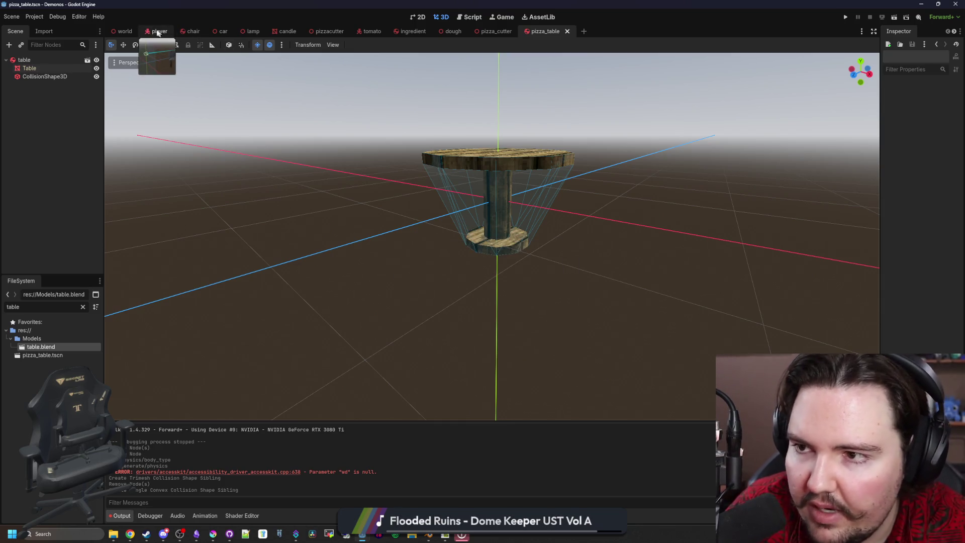
- Return to the world scene's dining room, then switch over to Blender
{"action": "left_click", "coordinate": [130, 32]}
{"action": "left_click_drag", "start_coordinate": [452, 251], "coordinate": [654, 247]}
{"action": "left_click", "coordinate": [426, 536]}
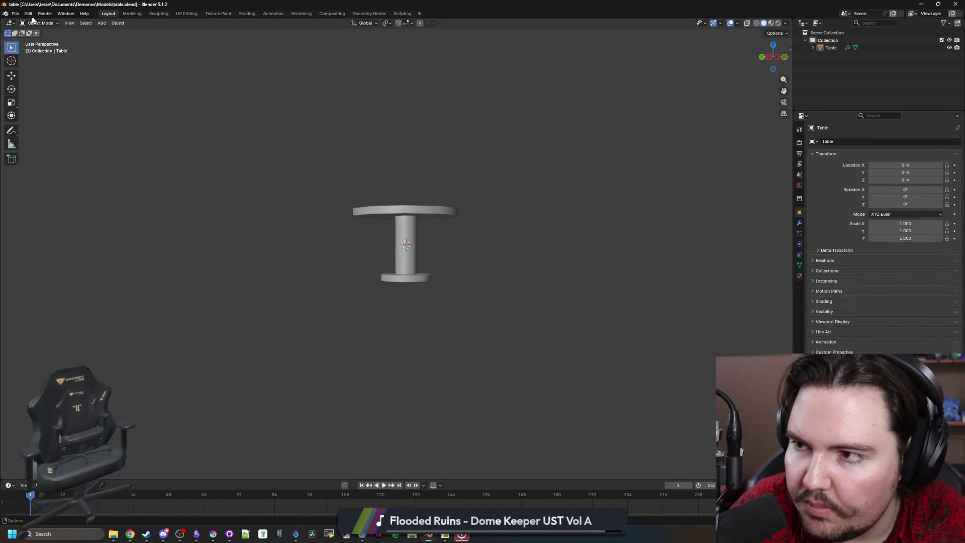
- Start a new General file in Blender and delete the default cube, camera and light
{"action": "left_click", "coordinate": [15, 13]}
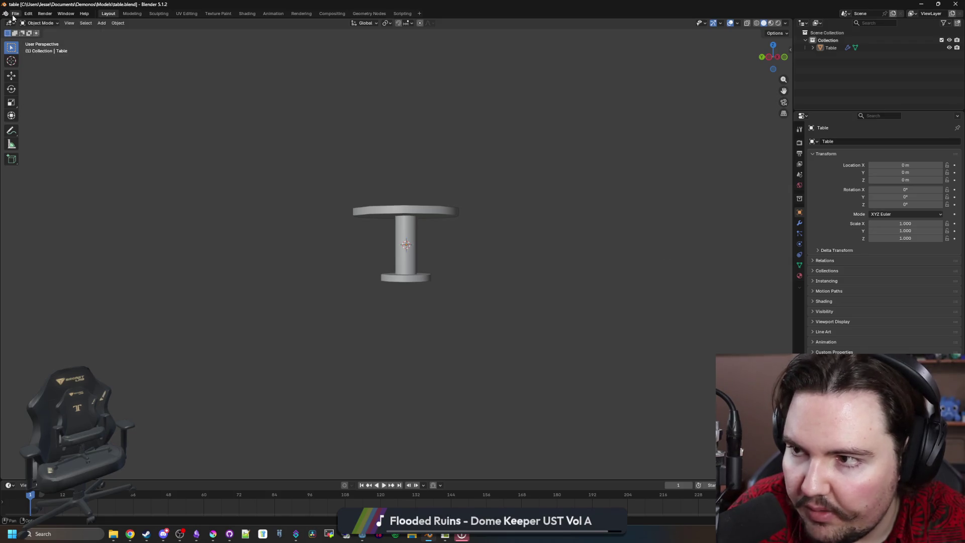
{"action": "left_click", "coordinate": [15, 13]}
{"action": "mouse_move", "coordinate": [20, 25]}
{"action": "left_click", "coordinate": [105, 23]}
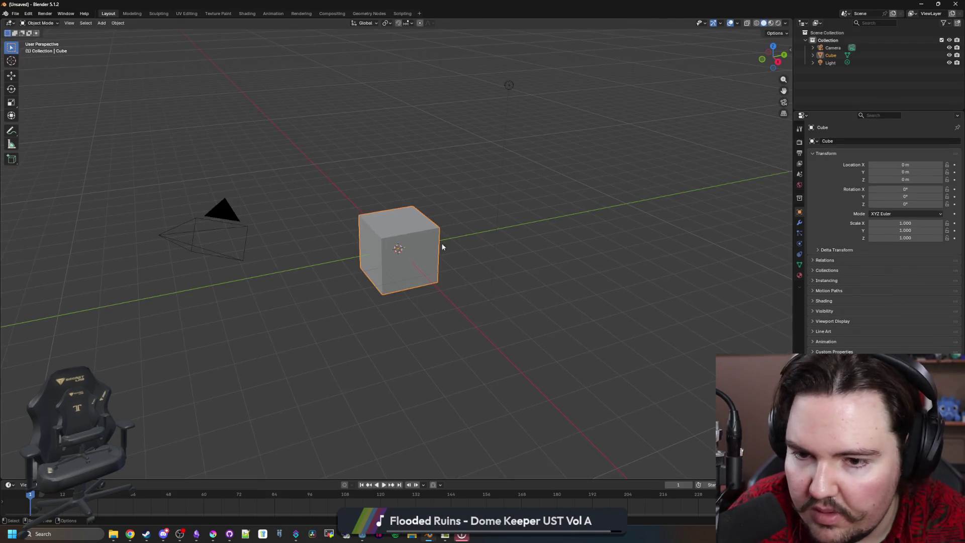
{"action": "key", "text": "Delete"}
{"action": "left_click", "coordinate": [212, 236]}
{"action": "key", "text": "Delete"}
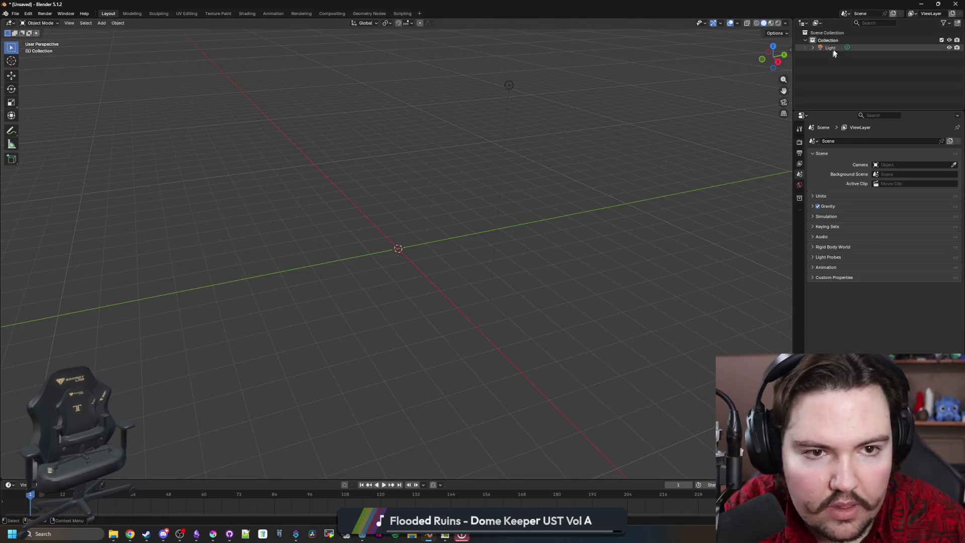
{"action": "left_click", "coordinate": [831, 47]}
{"action": "key", "text": "Delete"}
- Import chair.glb as glTF 2.0 from the Demonos project folder
{"action": "left_click", "coordinate": [17, 15]}
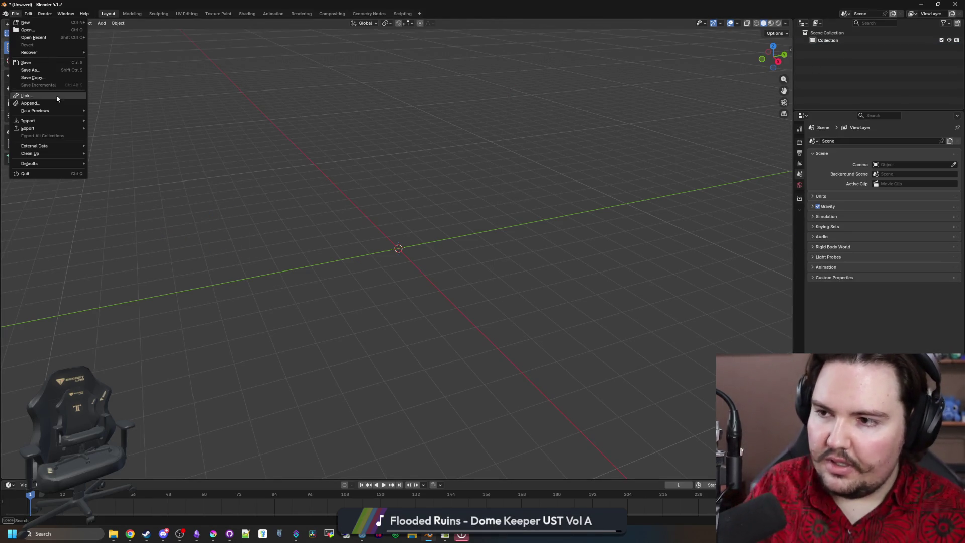
{"action": "mouse_move", "coordinate": [62, 122]}
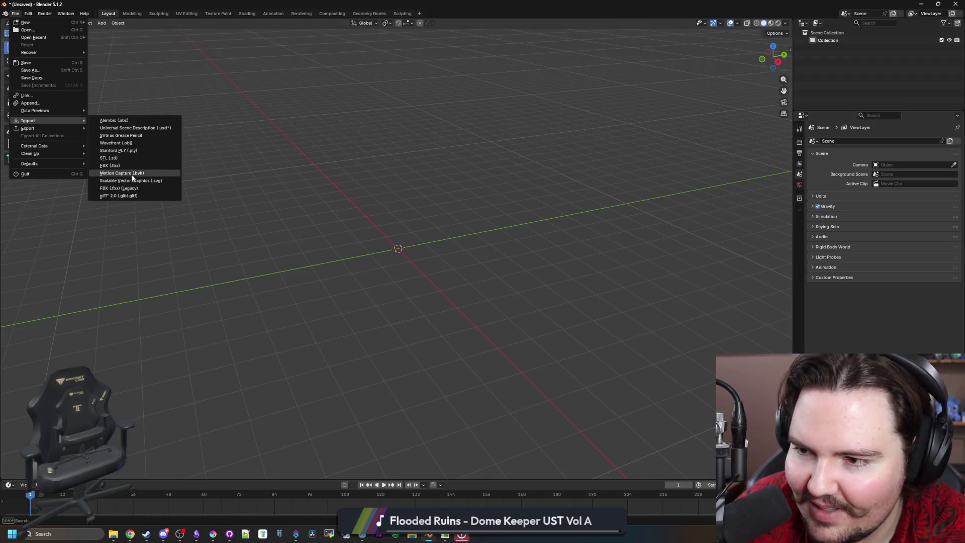
{"action": "left_click", "coordinate": [126, 195]}
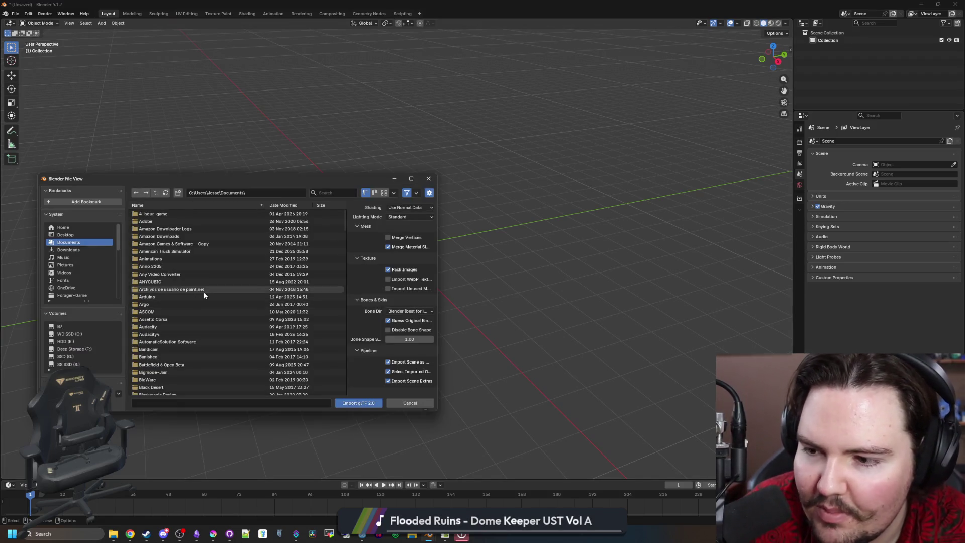
{"action": "scroll", "coordinate": [203, 290], "scroll_direction": "down", "scroll_amount": 20}
{"action": "scroll", "coordinate": [179, 270], "scroll_direction": "up", "scroll_amount": 15}
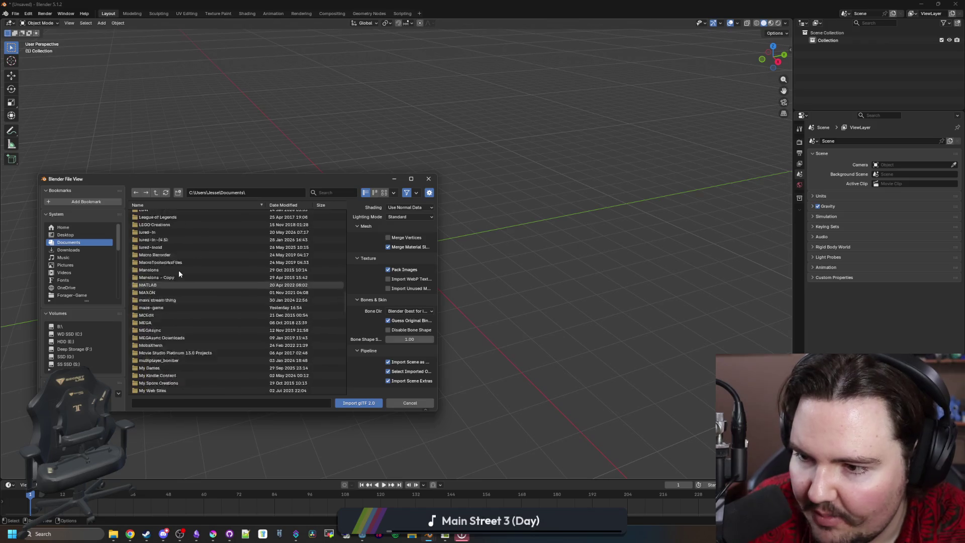
{"action": "left_click", "coordinate": [179, 270]}
{"action": "scroll", "coordinate": [158, 315], "scroll_direction": "down", "scroll_amount": 2}
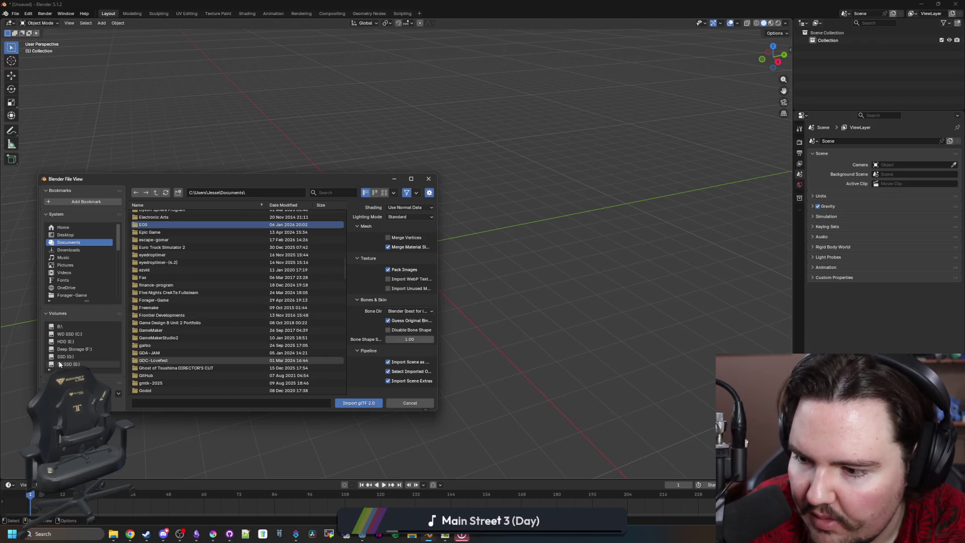
{"action": "scroll", "coordinate": [80, 347], "scroll_direction": "down", "scroll_amount": 1}
{"action": "left_click", "coordinate": [75, 385]}
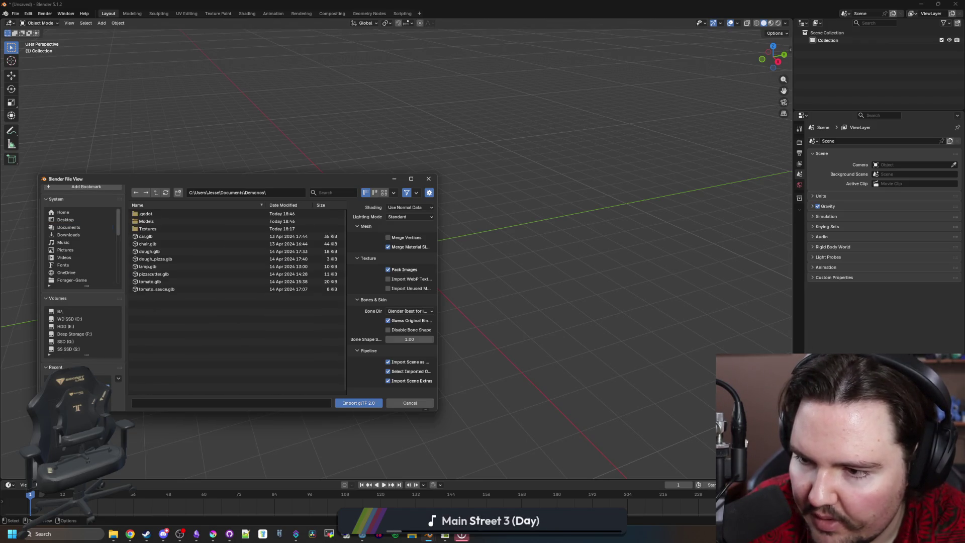
{"action": "double_click", "coordinate": [160, 244]}
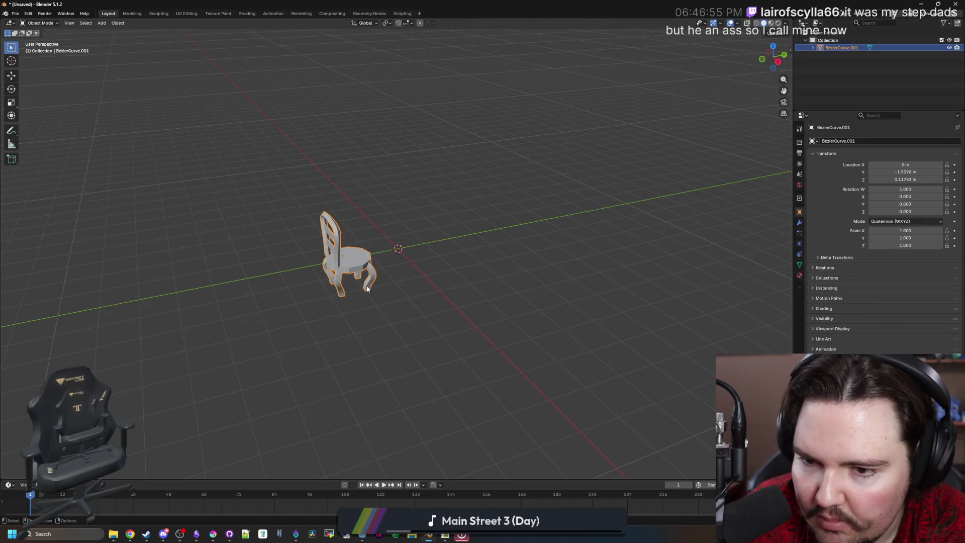
- Move the chair's origin point onto its seat
{"action": "right_click", "coordinate": [458, 288]}
{"action": "left_click", "coordinate": [390, 252]}
{"action": "mouse_move", "coordinate": [390, 252]}
{"action": "left_mouse_down"}
{"action": "mouse_move", "coordinate": [339, 250]}
{"action": "mouse_move", "coordinate": [280, 266]}
{"action": "left_mouse_up"}
{"action": "right_click", "coordinate": [283, 271]}
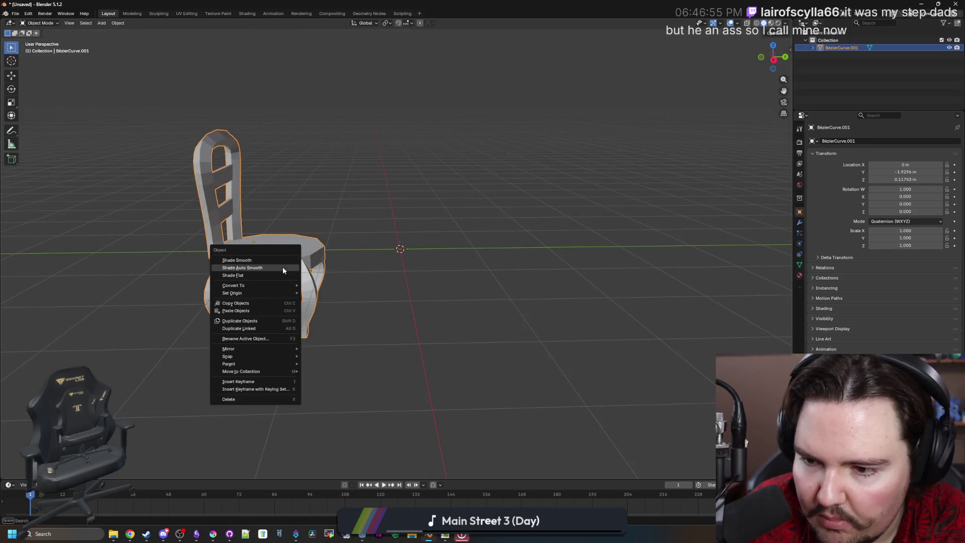
{"action": "mouse_move", "coordinate": [282, 288]}
{"action": "left_click", "coordinate": [351, 315]}
{"action": "right_click", "coordinate": [284, 271]}
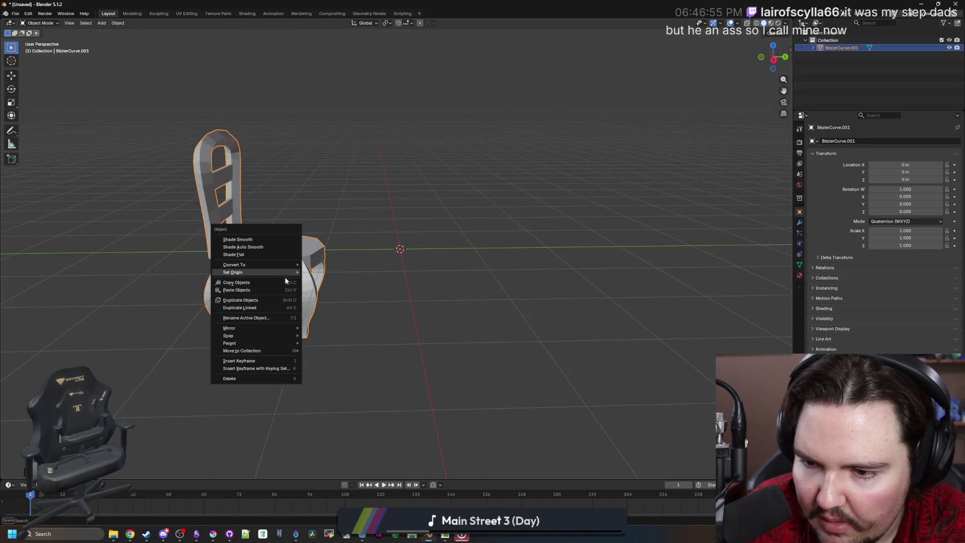
{"action": "mouse_move", "coordinate": [285, 272]}
{"action": "left_click", "coordinate": [352, 300]}
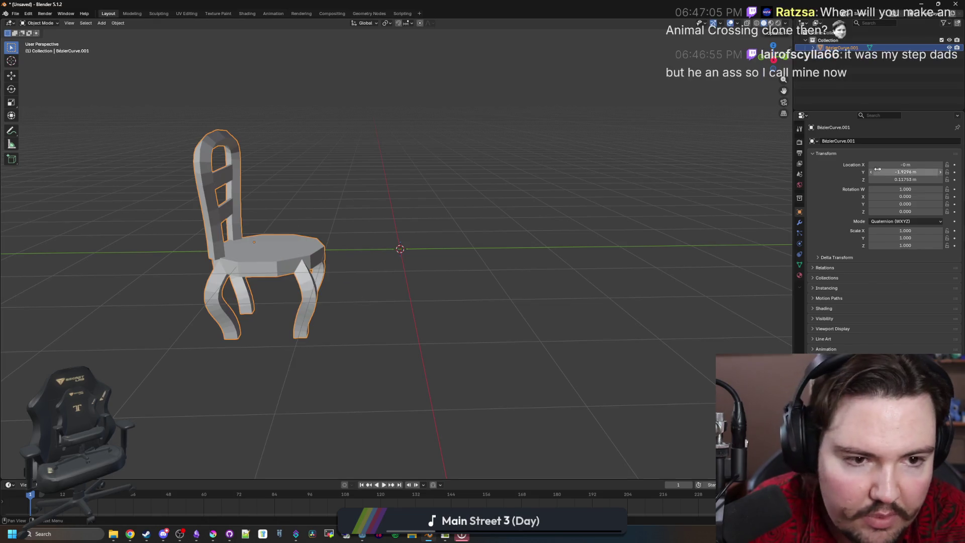
- Set the chair's height and Y location values to 0, centring it
{"action": "double_click", "coordinate": [905, 180]}
{"action": "type", "text": "0"}
{"action": "key", "text": "Return"}
{"action": "double_click", "coordinate": [913, 171]}
{"action": "type", "text": "0"}
{"action": "key", "text": "Return"}
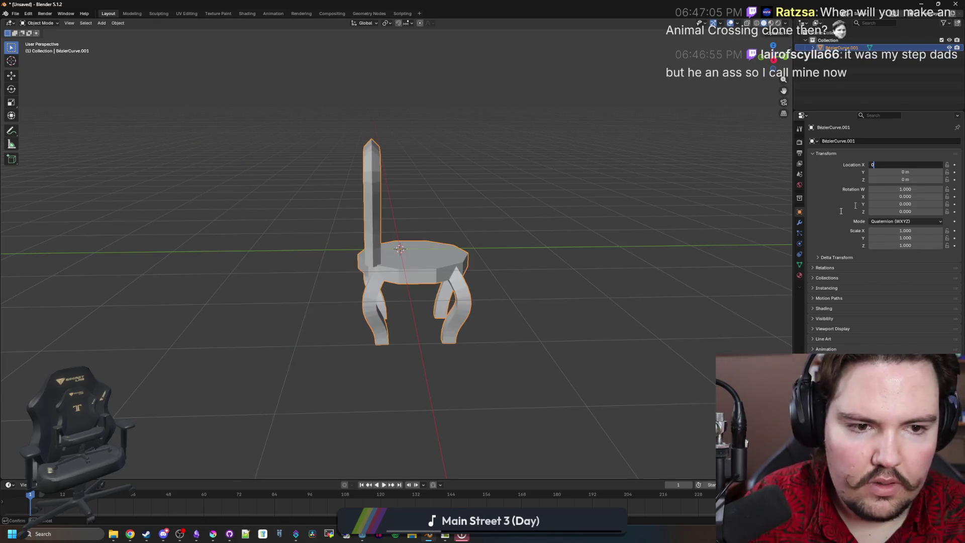
- Clean the mesh: merge duplicate vertices, reset custom normals, recalculate normals outward
{"action": "left_click_drag", "start_coordinate": [597, 295], "coordinate": [513, 265]}
{"action": "left_click_drag", "start_coordinate": [519, 243], "coordinate": [418, 250]}
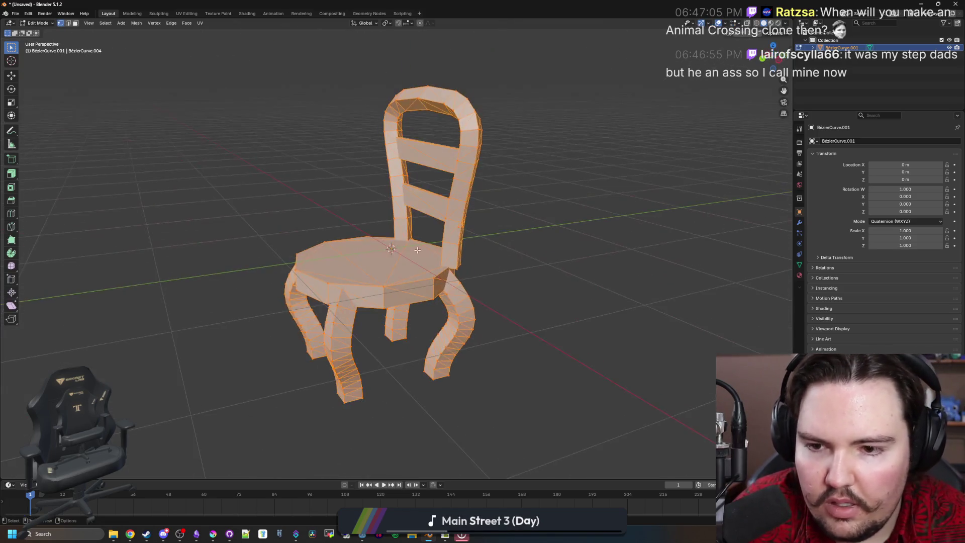
{"action": "left_click", "coordinate": [136, 23]}
{"action": "mouse_move", "coordinate": [165, 202]}
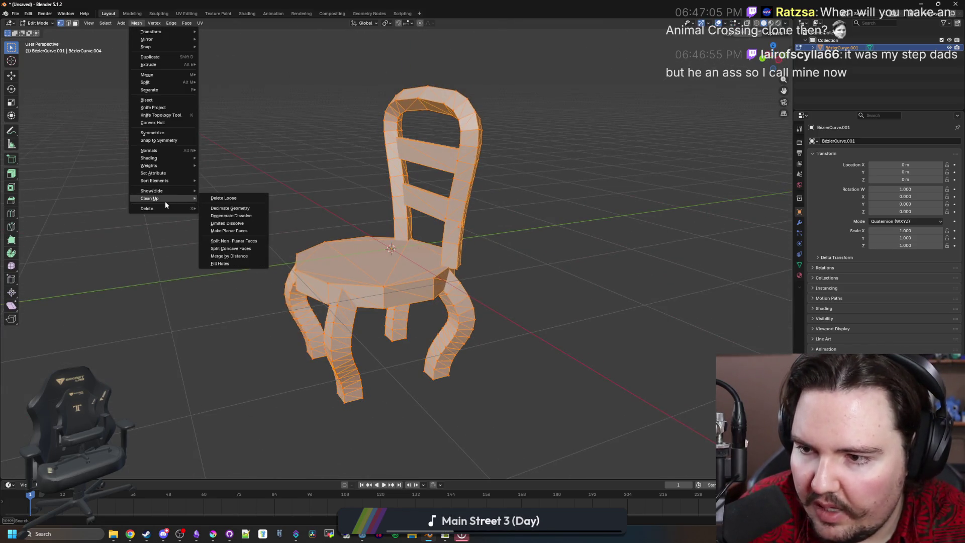
{"action": "left_click", "coordinate": [242, 257]}
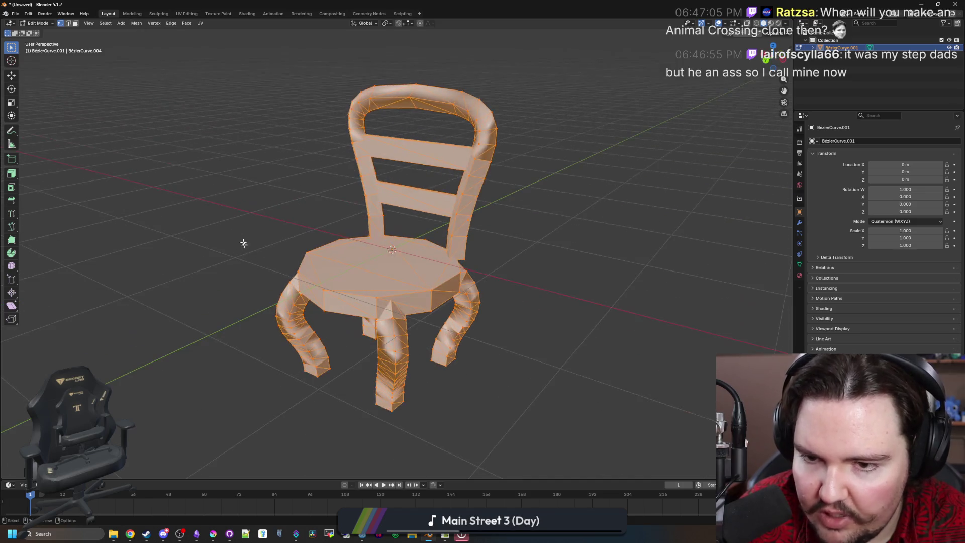
{"action": "scroll", "coordinate": [231, 222], "scroll_direction": "up", "scroll_amount": 3}
{"action": "left_click", "coordinate": [136, 23]}
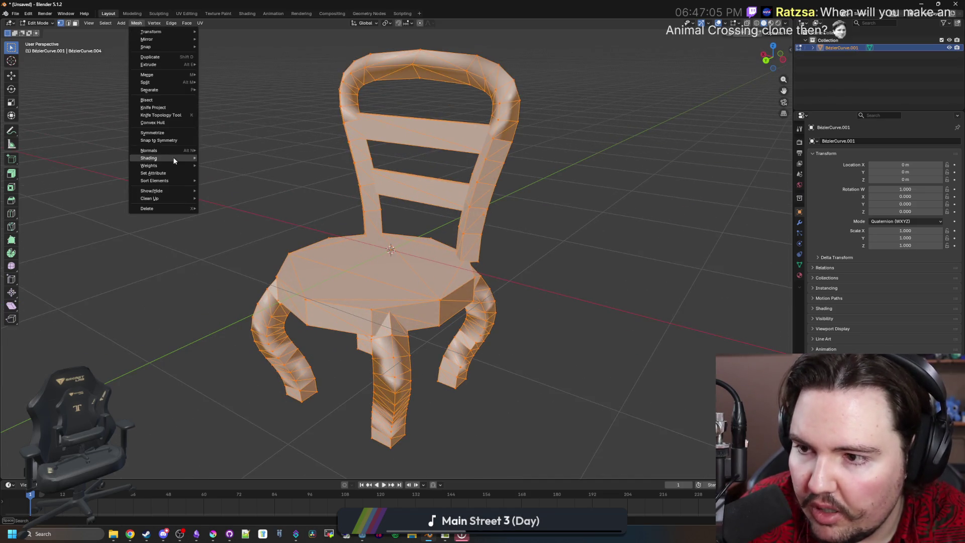
{"action": "mouse_move", "coordinate": [177, 149]}
{"action": "left_click", "coordinate": [241, 245]}
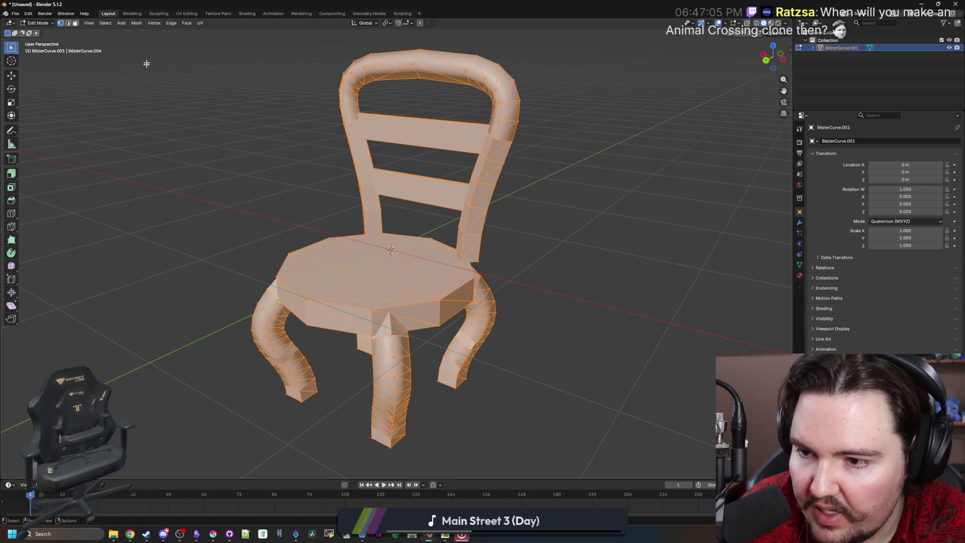
{"action": "left_click", "coordinate": [136, 24]}
{"action": "mouse_move", "coordinate": [179, 150]}
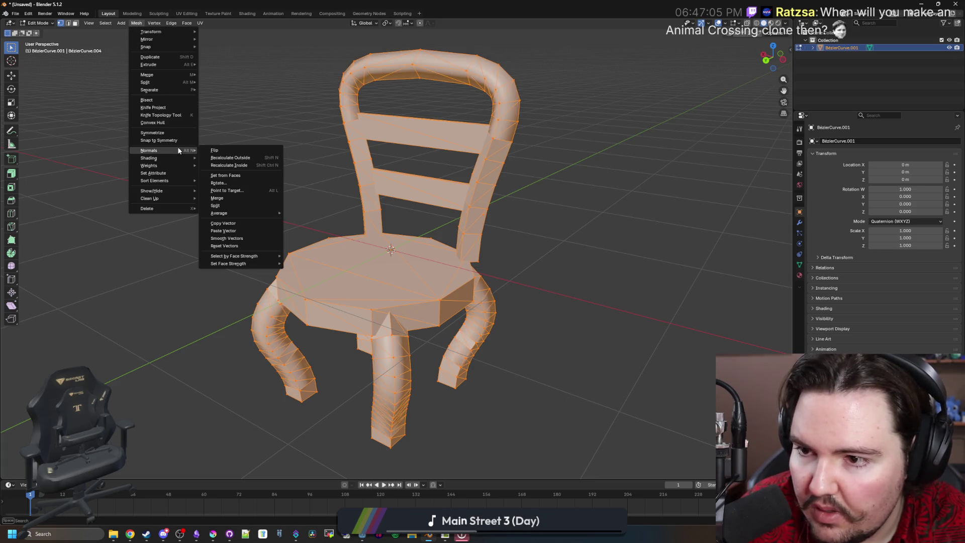
{"action": "left_click", "coordinate": [237, 158]}
- Back in Object Mode, change the chair's surface shading
{"action": "key", "text": "Tab"}
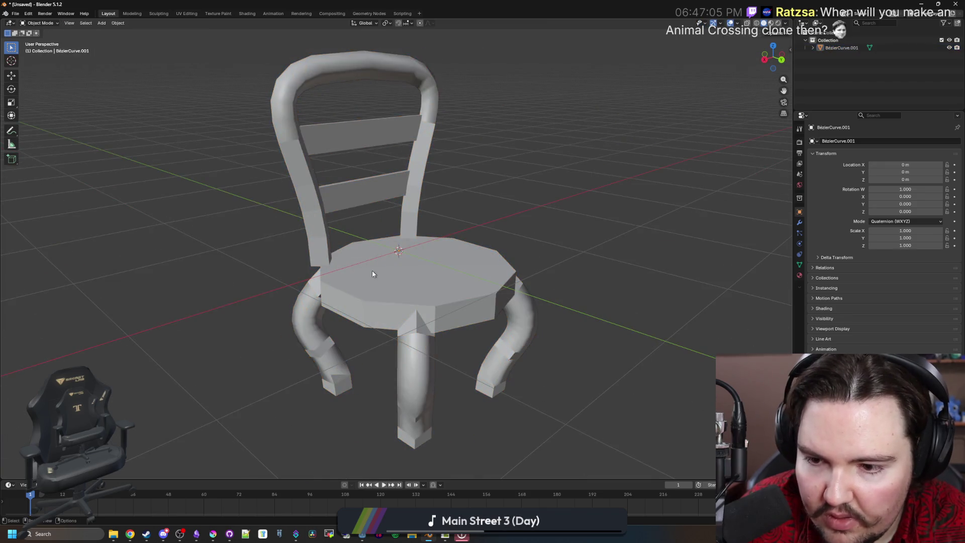
{"action": "left_click", "coordinate": [372, 273]}
{"action": "right_click", "coordinate": [363, 253]}
{"action": "left_click", "coordinate": [345, 244]}
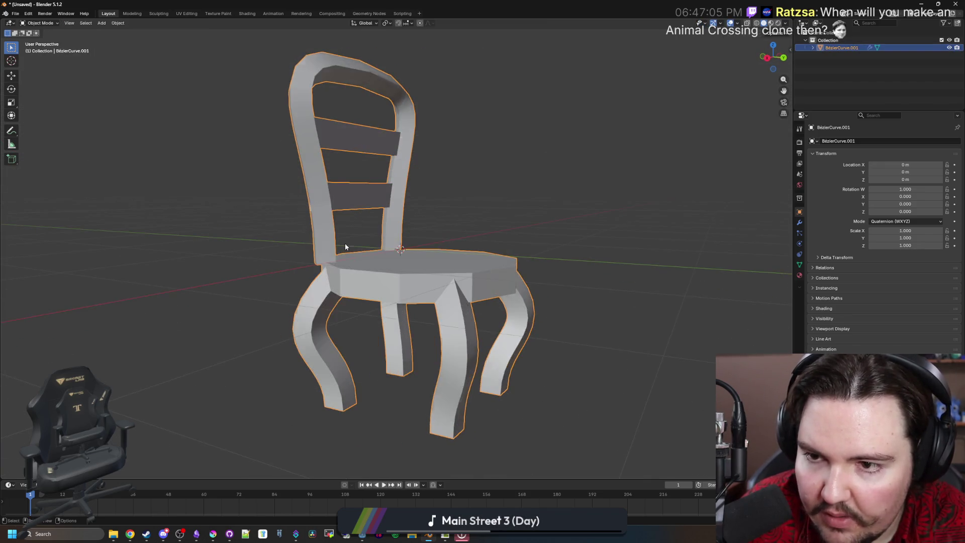
{"action": "mouse_move", "coordinate": [285, 303]}
{"action": "left_mouse_down"}
{"action": "mouse_move", "coordinate": [322, 330]}
{"action": "mouse_move", "coordinate": [565, 354]}
{"action": "mouse_move", "coordinate": [528, 361]}
{"action": "left_mouse_up"}
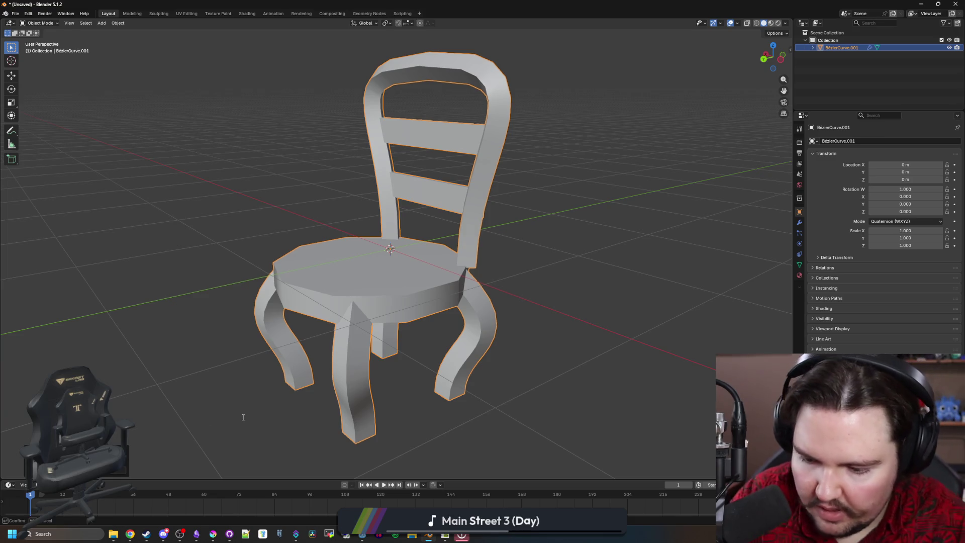
- Fill the open edge loops at the tops of the chair legs
{"action": "key", "text": "Tab"}
{"action": "mouse_move", "coordinate": [242, 421]}
{"action": "left_mouse_down"}
{"action": "mouse_move", "coordinate": [533, 310]}
{"action": "mouse_move", "coordinate": [389, 242]}
{"action": "left_mouse_up"}
{"action": "scroll", "coordinate": [394, 186], "scroll_direction": "up", "scroll_amount": 3}
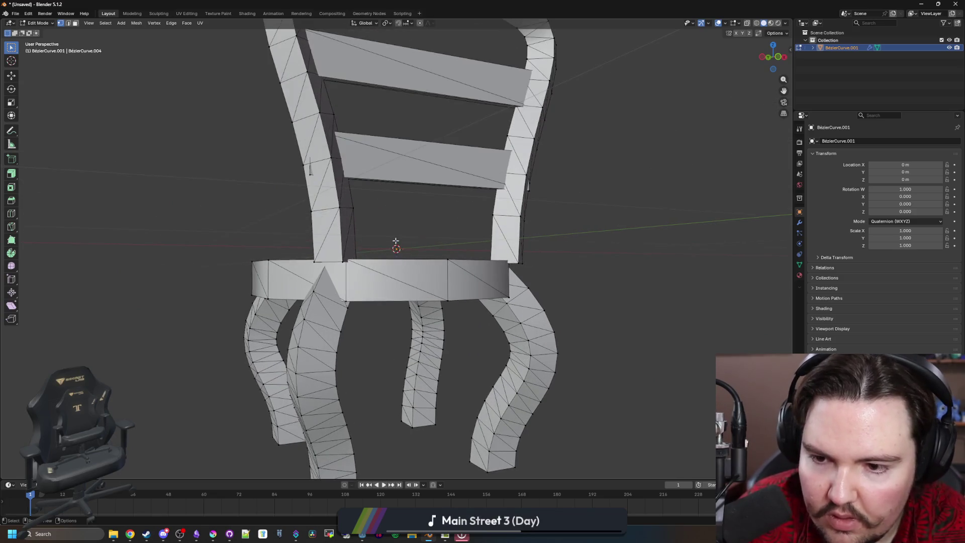
{"action": "mouse_move", "coordinate": [394, 185]}
{"action": "left_mouse_down"}
{"action": "mouse_move", "coordinate": [358, 229]}
{"action": "mouse_move", "coordinate": [321, 216]}
{"action": "mouse_move", "coordinate": [314, 157]}
{"action": "left_mouse_up"}
{"action": "scroll", "coordinate": [371, 232], "scroll_direction": "up", "scroll_amount": 2}
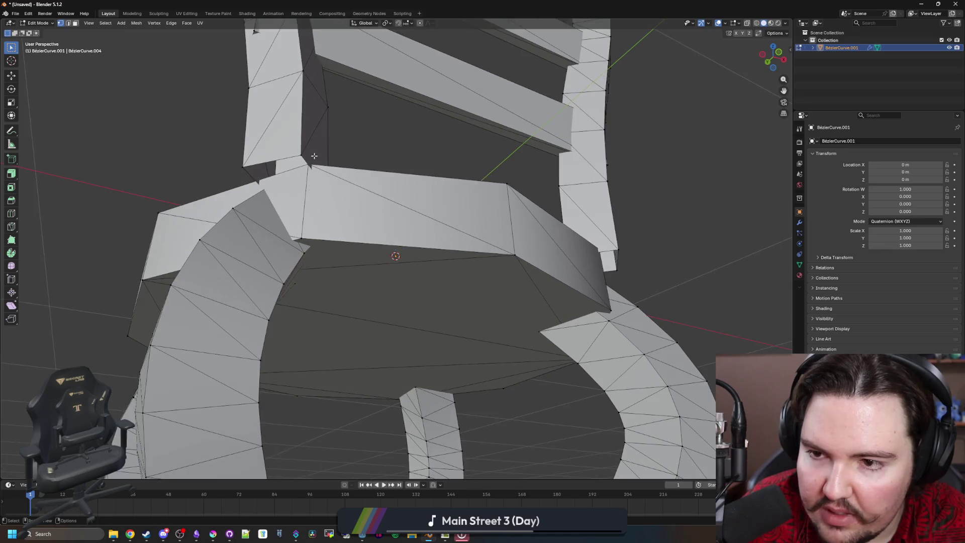
{"action": "left_click", "coordinate": [294, 152], "text": "alt"}
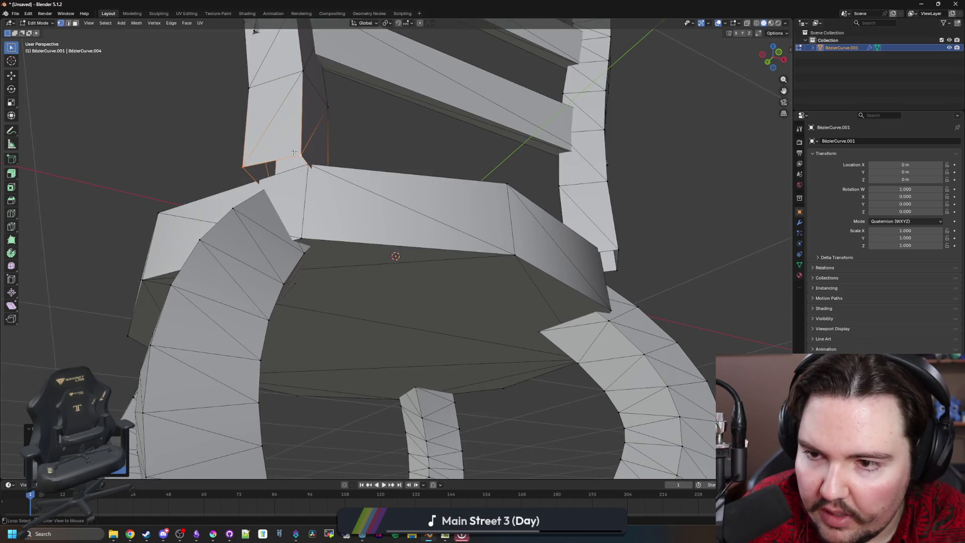
{"action": "key", "text": "f"}
{"action": "left_click_drag", "start_coordinate": [302, 154], "coordinate": [600, 230]}
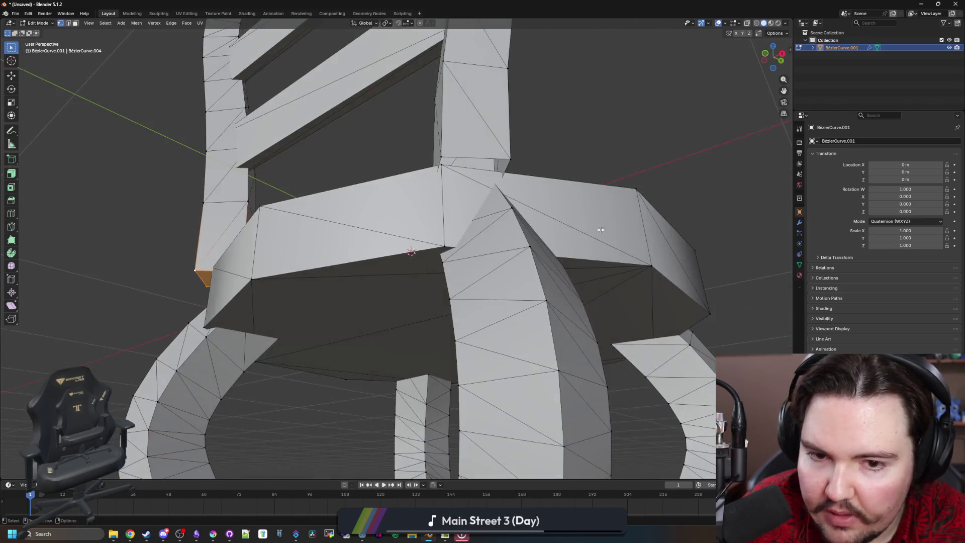
{"action": "left_click", "coordinate": [499, 164], "text": "alt+shift"}
{"action": "mouse_move", "coordinate": [575, 146]}
{"action": "left_mouse_down"}
{"action": "mouse_move", "coordinate": [230, 264]}
{"action": "mouse_move", "coordinate": [134, 92]}
{"action": "left_mouse_up"}
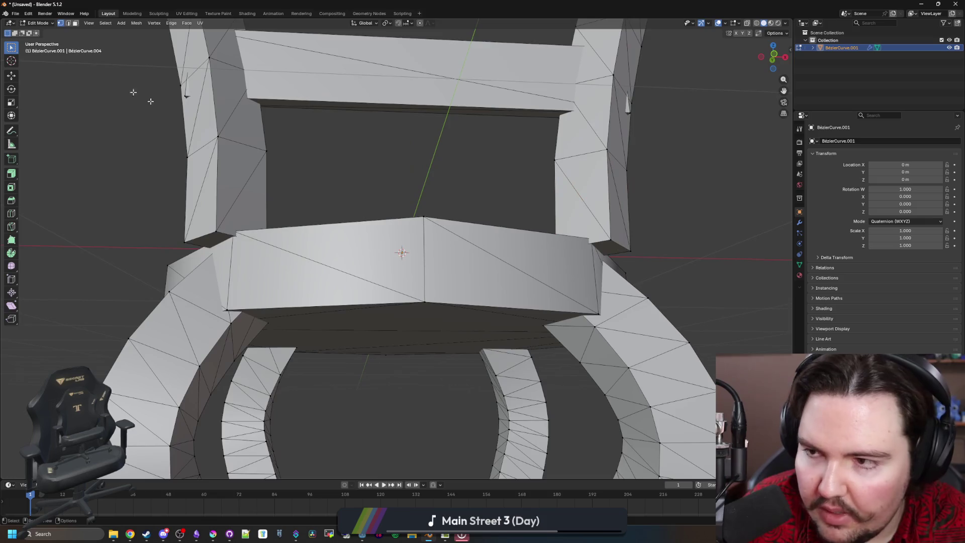
- Lower the seat's front faces along Z and check the result in Object Mode
{"action": "left_click", "coordinate": [212, 229], "text": "alt+shift"}
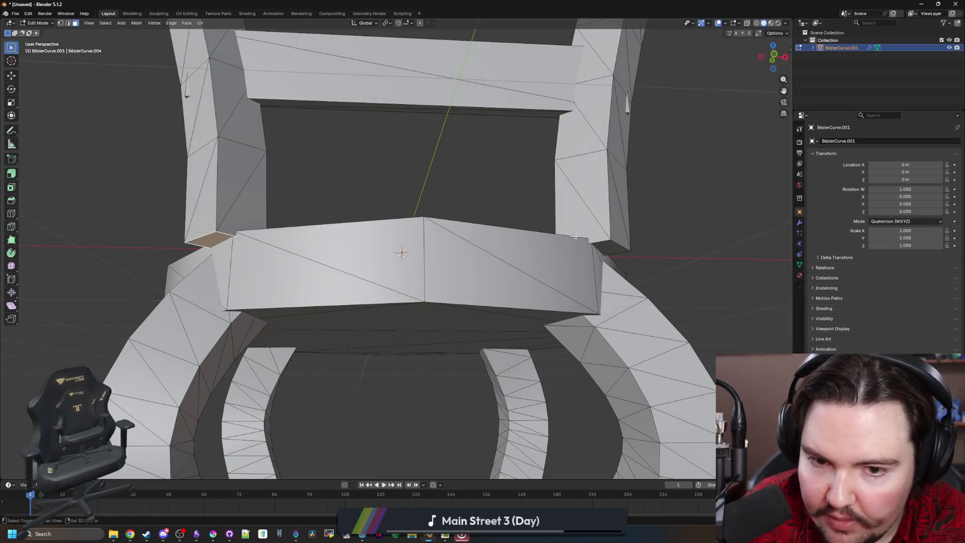
{"action": "key", "text": "f"}
{"action": "key", "text": "g"}
{"action": "key", "text": "z"}
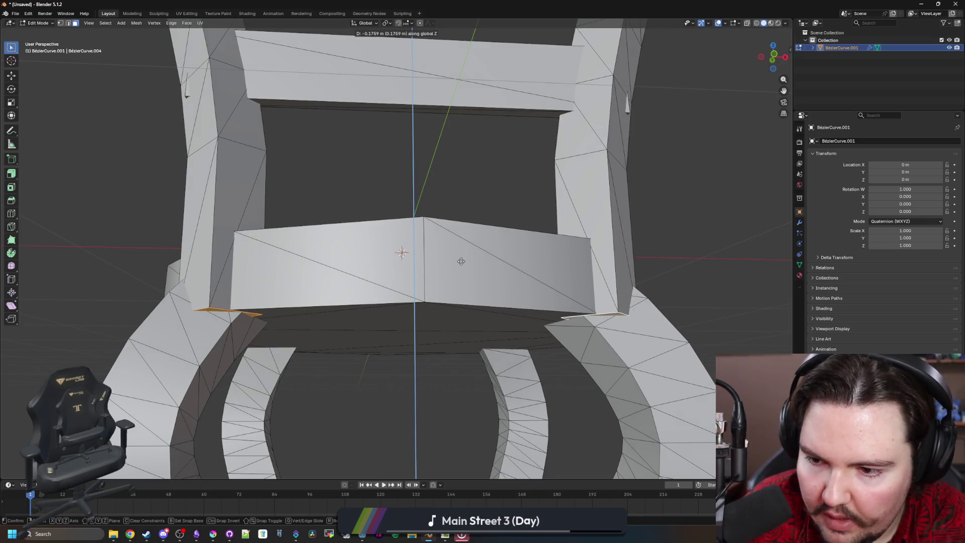
{"action": "left_click", "coordinate": [464, 260]}
{"action": "scroll", "coordinate": [464, 260], "scroll_direction": "down", "scroll_amount": 5}
{"action": "key", "text": "Tab"}
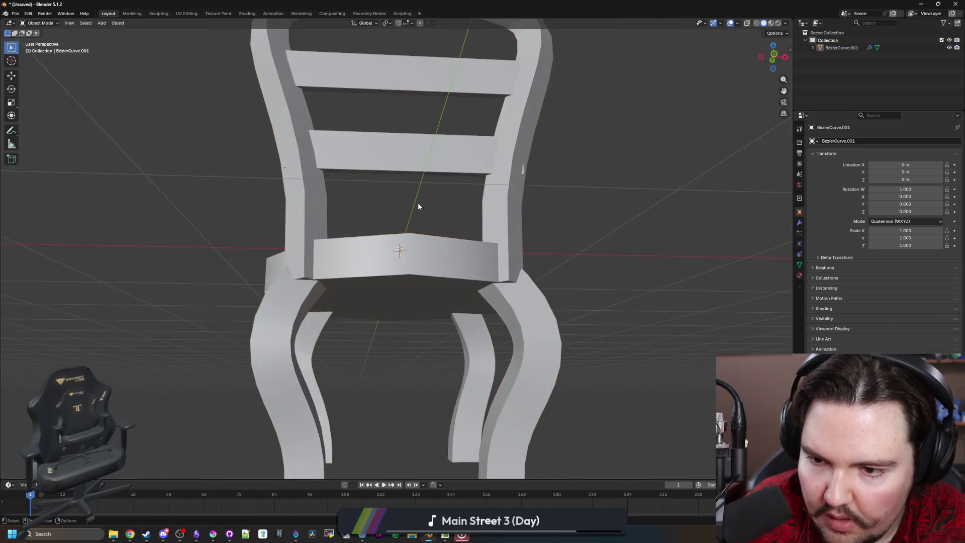
{"action": "mouse_move", "coordinate": [417, 203]}
{"action": "left_mouse_down"}
{"action": "mouse_move", "coordinate": [409, 258]}
{"action": "mouse_move", "coordinate": [464, 269]}
{"action": "left_mouse_up"}
{"action": "scroll", "coordinate": [464, 269], "scroll_direction": "up", "scroll_amount": 5}
{"action": "left_click", "coordinate": [464, 269]}
{"action": "scroll", "coordinate": [402, 272], "scroll_direction": "down", "scroll_amount": 5}
{"action": "mouse_move", "coordinate": [403, 271]}
{"action": "left_mouse_down"}
{"action": "mouse_move", "coordinate": [278, 272]}
{"action": "mouse_move", "coordinate": [345, 286]}
{"action": "left_mouse_up"}
{"action": "scroll", "coordinate": [345, 285], "scroll_direction": "down", "scroll_amount": 5}
- Scale the back crossbar along X so it fits between the back posts
{"action": "left_click", "coordinate": [495, 306]}
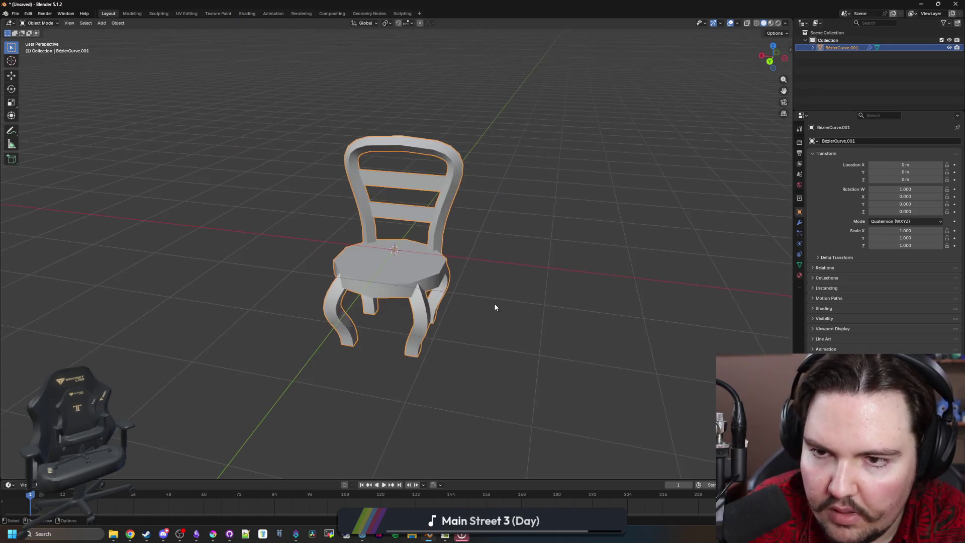
{"action": "mouse_move", "coordinate": [496, 306]}
{"action": "left_mouse_down"}
{"action": "mouse_move", "coordinate": [465, 289]}
{"action": "mouse_move", "coordinate": [450, 254]}
{"action": "mouse_move", "coordinate": [488, 308]}
{"action": "mouse_move", "coordinate": [391, 318]}
{"action": "mouse_move", "coordinate": [446, 248]}
{"action": "mouse_move", "coordinate": [388, 215]}
{"action": "mouse_move", "coordinate": [453, 261]}
{"action": "mouse_move", "coordinate": [596, 323]}
{"action": "mouse_move", "coordinate": [474, 334]}
{"action": "mouse_move", "coordinate": [427, 251]}
{"action": "left_mouse_up"}
{"action": "scroll", "coordinate": [452, 261], "scroll_direction": "up", "scroll_amount": 4}
{"action": "left_click", "coordinate": [386, 166]}
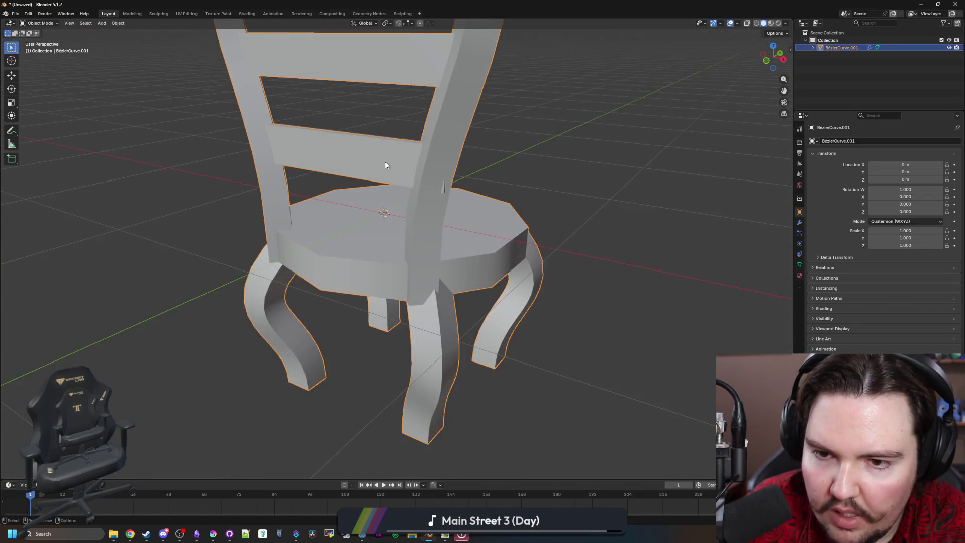
{"action": "key", "text": "Tab"}
{"action": "scroll", "coordinate": [326, 184], "scroll_direction": "up", "scroll_amount": 3}
{"action": "scroll", "coordinate": [326, 185], "scroll_direction": "up", "scroll_amount": 3}
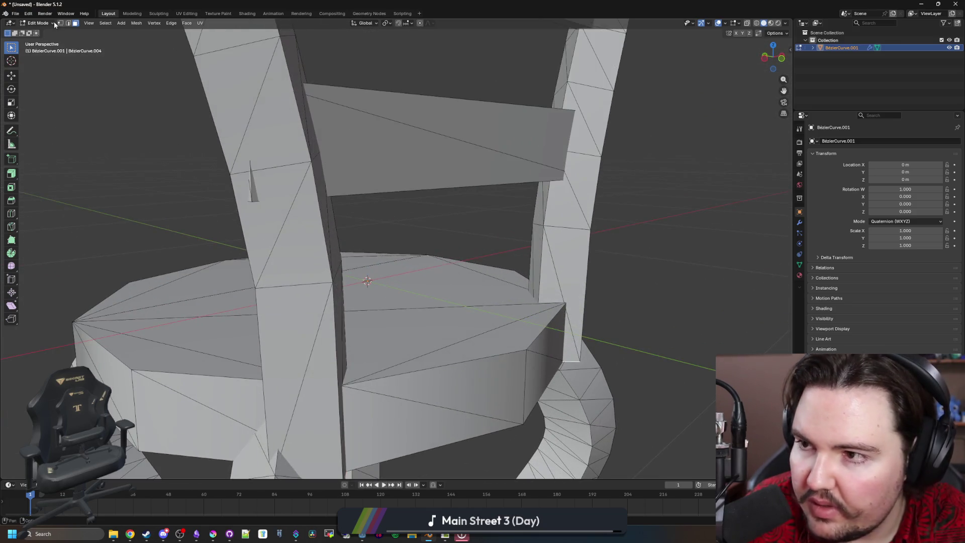
{"action": "key", "text": "1"}
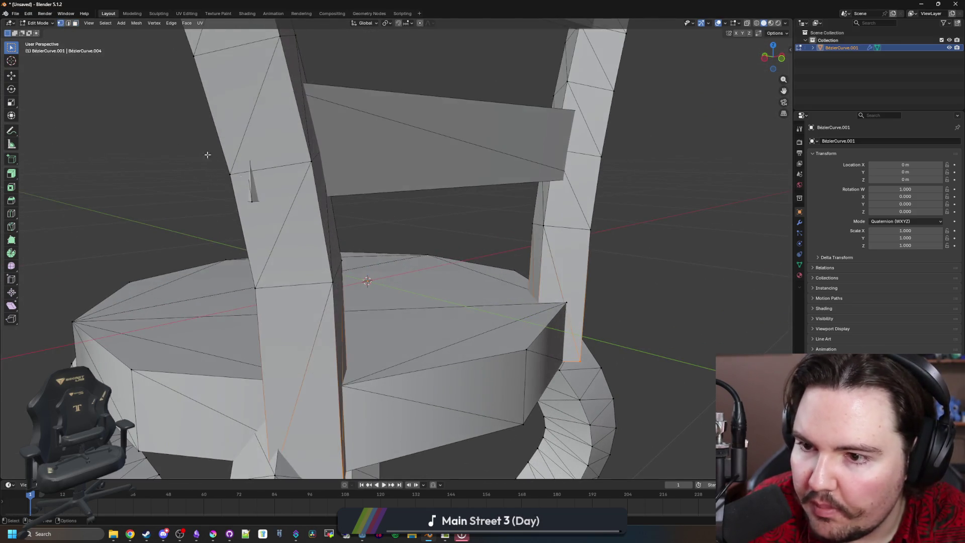
{"action": "left_click_drag", "start_coordinate": [226, 171], "coordinate": [562, 172]}
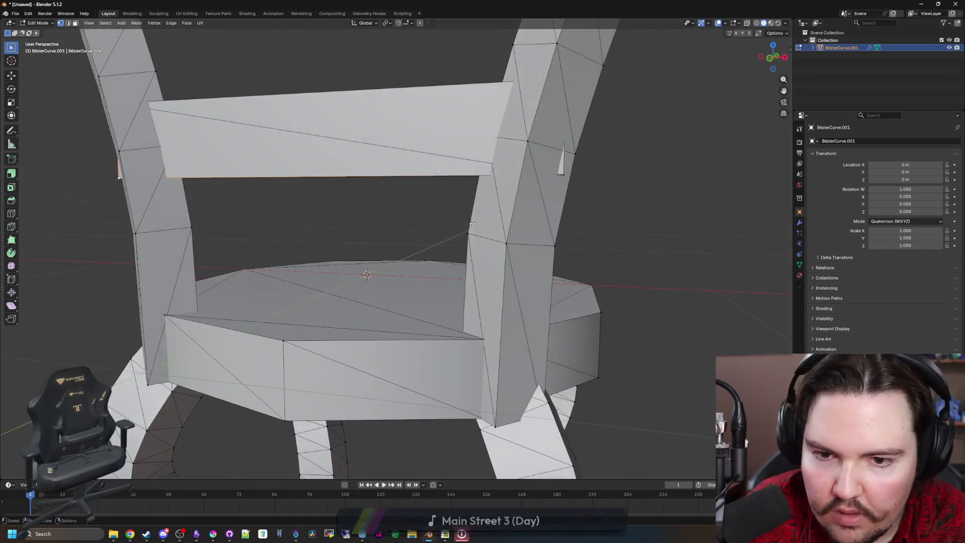
{"action": "key", "text": "s"}
{"action": "key", "text": "x"}
{"action": "left_click", "coordinate": [613, 198]}
{"action": "scroll", "coordinate": [611, 206], "scroll_direction": "down", "scroll_amount": 4}
{"action": "key", "text": "Tab"}
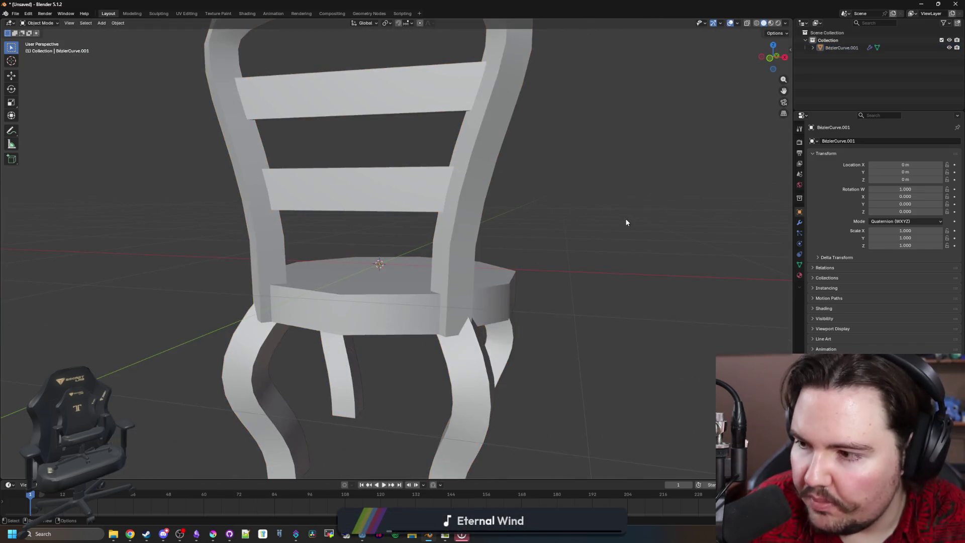
{"action": "scroll", "coordinate": [587, 218], "scroll_direction": "up", "scroll_amount": 3}
{"action": "key", "text": "ctrl+s"}
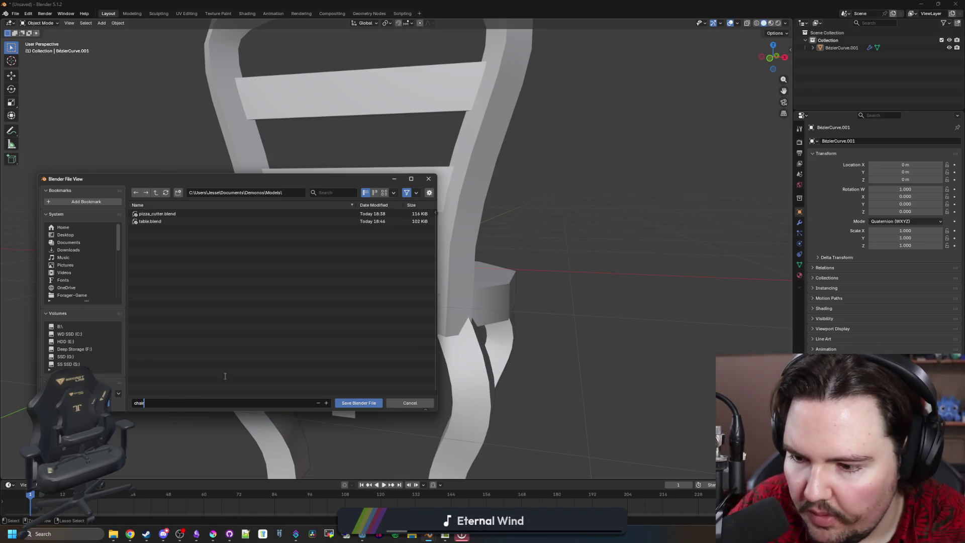
- Save the model as chair.blend in the Models folder, then orbit to inspect it
{"action": "left_click", "coordinate": [360, 402]}
{"action": "scroll", "coordinate": [360, 400], "scroll_direction": "down", "scroll_amount": 4}
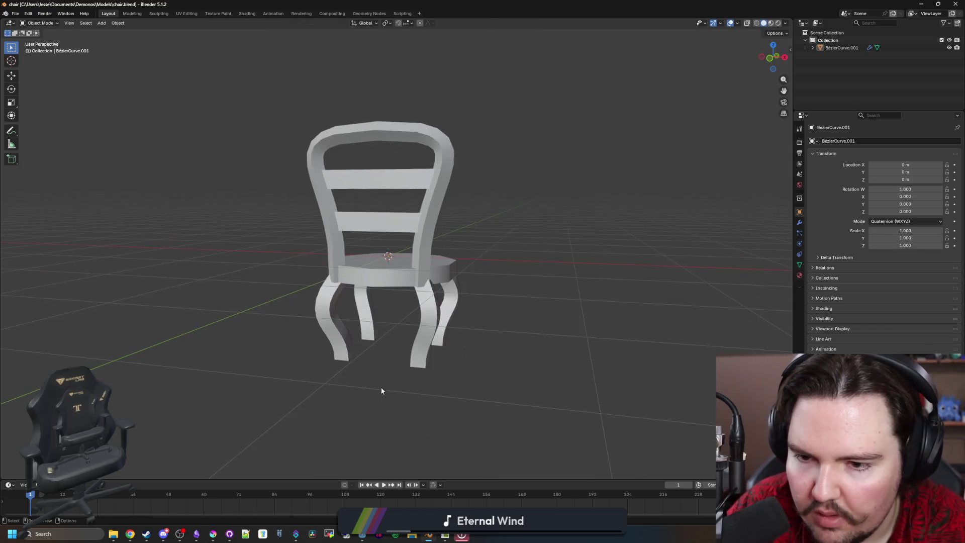
{"action": "left_click_drag", "start_coordinate": [381, 387], "coordinate": [375, 377]}
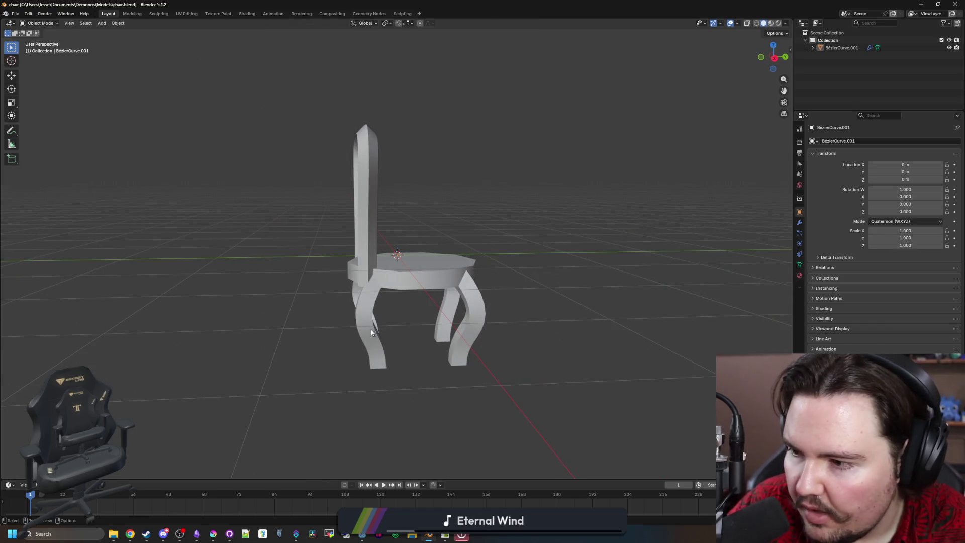
{"action": "mouse_move", "coordinate": [468, 324]}
{"action": "left_mouse_down"}
{"action": "mouse_move", "coordinate": [498, 327]}
{"action": "mouse_move", "coordinate": [452, 329]}
{"action": "mouse_move", "coordinate": [479, 328]}
{"action": "left_mouse_up"}
{"action": "left_click", "coordinate": [360, 212]}
{"action": "mouse_move", "coordinate": [360, 212]}
{"action": "left_mouse_down"}
{"action": "mouse_move", "coordinate": [393, 229]}
{"action": "mouse_move", "coordinate": [402, 217]}
{"action": "left_mouse_up"}
- Select the chair back and its connected crossbars as linked geometry, with X-Ray on
{"action": "key", "text": "Tab"}
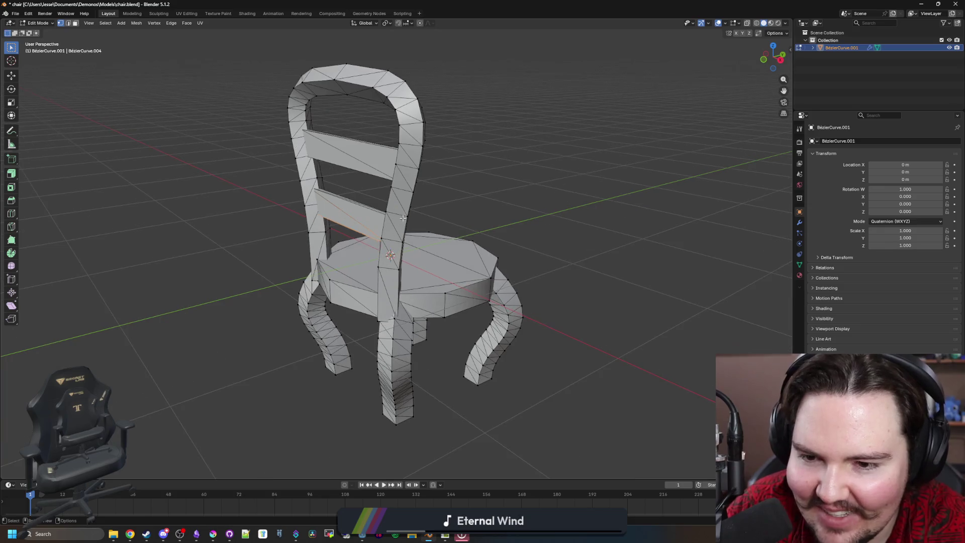
{"action": "left_click", "coordinate": [105, 22]}
{"action": "mouse_move", "coordinate": [141, 133]}
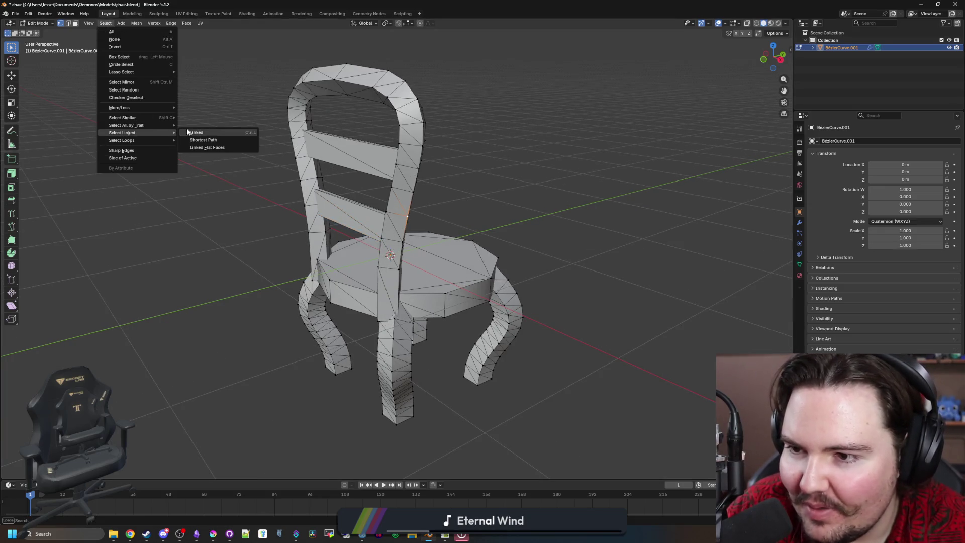
{"action": "left_click", "coordinate": [191, 130]}
{"action": "scroll", "coordinate": [341, 200], "scroll_direction": "up", "scroll_amount": 1}
{"action": "left_click_drag", "start_coordinate": [387, 216], "coordinate": [410, 196]}
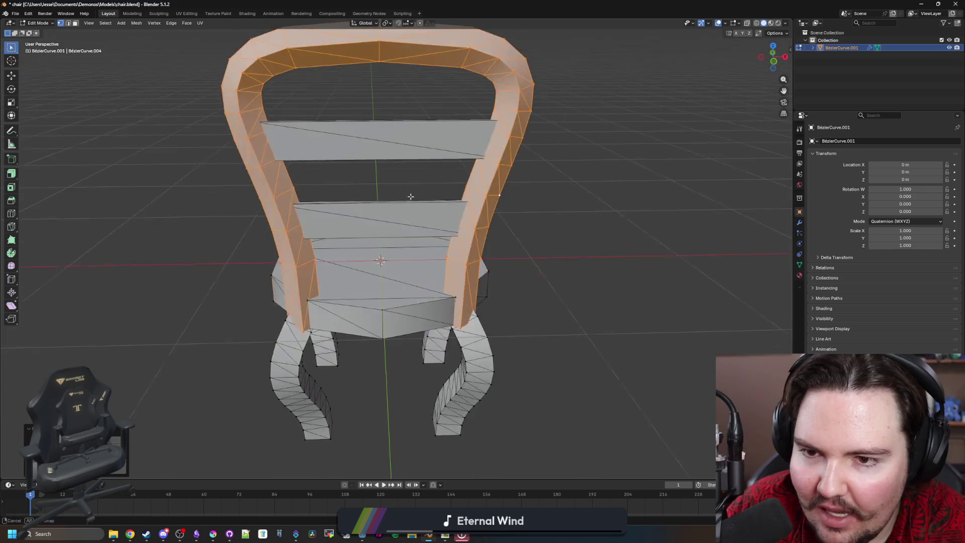
{"action": "left_click", "coordinate": [747, 23]}
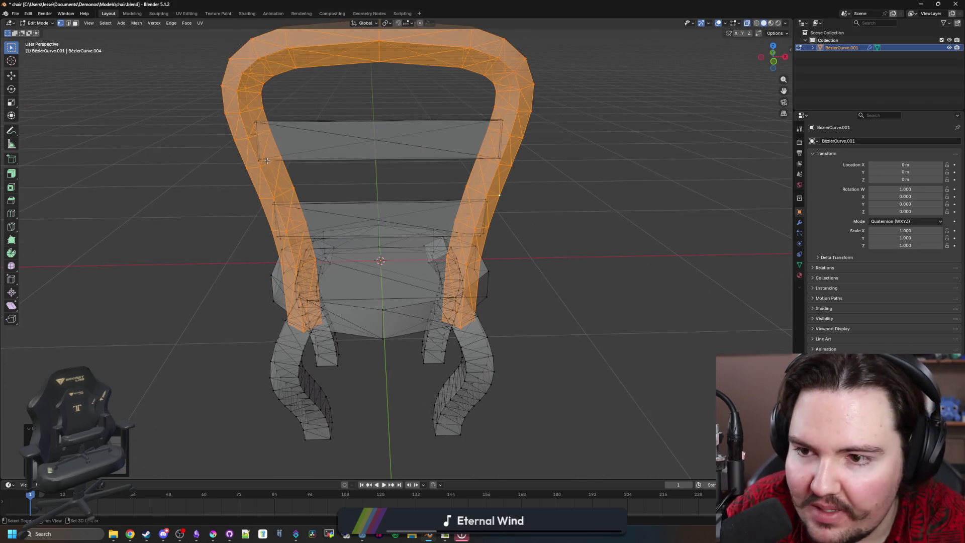
{"action": "left_click", "coordinate": [106, 23]}
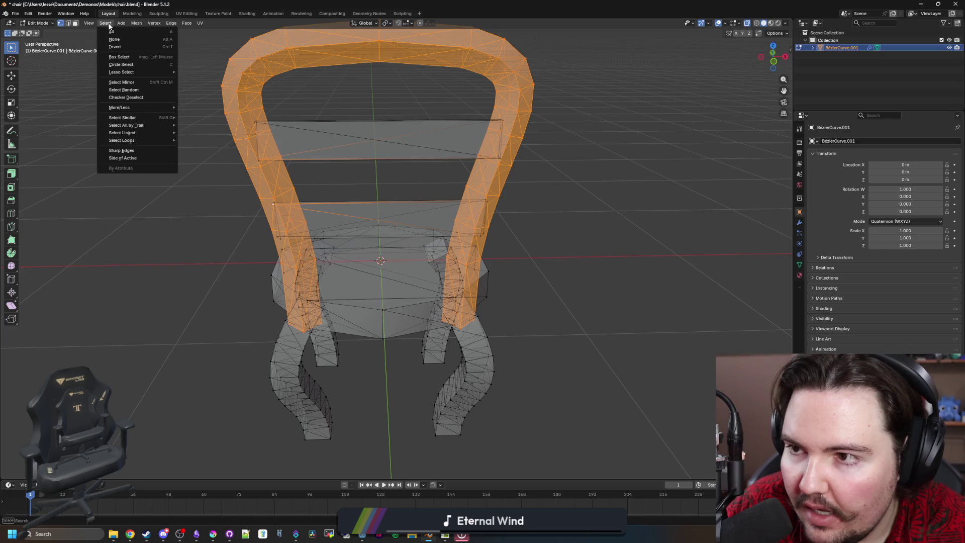
{"action": "mouse_move", "coordinate": [163, 133]}
{"action": "left_click", "coordinate": [194, 137]}
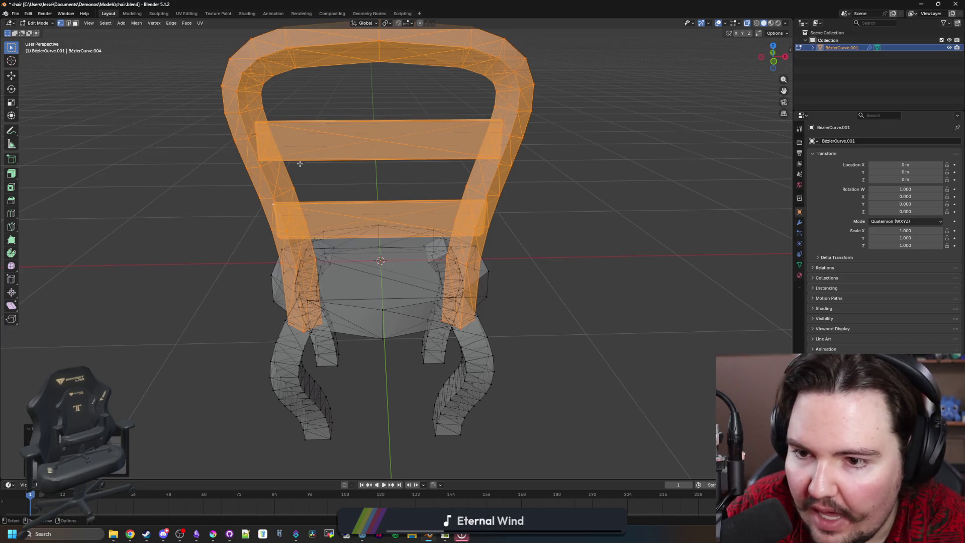
{"action": "mouse_move", "coordinate": [352, 191]}
{"action": "left_mouse_down"}
{"action": "mouse_move", "coordinate": [382, 188]}
{"action": "mouse_move", "coordinate": [405, 209]}
{"action": "left_mouse_up"}
- Tilt the back and crossbars backward about 9 degrees and shift them slightly along Y
{"action": "key", "text": "s"}
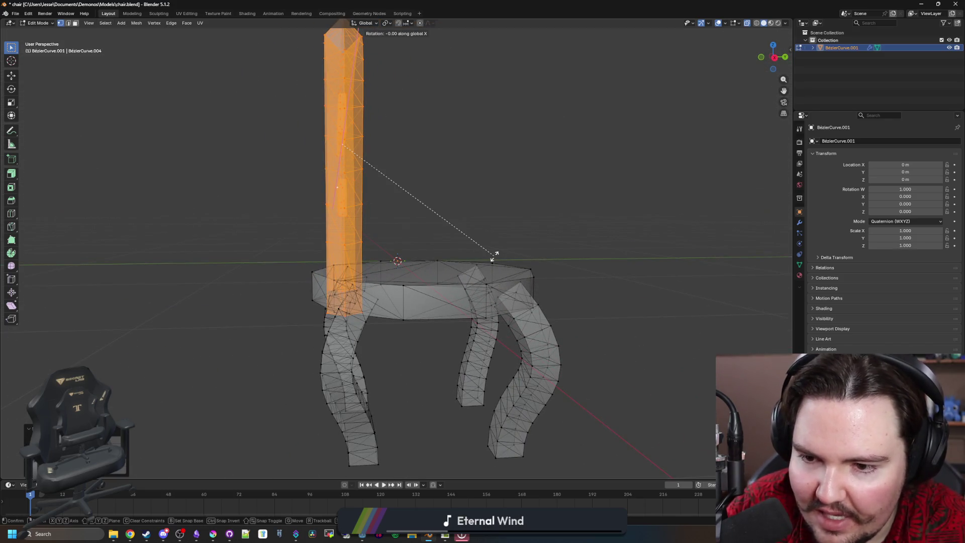
{"action": "left_click", "coordinate": [485, 217]}
{"action": "key", "text": "g"}
{"action": "key", "text": "y"}
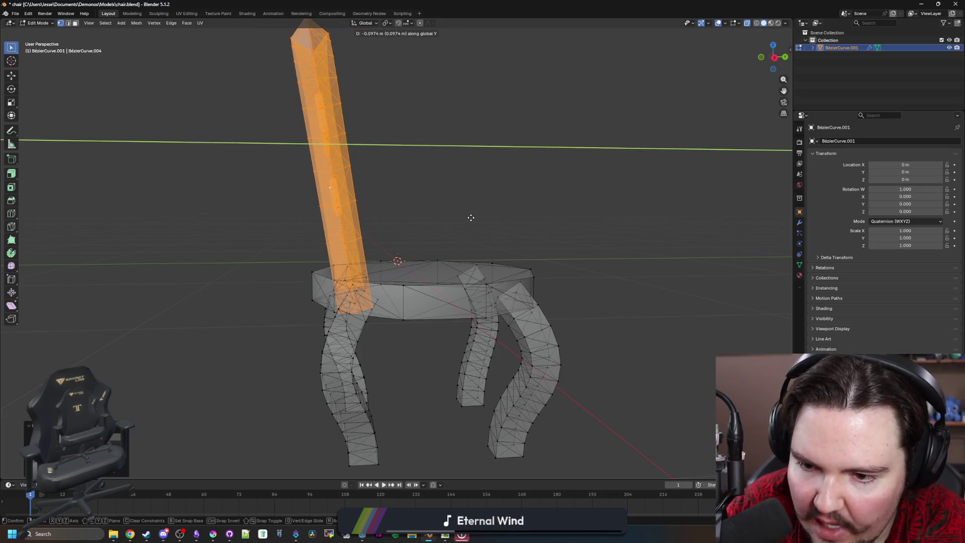
{"action": "left_click", "coordinate": [471, 217]}
{"action": "key", "text": "alt+a"}
{"action": "mouse_move", "coordinate": [510, 215]}
{"action": "left_mouse_down"}
{"action": "mouse_move", "coordinate": [453, 226]}
{"action": "mouse_move", "coordinate": [502, 248]}
{"action": "mouse_move", "coordinate": [538, 232]}
{"action": "mouse_move", "coordinate": [517, 244]}
{"action": "mouse_move", "coordinate": [508, 311]}
{"action": "mouse_move", "coordinate": [416, 240]}
{"action": "mouse_move", "coordinate": [402, 260]}
{"action": "mouse_move", "coordinate": [307, 237]}
{"action": "mouse_move", "coordinate": [409, 282]}
{"action": "mouse_move", "coordinate": [516, 249]}
{"action": "left_mouse_up"}
{"action": "key", "text": "Tab"}
{"action": "key", "text": "alt+a"}
- Turn off X-Ray and inspect the chair and its seat
{"action": "scroll", "coordinate": [352, 240], "scroll_direction": "up", "scroll_amount": 3}
{"action": "scroll", "coordinate": [306, 238], "scroll_direction": "down", "scroll_amount": 3}
{"action": "left_click", "coordinate": [409, 282]}
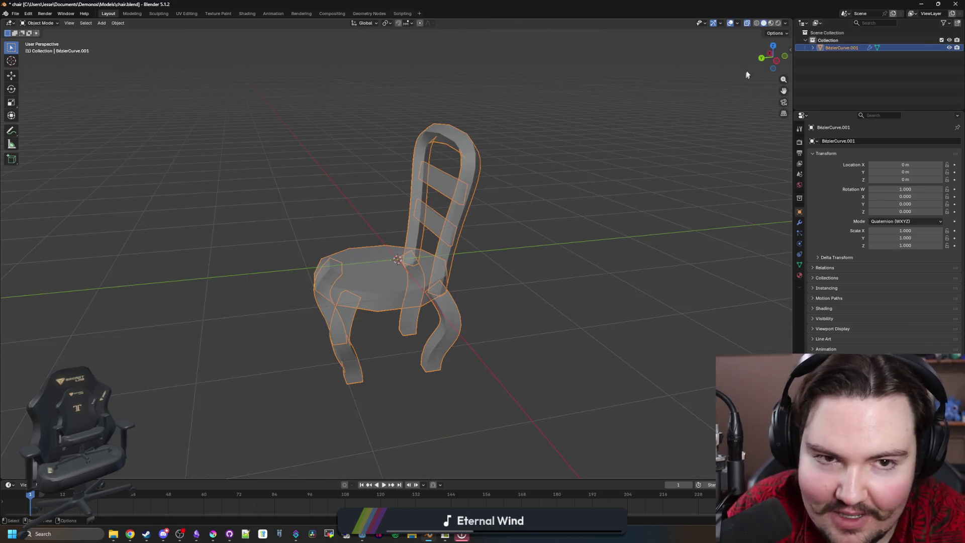
{"action": "left_click", "coordinate": [746, 23]}
{"action": "left_click", "coordinate": [605, 212]}
{"action": "mouse_move", "coordinate": [605, 212]}
{"action": "left_mouse_down"}
{"action": "mouse_move", "coordinate": [453, 206]}
{"action": "mouse_move", "coordinate": [334, 284]}
{"action": "mouse_move", "coordinate": [305, 282]}
{"action": "left_mouse_up"}
{"action": "scroll", "coordinate": [452, 207], "scroll_direction": "up", "scroll_amount": 5}
{"action": "left_click", "coordinate": [305, 282]}
{"action": "key", "text": "Tab"}
{"action": "scroll", "coordinate": [146, 211], "scroll_direction": "up", "scroll_amount": 3}
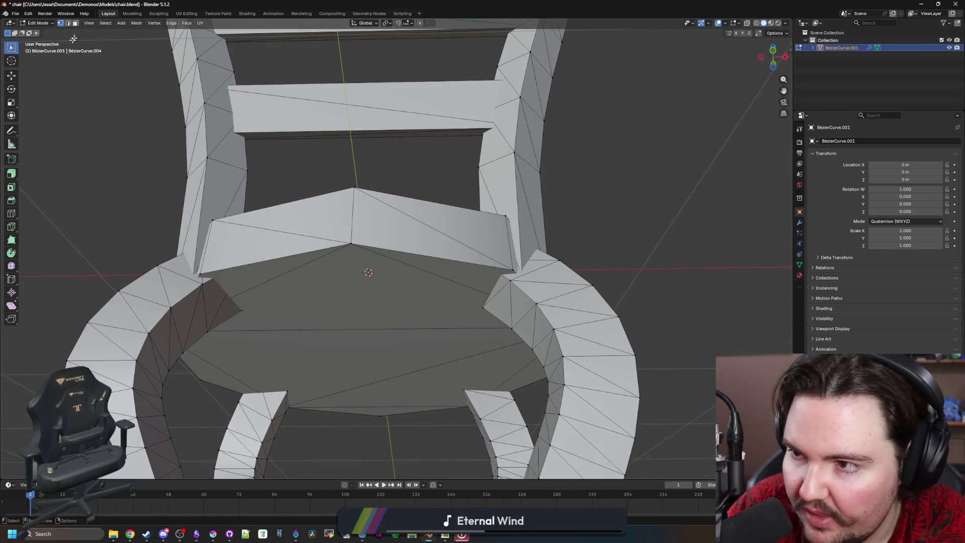
{"action": "key", "text": "Tab"}
- Review the finished chair from several angles and save the chair file
{"action": "left_click_drag", "start_coordinate": [125, 177], "coordinate": [212, 226]}
{"action": "left_click", "coordinate": [212, 227]}
{"action": "scroll", "coordinate": [211, 226], "scroll_direction": "down", "scroll_amount": 6}
{"action": "left_click", "coordinate": [303, 257]}
{"action": "mouse_move", "coordinate": [303, 258]}
{"action": "left_mouse_down"}
{"action": "mouse_move", "coordinate": [380, 298]}
{"action": "mouse_move", "coordinate": [333, 295]}
{"action": "left_mouse_up"}
{"action": "left_click", "coordinate": [334, 295]}
{"action": "left_click", "coordinate": [439, 301]}
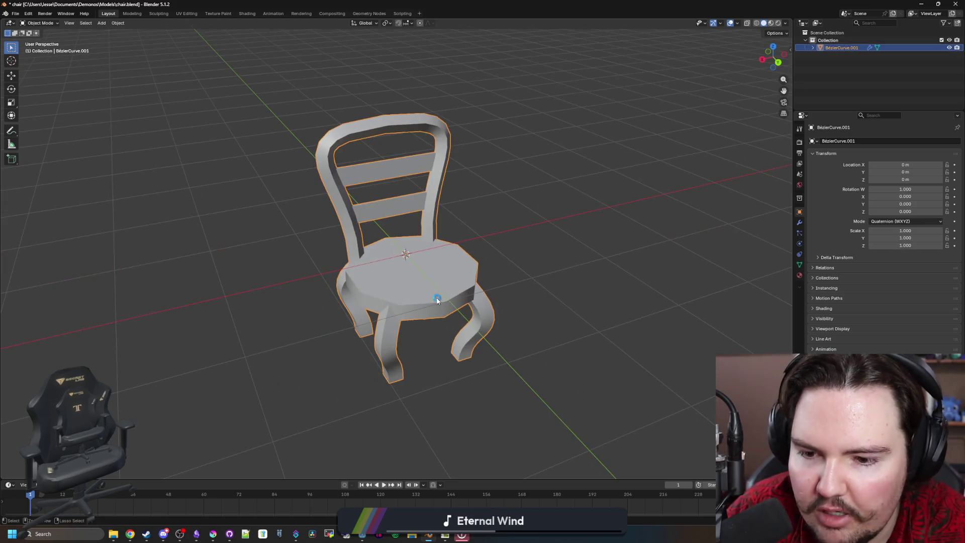
{"action": "mouse_move", "coordinate": [439, 300]}
{"action": "left_mouse_down"}
{"action": "mouse_move", "coordinate": [357, 315]}
{"action": "mouse_move", "coordinate": [500, 226]}
{"action": "left_mouse_up"}
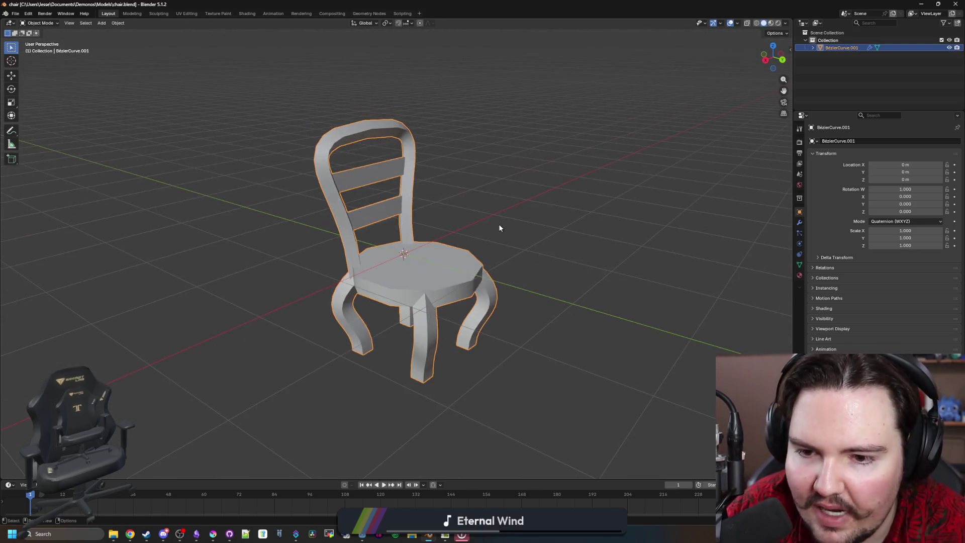
{"action": "left_click", "coordinate": [499, 226]}
{"action": "left_click", "coordinate": [411, 280]}
{"action": "left_click", "coordinate": [17, 13]}
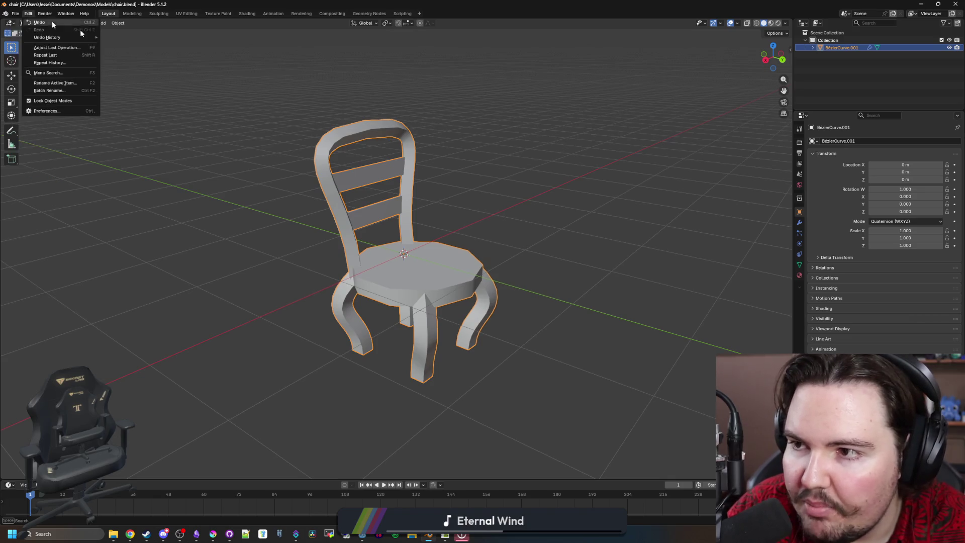
{"action": "right_click", "coordinate": [415, 276]}
{"action": "key", "text": "ctrl+s"}
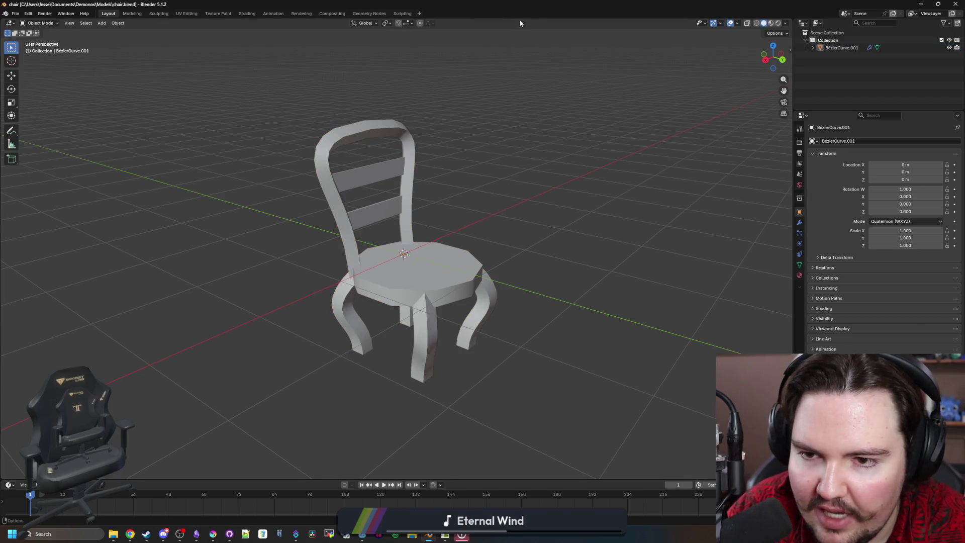
{"action": "key", "text": "alt+Tab"}
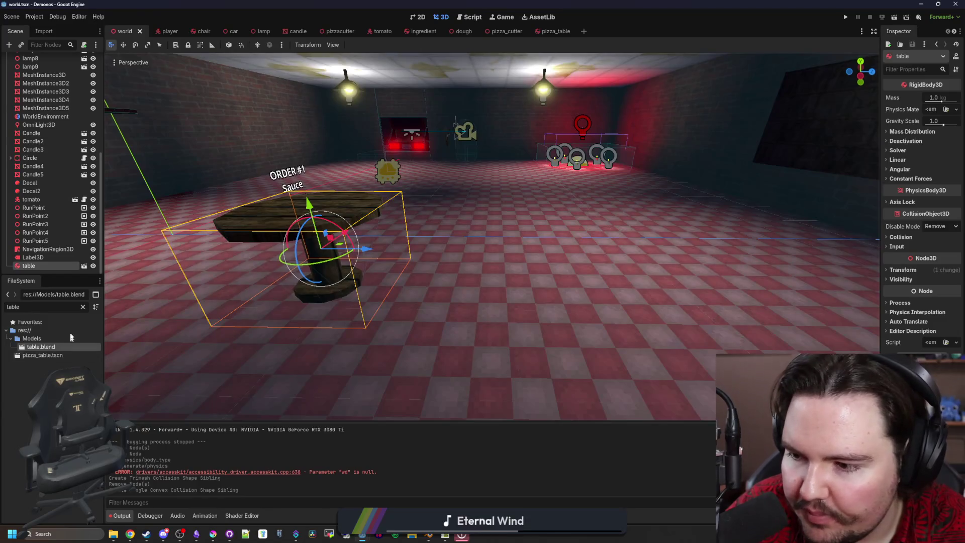
- Filter the FileSystem for 'chair' and open the chair scene
{"action": "left_click", "coordinate": [82, 306]}
{"action": "type", "text": "chair"}
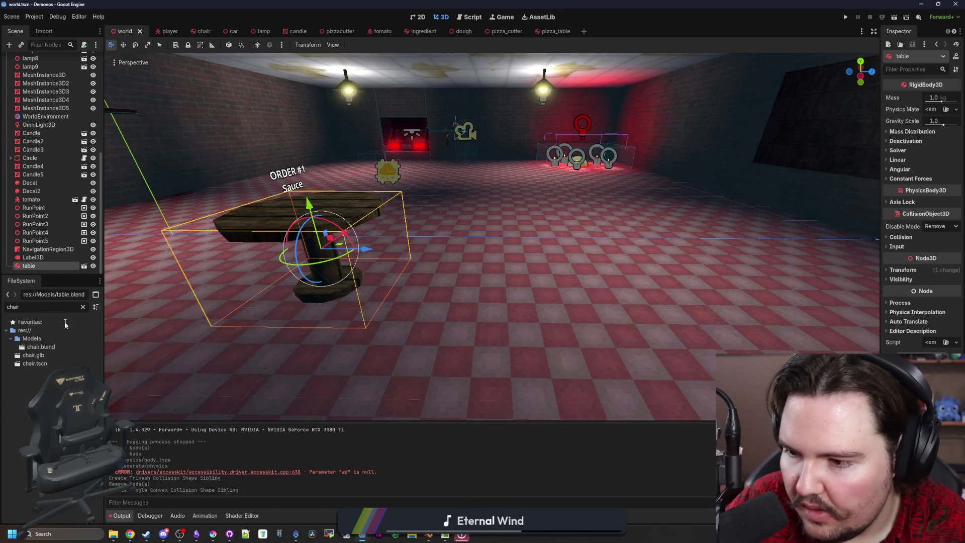
{"action": "double_click", "coordinate": [45, 364]}
{"action": "scroll", "coordinate": [328, 242], "scroll_direction": "up", "scroll_amount": 5}
{"action": "scroll", "coordinate": [328, 242], "scroll_direction": "down", "scroll_amount": 5}
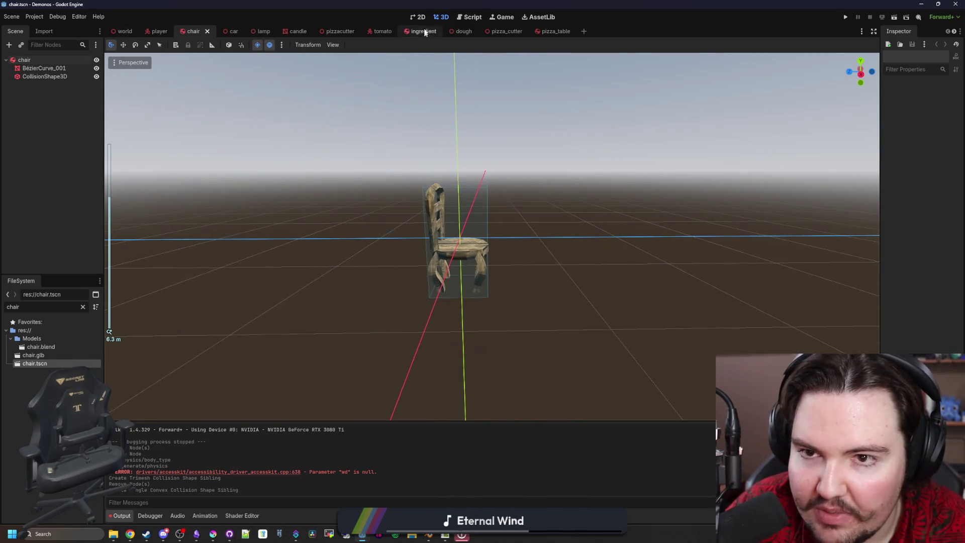
{"action": "left_click", "coordinate": [419, 19]}
- Delete the chair.tscn and chair.glb files
{"action": "right_click", "coordinate": [51, 363]}
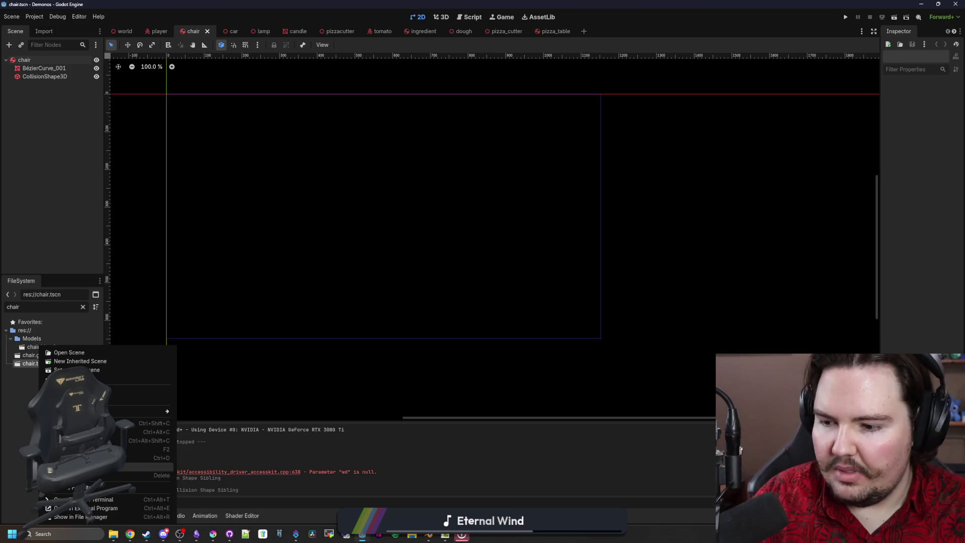
{"action": "left_click", "coordinate": [130, 475]}
{"action": "left_click", "coordinate": [439, 312]}
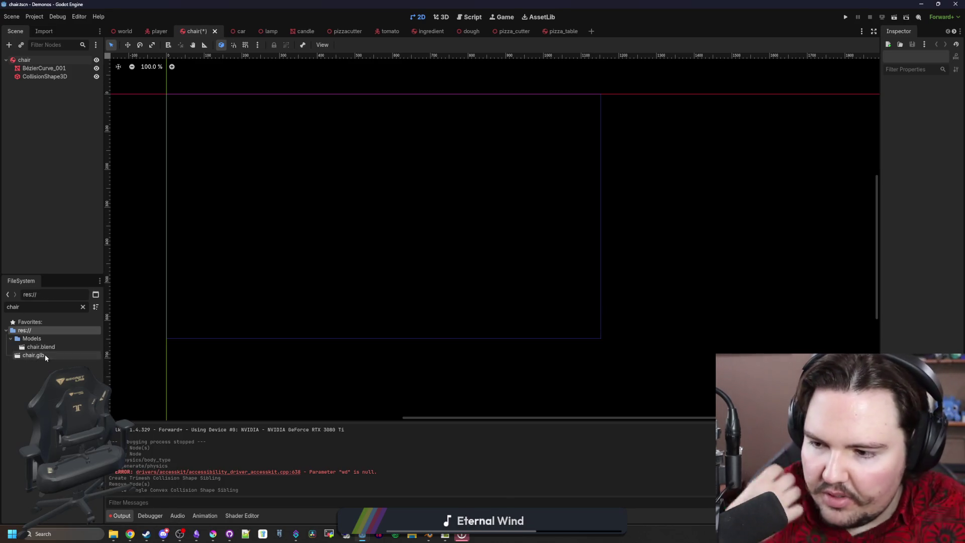
{"action": "right_click", "coordinate": [33, 355]}
{"action": "left_click", "coordinate": [168, 467]}
{"action": "left_click", "coordinate": [425, 307]}
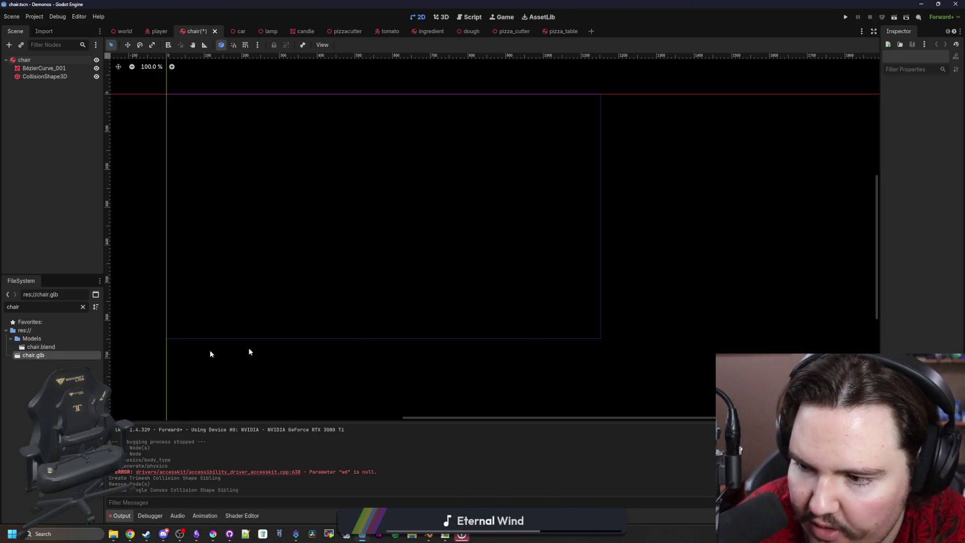
- Close the chair scene without saving and drag chair.blend into the world scene
{"action": "left_click", "coordinate": [447, 18]}
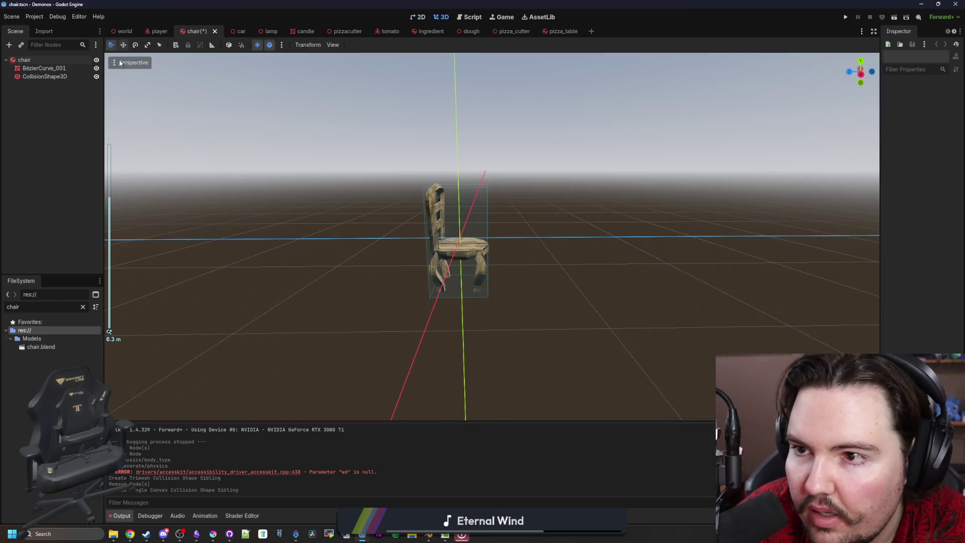
{"action": "left_click", "coordinate": [215, 32]}
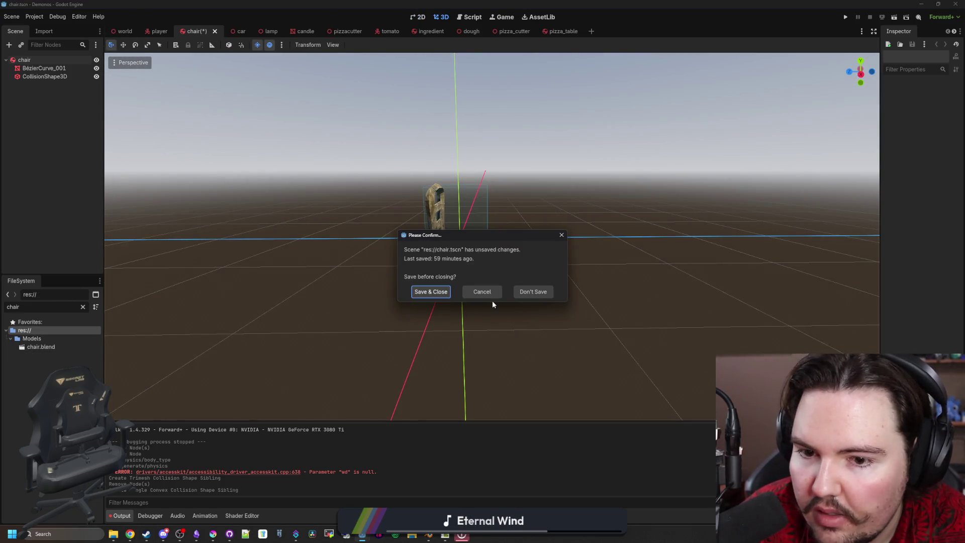
{"action": "left_click", "coordinate": [517, 294]}
{"action": "mouse_move", "coordinate": [41, 347]}
{"action": "left_mouse_down"}
{"action": "mouse_move", "coordinate": [518, 276]}
{"action": "mouse_move", "coordinate": [503, 282]}
{"action": "left_mouse_up"}
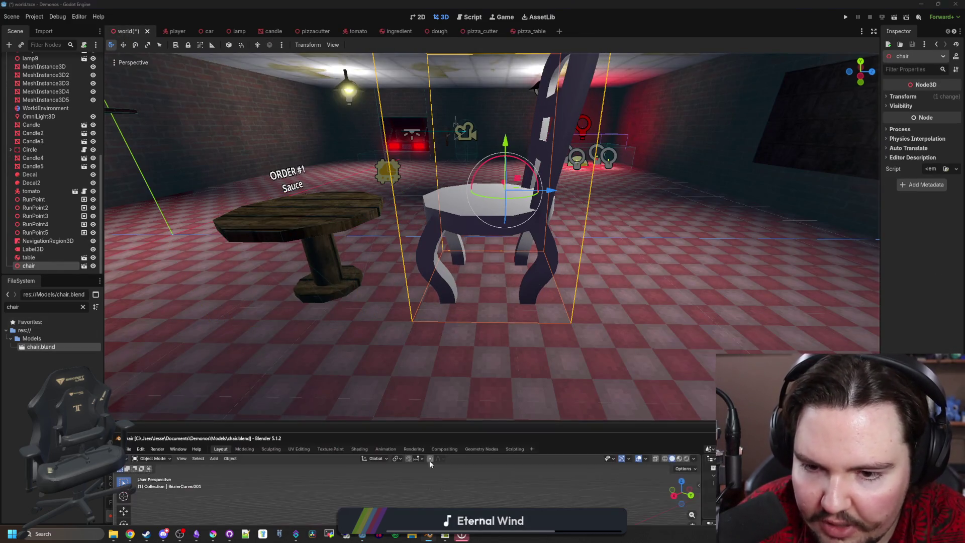
{"action": "double_click", "coordinate": [405, 439]}
{"action": "key", "text": "a"}
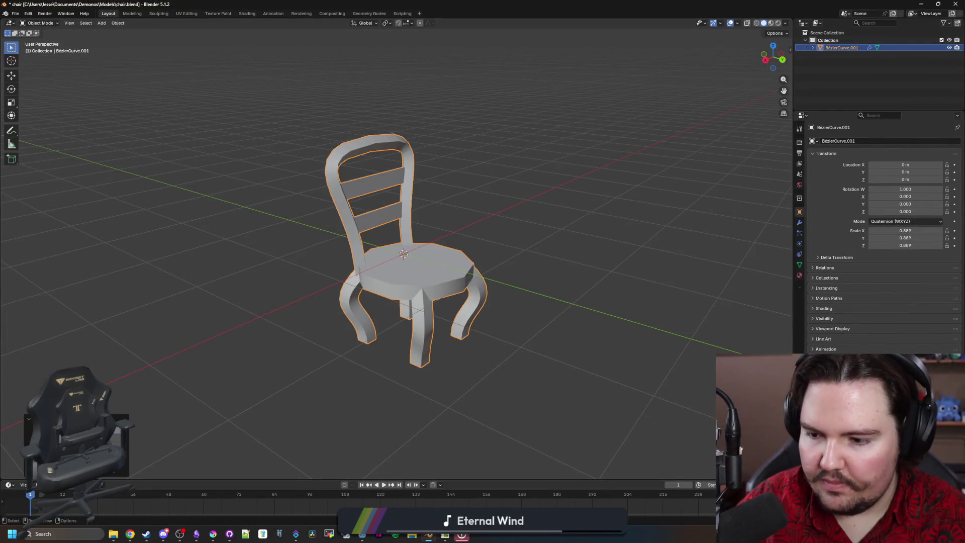
- Scale the Blender chair to 0.5 on all axes and save chair.blend for Godot to reimport
{"action": "type", "text": "x.5"}
{"action": "key", "text": "Return"}
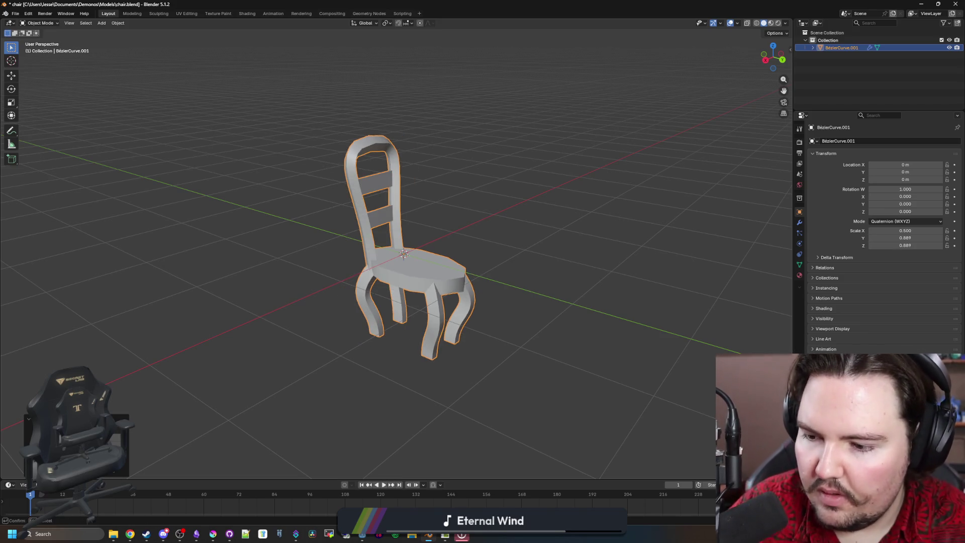
{"action": "key", "text": "ctrl+z"}
{"action": "left_click", "coordinate": [226, 350]}
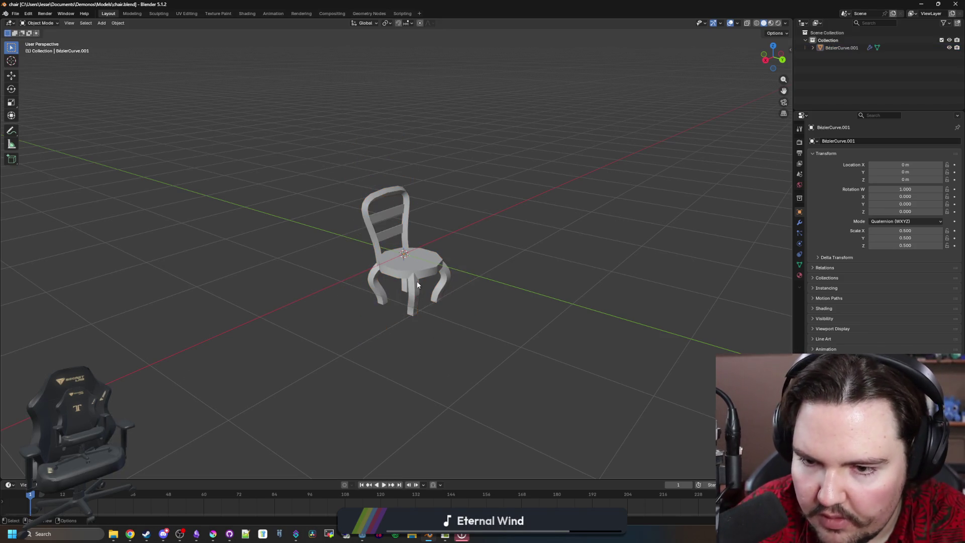
{"action": "left_click", "coordinate": [417, 284]}
{"action": "key", "text": "alt+a"}
{"action": "key", "text": "ctrl+s"}
{"action": "key", "text": "alt+Tab"}
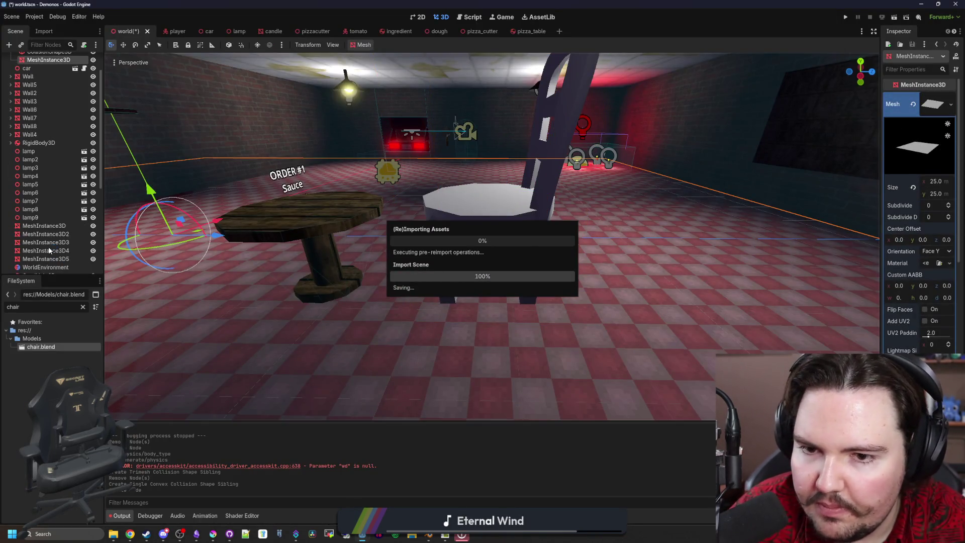
- Create a New Inherited scene from the reimported chair model and save it as chair.tscn
{"action": "left_click", "coordinate": [503, 272]}
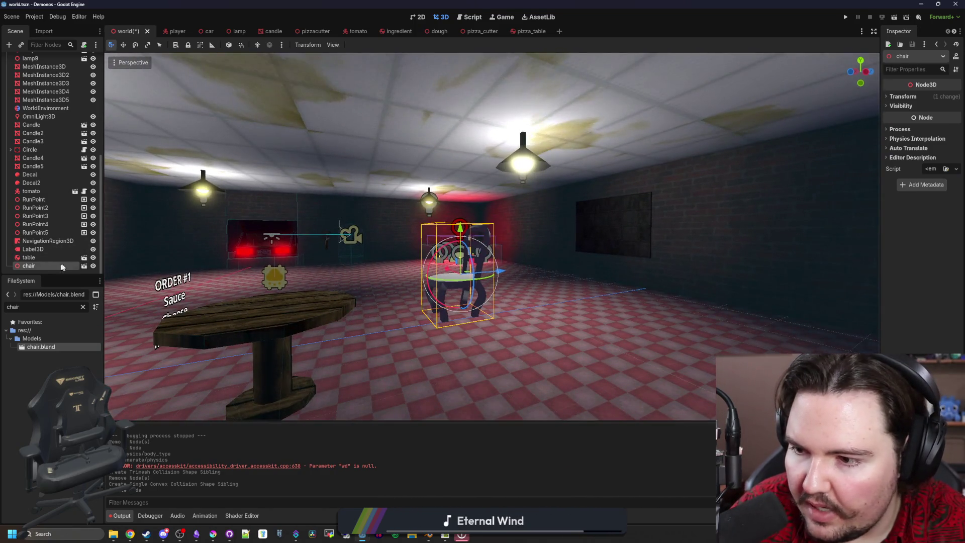
{"action": "left_click", "coordinate": [84, 266]}
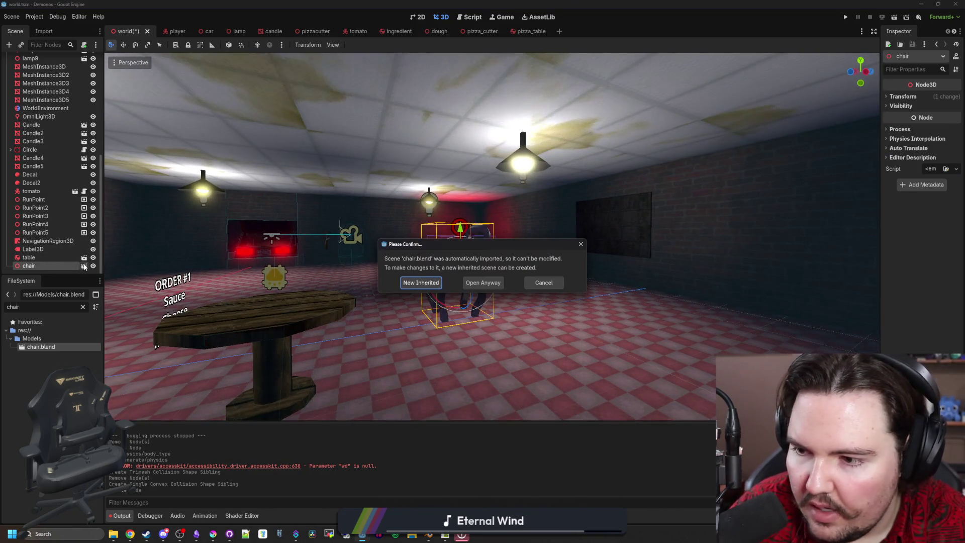
{"action": "left_click", "coordinate": [439, 283]}
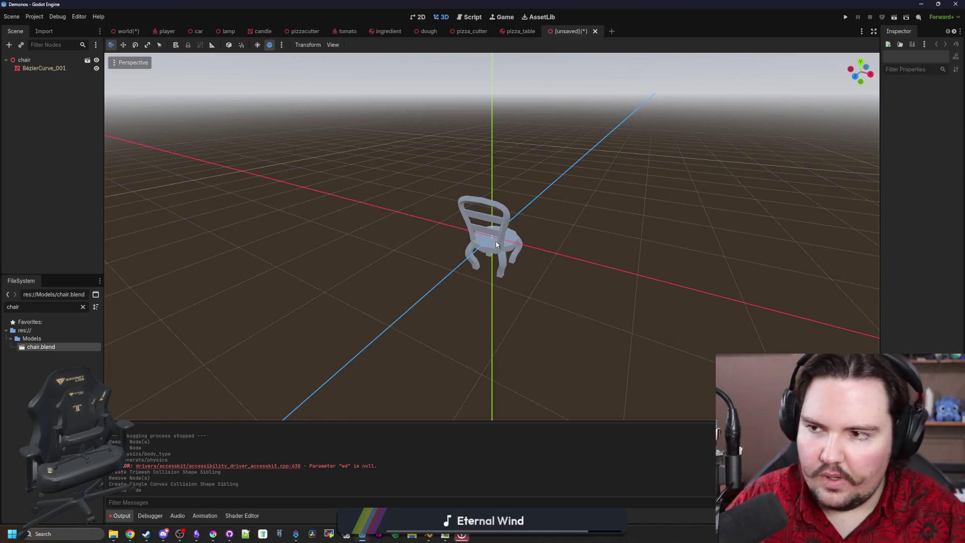
{"action": "key", "text": "ctrl+s"}
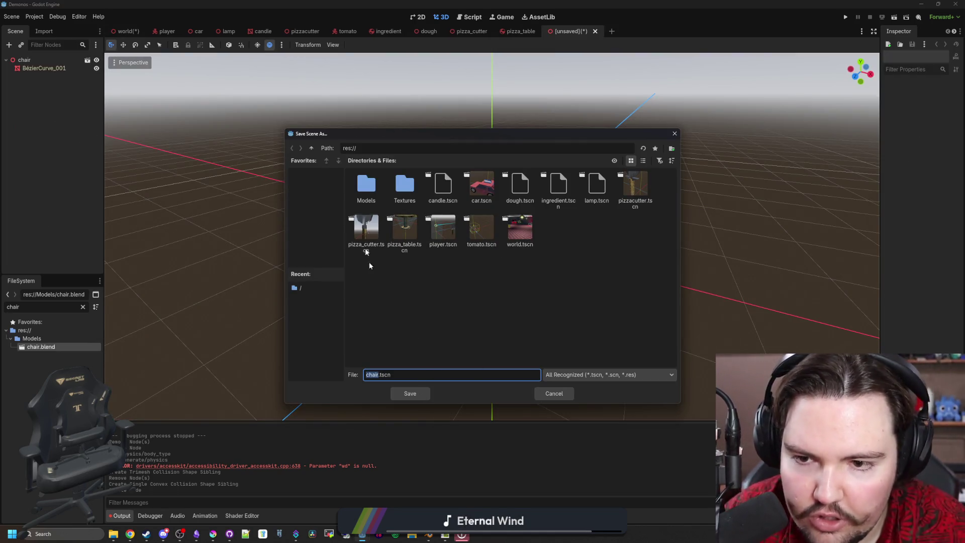
{"action": "left_click", "coordinate": [409, 393]}
{"action": "left_click", "coordinate": [83, 68]}
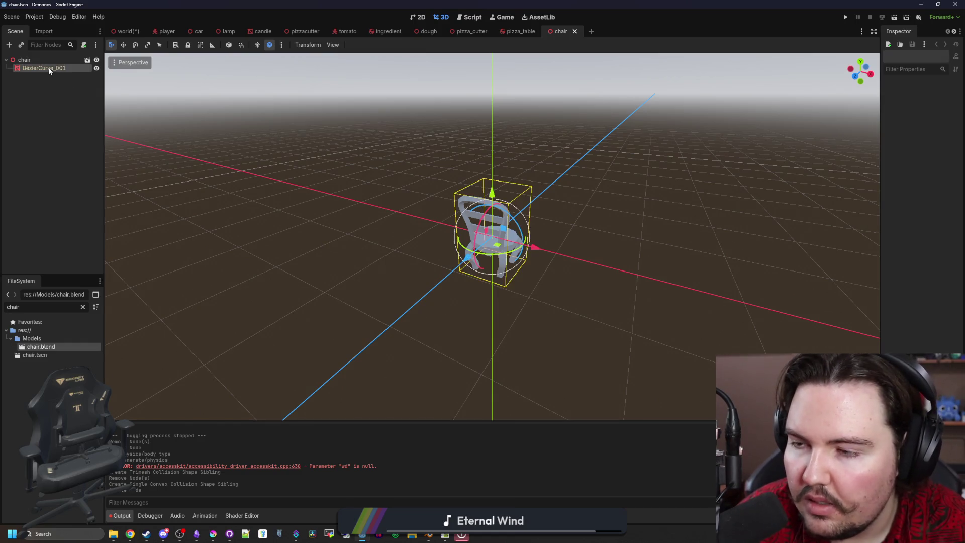
{"action": "left_click", "coordinate": [83, 307]}
- Apply wood.tres to the chair mesh and save the chair and world scenes
{"action": "type", "text": "wood"}
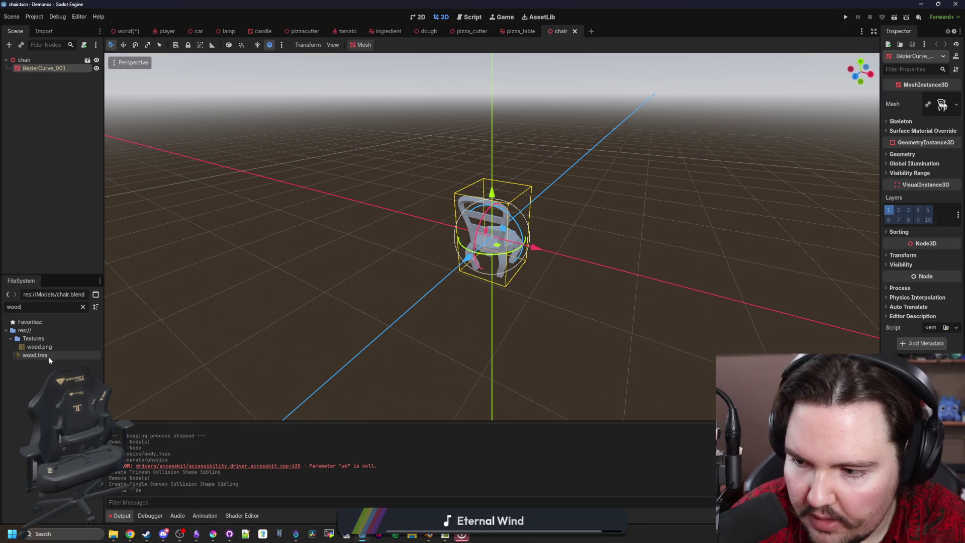
{"action": "left_click_drag", "start_coordinate": [49, 357], "coordinate": [490, 236]}
{"action": "key", "text": "ctrl+s"}
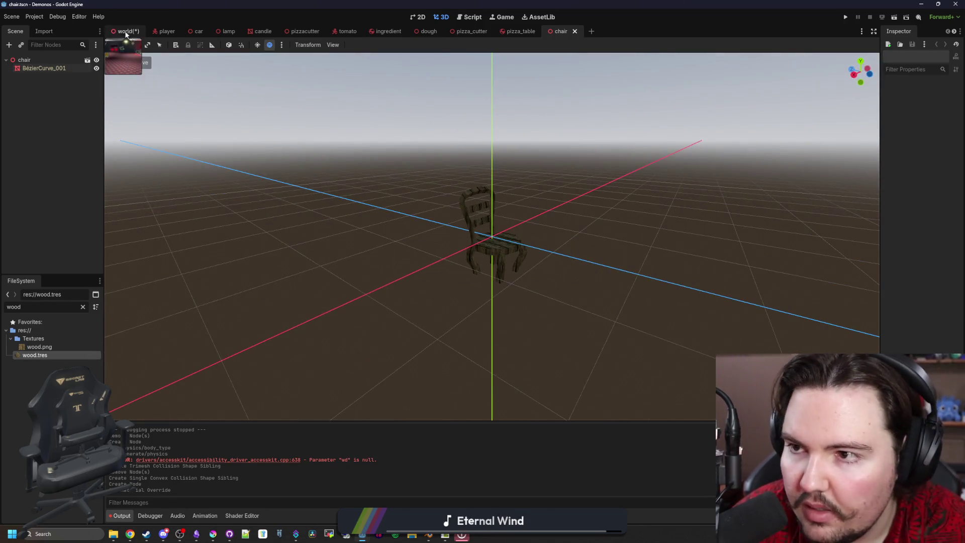
{"action": "left_click", "coordinate": [126, 32]}
{"action": "key", "text": "ctrl+s"}
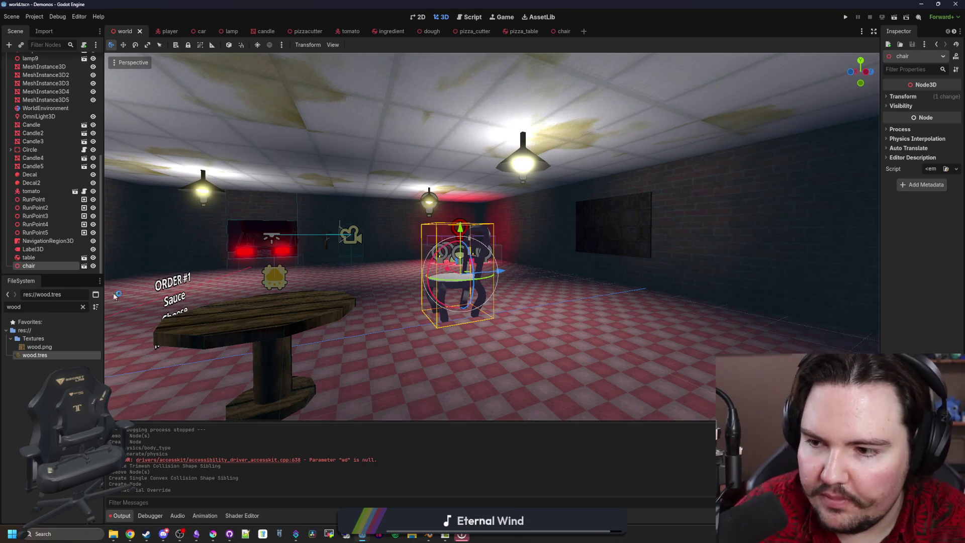
- Delete the old imported chair from the world and drag chair.tscn in instead
{"action": "key", "text": "Delete"}
{"action": "key", "text": "Return"}
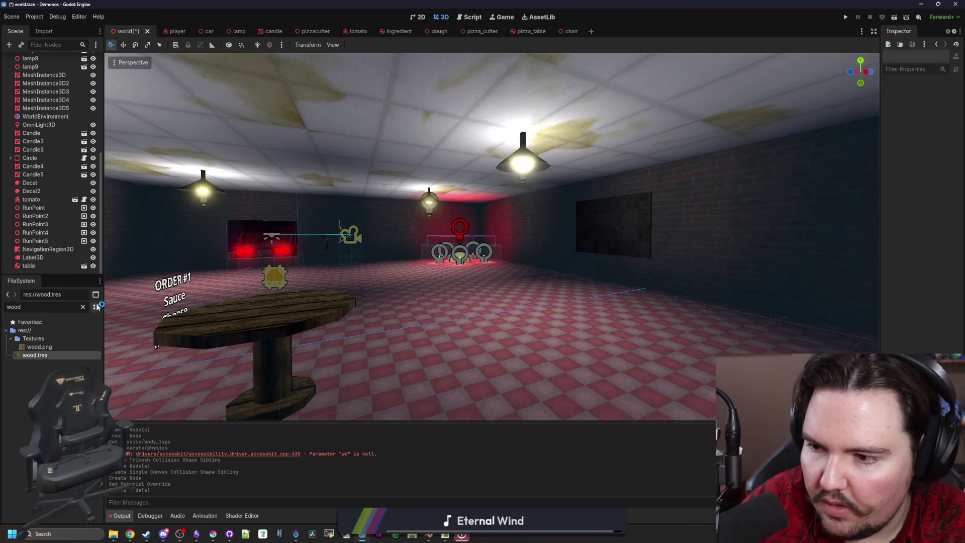
{"action": "key", "text": "BackSpace"}
{"action": "key", "text": "BackSpace"}
{"action": "key", "text": "BackSpace"}
{"action": "type", "text": "chair"}
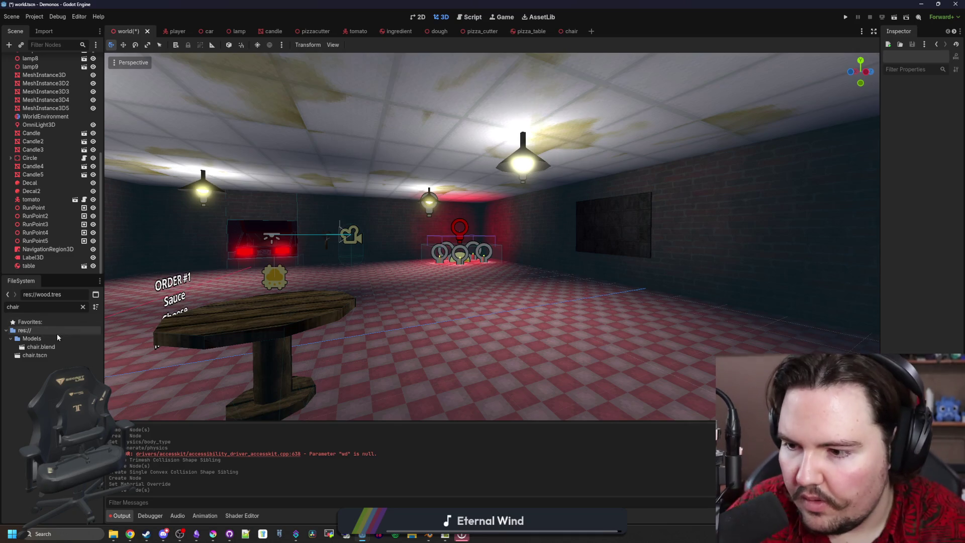
{"action": "mouse_move", "coordinate": [41, 358]}
{"action": "left_mouse_down"}
{"action": "mouse_move", "coordinate": [388, 370]}
{"action": "mouse_move", "coordinate": [399, 397]}
{"action": "left_mouse_up"}
- Place the first chair beside the table, then duplicate it and rotate the copy to face the table
{"action": "key", "text": "f"}
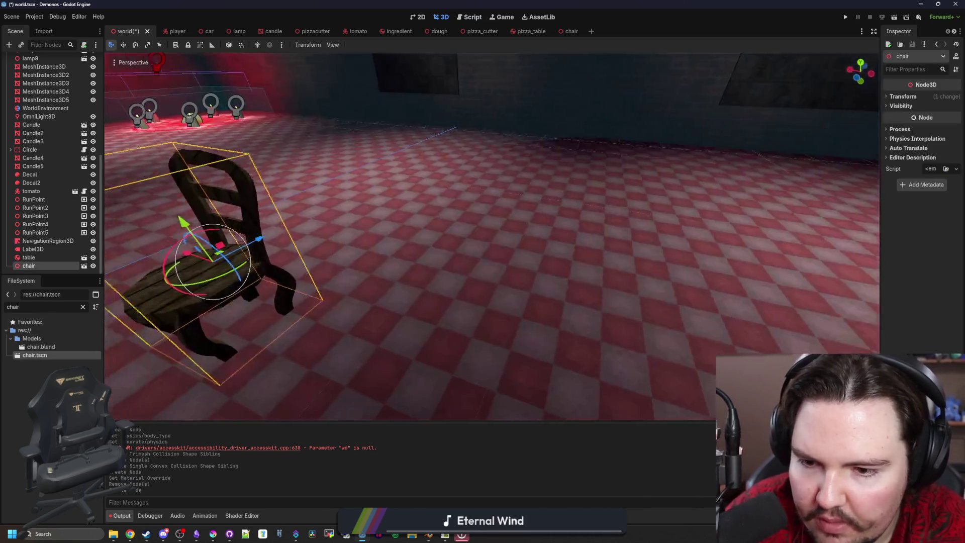
{"action": "scroll", "coordinate": [338, 255], "scroll_direction": "down", "scroll_amount": 5}
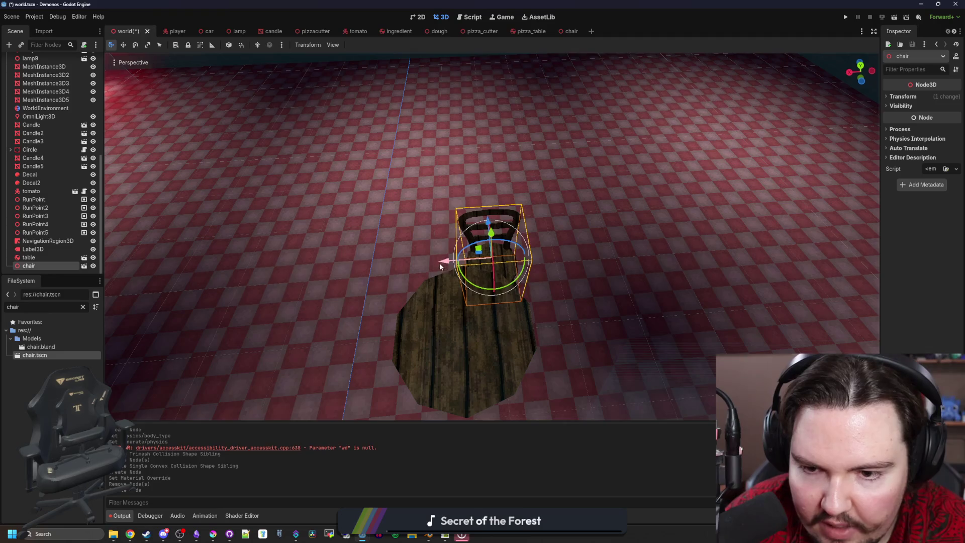
{"action": "left_click_drag", "start_coordinate": [439, 264], "coordinate": [412, 264]}
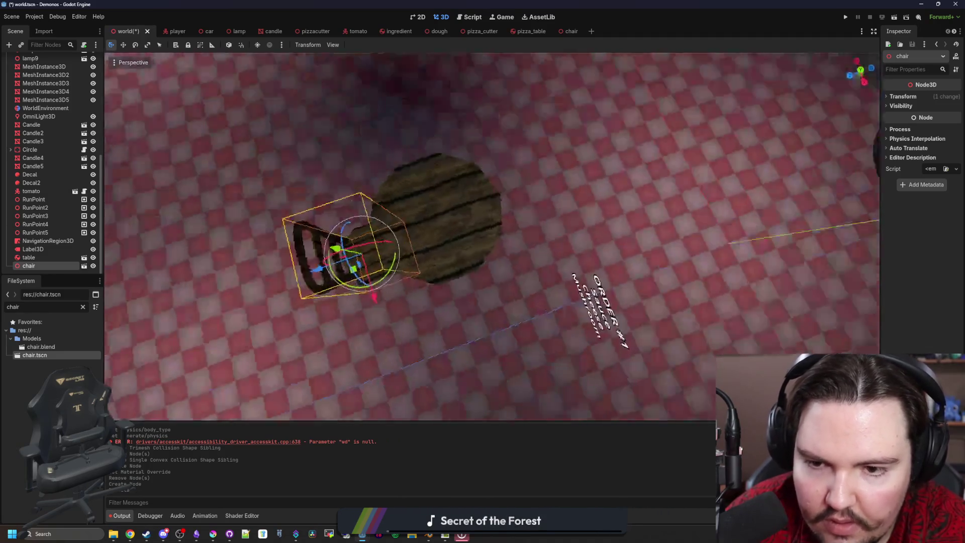
{"action": "key", "text": "ctrl+d"}
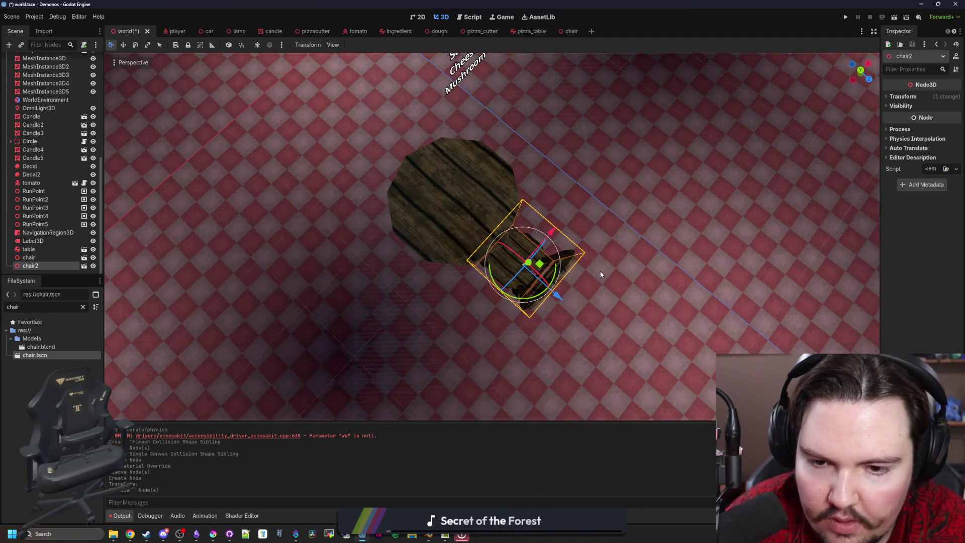
{"action": "left_click_drag", "start_coordinate": [559, 300], "coordinate": [458, 261]}
{"action": "key", "text": "KP_7"}
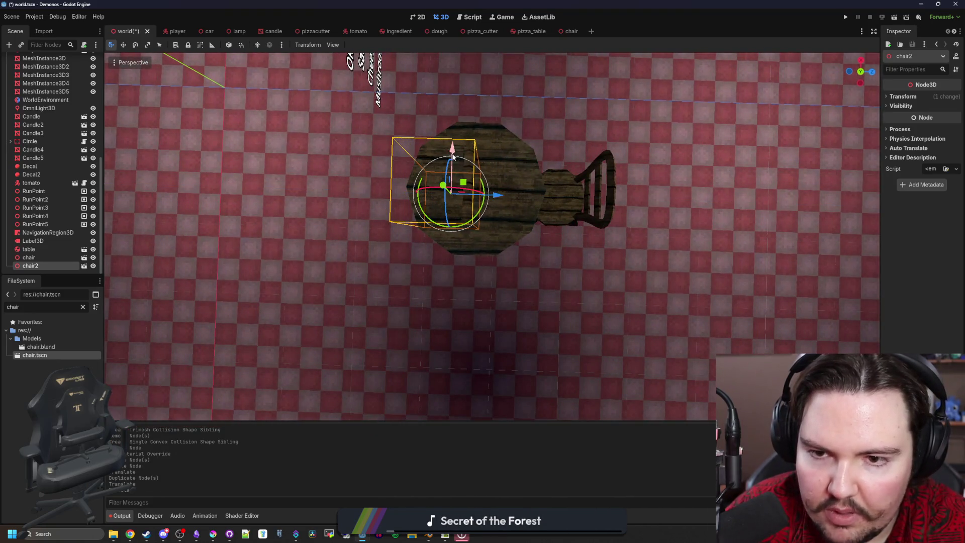
{"action": "left_click_drag", "start_coordinate": [470, 151], "coordinate": [438, 249]}
{"action": "key", "text": "r"}
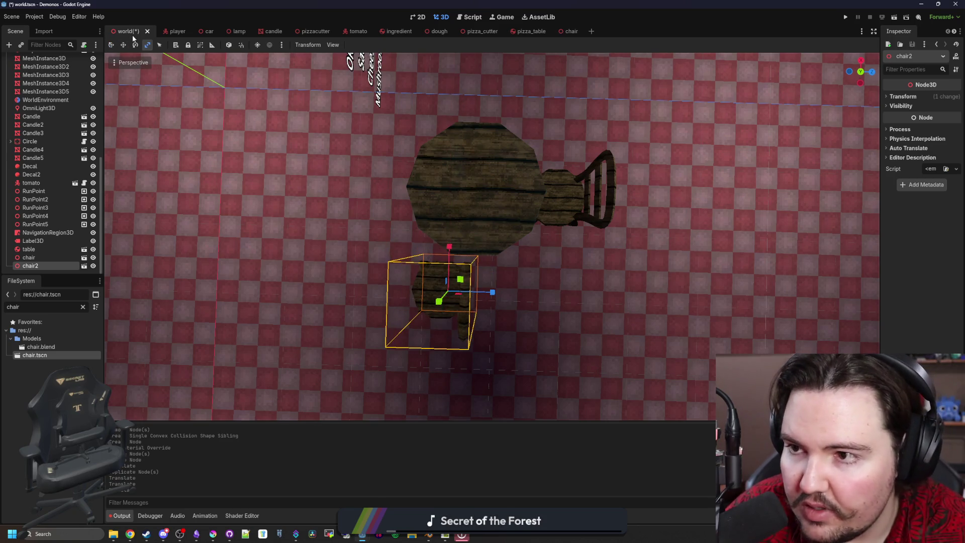
{"action": "left_click", "coordinate": [135, 44]}
{"action": "mouse_move", "coordinate": [461, 322]}
{"action": "left_mouse_down"}
{"action": "mouse_move", "coordinate": [452, 280]}
{"action": "mouse_move", "coordinate": [405, 291]}
{"action": "mouse_move", "coordinate": [384, 273]}
{"action": "left_mouse_up"}
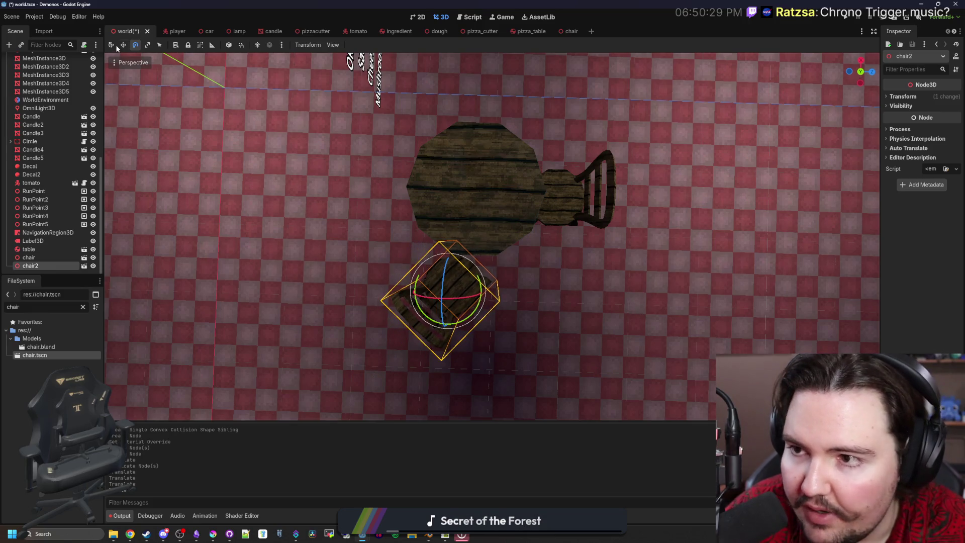
{"action": "left_click", "coordinate": [123, 44]}
{"action": "mouse_move", "coordinate": [491, 289]}
{"action": "left_mouse_down"}
{"action": "mouse_move", "coordinate": [459, 289]}
{"action": "mouse_move", "coordinate": [457, 260]}
{"action": "left_mouse_up"}
- Duplicate a third chair, moving and rotating it to face the table from another side
{"action": "key", "text": "ctrl+d"}
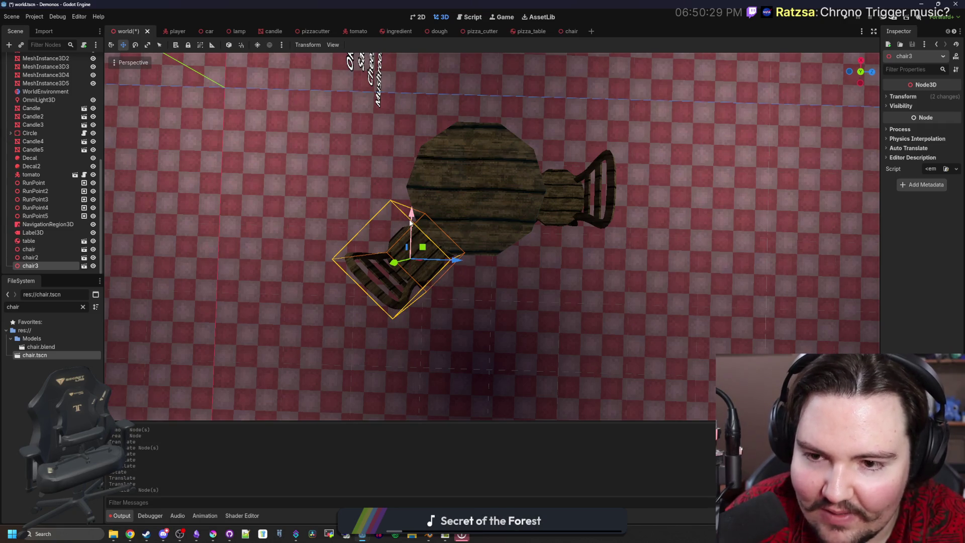
{"action": "mouse_move", "coordinate": [411, 222]}
{"action": "left_mouse_down"}
{"action": "mouse_move", "coordinate": [427, 73]}
{"action": "mouse_move", "coordinate": [430, 96]}
{"action": "left_mouse_up"}
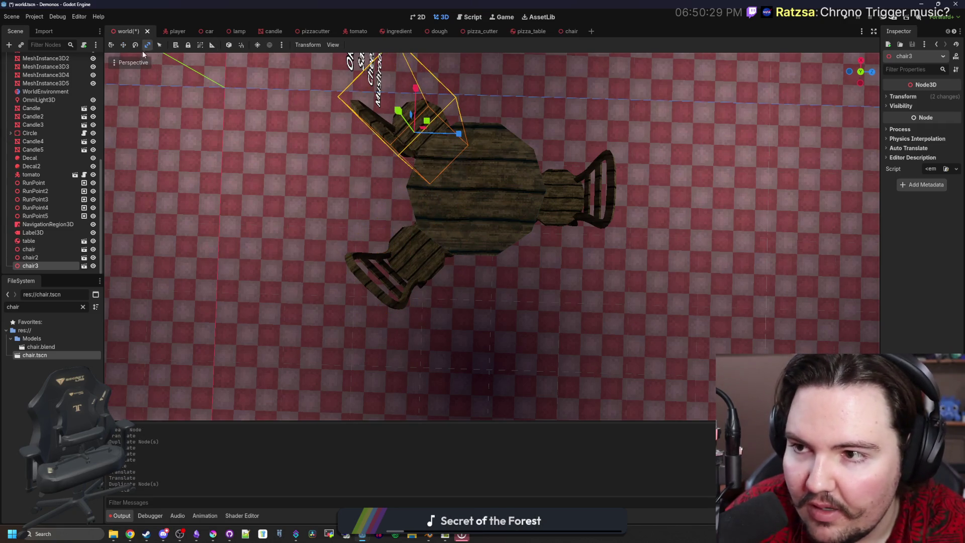
{"action": "mouse_move", "coordinate": [445, 150]}
{"action": "left_mouse_down"}
{"action": "mouse_move", "coordinate": [417, 185]}
{"action": "mouse_move", "coordinate": [380, 195]}
{"action": "mouse_move", "coordinate": [239, 134]}
{"action": "left_mouse_up"}
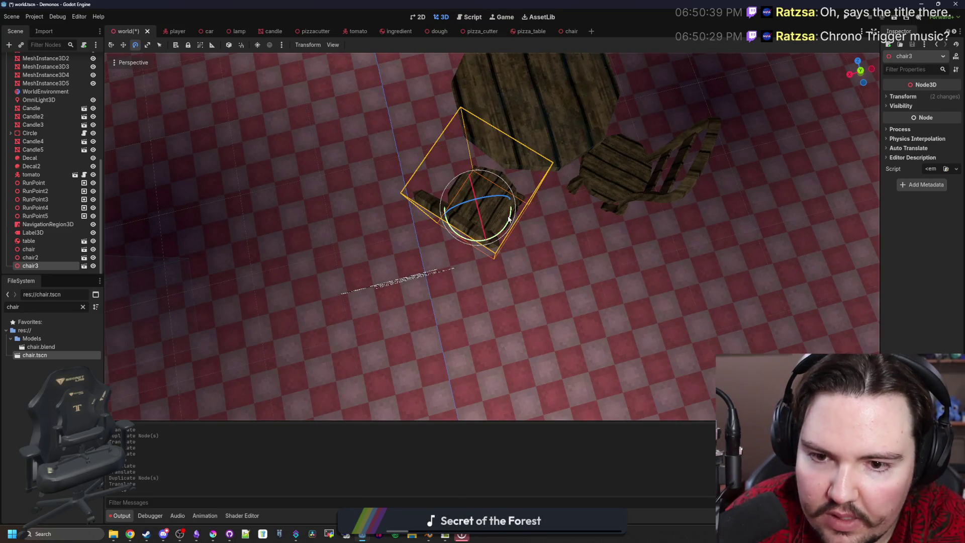
{"action": "left_click_drag", "start_coordinate": [510, 219], "coordinate": [507, 221]}
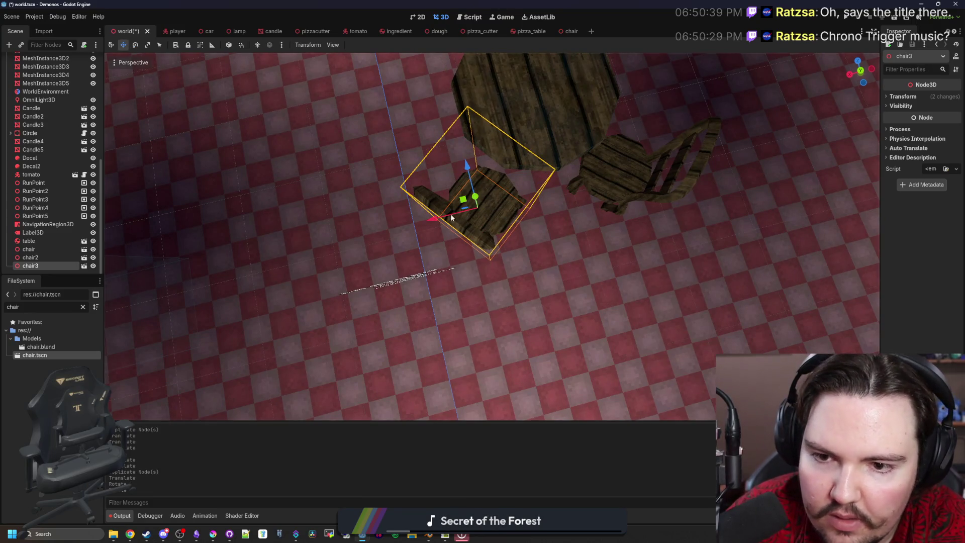
{"action": "mouse_move", "coordinate": [438, 220]}
{"action": "left_mouse_down"}
{"action": "mouse_move", "coordinate": [455, 181]}
{"action": "mouse_move", "coordinate": [445, 169]}
{"action": "left_mouse_up"}
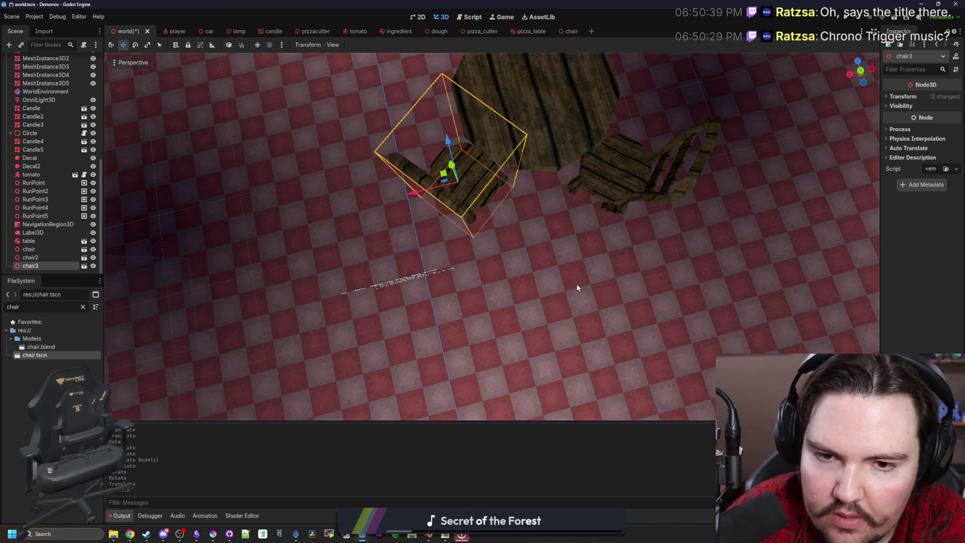
- Select the table and its chairs together as one group
{"action": "left_click", "coordinate": [577, 284]}
{"action": "left_click_drag", "start_coordinate": [453, 242], "coordinate": [481, 265]}
{"action": "left_click", "coordinate": [605, 334]}
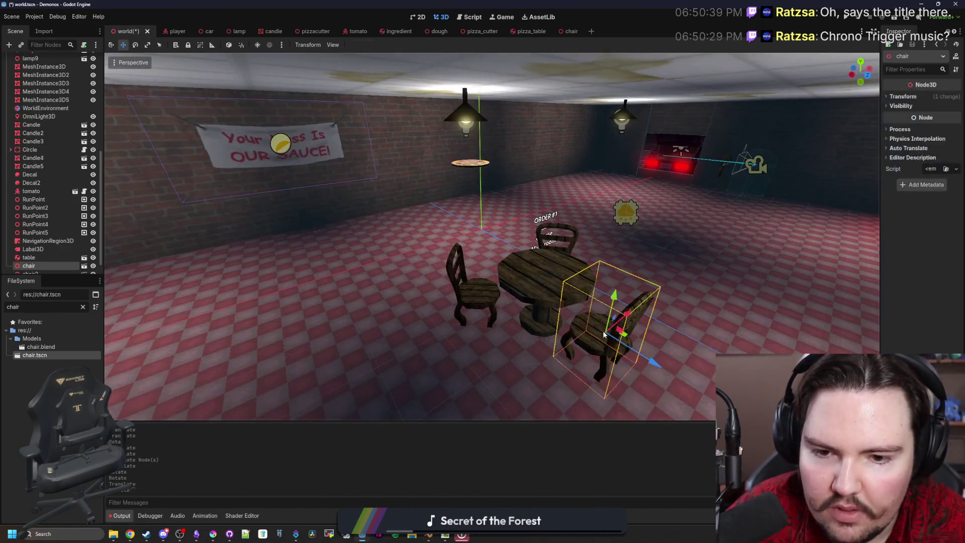
{"action": "left_click", "coordinate": [543, 272], "text": "shift"}
{"action": "left_click", "coordinate": [473, 291]}
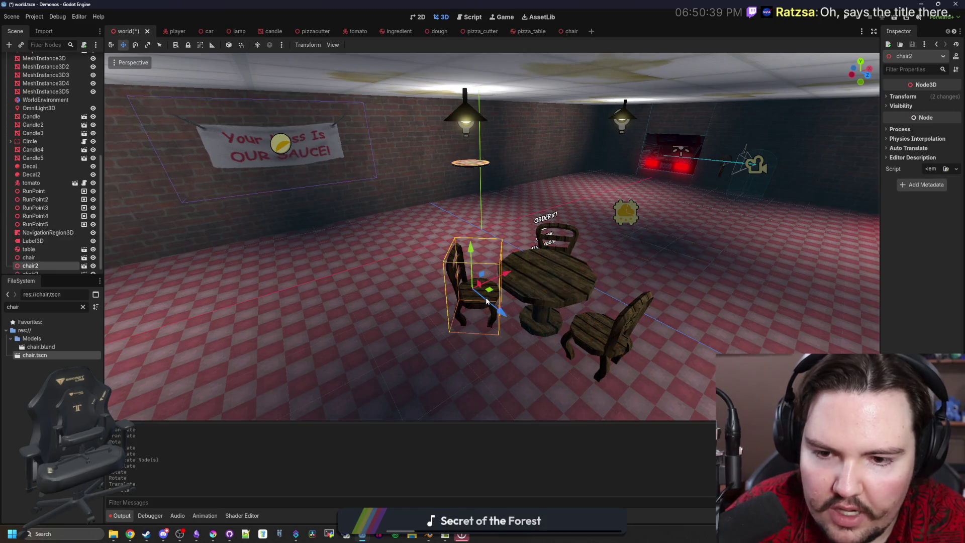
{"action": "left_click", "coordinate": [552, 281], "text": "shift"}
{"action": "left_click", "coordinate": [607, 352], "text": "shift"}
{"action": "left_click_drag", "start_coordinate": [608, 352], "coordinate": [534, 290]}
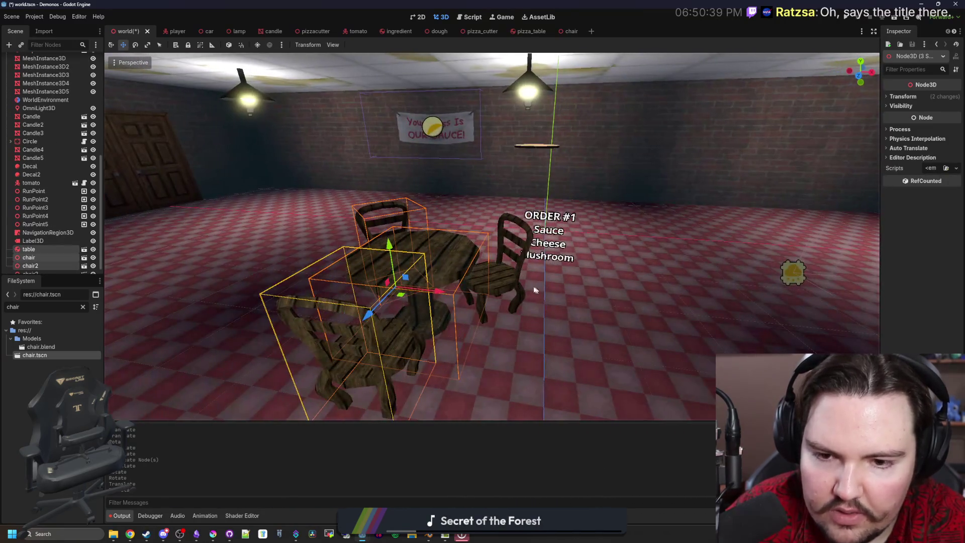
- Duplicate the table-and-chairs group and slide the copy across the floor along Z
{"action": "left_click_drag", "start_coordinate": [664, 282], "coordinate": [618, 277]}
{"action": "left_click_drag", "start_coordinate": [653, 209], "coordinate": [345, 260]}
{"action": "key", "text": "ctrl+d"}
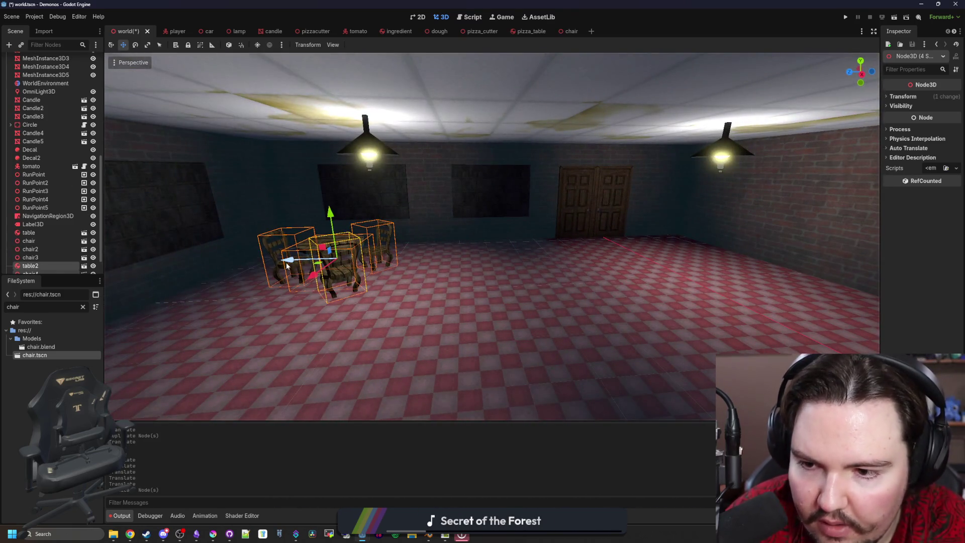
{"action": "left_click_drag", "start_coordinate": [286, 262], "coordinate": [441, 249]}
{"action": "scroll", "coordinate": [441, 248], "scroll_direction": "down", "scroll_amount": 3}
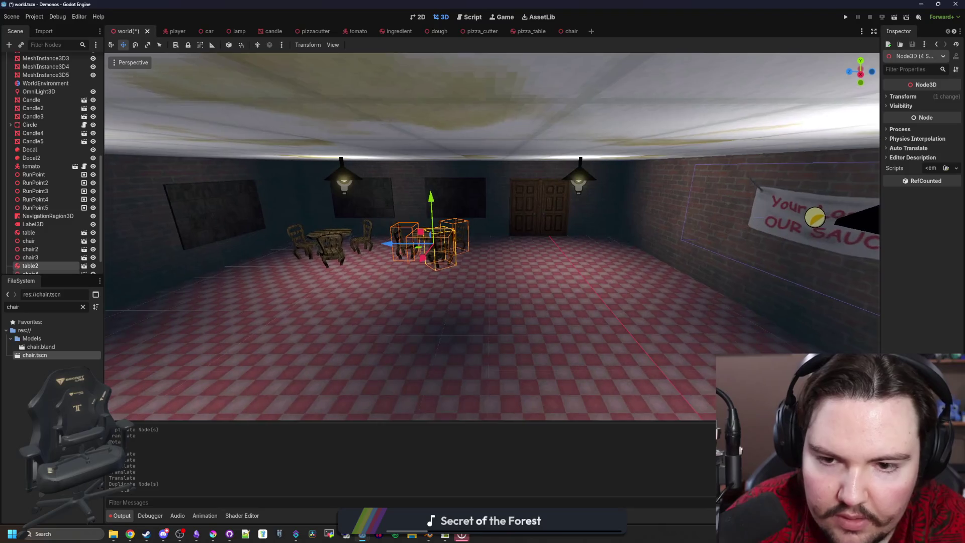
{"action": "left_click_drag", "start_coordinate": [538, 261], "coordinate": [501, 229]}
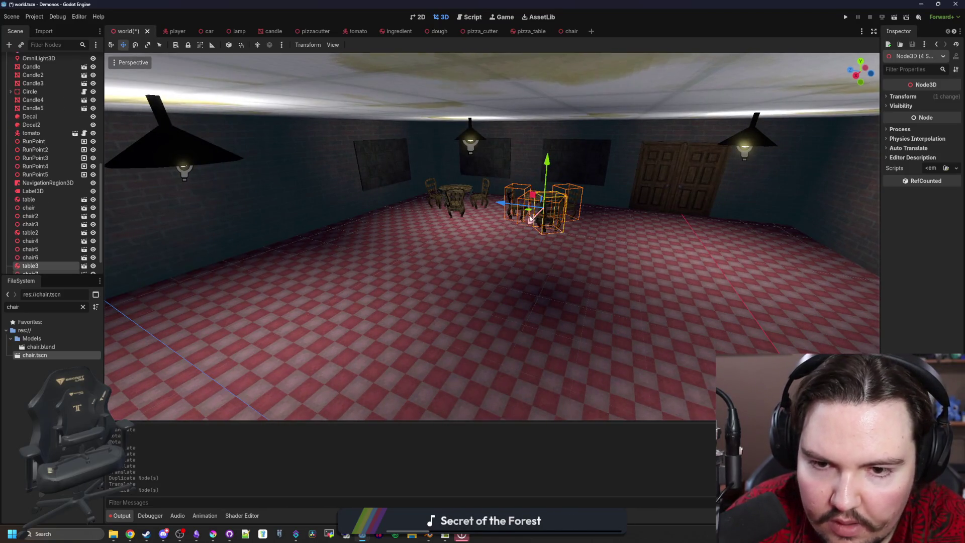
{"action": "left_click", "coordinate": [500, 250]}
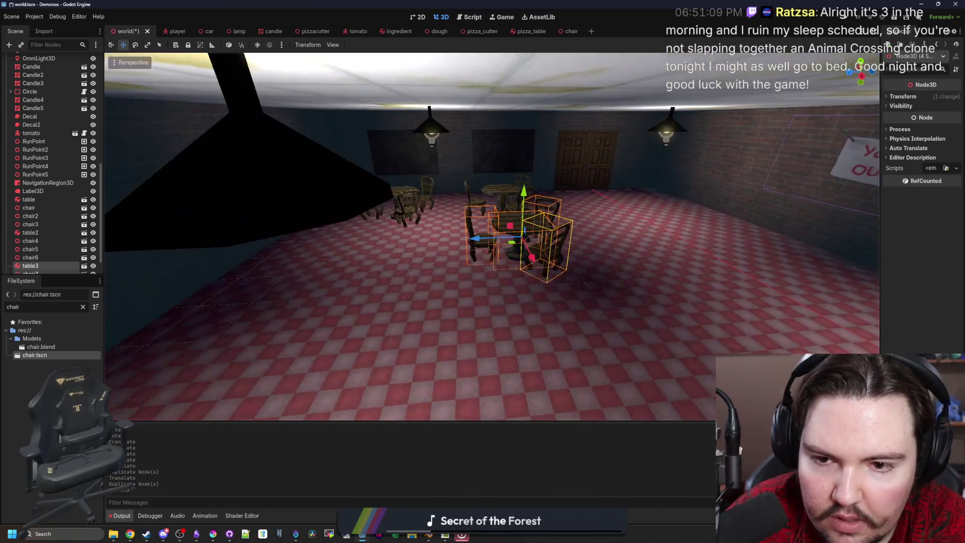
{"action": "left_click_drag", "start_coordinate": [476, 248], "coordinate": [323, 242]}
- Make another copy of the group and slide it further across the floor
{"action": "scroll", "coordinate": [323, 242], "scroll_direction": "down", "scroll_amount": 3}
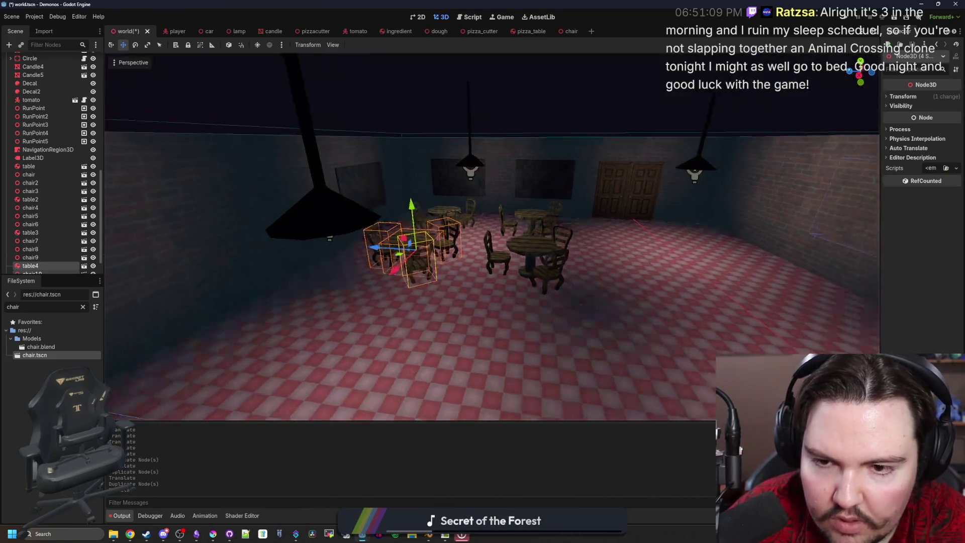
{"action": "key", "text": "d"}
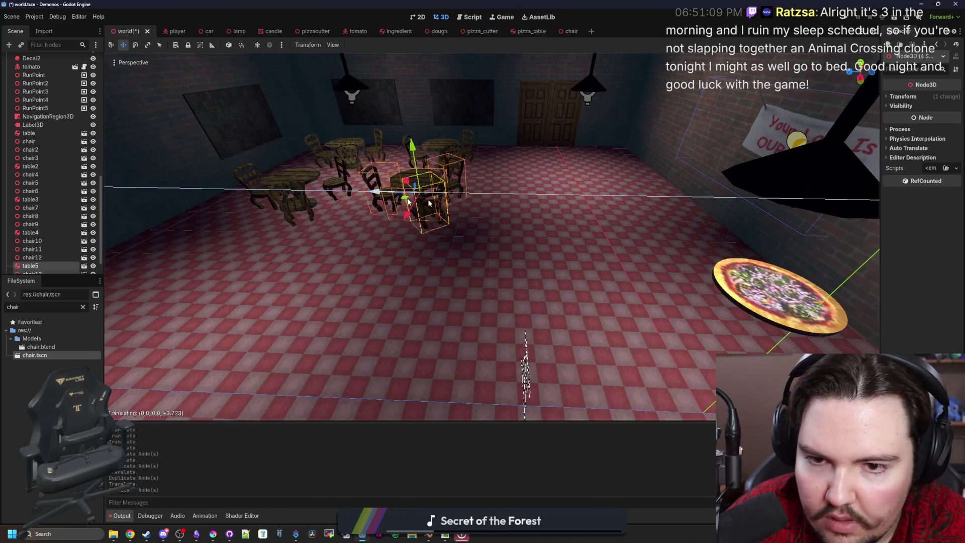
{"action": "left_click_drag", "start_coordinate": [429, 203], "coordinate": [530, 209]}
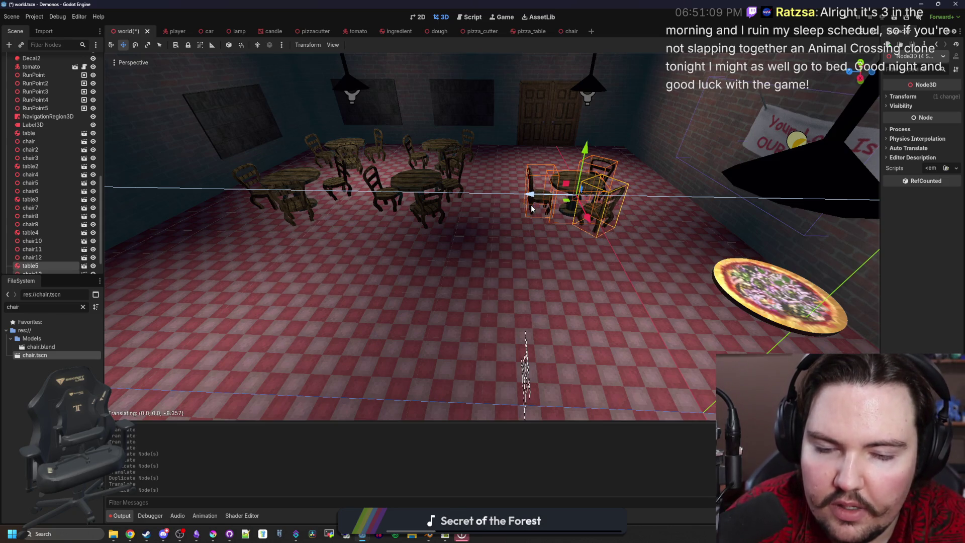
{"action": "key", "text": "w"}
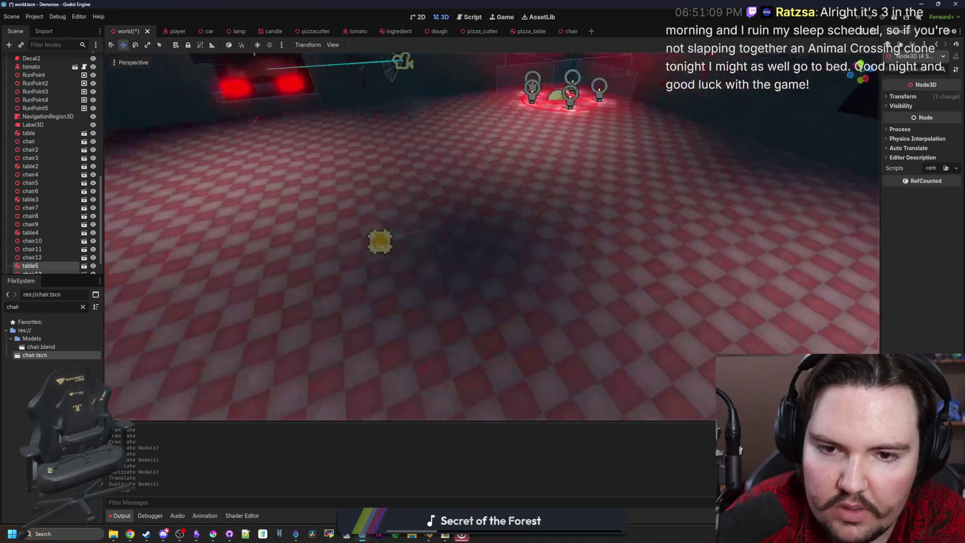
{"action": "key", "text": "e"}
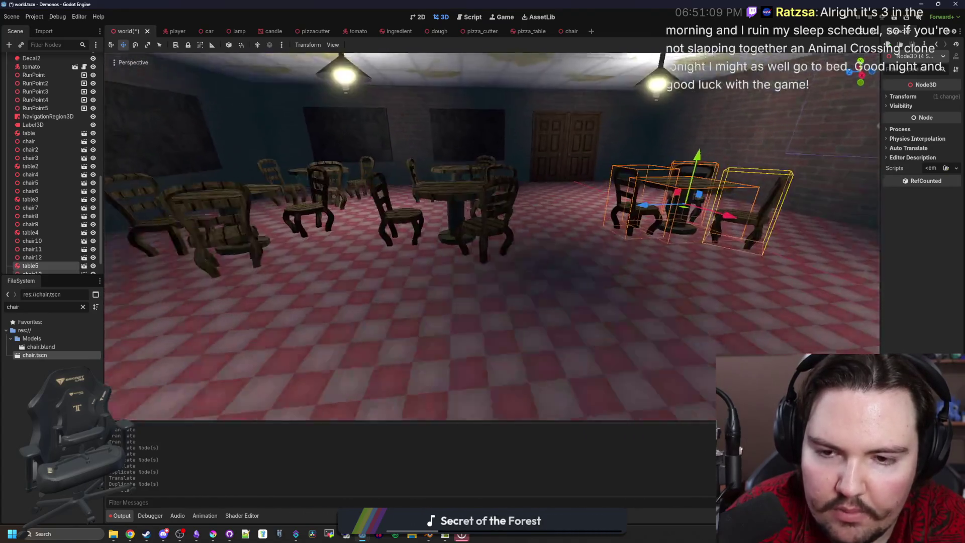
{"action": "key", "text": "w"}
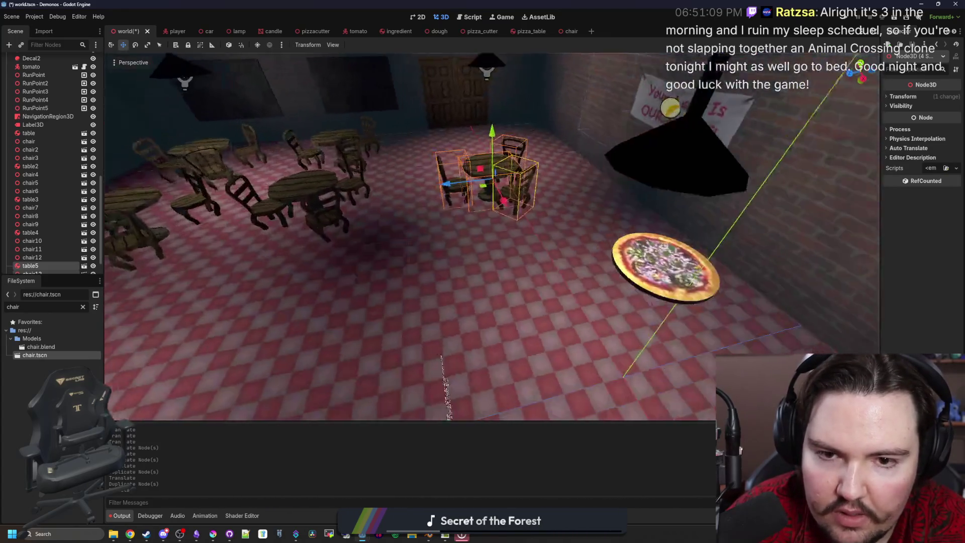
{"action": "key", "text": "q"}
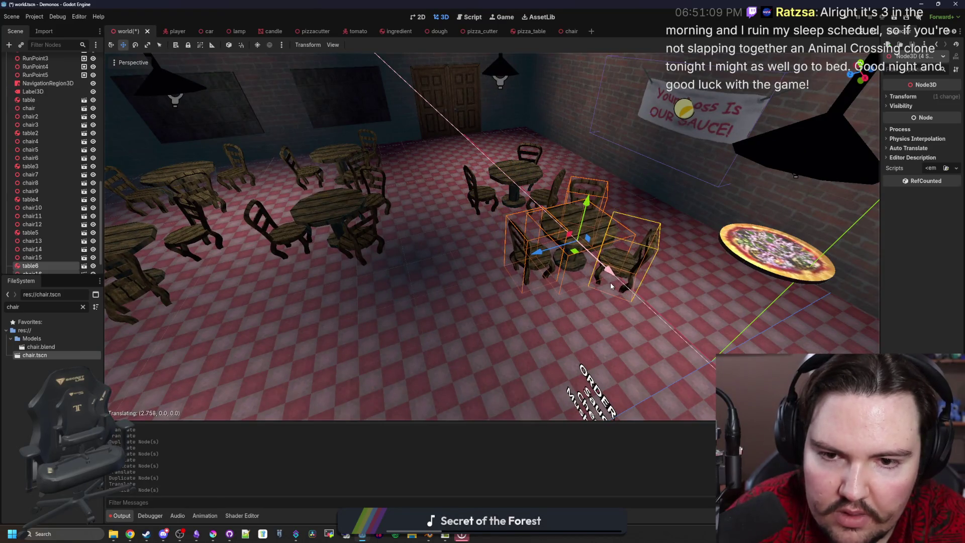
- Add more copies along X and Z into empty spots, then save the world scene
{"action": "key", "text": "e"}
{"action": "key", "text": "s"}
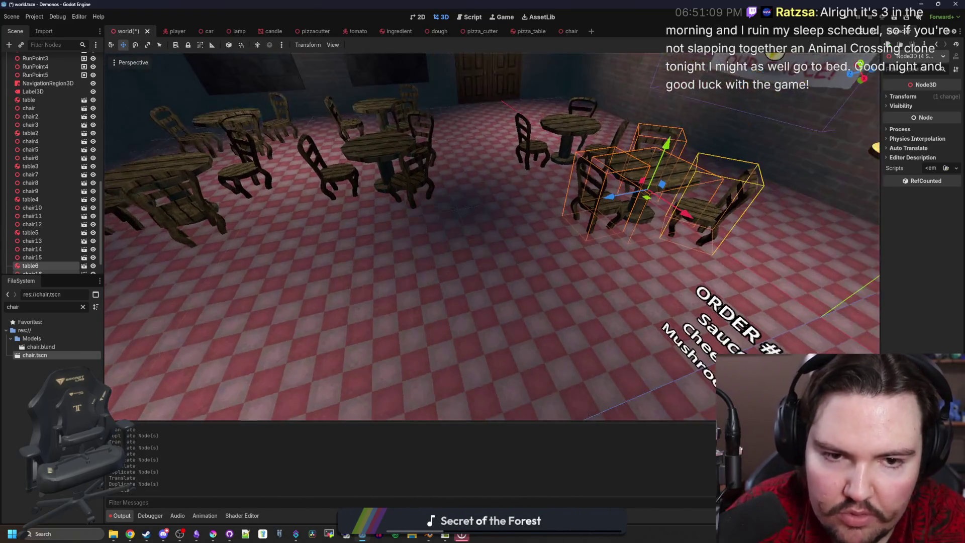
{"action": "left_click_drag", "start_coordinate": [689, 233], "coordinate": [708, 243]}
{"action": "key", "text": "f"}
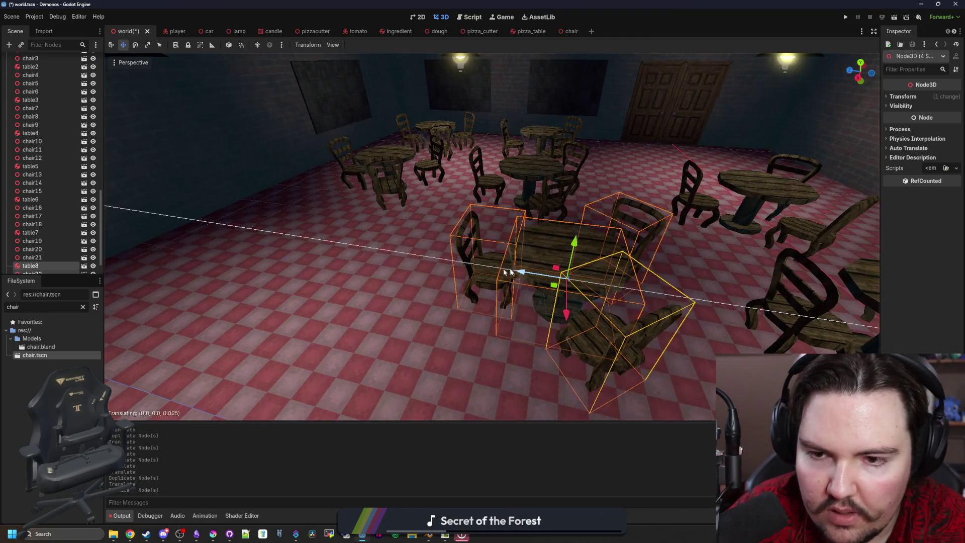
{"action": "left_click_drag", "start_coordinate": [505, 272], "coordinate": [301, 246]}
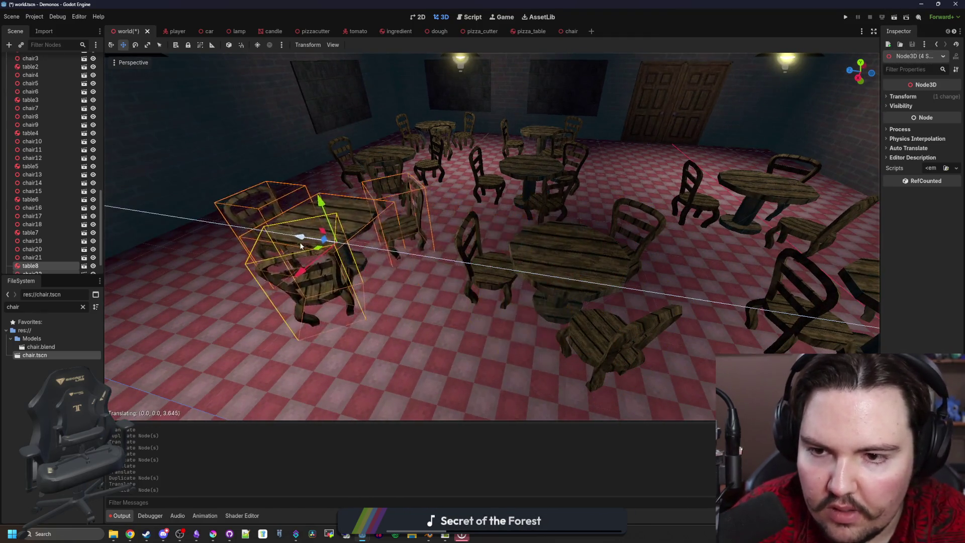
{"action": "key", "text": "ctrl+s"}
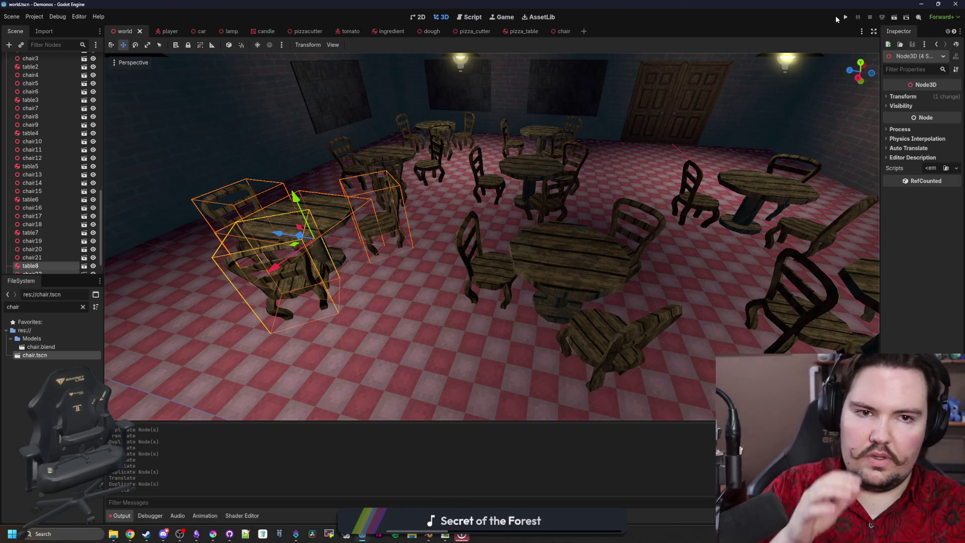
{"action": "left_click", "coordinate": [845, 18]}
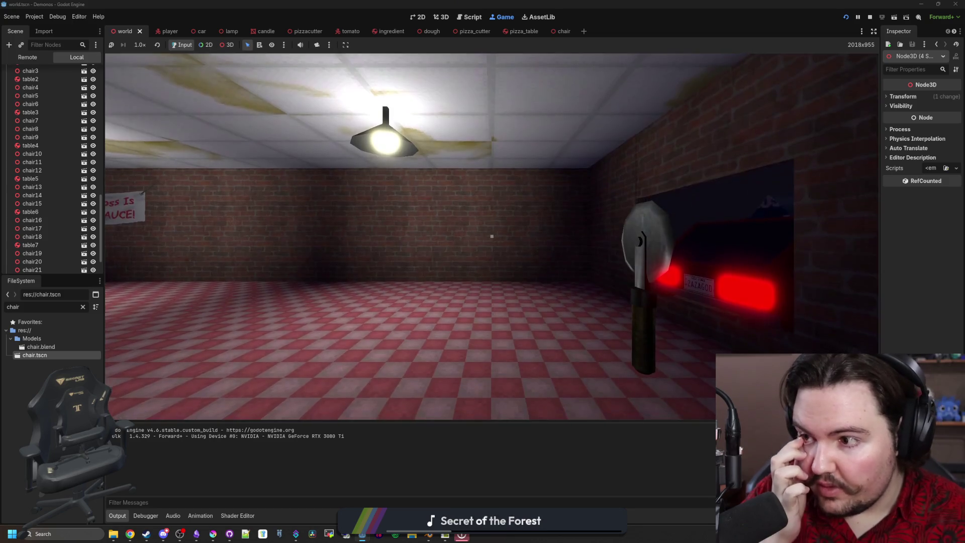
{"action": "key", "text": "w"}
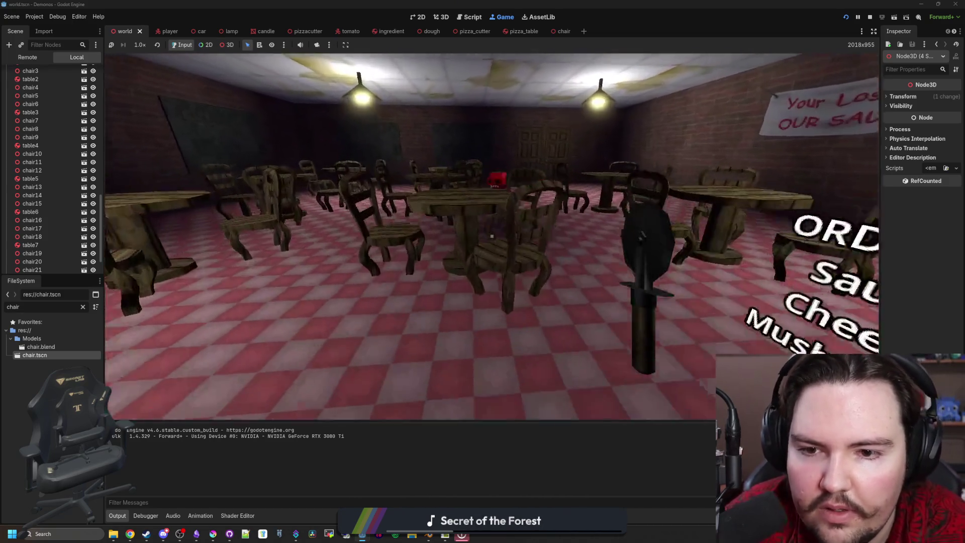
{"action": "key", "text": "w"}
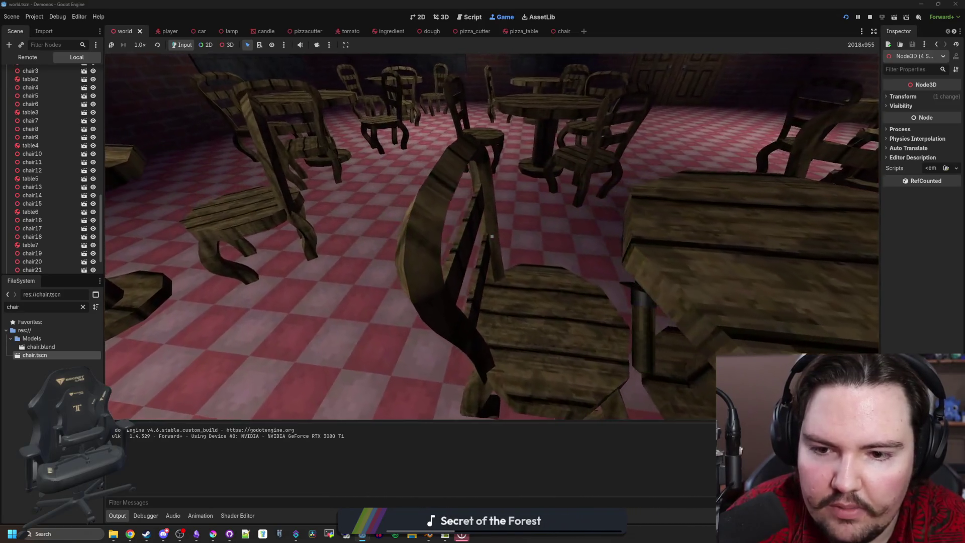
{"action": "key", "text": "w"}
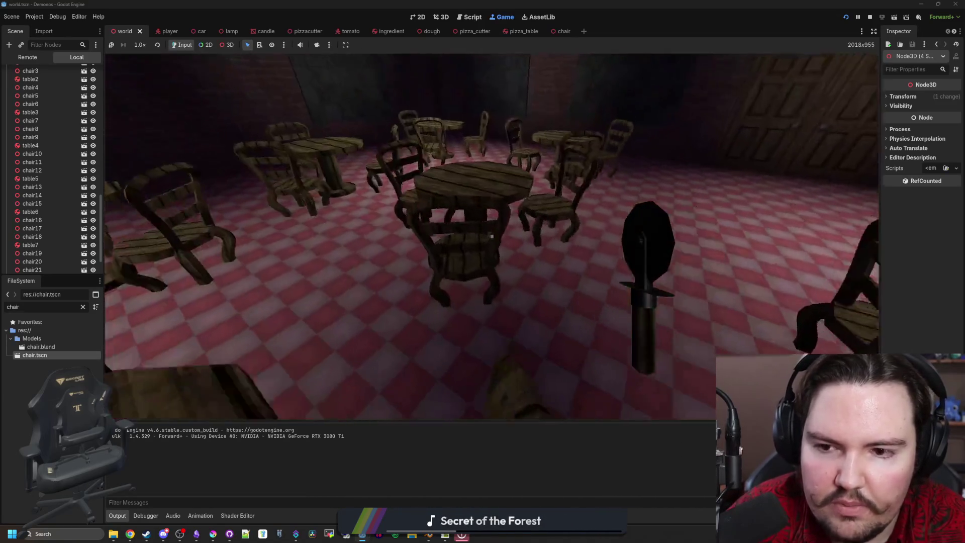
{"action": "key", "text": "w"}
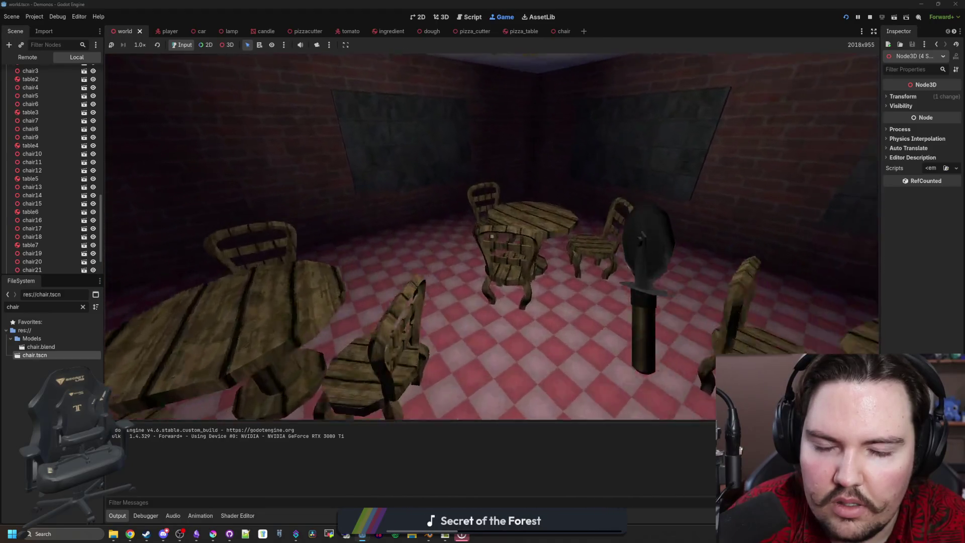
{"action": "key", "text": "Escape"}
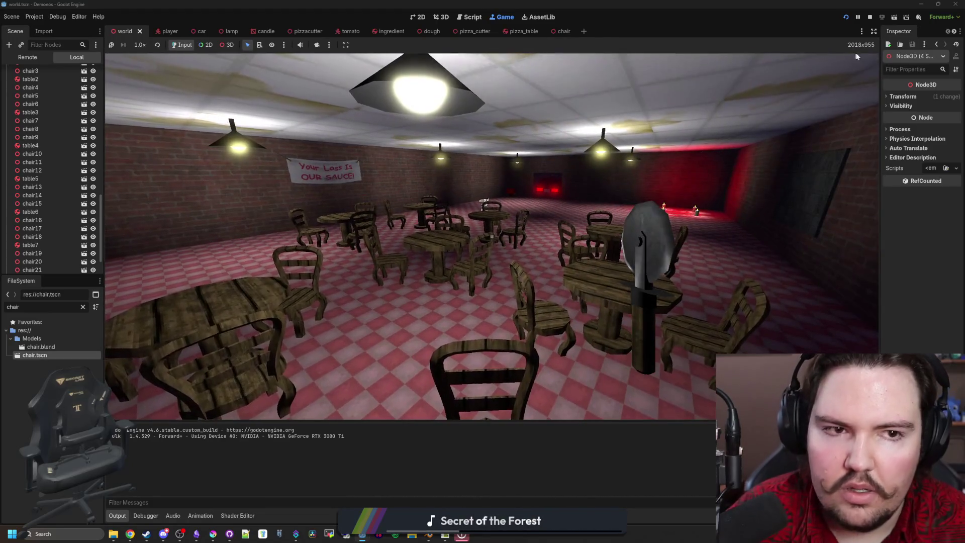
{"action": "left_click", "coordinate": [869, 18]}
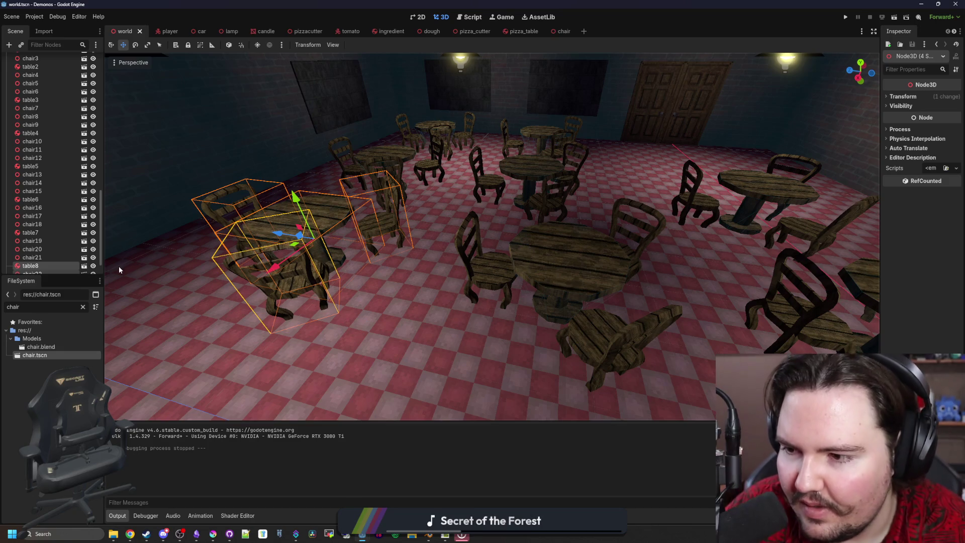
- Inspect the pizza_table root RigidBody3D's collision layer and mask, then switch to the player scene
{"action": "left_click", "coordinate": [30, 232]}
{"action": "left_click", "coordinate": [83, 233]}
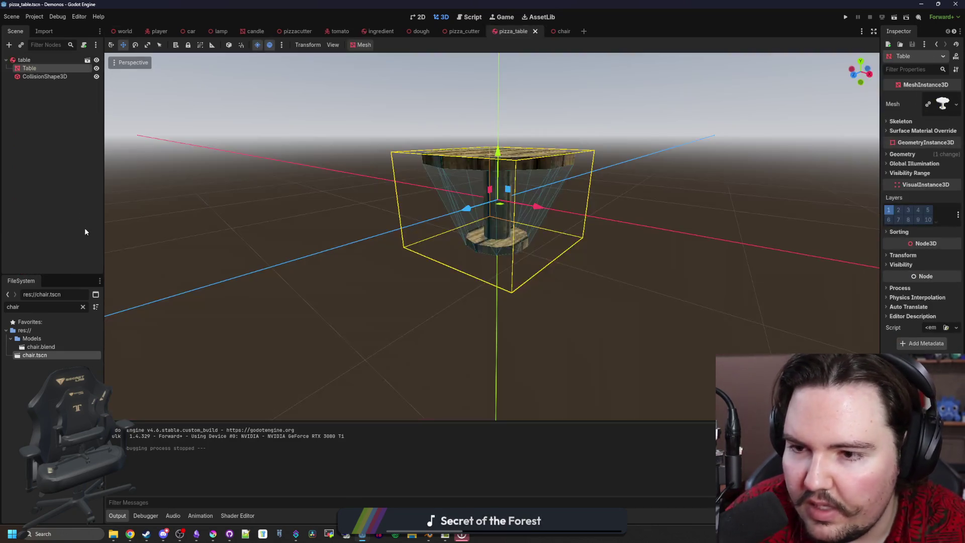
{"action": "left_click", "coordinate": [24, 60]}
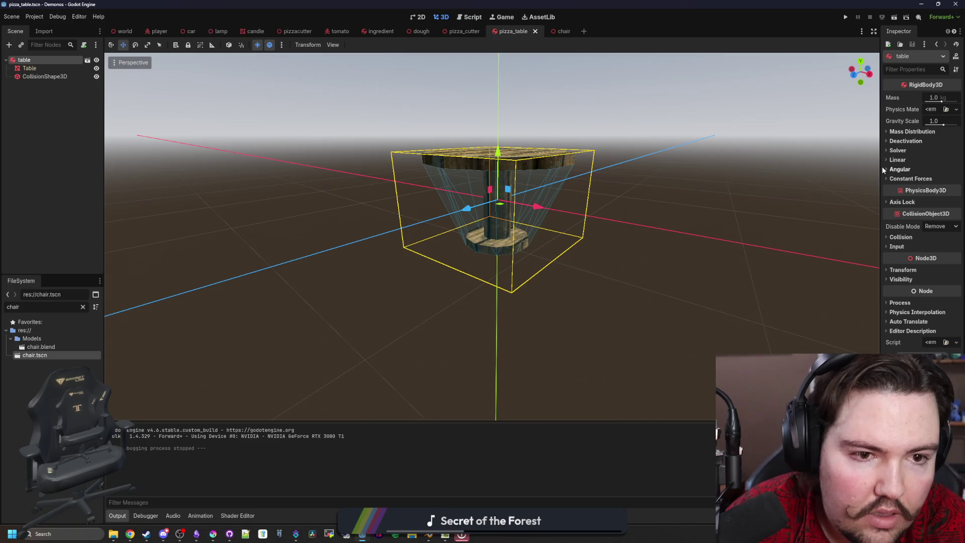
{"action": "left_click_drag", "start_coordinate": [882, 170], "coordinate": [677, 221]}
{"action": "left_click", "coordinate": [705, 237]}
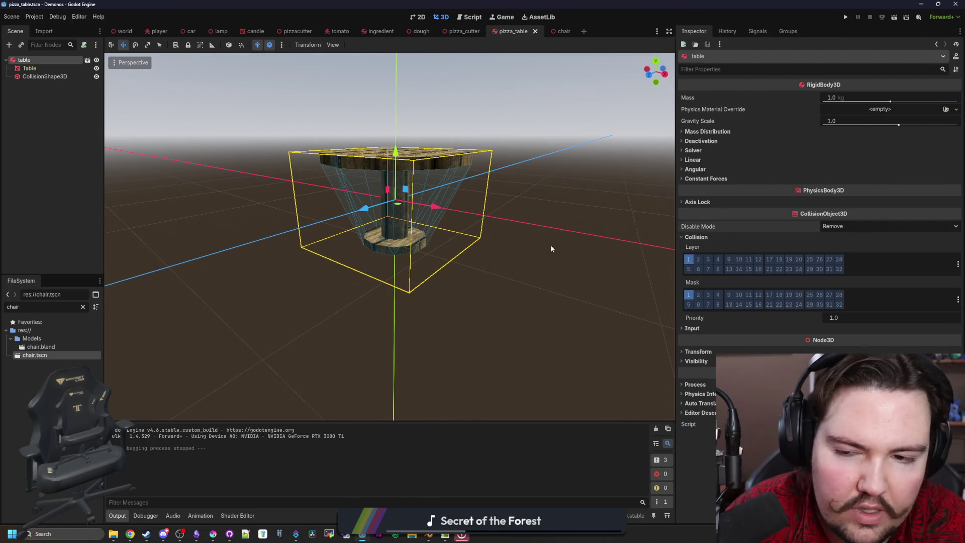
{"action": "scroll", "coordinate": [551, 246], "scroll_direction": "up", "scroll_amount": 3}
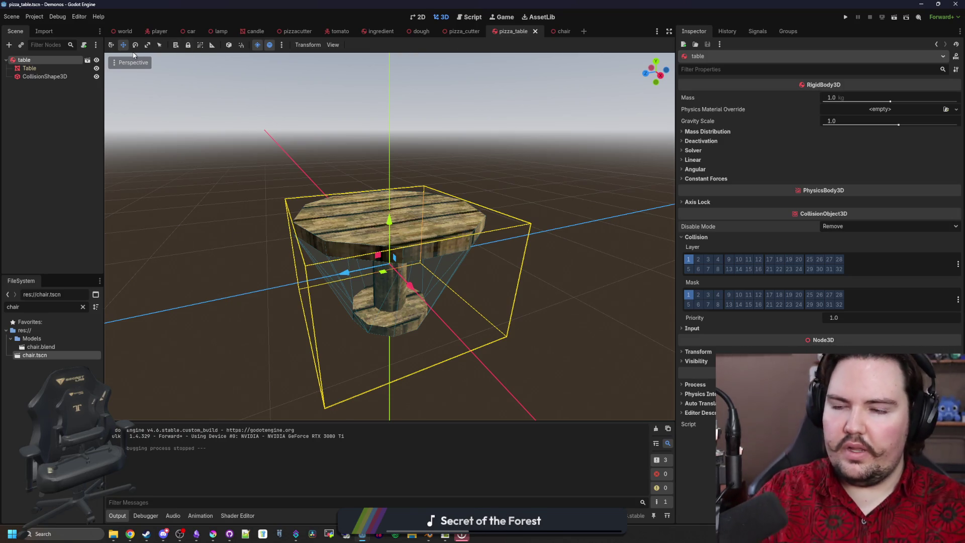
{"action": "left_click", "coordinate": [83, 307]}
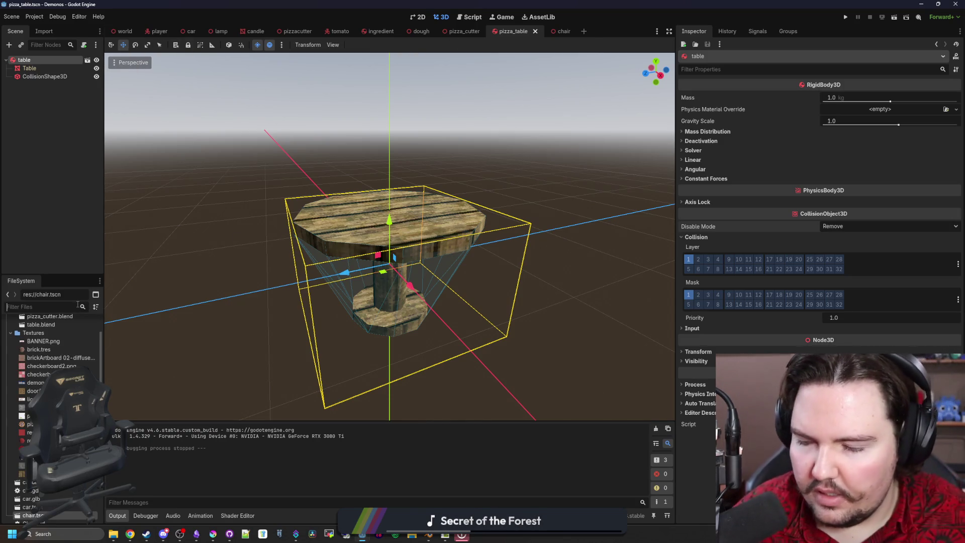
{"action": "left_click", "coordinate": [153, 30]}
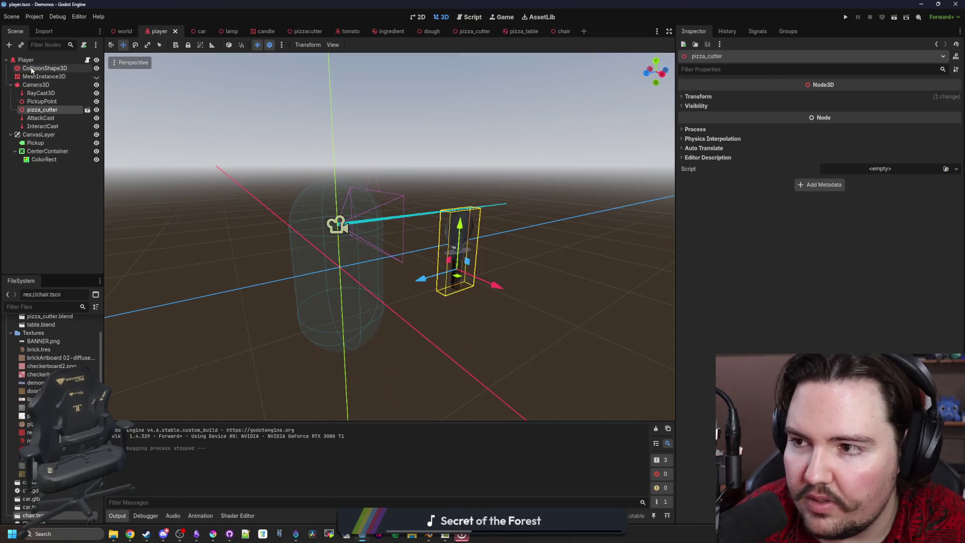
- Create a Single Convex collision shape from the chair mesh in the chair scene
{"action": "left_click", "coordinate": [38, 60]}
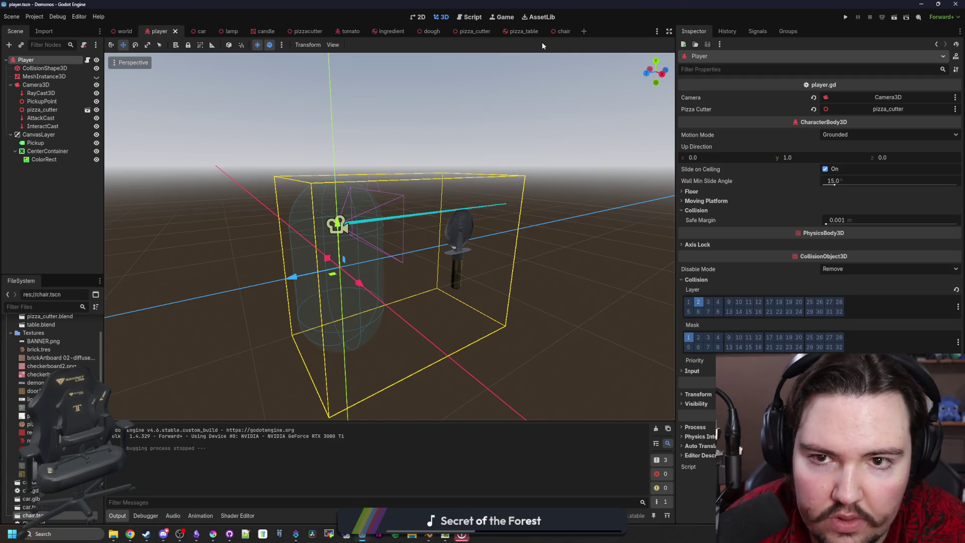
{"action": "left_click", "coordinate": [558, 32]}
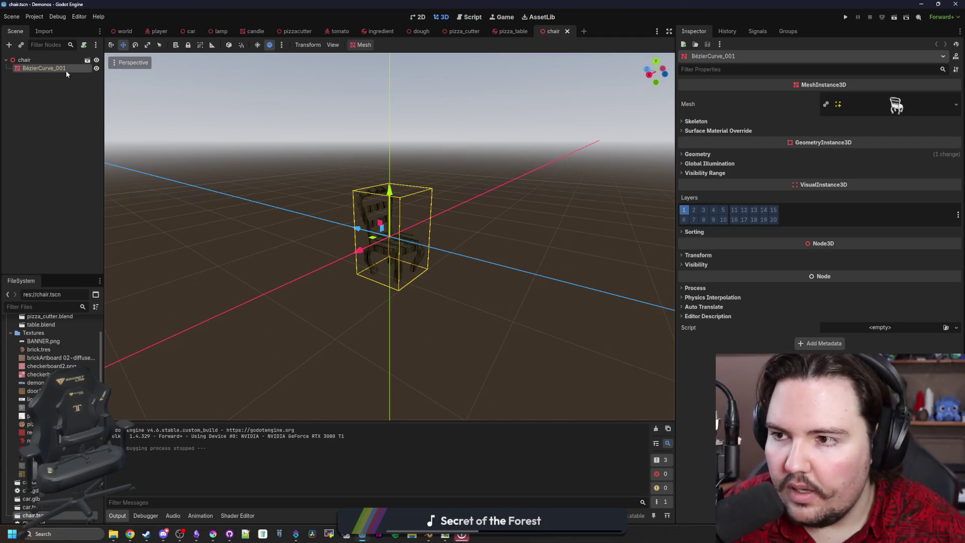
{"action": "left_click", "coordinate": [363, 44]}
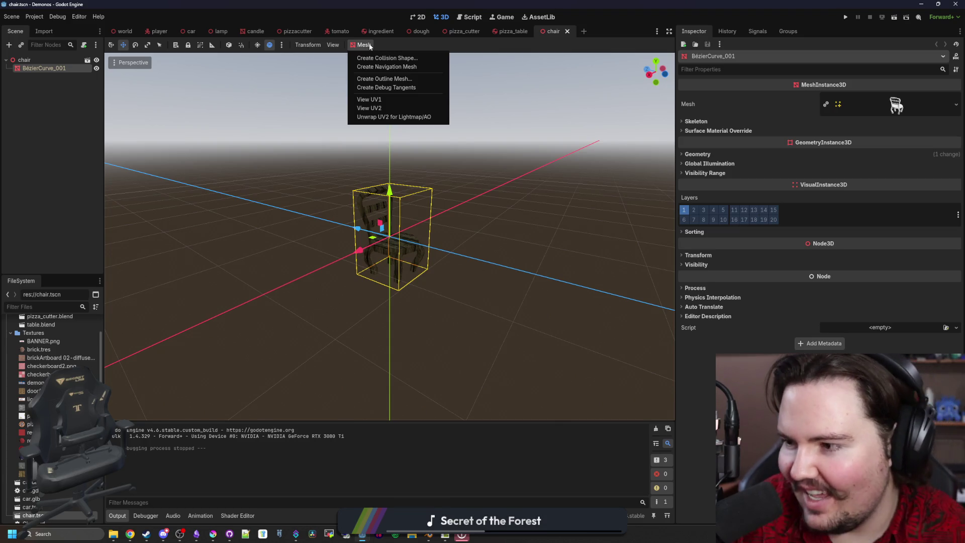
{"action": "left_click", "coordinate": [393, 58]}
{"action": "left_click", "coordinate": [495, 271]}
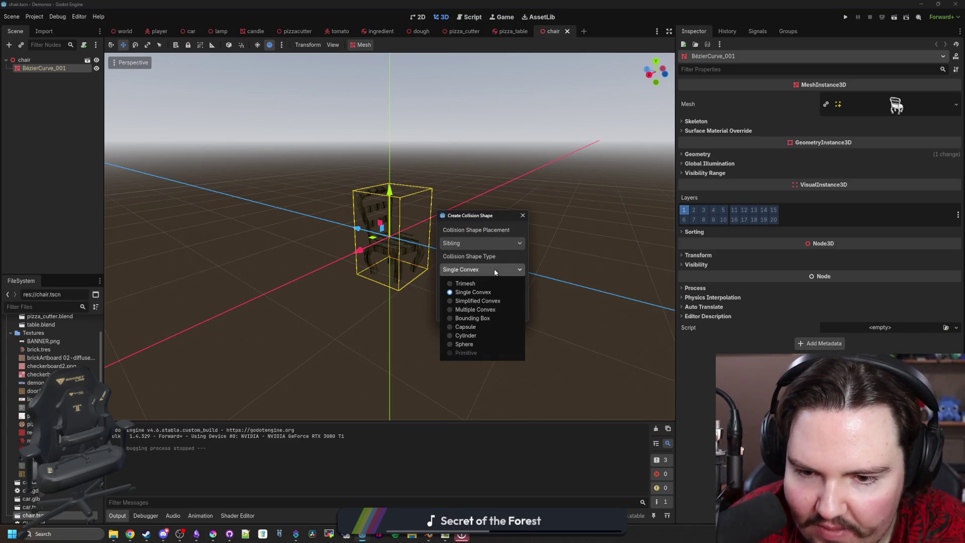
{"action": "left_click", "coordinate": [480, 292]}
{"action": "left_click", "coordinate": [460, 311]}
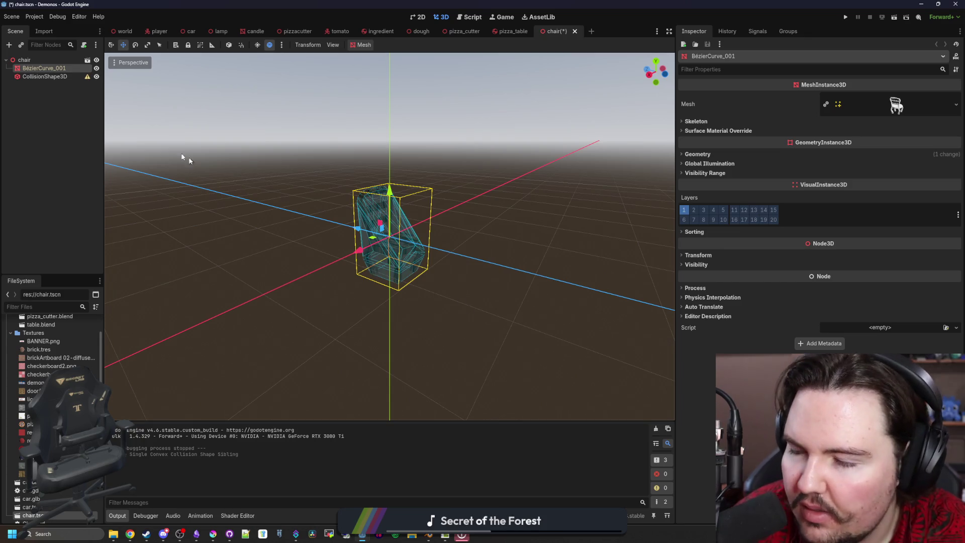
- Select the chair root, save the chair scene, and filter the FileSystem for 'chair'
{"action": "left_click", "coordinate": [47, 96]}
{"action": "left_click", "coordinate": [50, 76]}
{"action": "left_click", "coordinate": [30, 60]}
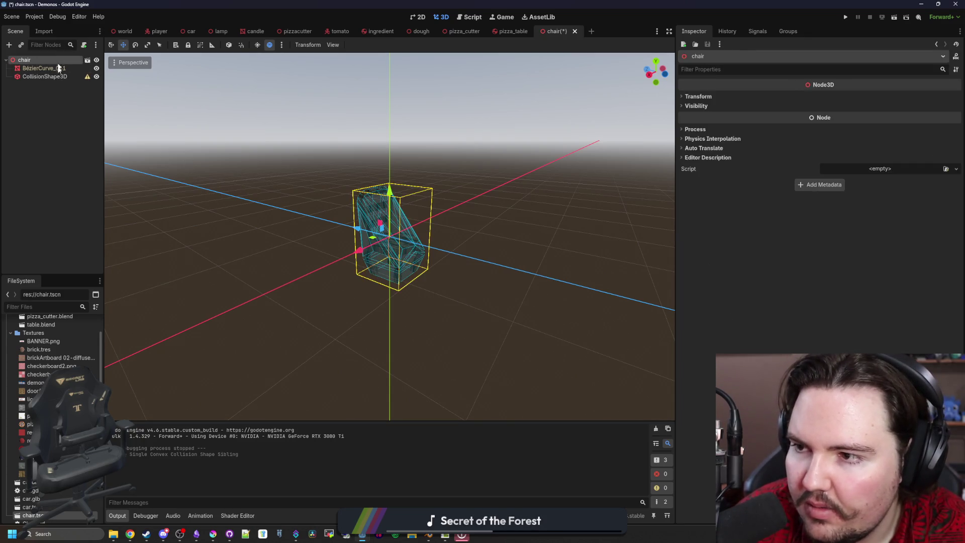
{"action": "key", "text": "ctrl+s"}
{"action": "type", "text": "hair"}
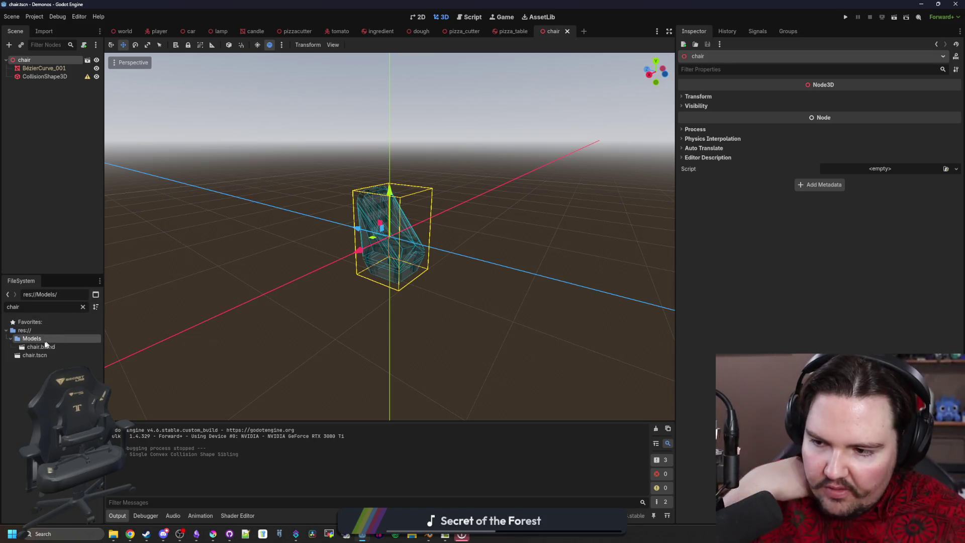
- Reimport chair.blend with RigidBody3D as its root type
{"action": "double_click", "coordinate": [36, 347]}
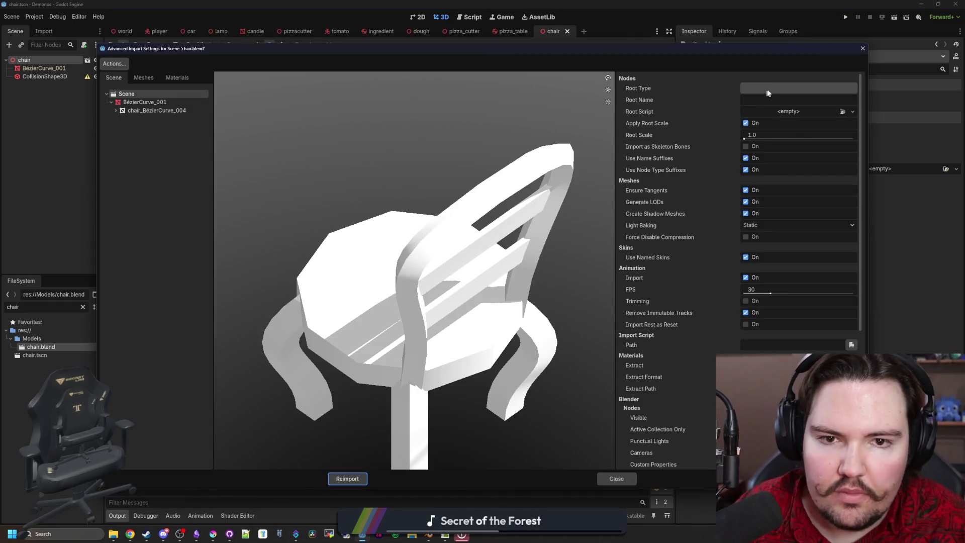
{"action": "left_click", "coordinate": [769, 89]}
{"action": "type", "text": "rigid"}
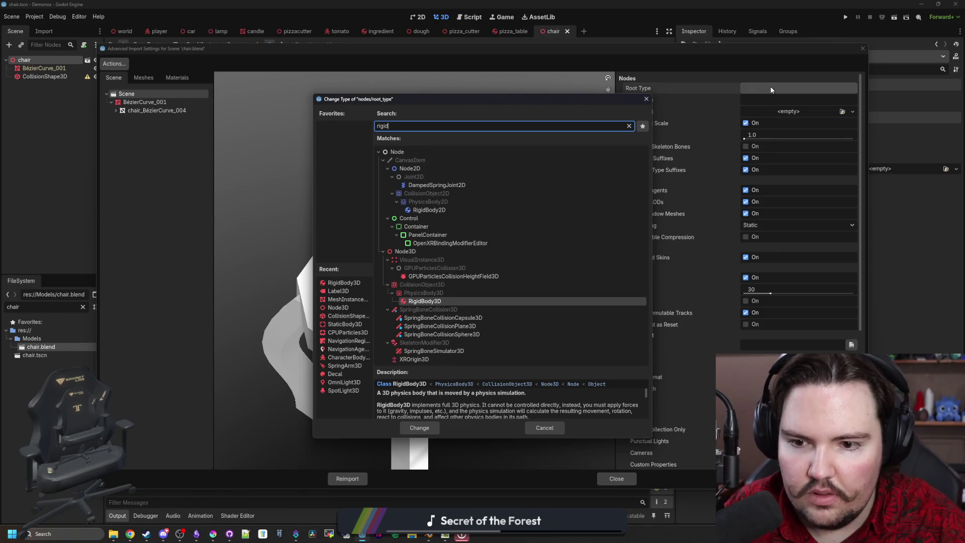
{"action": "key", "text": "Return"}
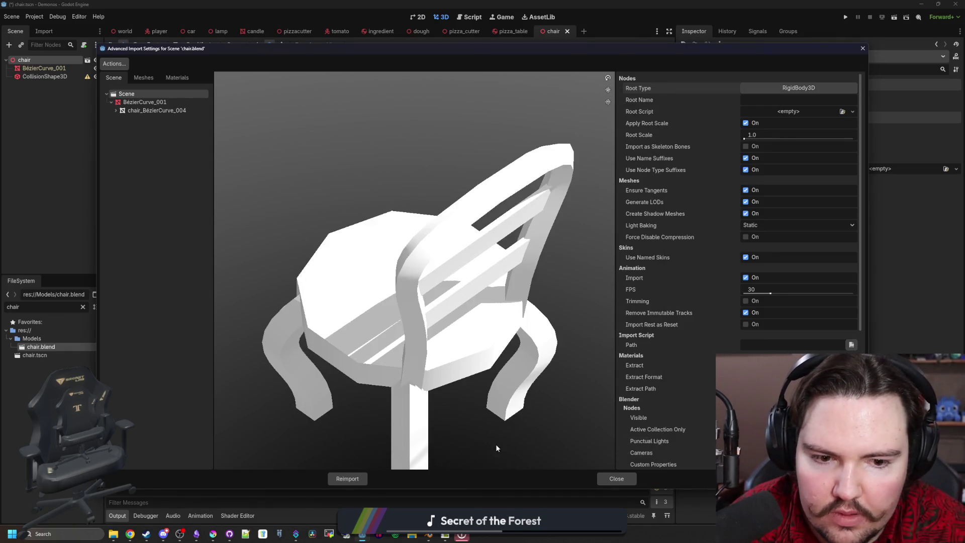
{"action": "left_click", "coordinate": [355, 482]}
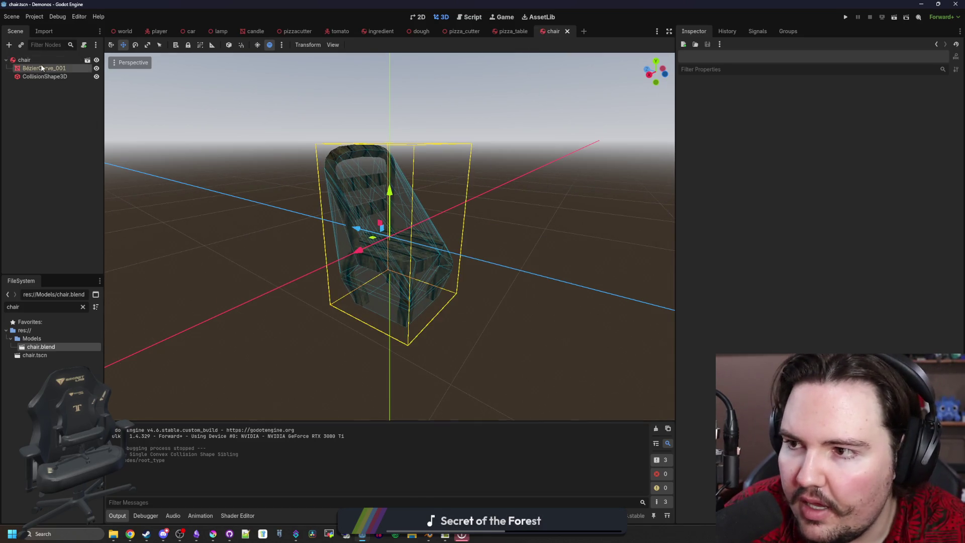
- Review the chair root's collision layer and mask settings and save the chair scene
{"action": "left_click", "coordinate": [71, 77]}
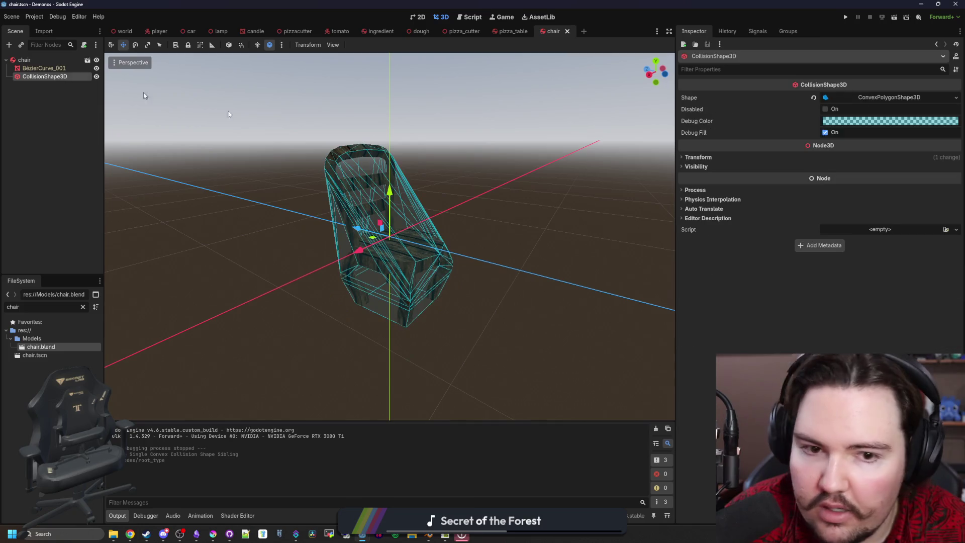
{"action": "left_click", "coordinate": [27, 62]}
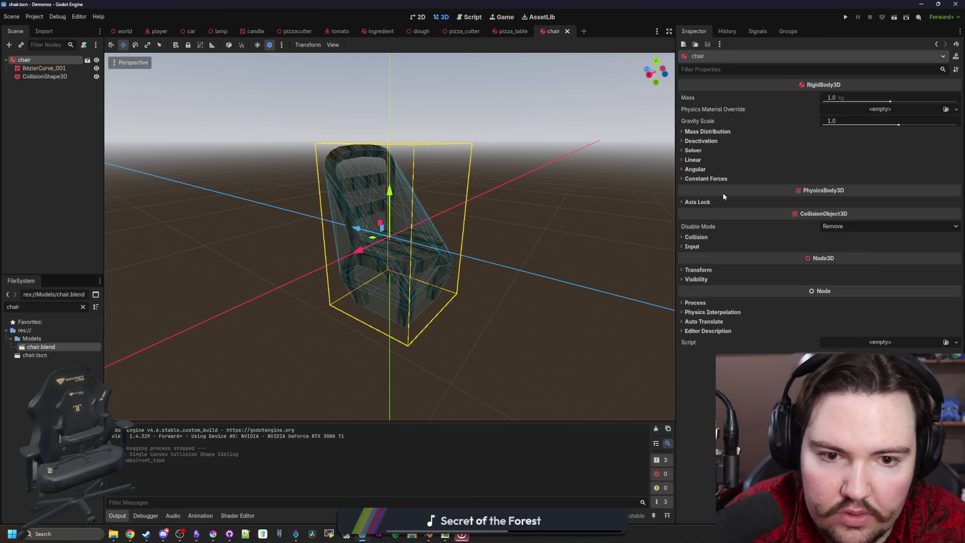
{"action": "left_click", "coordinate": [696, 237]}
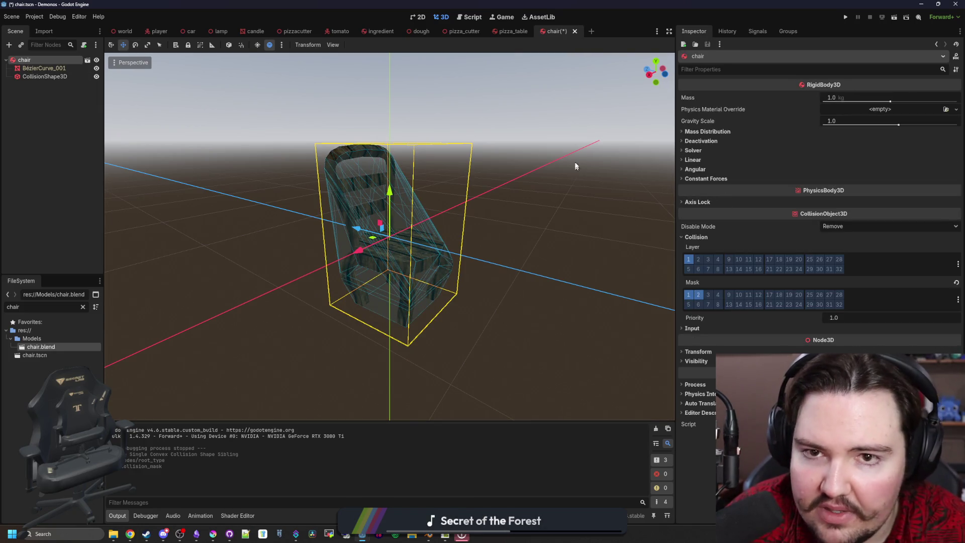
{"action": "key", "text": "ctrl+s"}
{"action": "left_click", "coordinate": [512, 31]}
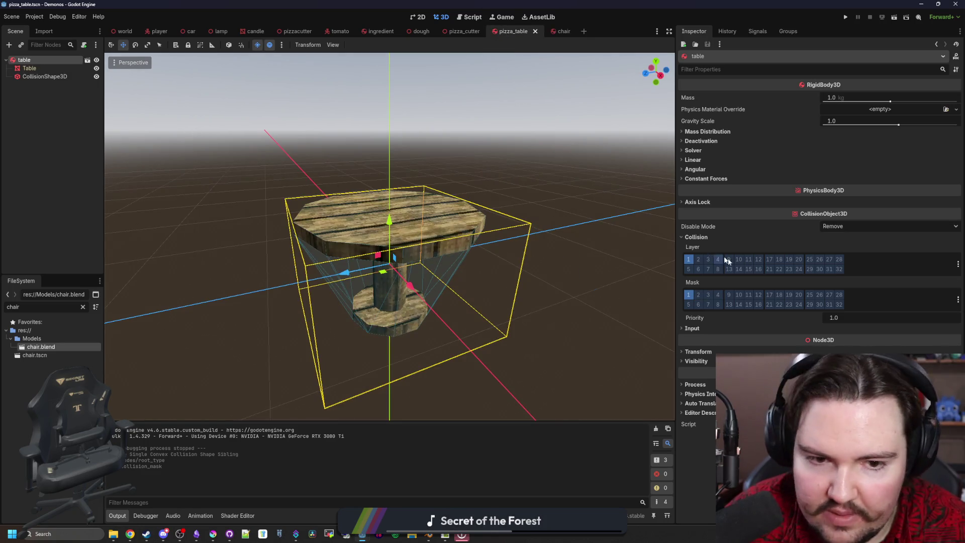
- Save the table scene, run the game, and walk into a chair by the wall to knock it over
{"action": "key", "text": "ctrl+s"}
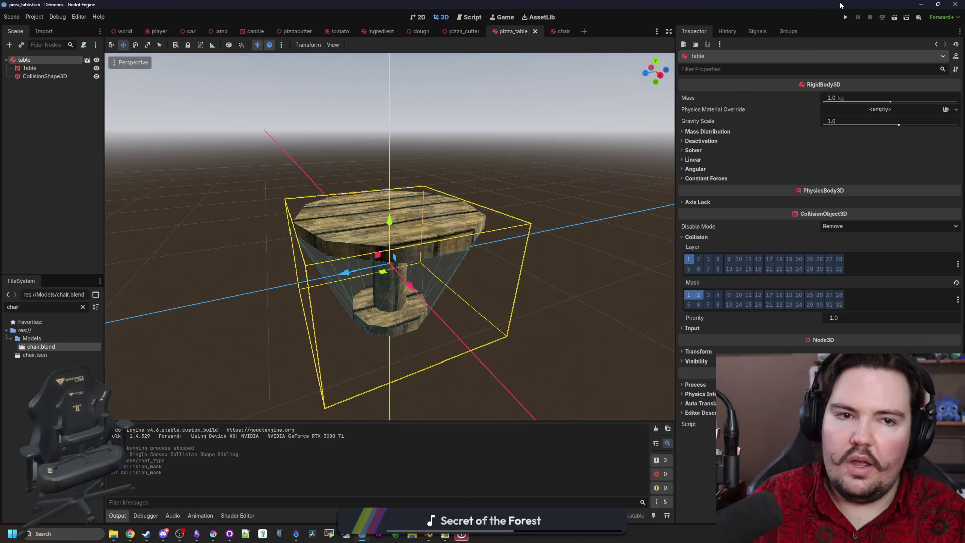
{"action": "left_click", "coordinate": [845, 18]}
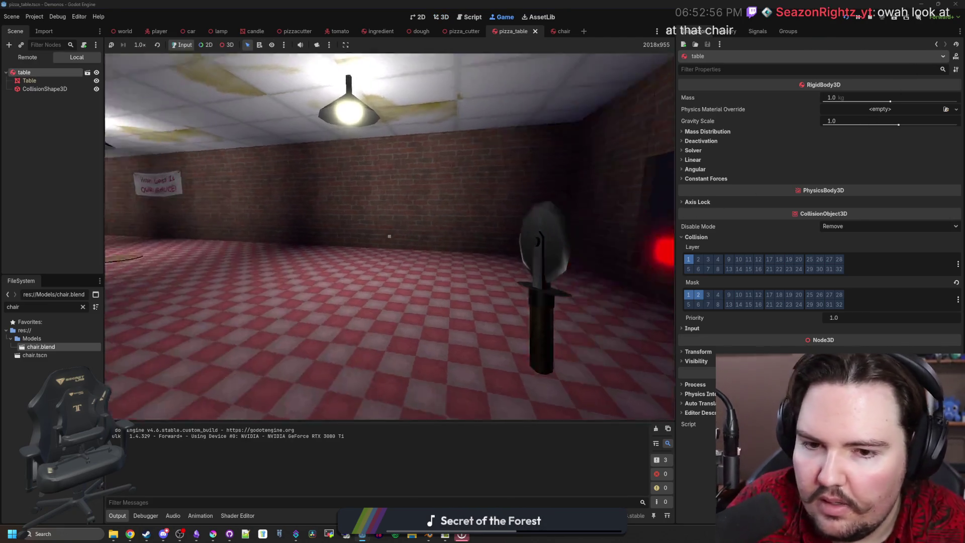
{"action": "key", "text": "w"}
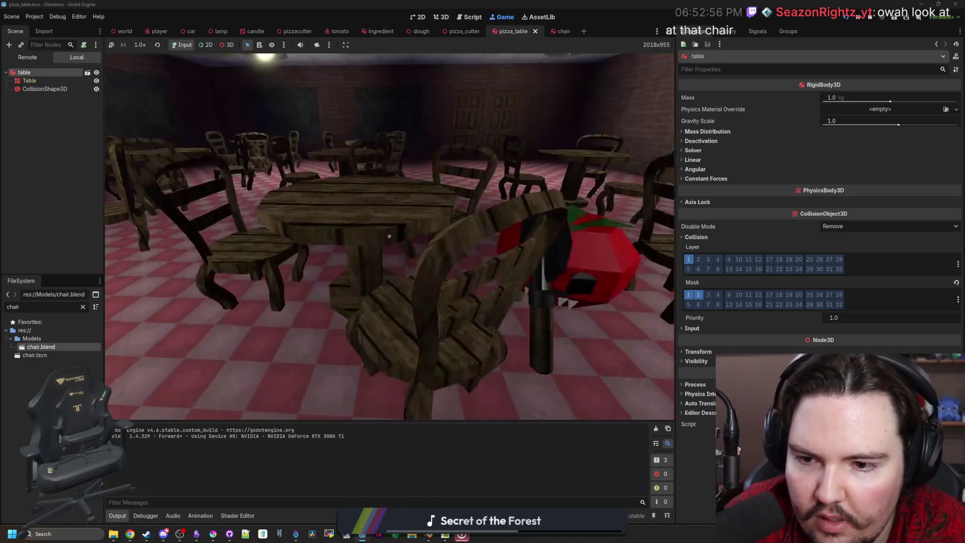
{"action": "key", "text": "s"}
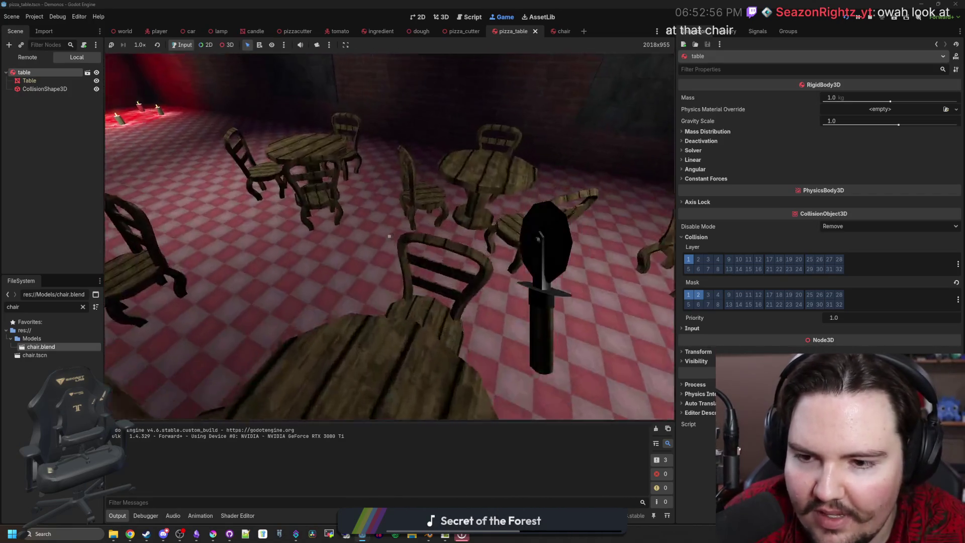
{"action": "key", "text": "w"}
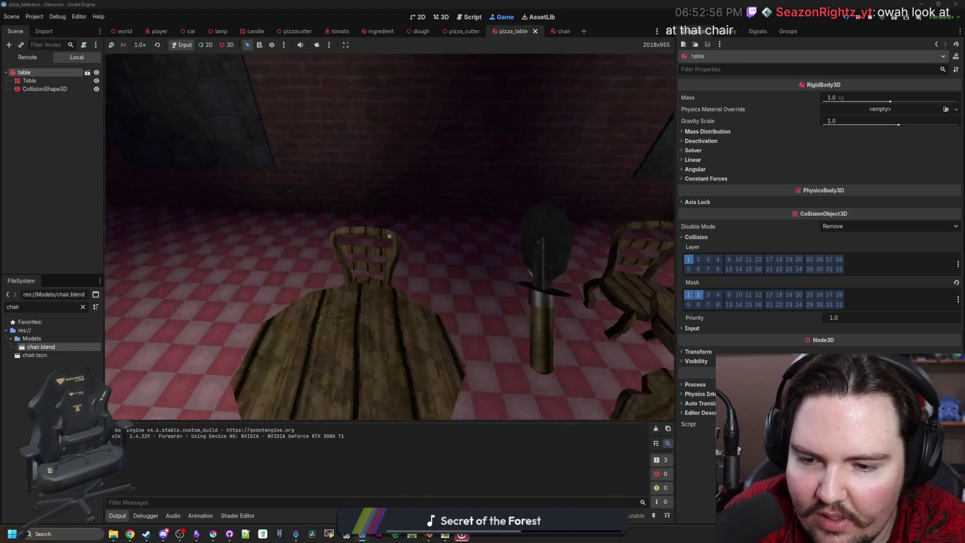
{"action": "key", "text": "w"}
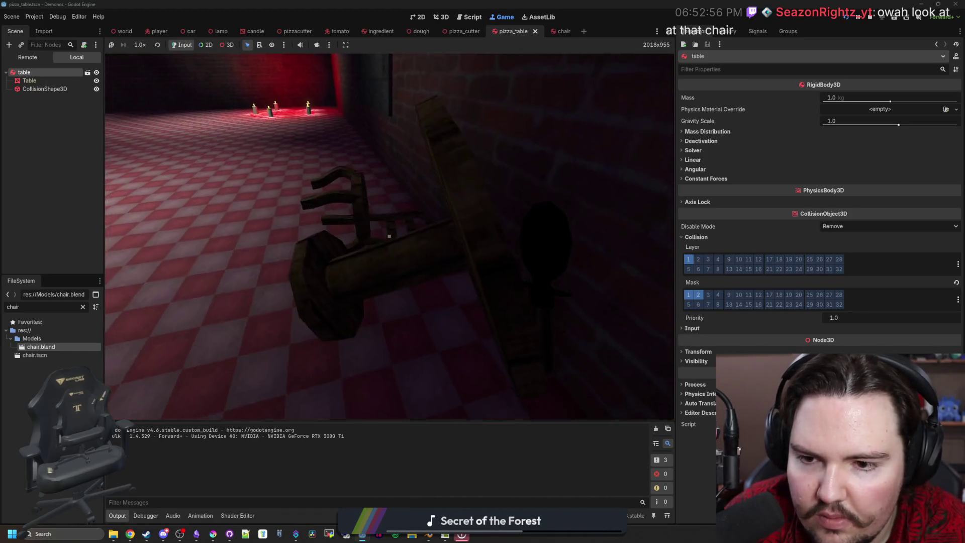
{"action": "key", "text": "w"}
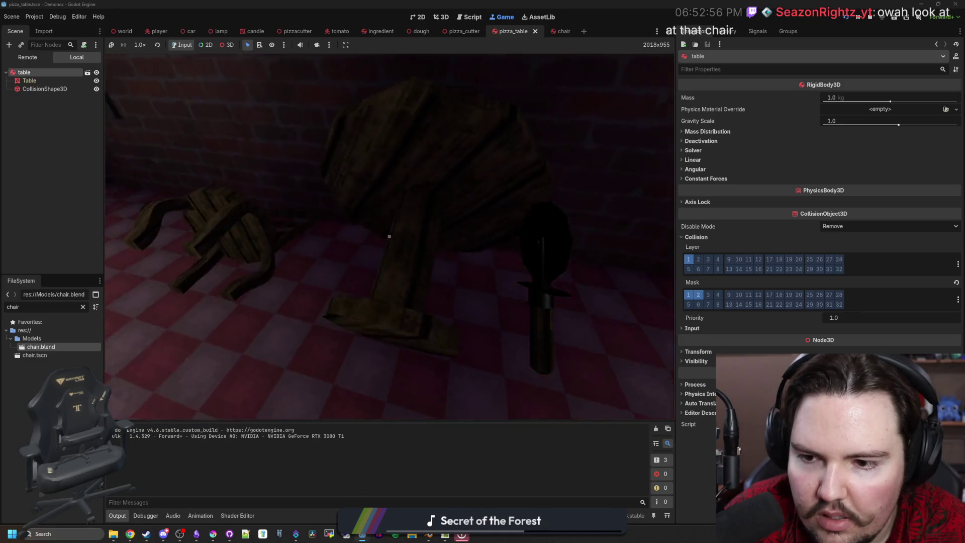
{"action": "key", "text": "w"}
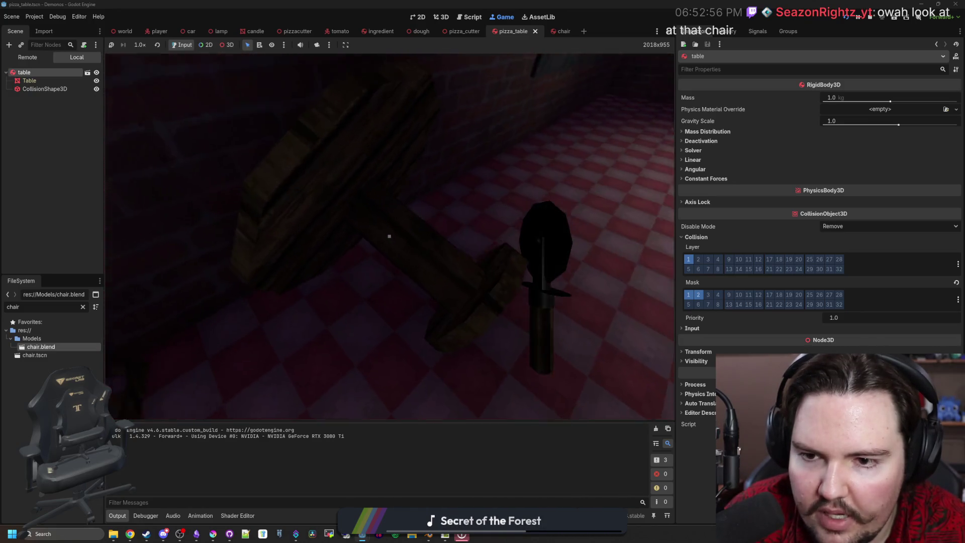
{"action": "key", "text": "s"}
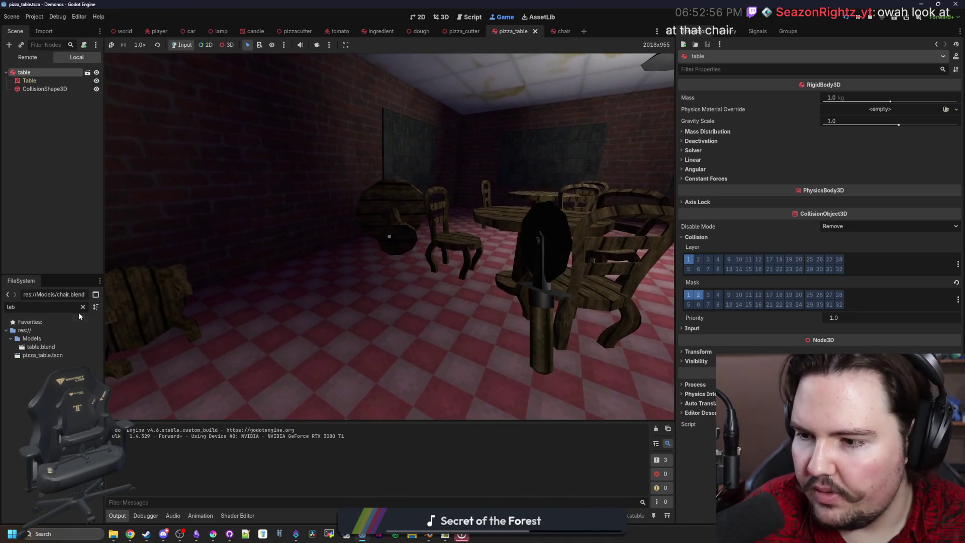
{"action": "left_click", "coordinate": [363, 277]}
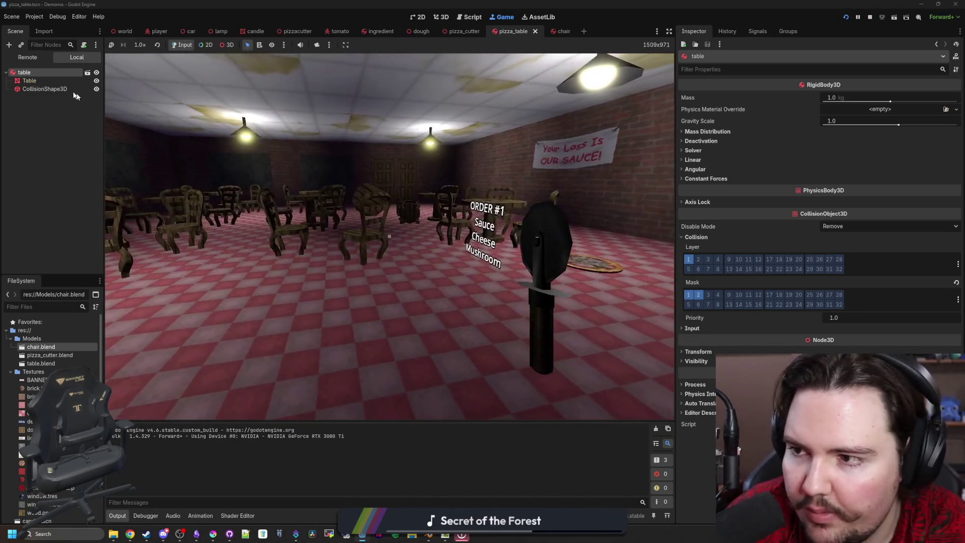
- Put the pizza table on collision layer 3 only, keeping mask 1 enabled
{"action": "left_click", "coordinate": [49, 88]}
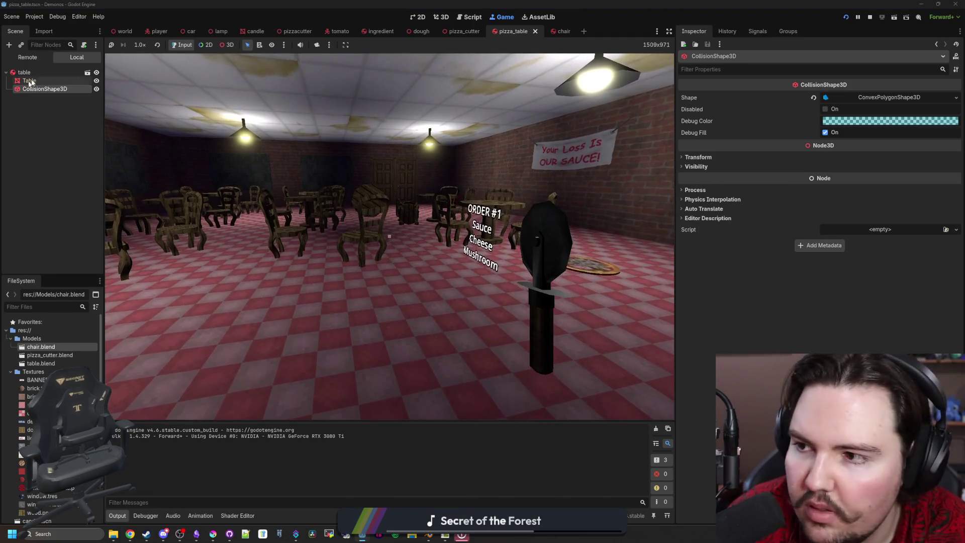
{"action": "left_click", "coordinate": [30, 73]}
{"action": "left_click", "coordinate": [709, 259]}
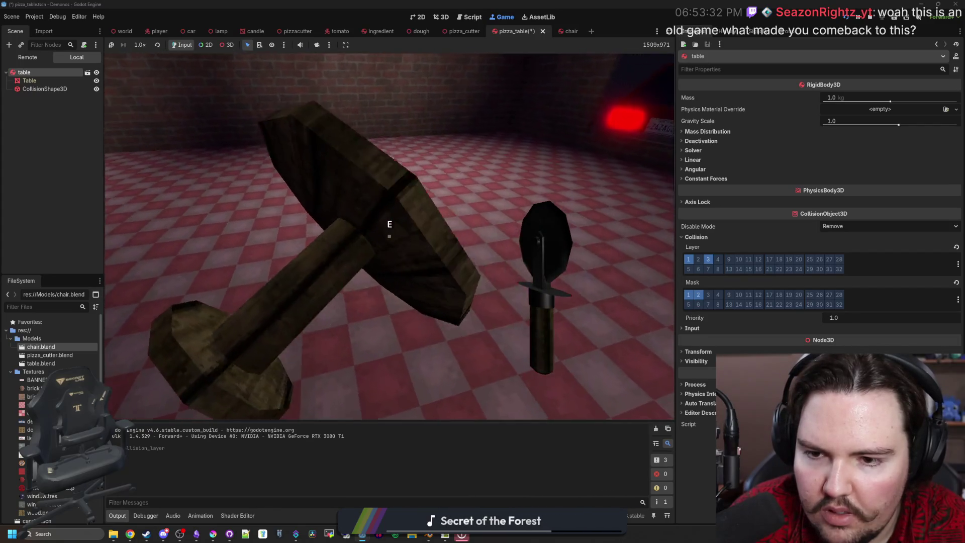
{"action": "left_click", "coordinate": [688, 295]}
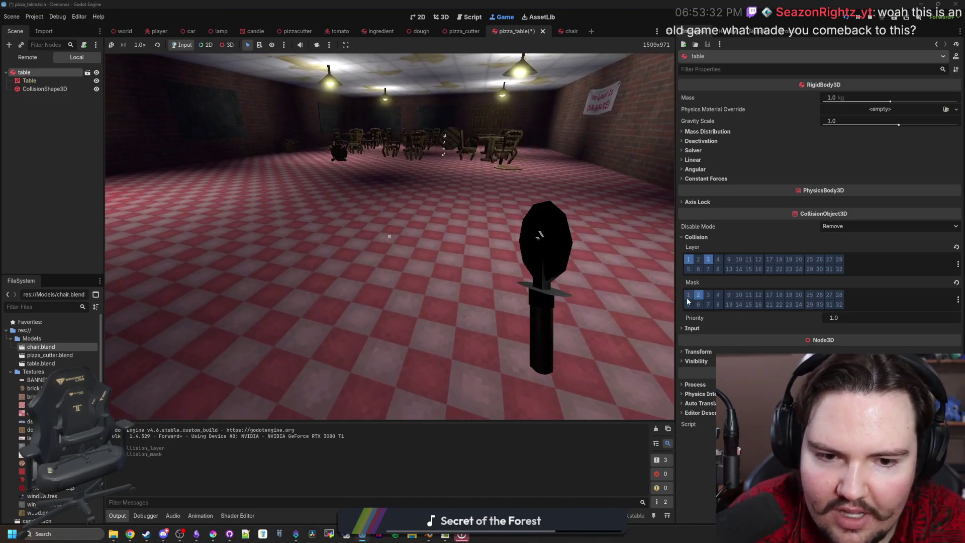
{"action": "left_click", "coordinate": [688, 298]}
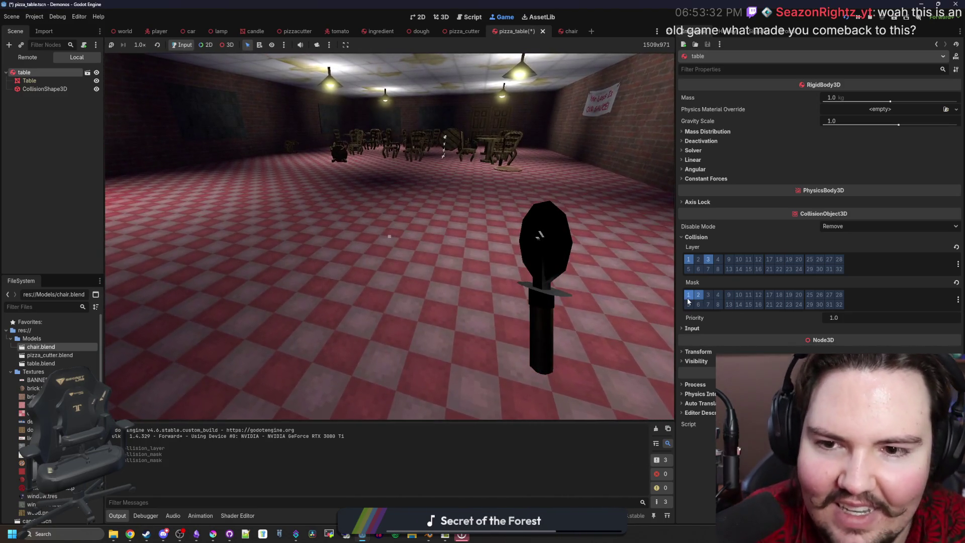
{"action": "left_click", "coordinate": [690, 261]}
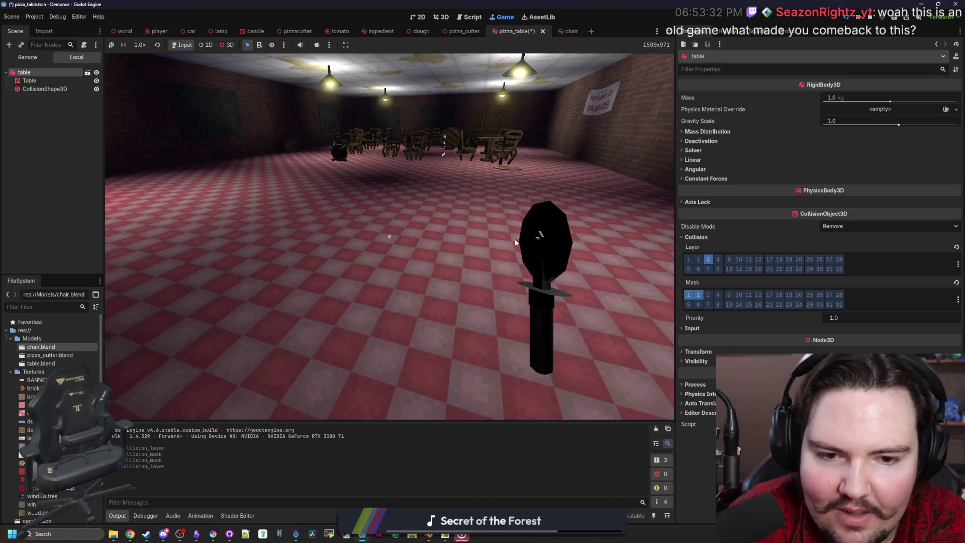
- In the running game, knock a table over, pick it up and drop it, then stop the game
{"action": "key", "text": "w"}
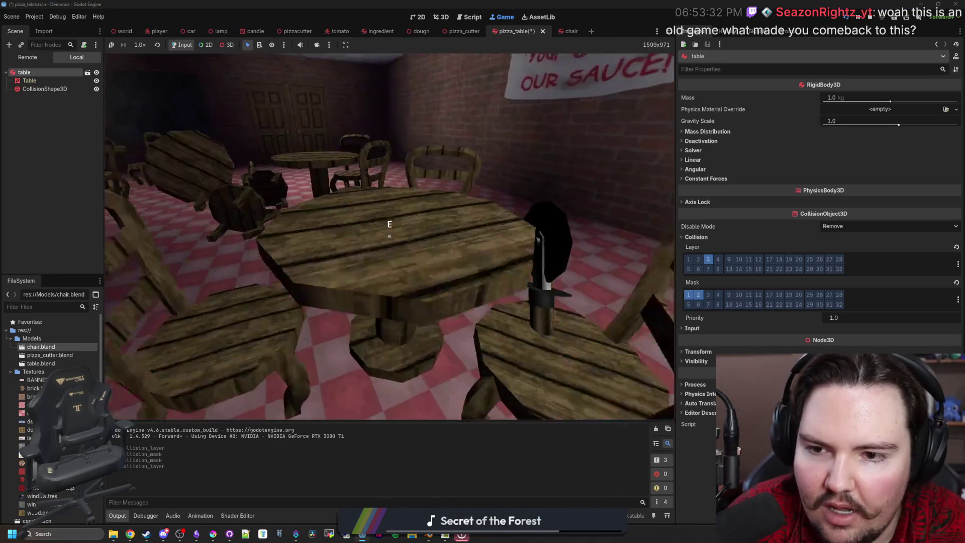
{"action": "key", "text": "w"}
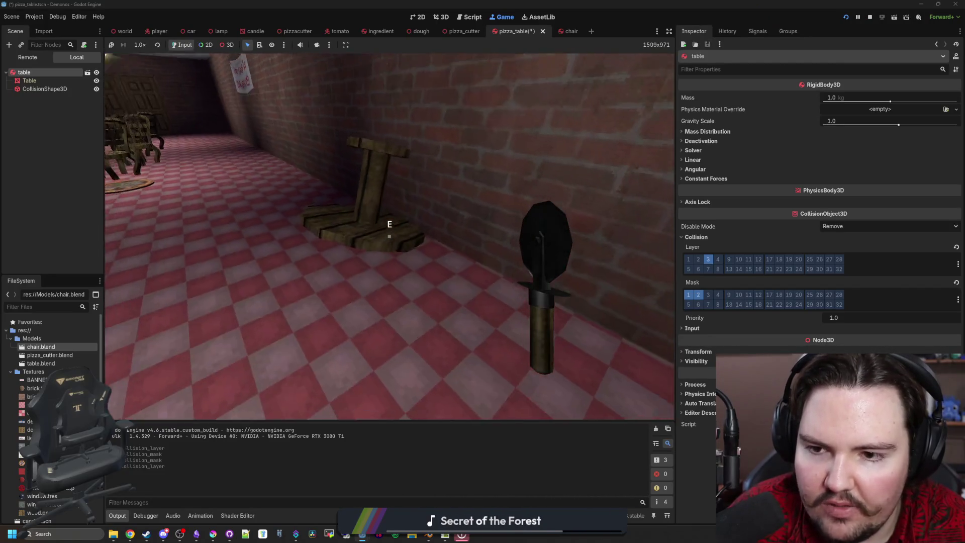
{"action": "key", "text": "e"}
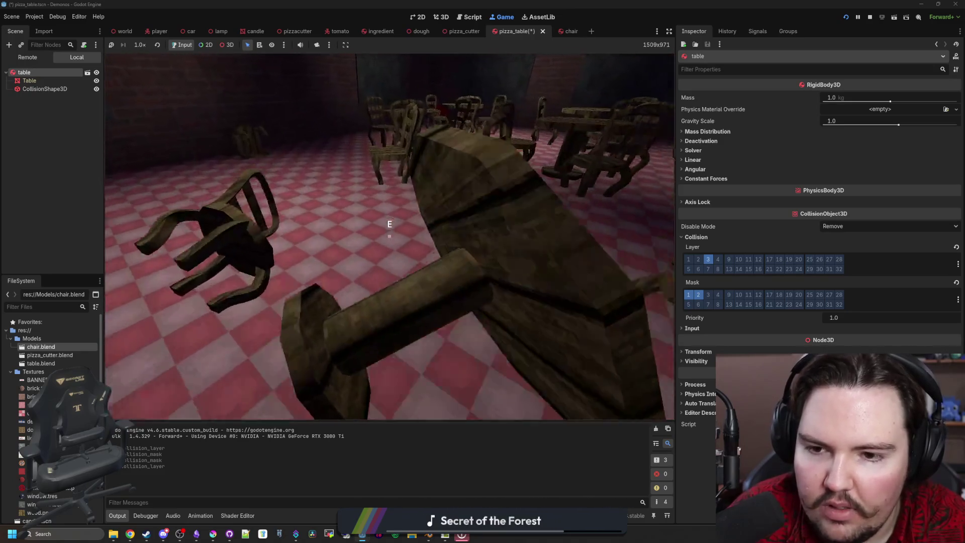
{"action": "key", "text": "e"}
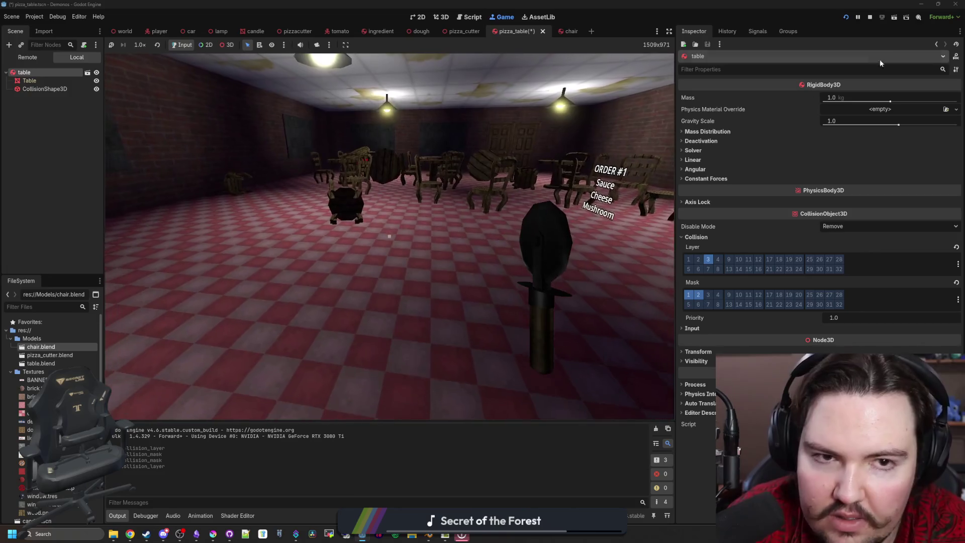
{"action": "key", "text": "Escape"}
{"action": "left_click", "coordinate": [869, 17]}
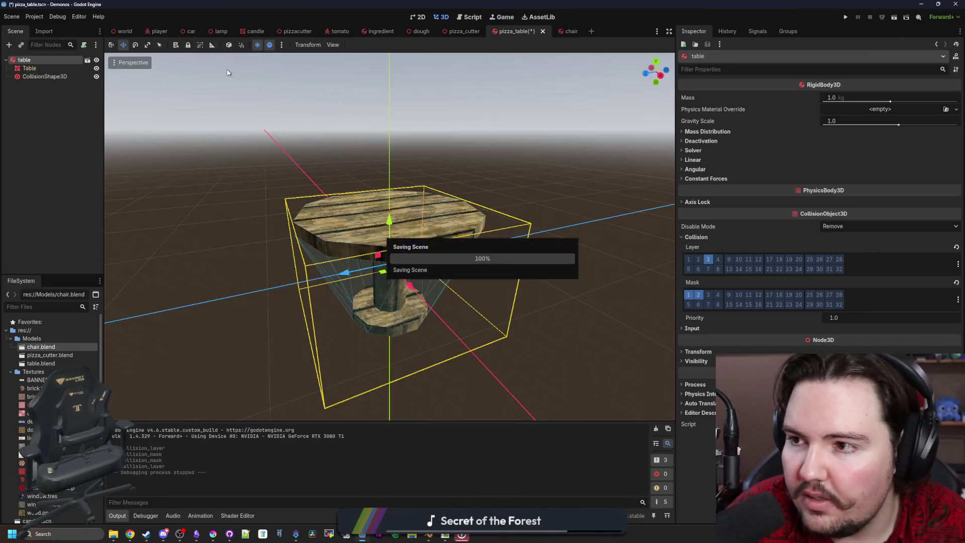
- Take the chair's physics body off collision layer 1, save the chair scene, and run the game
{"action": "left_click", "coordinate": [568, 32]}
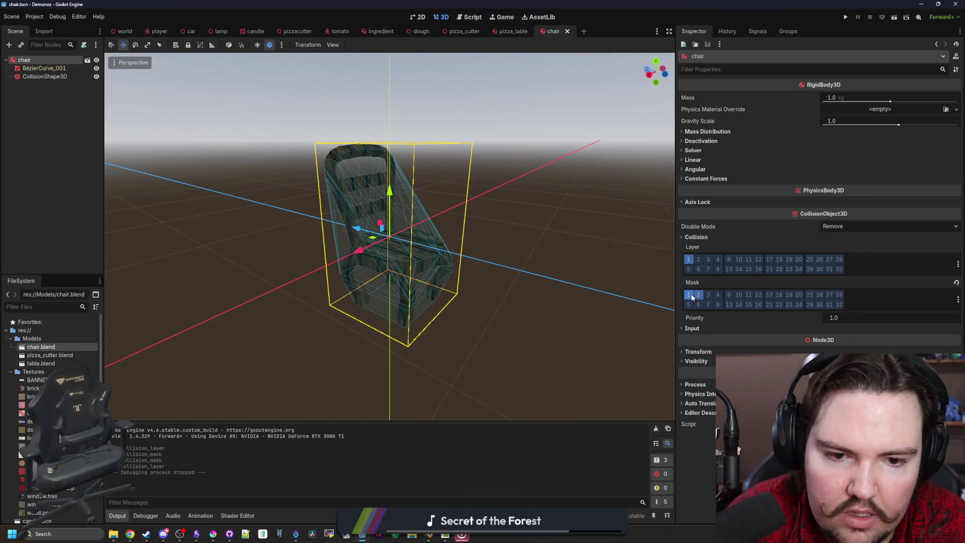
{"action": "left_click", "coordinate": [690, 260]}
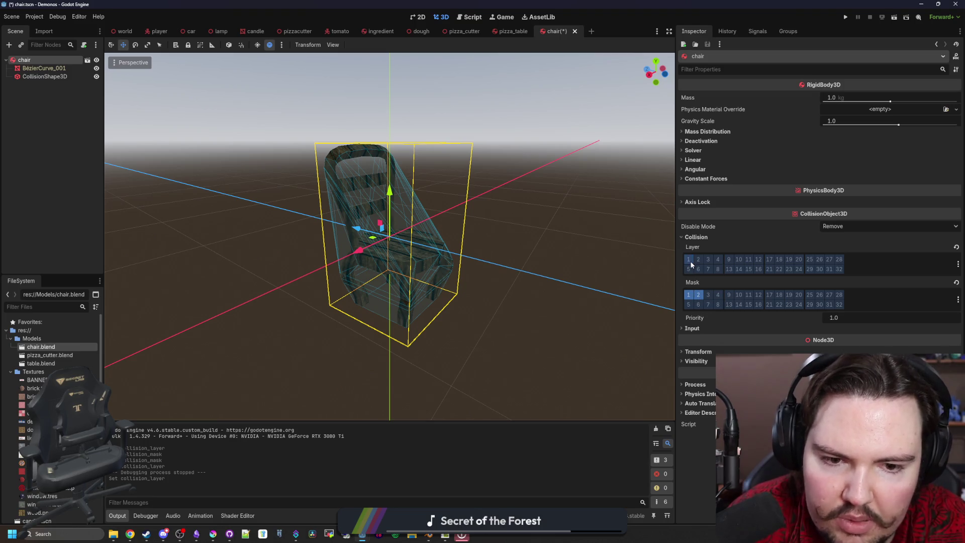
{"action": "key", "text": "ctrl+s"}
{"action": "left_click", "coordinate": [845, 17]}
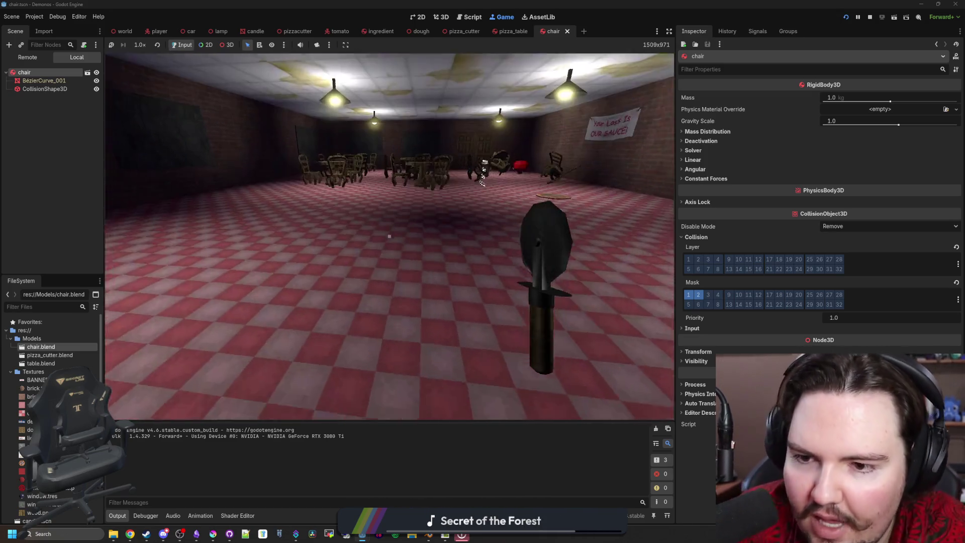
- Walk around the dining room knocking into chairs, then stop the game
{"action": "key", "text": "w"}
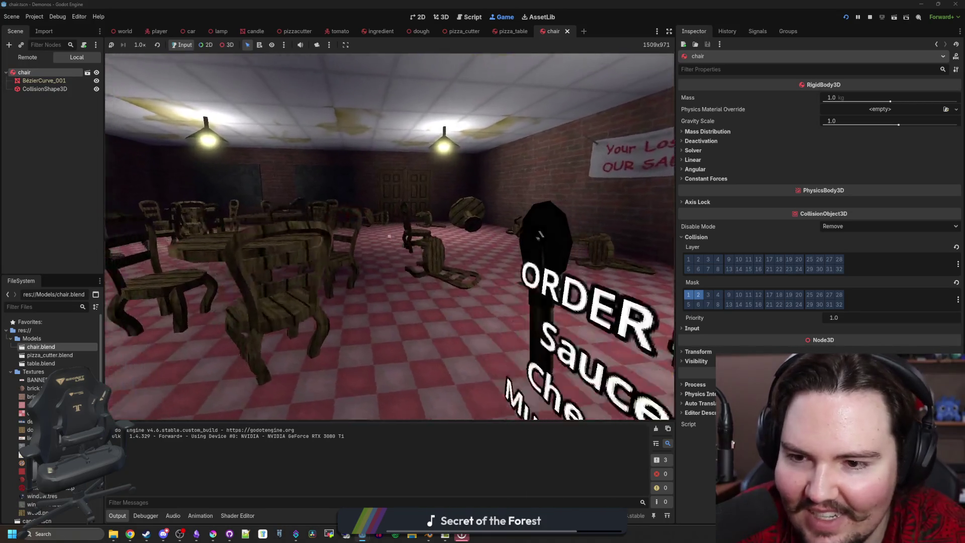
{"action": "key", "text": "w"}
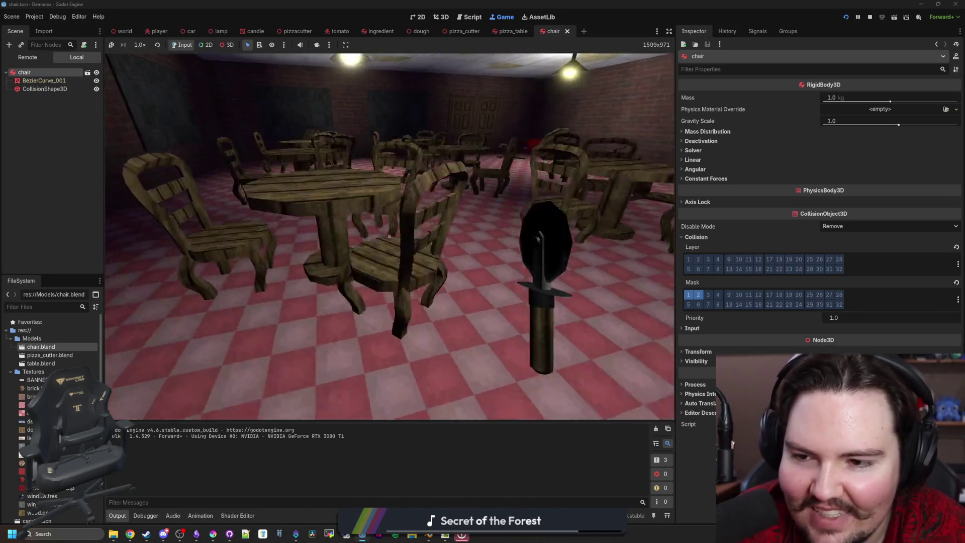
{"action": "key", "text": "w"}
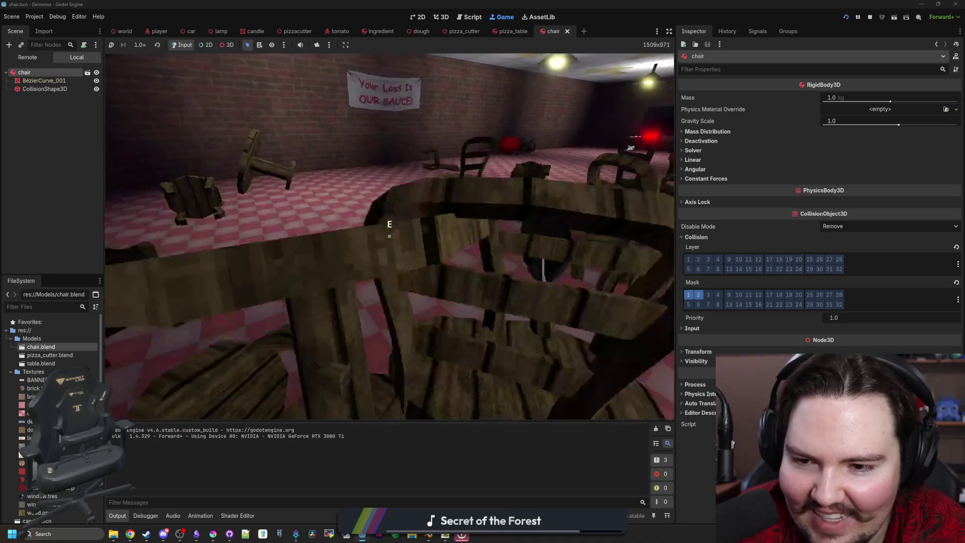
{"action": "key", "text": "w"}
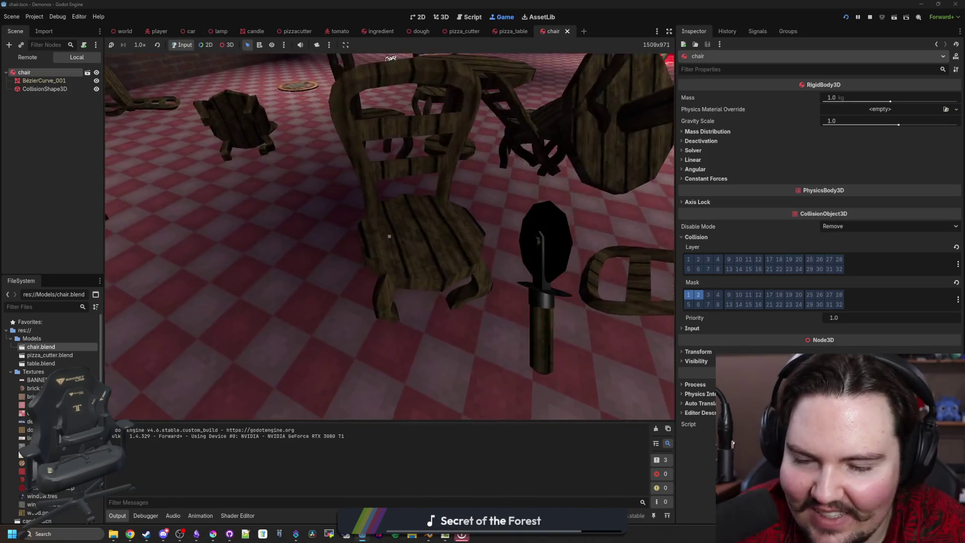
{"action": "key", "text": "w"}
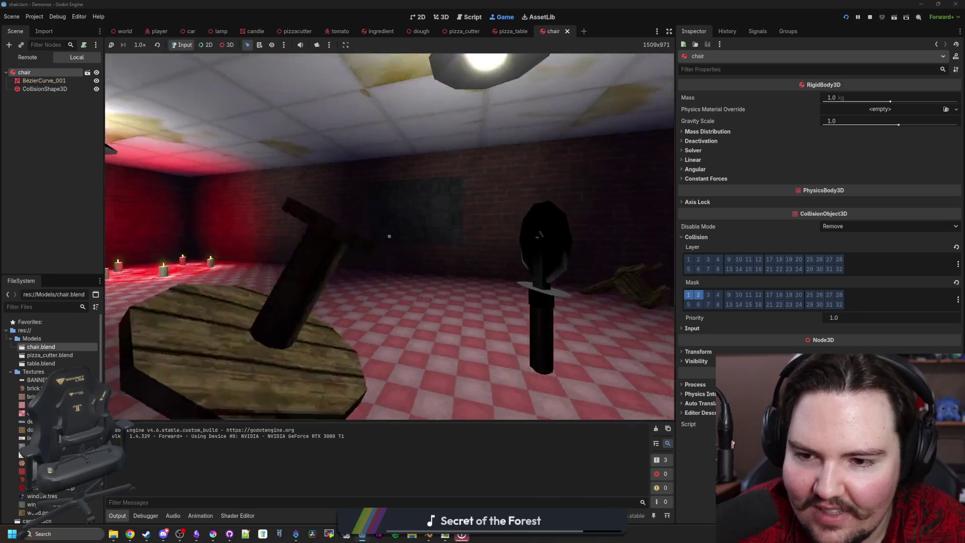
{"action": "key", "text": "w"}
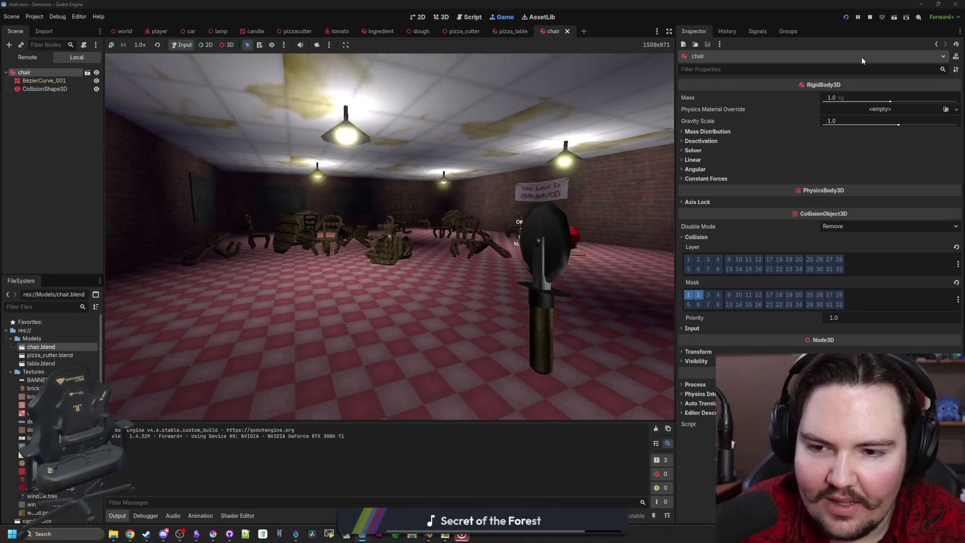
{"action": "left_click", "coordinate": [870, 16]}
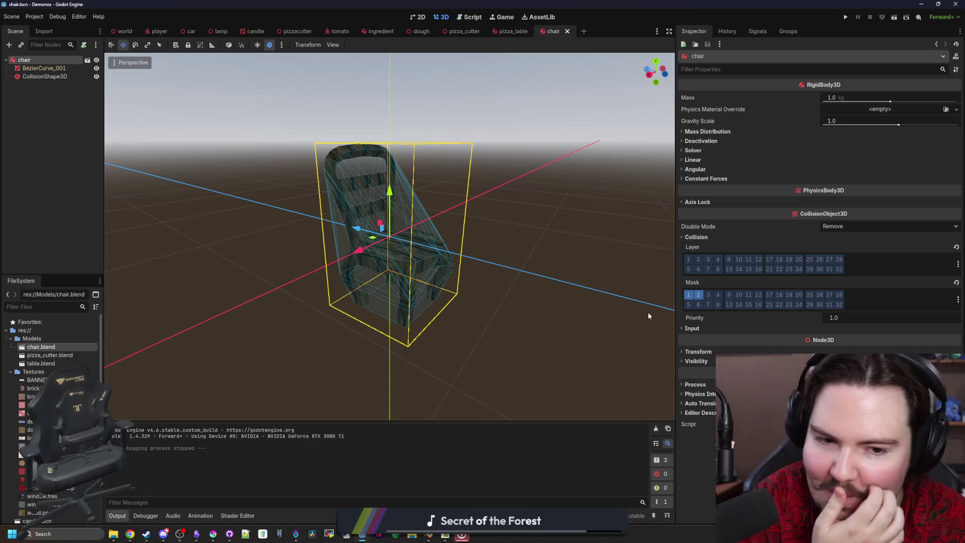
- Put the chair on collision layer 3 and playtest again, picking up and throwing the pizza
{"action": "left_click", "coordinate": [708, 259]}
{"action": "left_click", "coordinate": [847, 18]}
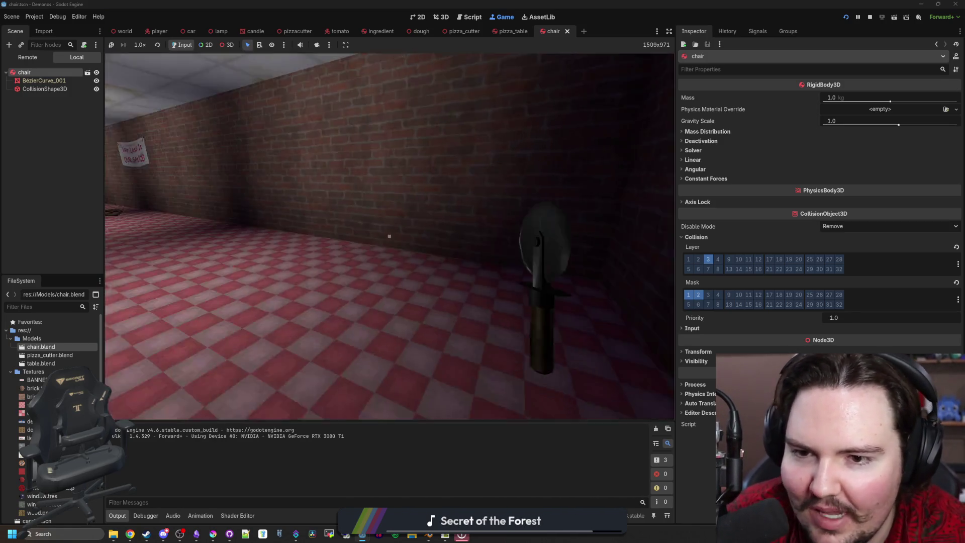
{"action": "key", "text": "w"}
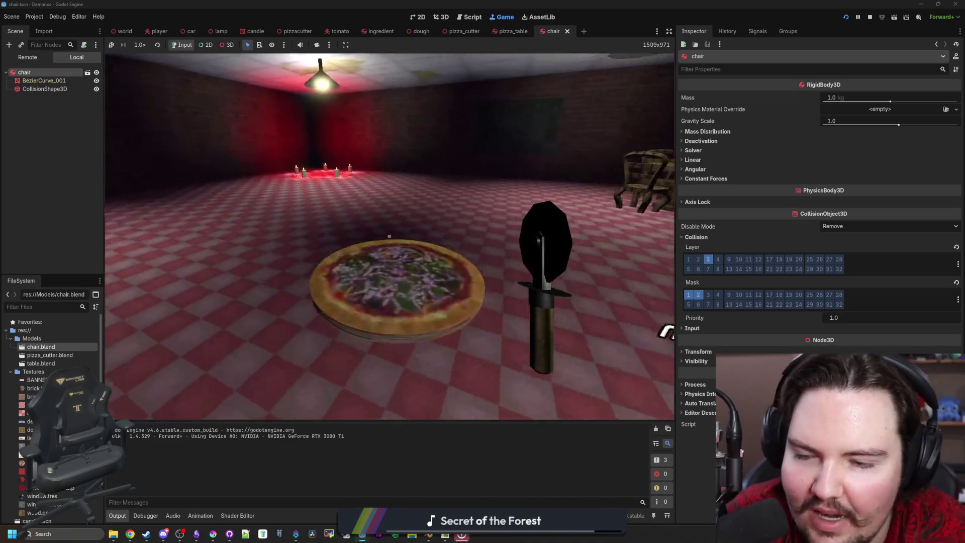
{"action": "left_click", "coordinate": [389, 237]}
{"action": "left_click", "coordinate": [389, 236]}
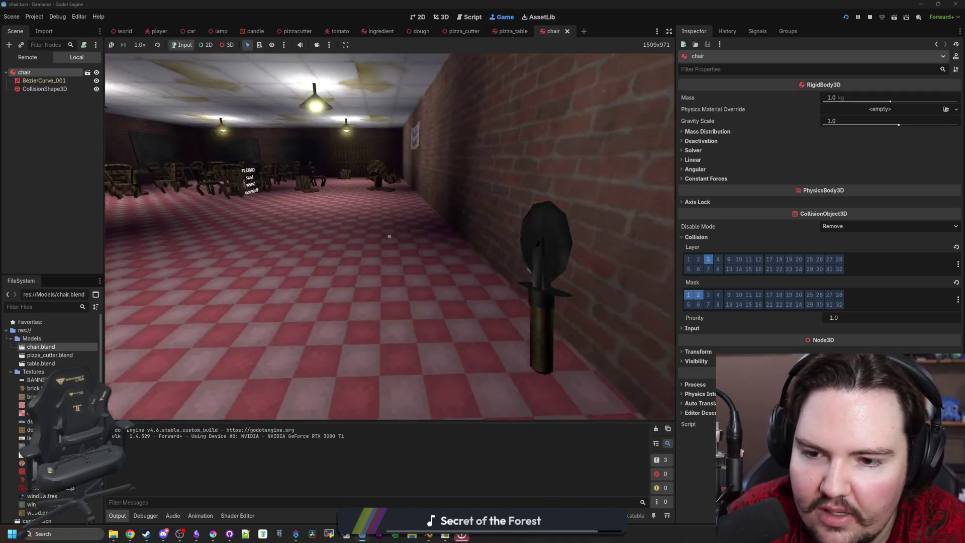
{"action": "key", "text": "w"}
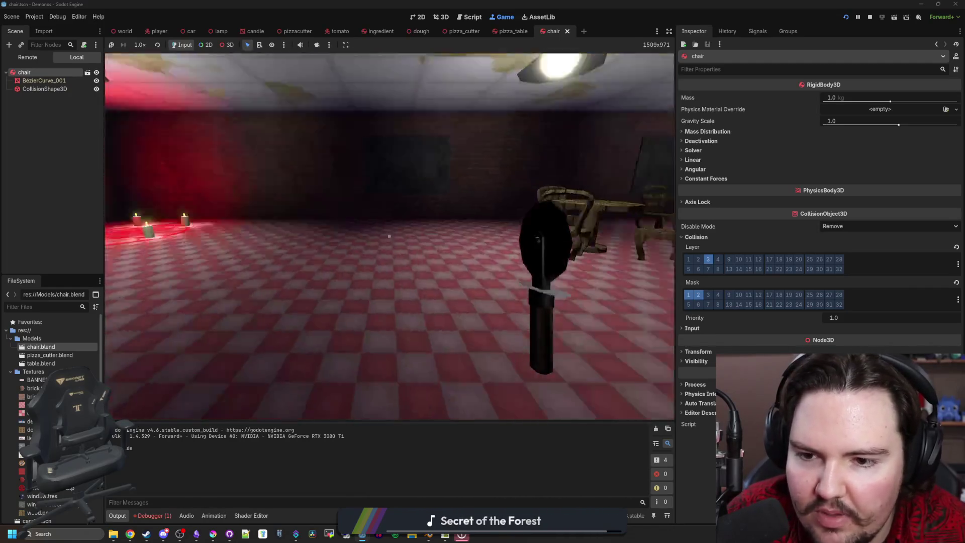
{"action": "key", "text": "w"}
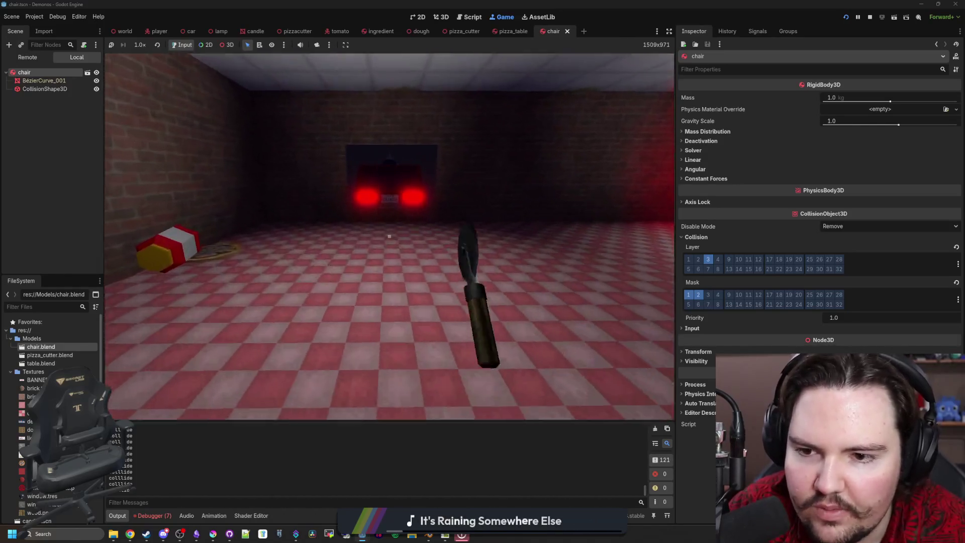
{"action": "mouse_move", "coordinate": [390, 236]}
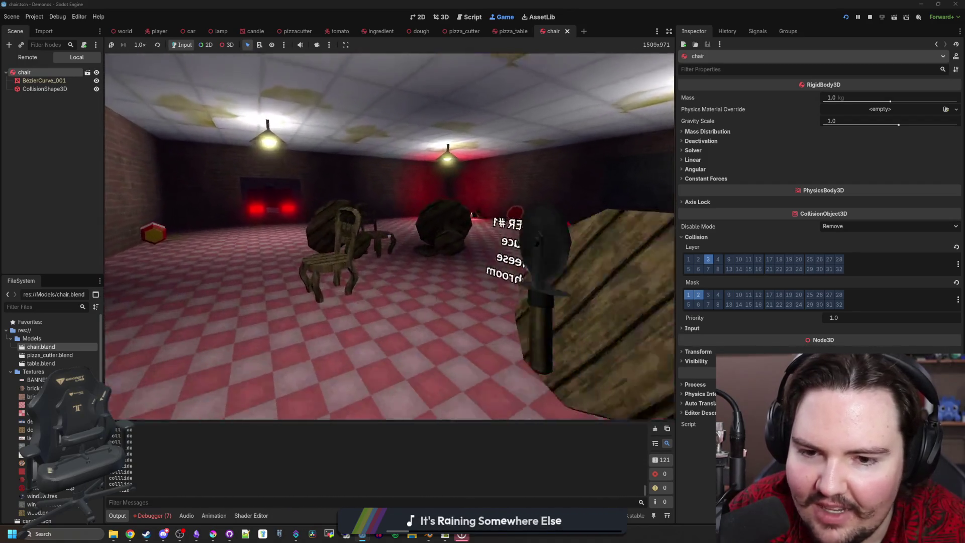
{"action": "key", "text": "s"}
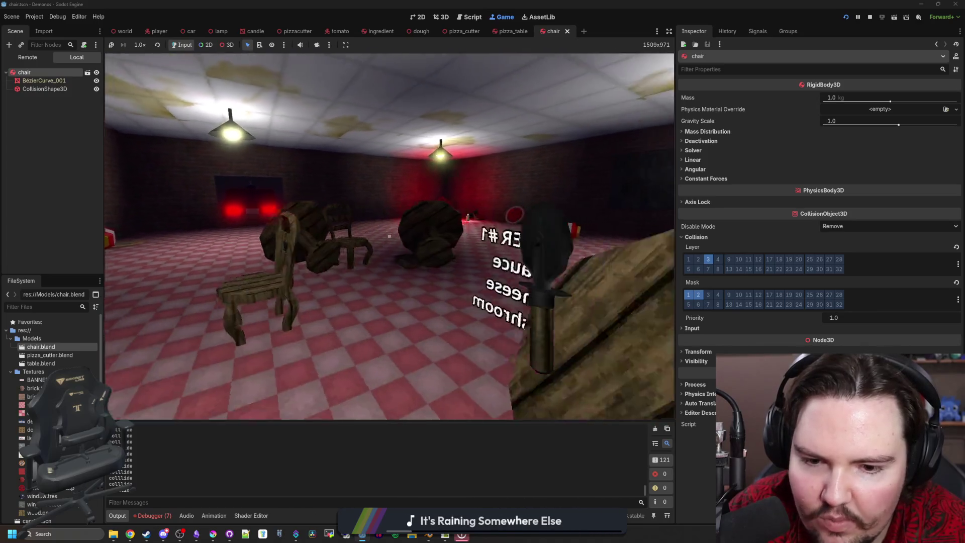
{"action": "key", "text": "w"}
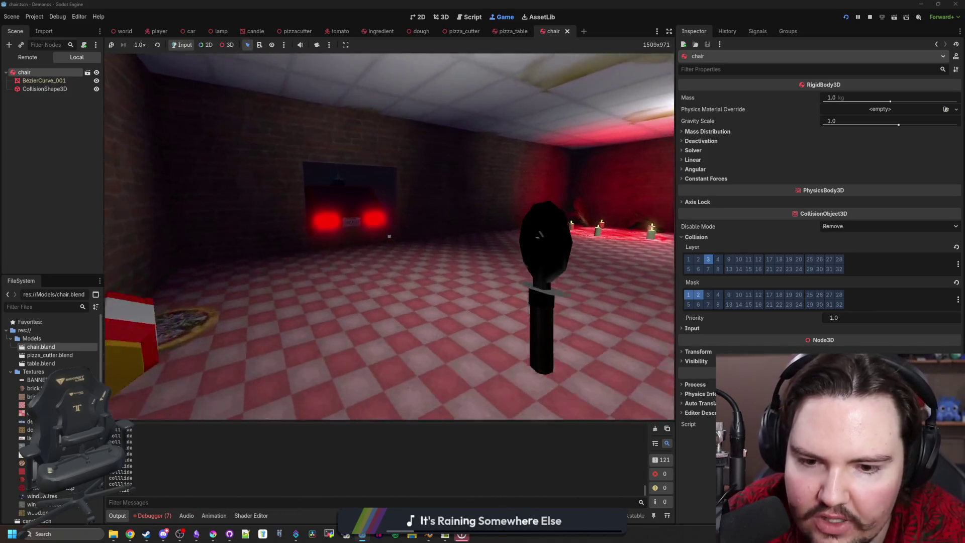
{"action": "key", "text": "s"}
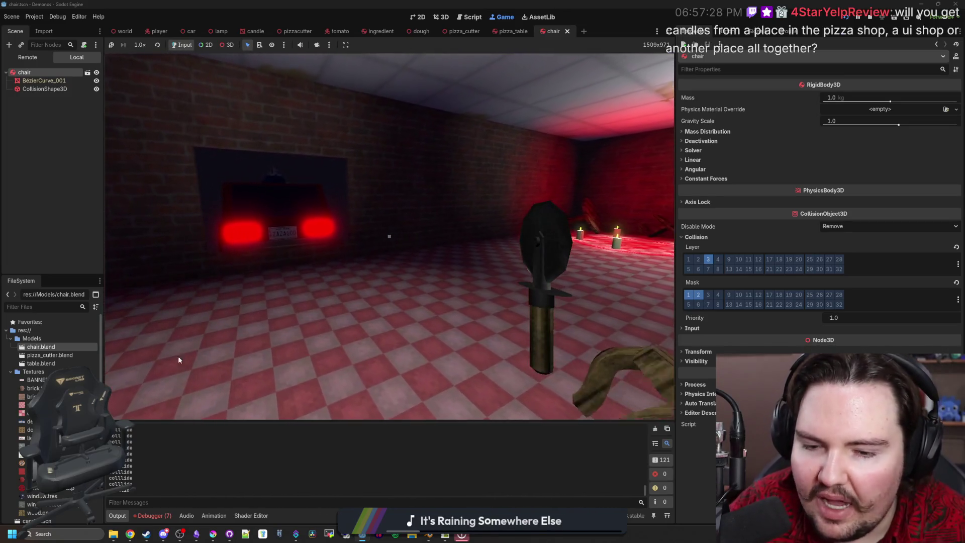
{"action": "left_click", "coordinate": [78, 306]}
- Find wood.tres in the FileSystem and set its UV1 offset x to 0.115
{"action": "type", "text": "wood"}
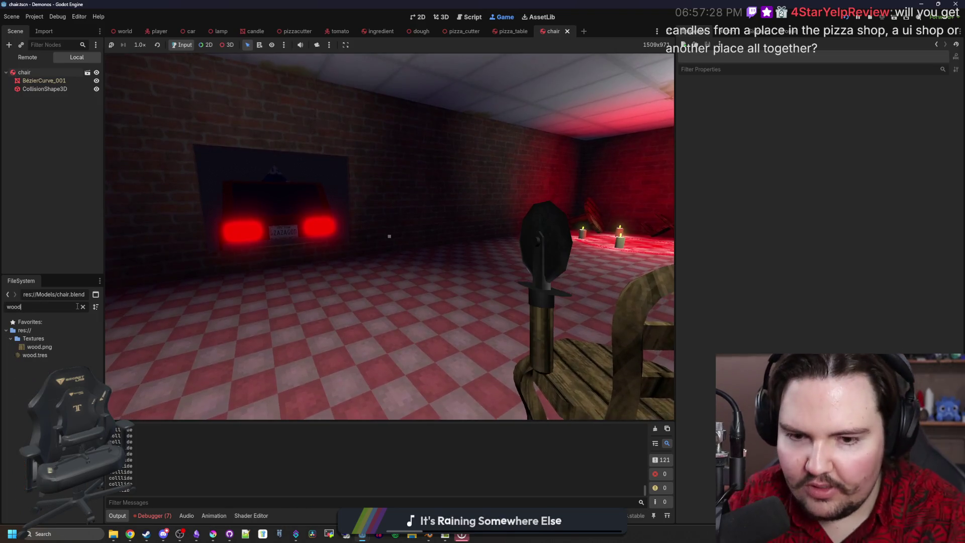
{"action": "left_click", "coordinate": [38, 357]}
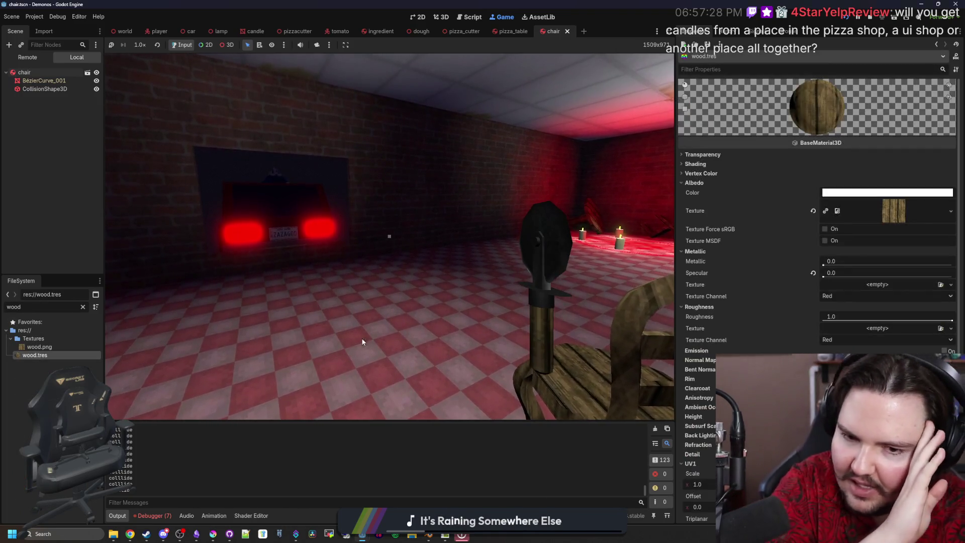
{"action": "scroll", "coordinate": [810, 319], "scroll_direction": "down", "scroll_amount": 5}
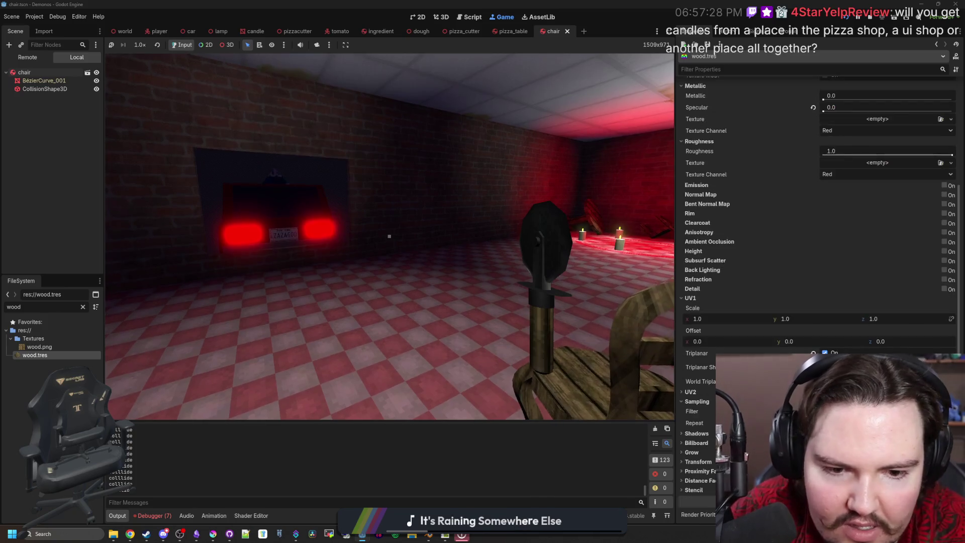
{"action": "mouse_move", "coordinate": [720, 286]}
{"action": "left_mouse_down"}
{"action": "mouse_move", "coordinate": [729, 286]}
{"action": "mouse_move", "coordinate": [713, 283]}
{"action": "left_mouse_up"}
- Return to the running game, then stop it with F8 and save the chair scene
{"action": "left_click", "coordinate": [654, 206]}
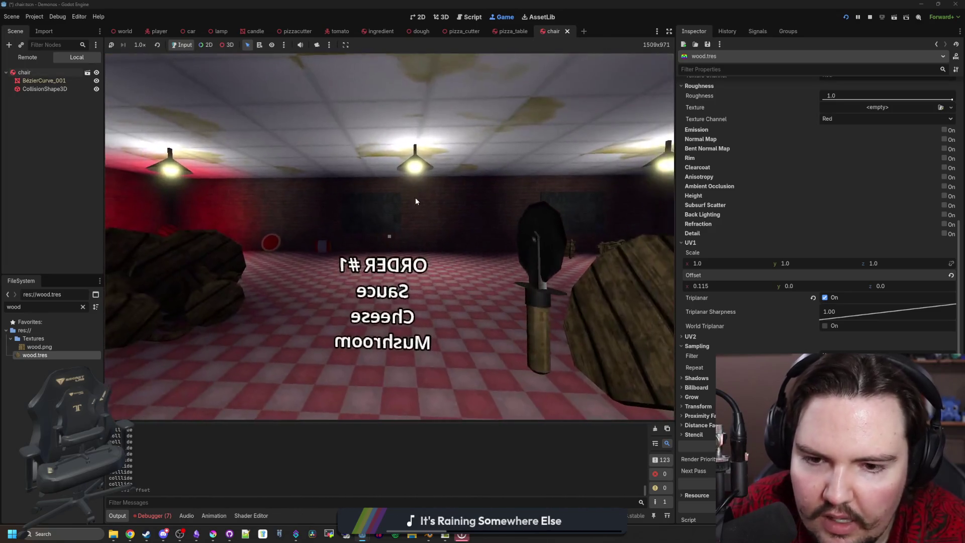
{"action": "key", "text": "F8"}
{"action": "key", "text": "ctrl+s"}
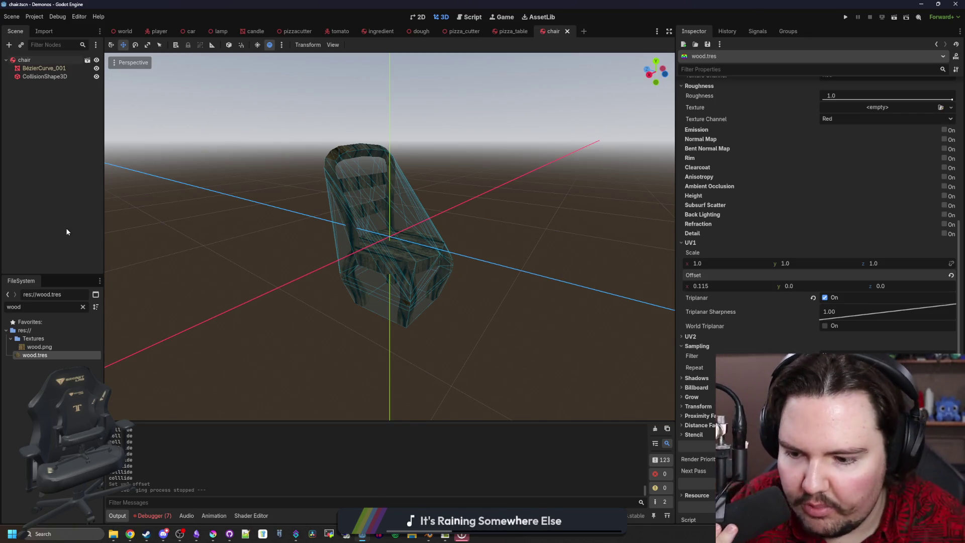
- Bring the DeadRift project's Godot window to the front and maximize it
{"action": "mouse_move", "coordinate": [362, 537]}
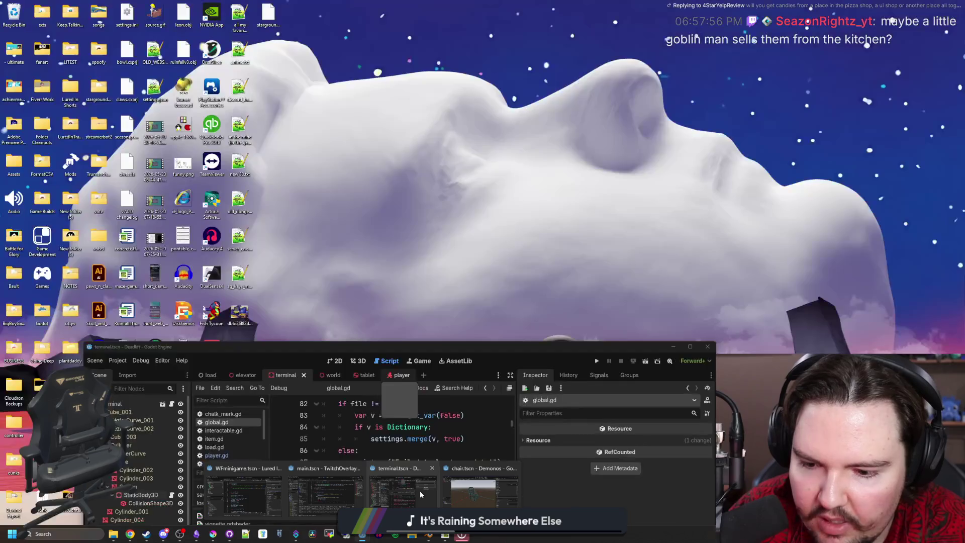
{"action": "left_click", "coordinate": [420, 490]}
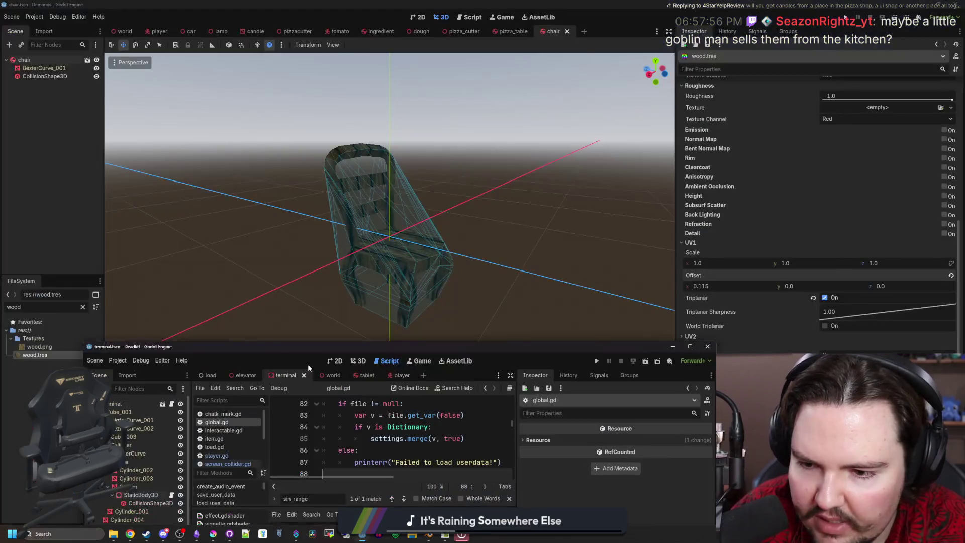
{"action": "double_click", "coordinate": [284, 346]}
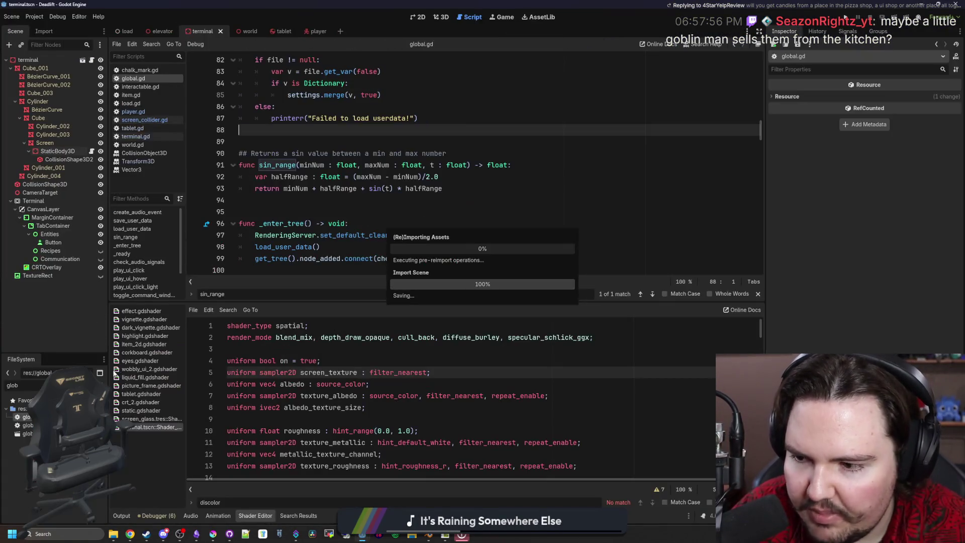
- Filter the FileSystem for world and open world.tscn
{"action": "type", "text": "pos"}
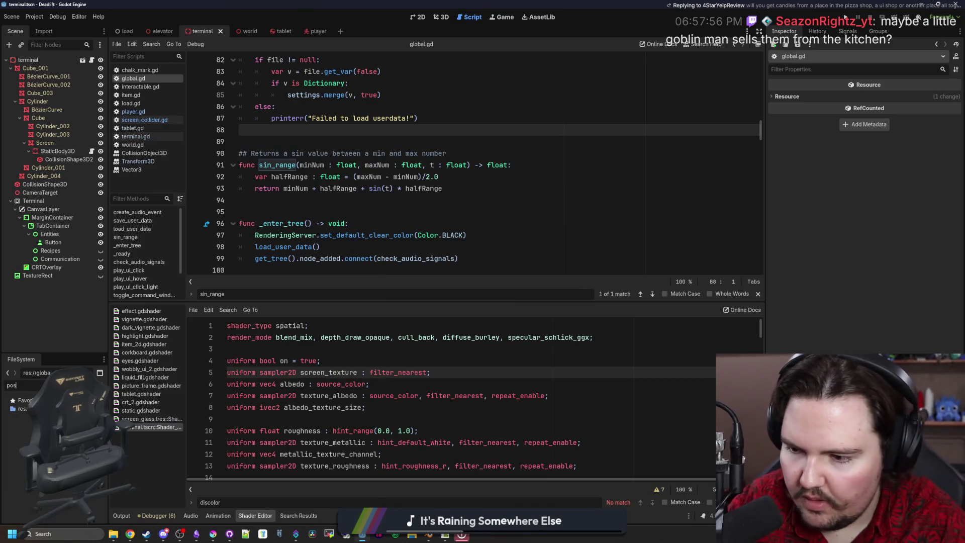
{"action": "key", "text": "BackSpace"}
{"action": "key", "text": "BackSpace"}
{"action": "key", "text": "BackSpace"}
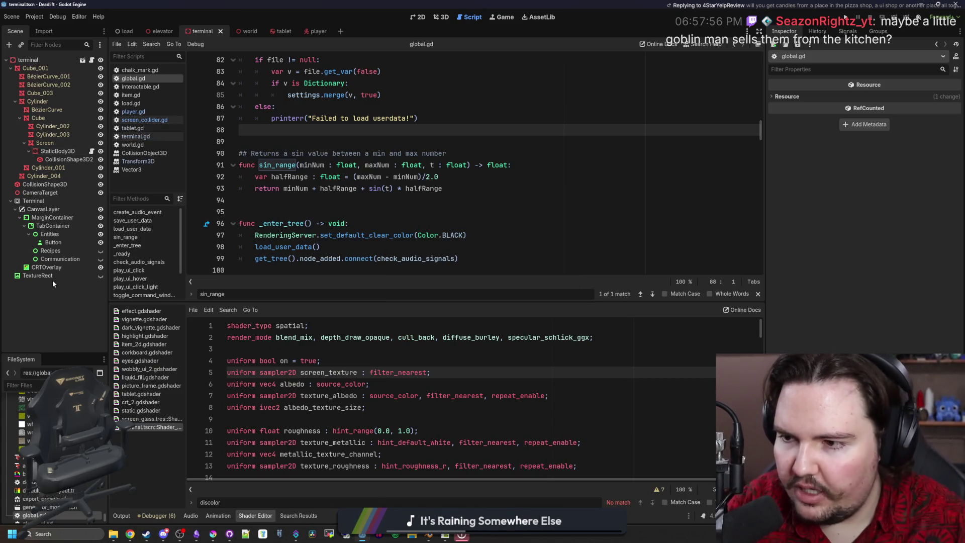
{"action": "type", "text": "world"}
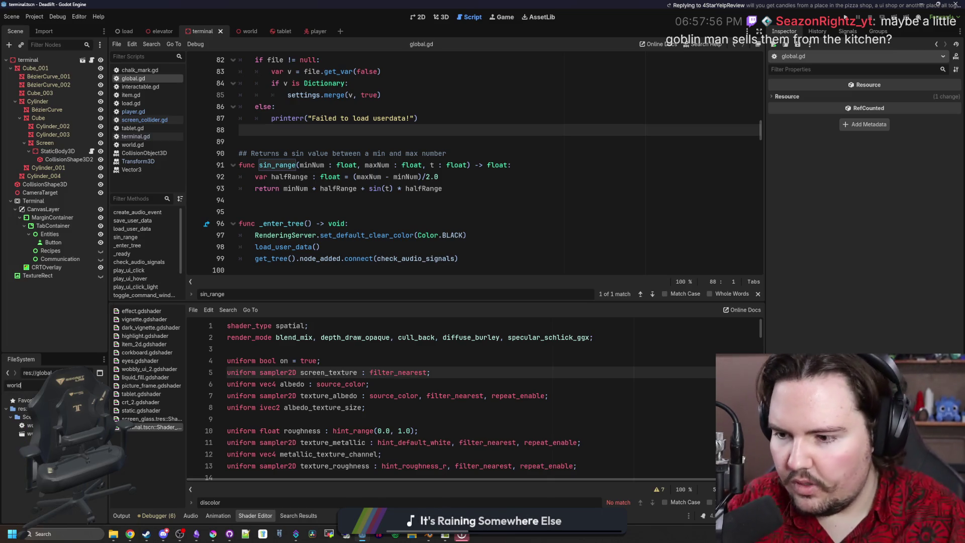
{"action": "left_click", "coordinate": [69, 288]}
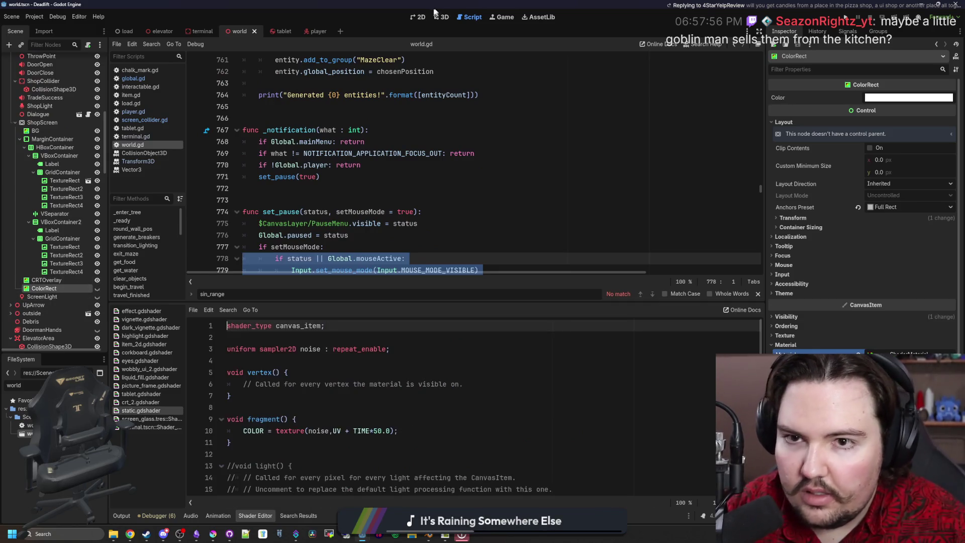
- View the world scene in 2D, then filter the FileSystem for player and open the player scene
{"action": "left_click", "coordinate": [421, 17]}
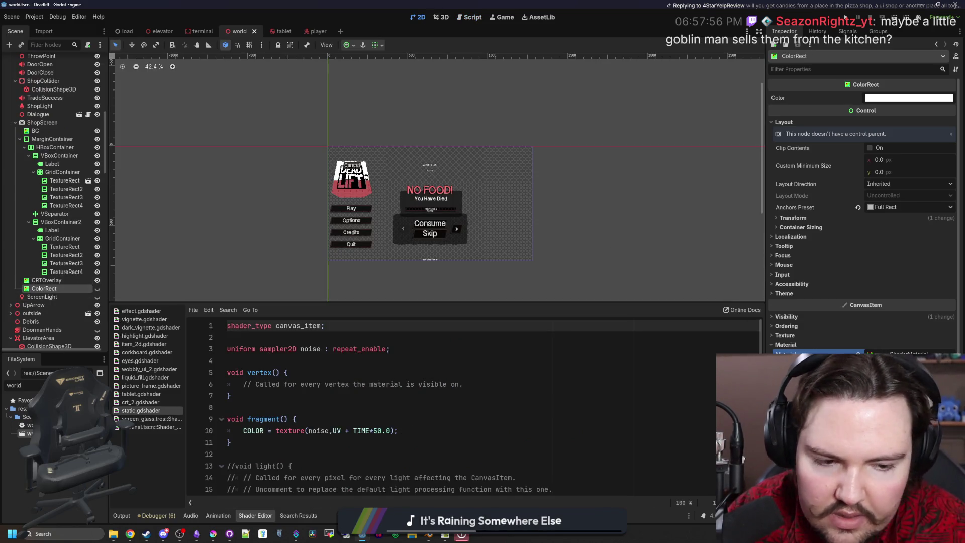
{"action": "scroll", "coordinate": [61, 224], "scroll_direction": "down", "scroll_amount": 10}
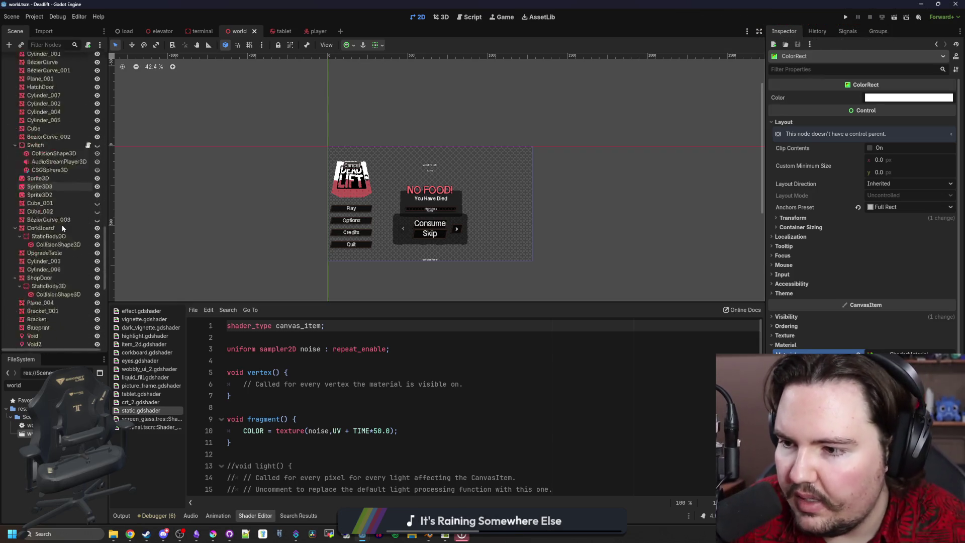
{"action": "scroll", "coordinate": [61, 224], "scroll_direction": "up", "scroll_amount": 10}
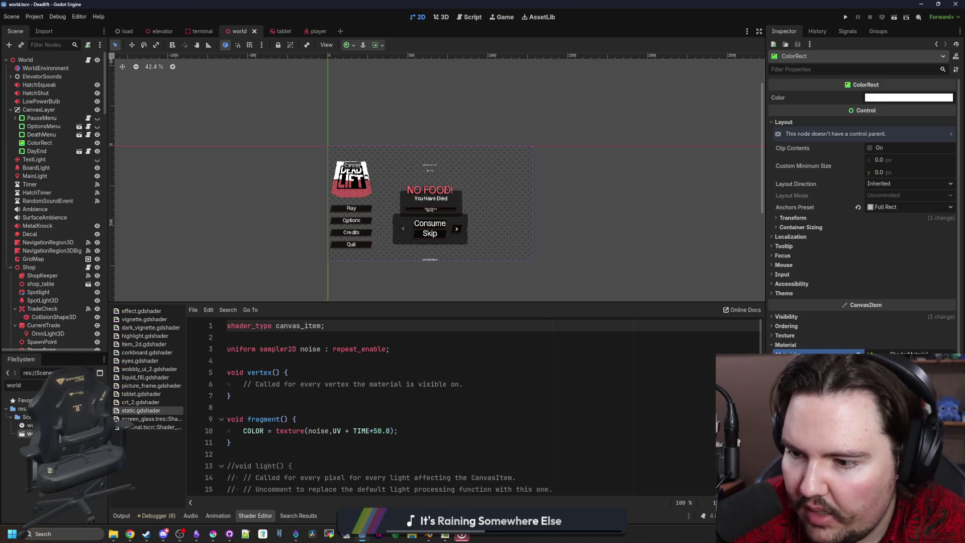
{"action": "double_click", "coordinate": [15, 385]}
{"action": "key", "text": "BackSpace"}
{"action": "type", "text": "player"}
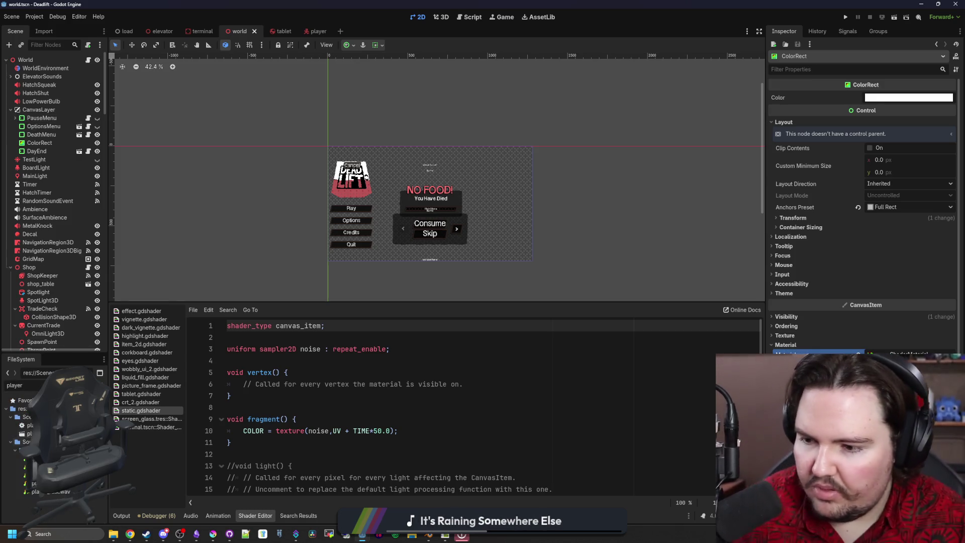
{"action": "double_click", "coordinate": [27, 434]}
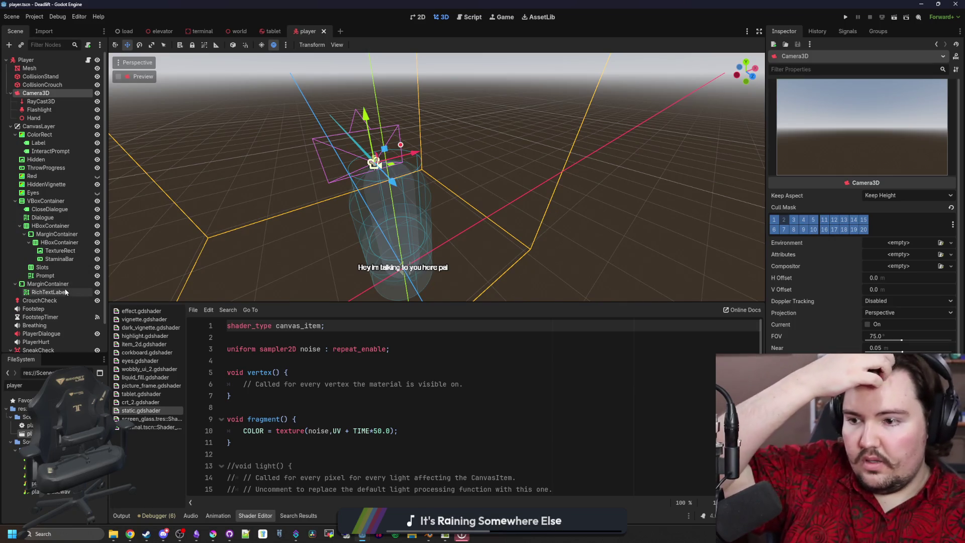
- Filter for glob, open global_ui.tscn, and select its Label node
{"action": "scroll", "coordinate": [59, 258], "scroll_direction": "down", "scroll_amount": 2}
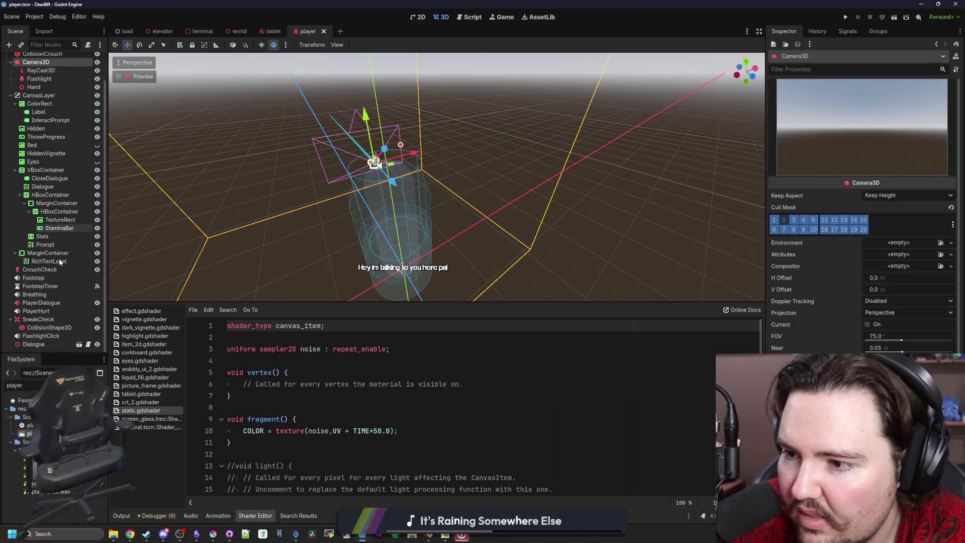
{"action": "left_click", "coordinate": [98, 385]}
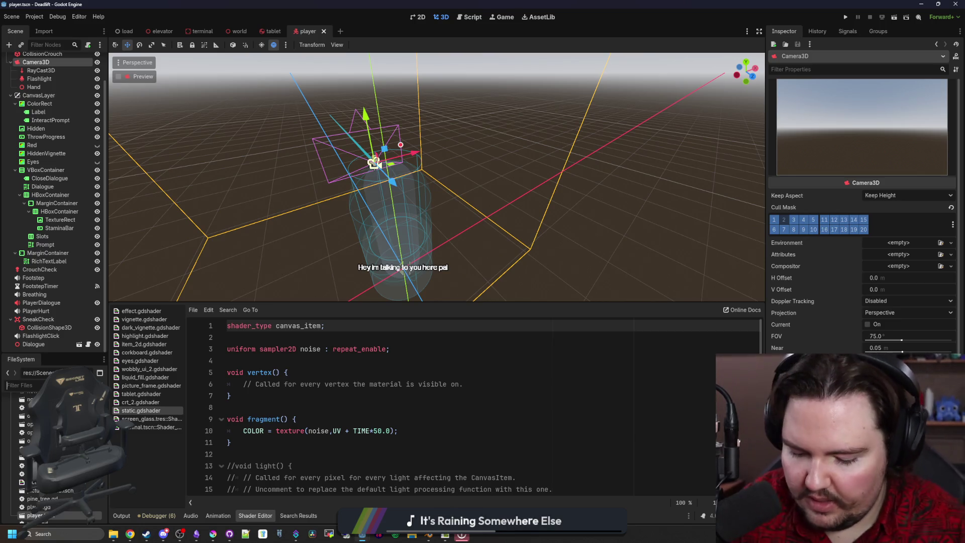
{"action": "type", "text": "glob"}
{"action": "double_click", "coordinate": [26, 434]}
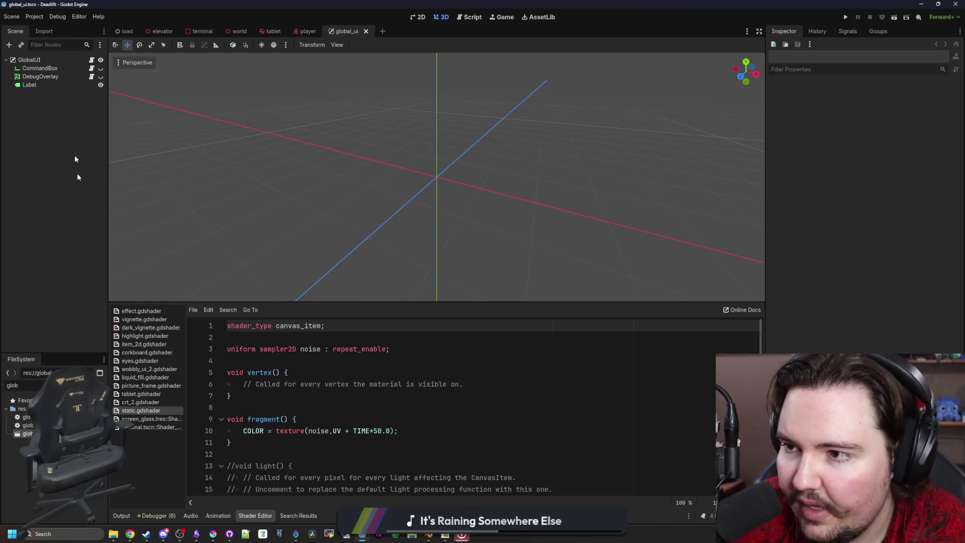
{"action": "left_click", "coordinate": [30, 85]}
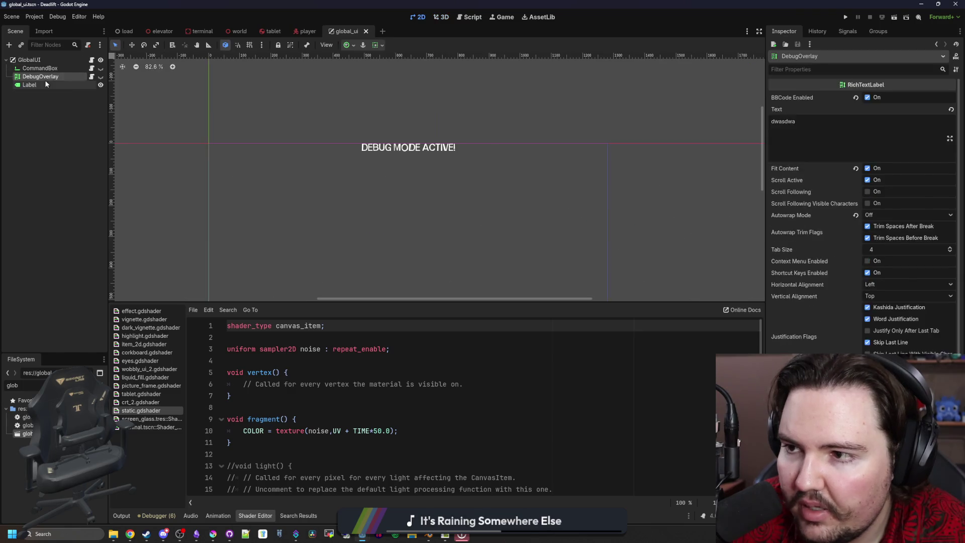
- Filter for shader, open effect.gdshader, and select all of its code
{"action": "type", "text": "shader"}
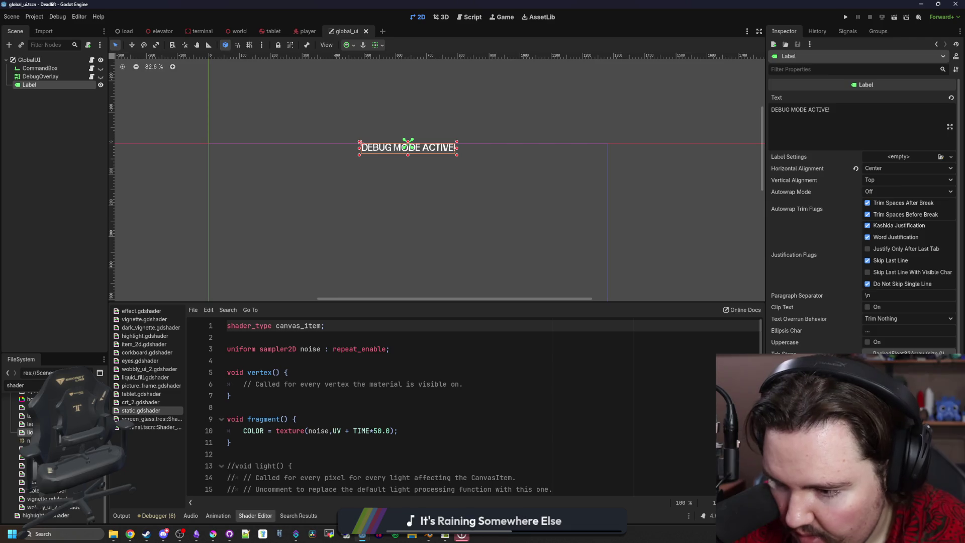
{"action": "scroll", "coordinate": [56, 453], "scroll_direction": "up", "scroll_amount": 2}
{"action": "scroll", "coordinate": [55, 452], "scroll_direction": "up", "scroll_amount": 3}
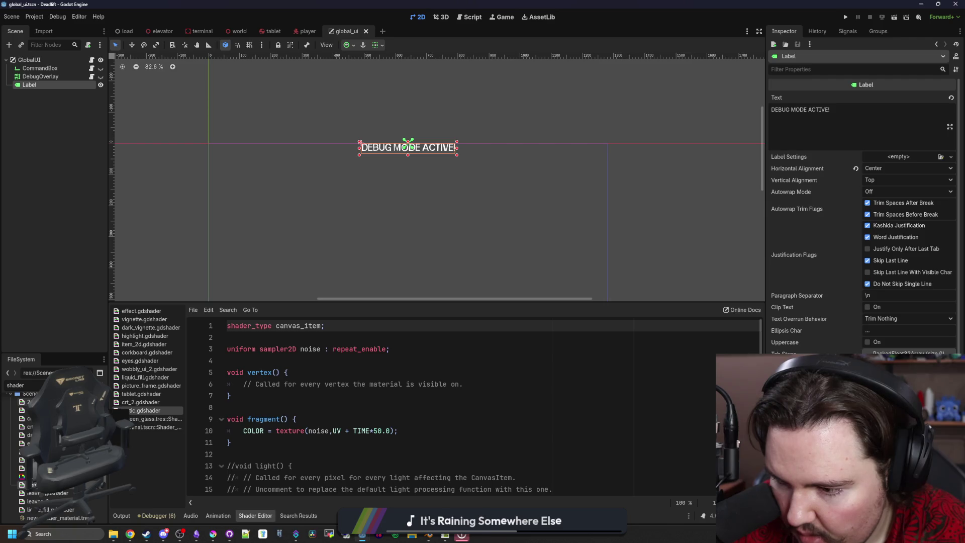
{"action": "left_click", "coordinate": [141, 311]}
{"action": "scroll", "coordinate": [365, 405], "scroll_direction": "down", "scroll_amount": 15}
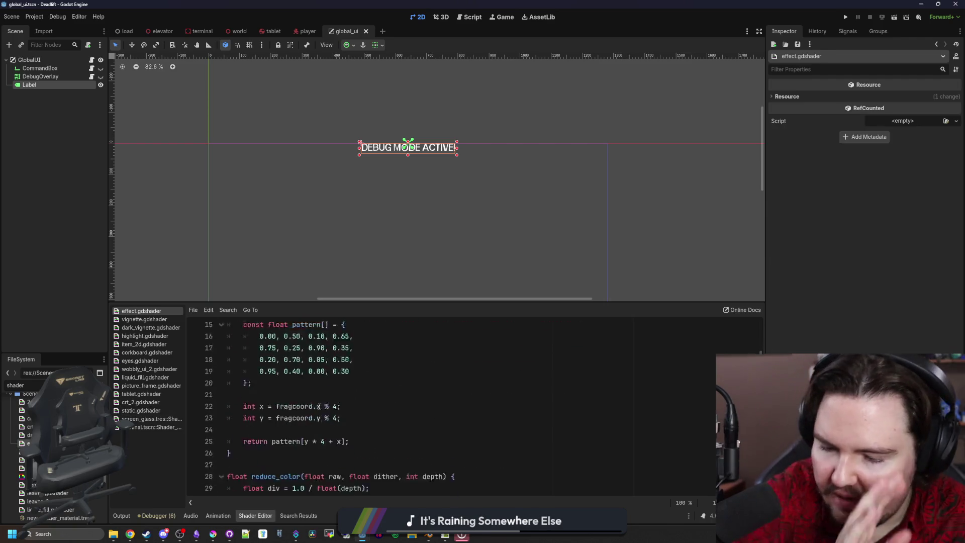
{"action": "mouse_move", "coordinate": [239, 495]}
{"action": "left_mouse_down"}
{"action": "mouse_move", "coordinate": [237, 426]}
{"action": "mouse_move", "coordinate": [177, 257]}
{"action": "left_mouse_up"}
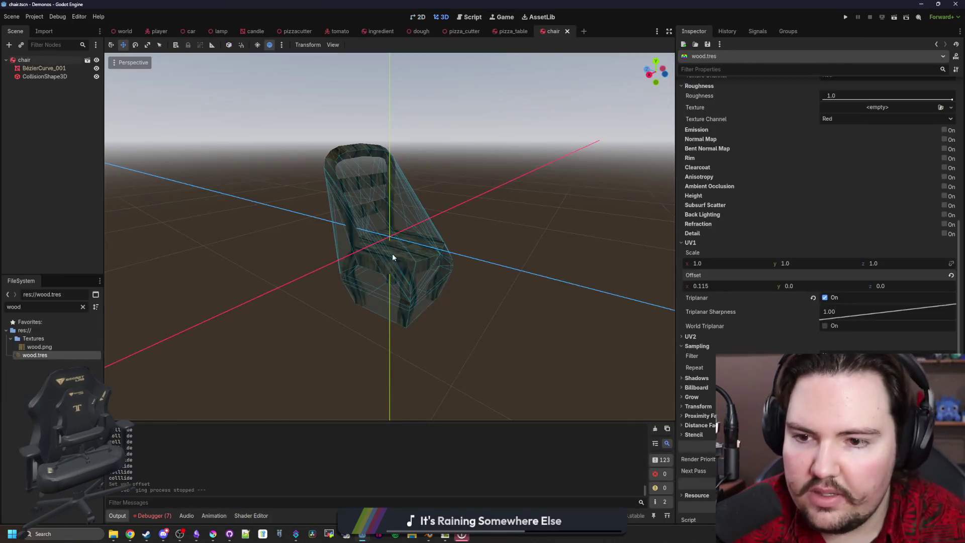
- Save the chair scene, switch to the player scene, and add a ColorRect under CanvasLayer
{"action": "key", "text": "ctrl+s"}
{"action": "left_click", "coordinate": [125, 31]}
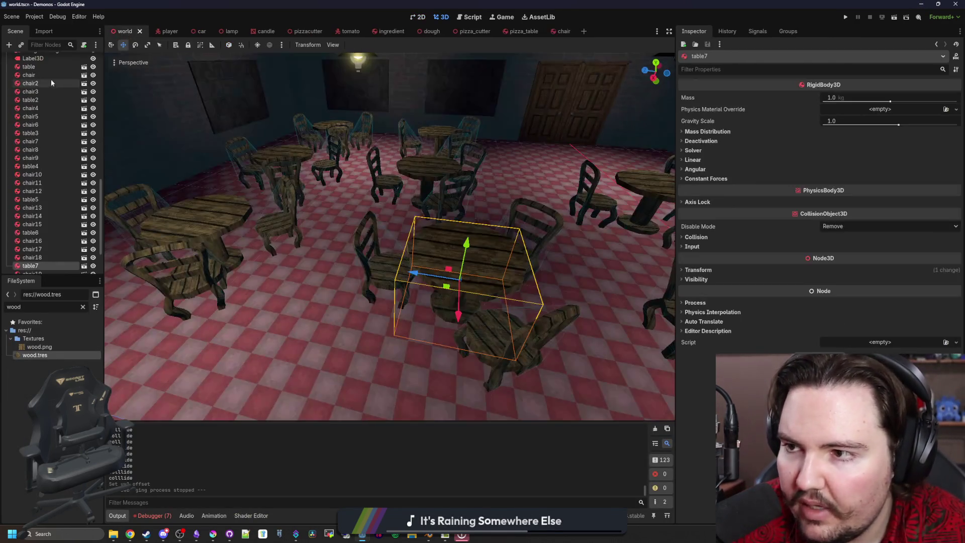
{"action": "left_click", "coordinate": [166, 31]}
{"action": "right_click", "coordinate": [36, 135]}
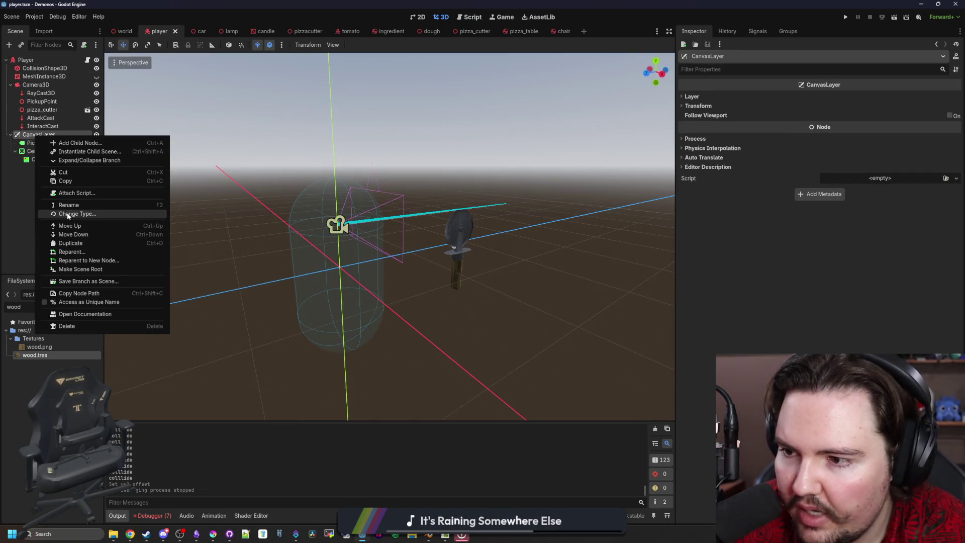
{"action": "left_click", "coordinate": [77, 143]}
{"action": "type", "text": "color"}
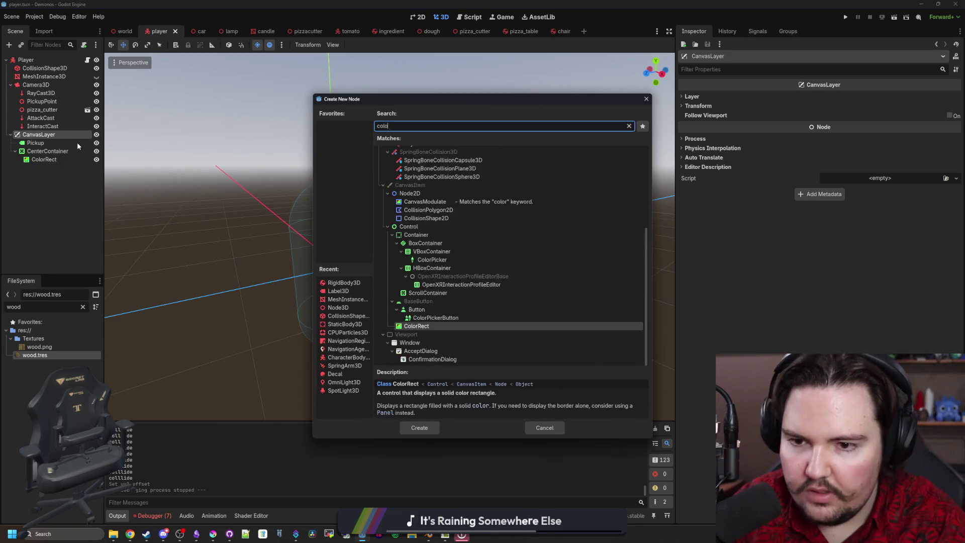
{"action": "key", "text": "Return"}
- Set the ColorRect's anchor preset to Full Rect and its mouse filter to Ignore
{"action": "left_click", "coordinate": [693, 122]}
{"action": "left_click", "coordinate": [890, 207]}
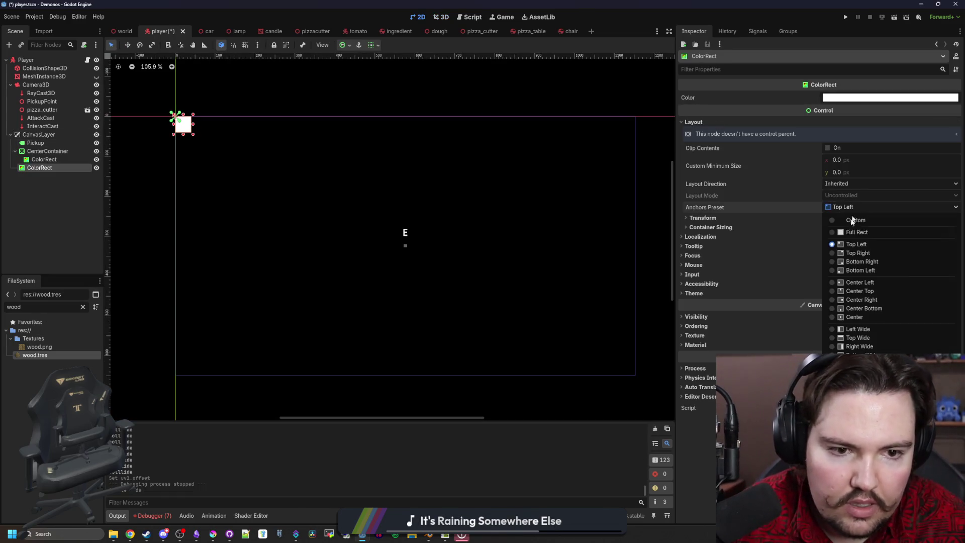
{"action": "left_click", "coordinate": [836, 232]}
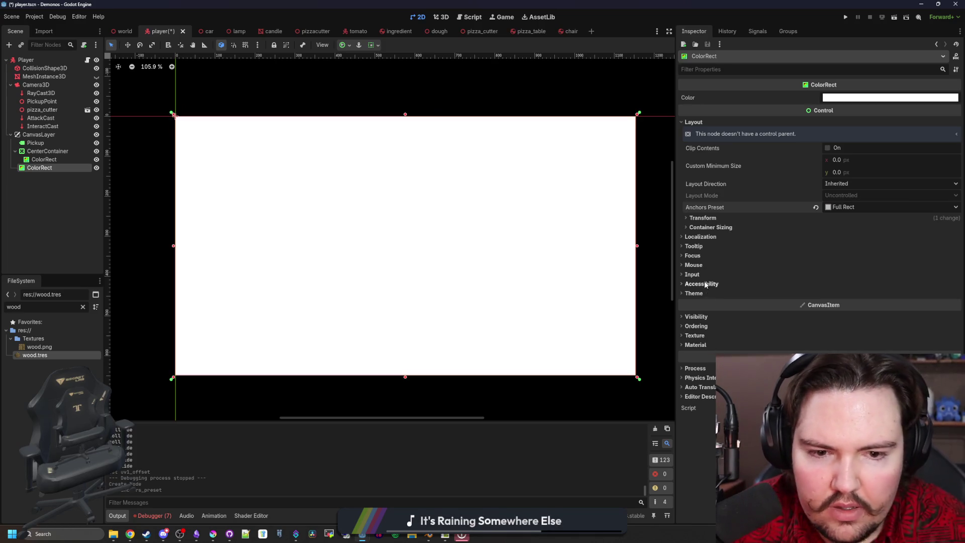
{"action": "left_click", "coordinate": [694, 265]}
{"action": "left_click", "coordinate": [855, 274]}
{"action": "left_click", "coordinate": [849, 304]}
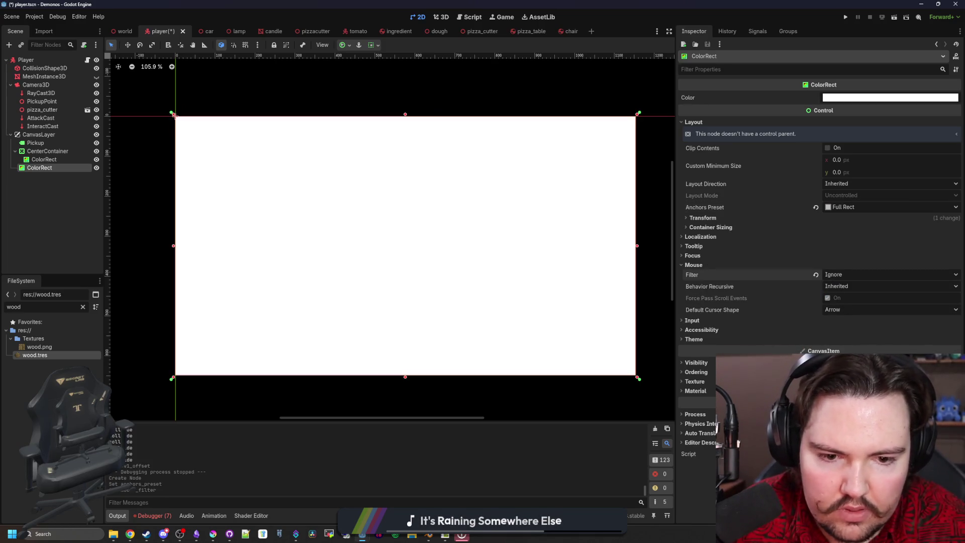
- Give the ColorRect a new ShaderMaterial and start a new shader for it
{"action": "left_click", "coordinate": [696, 391]}
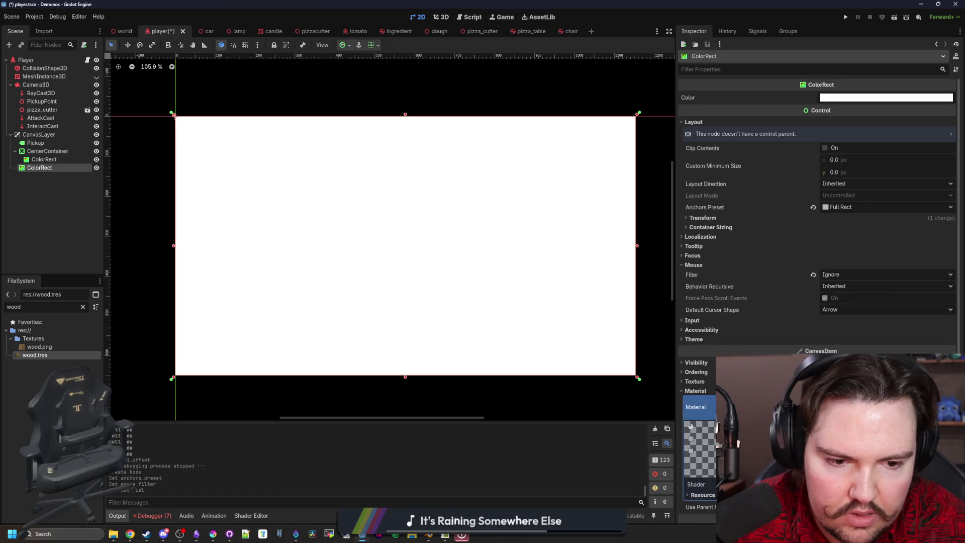
{"action": "left_click", "coordinate": [854, 423]}
{"action": "left_click", "coordinate": [830, 425]}
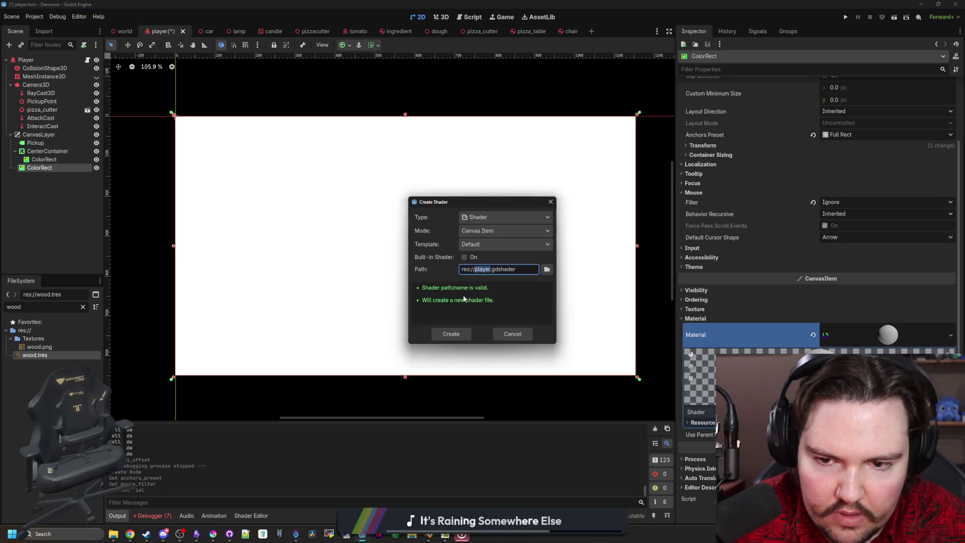
- Create overlay_effect.gdshader and paste the dithering code over its template in the enlarged editor
{"action": "left_click", "coordinate": [463, 334]}
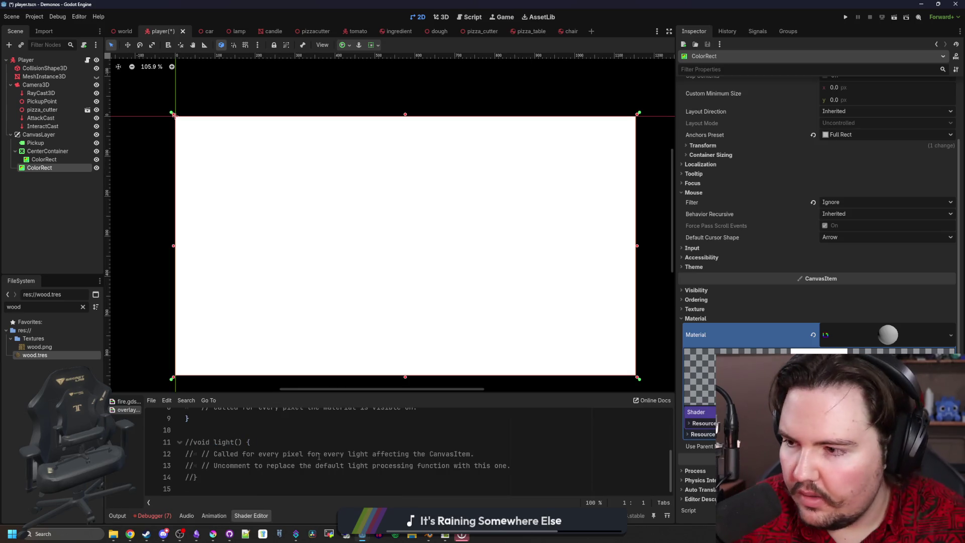
{"action": "left_click_drag", "start_coordinate": [331, 392], "coordinate": [336, 288]}
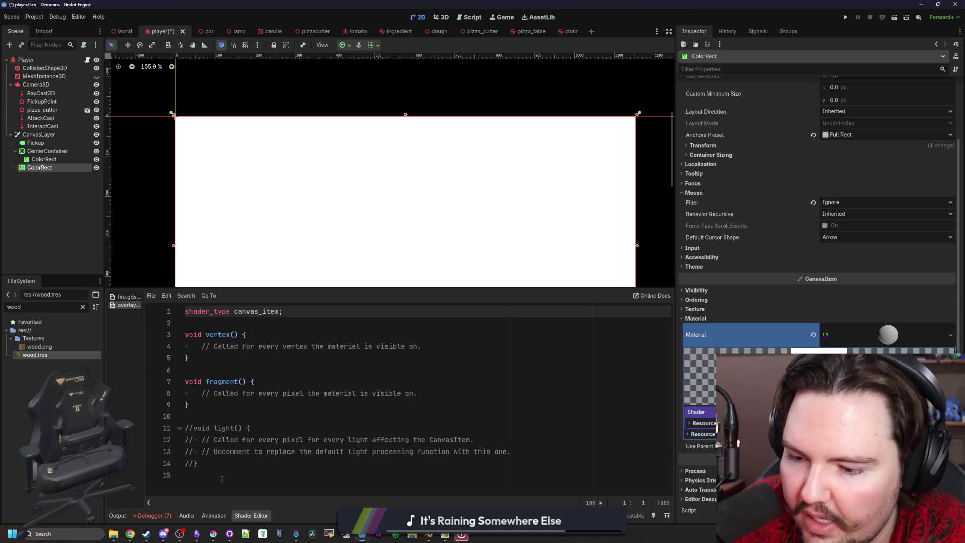
{"action": "left_click_drag", "start_coordinate": [222, 479], "coordinate": [156, 313]}
{"action": "key", "text": "ctrl+v"}
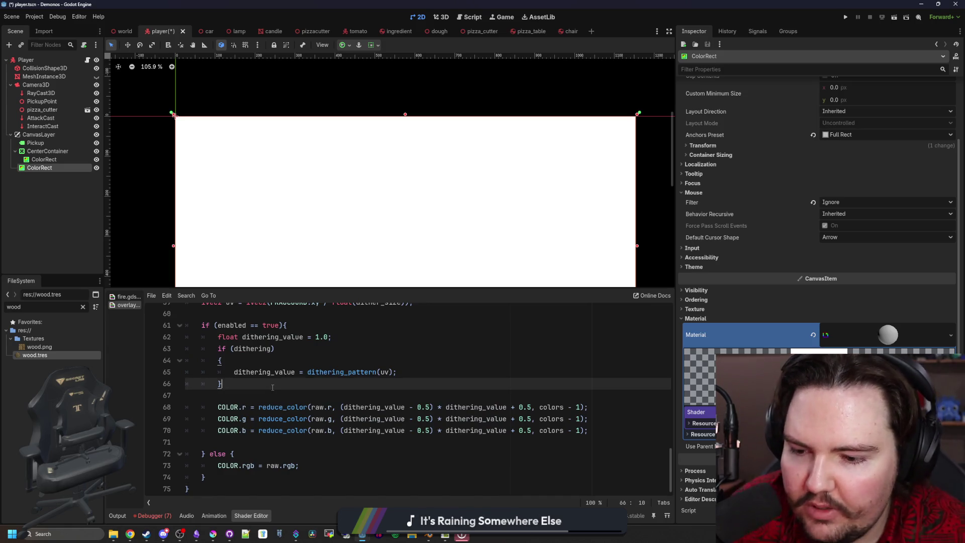
{"action": "scroll", "coordinate": [303, 391], "scroll_direction": "up", "scroll_amount": 5}
{"action": "scroll", "coordinate": [304, 390], "scroll_direction": "up", "scroll_amount": 12}
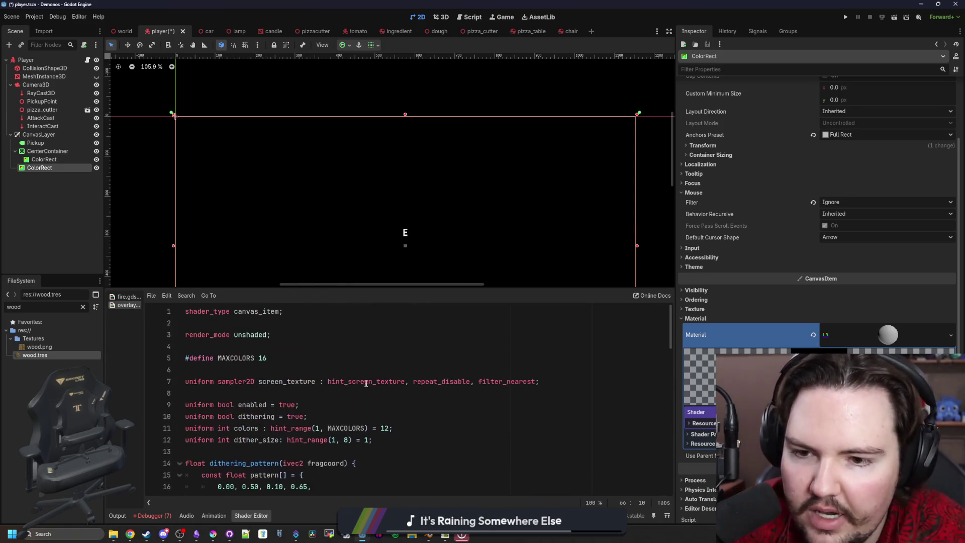
{"action": "left_click", "coordinate": [267, 358]}
{"action": "scroll", "coordinate": [409, 258], "scroll_direction": "up", "scroll_amount": 5}
{"action": "scroll", "coordinate": [356, 240], "scroll_direction": "down", "scroll_amount": 7}
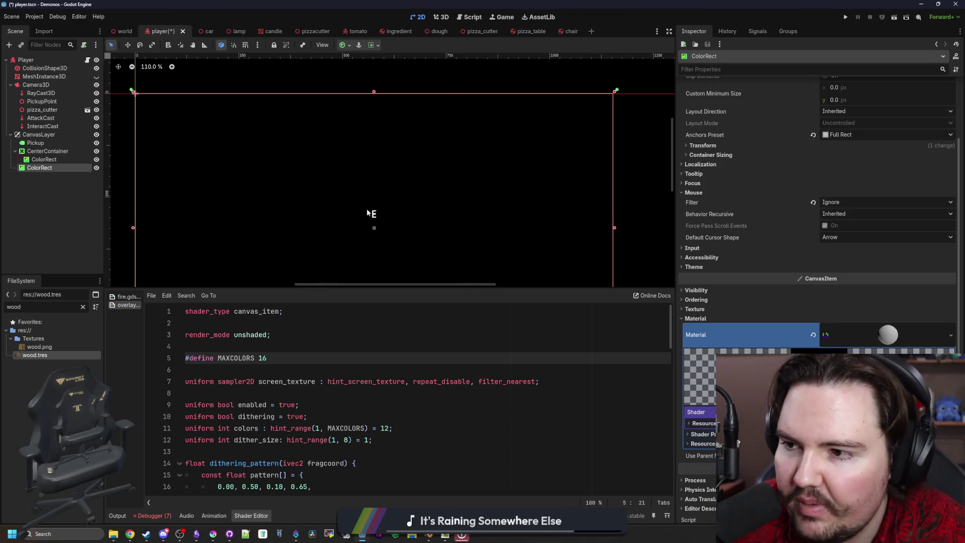